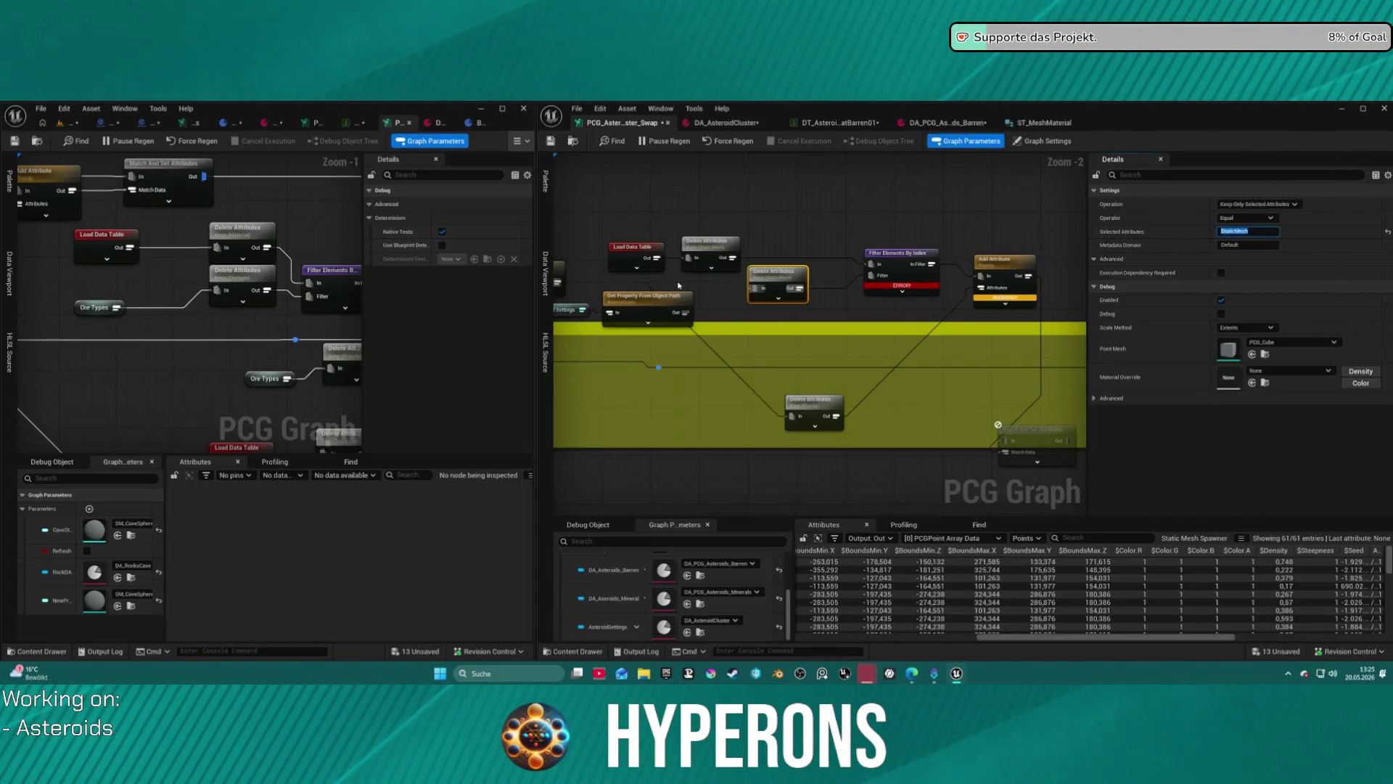
Check Get Property and the Static Mesh Spawner's StaticMesh attribute, then undo the last two graph edits.
{"action": "left_click_drag", "start_coordinate": [678, 281], "coordinate": [897, 263]}
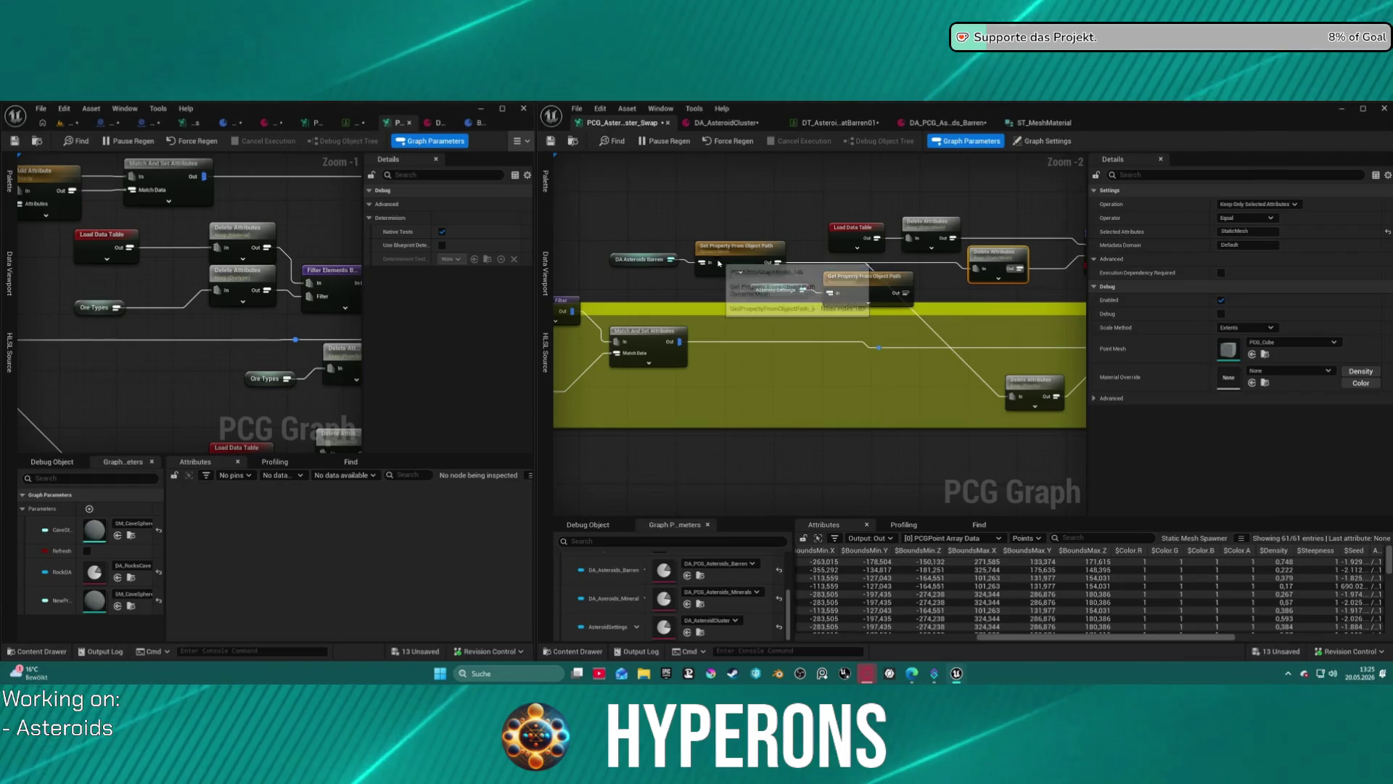
{"action": "left_click", "coordinate": [741, 265]}
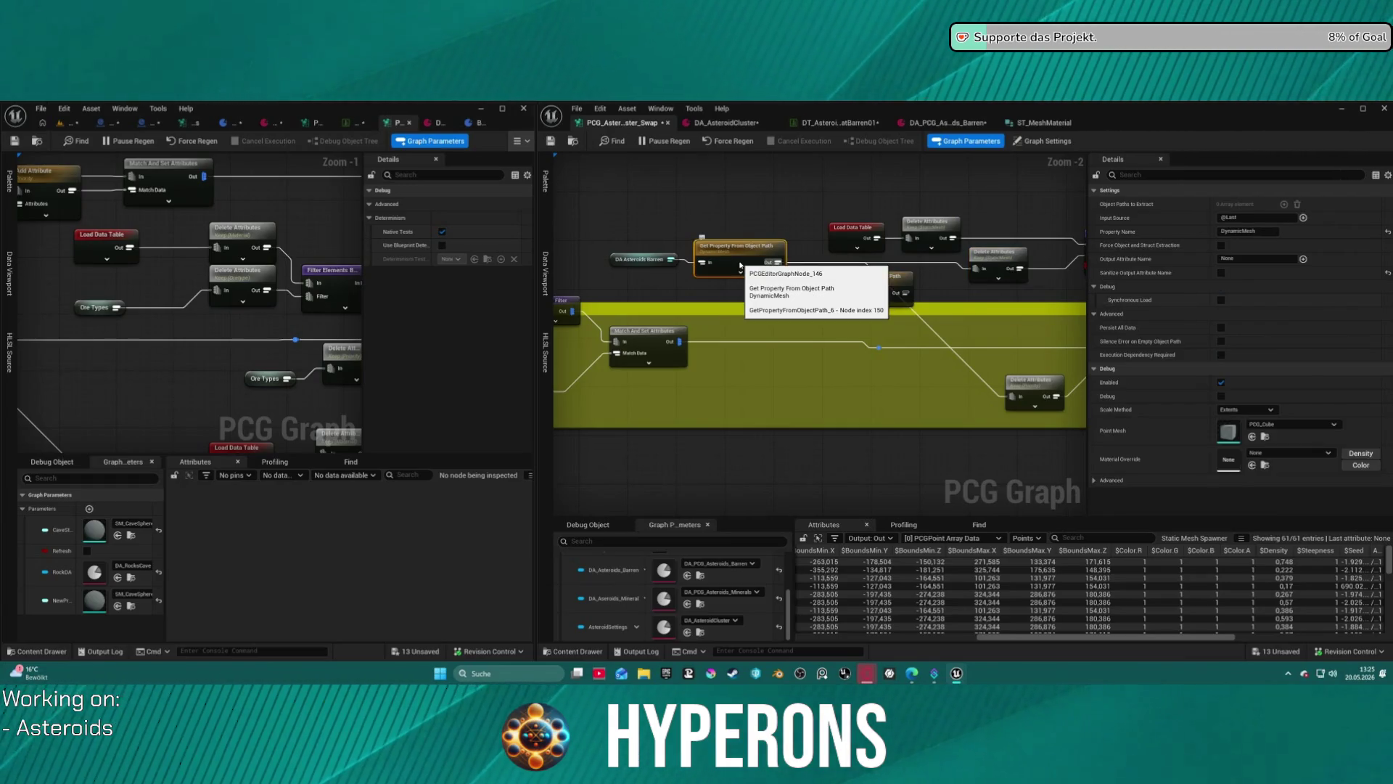
{"action": "mouse_move", "coordinate": [740, 265]}
{"action": "left_mouse_down"}
{"action": "mouse_move", "coordinate": [834, 250]}
{"action": "mouse_move", "coordinate": [721, 239]}
{"action": "left_mouse_up"}
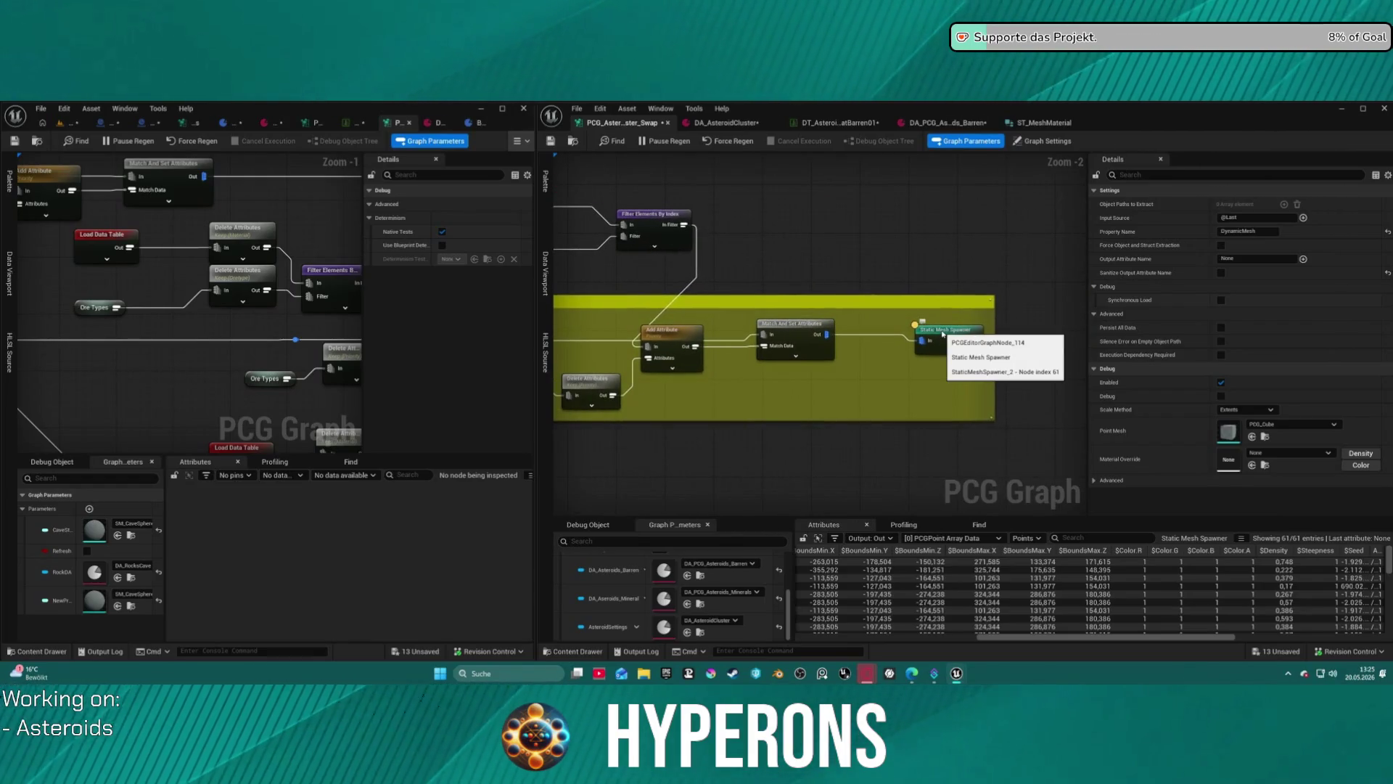
{"action": "left_click", "coordinate": [975, 341]}
{"action": "left_click", "coordinate": [1244, 355]}
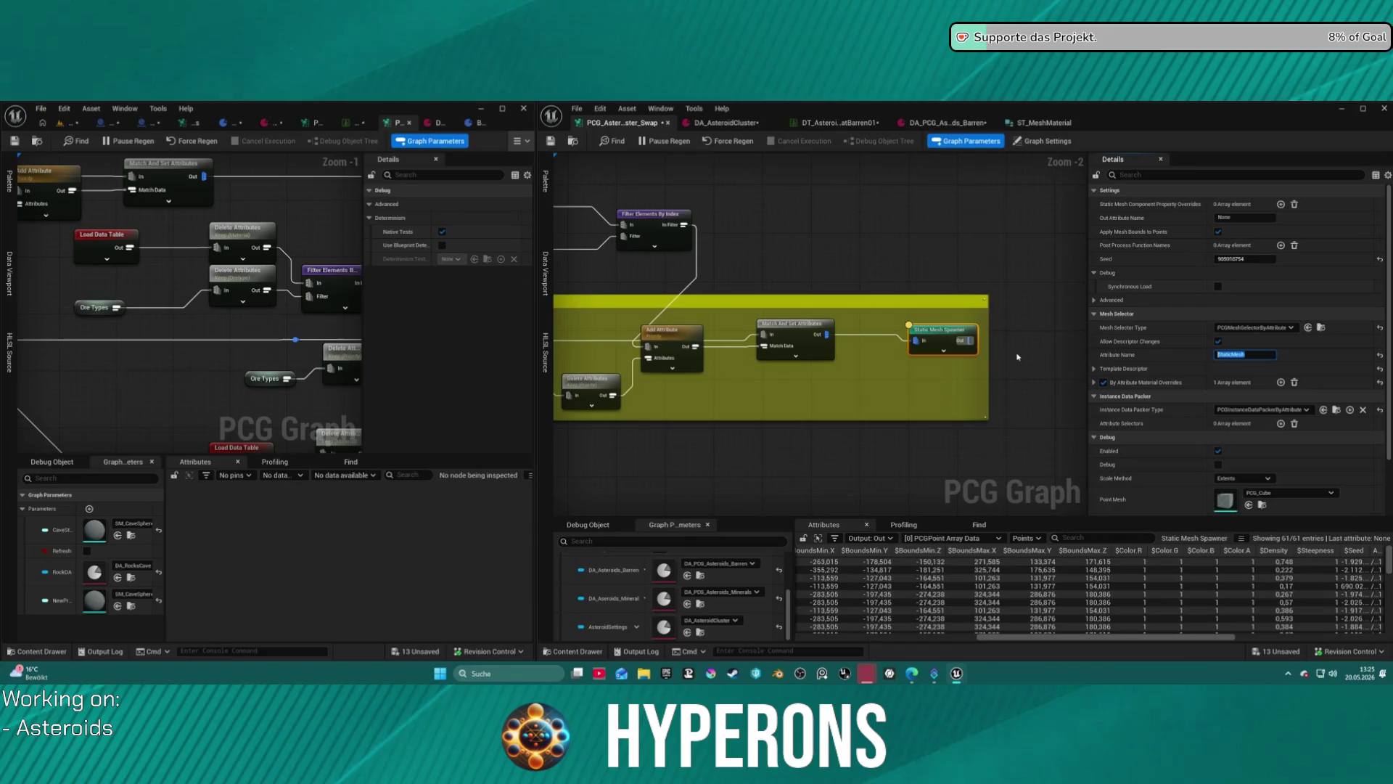
{"action": "key", "text": "ctrl+z"}
{"action": "key", "text": "ctrl+z"}
{"action": "key", "text": "ctrl+z"}
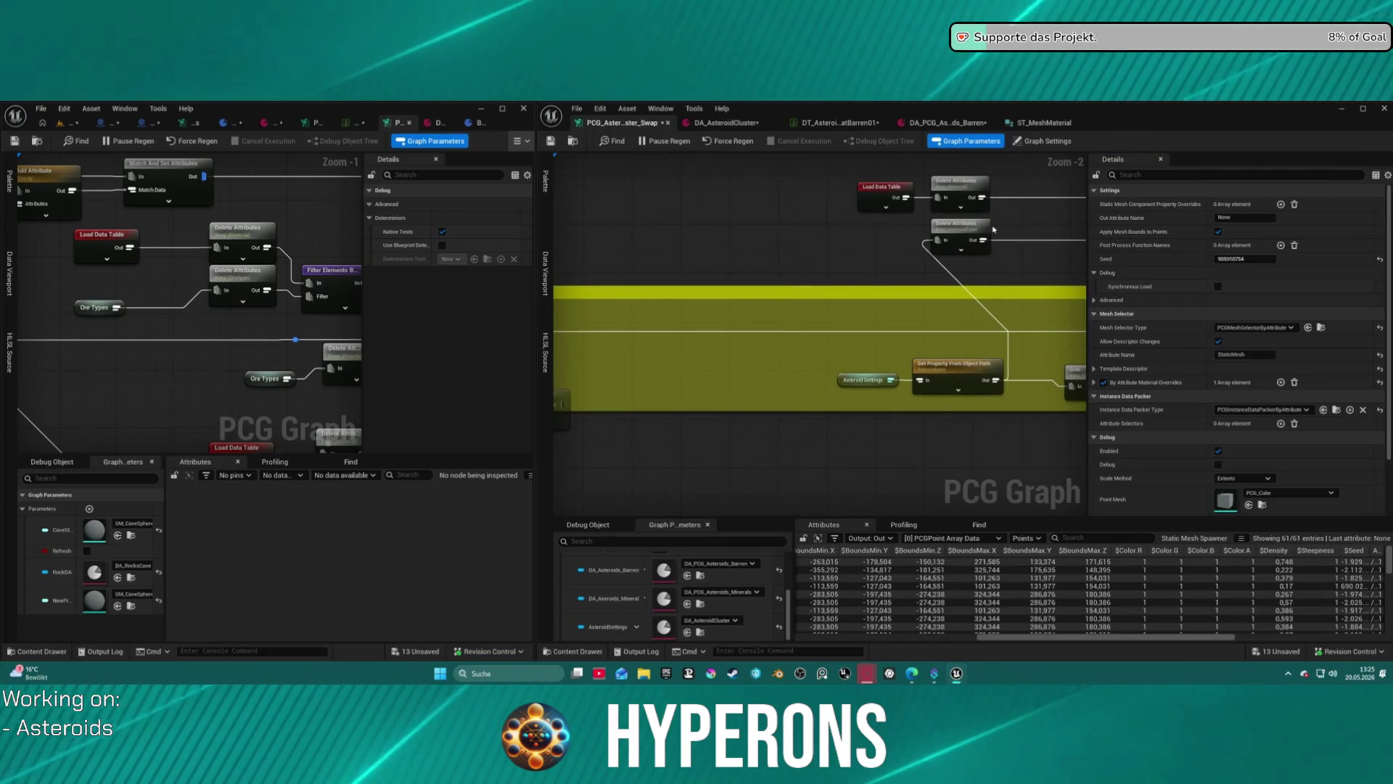
{"action": "key", "text": "ctrl+z"}
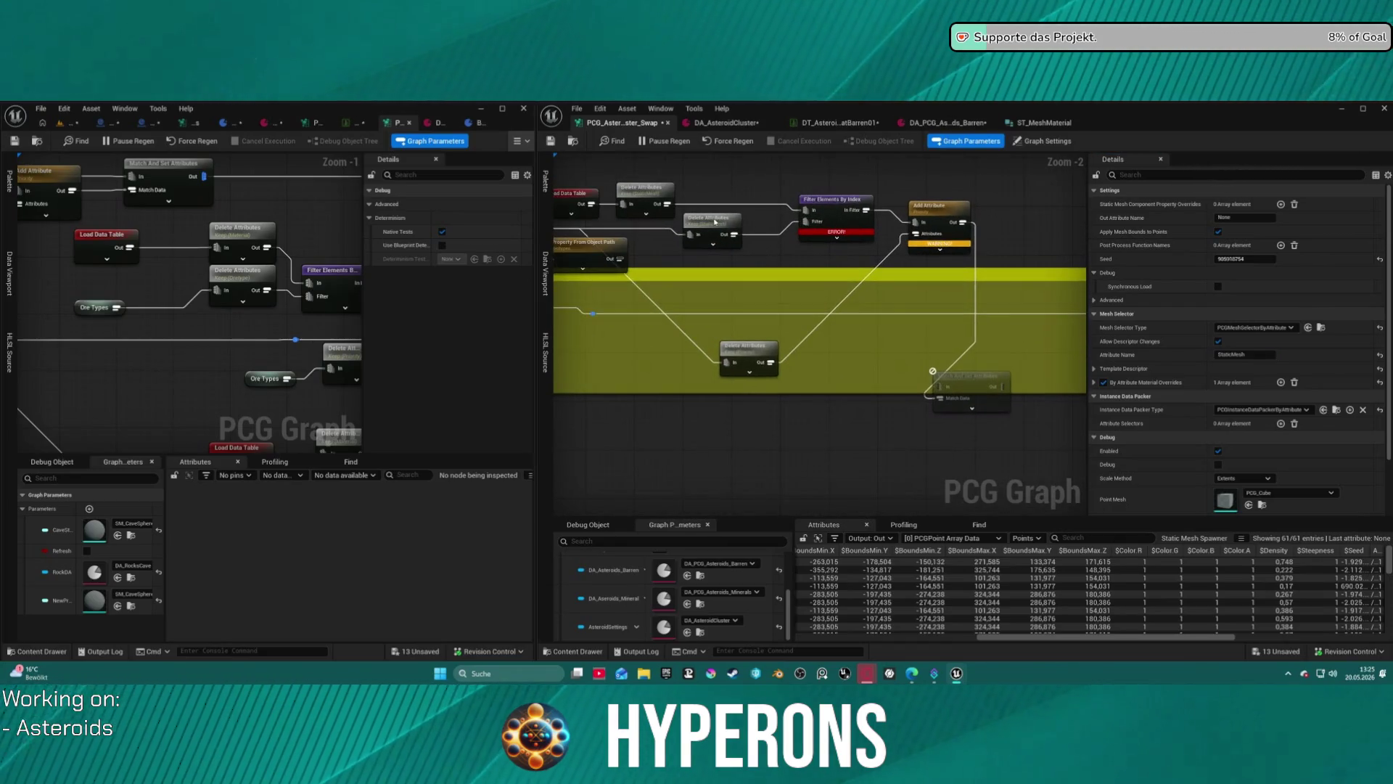
Review the Delete Attributes and Filter Elements By Index settings and recentre the comment box nodes.
{"action": "left_click", "coordinate": [714, 221]}
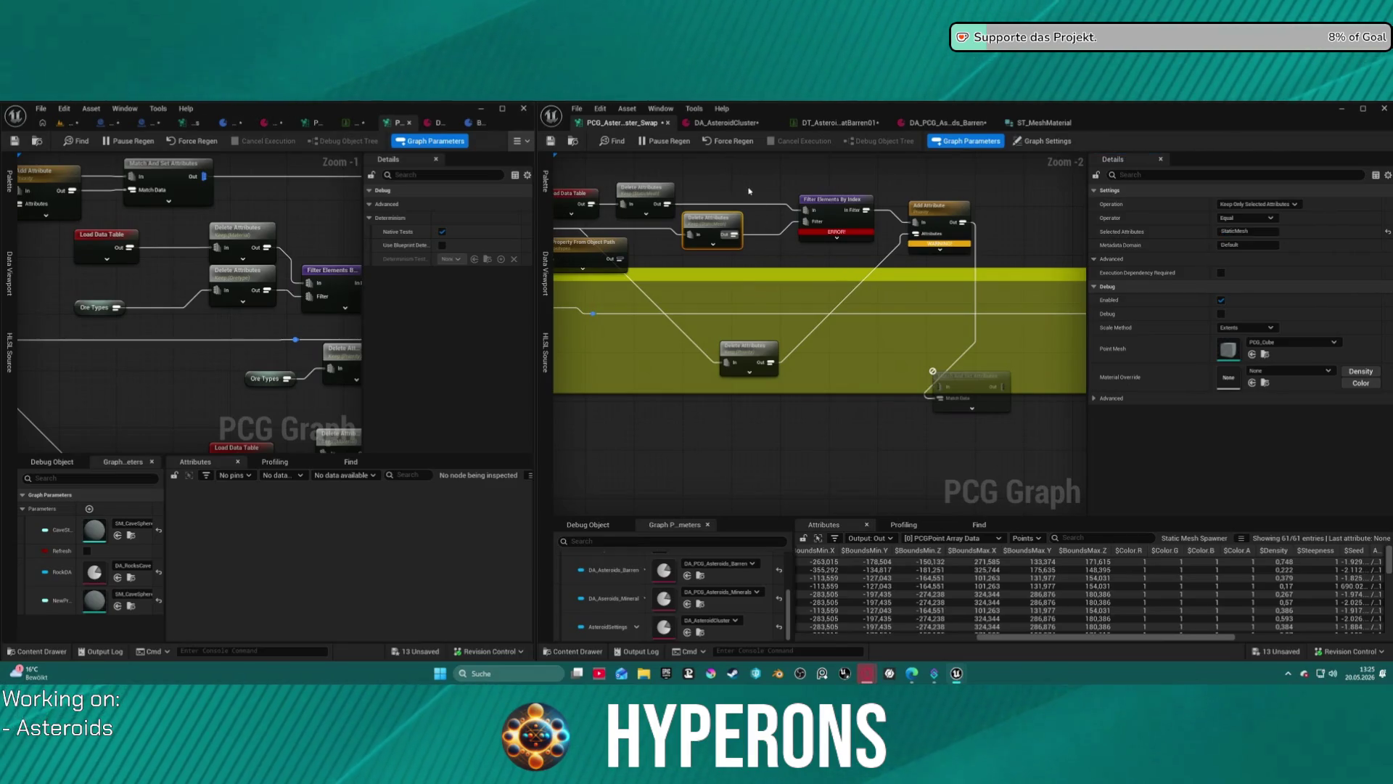
{"action": "left_click", "coordinate": [750, 214]}
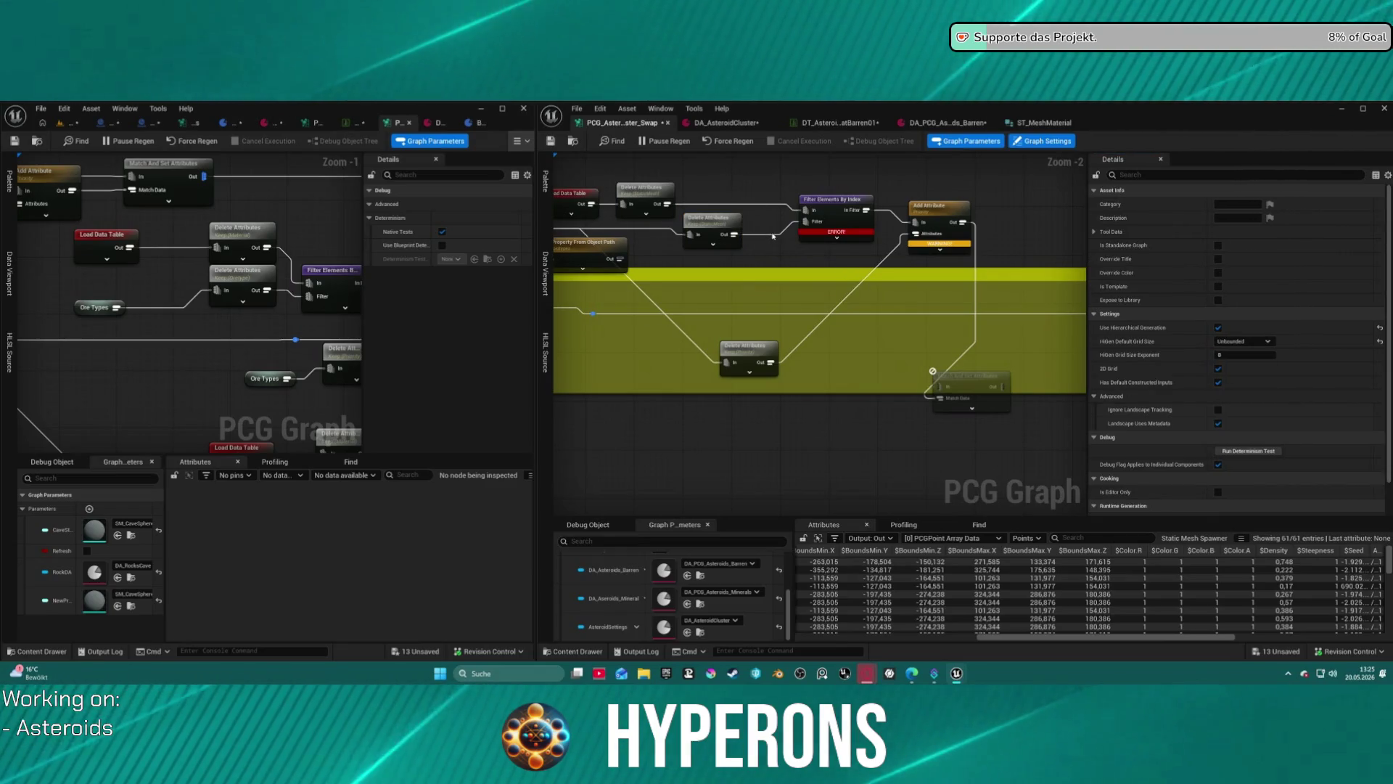
{"action": "left_click", "coordinate": [809, 217]}
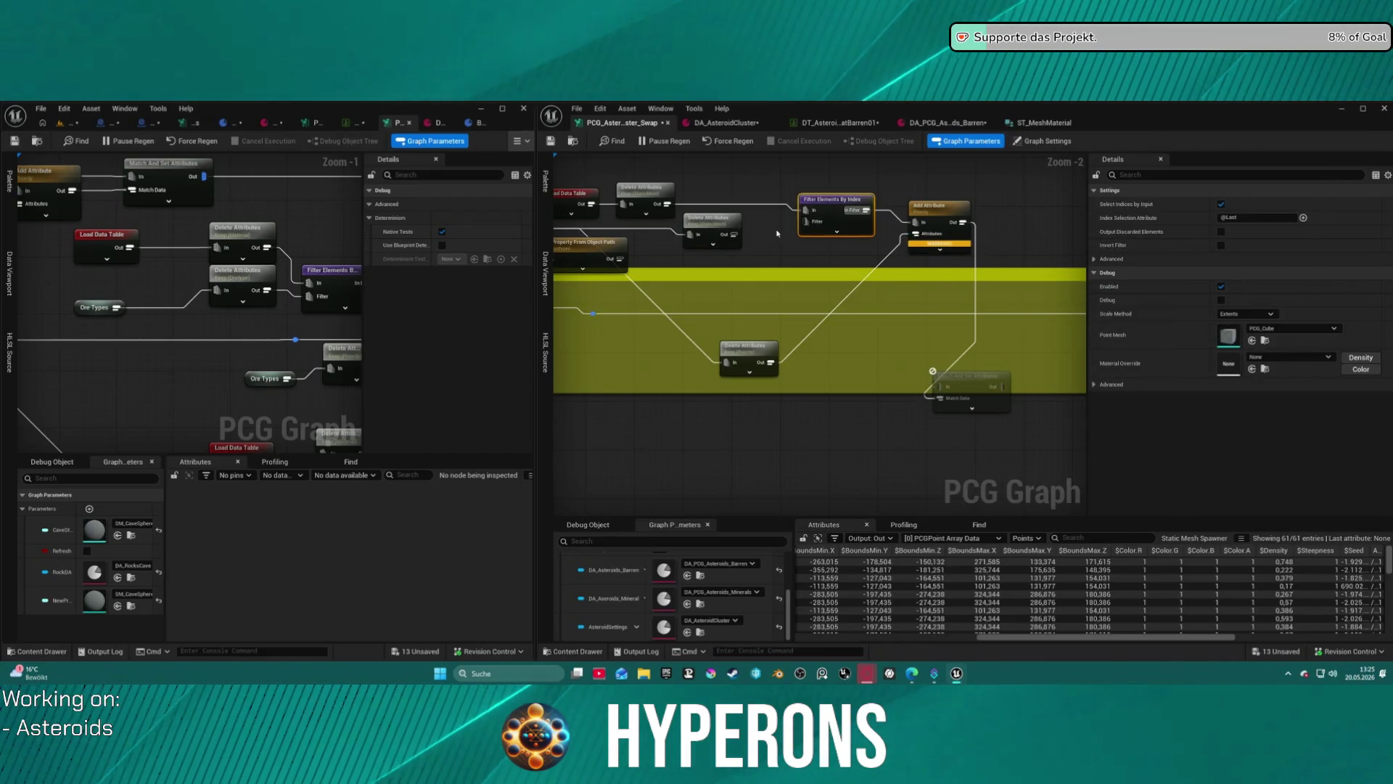
{"action": "left_click", "coordinate": [731, 234]}
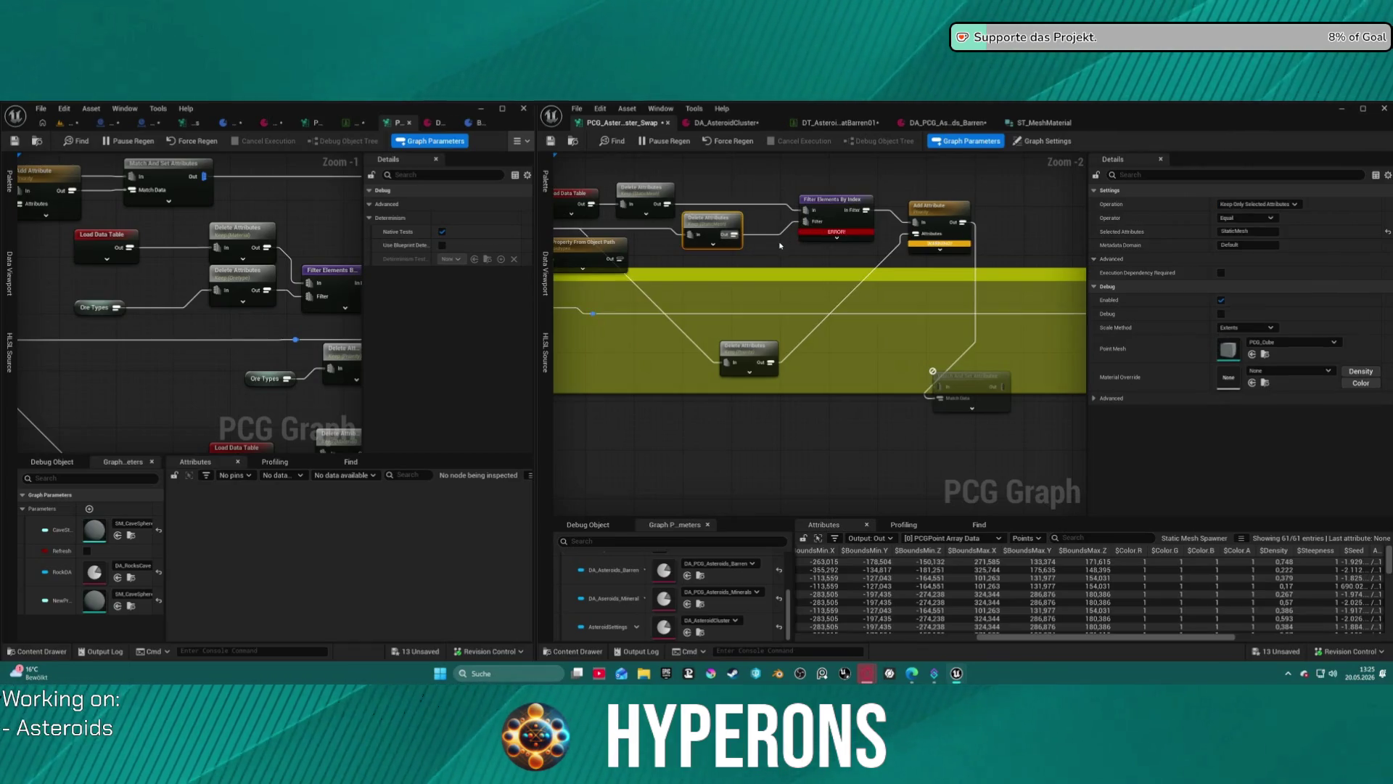
{"action": "mouse_move", "coordinate": [775, 250]}
{"action": "left_mouse_down"}
{"action": "mouse_move", "coordinate": [888, 263]}
{"action": "mouse_move", "coordinate": [877, 263]}
{"action": "mouse_move", "coordinate": [863, 171]}
{"action": "mouse_move", "coordinate": [860, 181]}
{"action": "left_mouse_up"}
{"action": "mouse_move", "coordinate": [820, 290]}
{"action": "left_mouse_down"}
{"action": "mouse_move", "coordinate": [834, 395]}
{"action": "mouse_move", "coordinate": [860, 338]}
{"action": "left_mouse_up"}
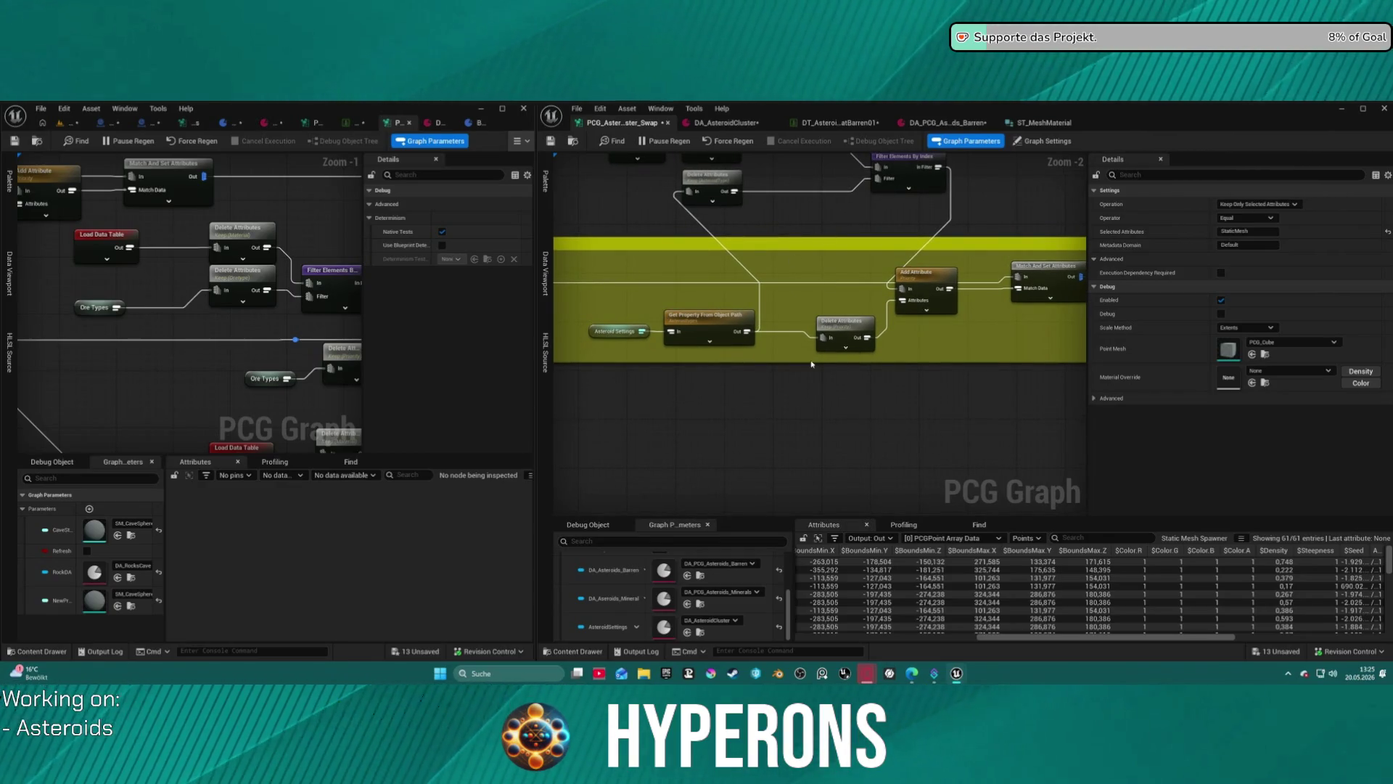
Shift Delete Attributes right and place the DynamicMesh and asteroid-settings Get Property nodes side by side.
{"action": "left_click_drag", "start_coordinate": [691, 190], "coordinate": [796, 188]}
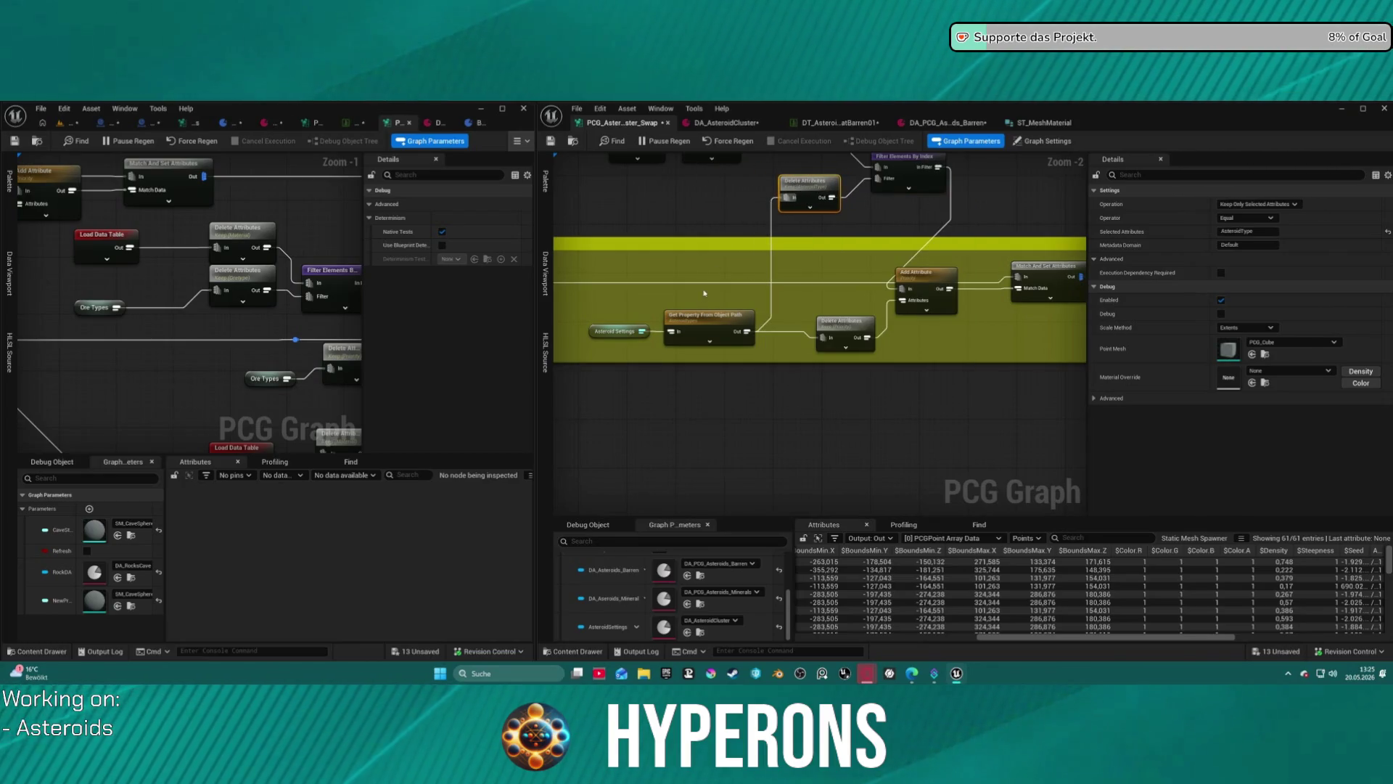
{"action": "left_click", "coordinate": [675, 315]}
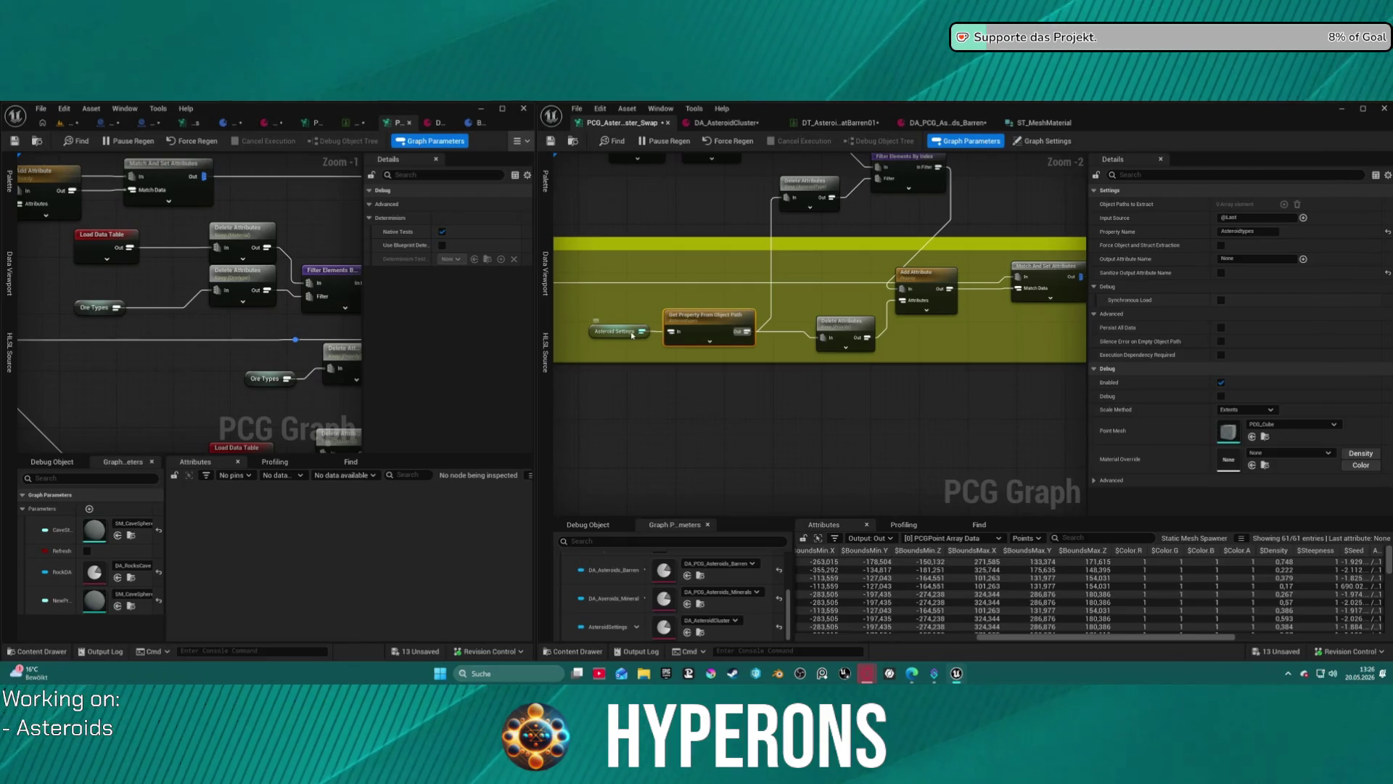
{"action": "mouse_move", "coordinate": [707, 332]}
{"action": "left_mouse_down"}
{"action": "mouse_move", "coordinate": [833, 211]}
{"action": "mouse_move", "coordinate": [656, 376]}
{"action": "mouse_move", "coordinate": [837, 380]}
{"action": "mouse_move", "coordinate": [871, 305]}
{"action": "mouse_move", "coordinate": [961, 224]}
{"action": "mouse_move", "coordinate": [813, 218]}
{"action": "mouse_move", "coordinate": [849, 230]}
{"action": "mouse_move", "coordinate": [758, 199]}
{"action": "left_mouse_up"}
{"action": "left_click", "coordinate": [704, 300]}
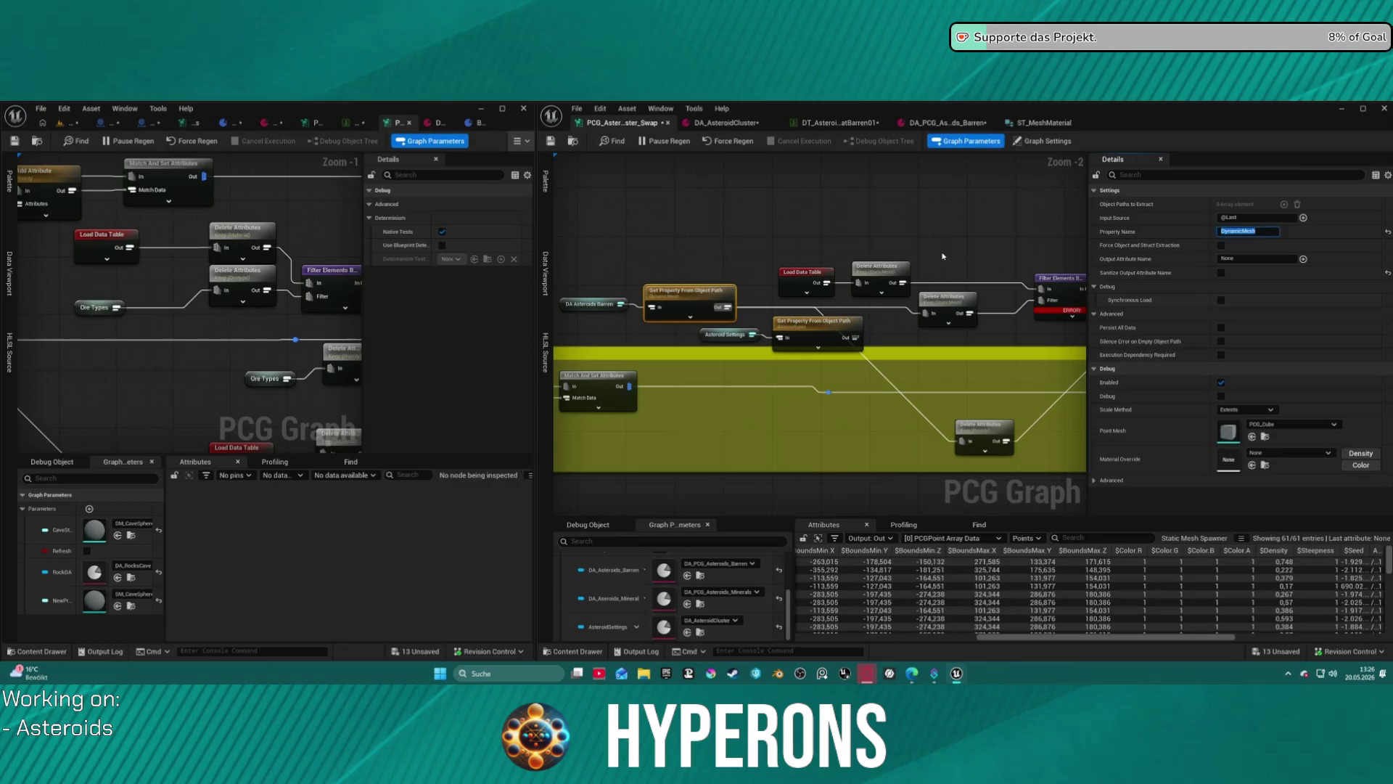
Break the lower Delete Attributes input wire, then undo to restore it.
{"action": "left_click", "coordinate": [951, 296]}
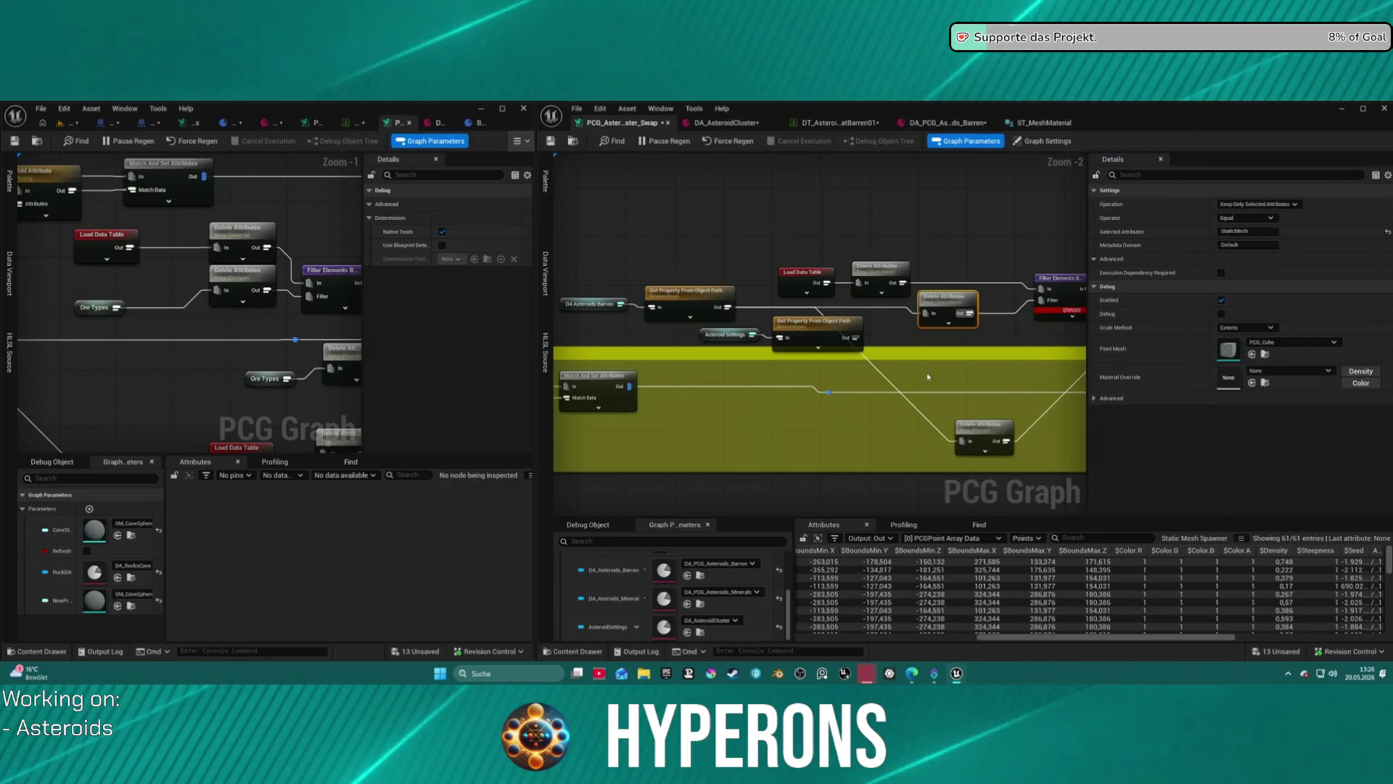
{"action": "left_click_drag", "start_coordinate": [952, 296], "coordinate": [724, 331]}
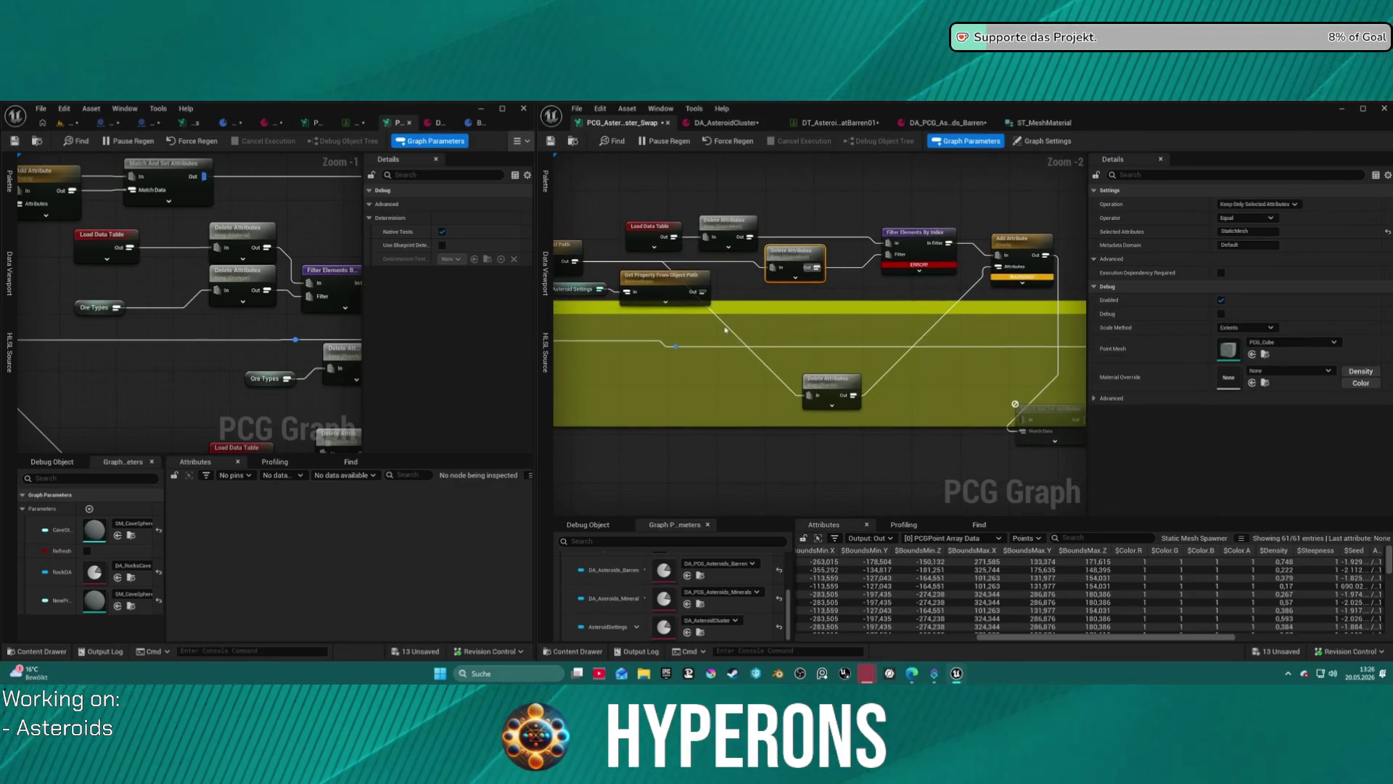
{"action": "left_click", "coordinate": [725, 331], "text": "alt"}
{"action": "left_click", "coordinate": [827, 380]}
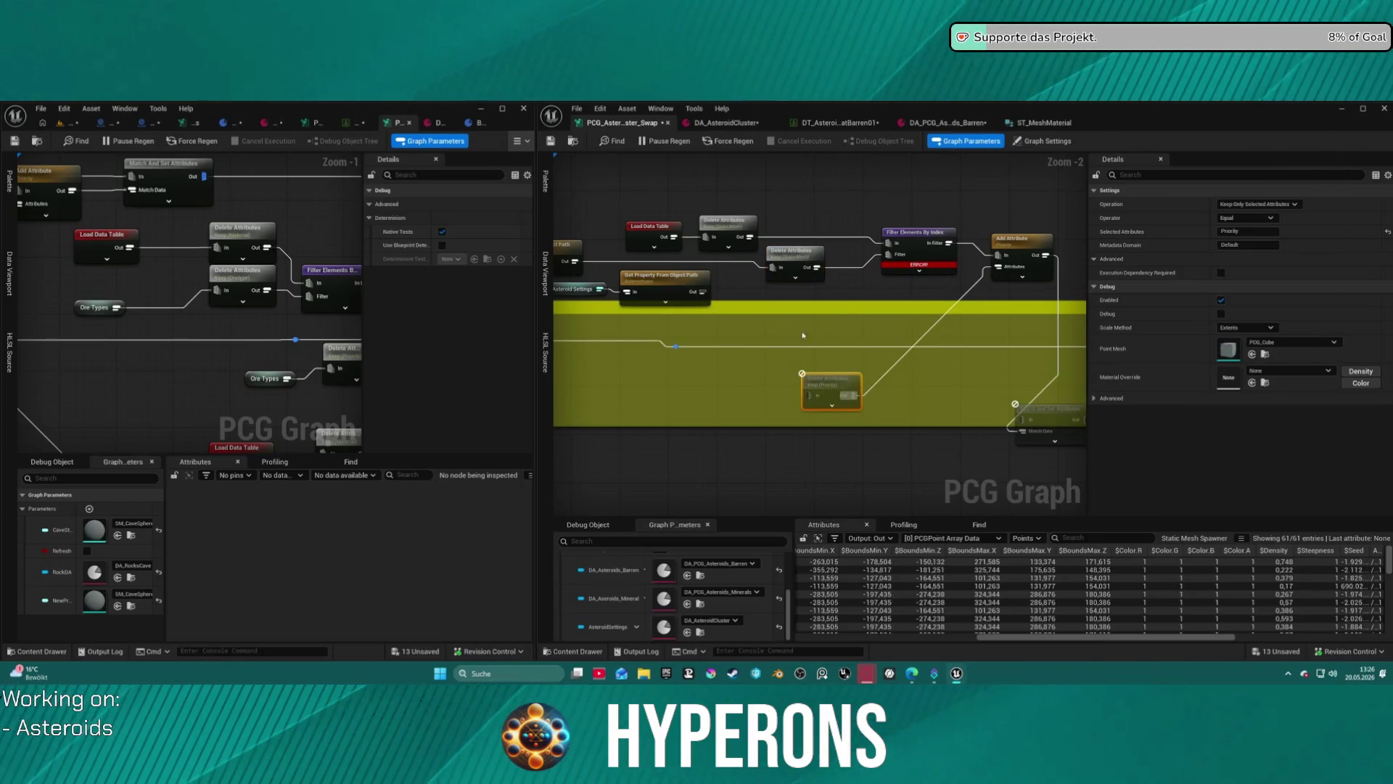
{"action": "key", "text": "ctrl+z"}
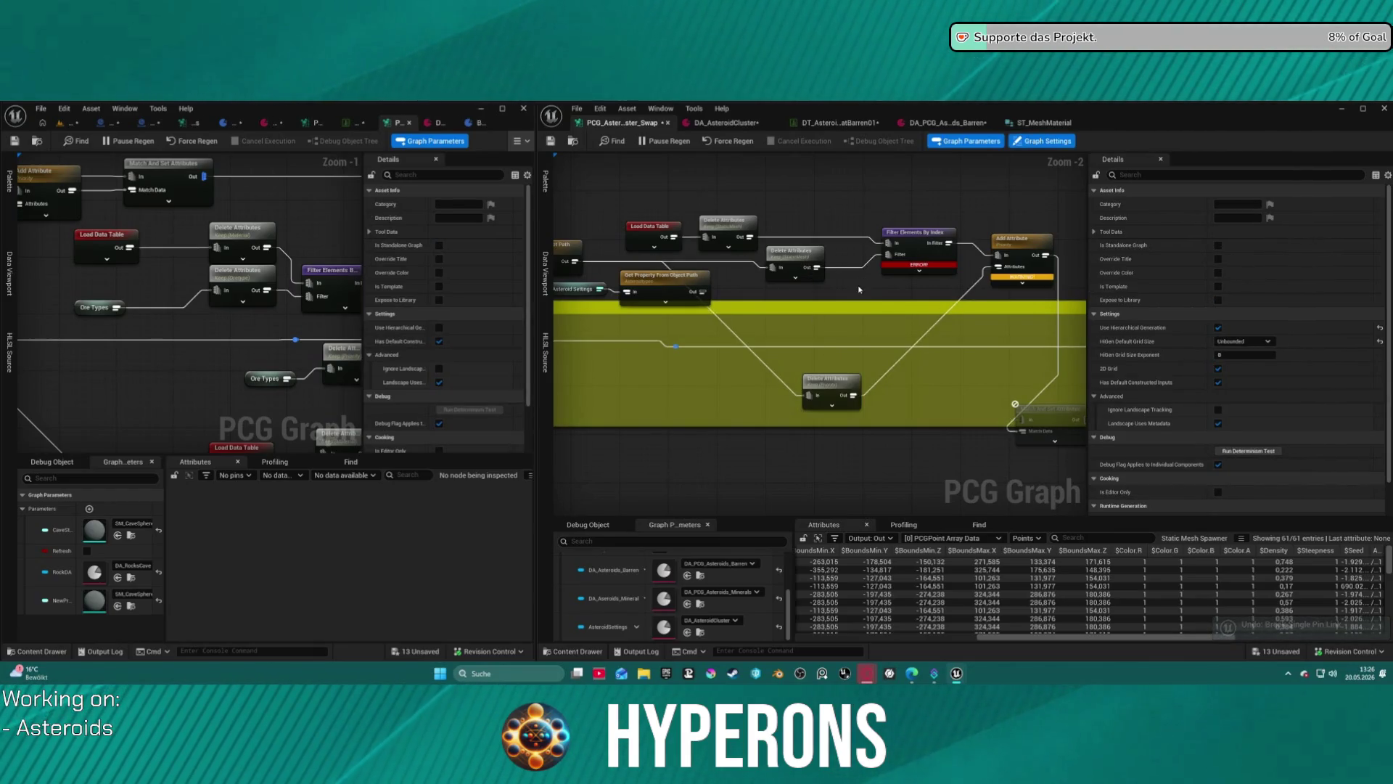
Move the Delete Attributes node up and right beside the Load Data Table.
{"action": "mouse_move", "coordinate": [859, 289]}
{"action": "left_mouse_down"}
{"action": "mouse_move", "coordinate": [893, 350]}
{"action": "mouse_move", "coordinate": [1017, 419]}
{"action": "mouse_move", "coordinate": [951, 395]}
{"action": "mouse_move", "coordinate": [759, 392]}
{"action": "mouse_move", "coordinate": [812, 391]}
{"action": "left_mouse_up"}
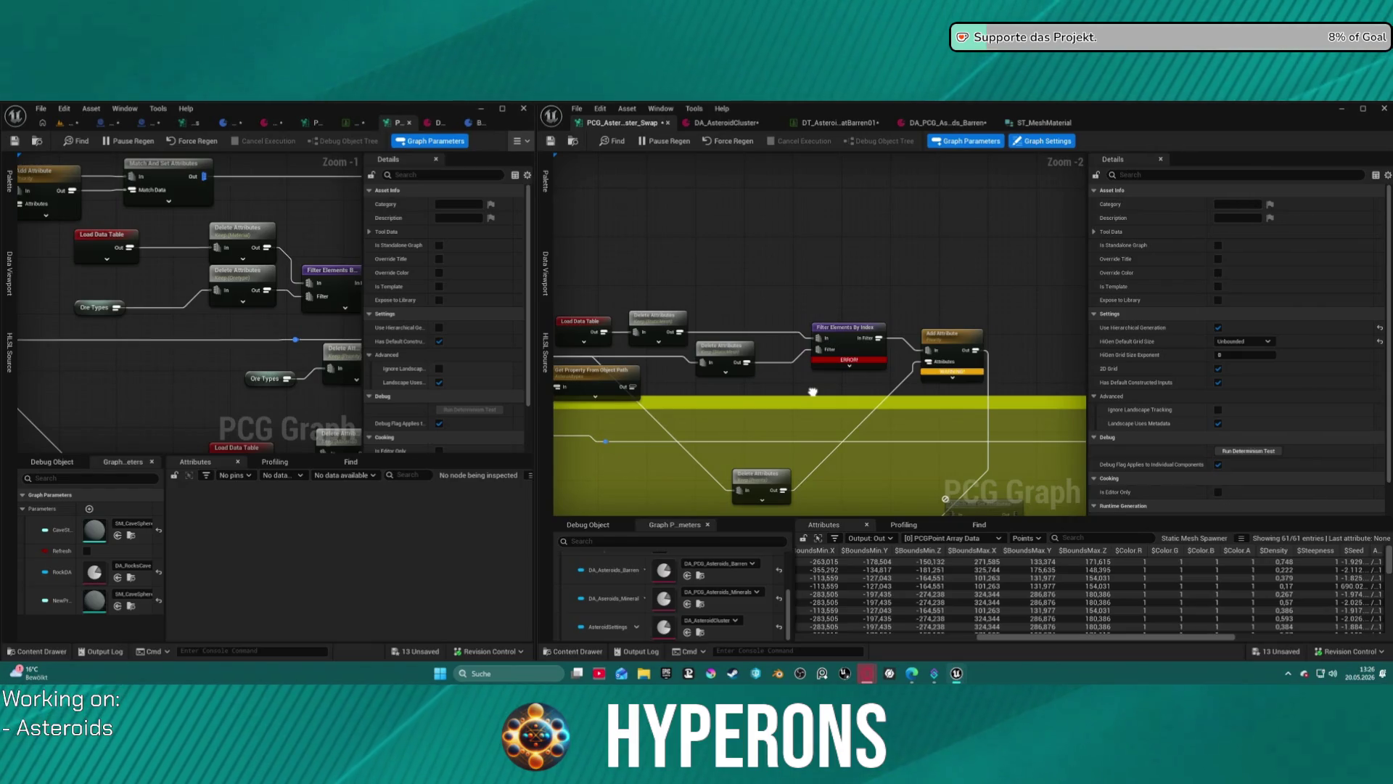
{"action": "left_click_drag", "start_coordinate": [813, 391], "coordinate": [812, 381]}
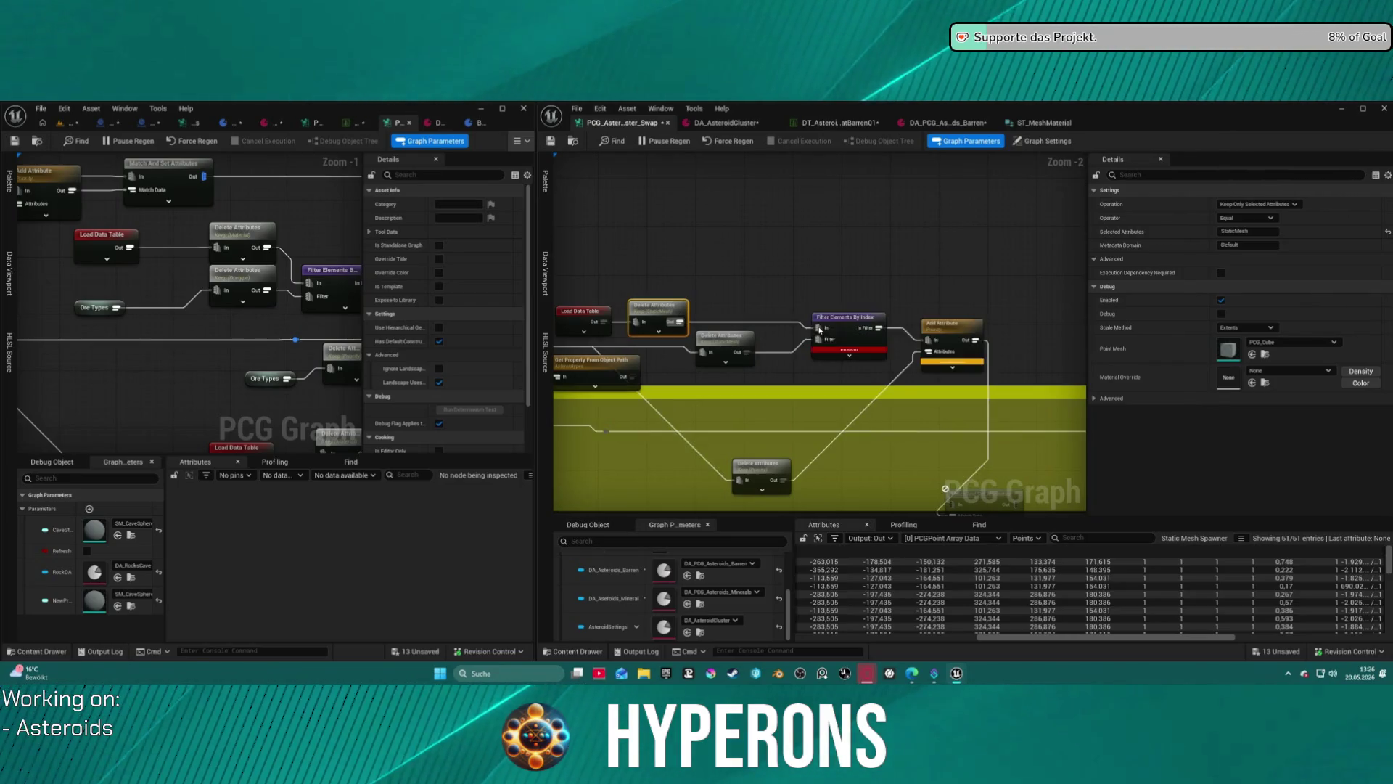
{"action": "left_click_drag", "start_coordinate": [645, 314], "coordinate": [715, 273]}
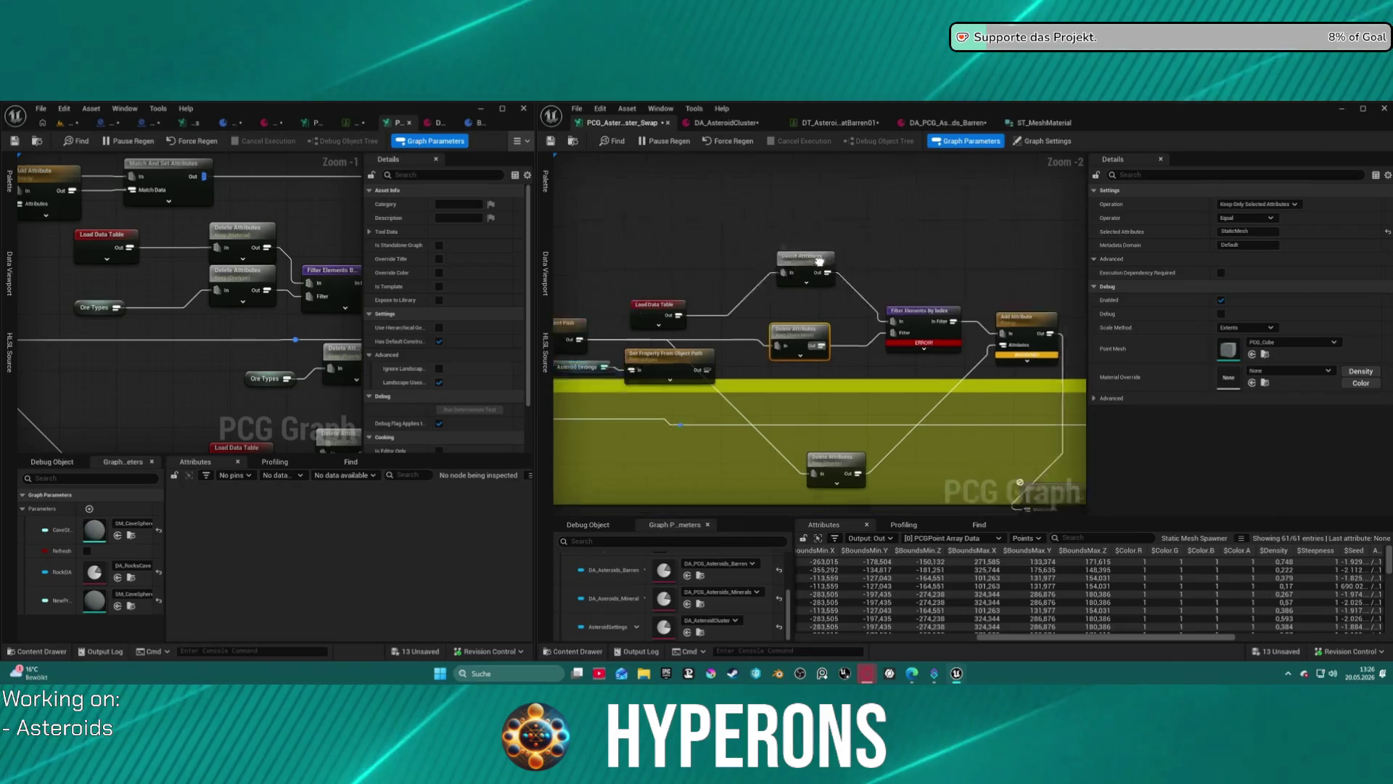
Raise the Load Data Table node, then rename ST_MeshMaterial's StaticMesh member to OreStaticMesh.
{"action": "left_click", "coordinate": [757, 286]}
{"action": "left_click_drag", "start_coordinate": [757, 287], "coordinate": [757, 245]}
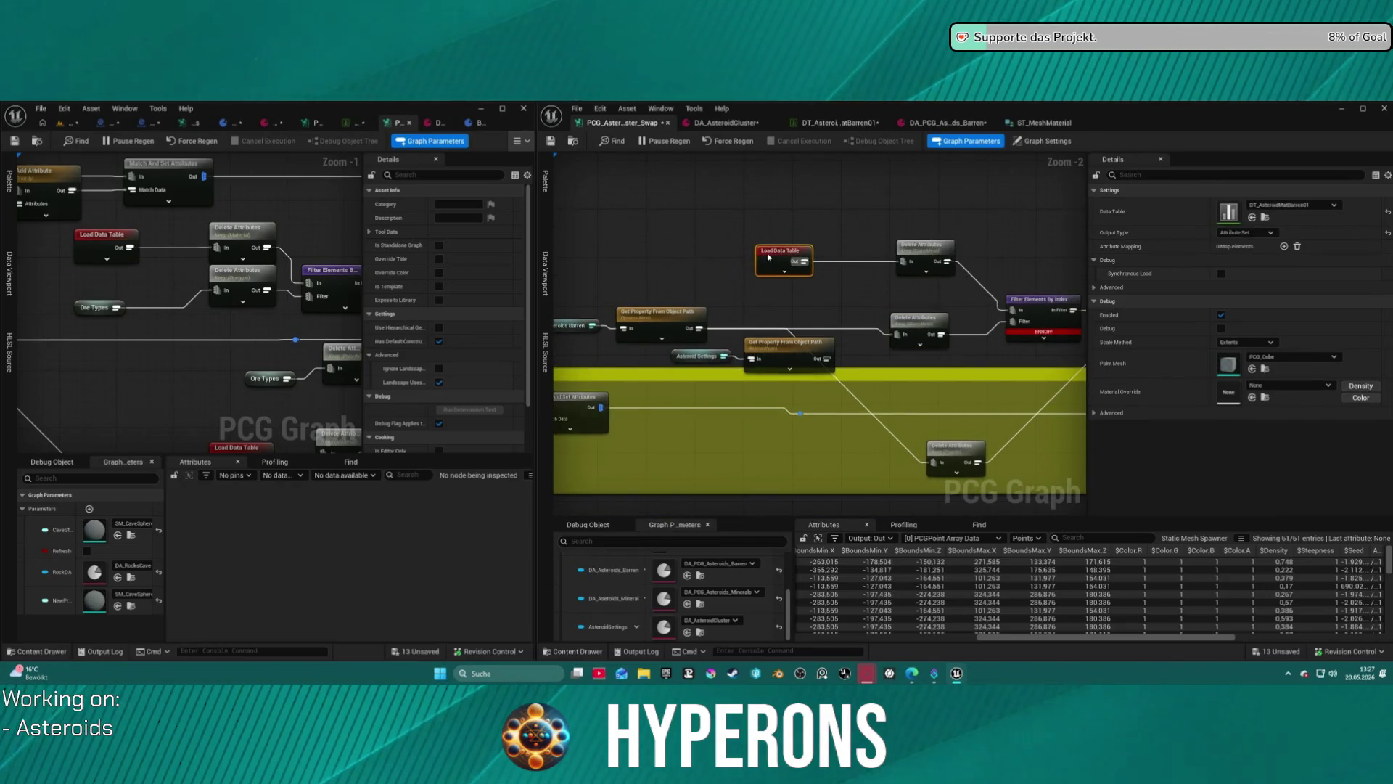
{"action": "left_click", "coordinate": [925, 265]}
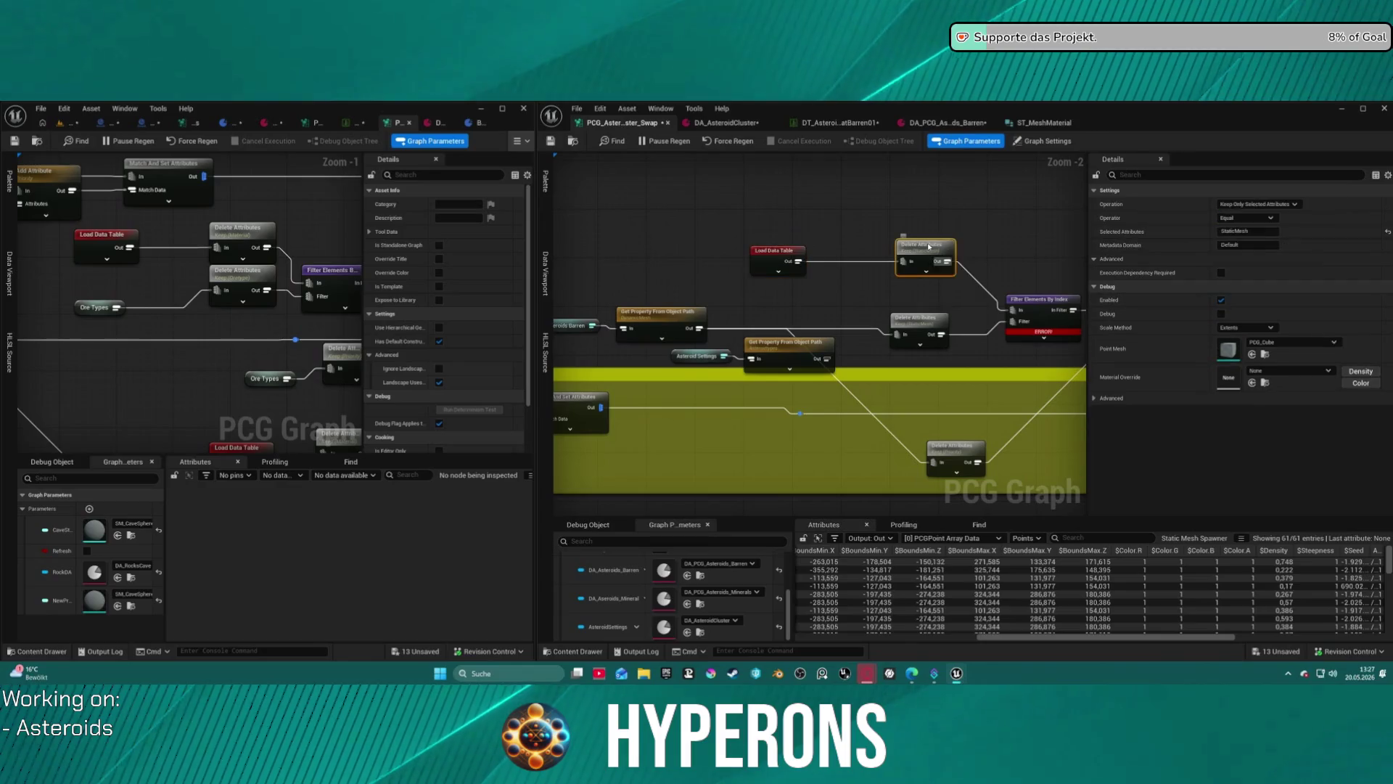
{"action": "left_click", "coordinate": [918, 324]}
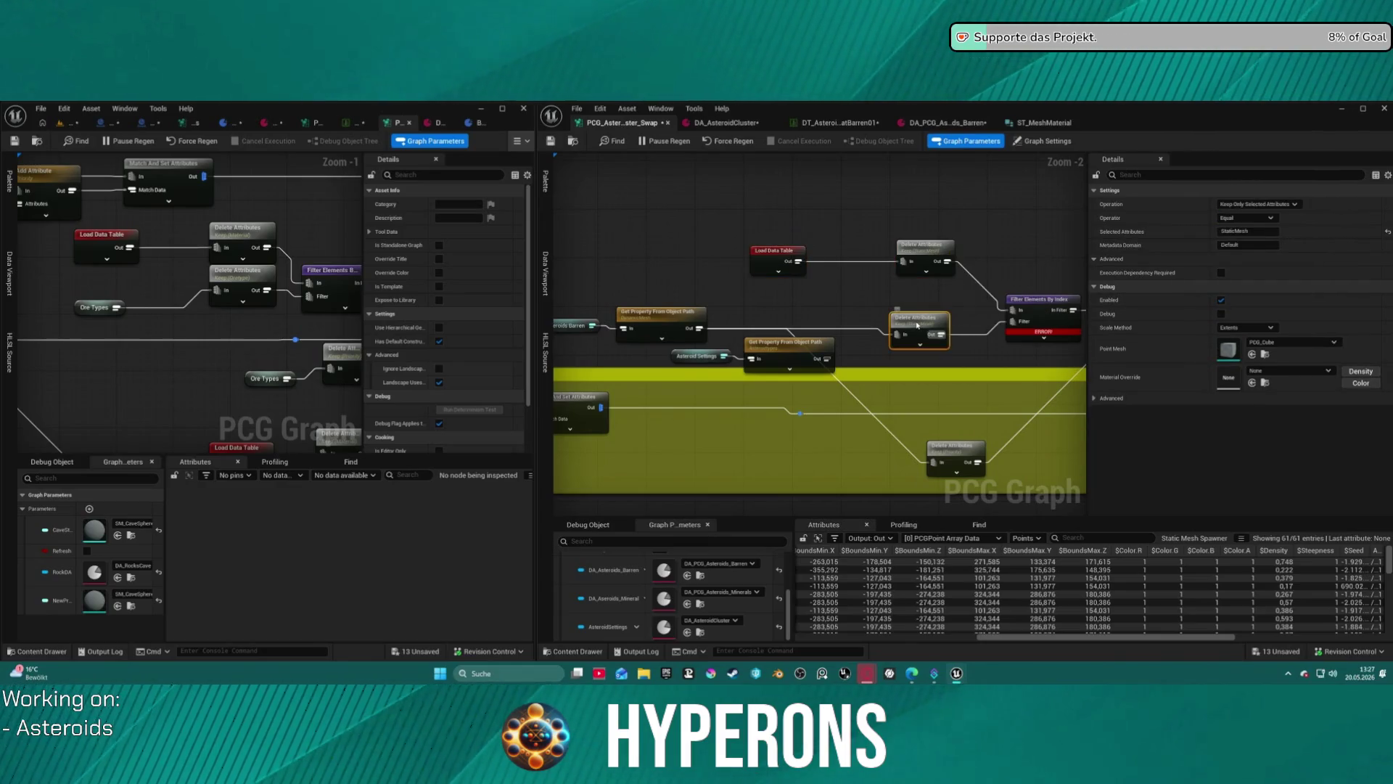
{"action": "left_click", "coordinate": [918, 259]}
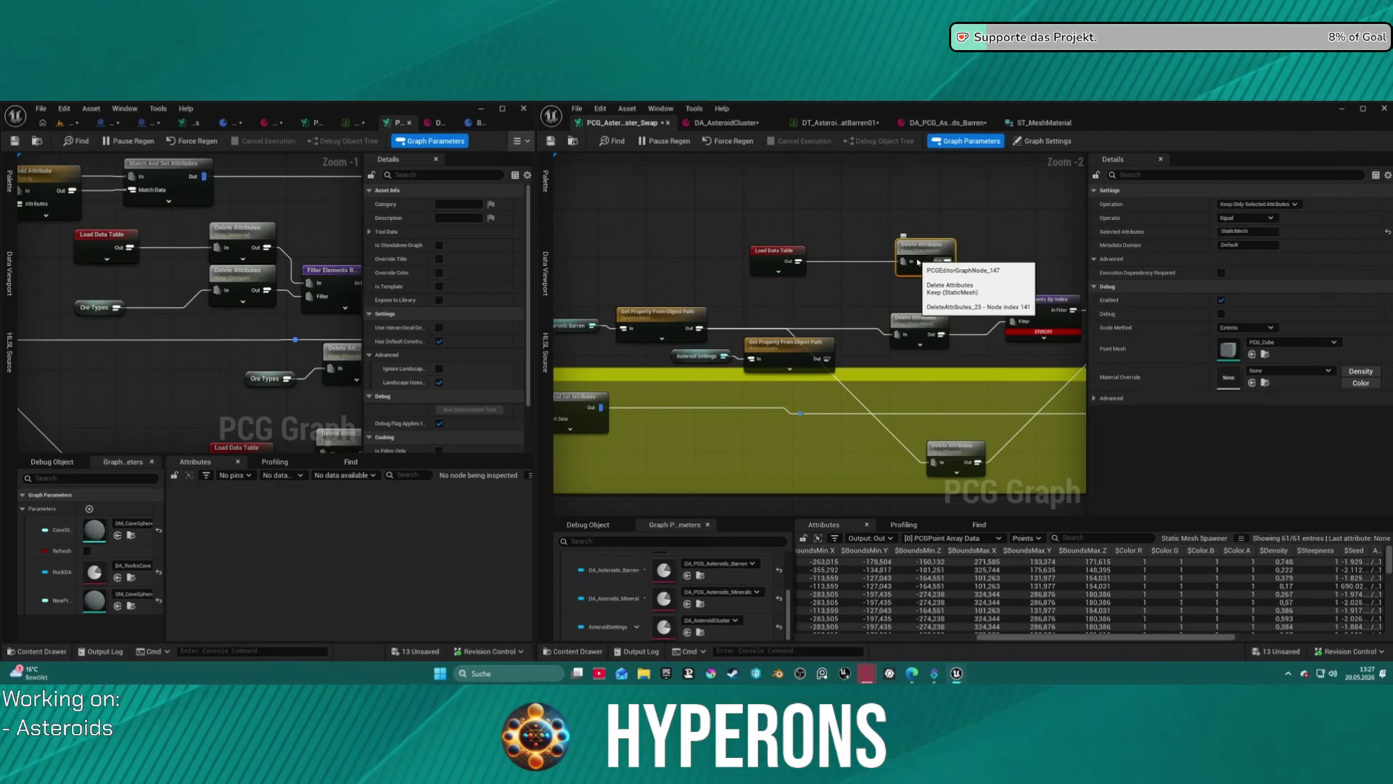
{"action": "left_click", "coordinate": [1047, 121]}
{"action": "left_click", "coordinate": [559, 206]}
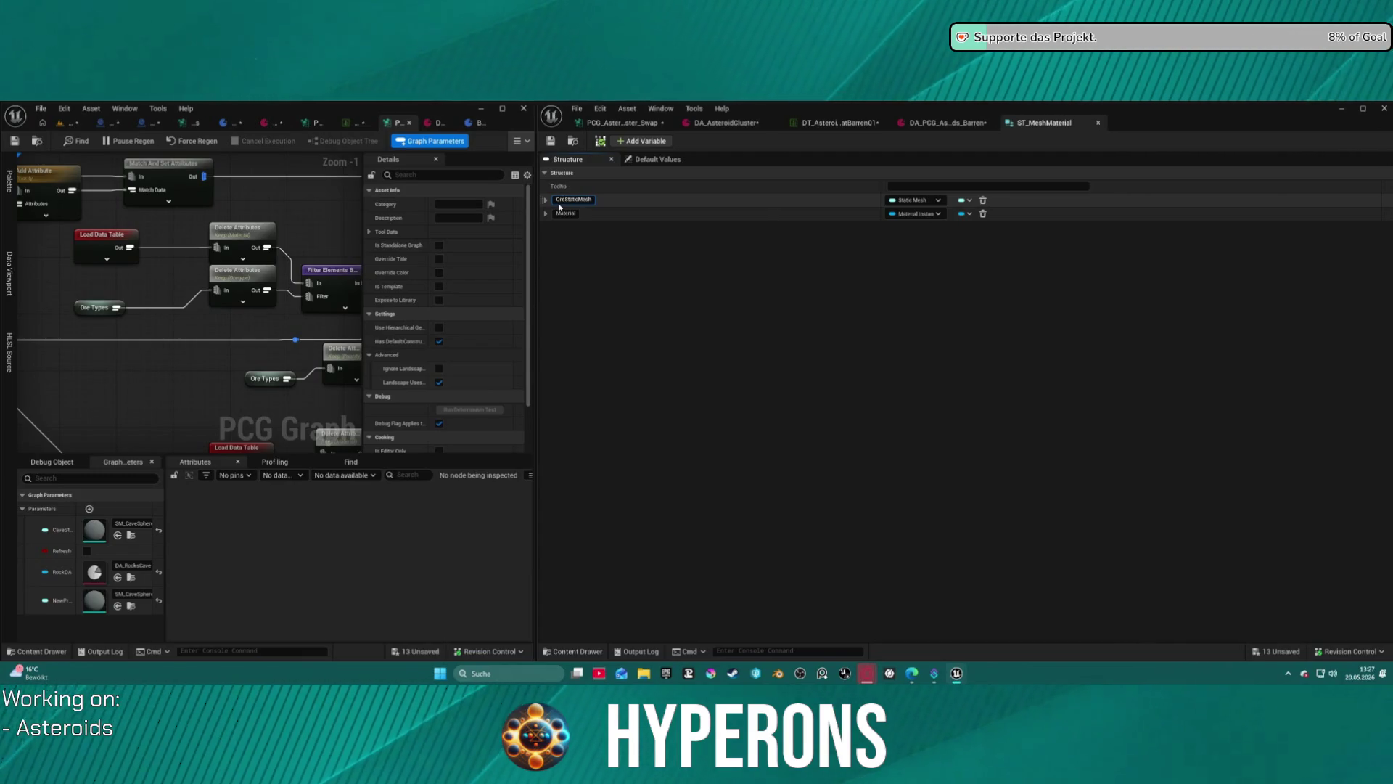
Commit the OreStaticMesh rename, save the structure and asteroid data table, then return to the PCG graph.
{"action": "key", "text": "Return"}
{"action": "left_click", "coordinate": [560, 201]}
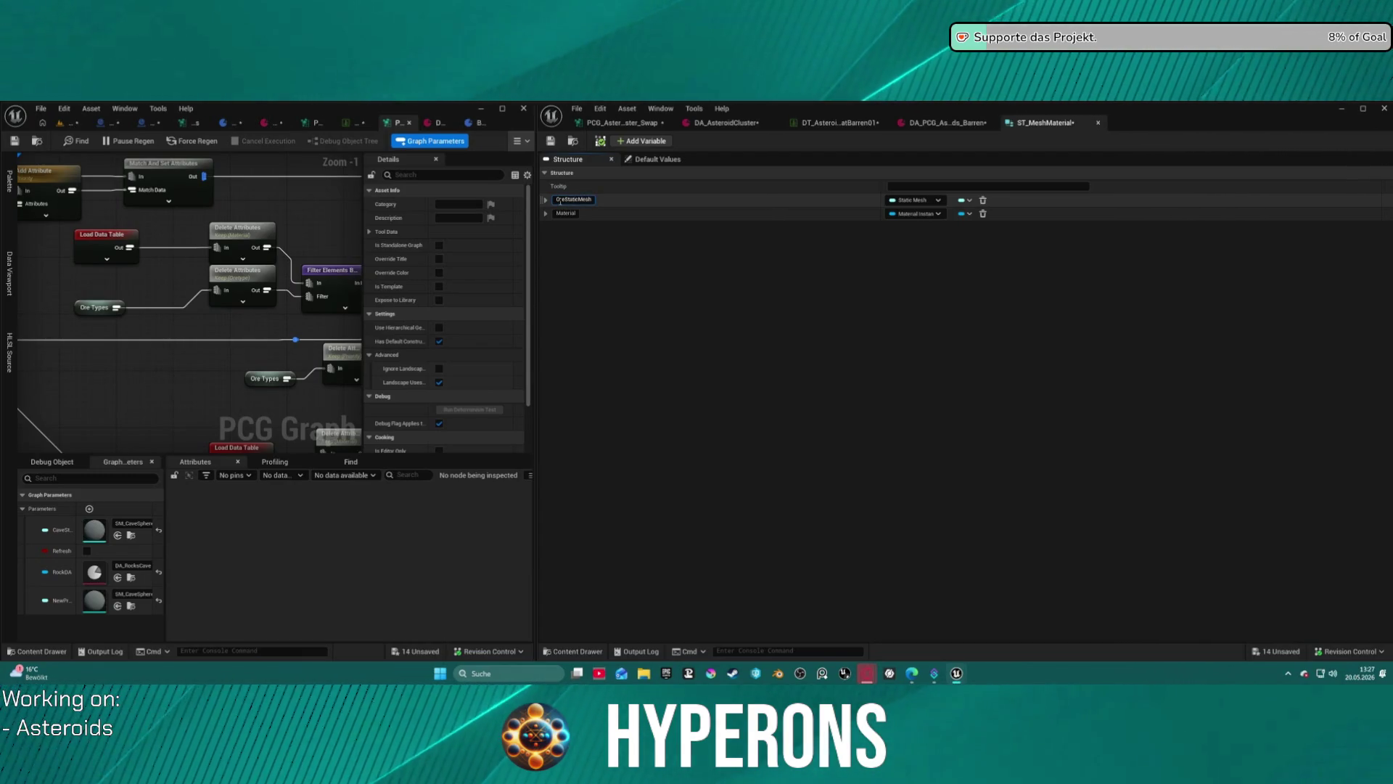
{"action": "left_click", "coordinate": [552, 141]}
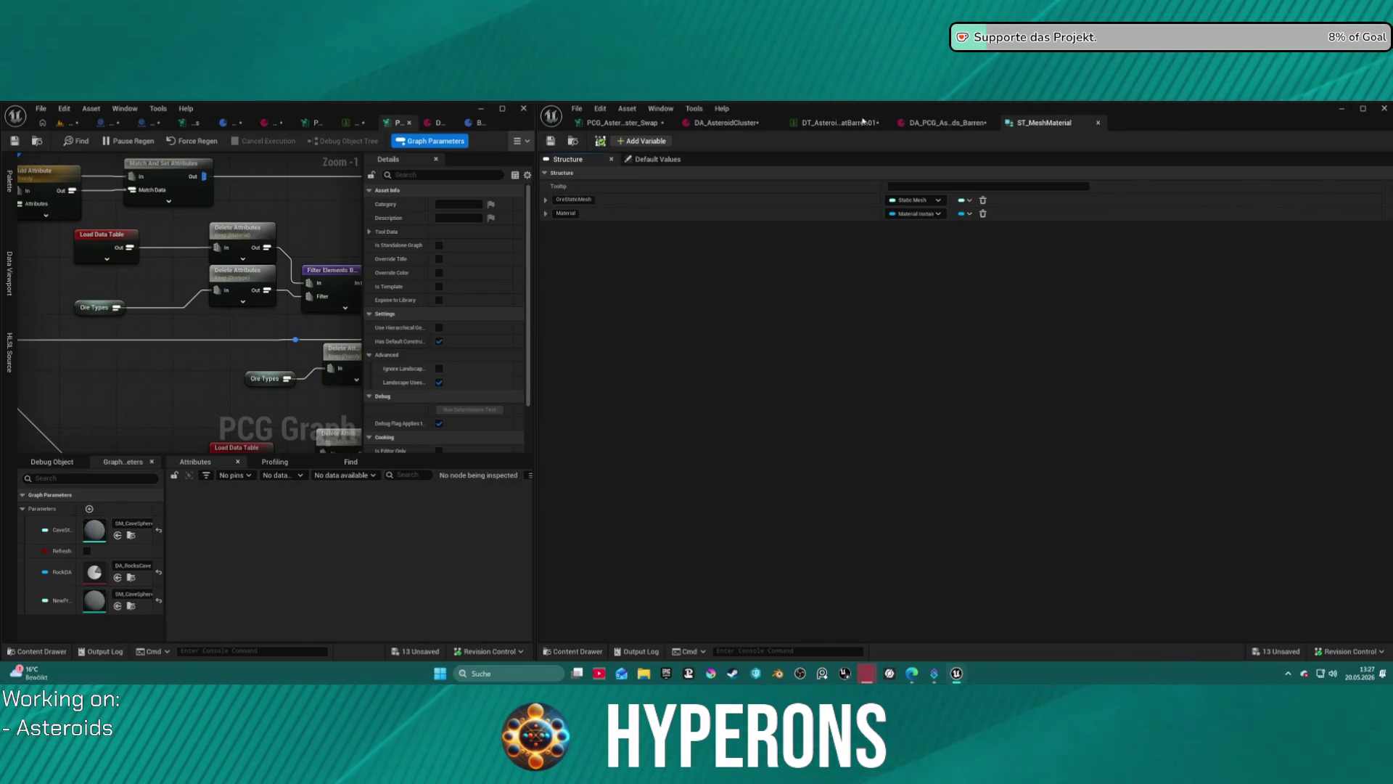
{"action": "left_click", "coordinate": [803, 124]}
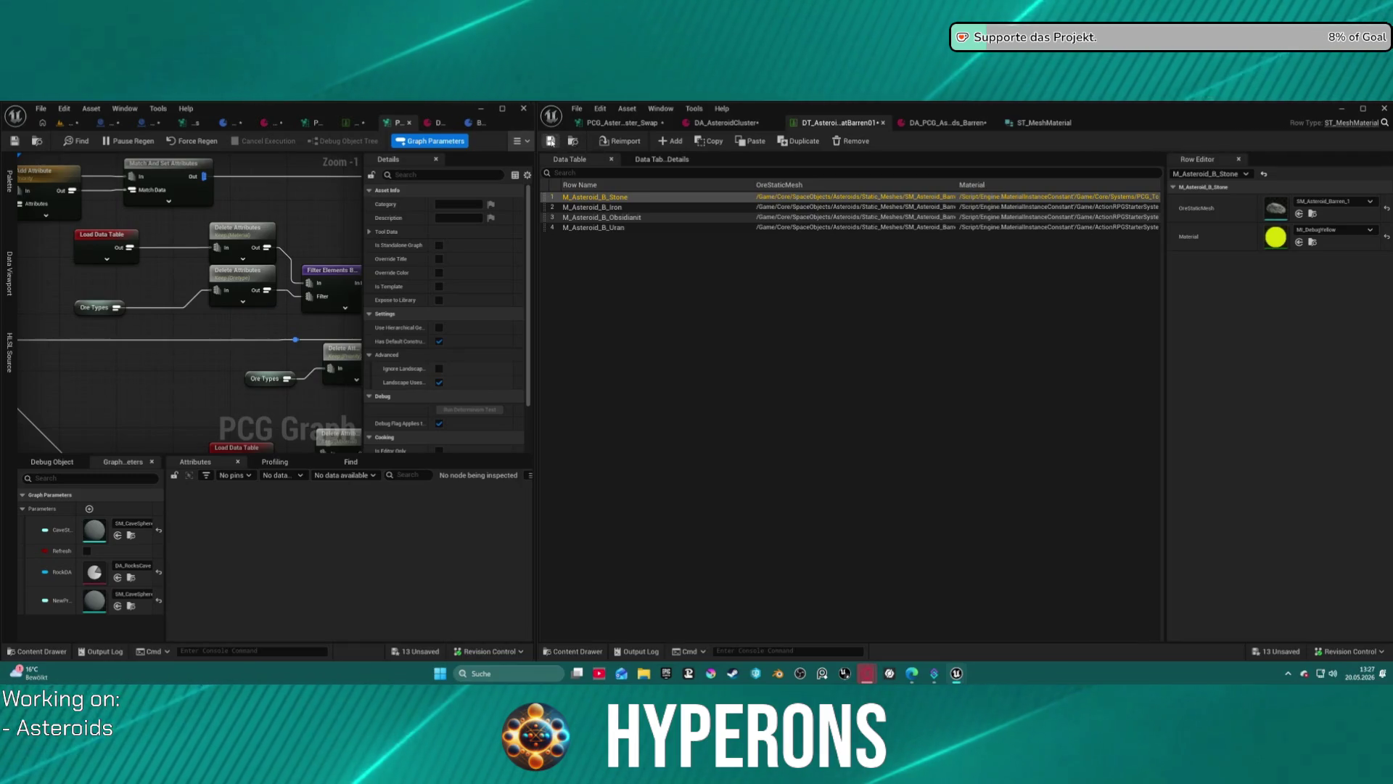
{"action": "key", "text": "ctrl+s"}
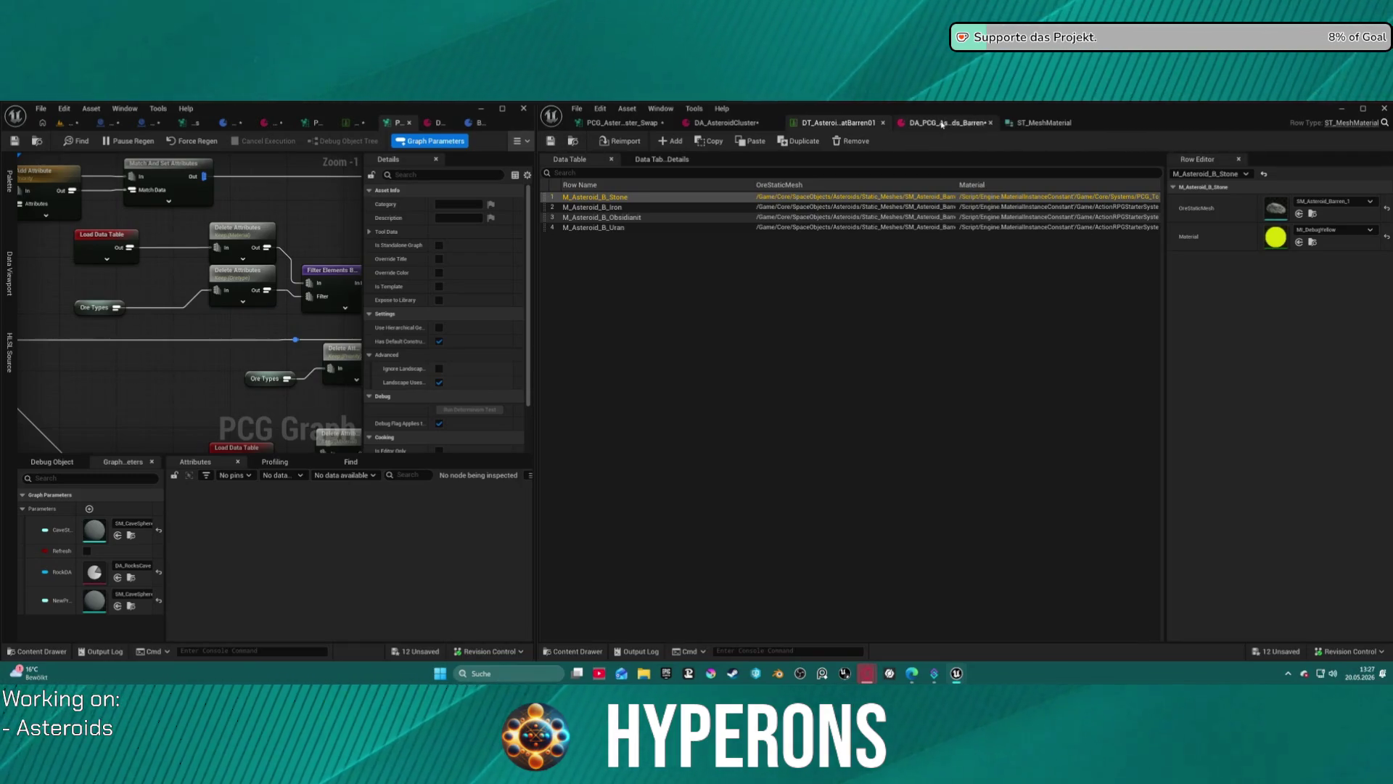
{"action": "left_click", "coordinate": [941, 124]}
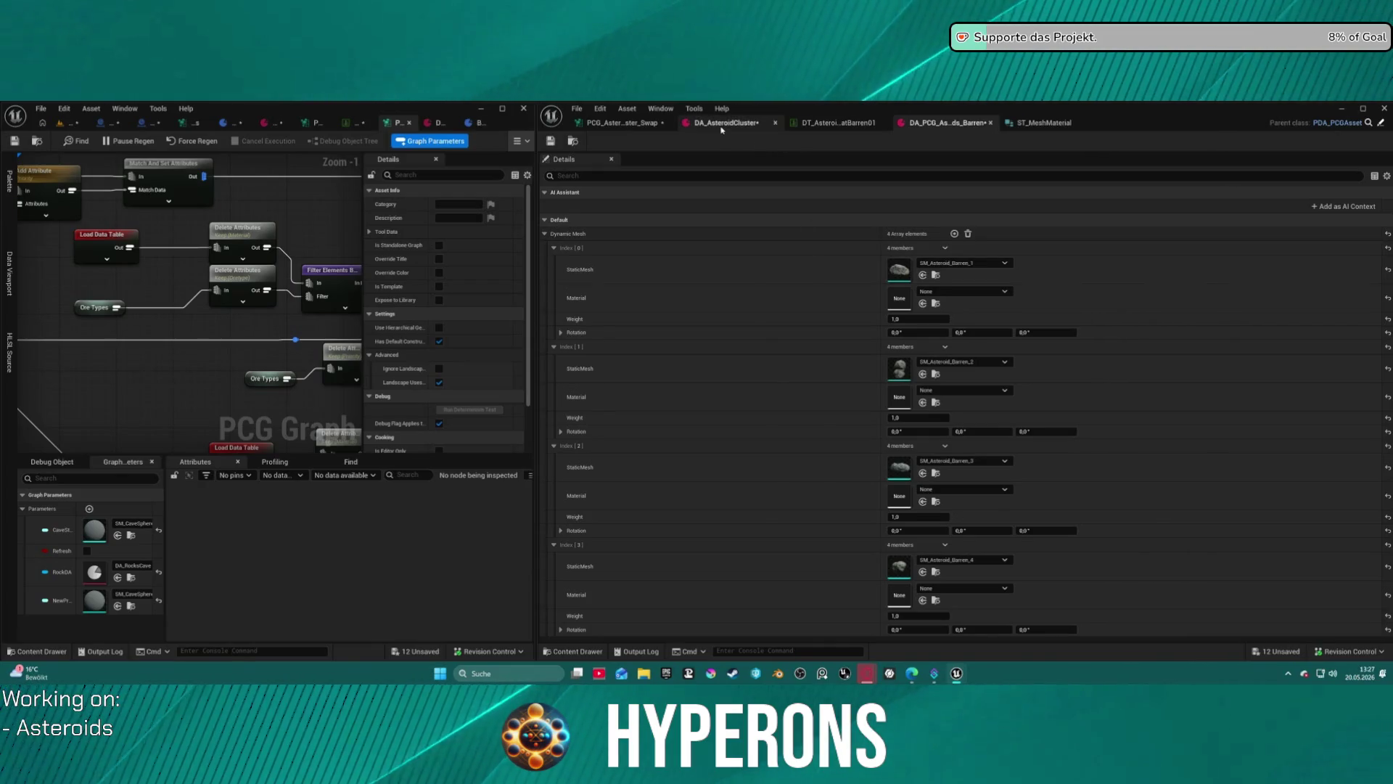
{"action": "left_click", "coordinate": [622, 124]}
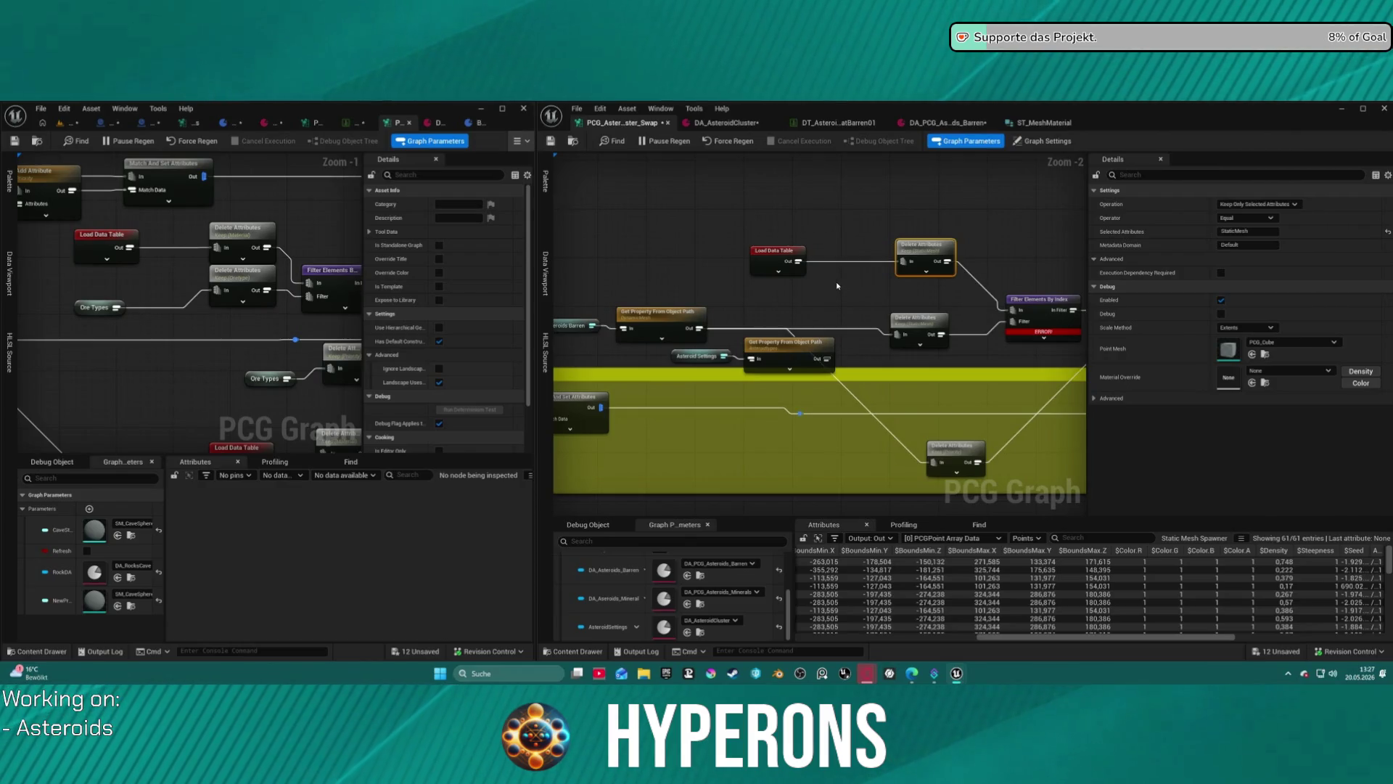
Make the upper Delete Attributes keep OreStaticMesh and inspect its four mesh-path output rows.
{"action": "left_click_drag", "start_coordinate": [836, 286], "coordinate": [656, 278]}
{"action": "left_click", "coordinate": [1247, 230]}
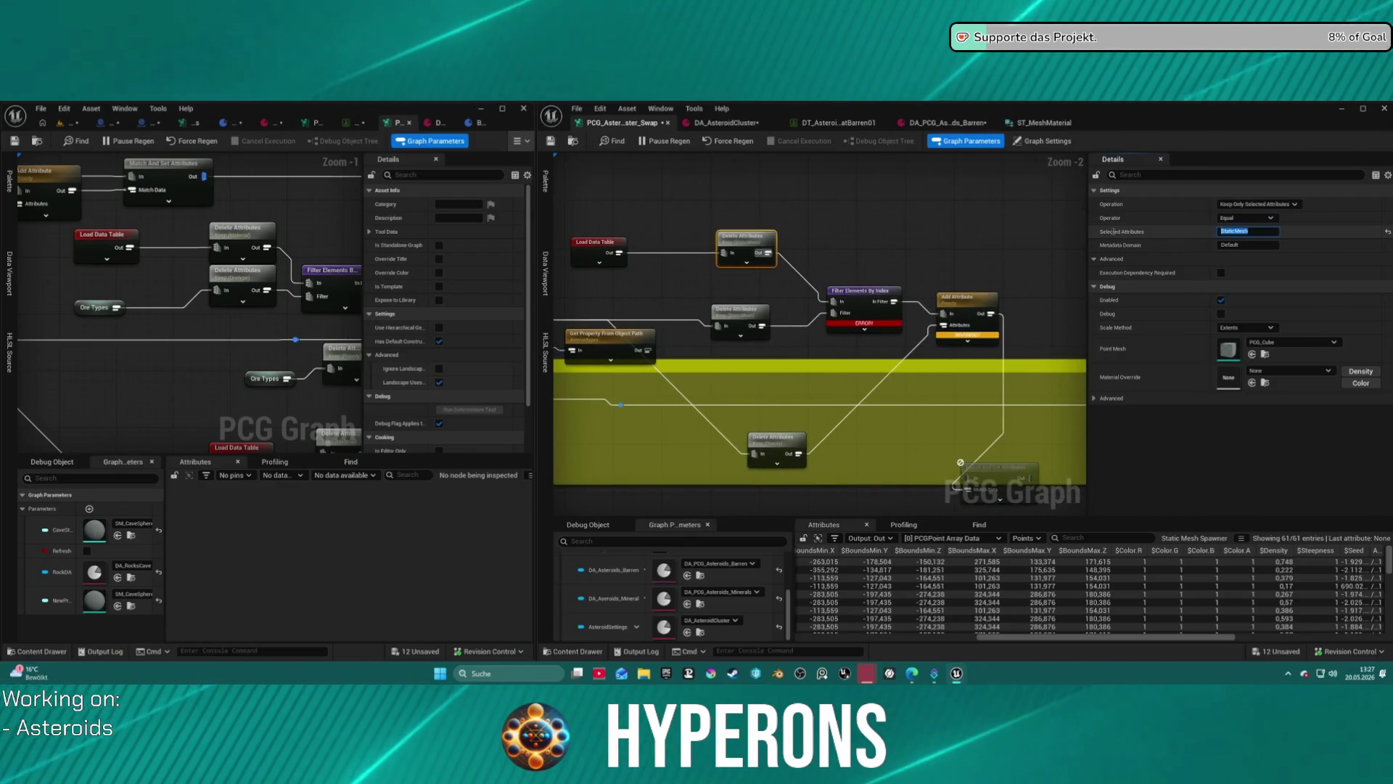
{"action": "type", "text": "OreStaticMesh"}
{"action": "key", "text": "Return"}
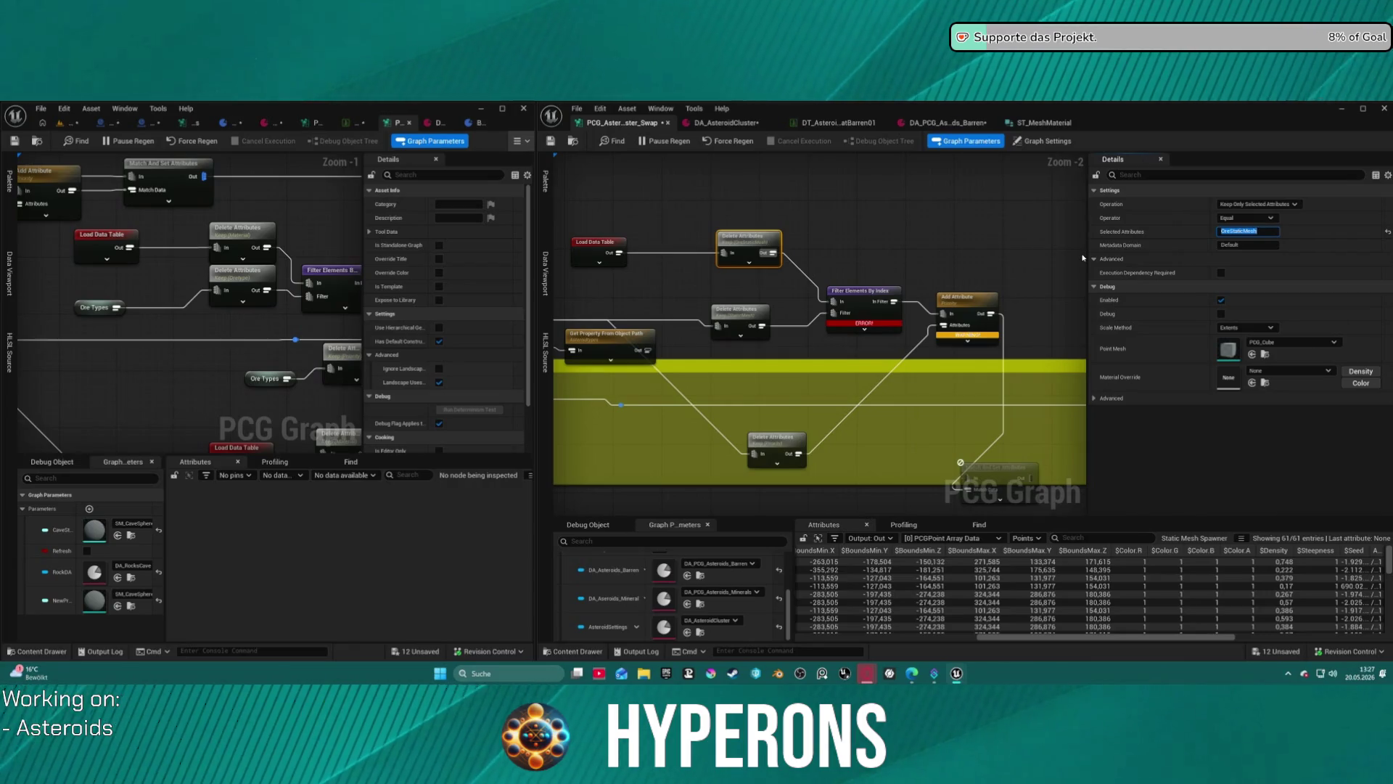
{"action": "left_click", "coordinate": [757, 251]}
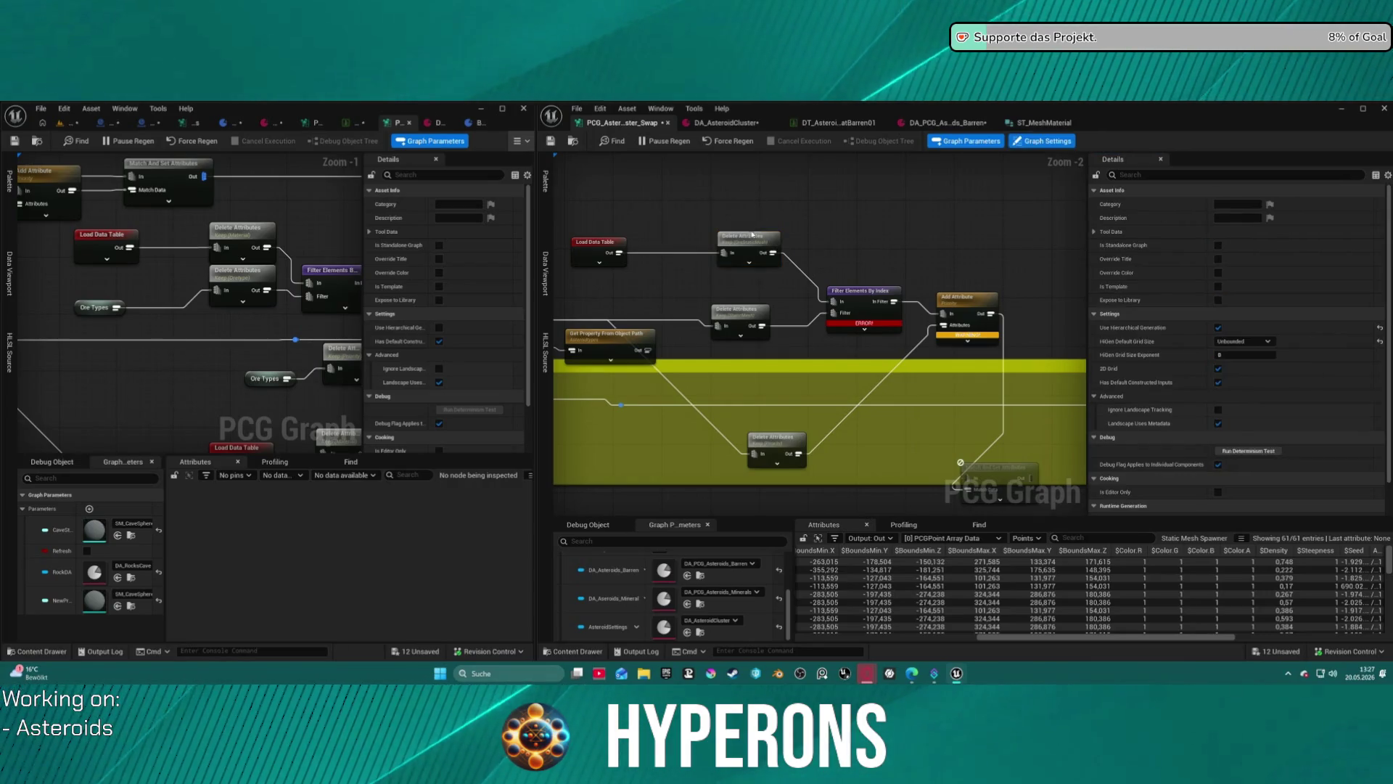
{"action": "key", "text": "a"}
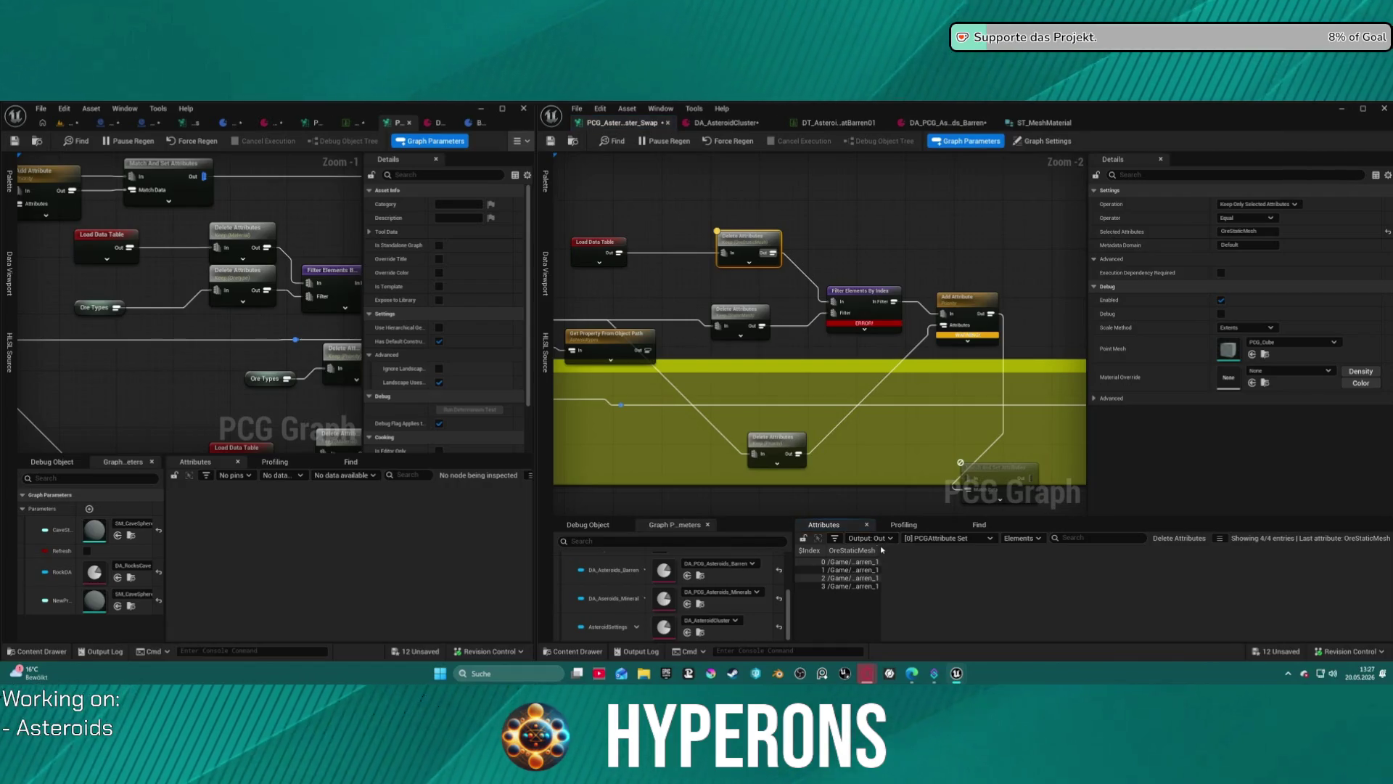
{"action": "mouse_move", "coordinate": [879, 549]}
{"action": "left_mouse_down"}
{"action": "mouse_move", "coordinate": [1175, 555]}
{"action": "mouse_move", "coordinate": [1089, 556]}
{"action": "mouse_move", "coordinate": [1126, 556]}
{"action": "mouse_move", "coordinate": [1109, 556]}
{"action": "left_mouse_up"}
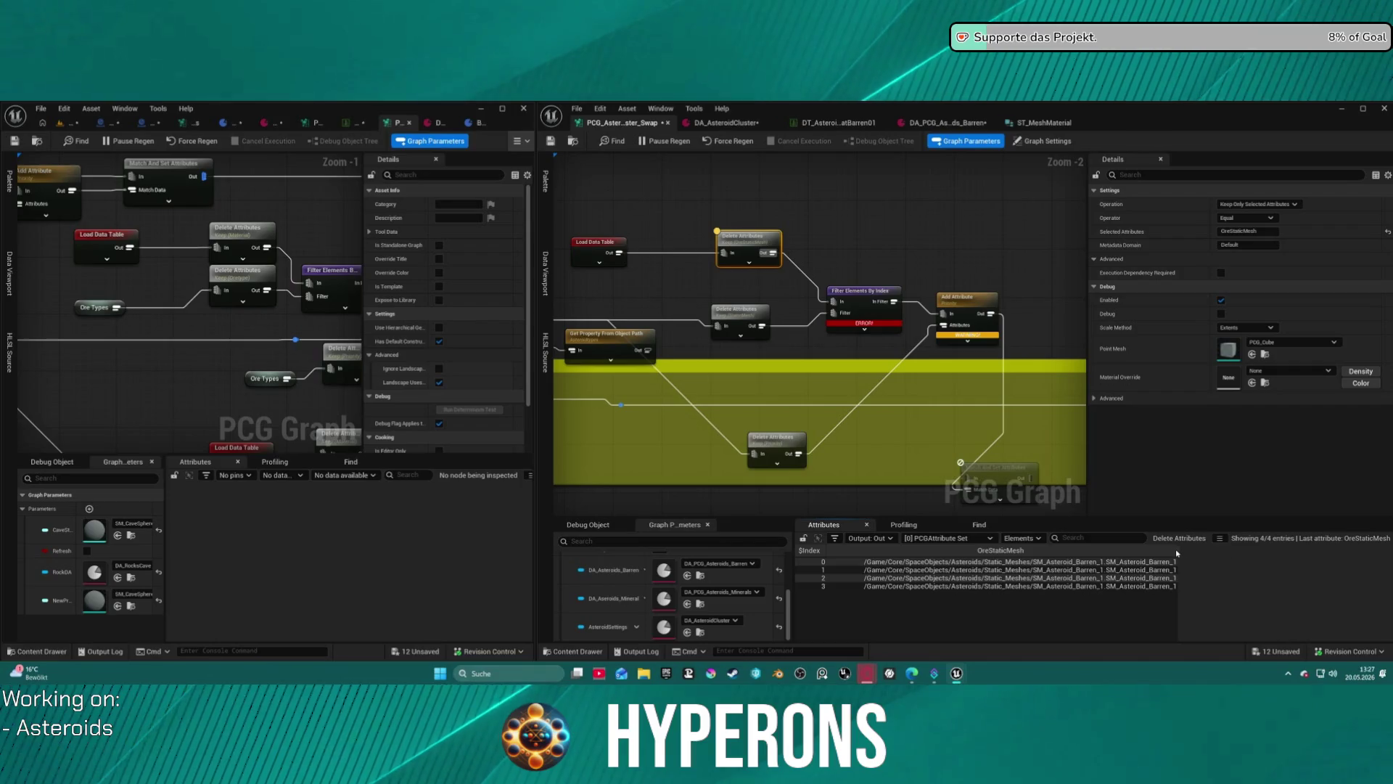
{"action": "left_click", "coordinate": [841, 577]}
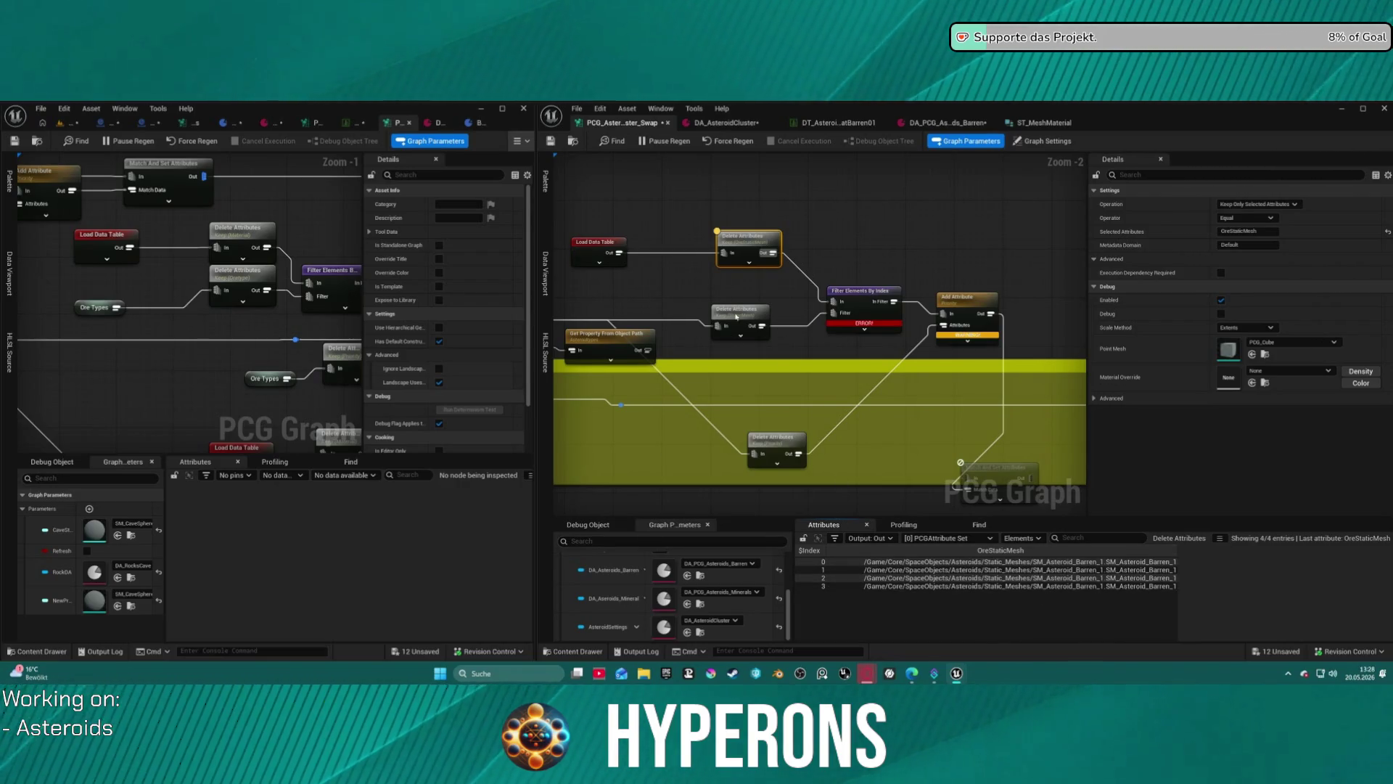
Compare the middle Delete Attributes' StaticMesh output, then move Filter Elements By Index up-left.
{"action": "left_click", "coordinate": [858, 303]}
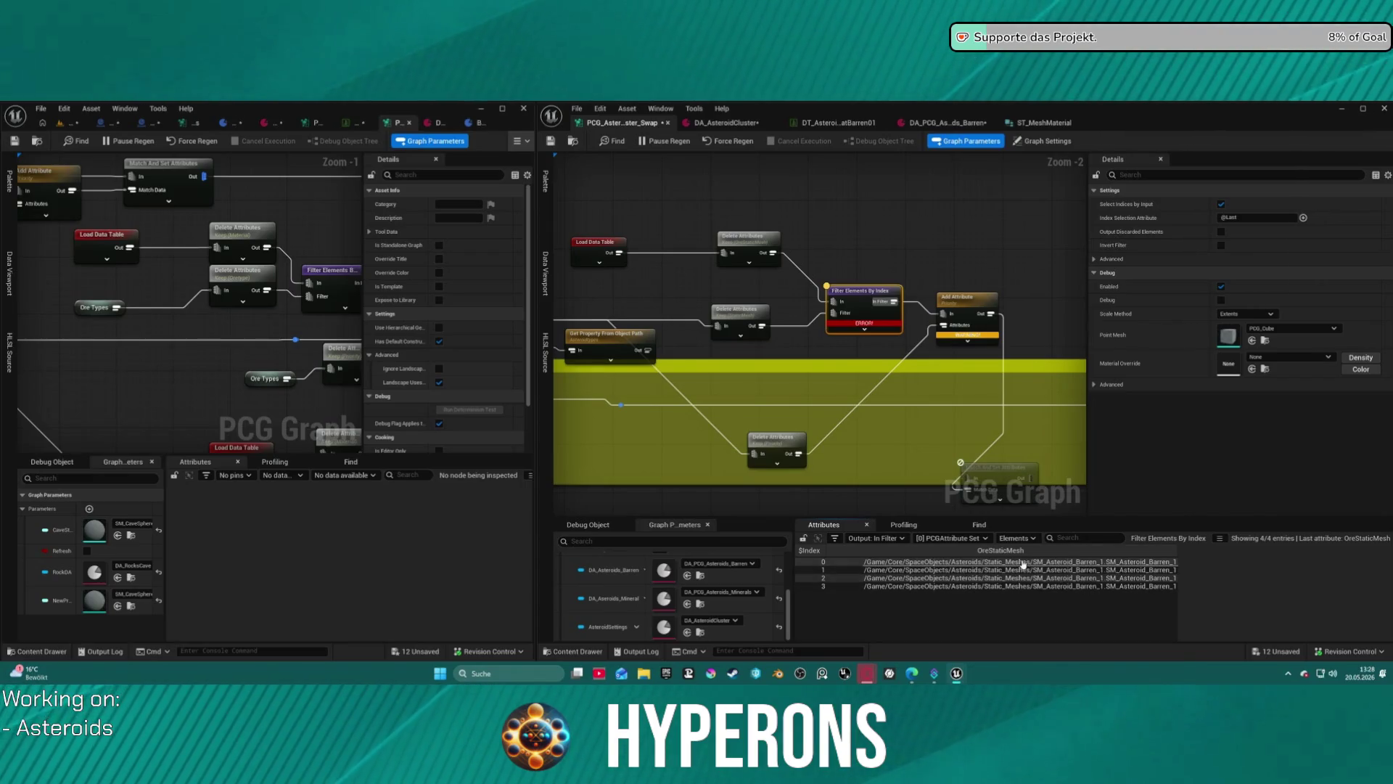
{"action": "left_click", "coordinate": [755, 316]}
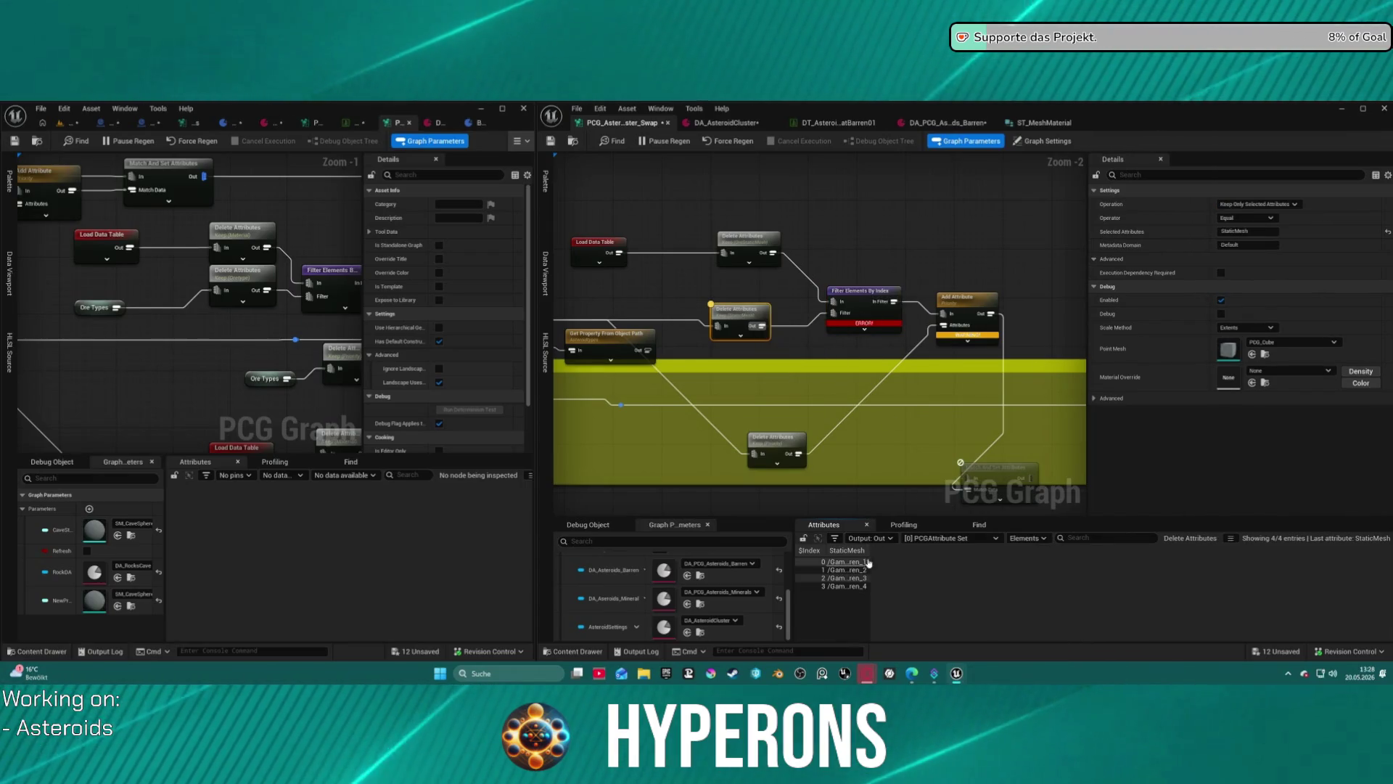
{"action": "left_click_drag", "start_coordinate": [868, 550], "coordinate": [1206, 555]}
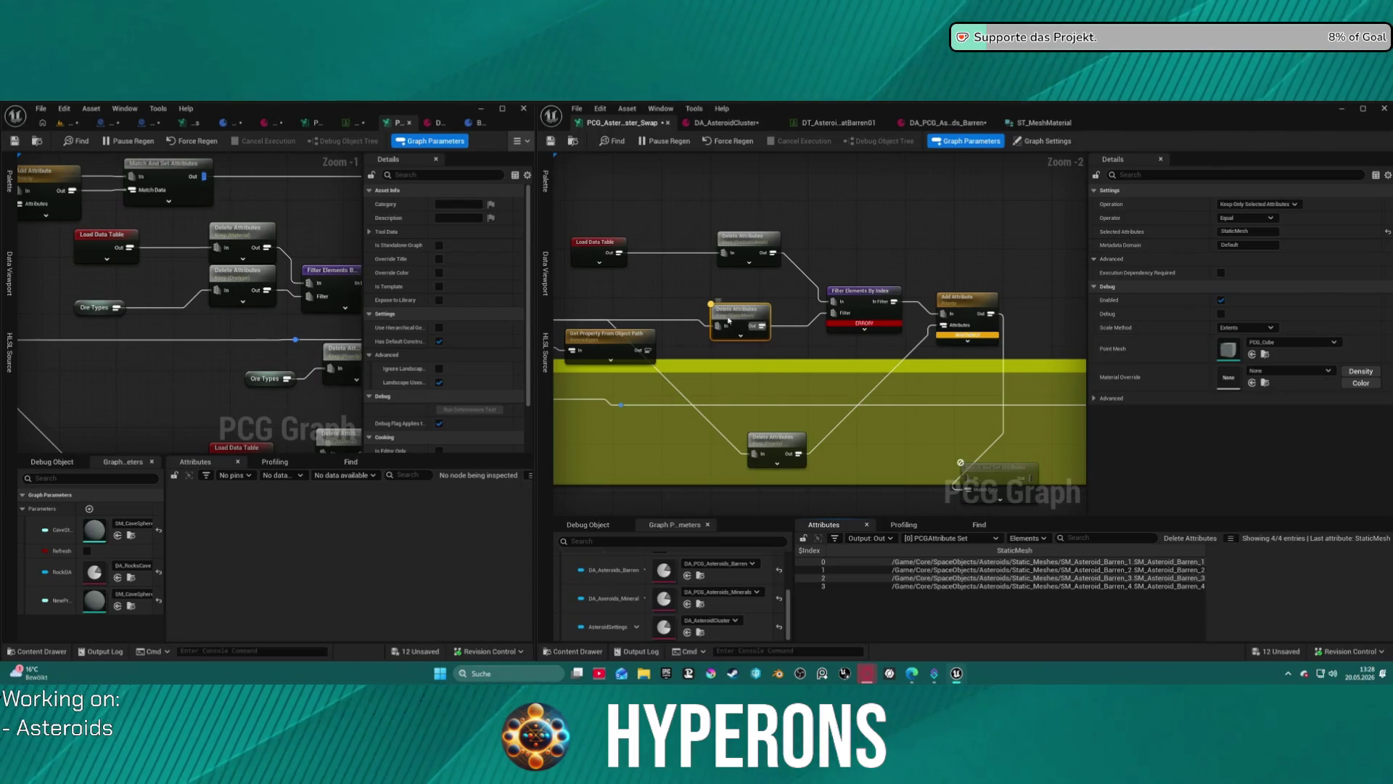
{"action": "left_click", "coordinate": [857, 302]}
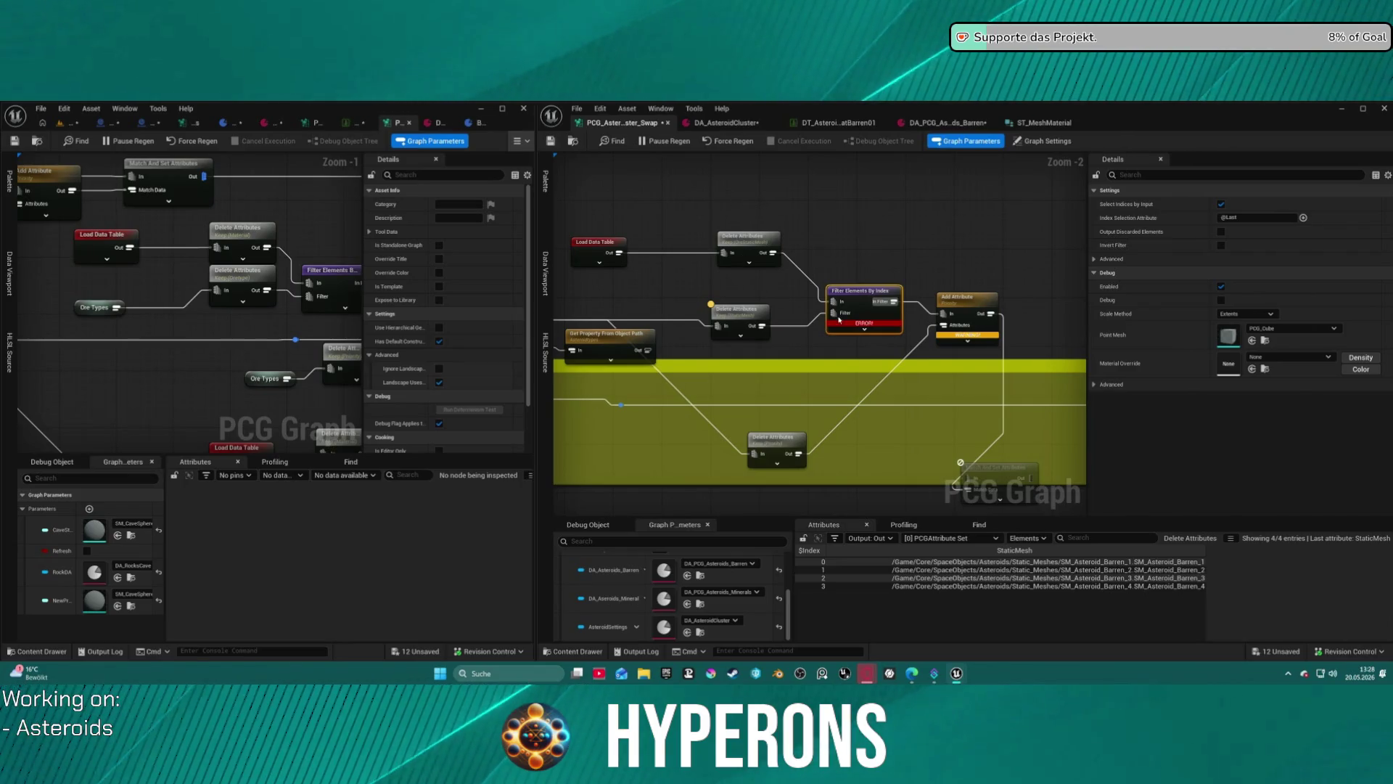
{"action": "left_click_drag", "start_coordinate": [858, 292], "coordinate": [840, 243]}
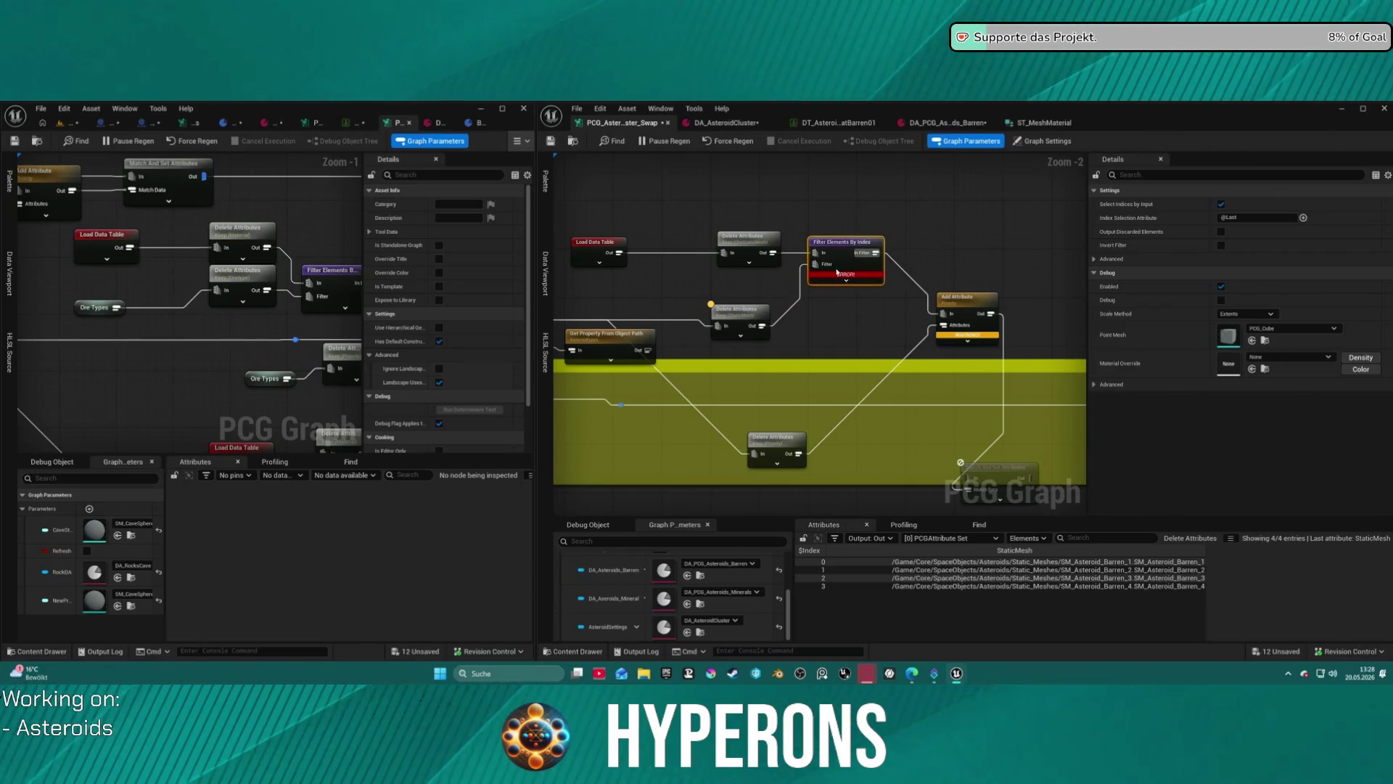
Revert the layout change and sort the middle Delete Attributes output by StaticMesh.
{"action": "left_click", "coordinate": [745, 313]}
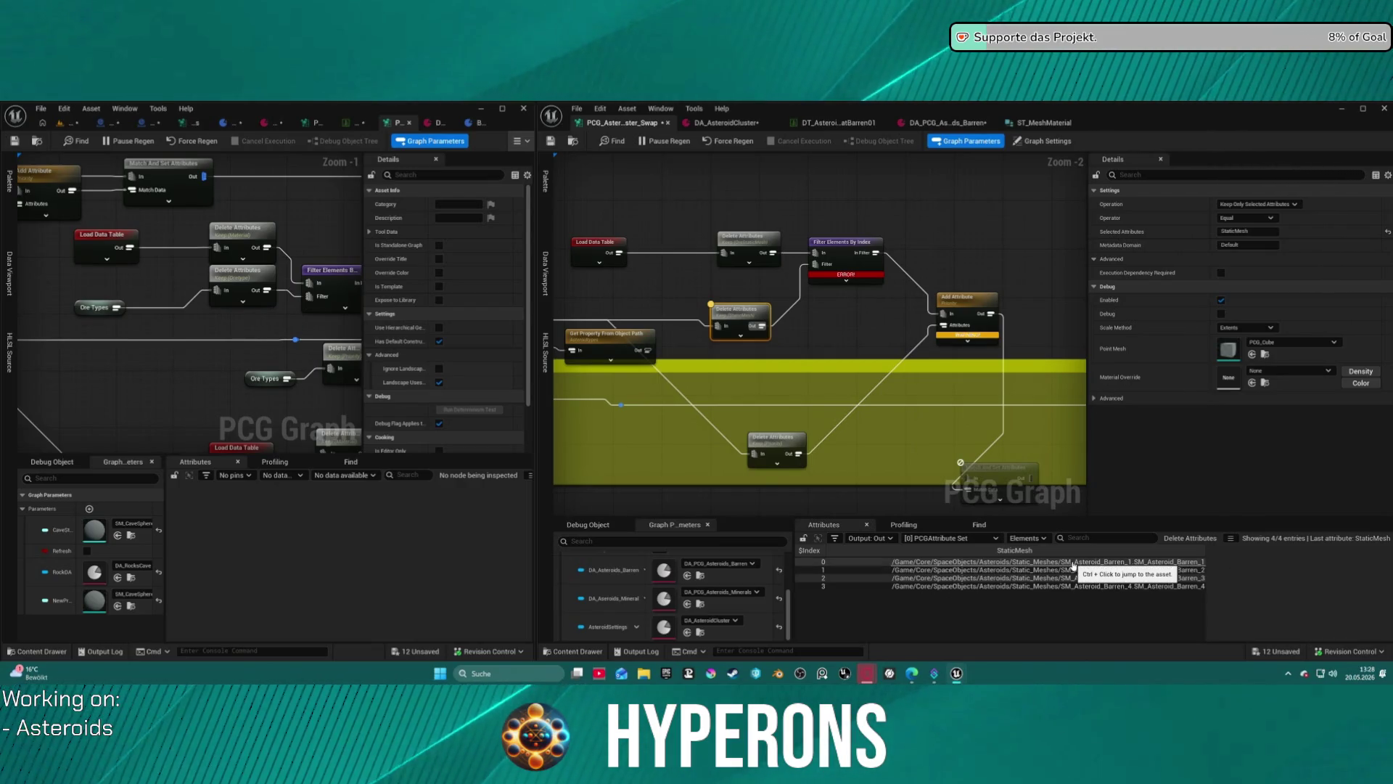
{"action": "left_click", "coordinate": [836, 322]}
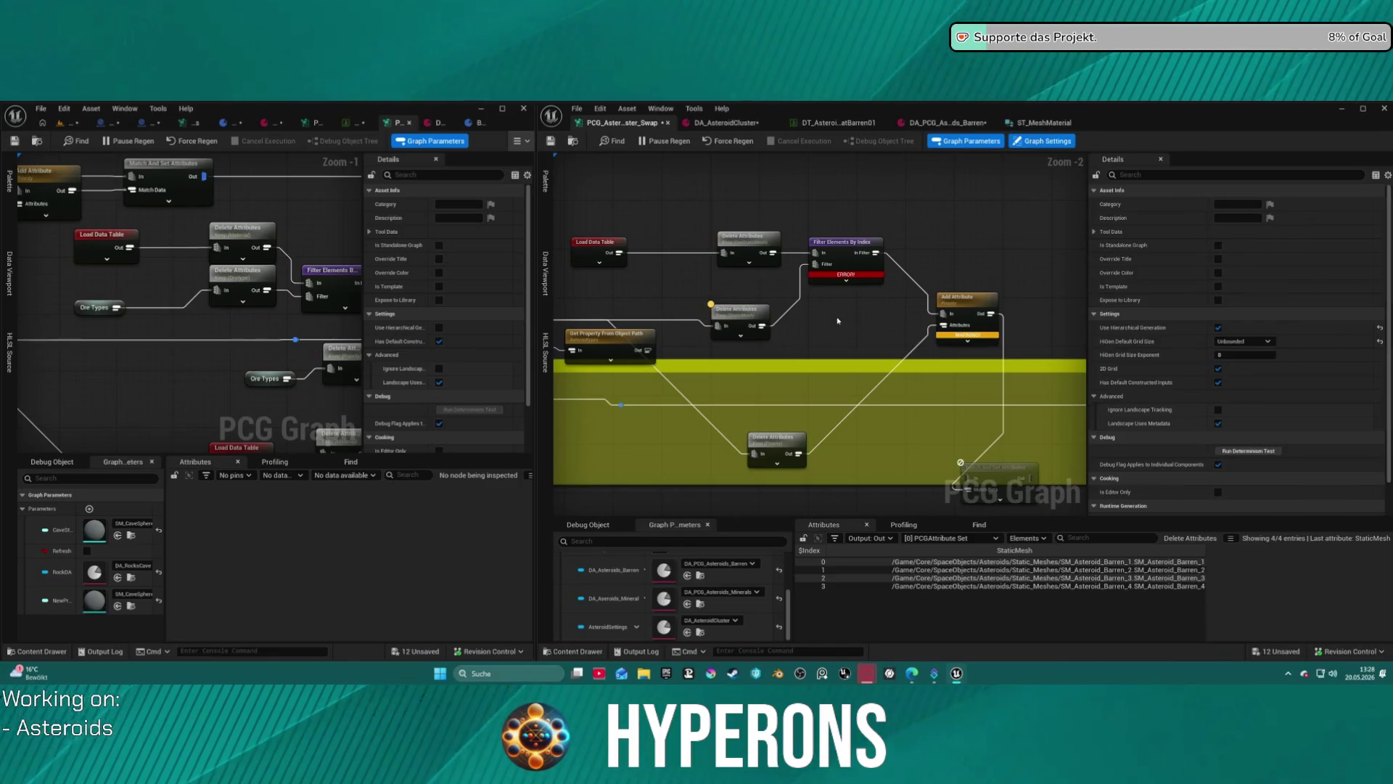
{"action": "left_click_drag", "start_coordinate": [904, 312], "coordinate": [828, 222]}
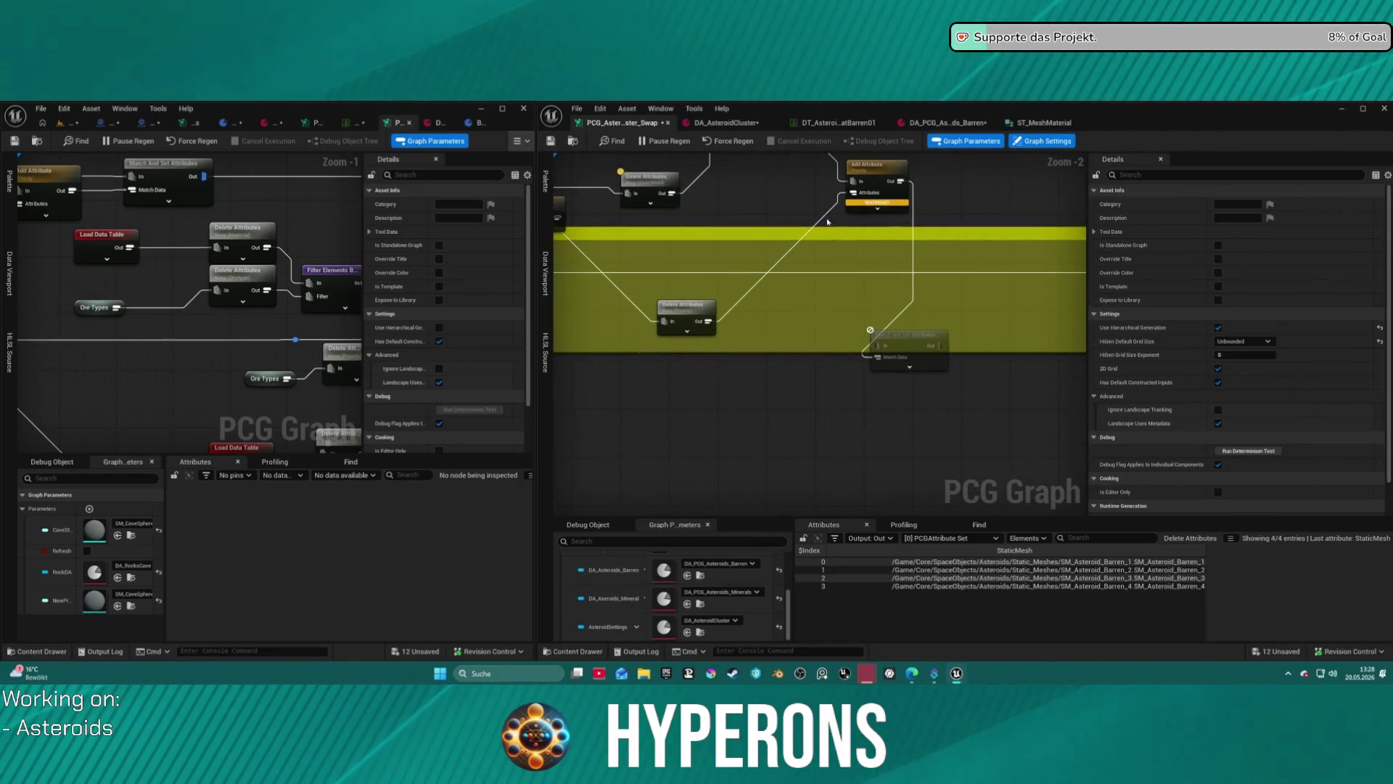
{"action": "mouse_move", "coordinate": [913, 342]}
{"action": "left_mouse_down"}
{"action": "mouse_move", "coordinate": [763, 255]}
{"action": "mouse_move", "coordinate": [859, 369]}
{"action": "left_mouse_up"}
{"action": "key", "text": "ctrl+z"}
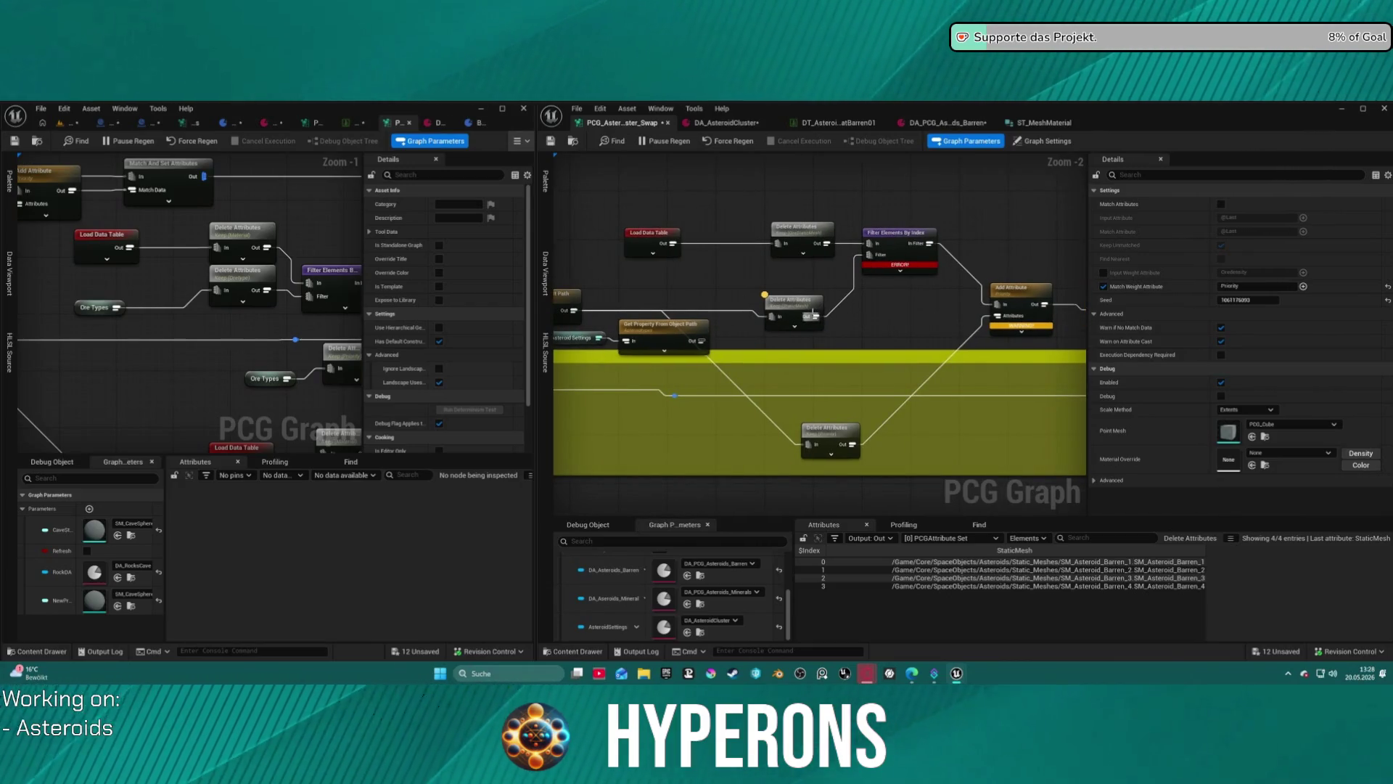
{"action": "mouse_move", "coordinate": [895, 267]}
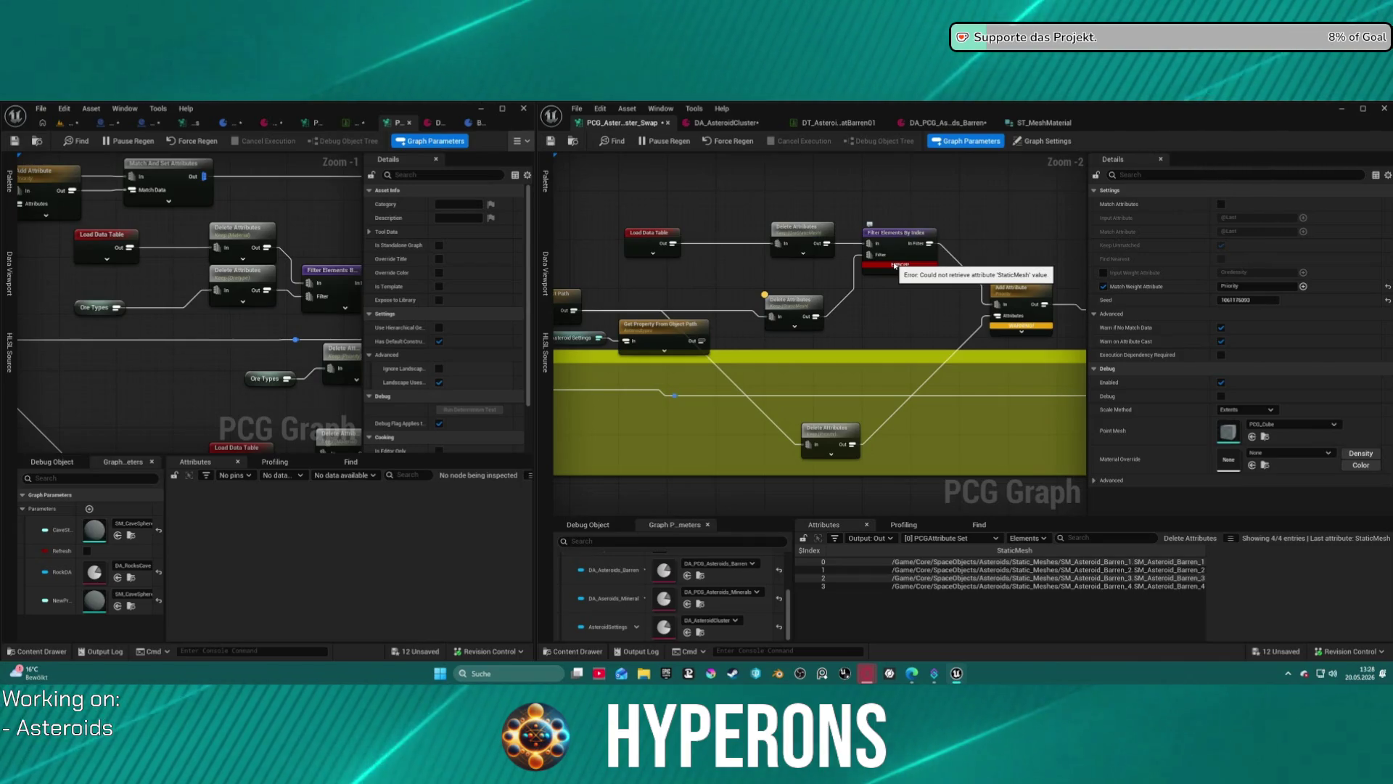
{"action": "left_click", "coordinate": [794, 311]}
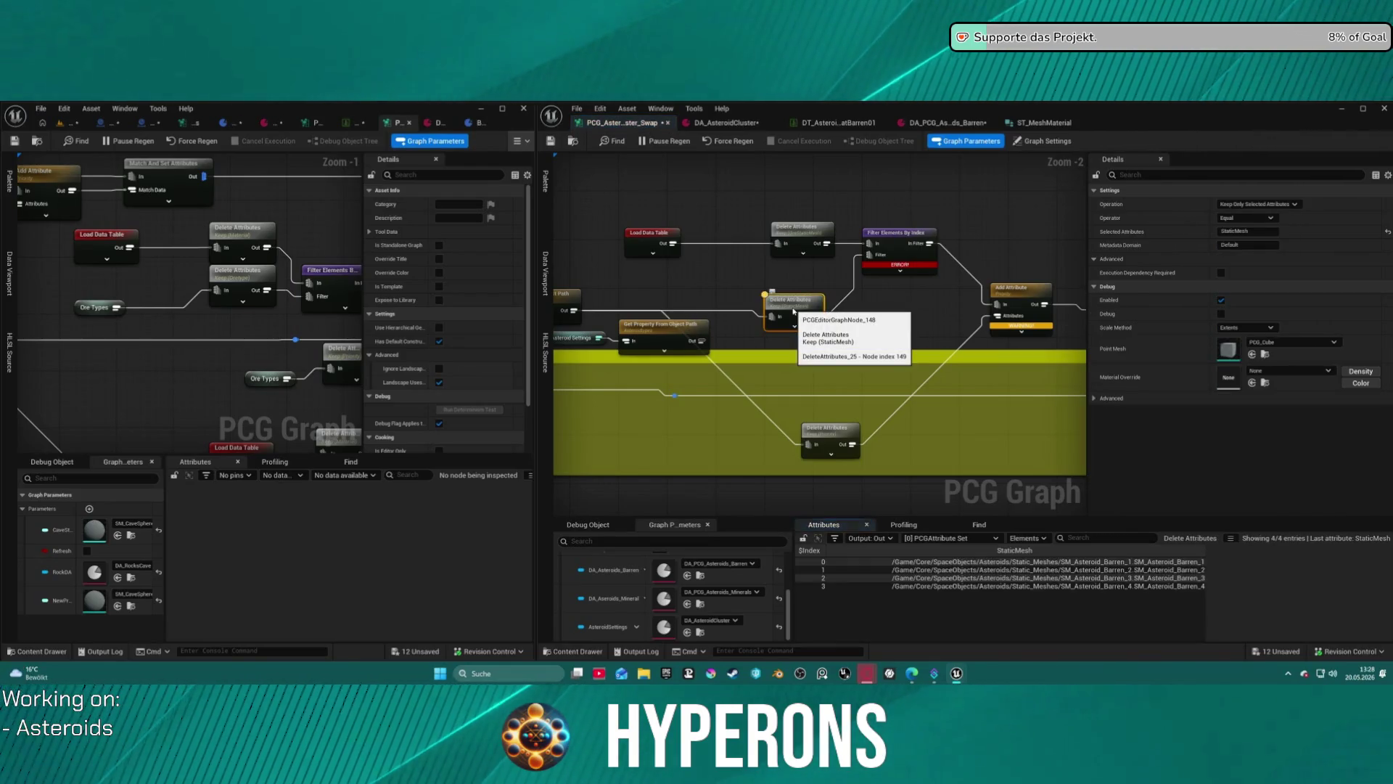
{"action": "left_click", "coordinate": [972, 550]}
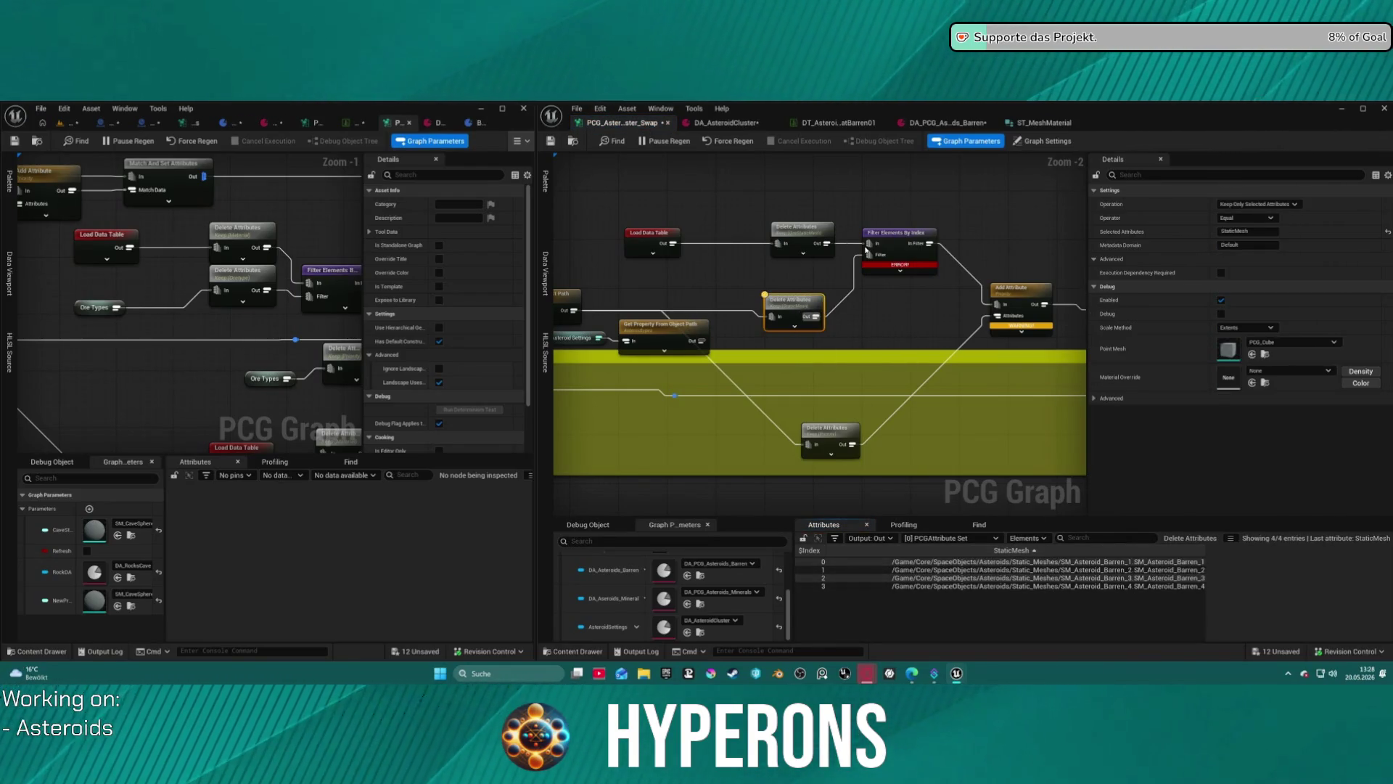
{"action": "left_click", "coordinate": [805, 229]}
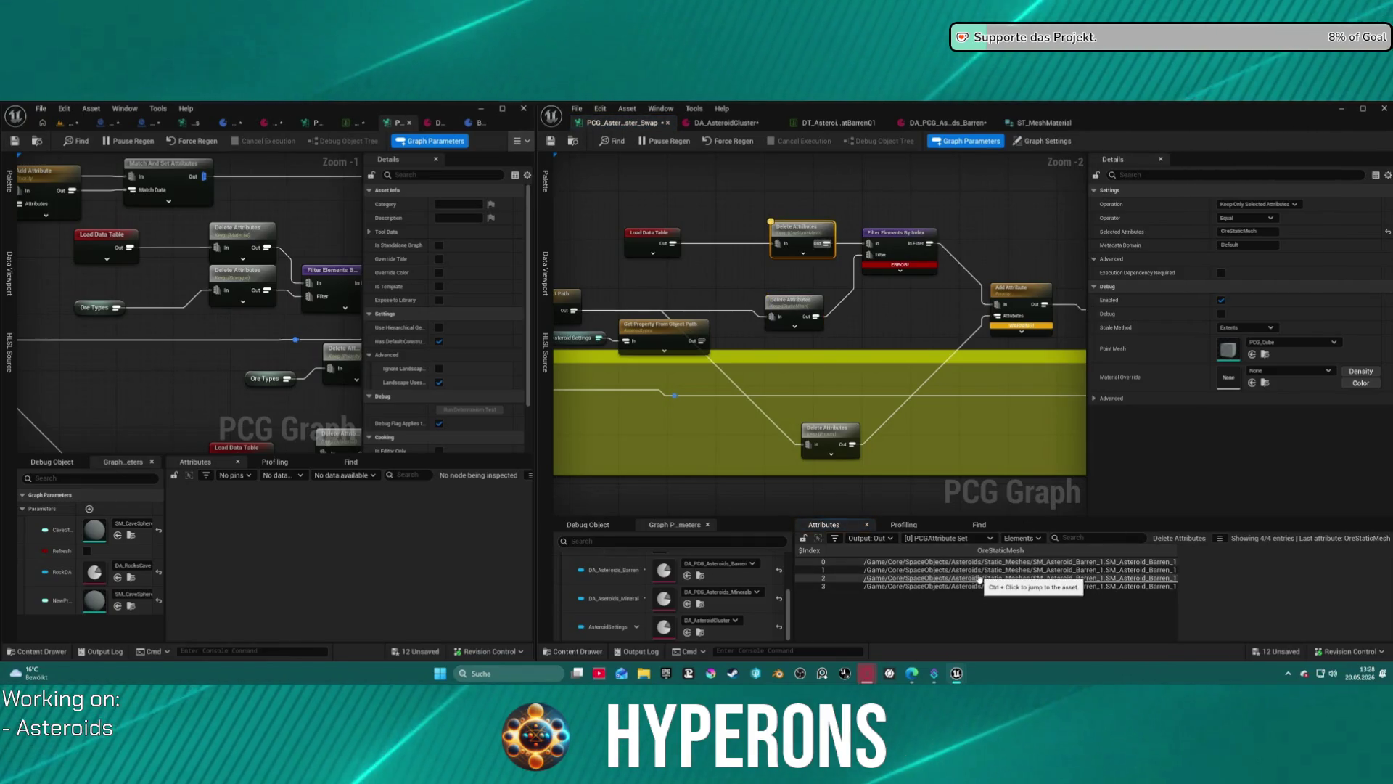
Stop inspecting Delete Attributes and select the DA Asteroids Barren input node.
{"action": "key", "text": "a"}
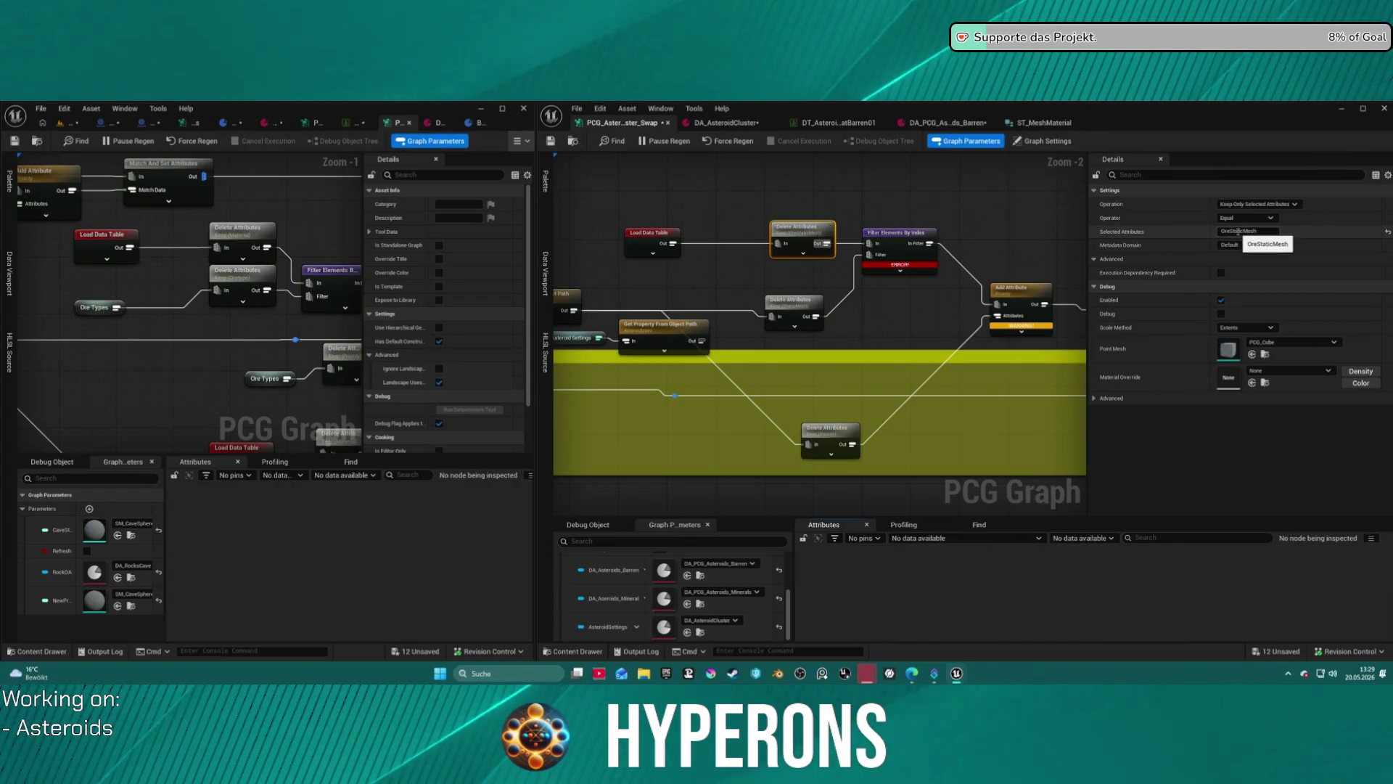
{"action": "left_click_drag", "start_coordinate": [551, 293], "coordinate": [779, 281]}
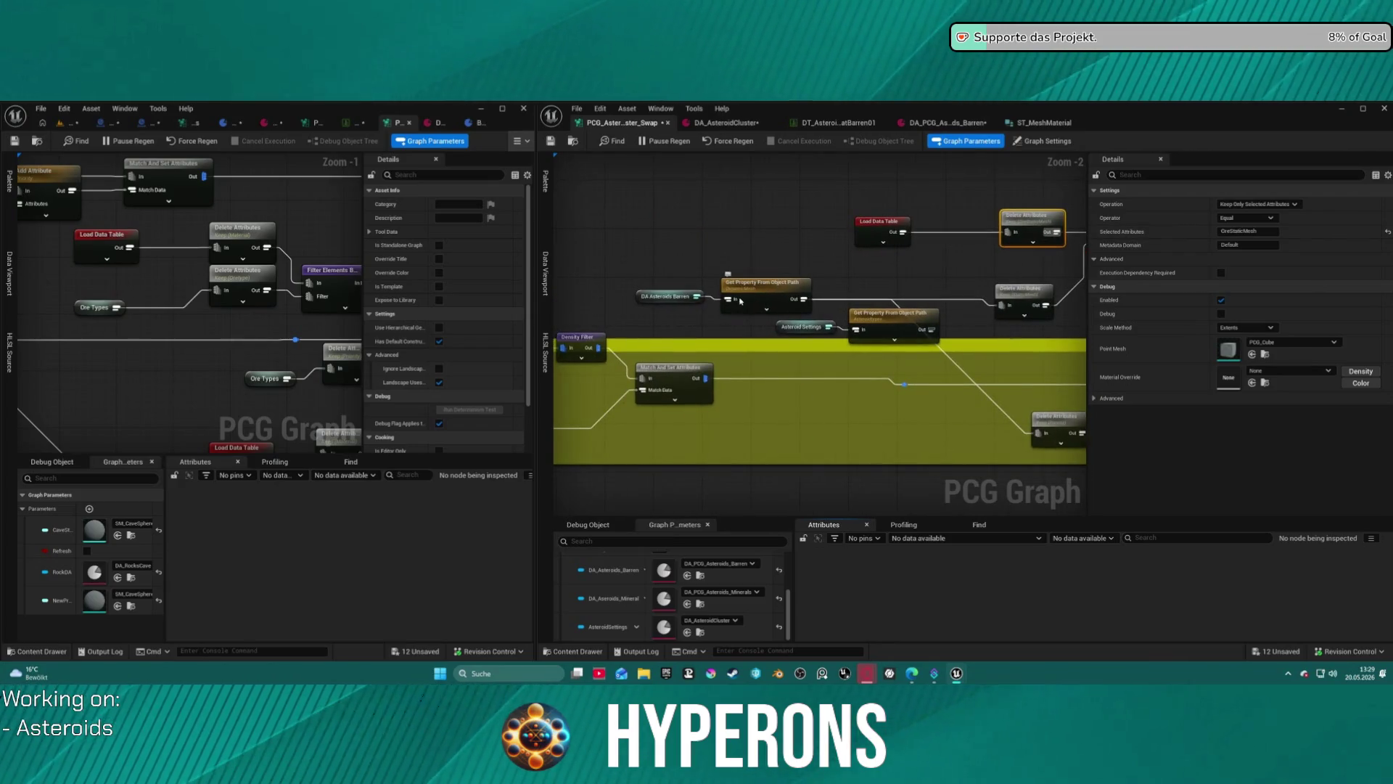
{"action": "left_click_drag", "start_coordinate": [679, 304], "coordinate": [682, 304]}
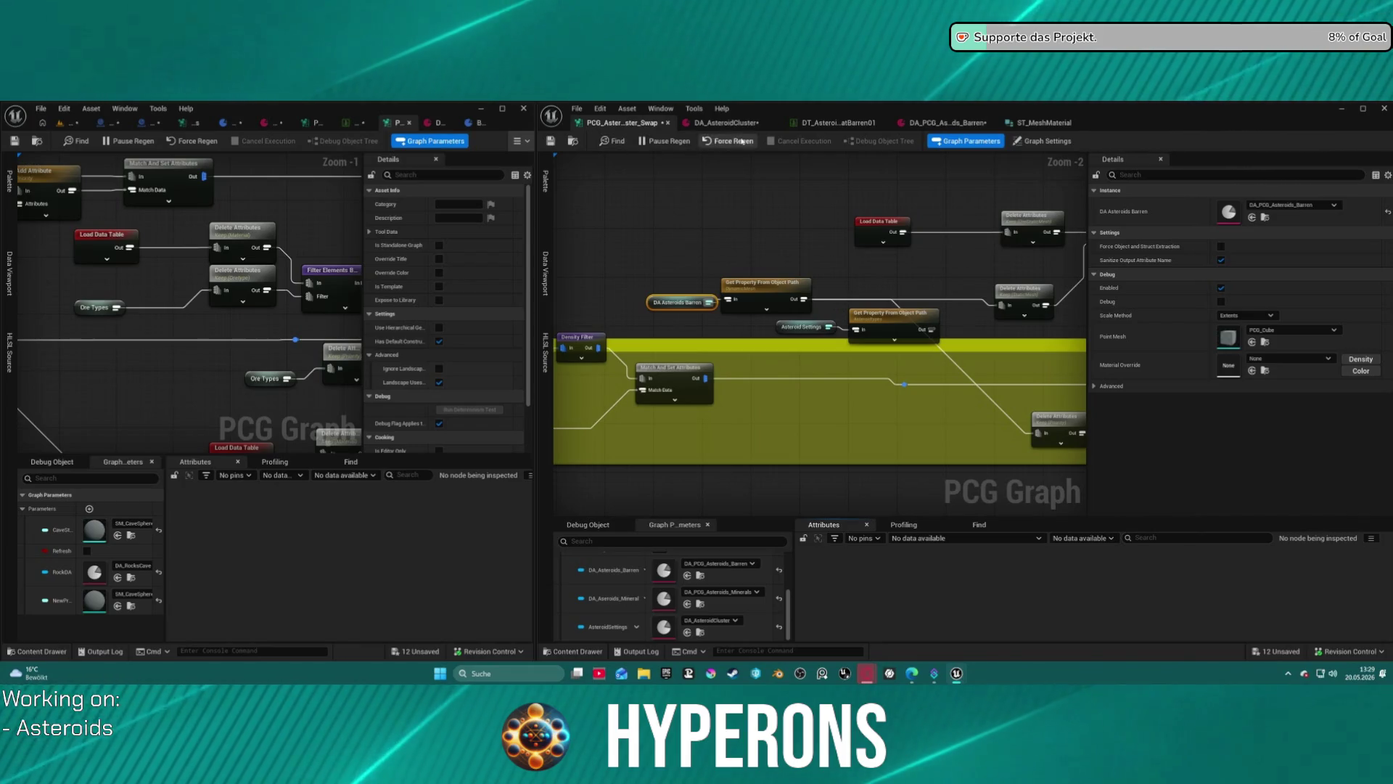
Save the graph, then cut, paste and rewire Filter Elements By Index from both Delete Attributes nodes.
{"action": "left_click", "coordinate": [559, 144]}
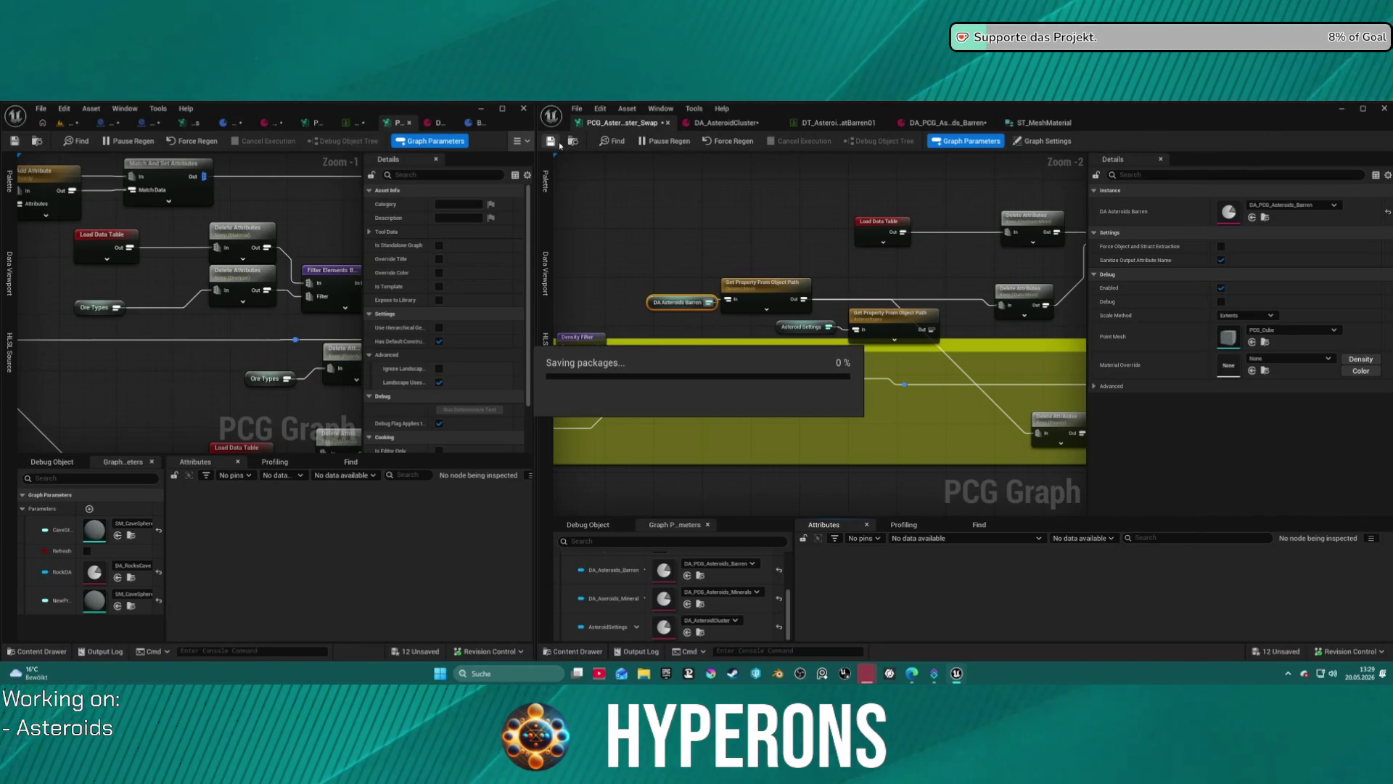
{"action": "left_click_drag", "start_coordinate": [595, 167], "coordinate": [750, 203]}
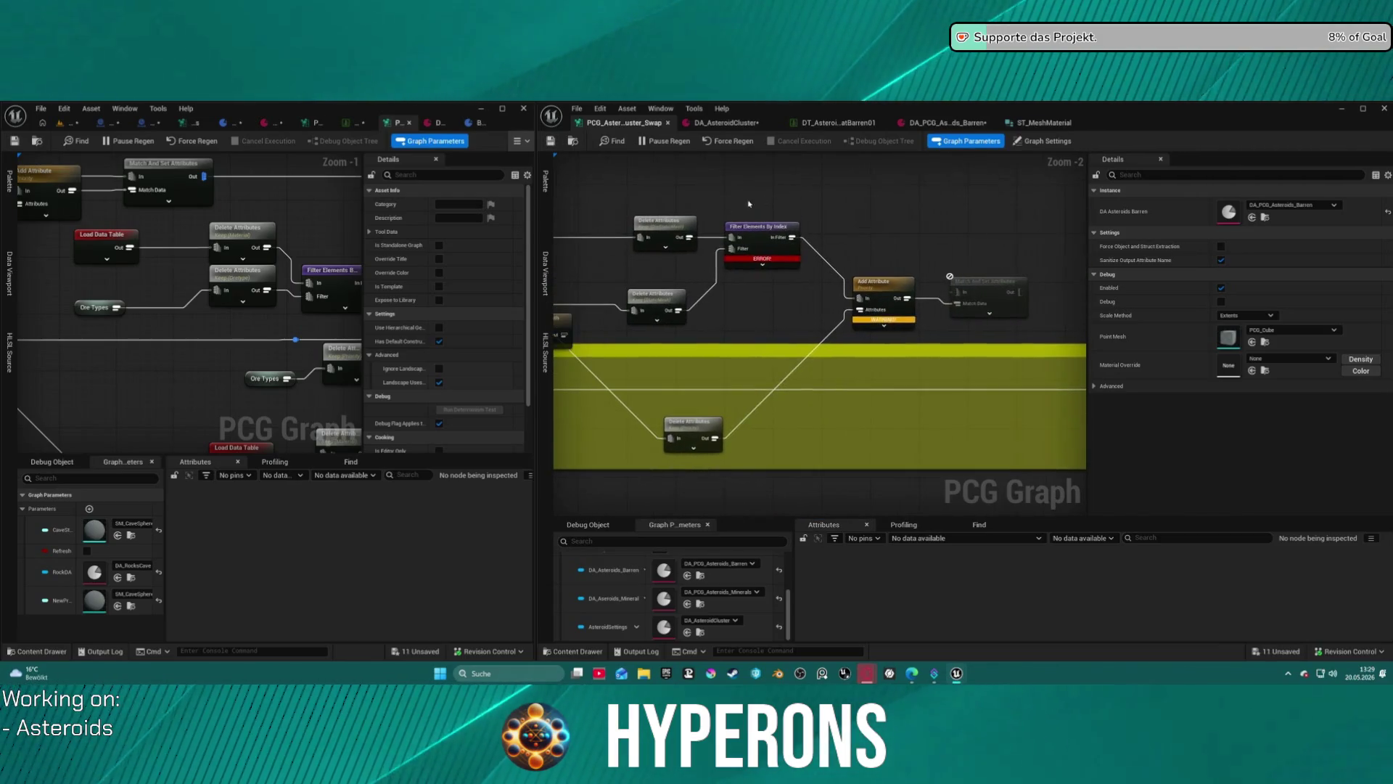
{"action": "left_click", "coordinate": [753, 239]}
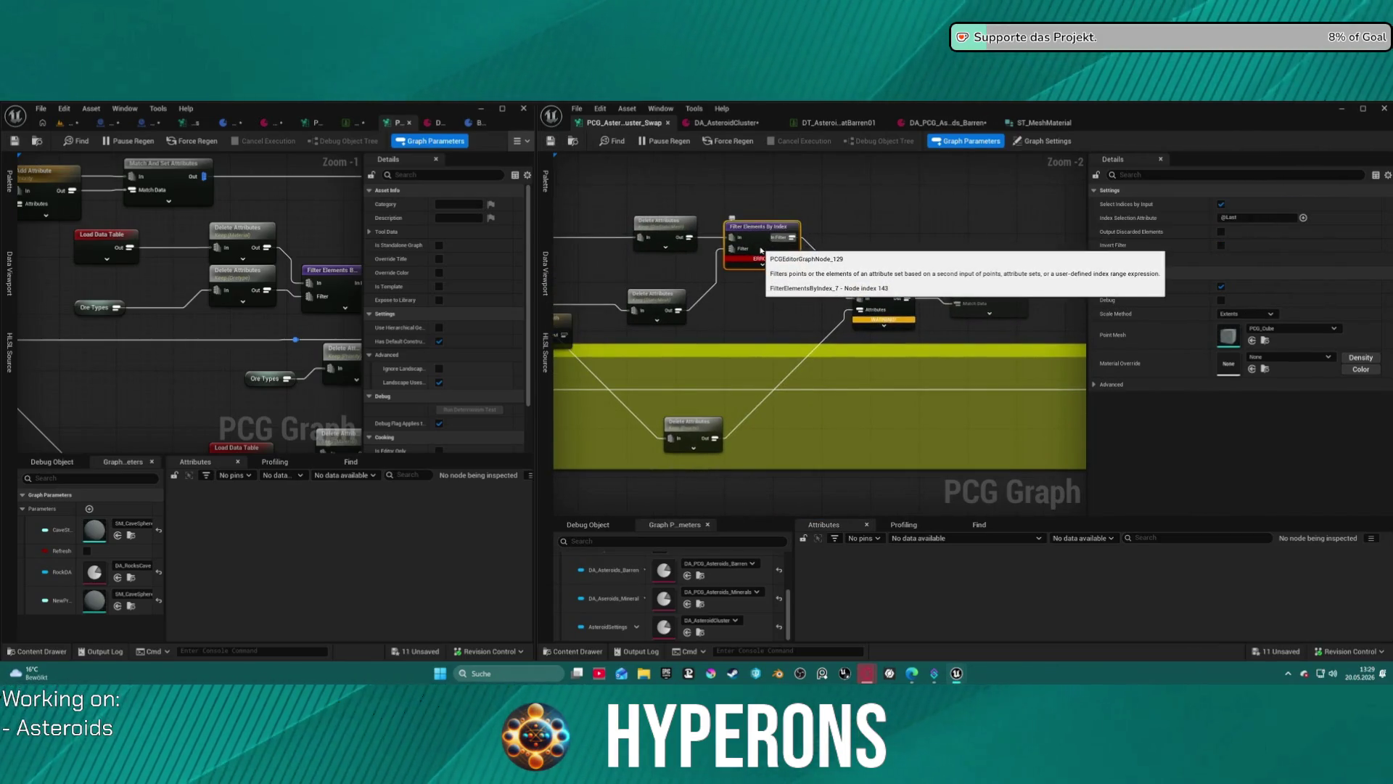
{"action": "key", "text": "ctrl+x"}
{"action": "key", "text": "ctrl+v"}
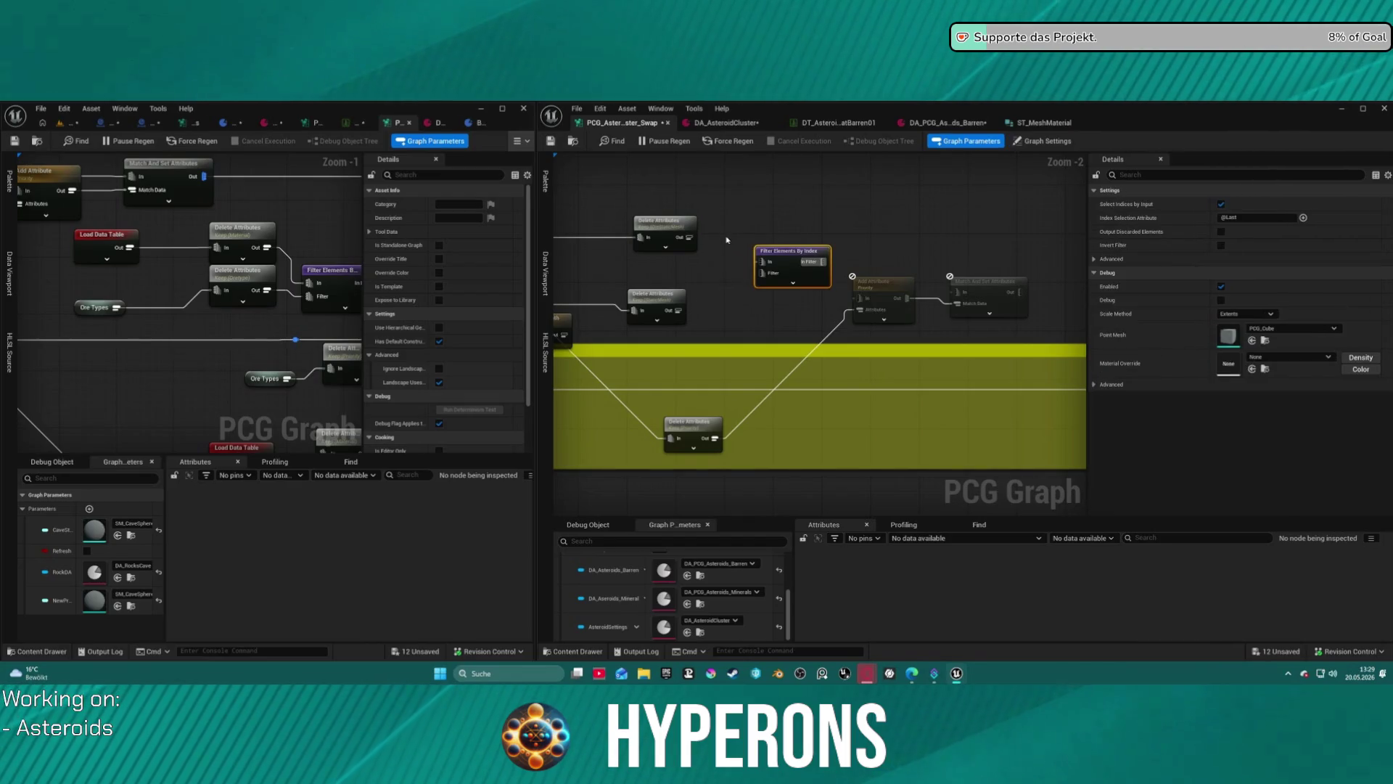
{"action": "left_click_drag", "start_coordinate": [760, 261], "coordinate": [689, 237]}
{"action": "left_click_drag", "start_coordinate": [761, 272], "coordinate": [680, 309]}
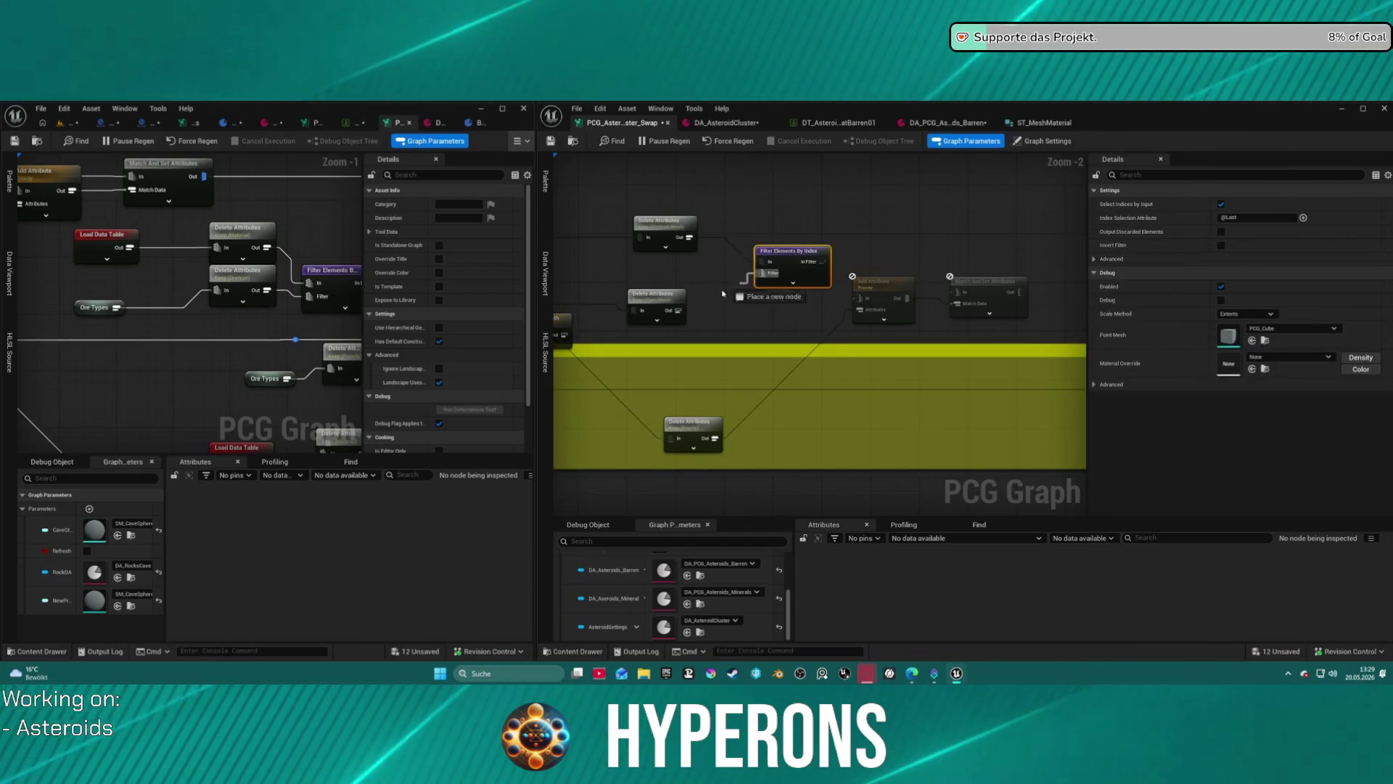
{"action": "left_click_drag", "start_coordinate": [830, 269], "coordinate": [801, 246]}
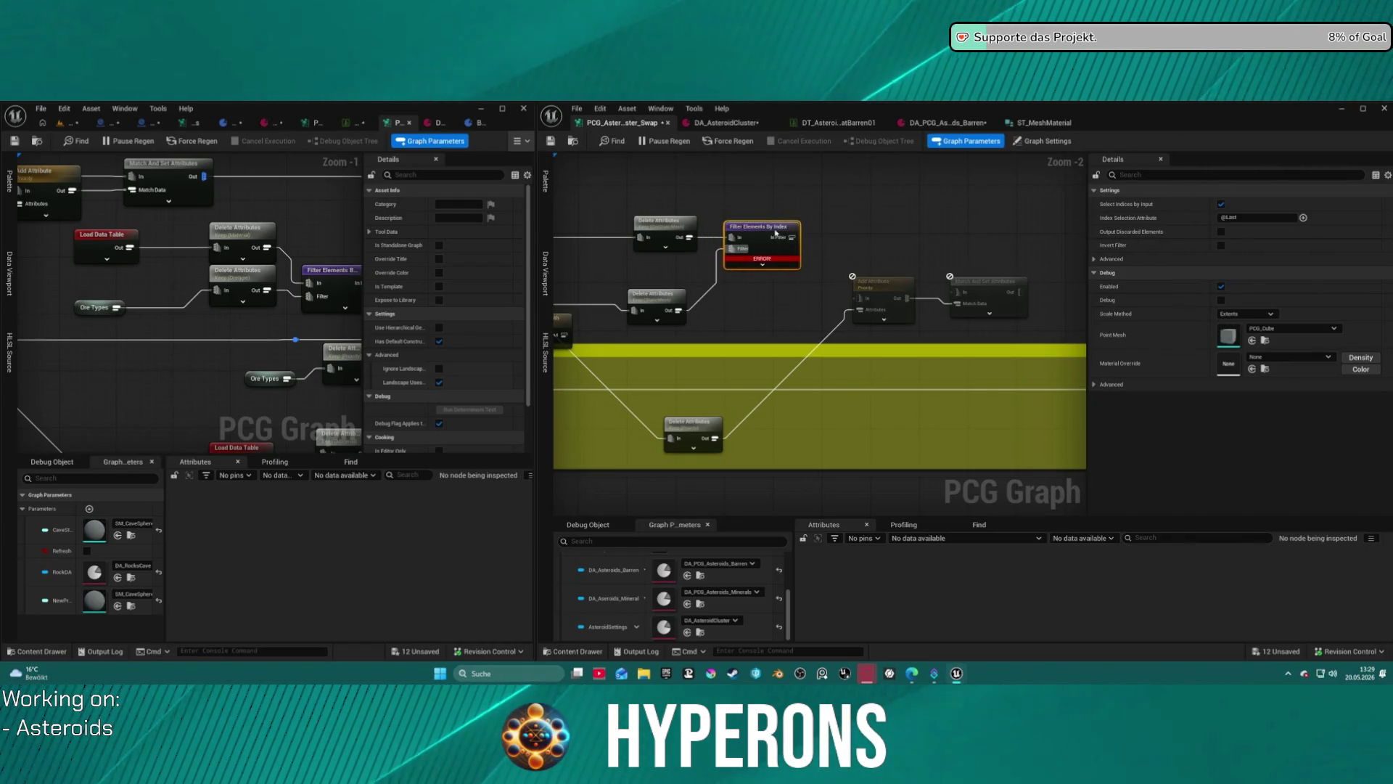
Undo the pin connection and paste, then redo so the Filter node returns wired.
{"action": "key", "text": "ctrl+z"}
{"action": "key", "text": "ctrl+z"}
{"action": "key", "text": "ctrl+z"}
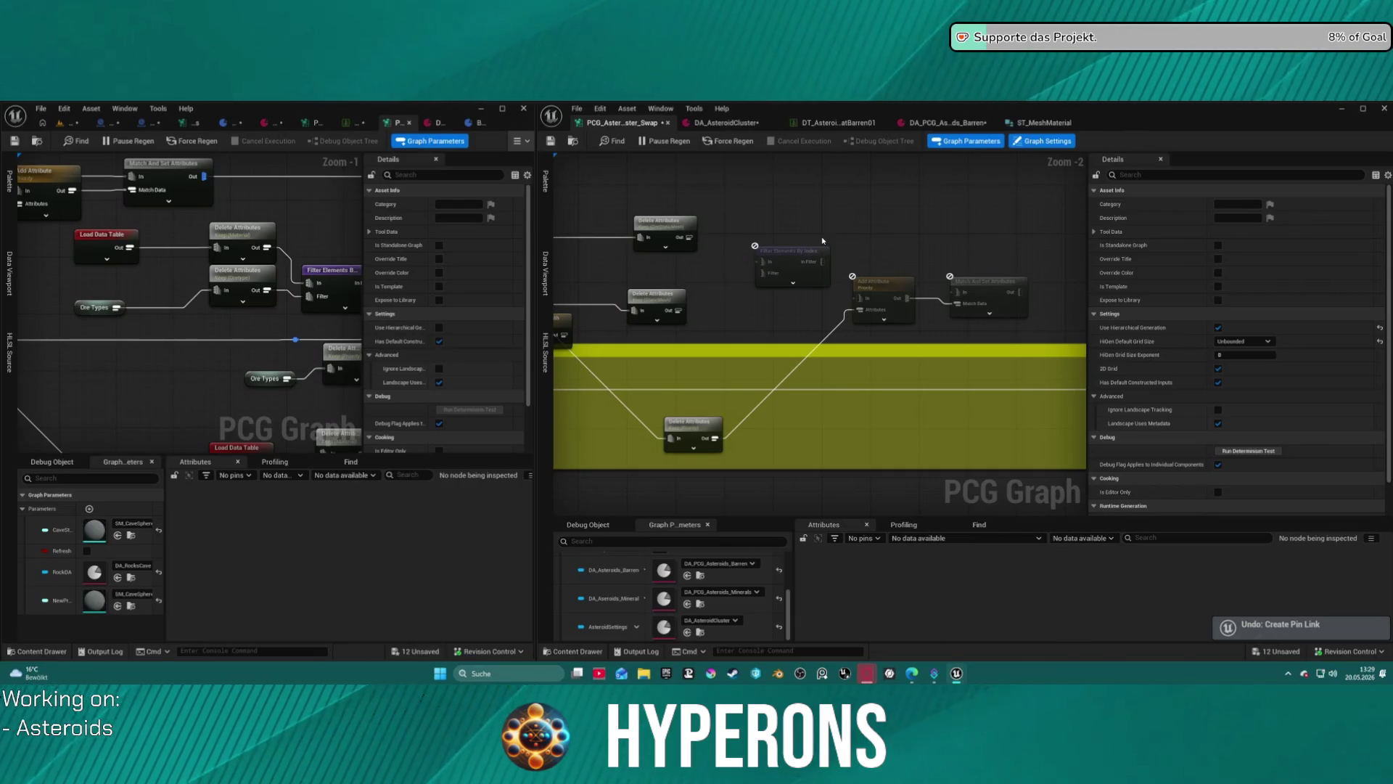
{"action": "key", "text": "ctrl+z"}
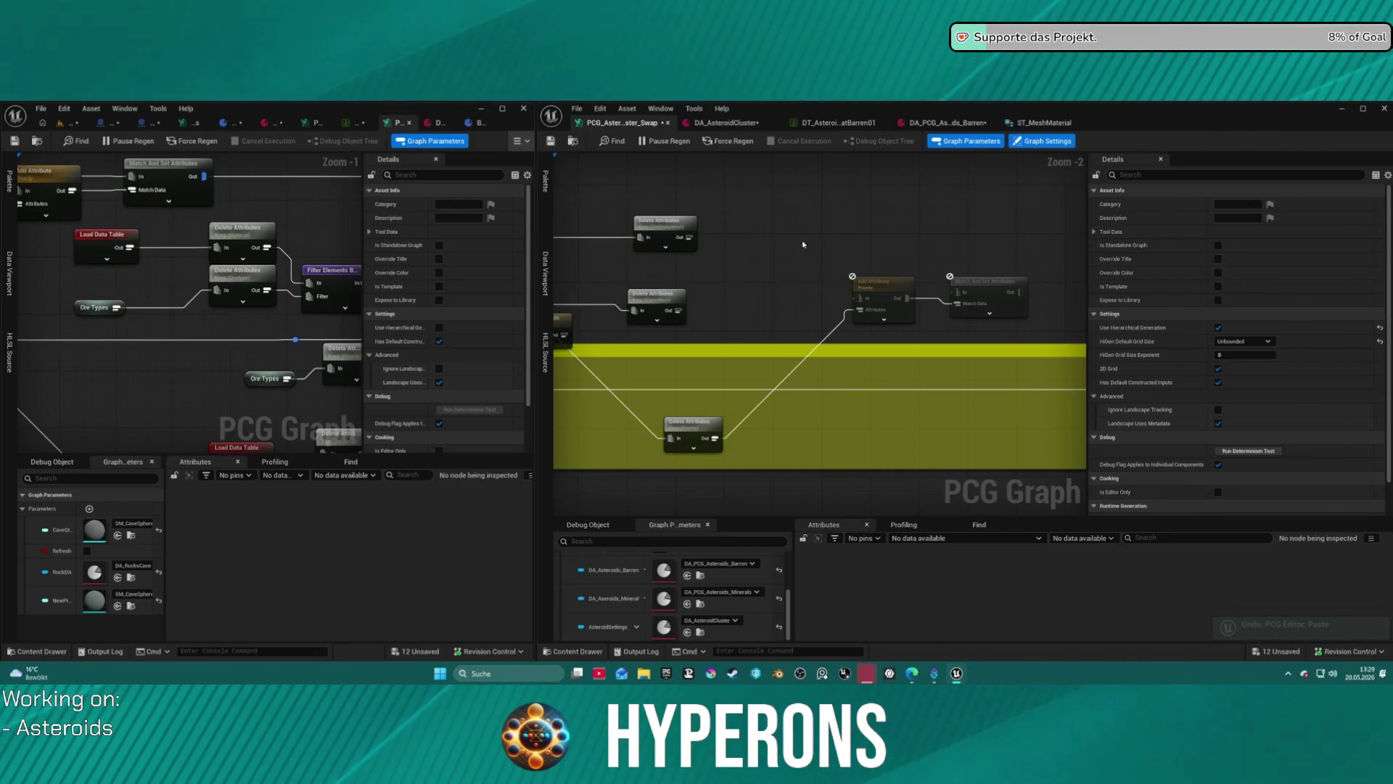
{"action": "key", "text": "ctrl+y"}
{"action": "key", "text": "ctrl+y"}
{"action": "key", "text": "ctrl+y"}
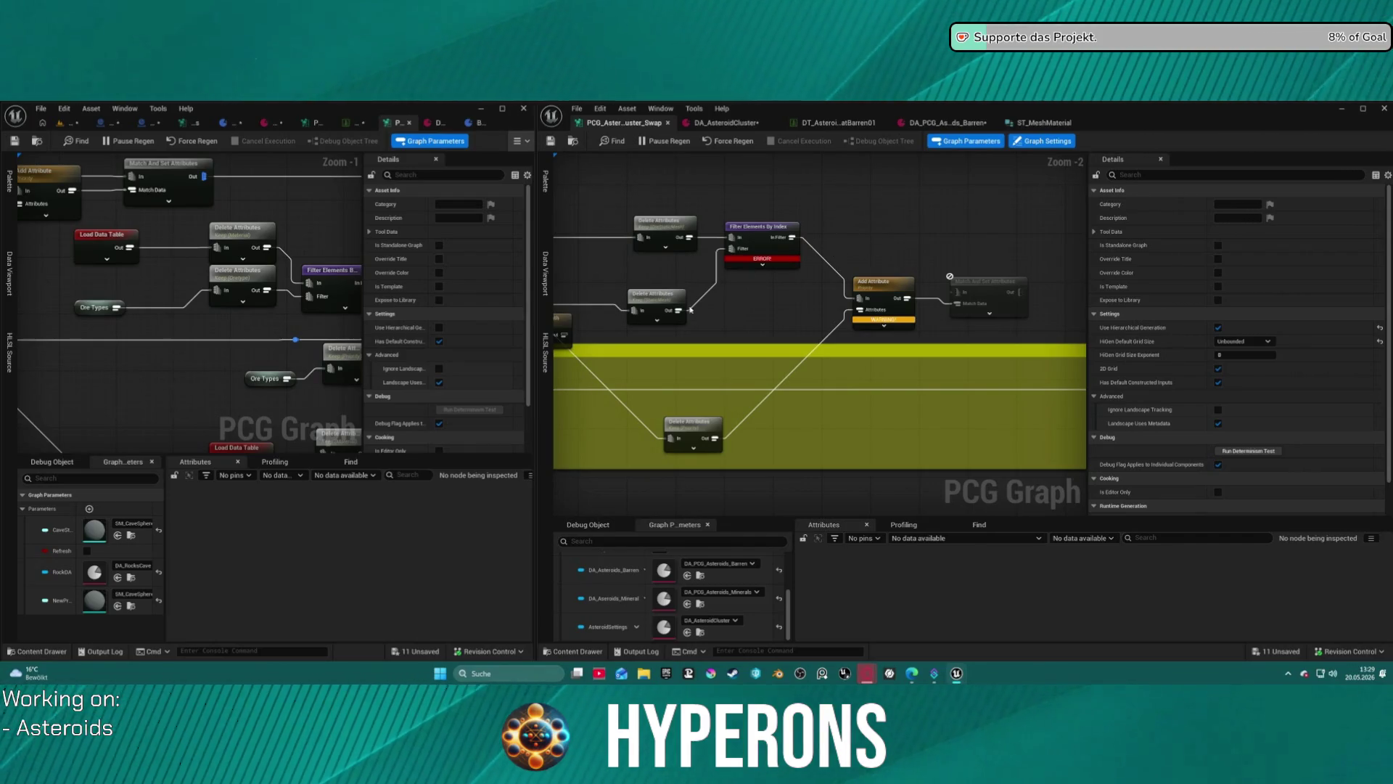
Check Delete Attributes' kept StaticMesh entry, then show the Match And Set Attributes settings beside Density Filter.
{"action": "left_click", "coordinate": [657, 305]}
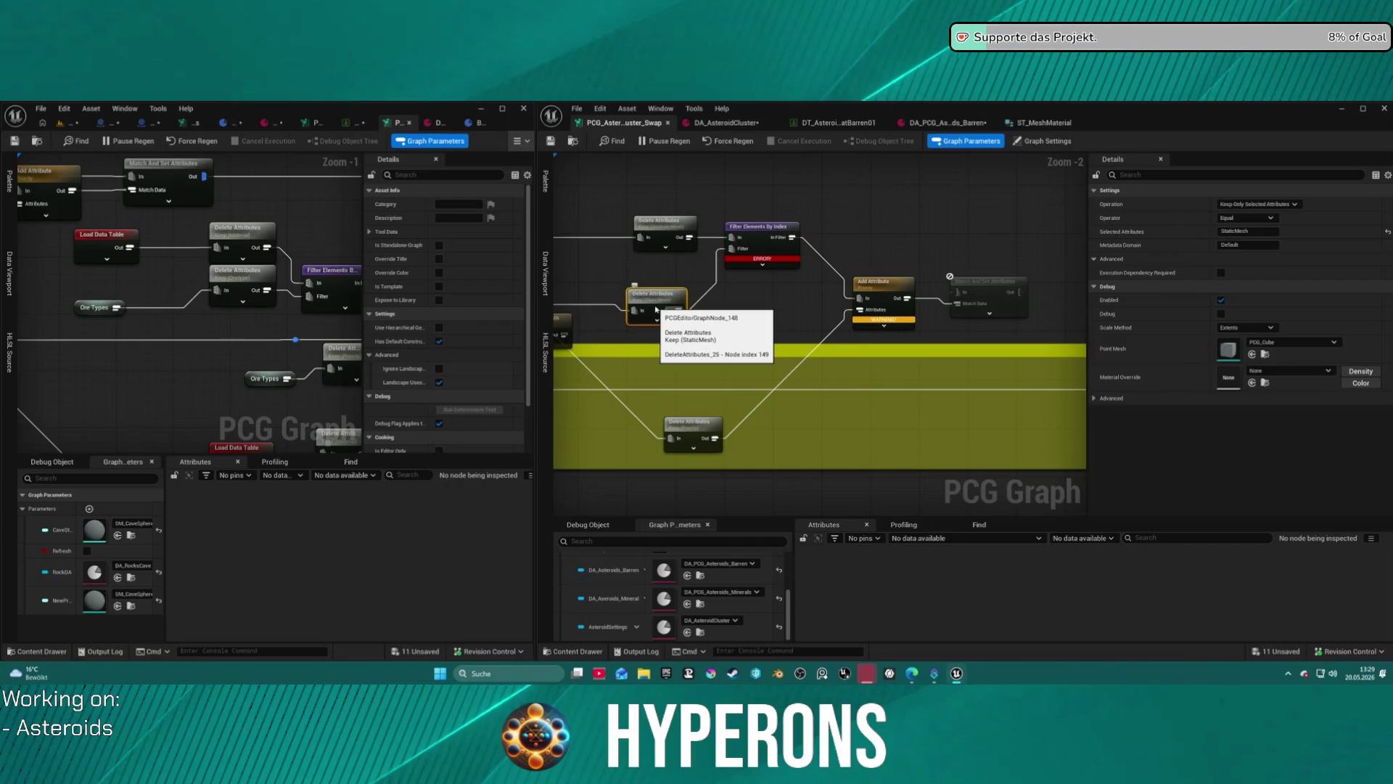
{"action": "left_click", "coordinate": [1265, 233]}
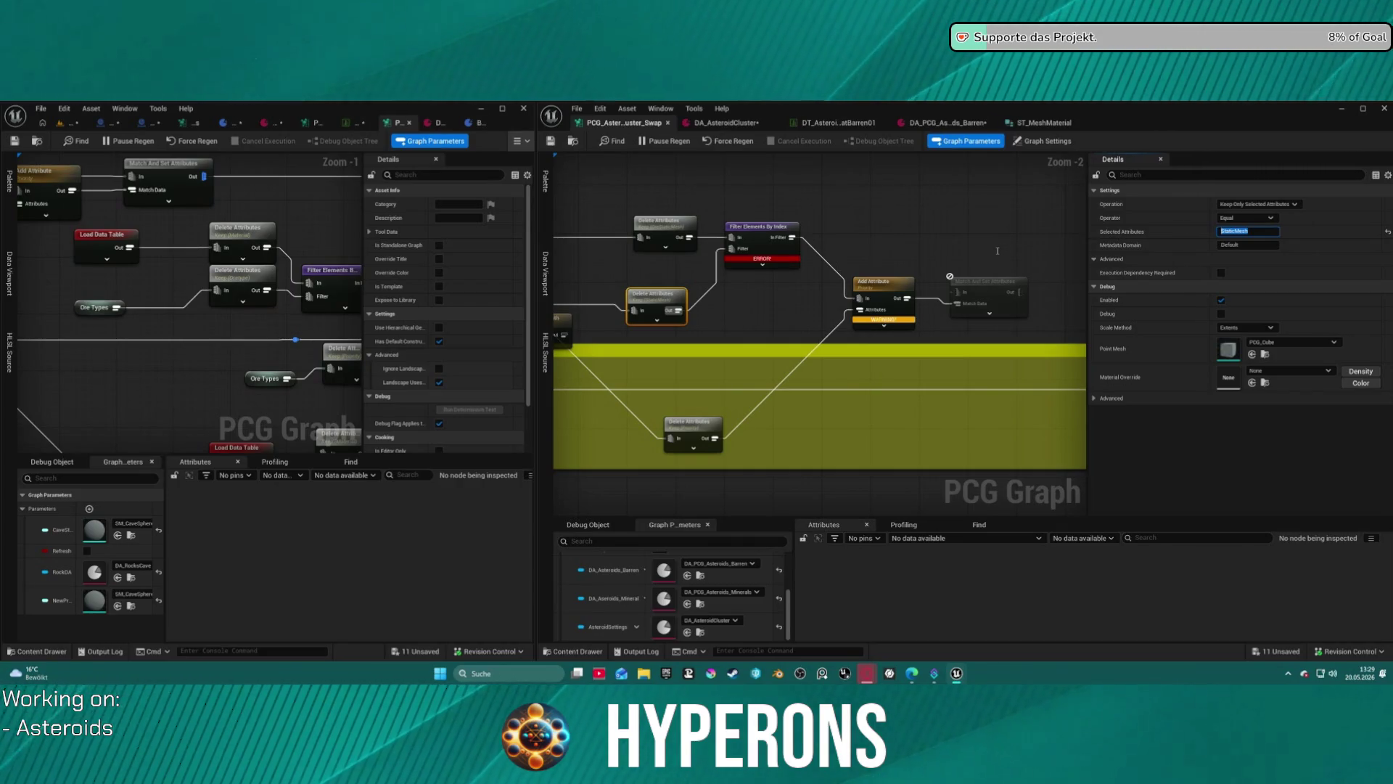
{"action": "left_click_drag", "start_coordinate": [616, 290], "coordinate": [1034, 283]}
{"action": "left_click_drag", "start_coordinate": [763, 370], "coordinate": [887, 360]}
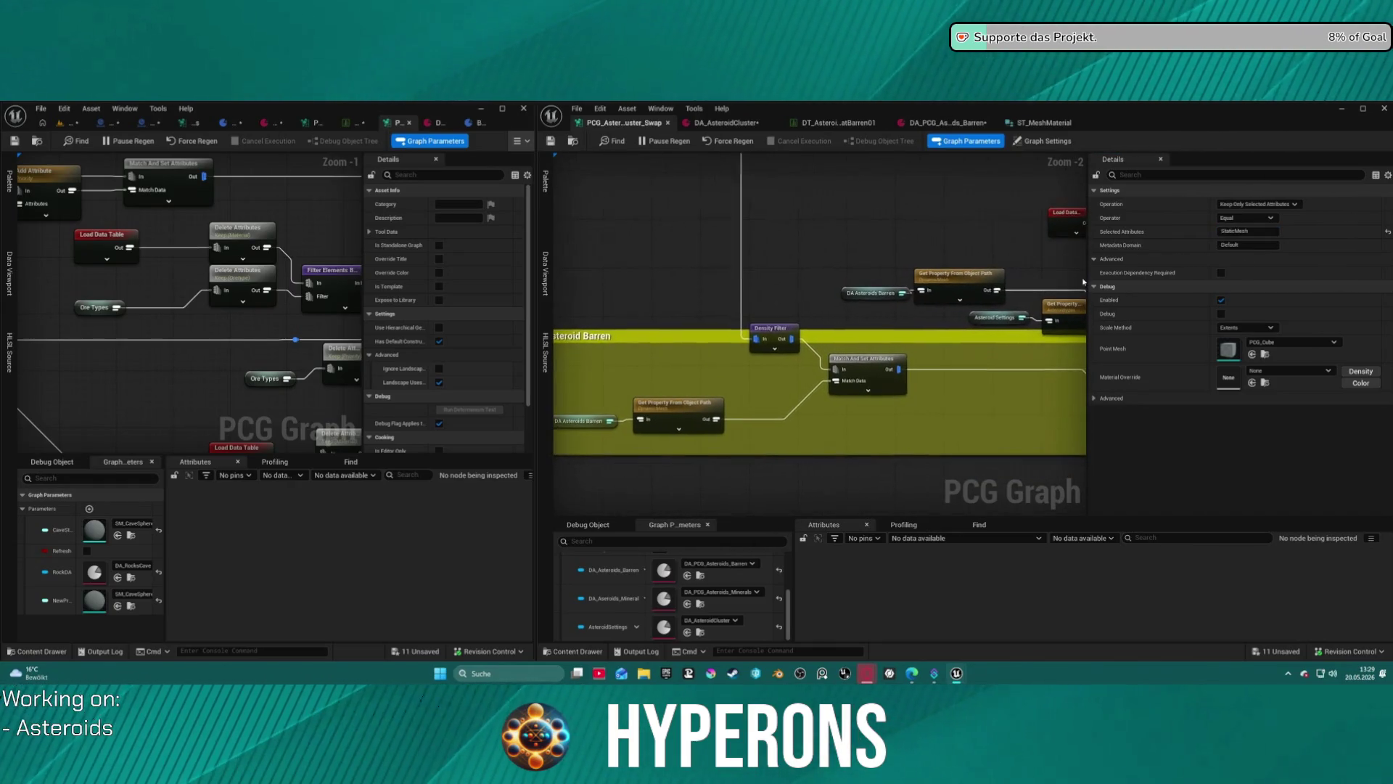
{"action": "left_click", "coordinate": [865, 380]}
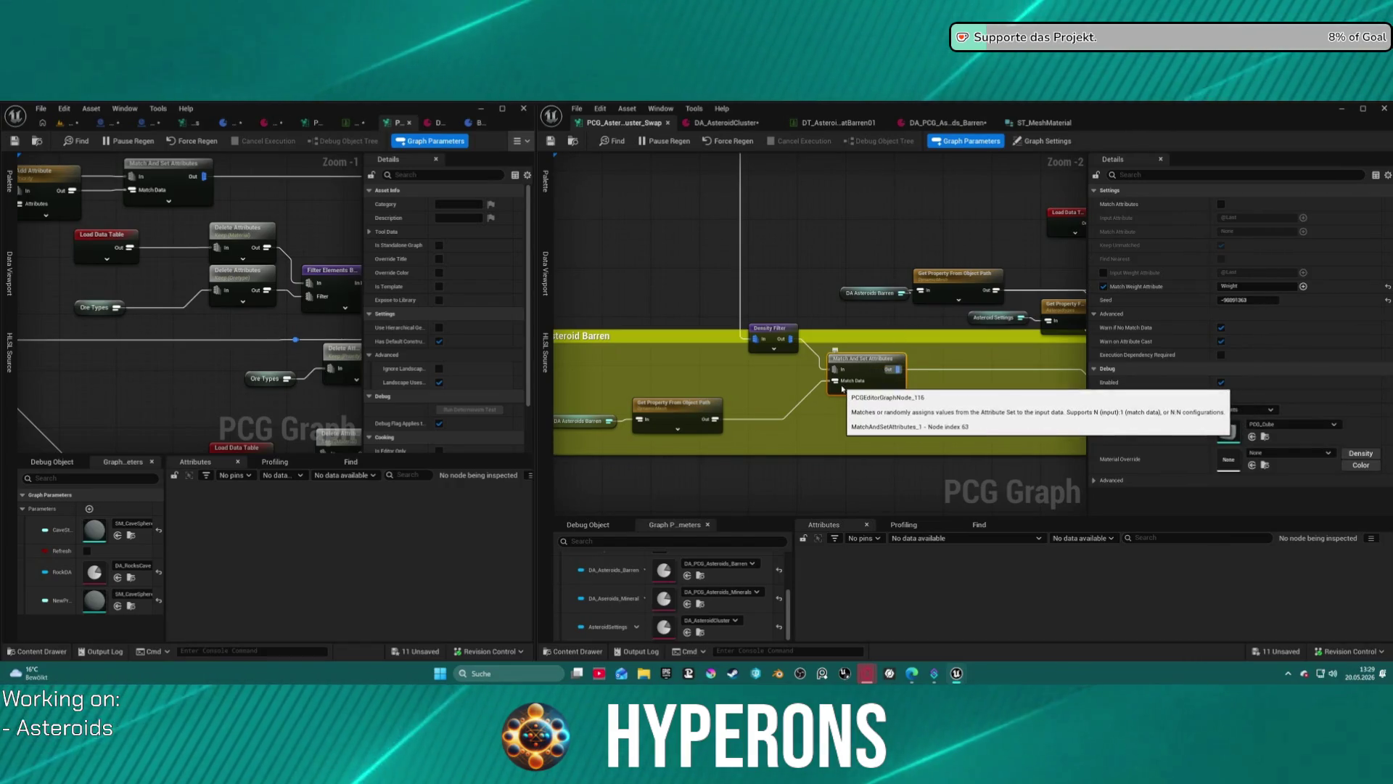
{"action": "mouse_move", "coordinate": [917, 395]}
{"action": "left_mouse_down"}
{"action": "mouse_move", "coordinate": [680, 415]}
{"action": "mouse_move", "coordinate": [770, 421]}
{"action": "mouse_move", "coordinate": [750, 416]}
{"action": "left_mouse_up"}
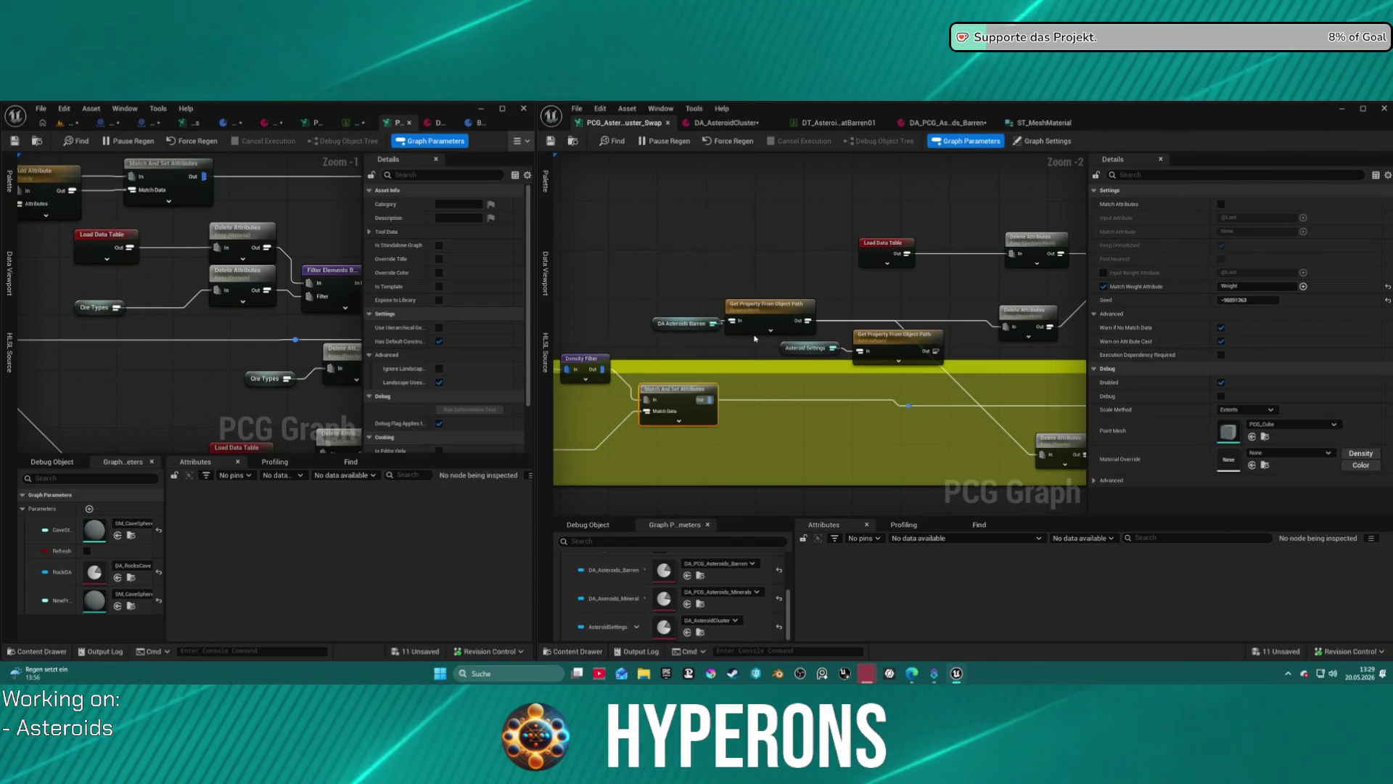
Debug Match And Set Attributes and widen the StaticMesh column to read 61 SM_Asteroid_Barren paths.
{"action": "key", "text": "a"}
{"action": "left_click_drag", "start_coordinate": [1206, 639], "coordinate": [1378, 640]}
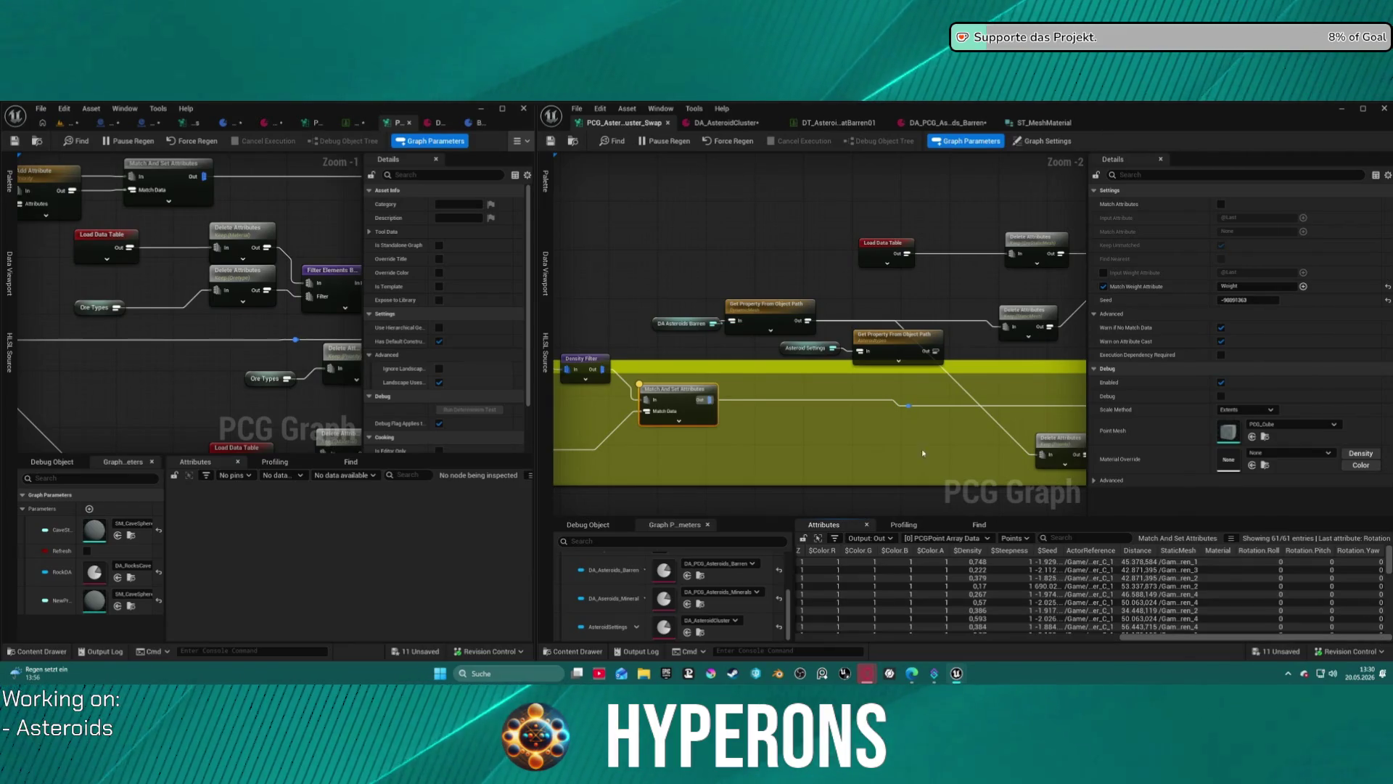
{"action": "mouse_move", "coordinate": [921, 448]}
{"action": "left_mouse_down"}
{"action": "mouse_move", "coordinate": [690, 435]}
{"action": "mouse_move", "coordinate": [879, 421]}
{"action": "left_mouse_up"}
{"action": "left_click", "coordinate": [673, 397]}
{"action": "left_click", "coordinate": [669, 399]}
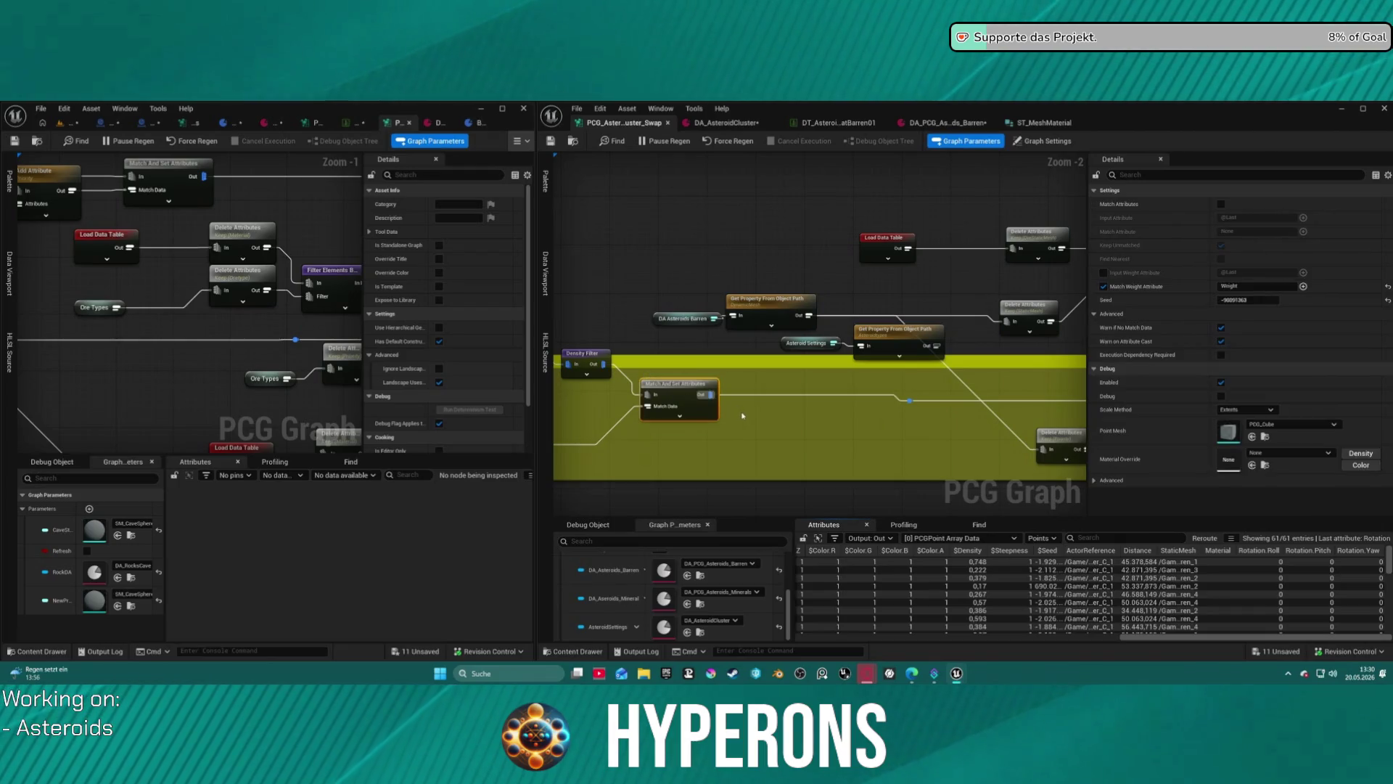
{"action": "left_click", "coordinate": [908, 400]}
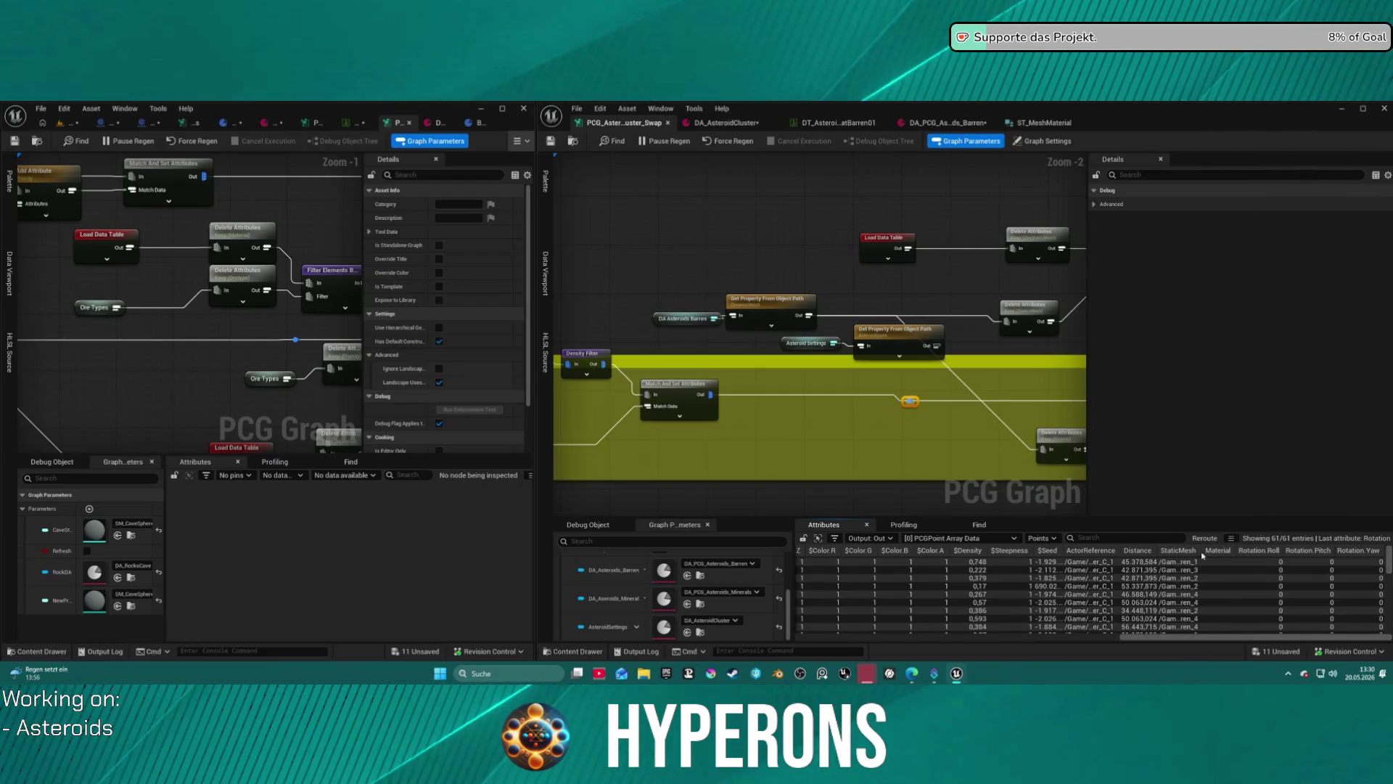
{"action": "mouse_move", "coordinate": [1198, 550]}
{"action": "left_mouse_down"}
{"action": "mouse_move", "coordinate": [1373, 560]}
{"action": "mouse_move", "coordinate": [1278, 462]}
{"action": "left_mouse_up"}
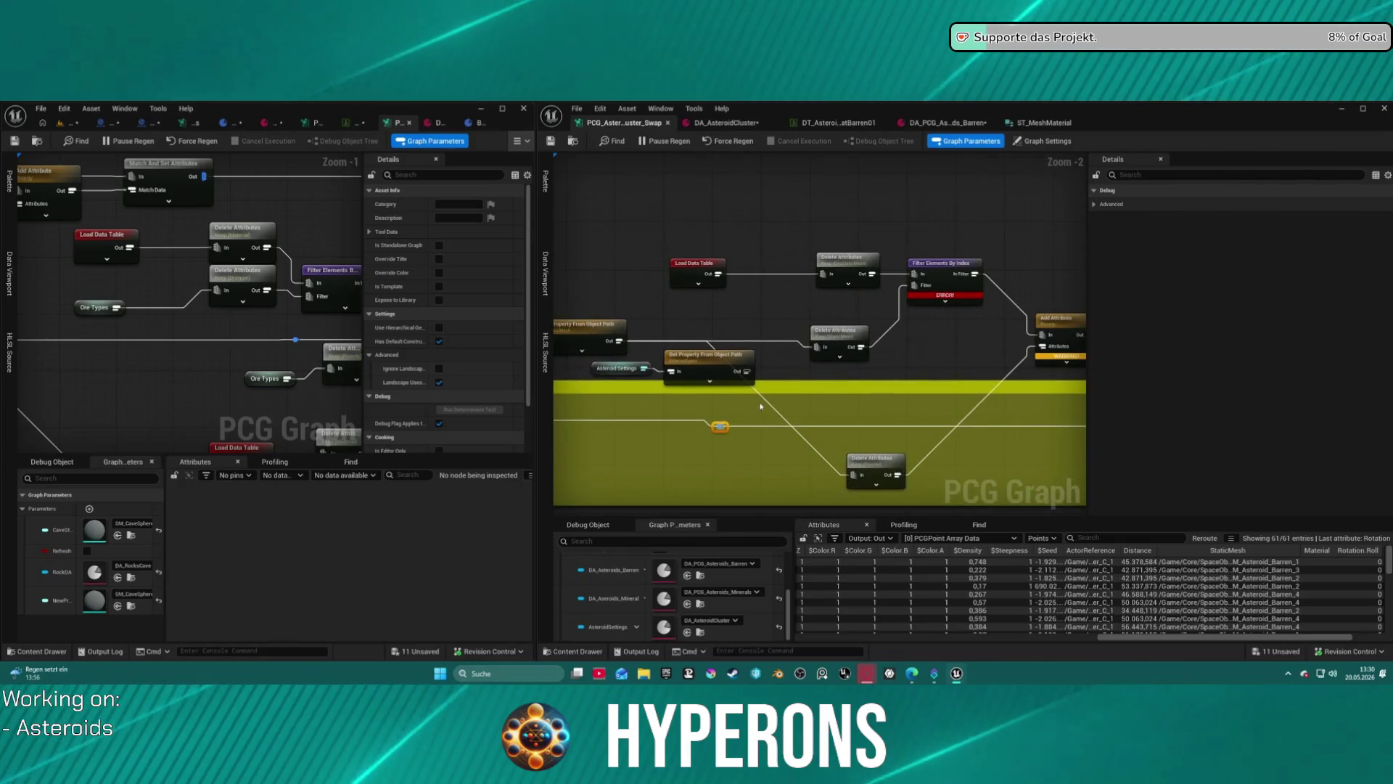
Add a Get Attribute From Point Index node from the reroute wire.
{"action": "left_click_drag", "start_coordinate": [726, 426], "coordinate": [745, 411]}
{"action": "type", "text": "get a"}
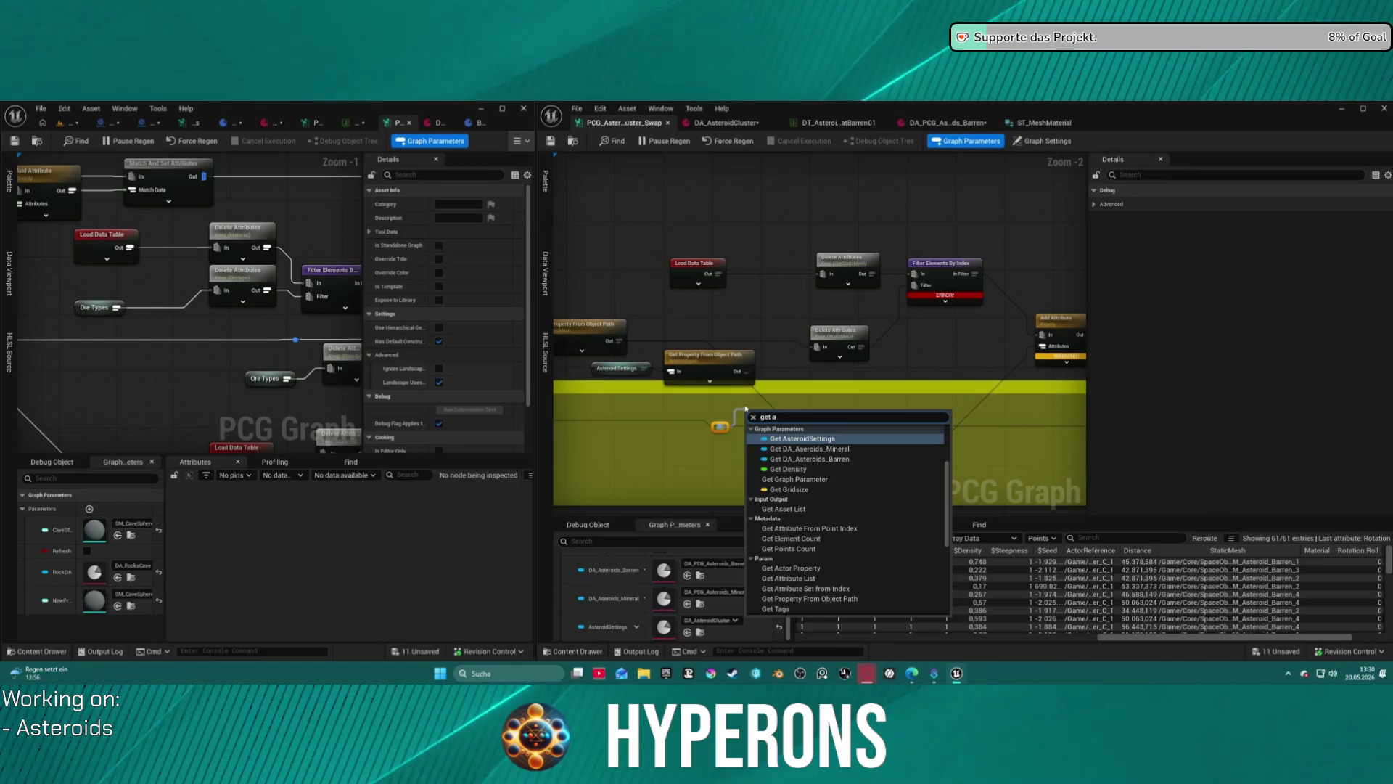
{"action": "type", "text": "tt"}
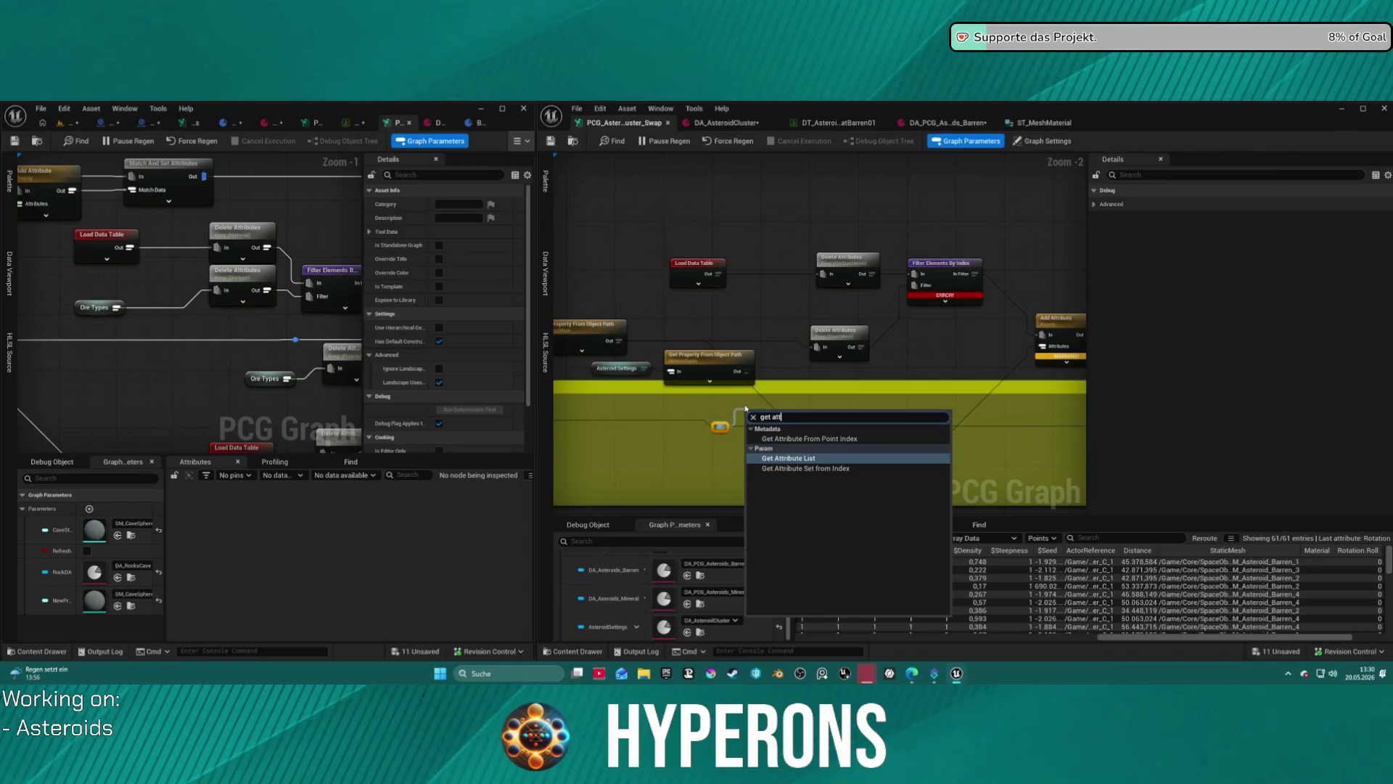
{"action": "key", "text": "Down"}
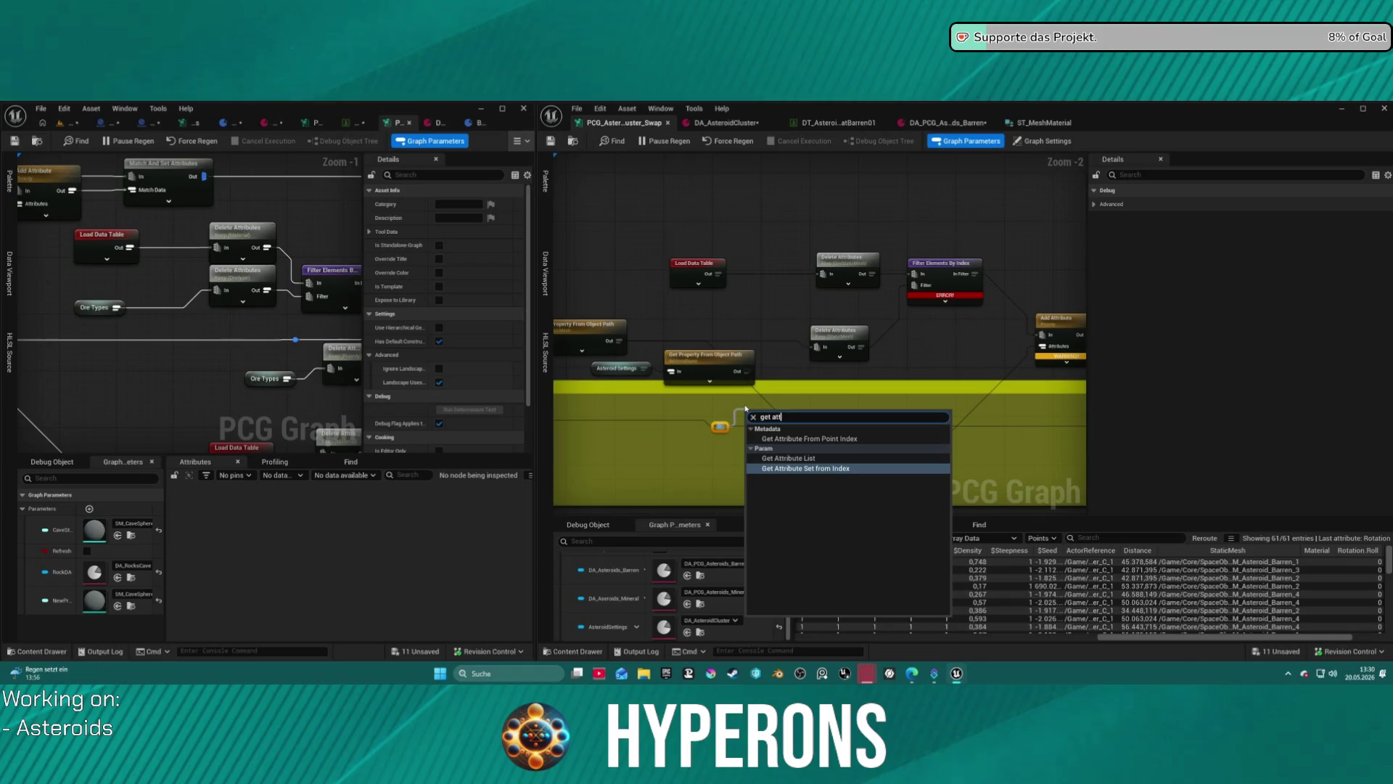
{"action": "key", "text": "Up"}
{"action": "key", "text": "Up"}
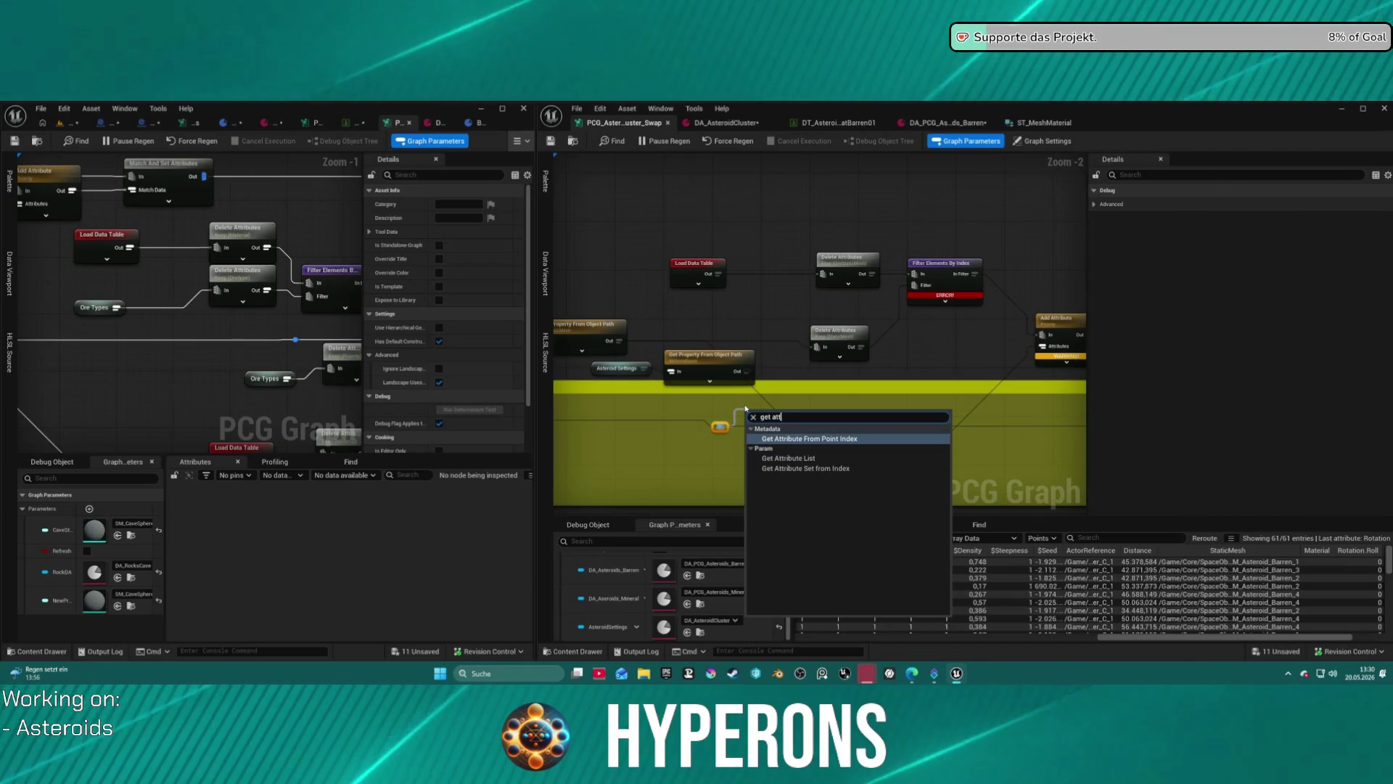
{"action": "key", "text": "Return"}
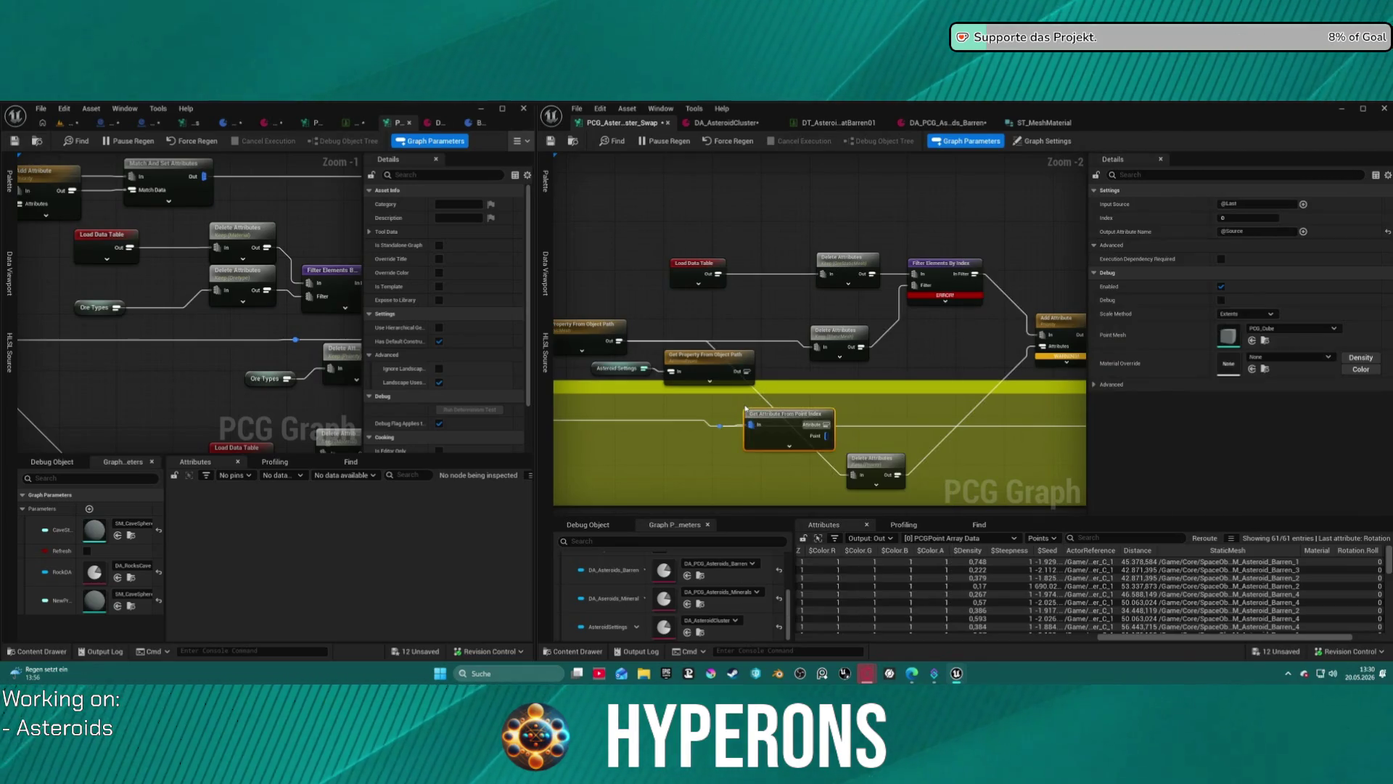
{"action": "mouse_move", "coordinate": [765, 419]}
{"action": "left_mouse_down"}
{"action": "mouse_move", "coordinate": [772, 389]}
{"action": "mouse_move", "coordinate": [919, 290]}
{"action": "left_mouse_up"}
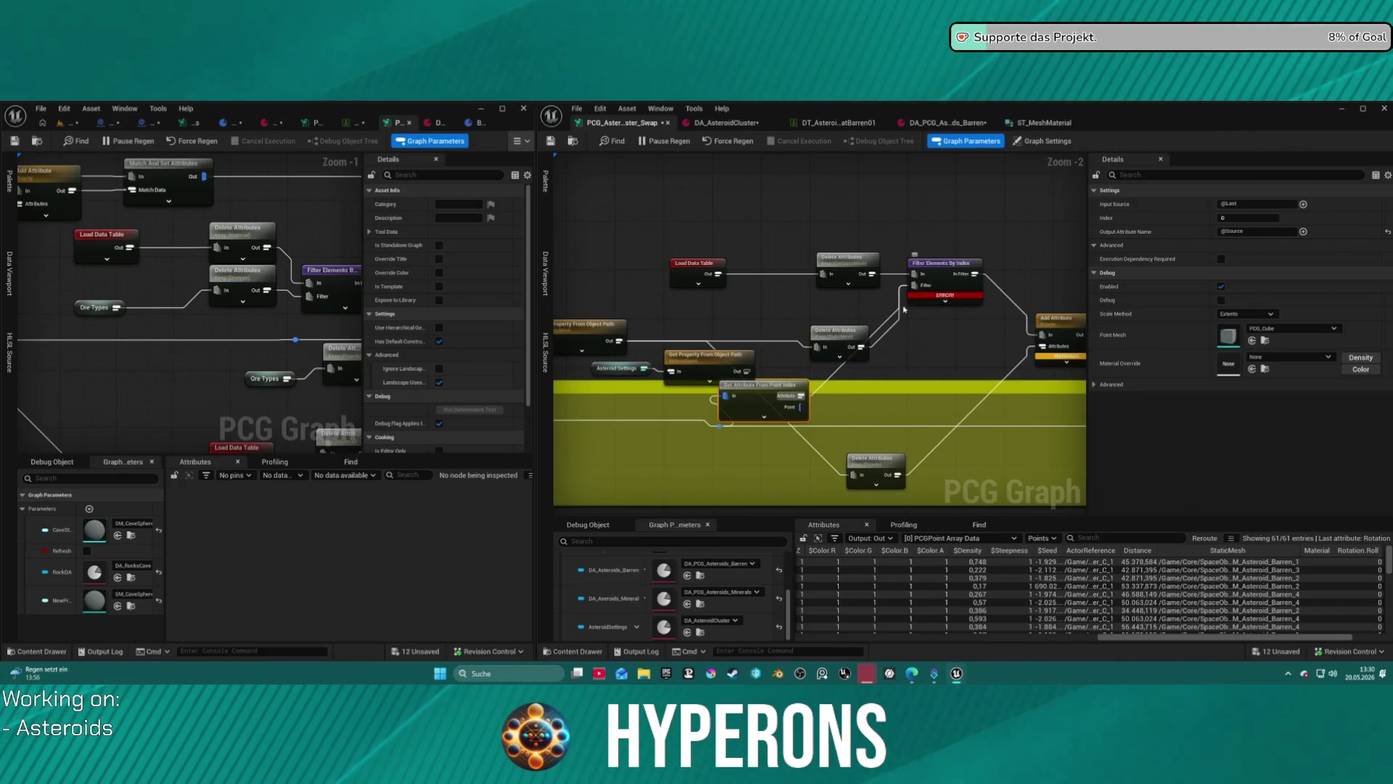
Move Delete Attributes up and left, then delete the trial Get Attribute From Point Index node.
{"action": "left_click_drag", "start_coordinate": [810, 328], "coordinate": [751, 304]}
{"action": "left_click", "coordinate": [943, 263]}
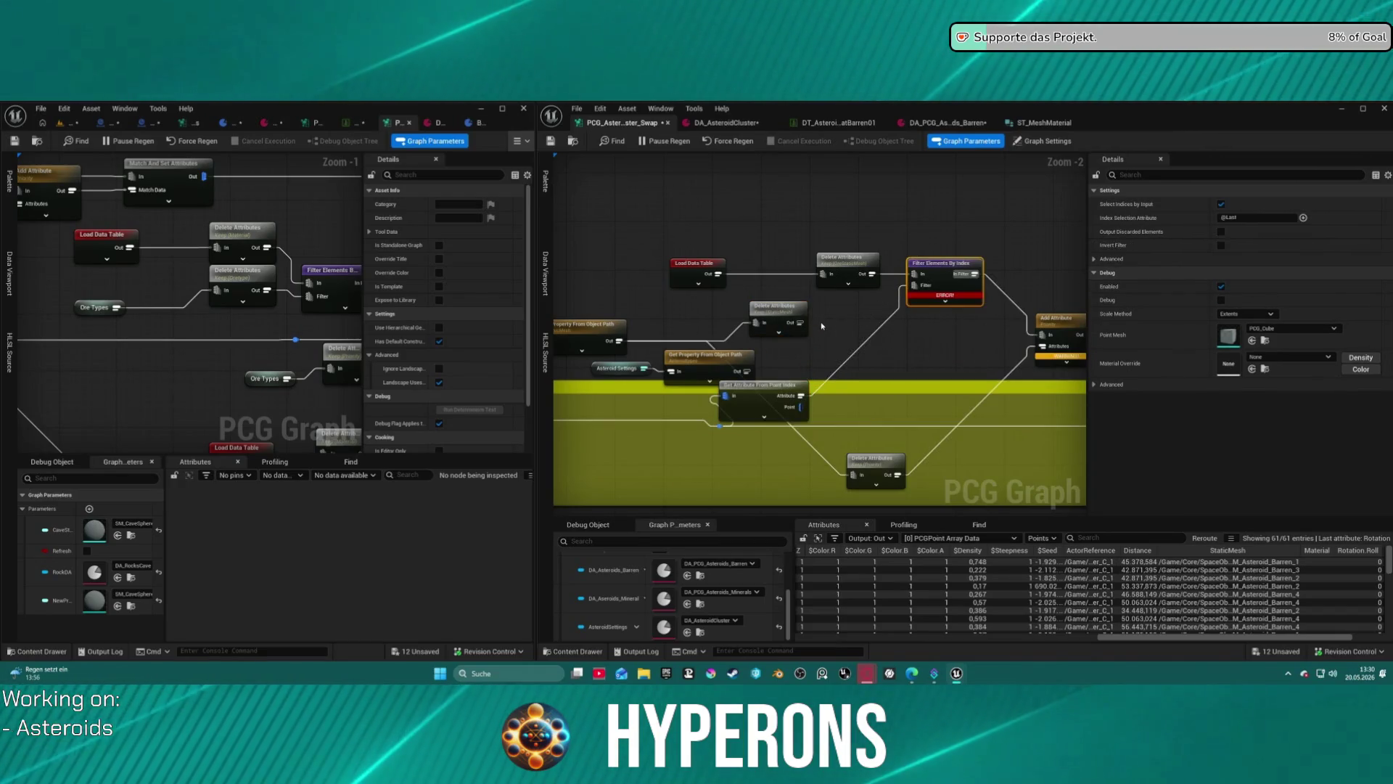
{"action": "left_click_drag", "start_coordinate": [873, 325], "coordinate": [826, 303]}
{"action": "left_click_drag", "start_coordinate": [743, 371], "coordinate": [816, 327]}
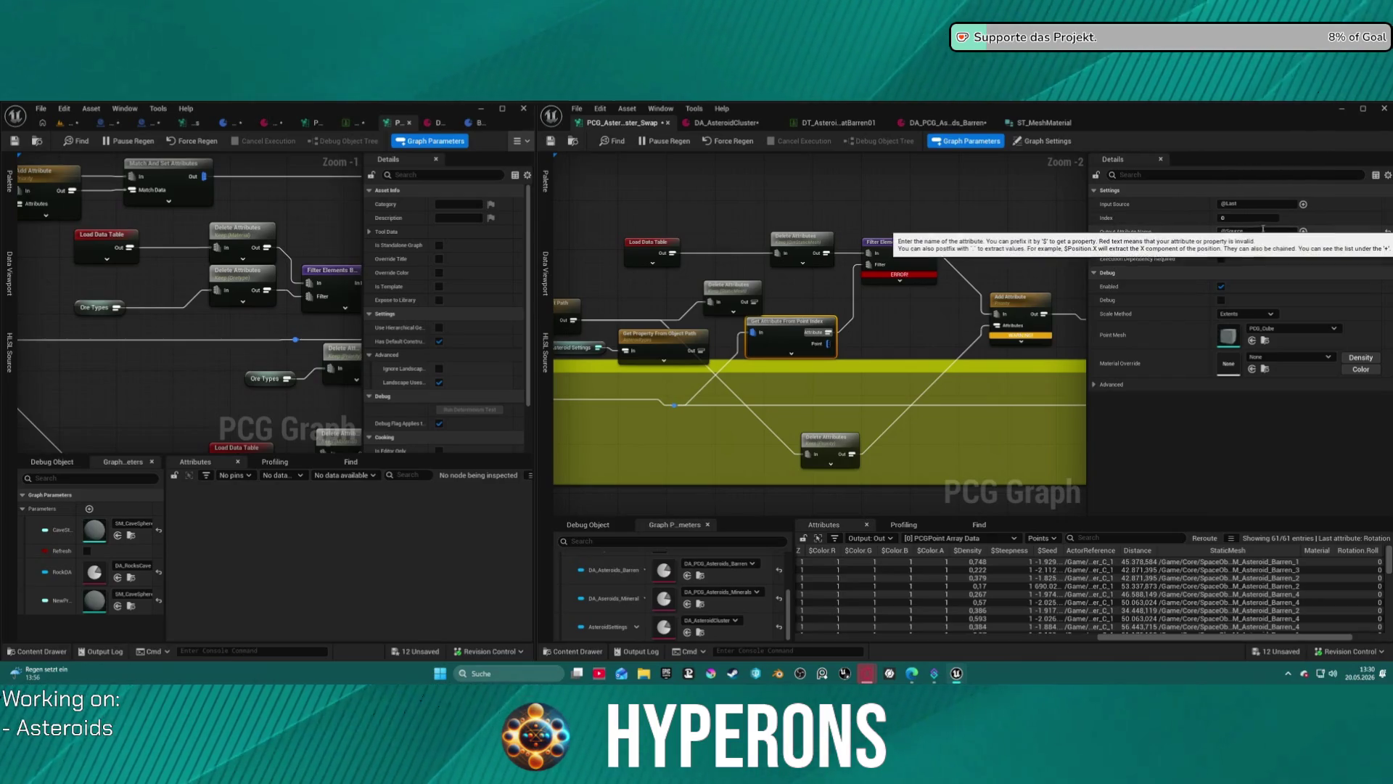
{"action": "right_click", "coordinate": [795, 329]}
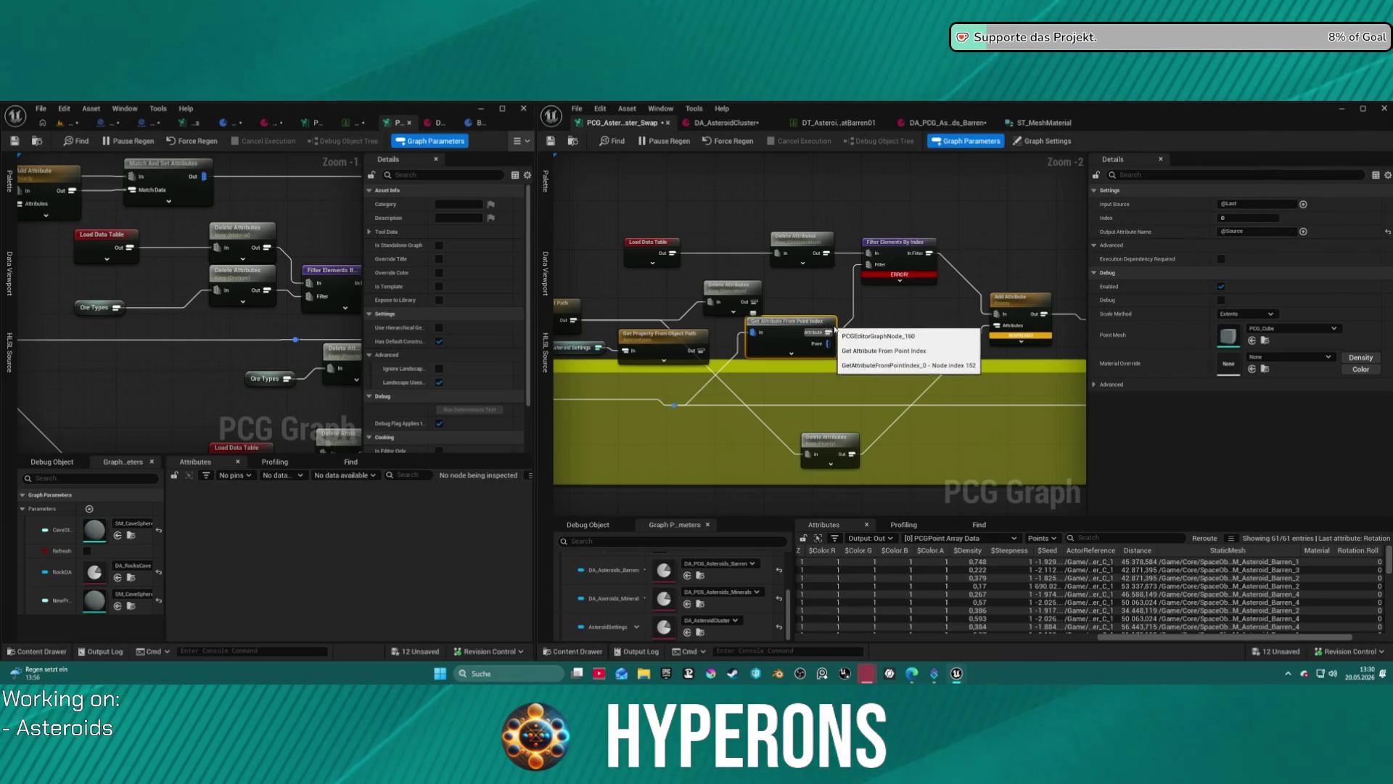
{"action": "left_click", "coordinate": [871, 352]}
Try an Attribute Select node off the reroute, delete it, and pan to Add Attribute and Match And Set.
{"action": "mouse_move", "coordinate": [716, 375]}
{"action": "left_mouse_down"}
{"action": "mouse_move", "coordinate": [717, 394]}
{"action": "mouse_move", "coordinate": [686, 392]}
{"action": "mouse_move", "coordinate": [768, 336]}
{"action": "left_mouse_up"}
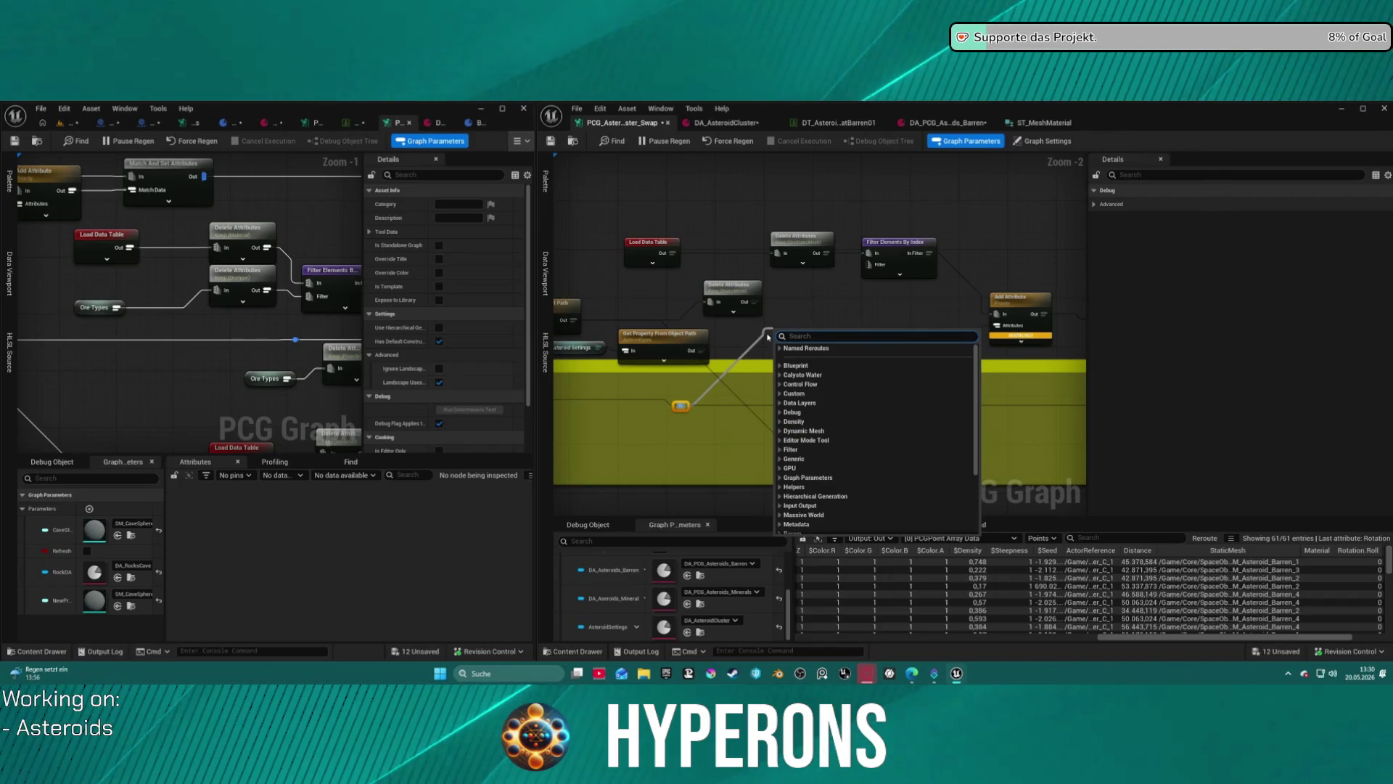
{"action": "type", "text": "attri"}
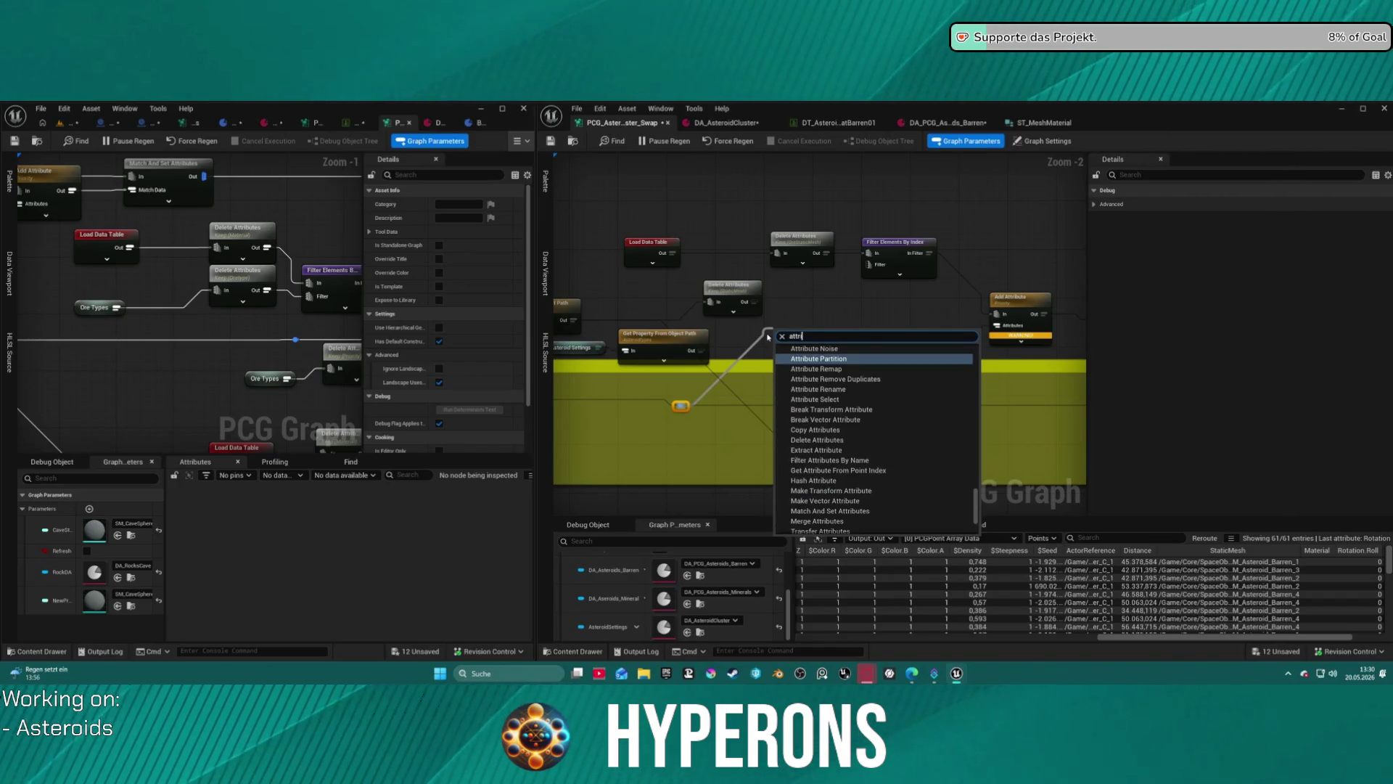
{"action": "left_click", "coordinate": [833, 400]}
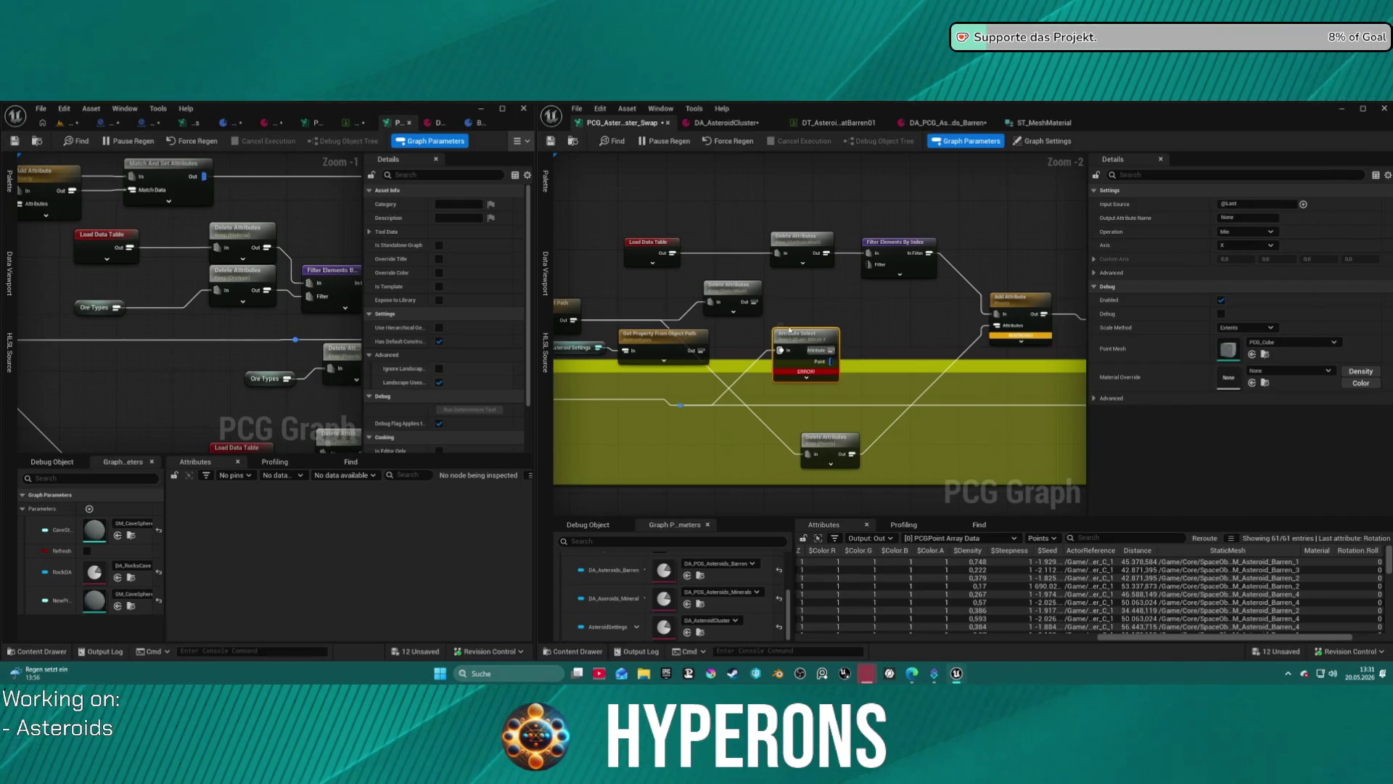
{"action": "left_click_drag", "start_coordinate": [789, 330], "coordinate": [793, 319]}
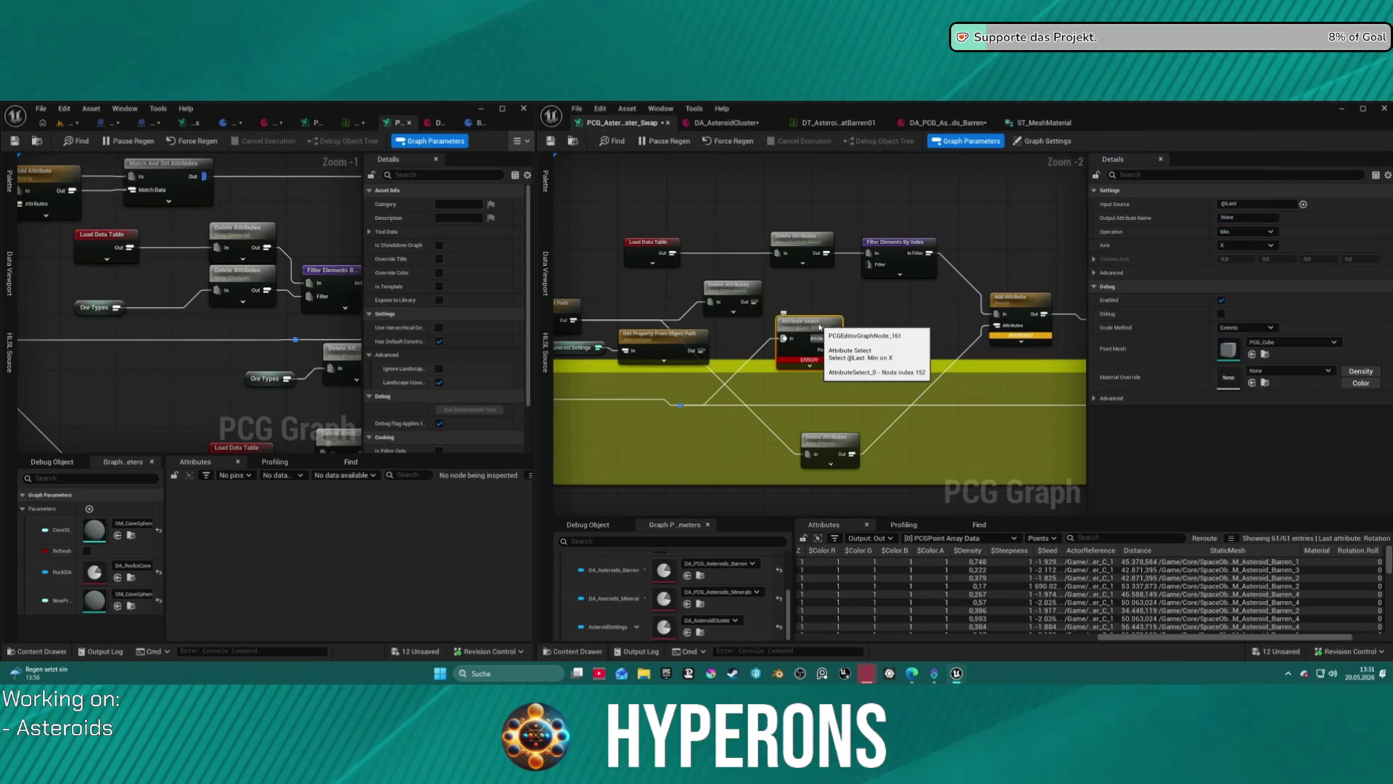
{"action": "key", "text": "Delete"}
{"action": "mouse_move", "coordinate": [771, 411]}
{"action": "left_mouse_down"}
{"action": "mouse_move", "coordinate": [1001, 363]}
{"action": "mouse_move", "coordinate": [1325, 416]}
{"action": "left_mouse_up"}
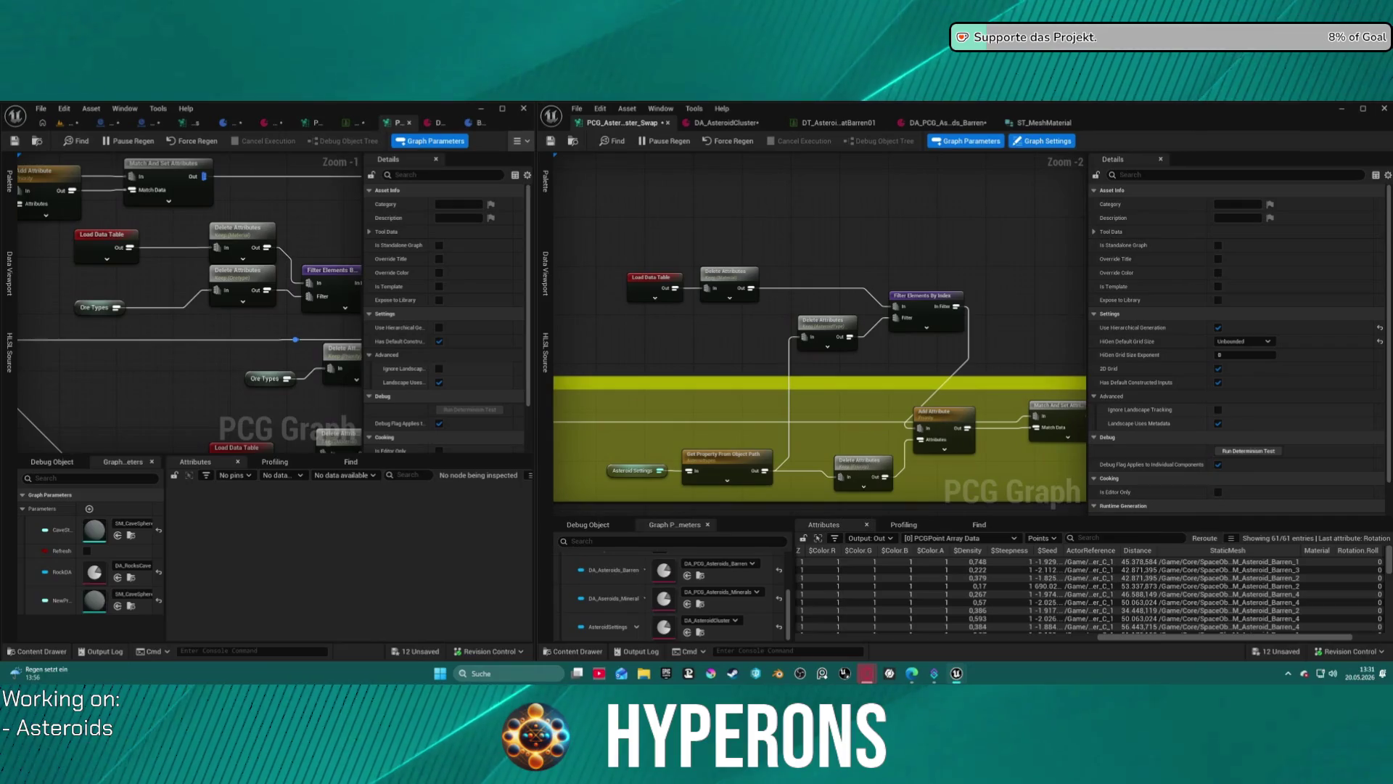
{"action": "mouse_move", "coordinate": [784, 464]}
{"action": "left_mouse_down"}
{"action": "mouse_move", "coordinate": [589, 396]}
{"action": "mouse_move", "coordinate": [693, 398]}
{"action": "mouse_move", "coordinate": [848, 259]}
{"action": "left_mouse_up"}
{"action": "left_click", "coordinate": [661, 399]}
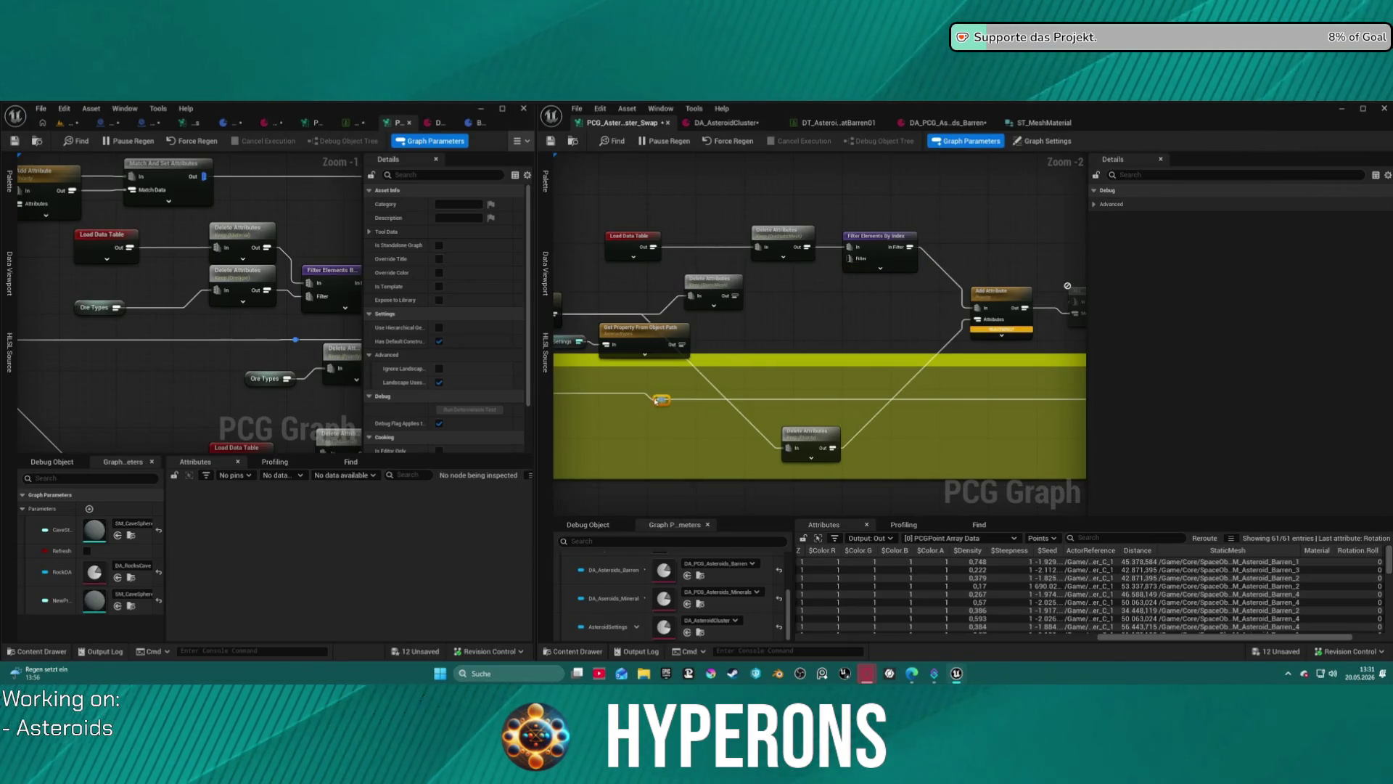
Wire the reroute into Delete Attributes' input and its output into Add Attribute.
{"action": "mouse_move", "coordinate": [659, 400]}
{"action": "left_mouse_down"}
{"action": "mouse_move", "coordinate": [706, 347]}
{"action": "mouse_move", "coordinate": [691, 296]}
{"action": "left_mouse_up"}
{"action": "left_click", "coordinate": [711, 280]}
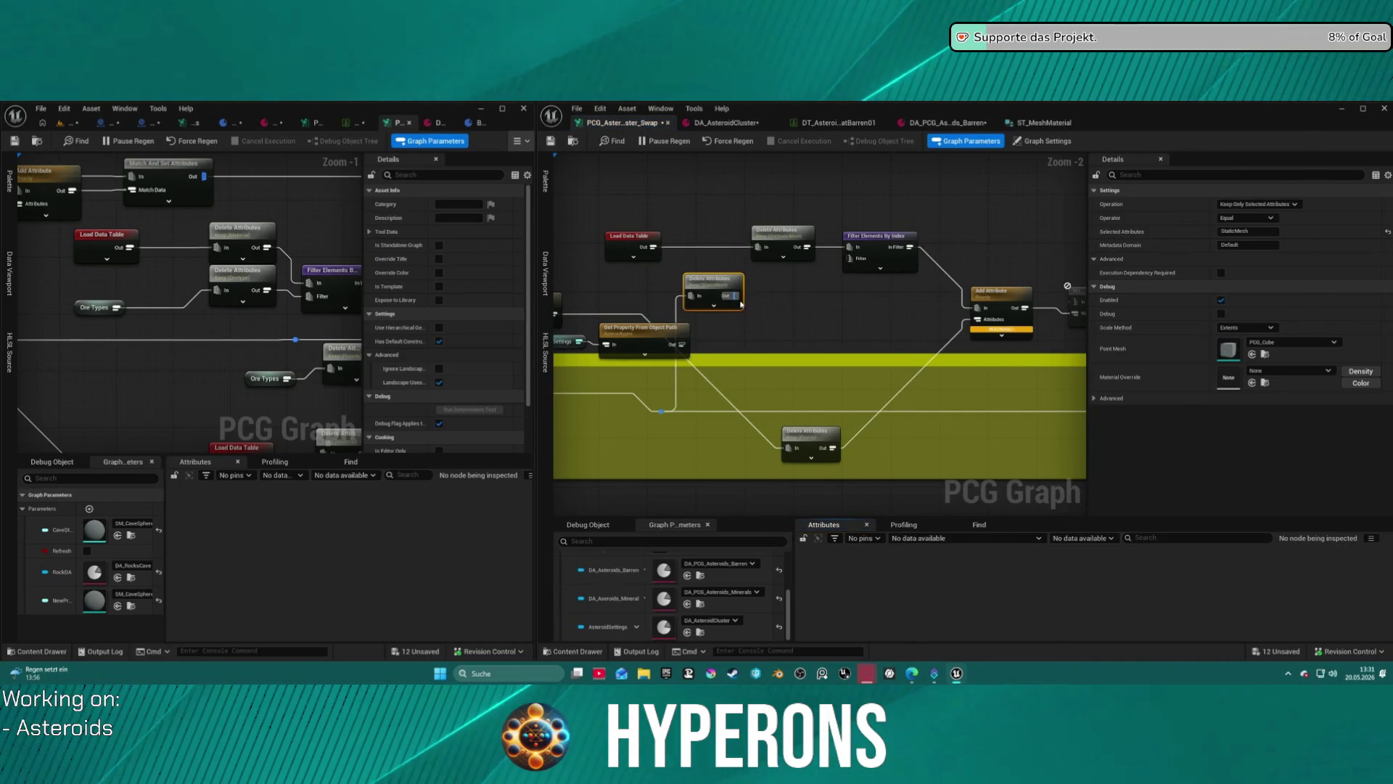
{"action": "left_click_drag", "start_coordinate": [740, 304], "coordinate": [978, 321]}
{"action": "left_click", "coordinate": [878, 293]}
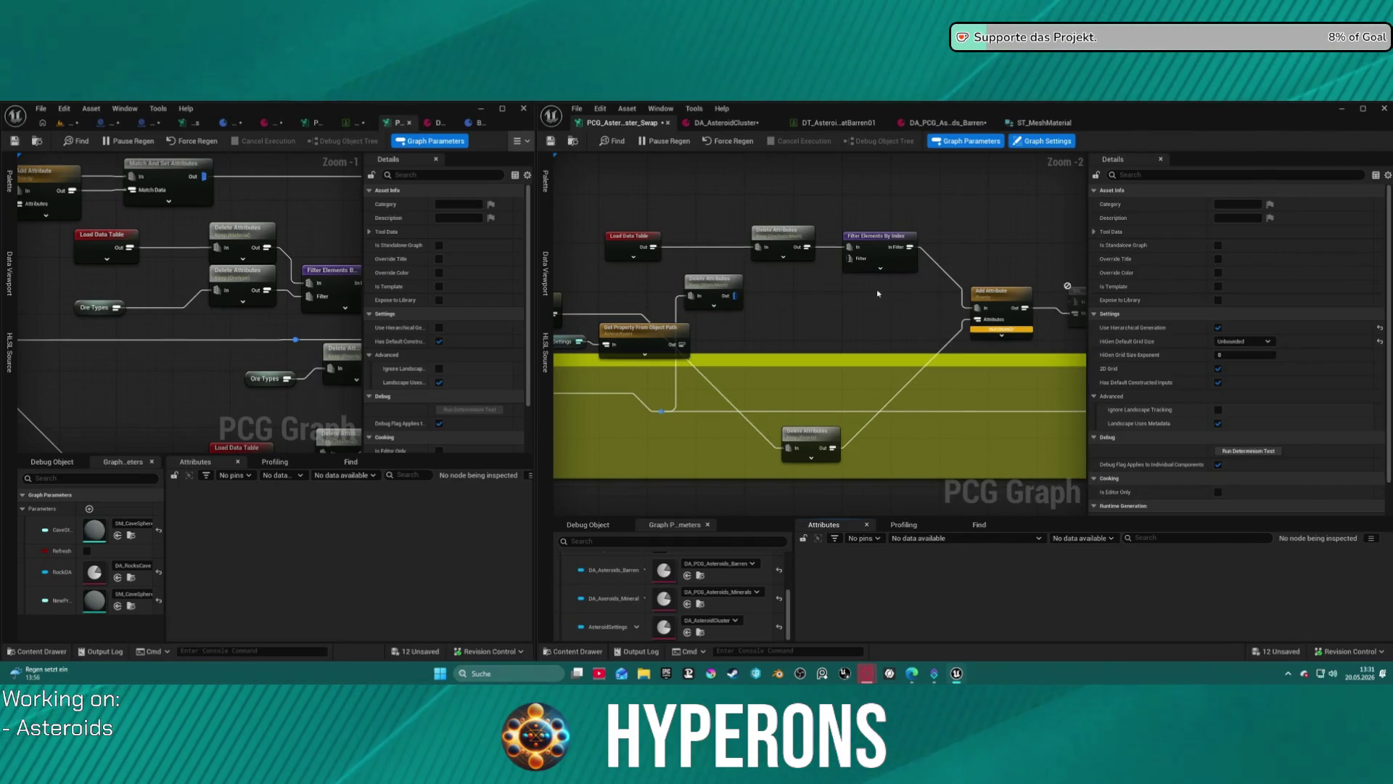
Check Filter Elements By Index, then pull a new reroute wire and search 'get a'.
{"action": "left_click_drag", "start_coordinate": [742, 300], "coordinate": [848, 259]}
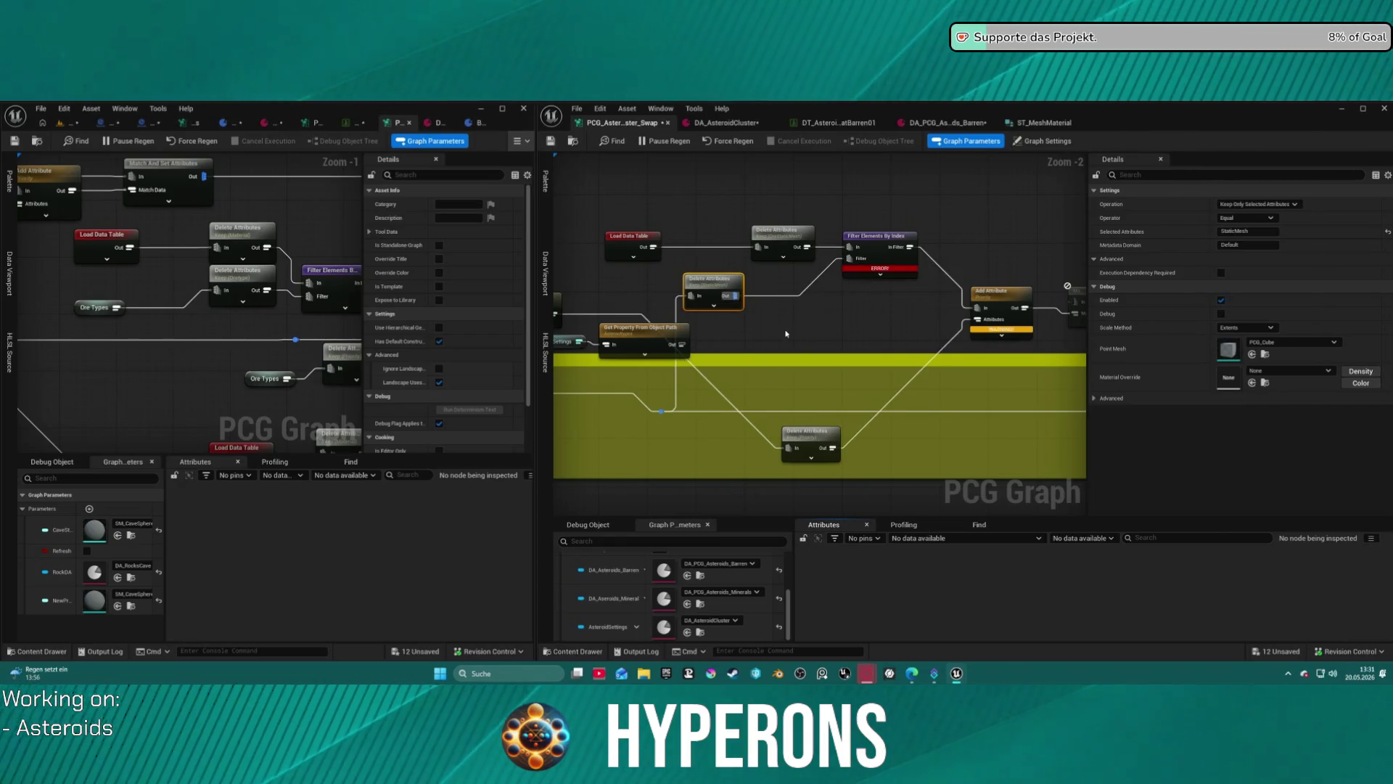
{"action": "left_click", "coordinate": [765, 291]}
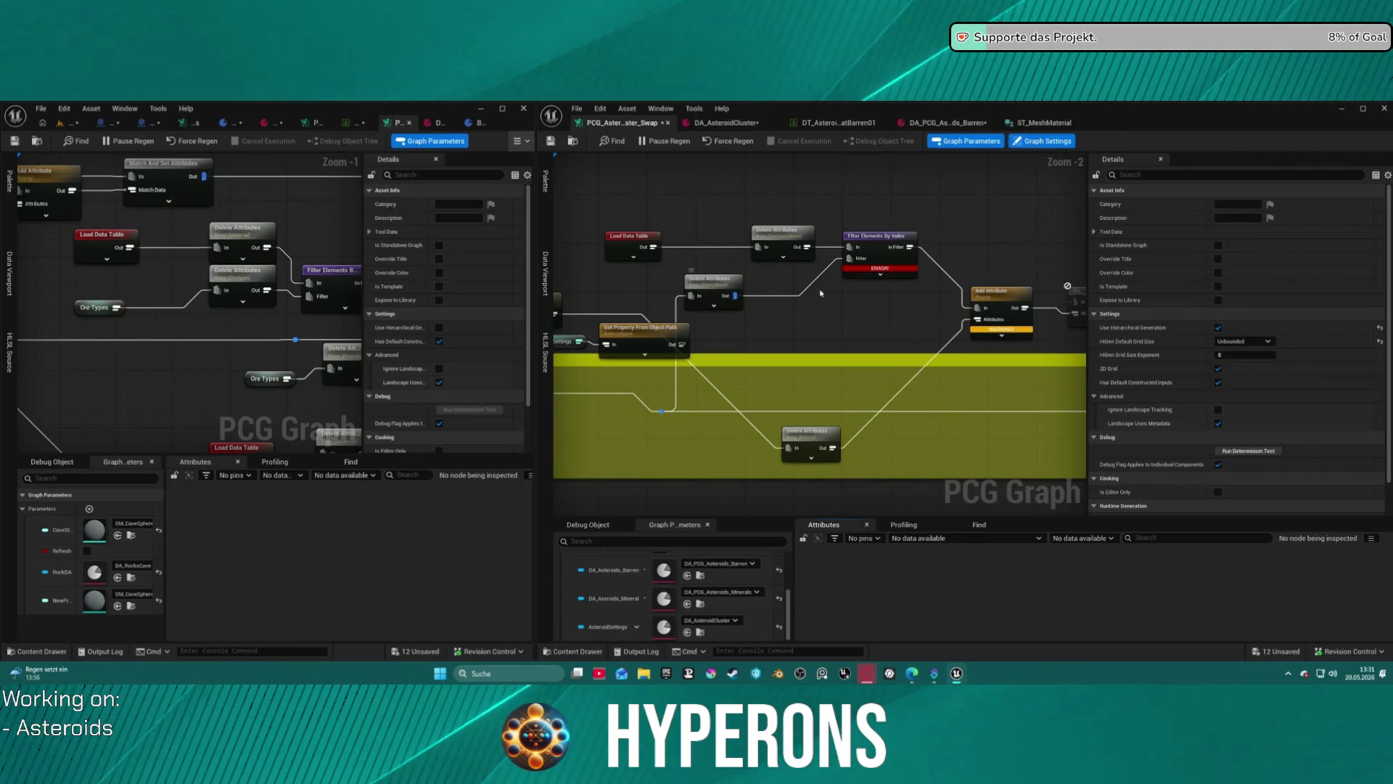
{"action": "left_click", "coordinate": [762, 290], "text": "alt"}
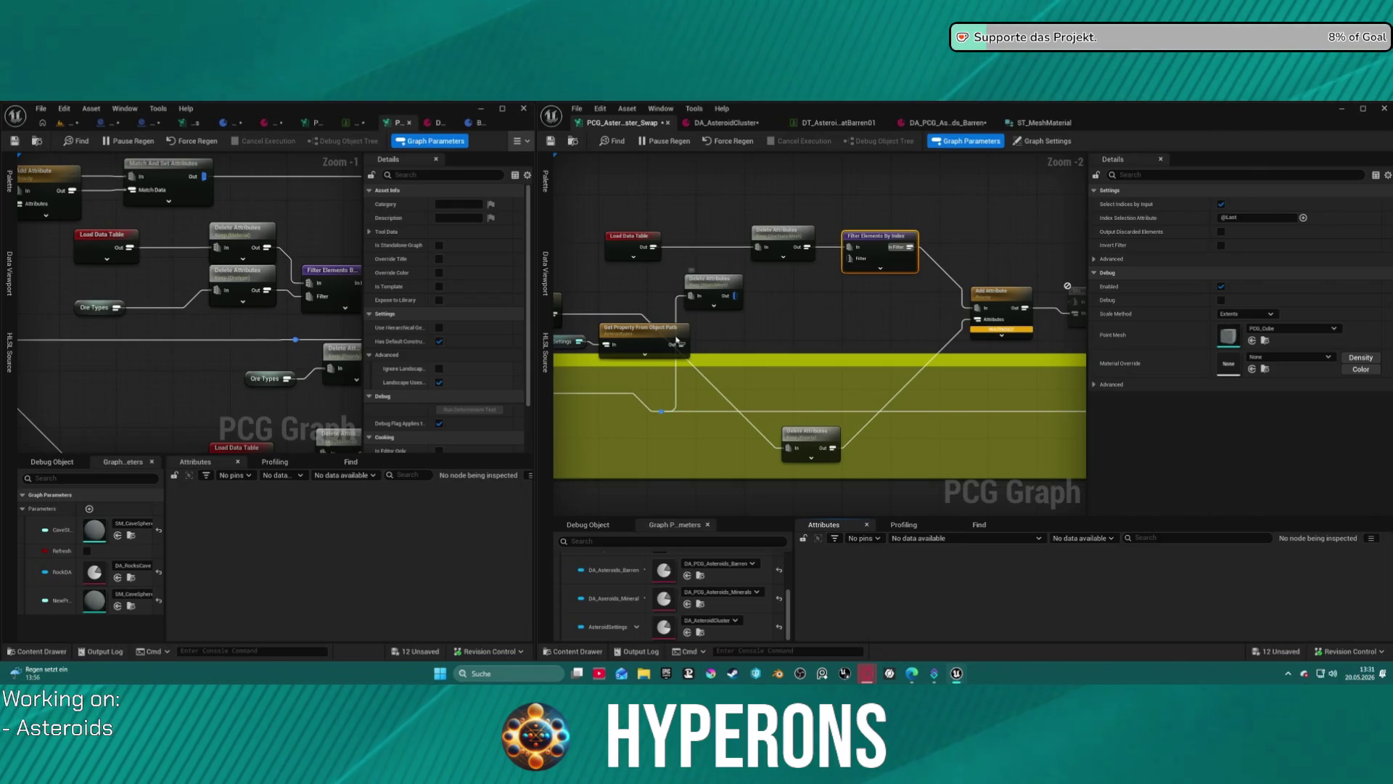
{"action": "left_click_drag", "start_coordinate": [661, 411], "coordinate": [771, 323]}
{"action": "type", "text": "get a"}
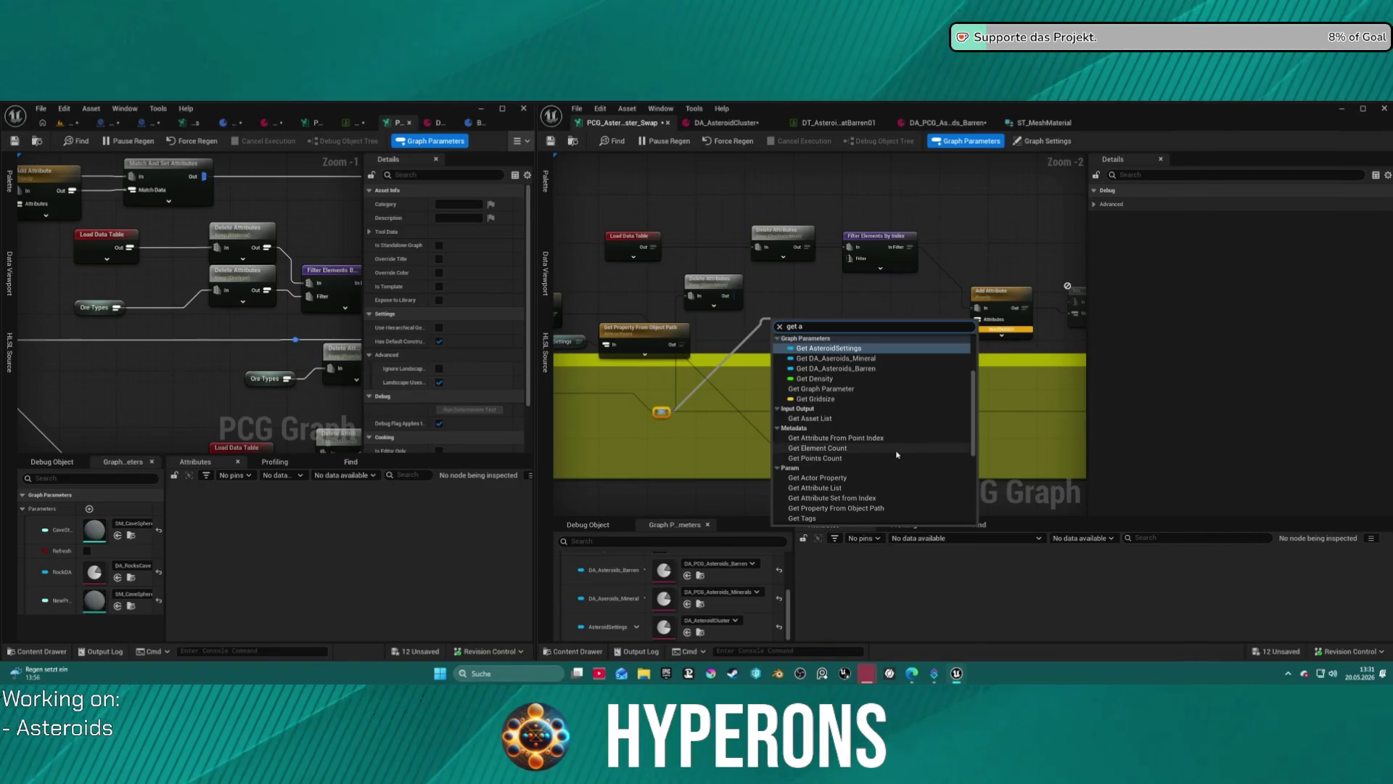
Add a Get Attribute Set from Index node, inspect its Details, then delete it.
{"action": "scroll", "coordinate": [881, 500], "scroll_direction": "down", "scroll_amount": 1}
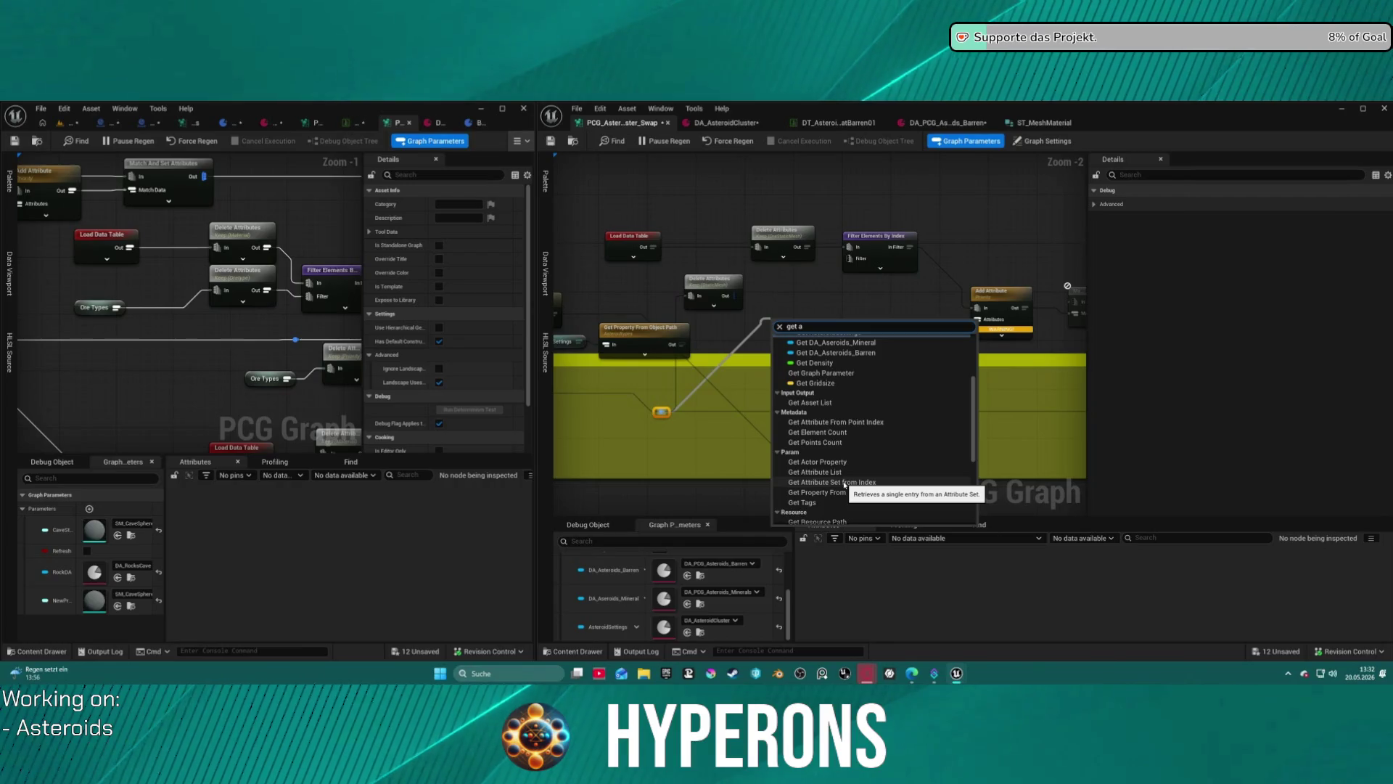
{"action": "left_click", "coordinate": [835, 481]}
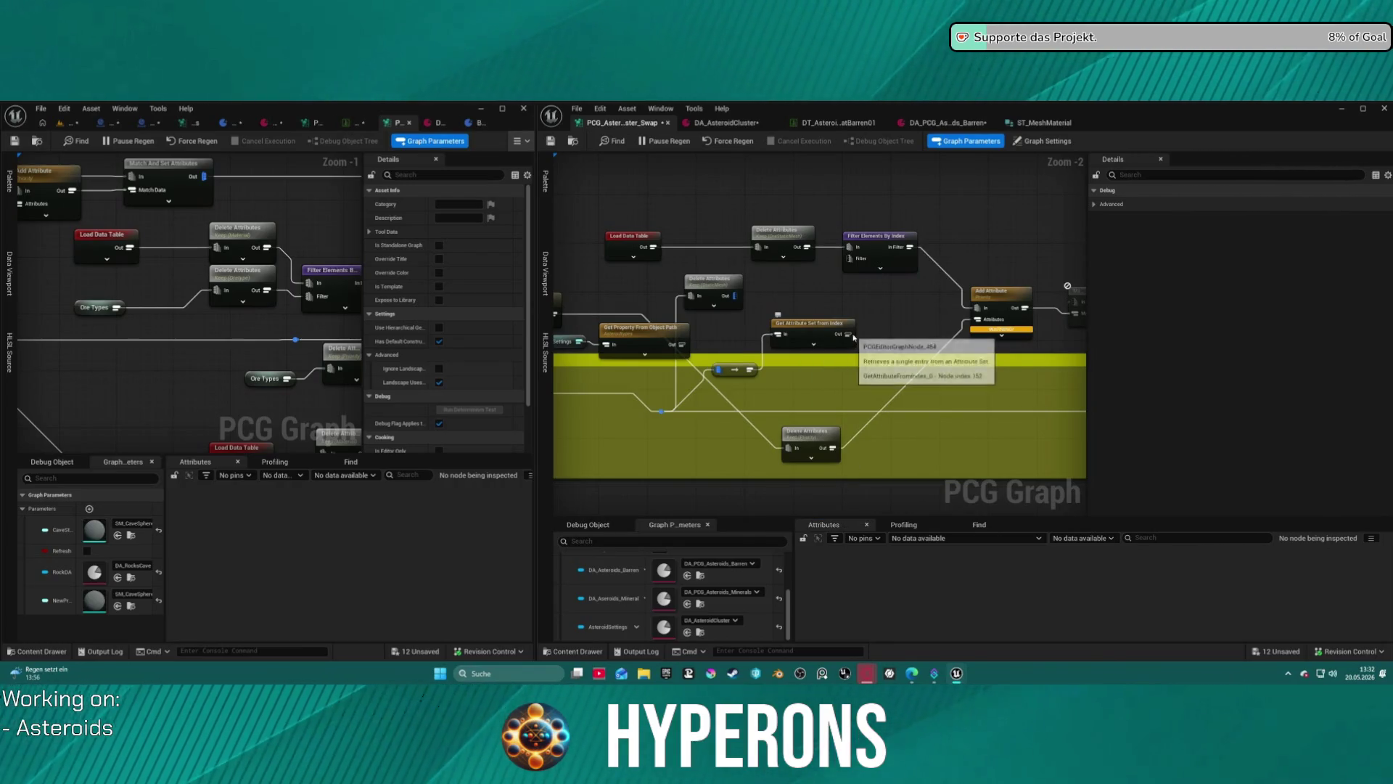
{"action": "left_click", "coordinate": [854, 340]}
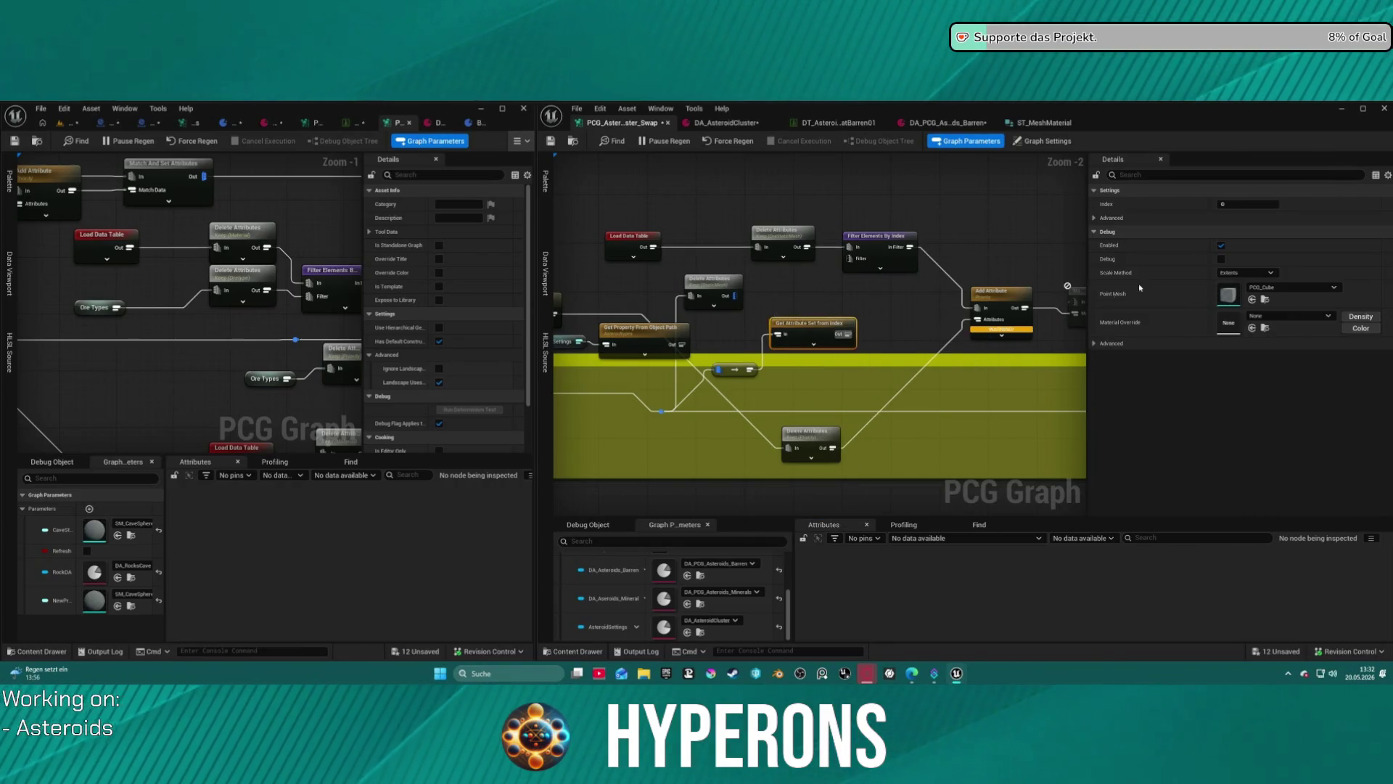
{"action": "left_click", "coordinate": [1094, 219]}
{"action": "left_click", "coordinate": [1095, 218]}
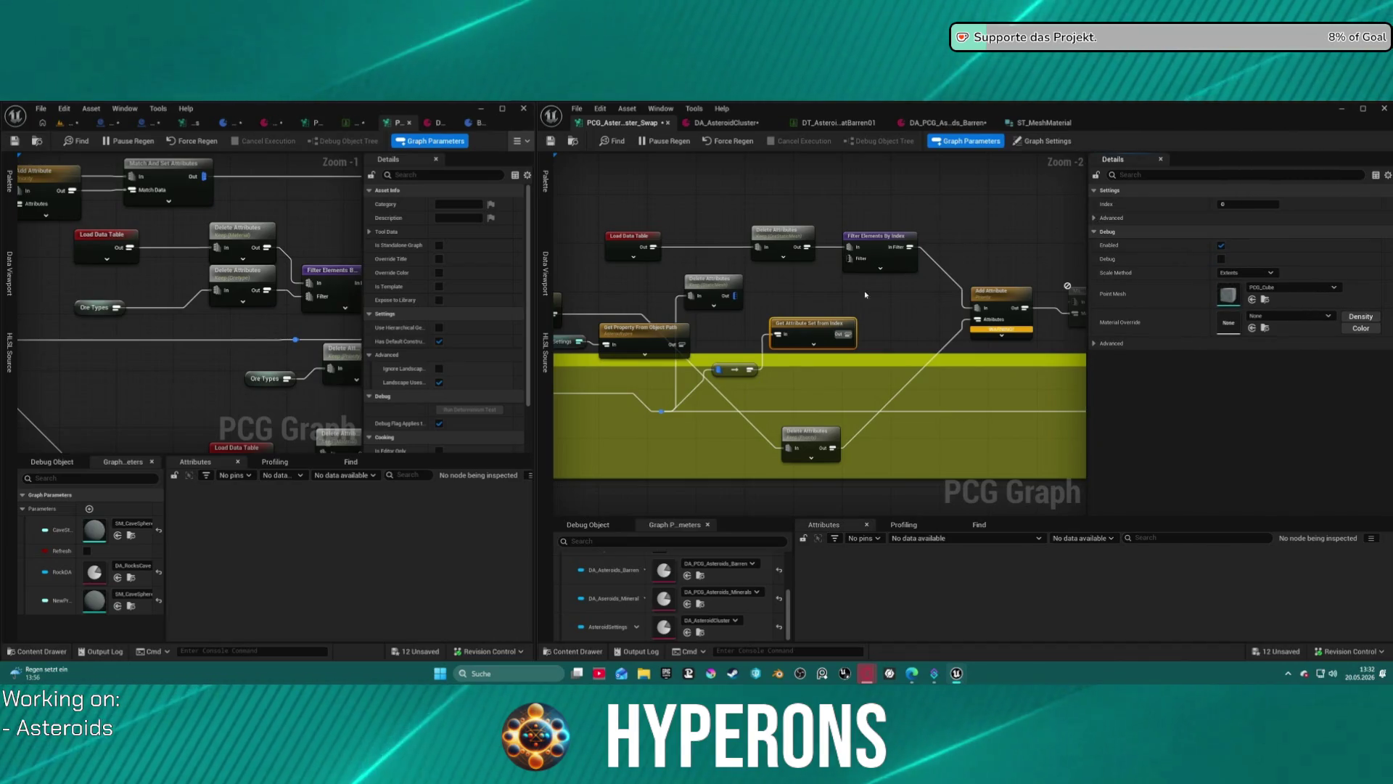
{"action": "left_click", "coordinate": [776, 307]}
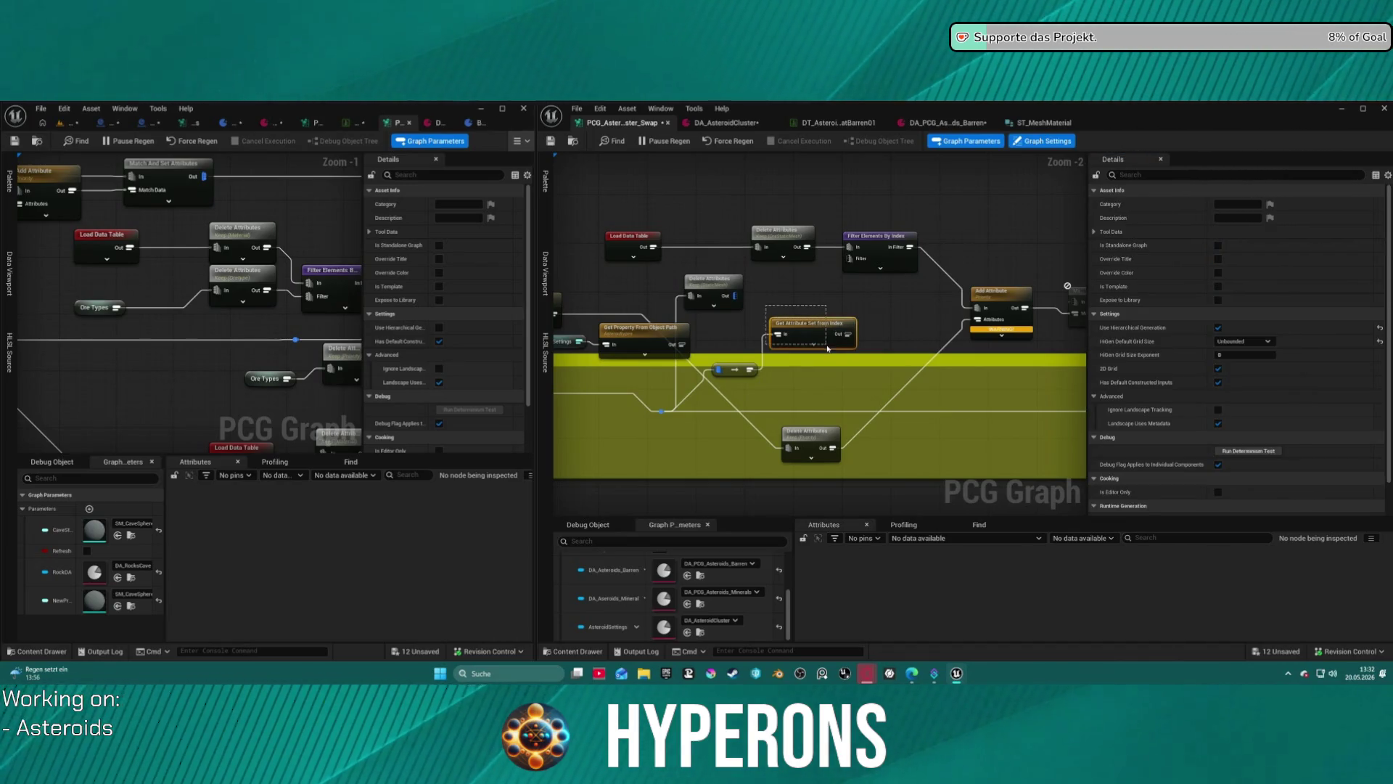
{"action": "key", "text": "Delete"}
Move the small pass-through reroute node further up.
{"action": "mouse_move", "coordinate": [734, 369]}
{"action": "left_mouse_down"}
{"action": "mouse_move", "coordinate": [736, 322]}
{"action": "mouse_move", "coordinate": [815, 317]}
{"action": "mouse_move", "coordinate": [863, 260]}
{"action": "left_mouse_up"}
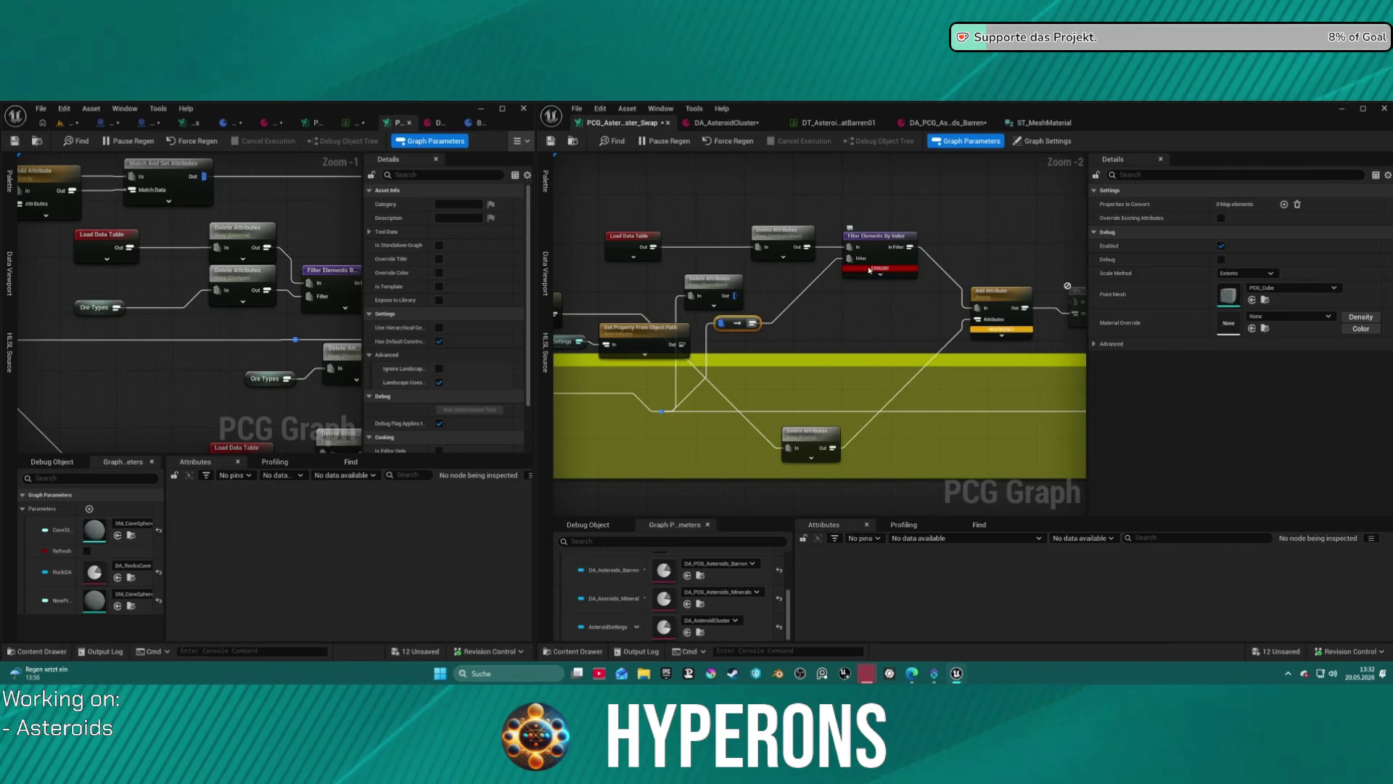
{"action": "left_click", "coordinate": [795, 299]}
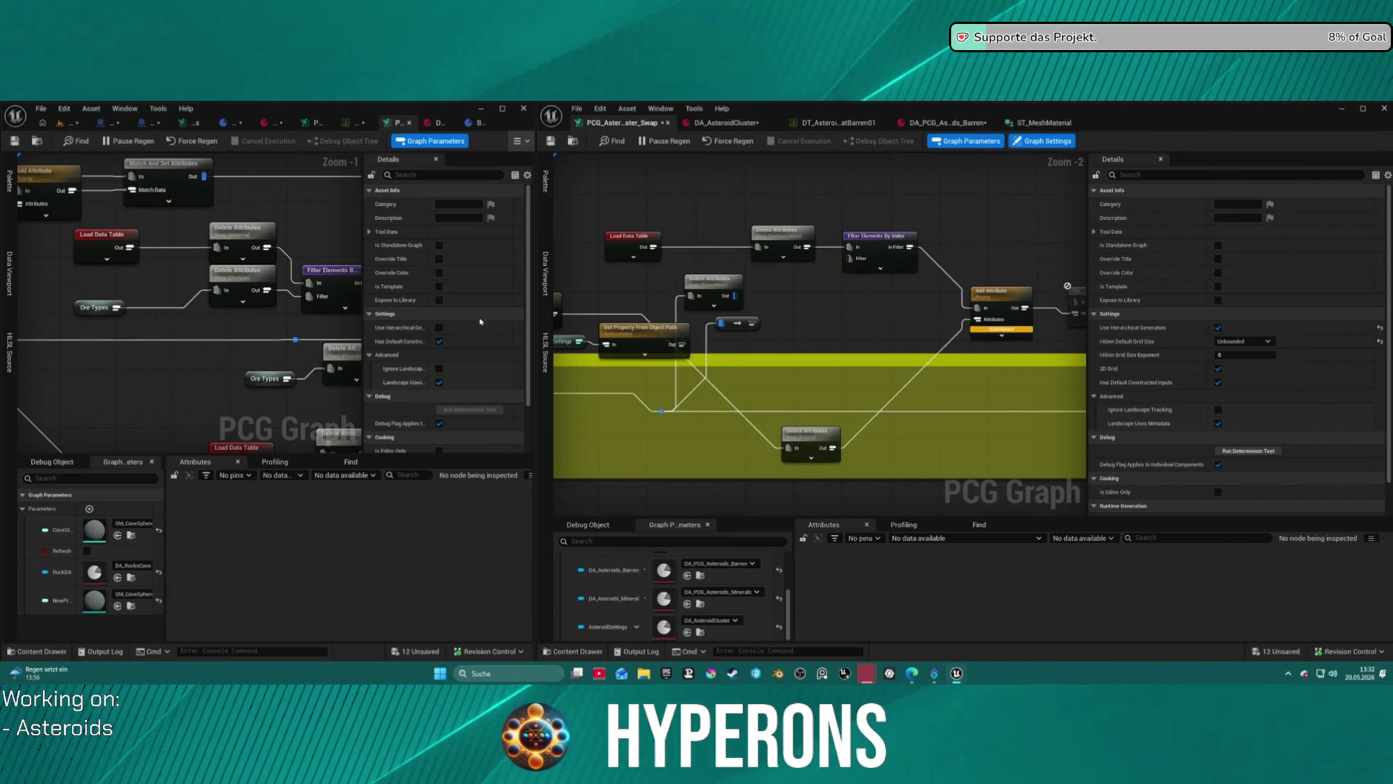
{"action": "scroll", "coordinate": [311, 364], "scroll_direction": "down", "scroll_amount": 5}
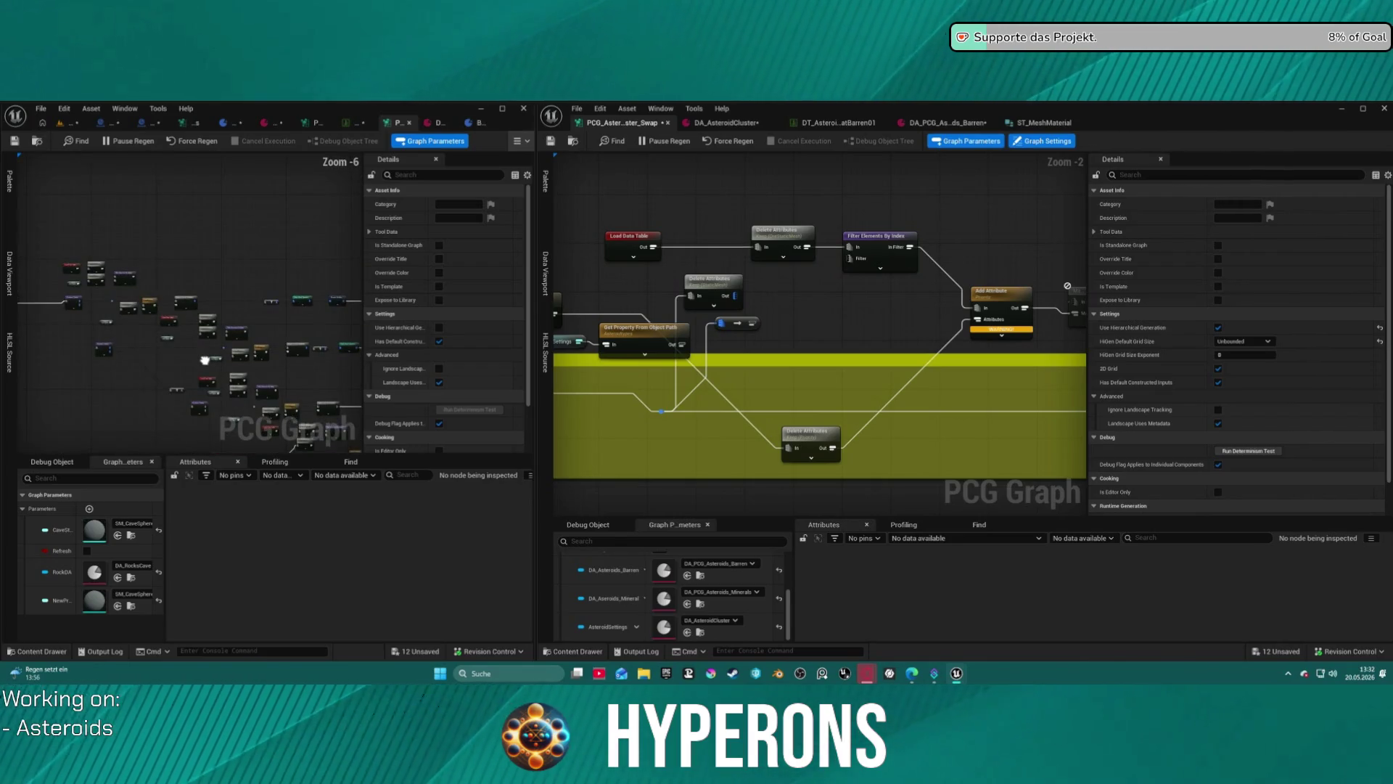
Zoom and pan the left graph past Merge Points to the Density Filter and Select Points nodes.
{"action": "scroll", "coordinate": [204, 360], "scroll_direction": "up", "scroll_amount": 3}
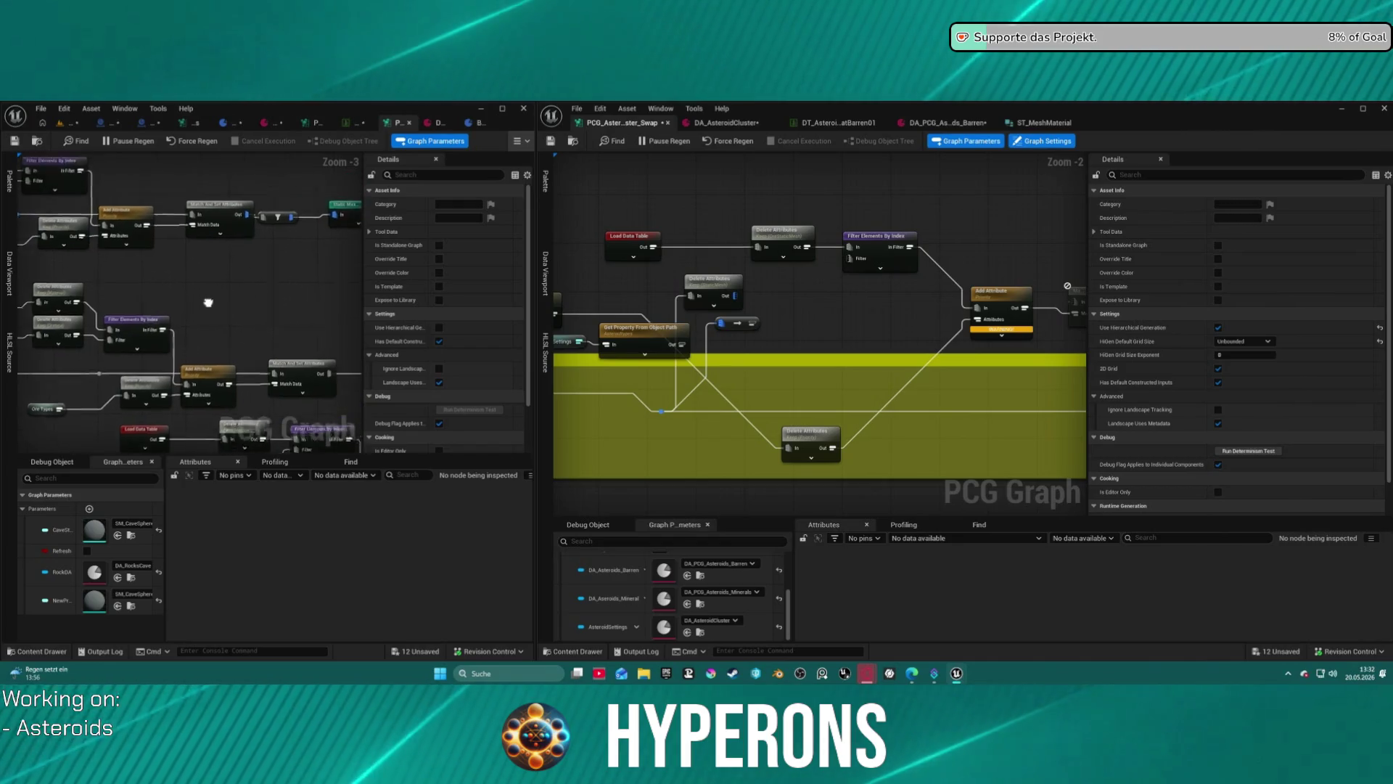
{"action": "left_click_drag", "start_coordinate": [208, 305], "coordinate": [240, 181]}
{"action": "scroll", "coordinate": [324, 349], "scroll_direction": "down", "scroll_amount": 5}
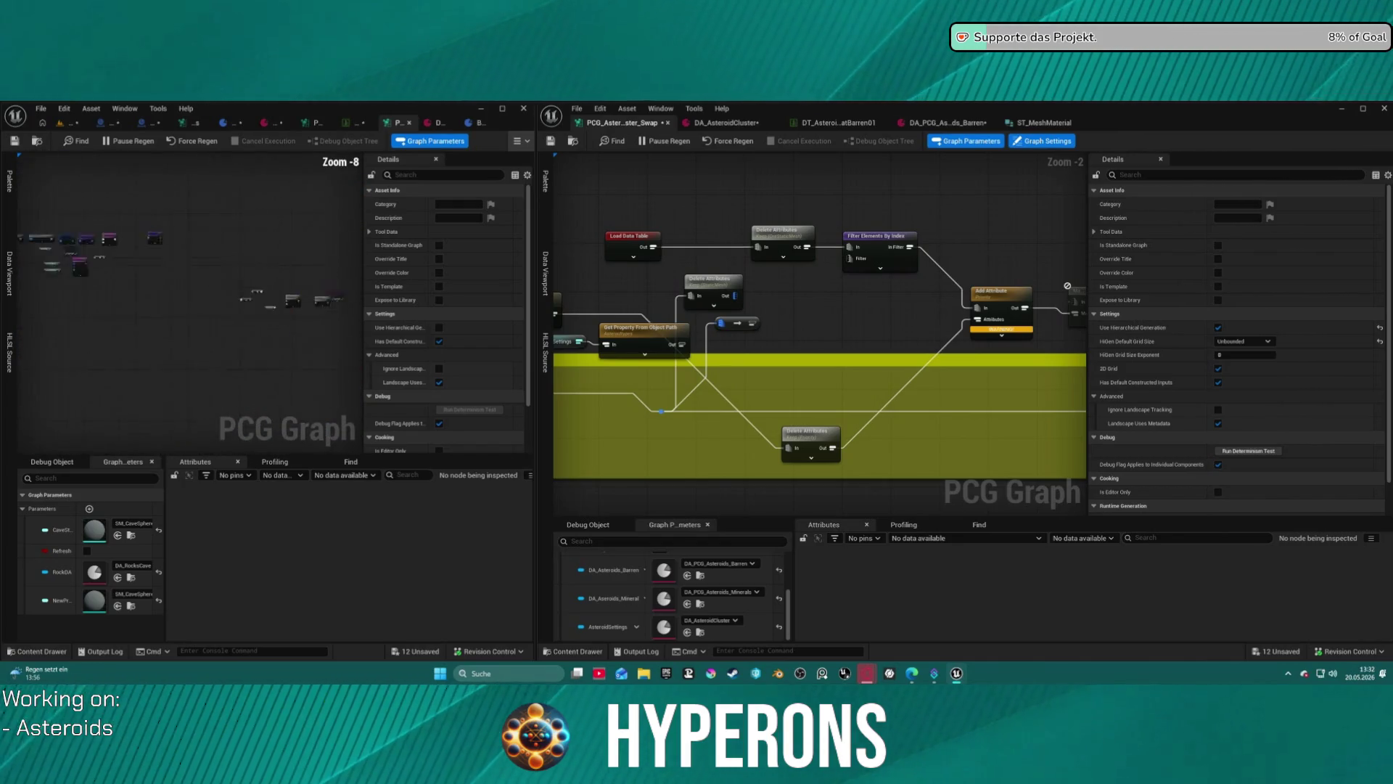
{"action": "scroll", "coordinate": [113, 254], "scroll_direction": "up", "scroll_amount": 4}
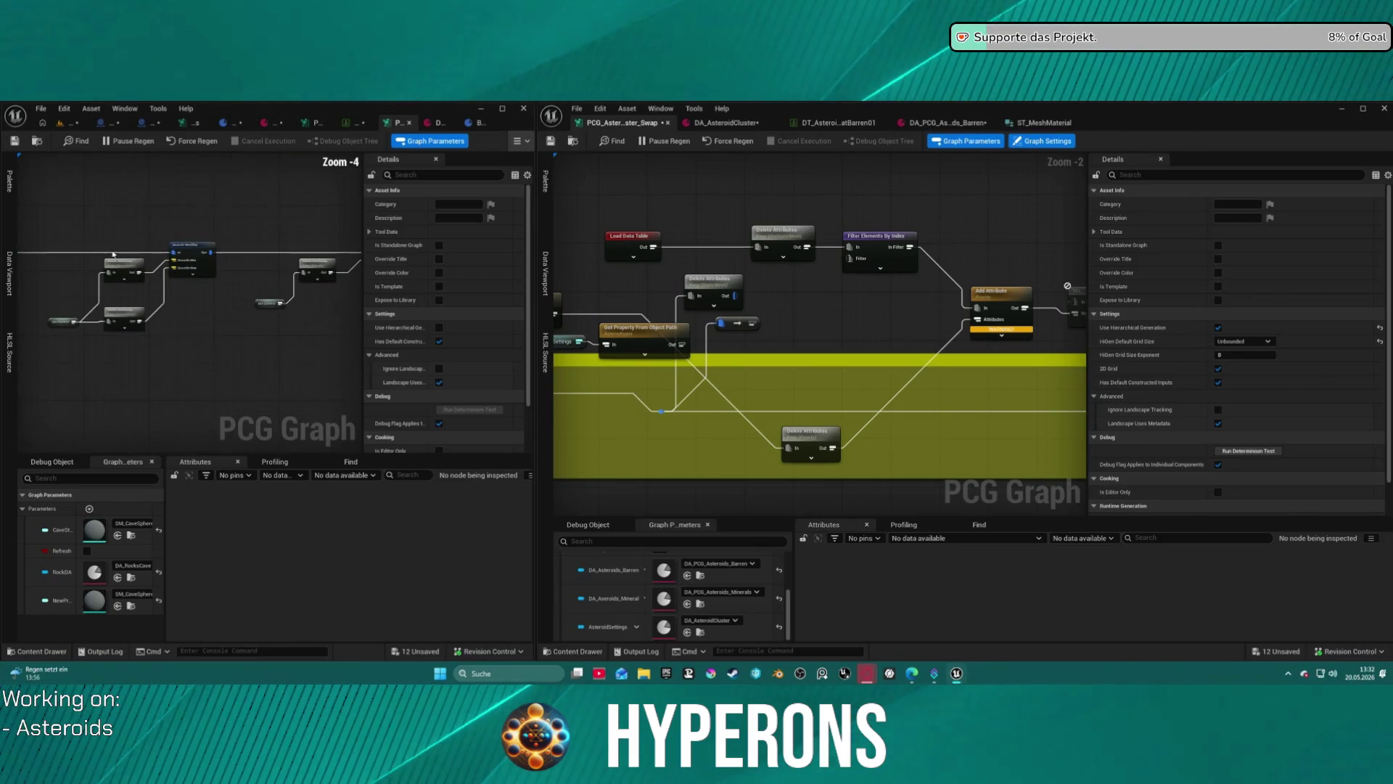
{"action": "scroll", "coordinate": [117, 268], "scroll_direction": "up", "scroll_amount": 2}
{"action": "mouse_move", "coordinate": [116, 268]}
{"action": "left_mouse_down"}
{"action": "mouse_move", "coordinate": [148, 280]}
{"action": "mouse_move", "coordinate": [171, 330]}
{"action": "mouse_move", "coordinate": [195, 340]}
{"action": "mouse_move", "coordinate": [344, 311]}
{"action": "mouse_move", "coordinate": [54, 289]}
{"action": "left_mouse_up"}
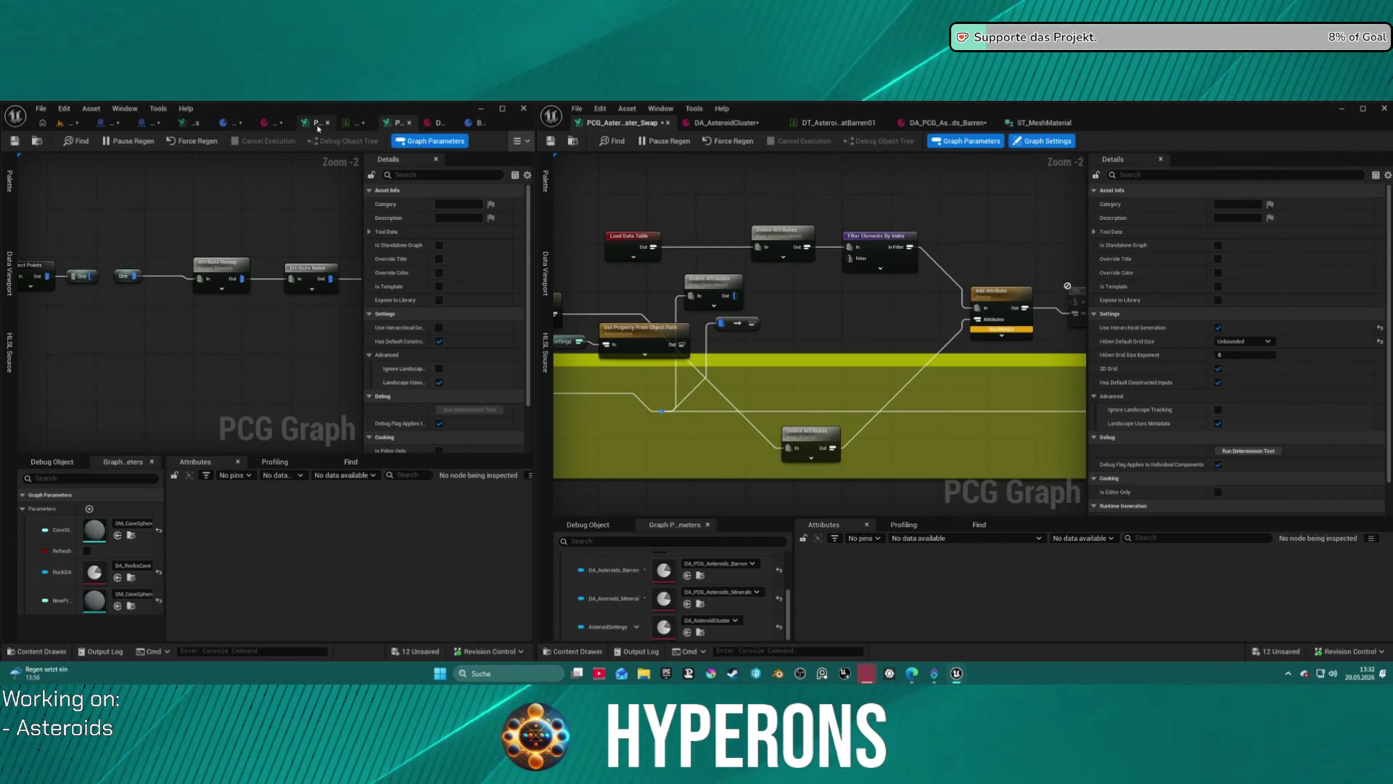
Switch the left editor to the other PCG graph and pan through to its Self Pruning section and Merge Points.
{"action": "left_click", "coordinate": [208, 126]}
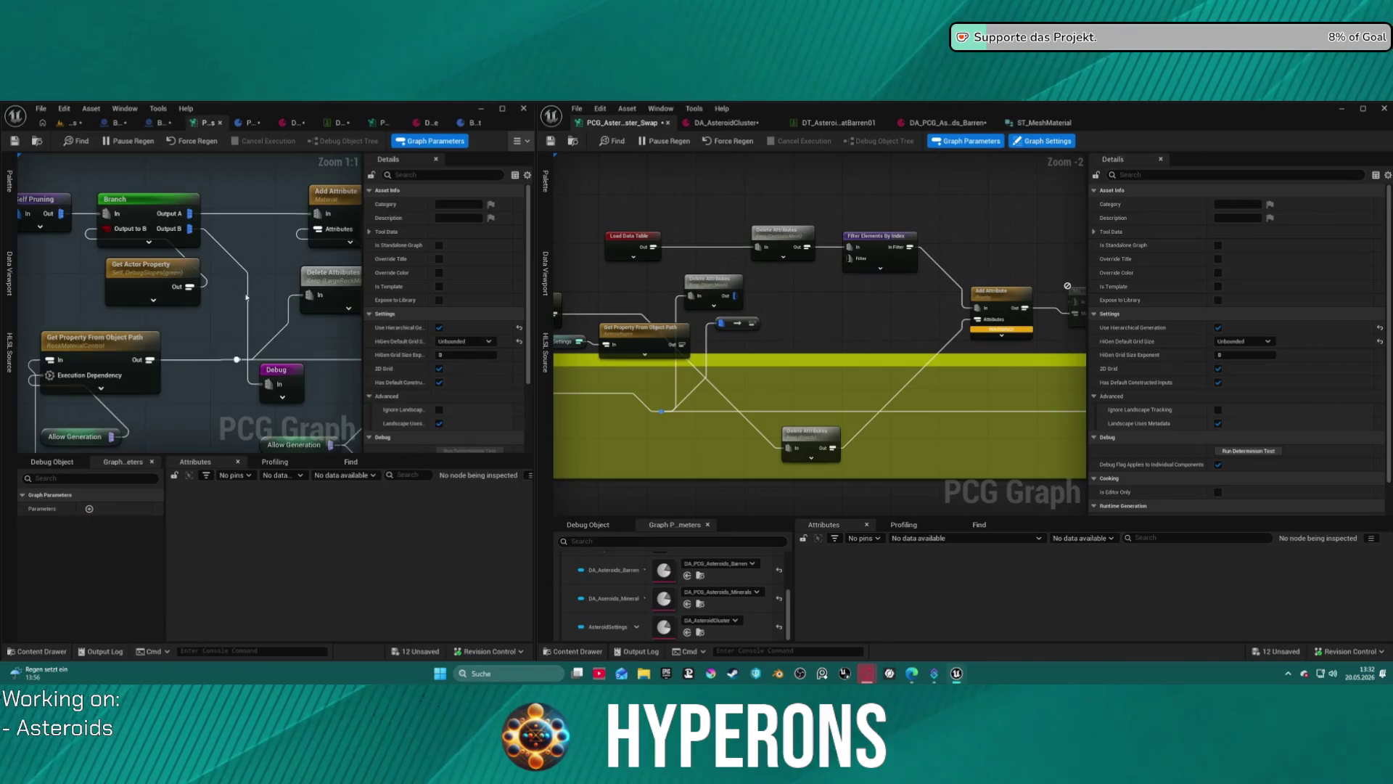
{"action": "scroll", "coordinate": [222, 380], "scroll_direction": "down", "scroll_amount": 2}
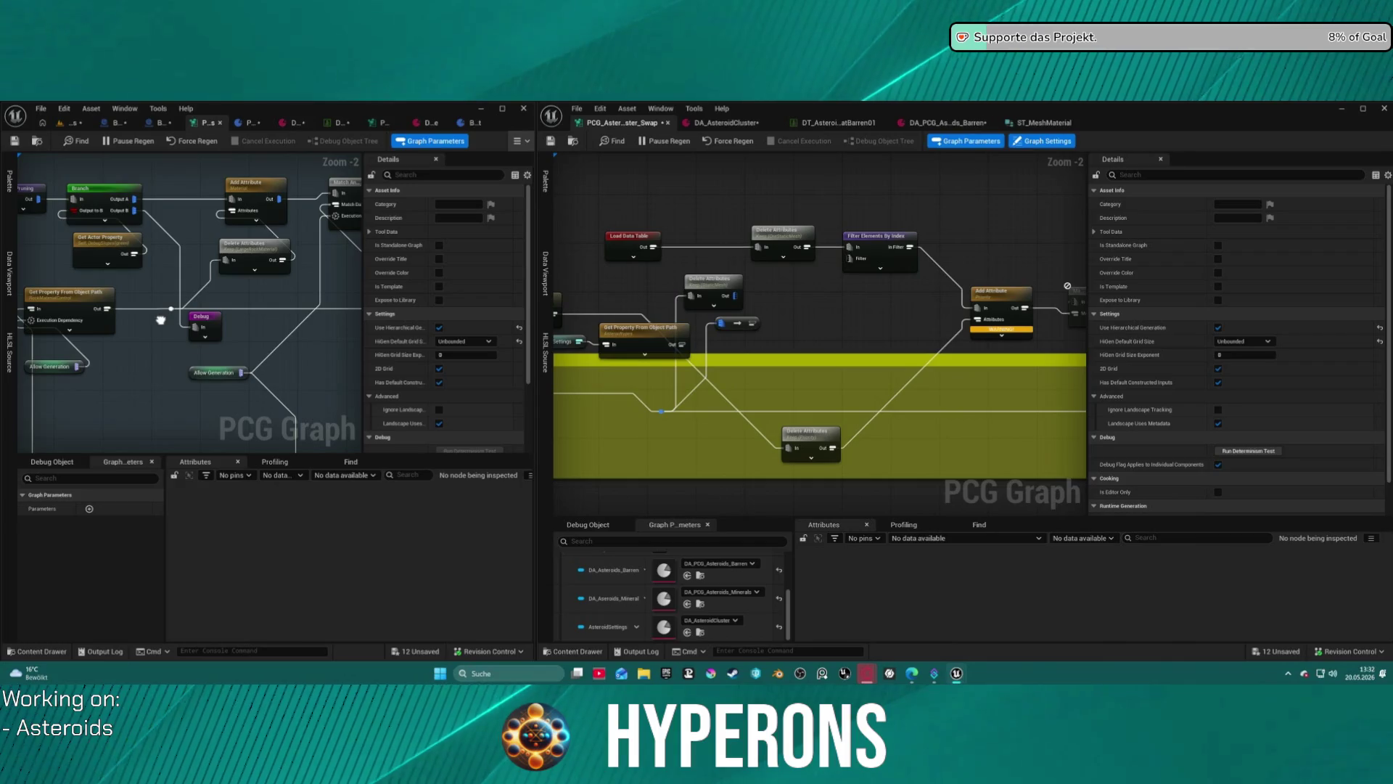
{"action": "mouse_move", "coordinate": [161, 320]}
{"action": "left_mouse_down"}
{"action": "mouse_move", "coordinate": [378, 356]}
{"action": "mouse_move", "coordinate": [175, 365]}
{"action": "mouse_move", "coordinate": [150, 268]}
{"action": "mouse_move", "coordinate": [142, 94]}
{"action": "left_mouse_up"}
{"action": "scroll", "coordinate": [149, 267], "scroll_direction": "down", "scroll_amount": 4}
{"action": "scroll", "coordinate": [290, 311], "scroll_direction": "up", "scroll_amount": 3}
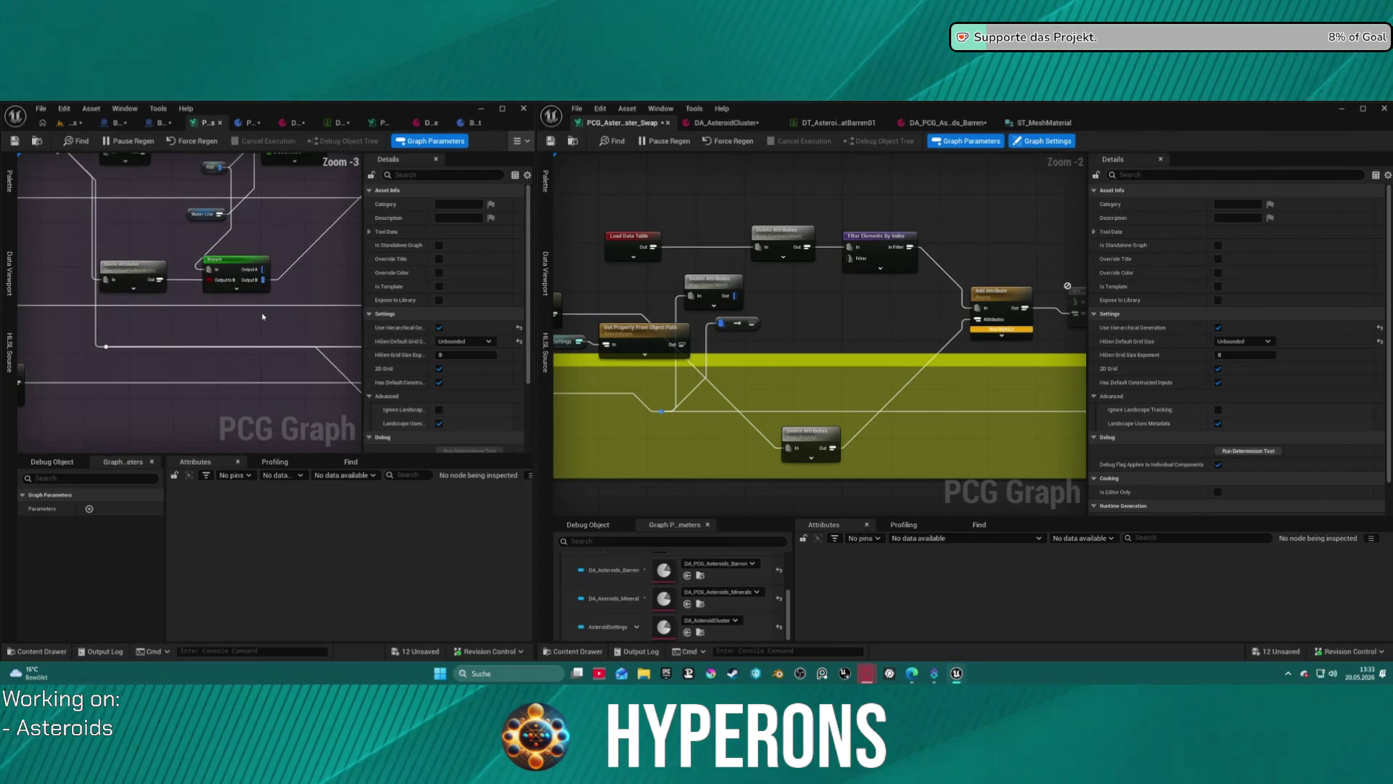
{"action": "left_click_drag", "start_coordinate": [264, 317], "coordinate": [270, 436]}
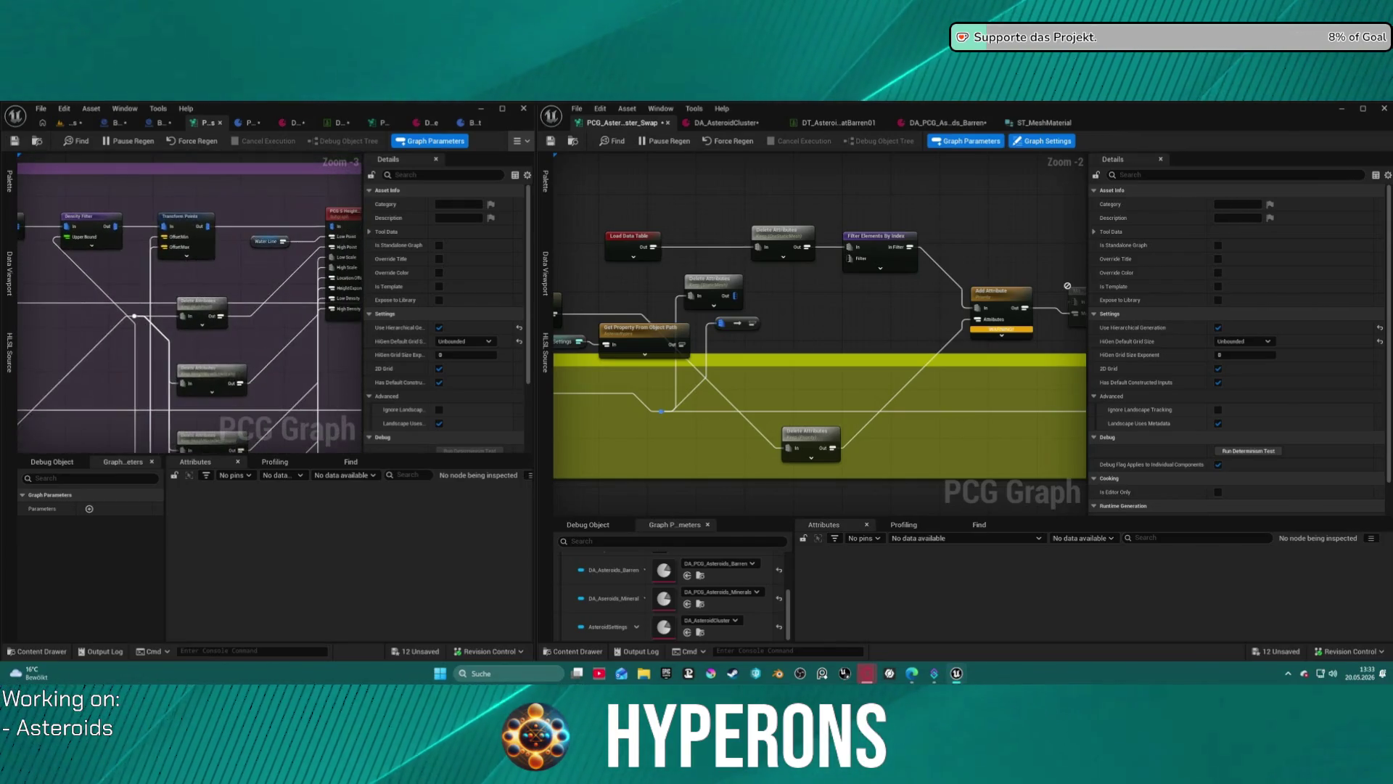
{"action": "left_click_drag", "start_coordinate": [136, 408], "coordinate": [80, 400]}
{"action": "left_click_drag", "start_coordinate": [209, 385], "coordinate": [240, 188]}
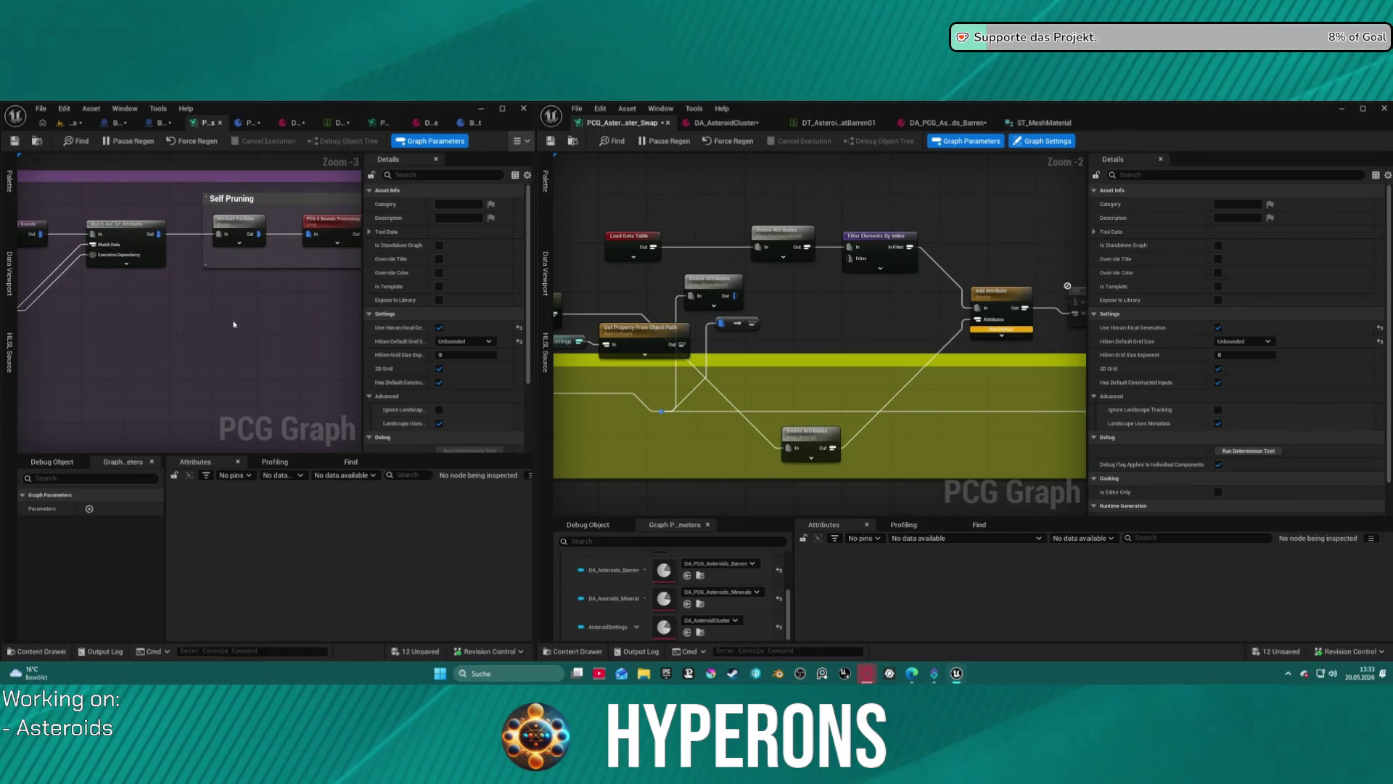
{"action": "mouse_move", "coordinate": [264, 321]}
{"action": "left_mouse_down"}
{"action": "mouse_move", "coordinate": [78, 320]}
{"action": "mouse_move", "coordinate": [165, 325]}
{"action": "left_mouse_up"}
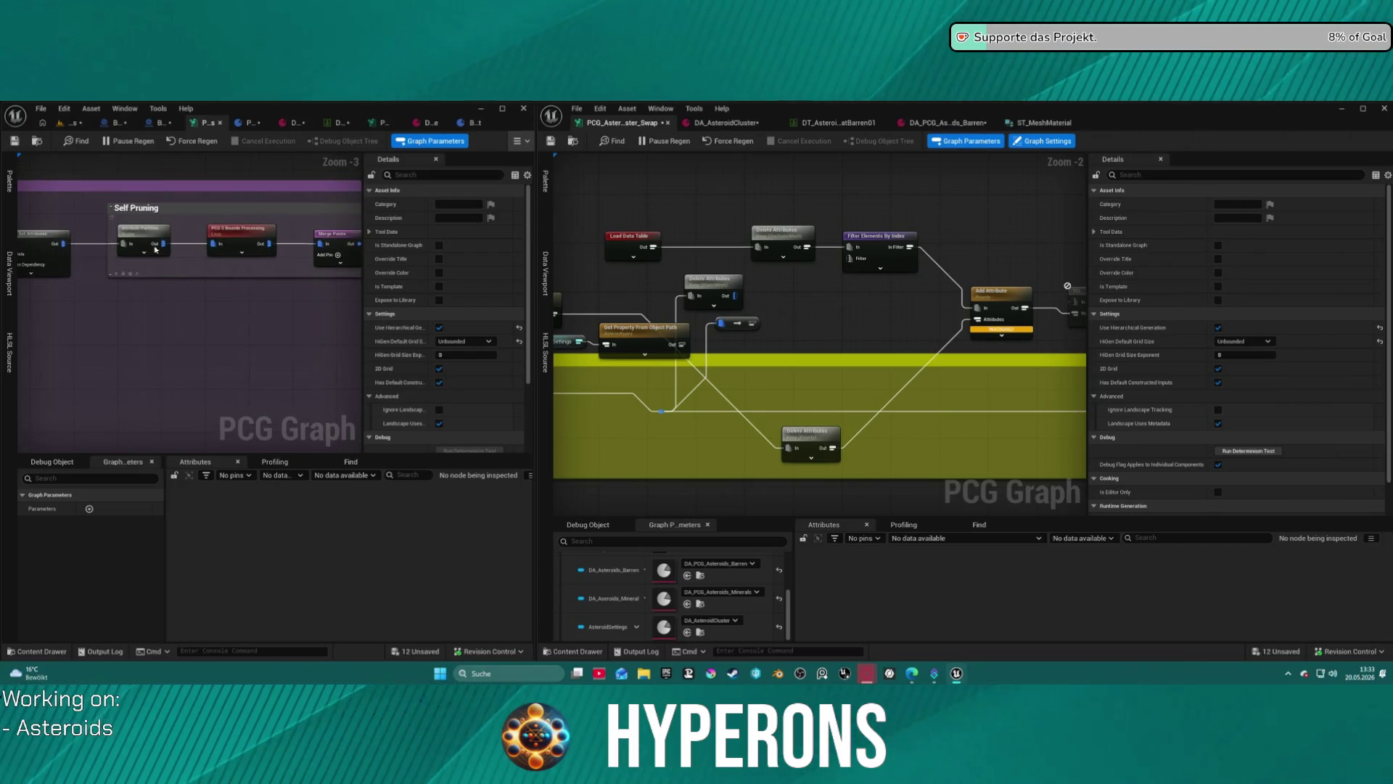
Inspect the Attribute Partition node's Partition Attribute Selectors list in Details.
{"action": "left_click", "coordinate": [148, 235]}
{"action": "left_click", "coordinate": [371, 205]}
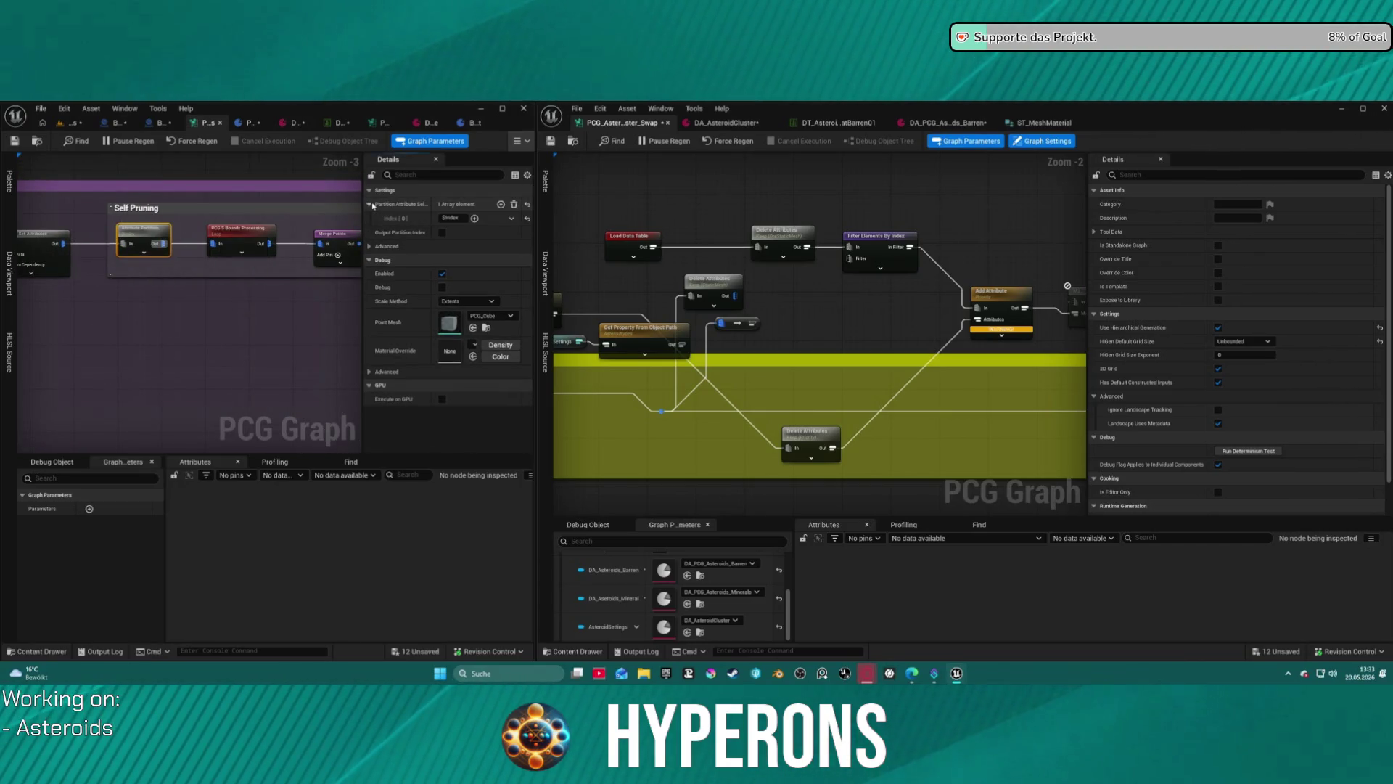
{"action": "left_click", "coordinate": [372, 205]}
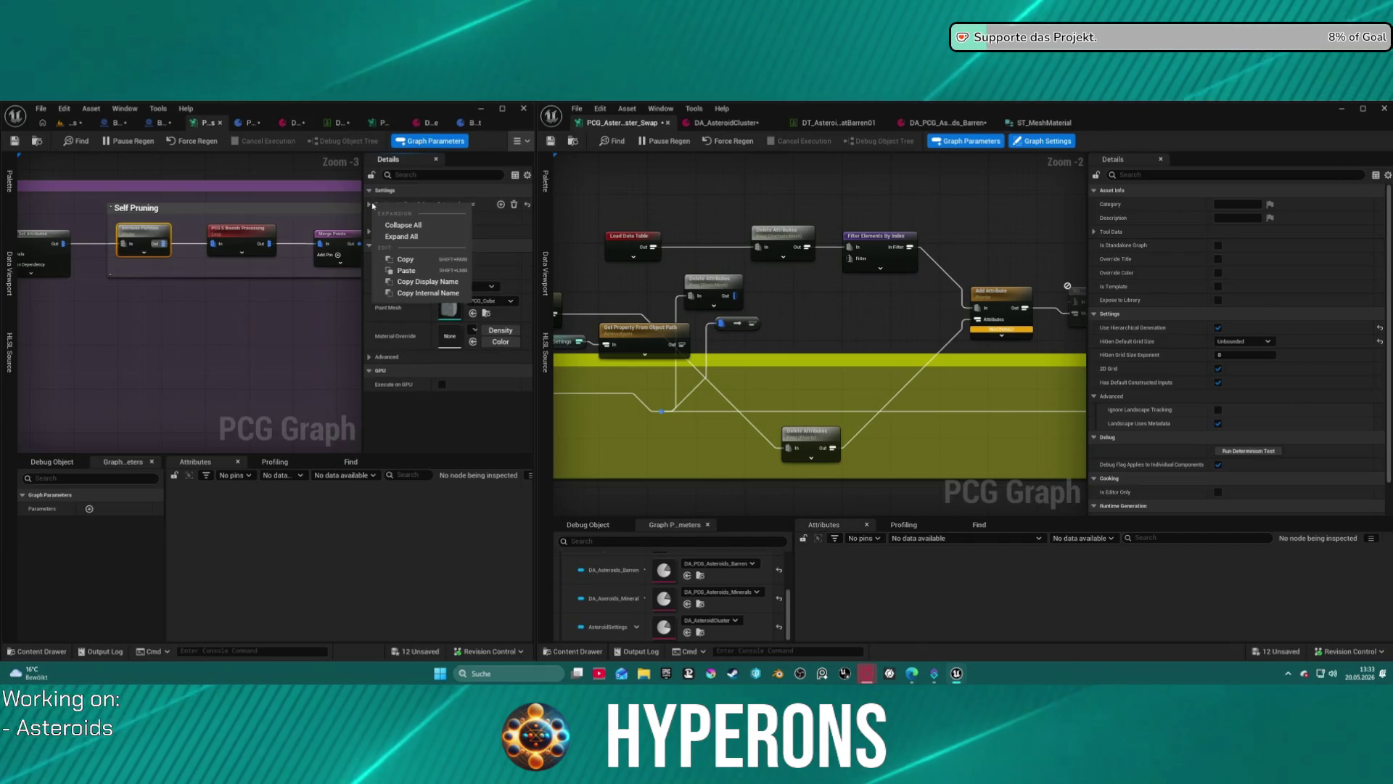
{"action": "left_click", "coordinate": [371, 209]}
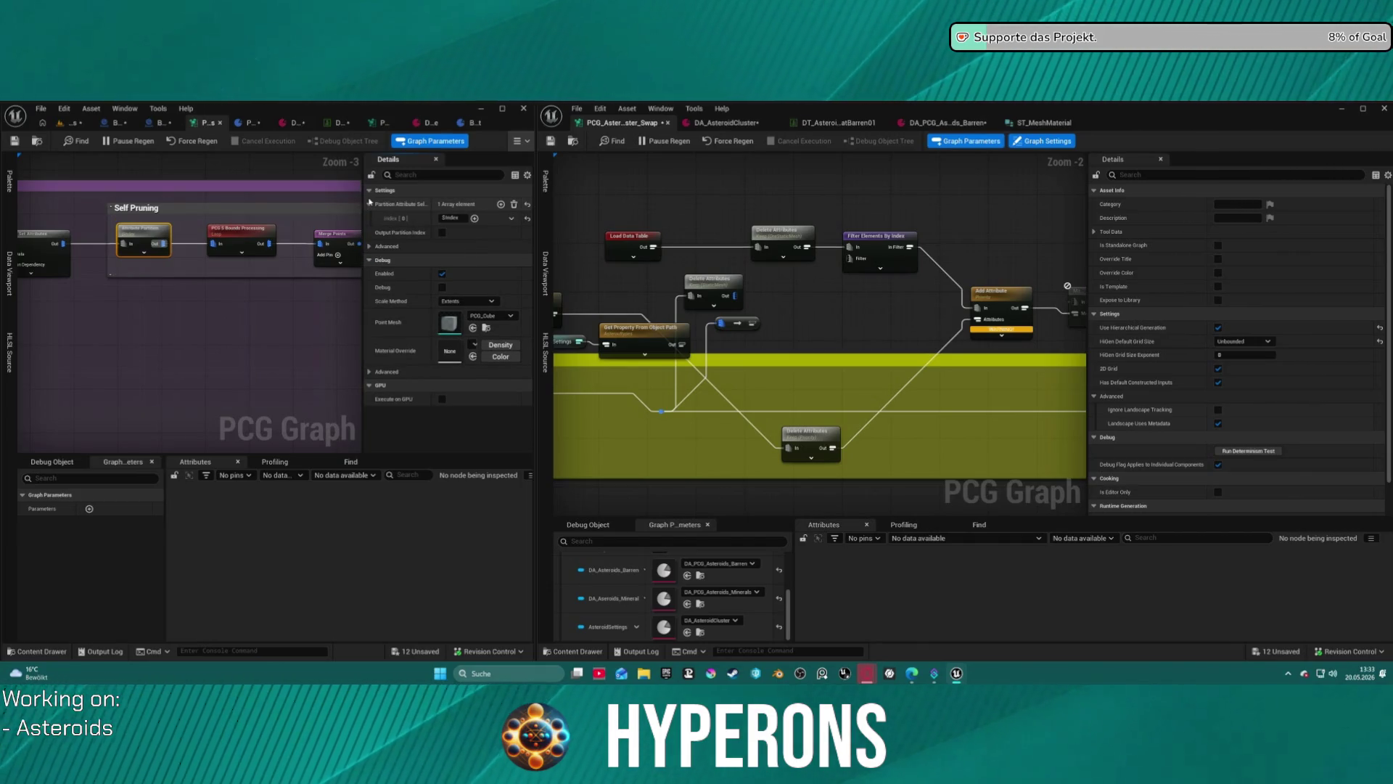
{"action": "left_click", "coordinate": [371, 203]}
Zoom and pan to the Ore section with Difference and Random Choice.
{"action": "scroll", "coordinate": [94, 327], "scroll_direction": "down", "scroll_amount": 3}
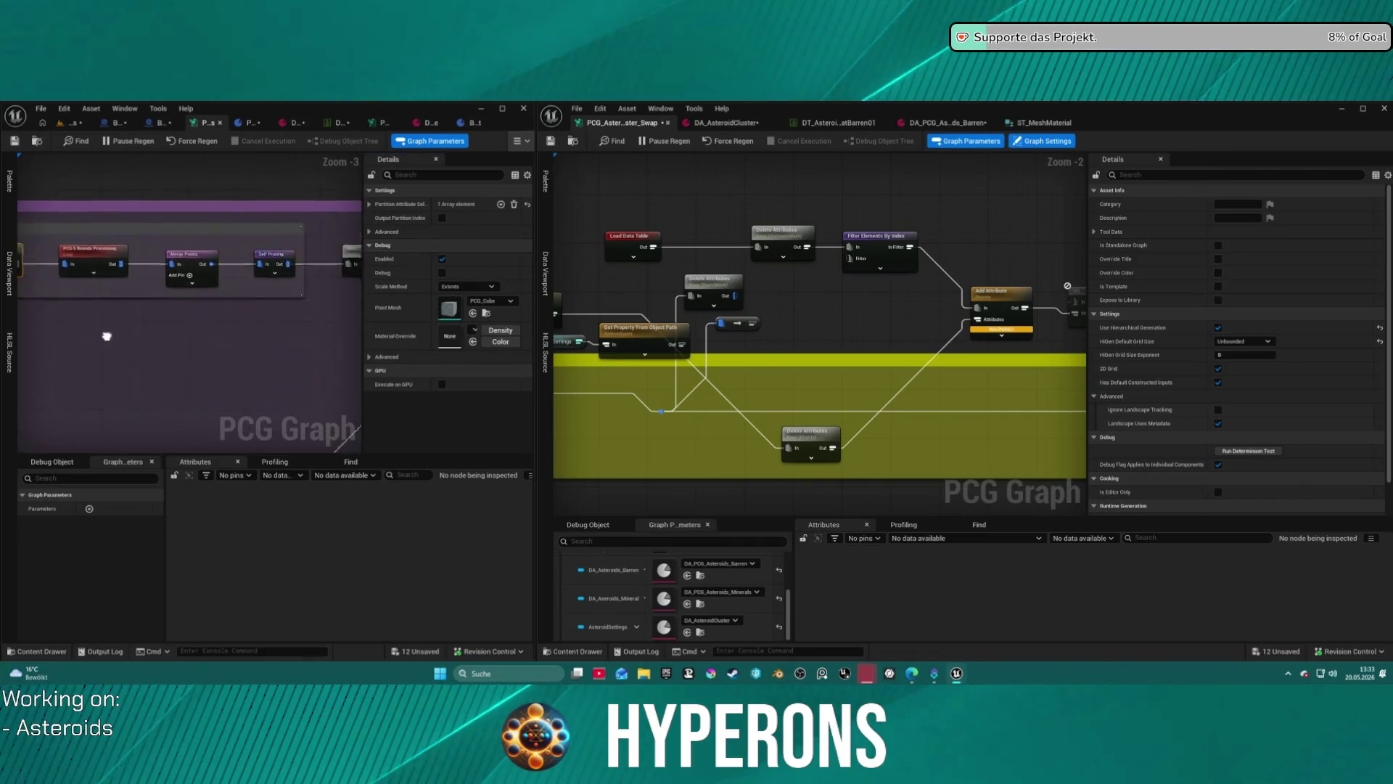
{"action": "scroll", "coordinate": [192, 415], "scroll_direction": "down", "scroll_amount": 6}
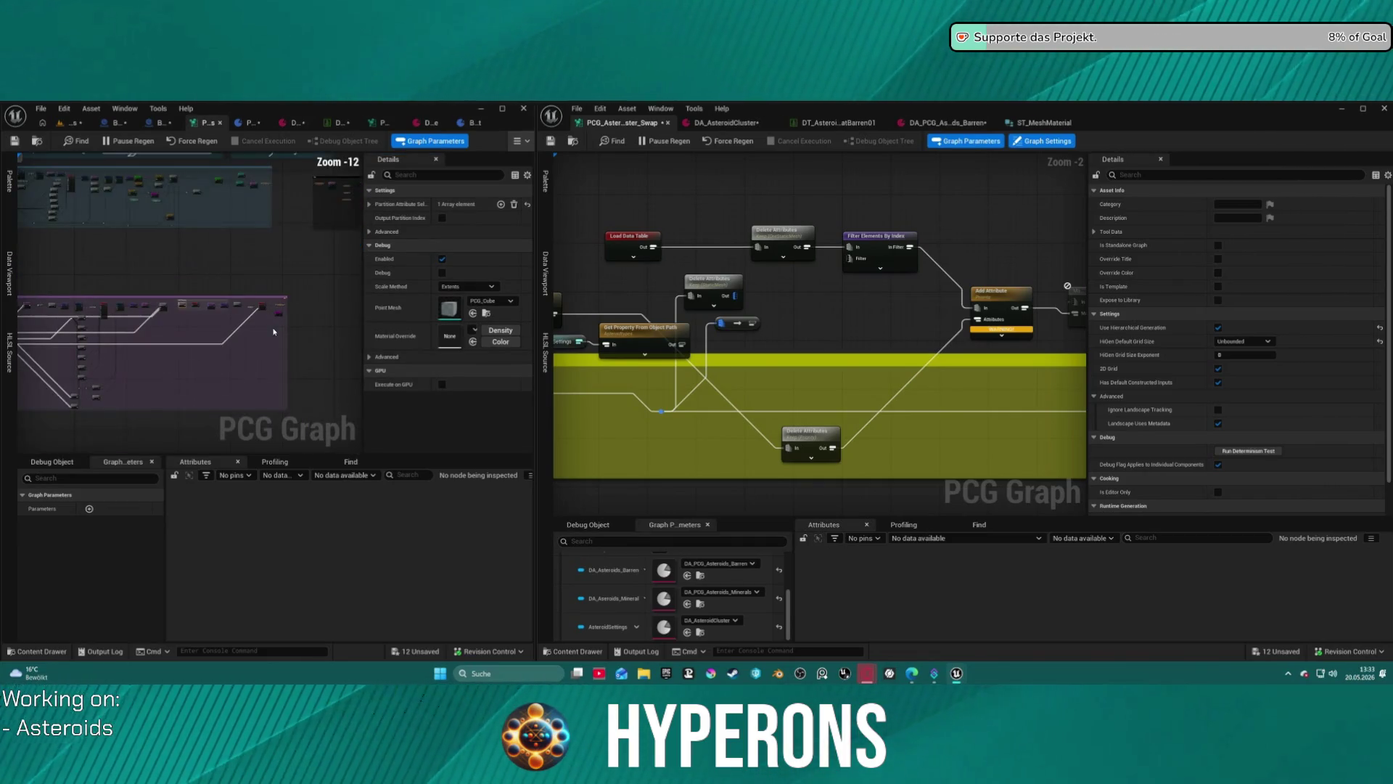
{"action": "scroll", "coordinate": [193, 415], "scroll_direction": "up", "scroll_amount": 10}
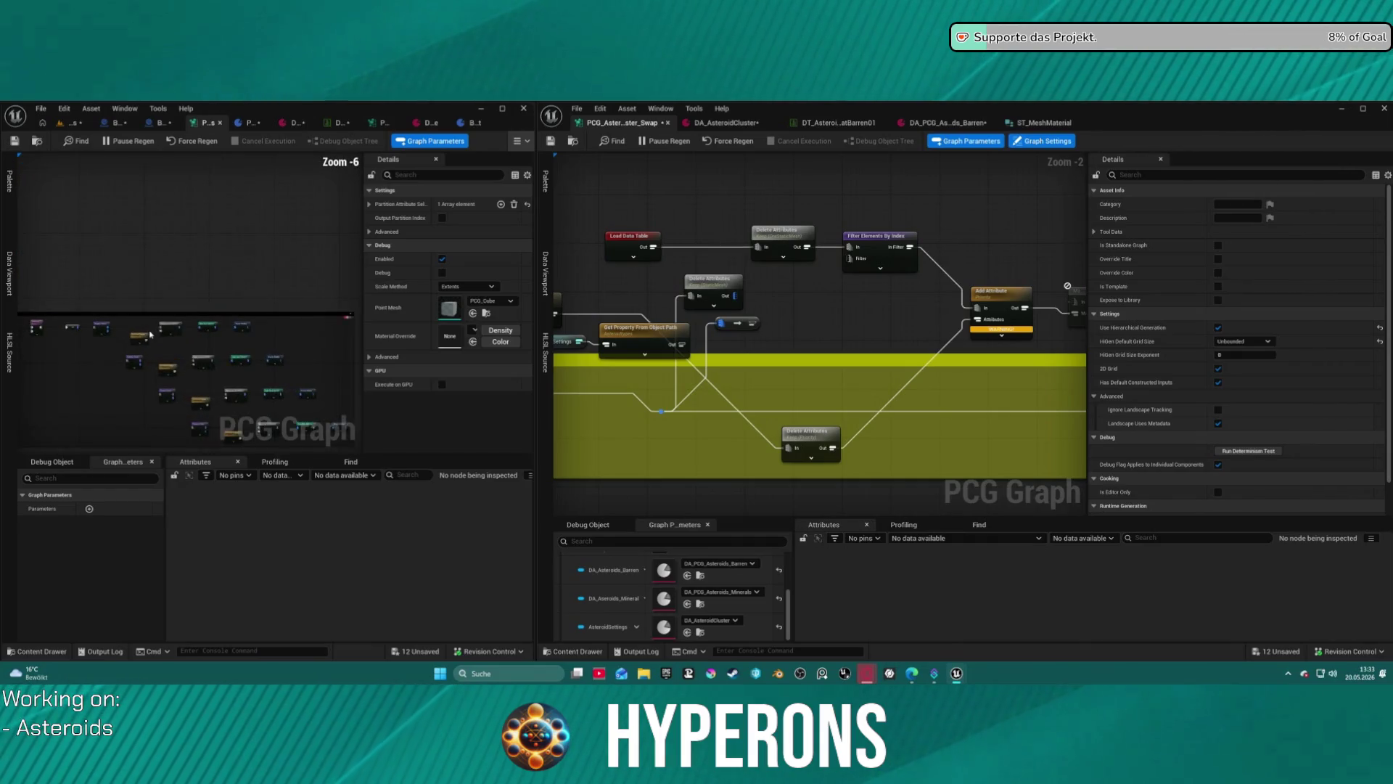
{"action": "mouse_move", "coordinate": [181, 347]}
{"action": "left_mouse_down"}
{"action": "mouse_move", "coordinate": [181, 312]}
{"action": "mouse_move", "coordinate": [101, 341]}
{"action": "mouse_move", "coordinate": [145, 337]}
{"action": "mouse_move", "coordinate": [47, 323]}
{"action": "left_mouse_up"}
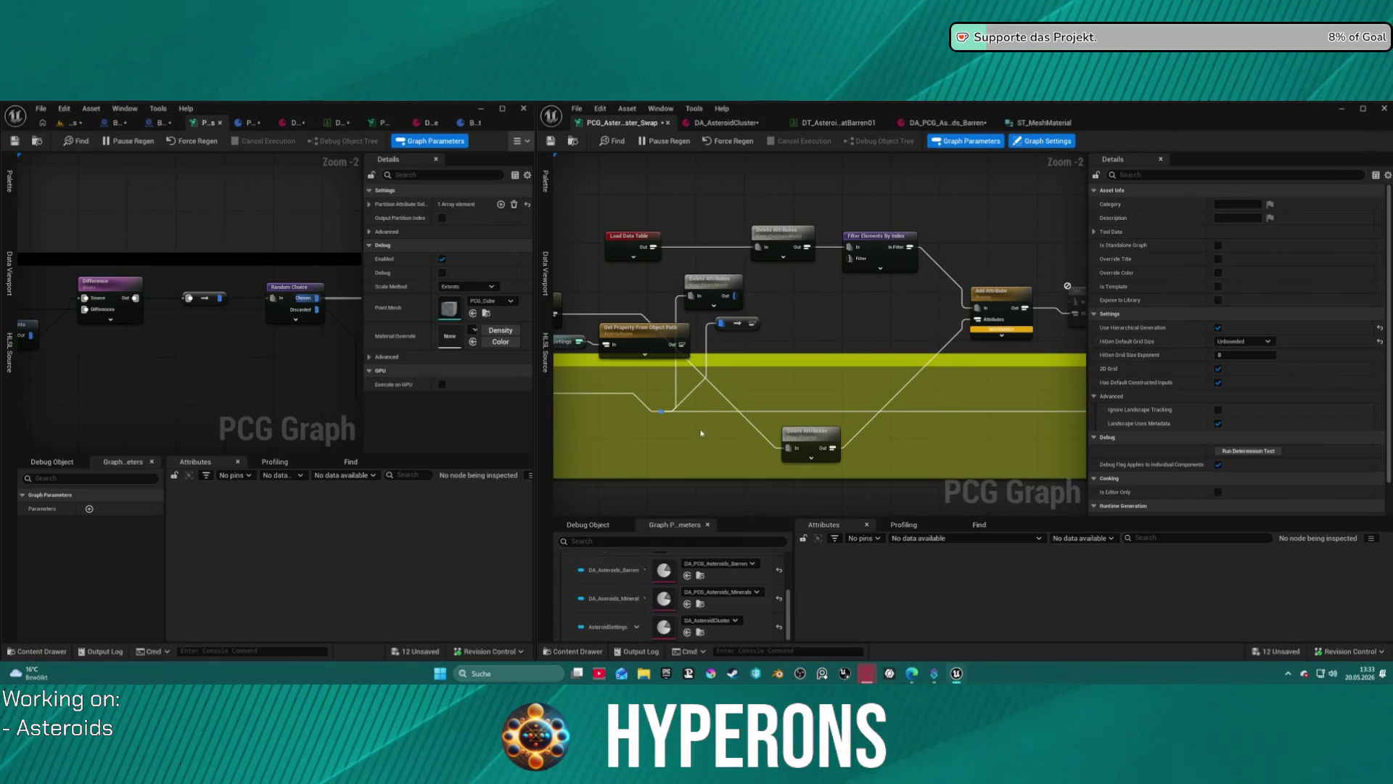
Delete the small node following Delete Attributes, leaving its output unconnected.
{"action": "right_click", "coordinate": [798, 312]}
{"action": "left_click", "coordinate": [736, 338]}
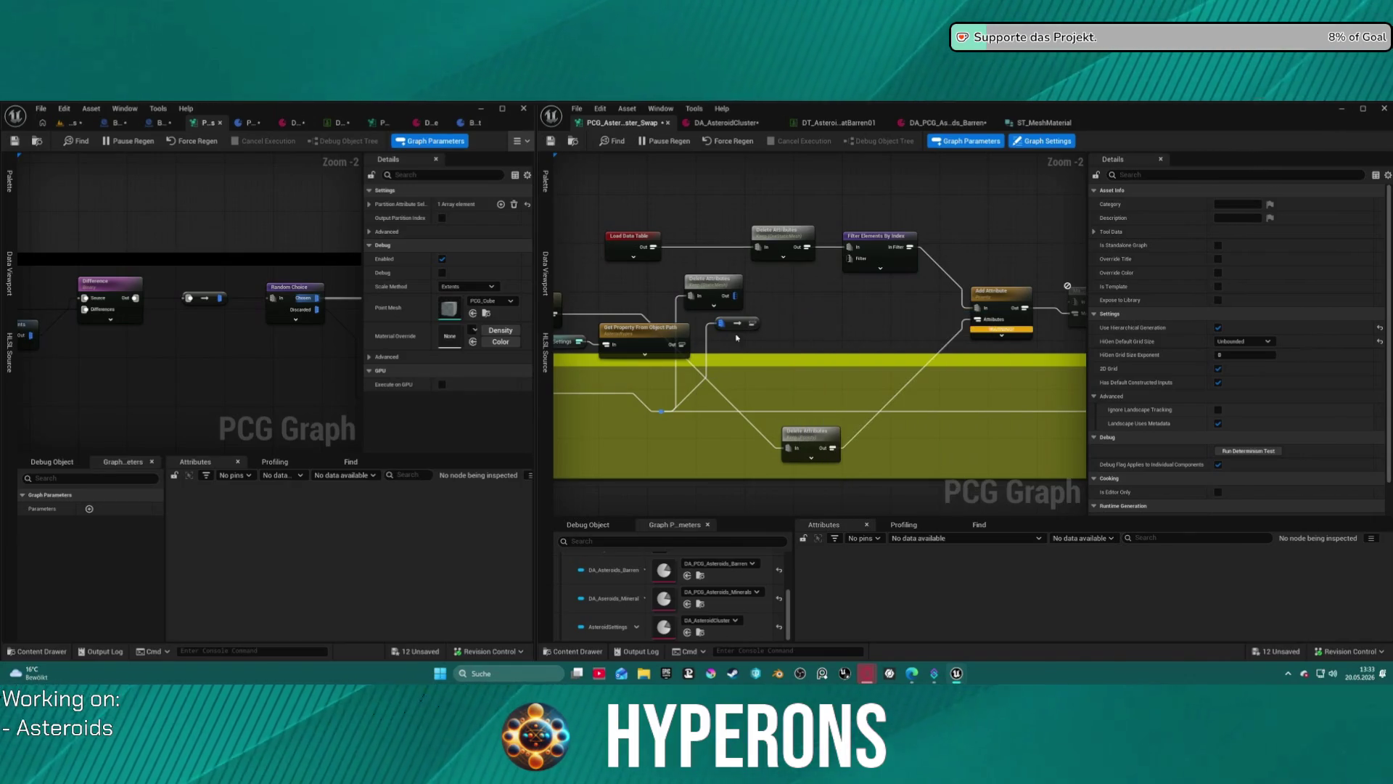
{"action": "left_click", "coordinate": [751, 324]}
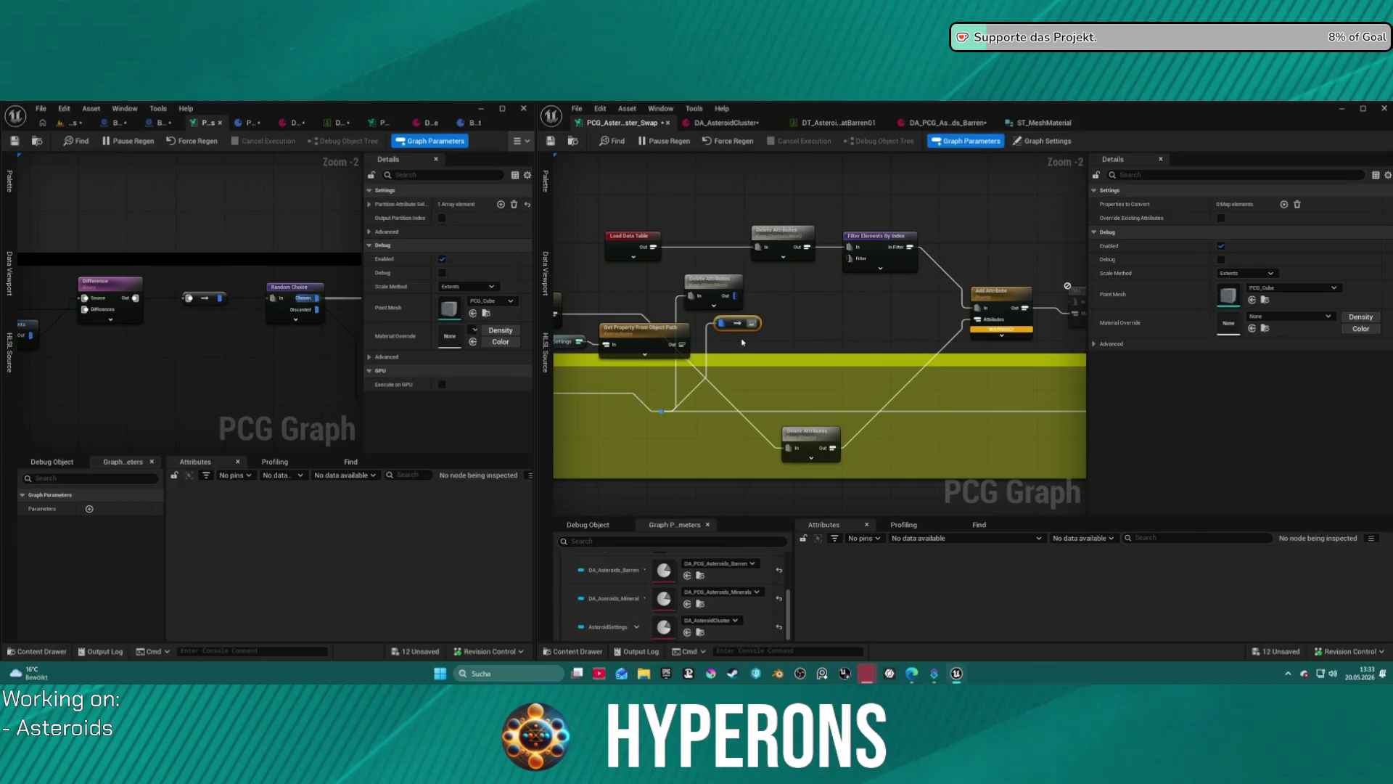
{"action": "key", "text": "Delete"}
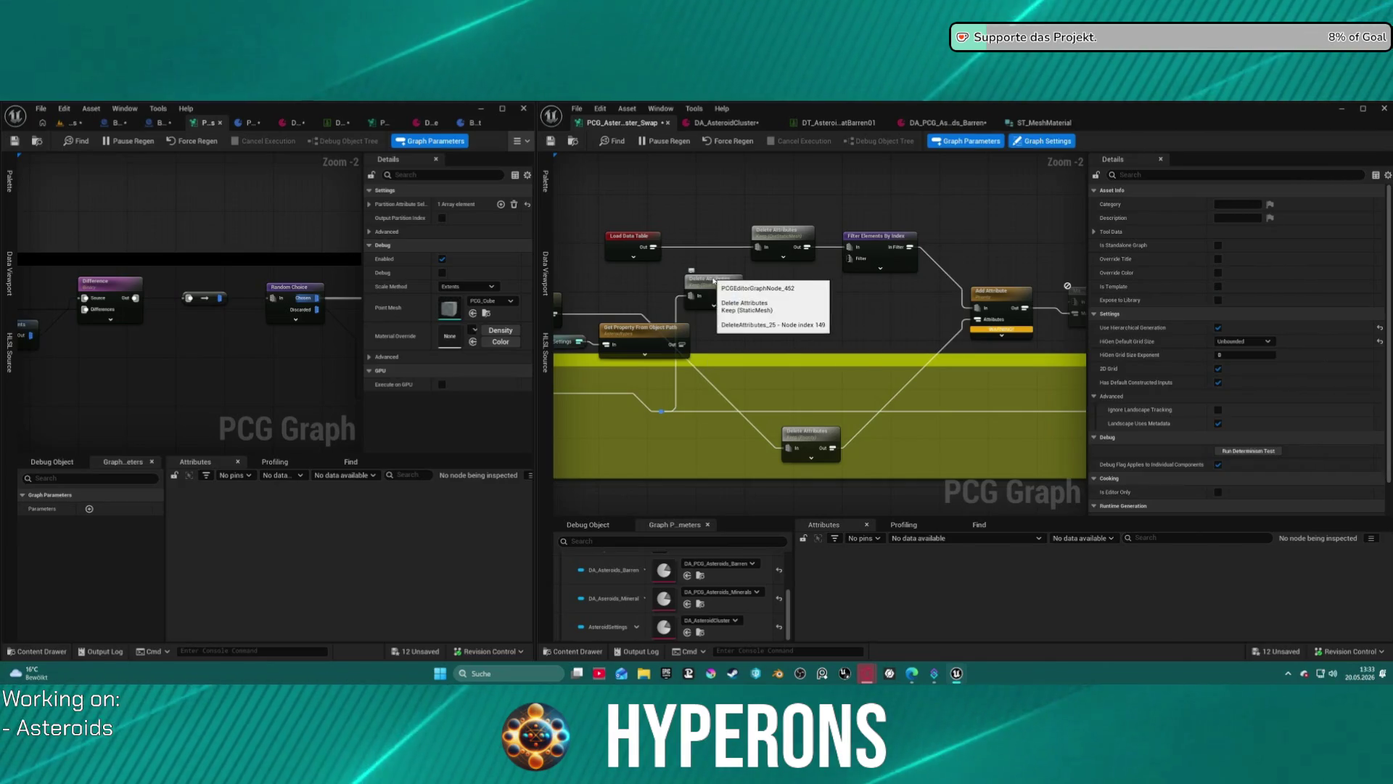
{"action": "left_click", "coordinate": [714, 283]}
{"action": "left_click_drag", "start_coordinate": [735, 296], "coordinate": [765, 301]}
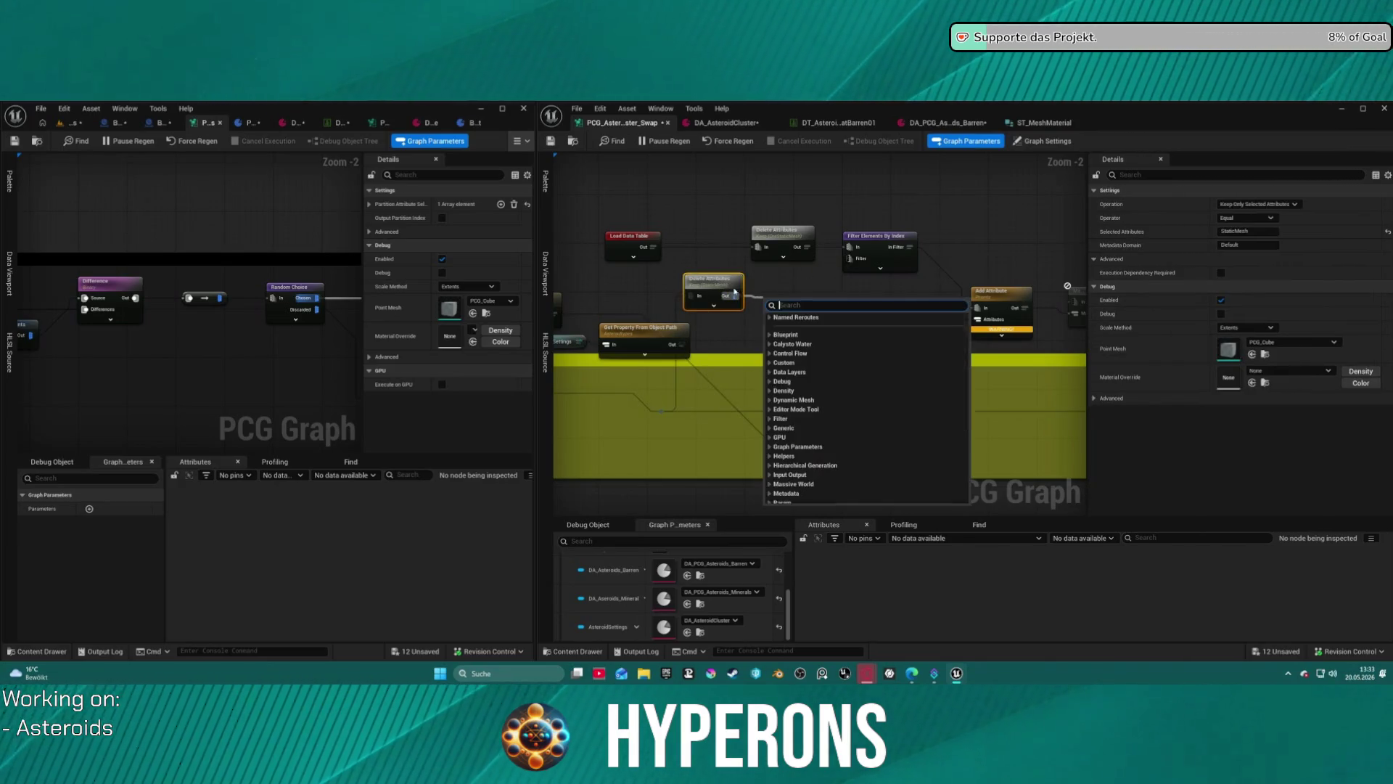
{"action": "left_click", "coordinate": [997, 268]}
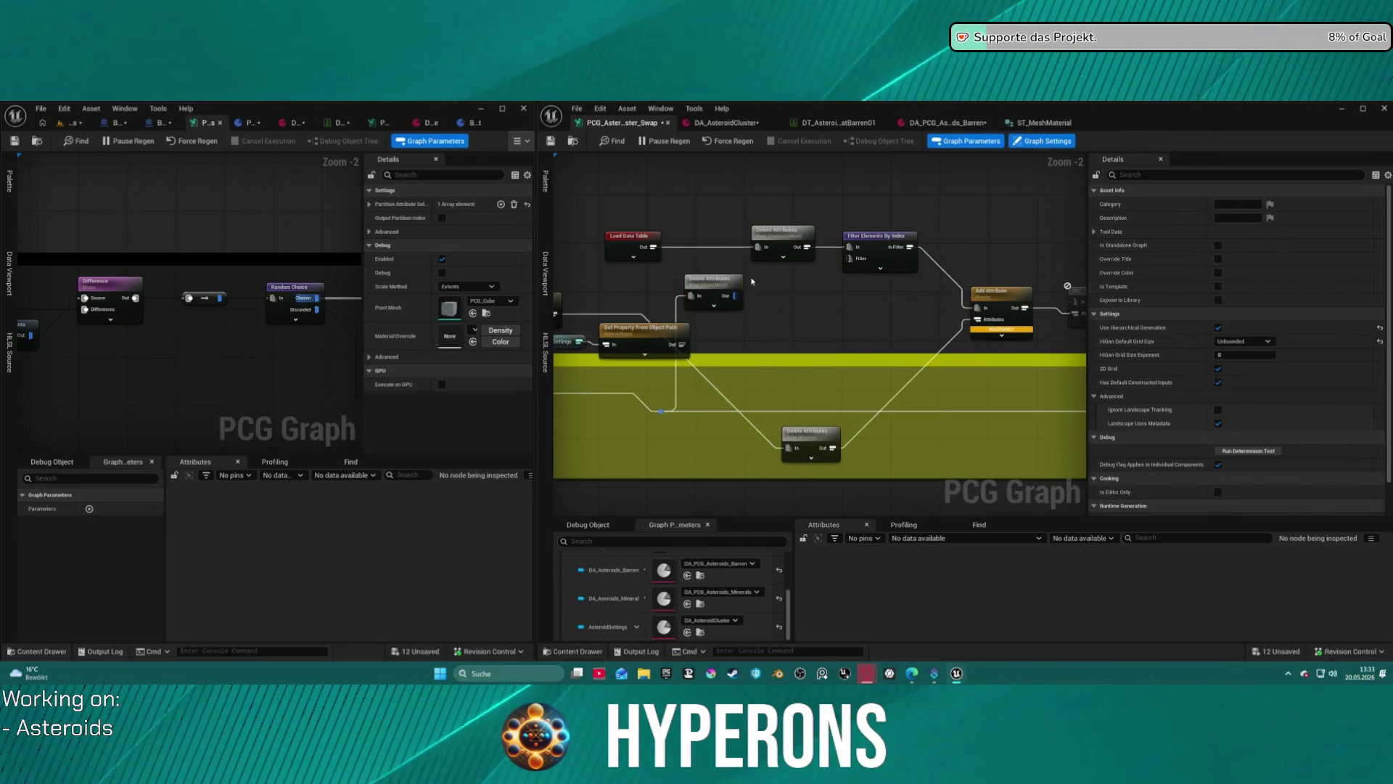
Leave the Delete Attributes operator on Equal, then pull a wire from the Filter pin and search 'get attr'.
{"action": "left_click", "coordinate": [729, 283]}
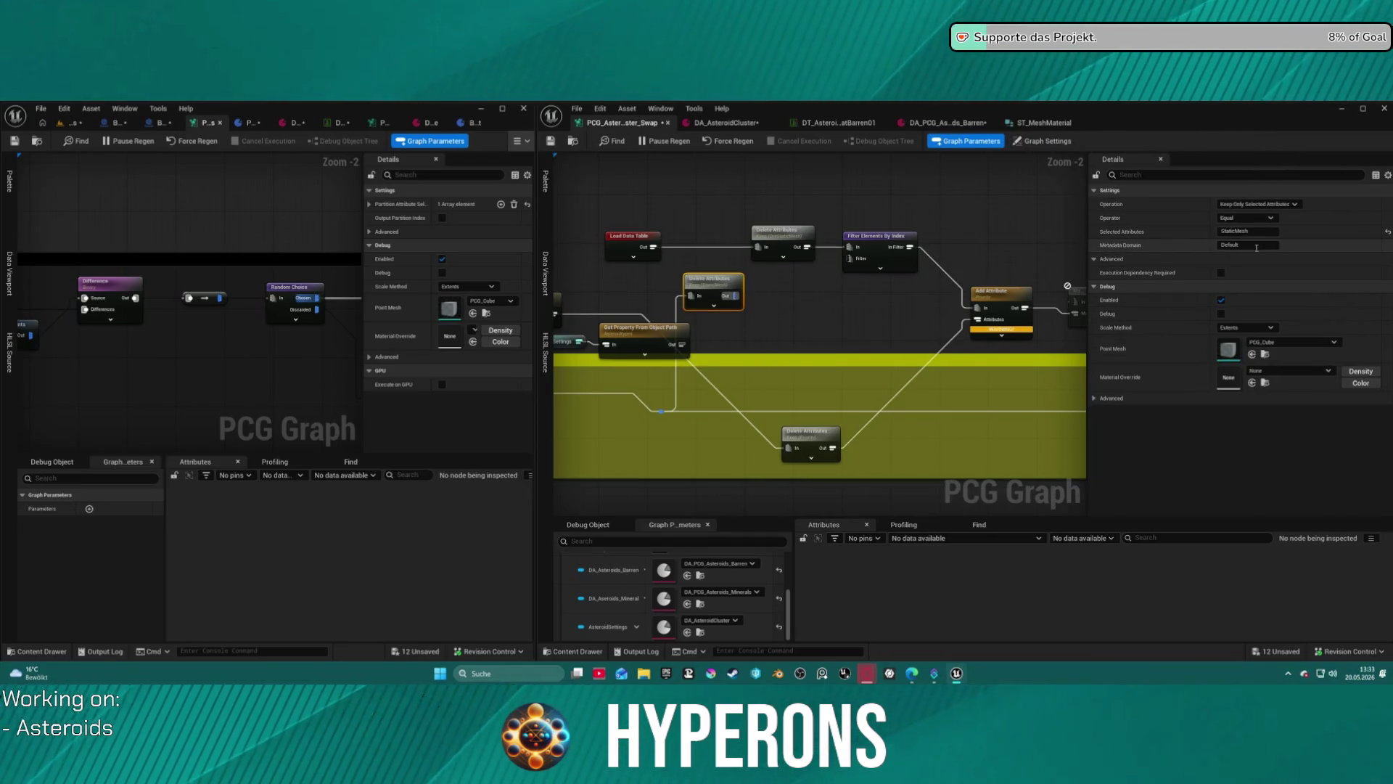
{"action": "left_click", "coordinate": [1262, 217]}
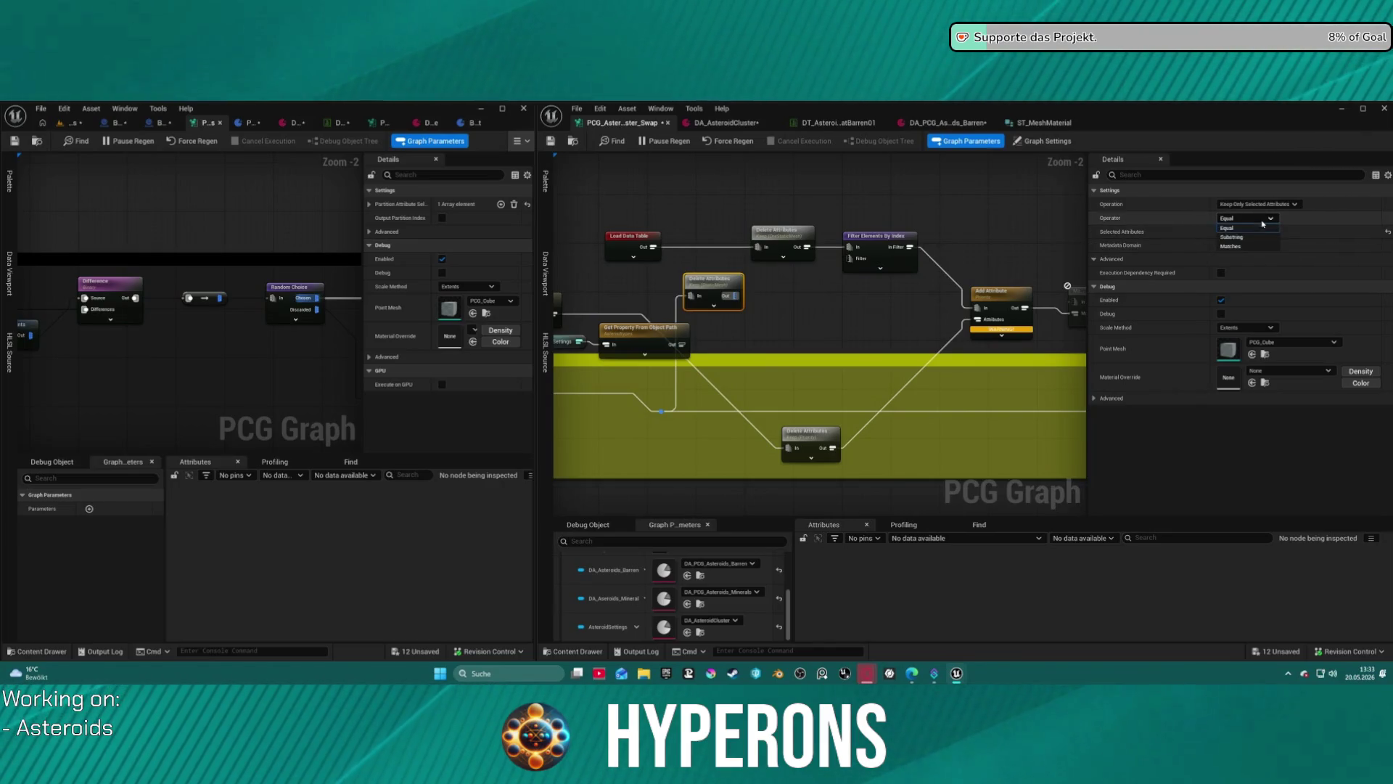
{"action": "left_click", "coordinate": [1262, 222]}
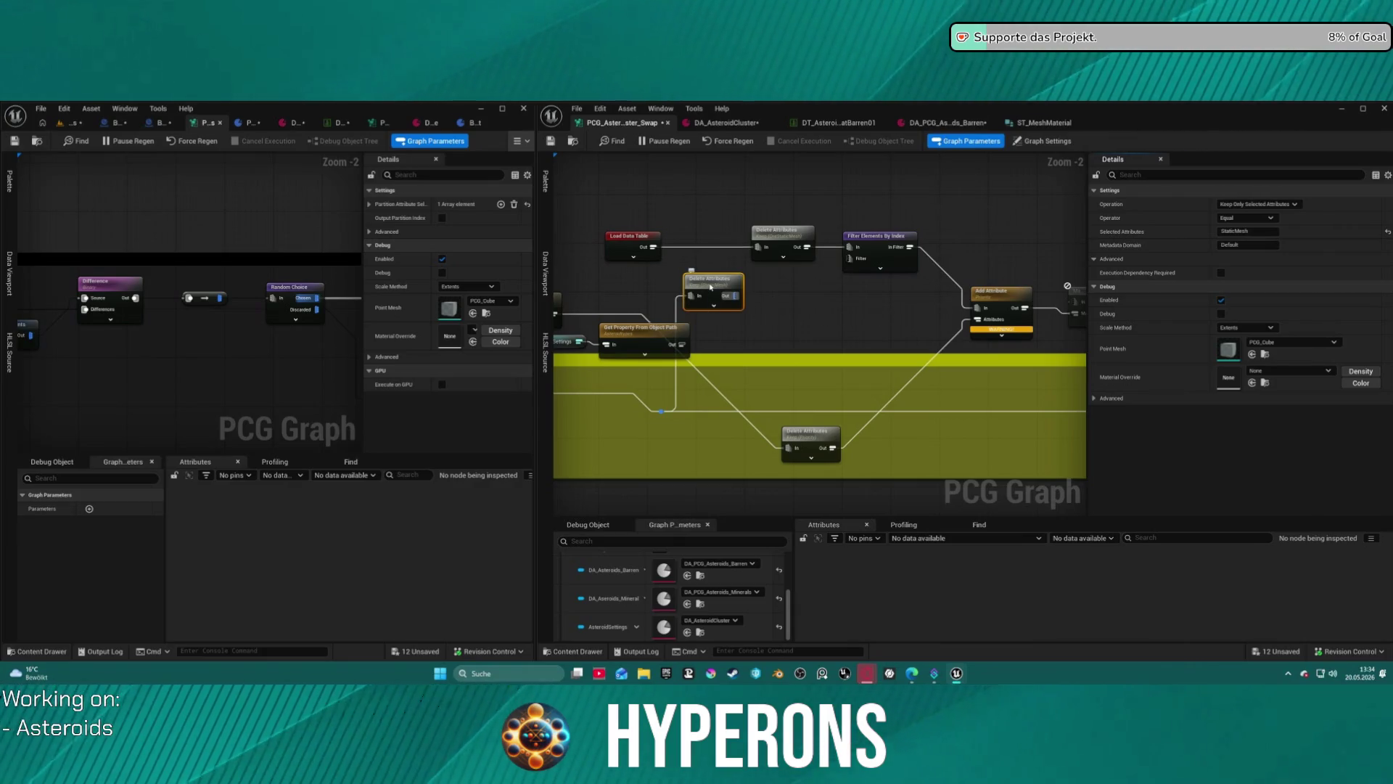
{"action": "left_click_drag", "start_coordinate": [845, 263], "coordinate": [761, 323]}
{"action": "type", "text": "get attr"}
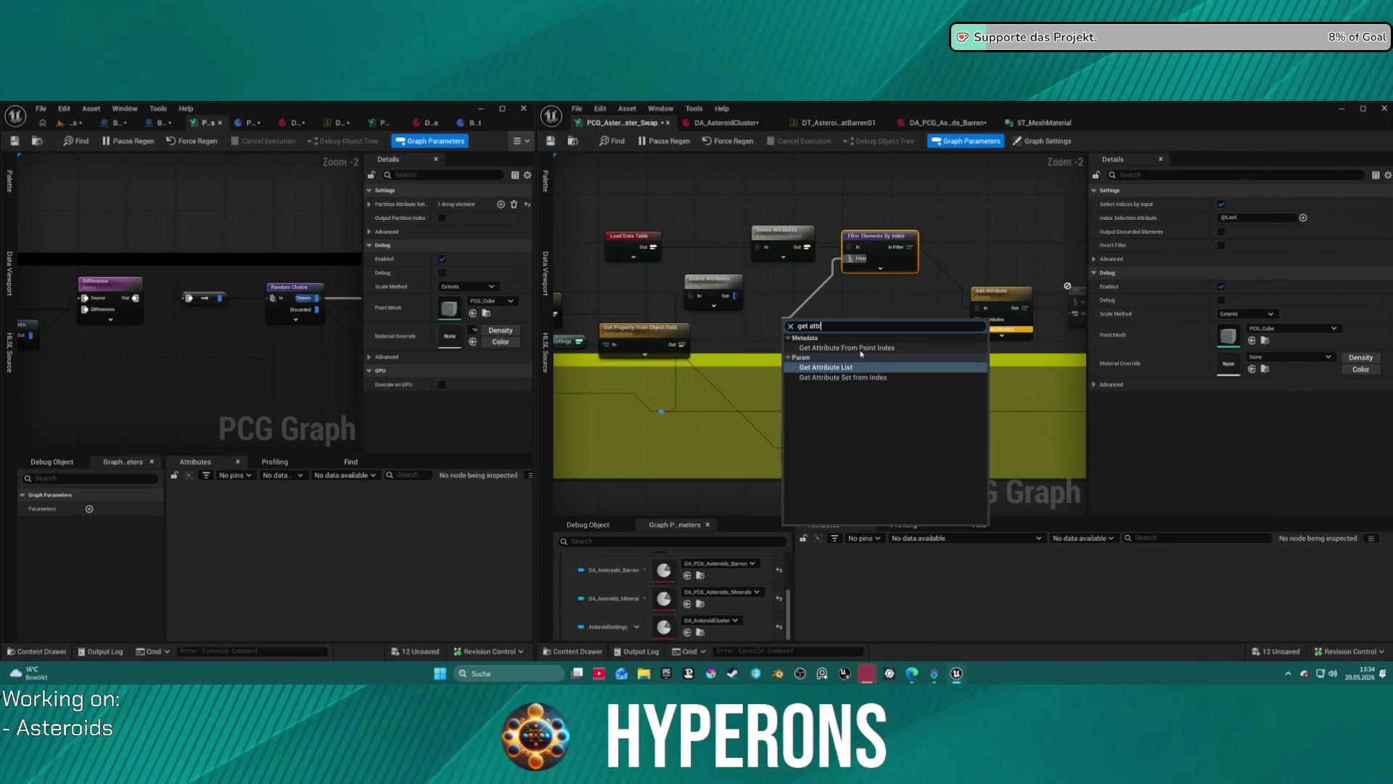
Add a Get Attribute From Point Index node with input source and output attribute name Staticmesh.
{"action": "left_click", "coordinate": [865, 351]}
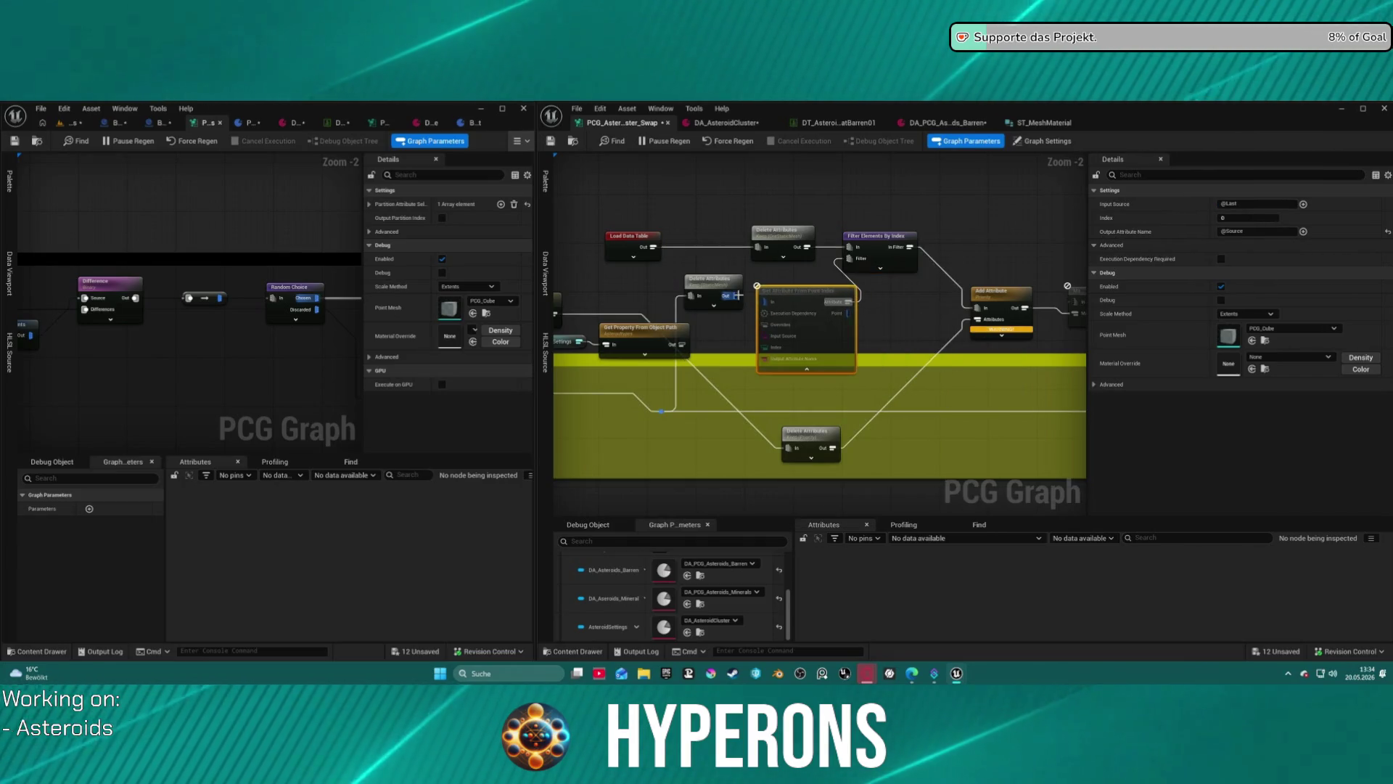
{"action": "left_click", "coordinate": [713, 286]}
{"action": "left_click", "coordinate": [802, 322]}
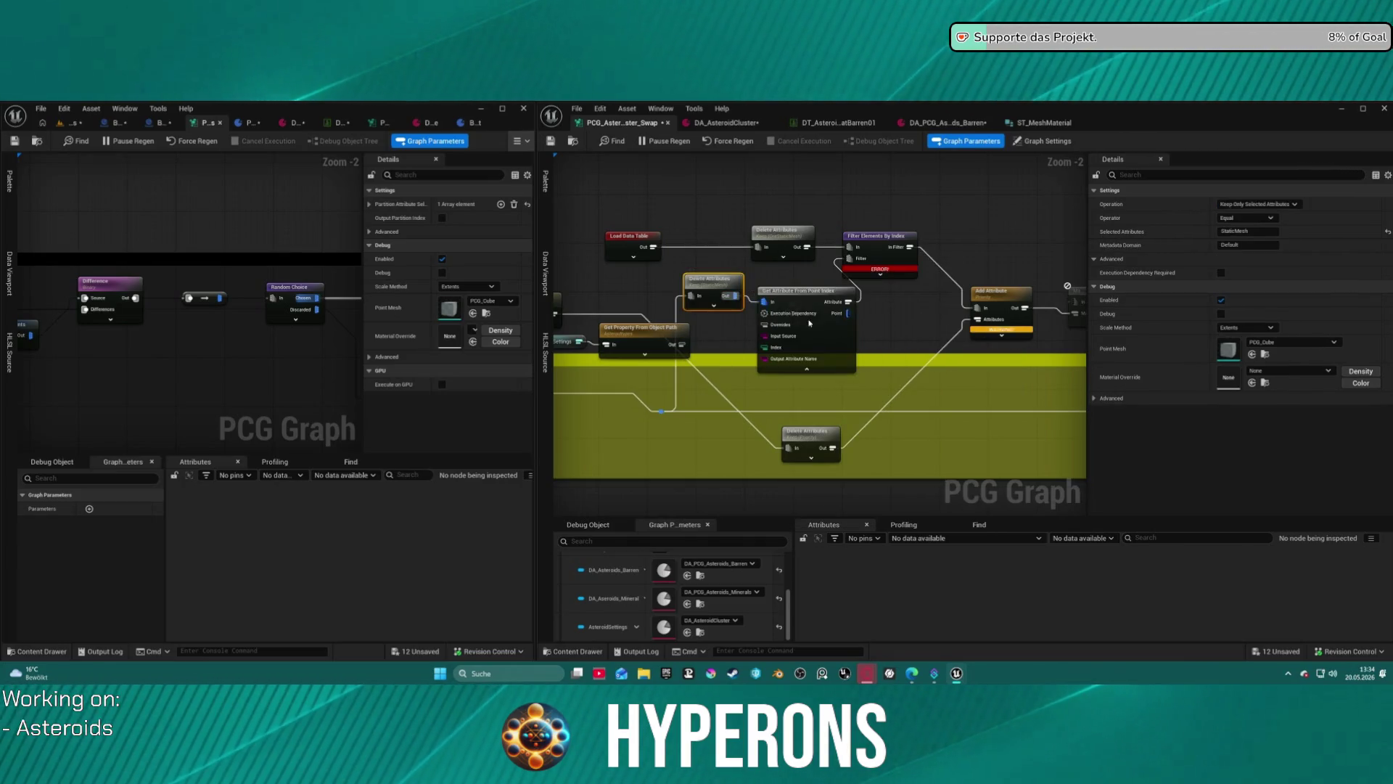
{"action": "left_click", "coordinate": [808, 370]}
{"action": "type", "text": "Stat"}
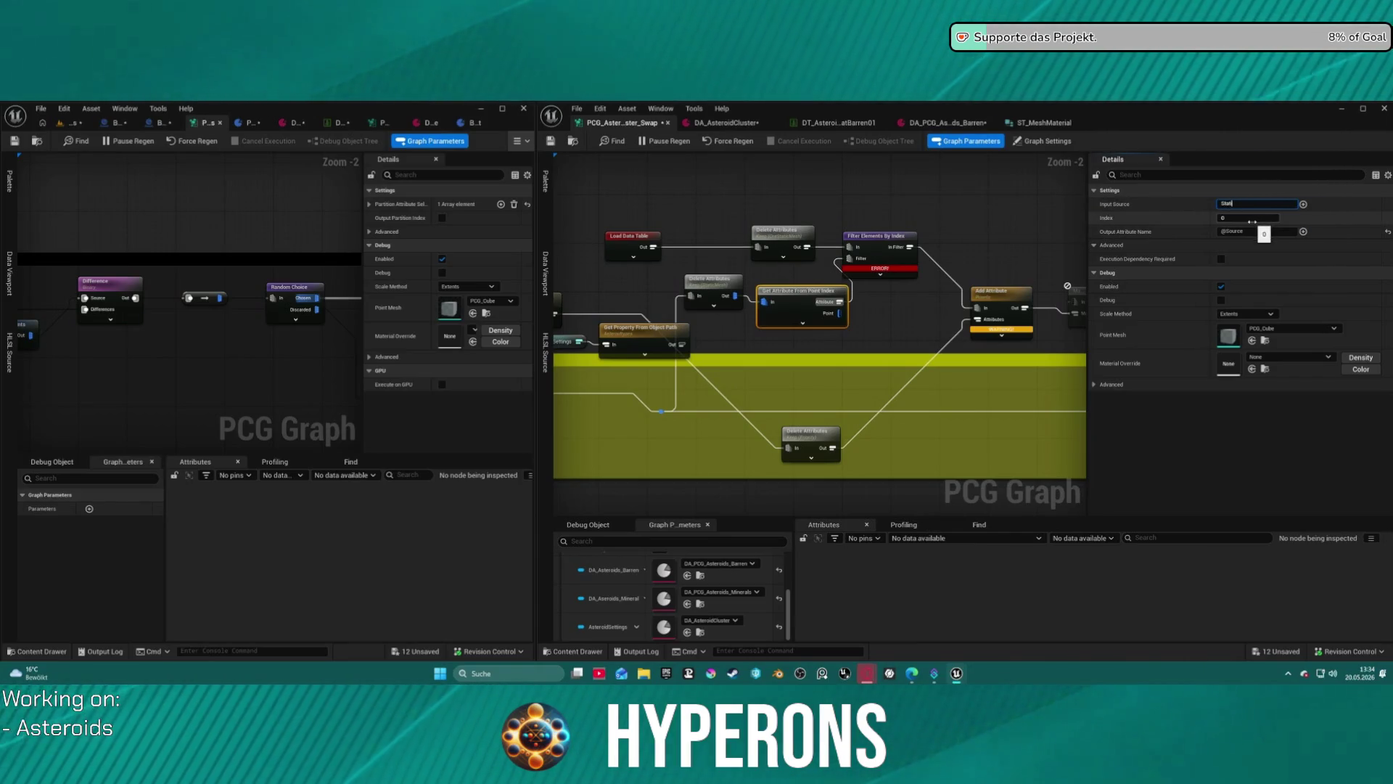
{"action": "type", "text": "icMesh"}
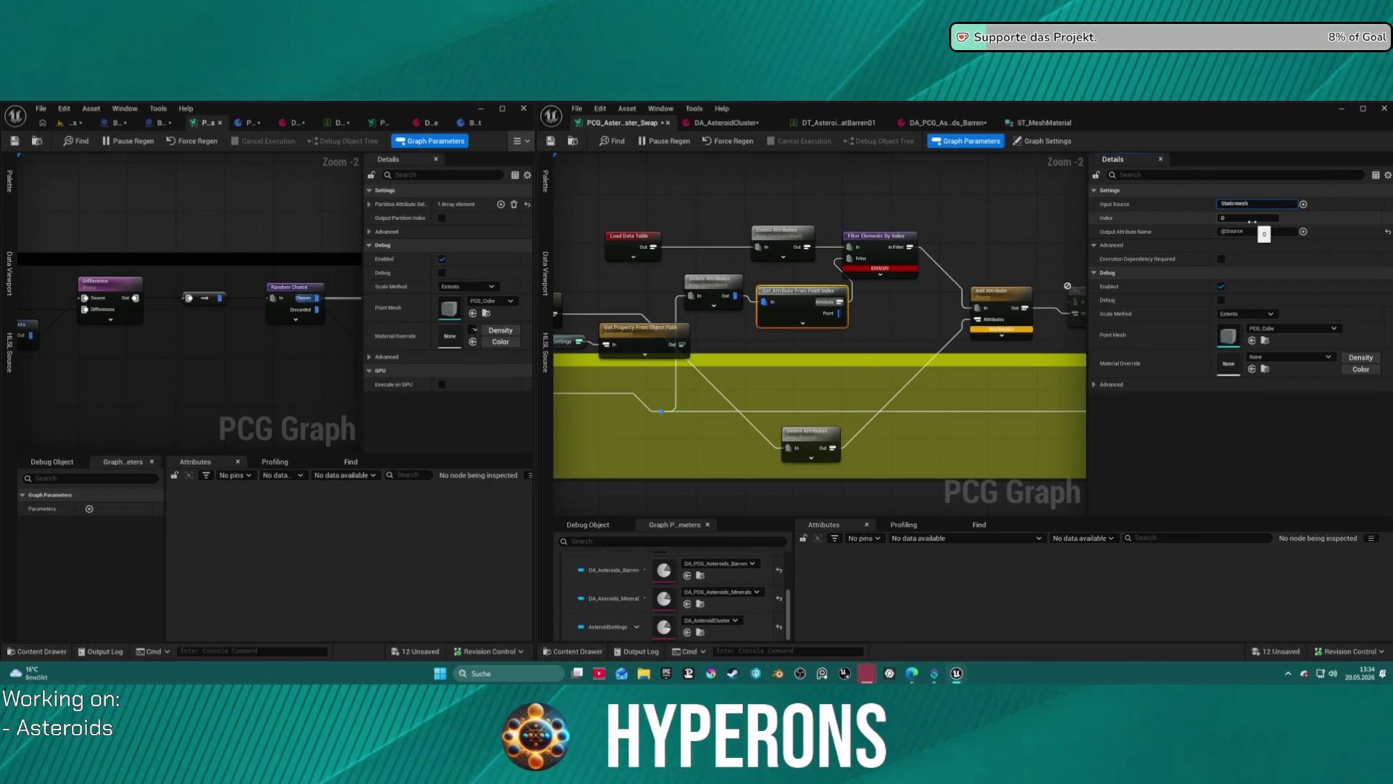
{"action": "key", "text": "Return"}
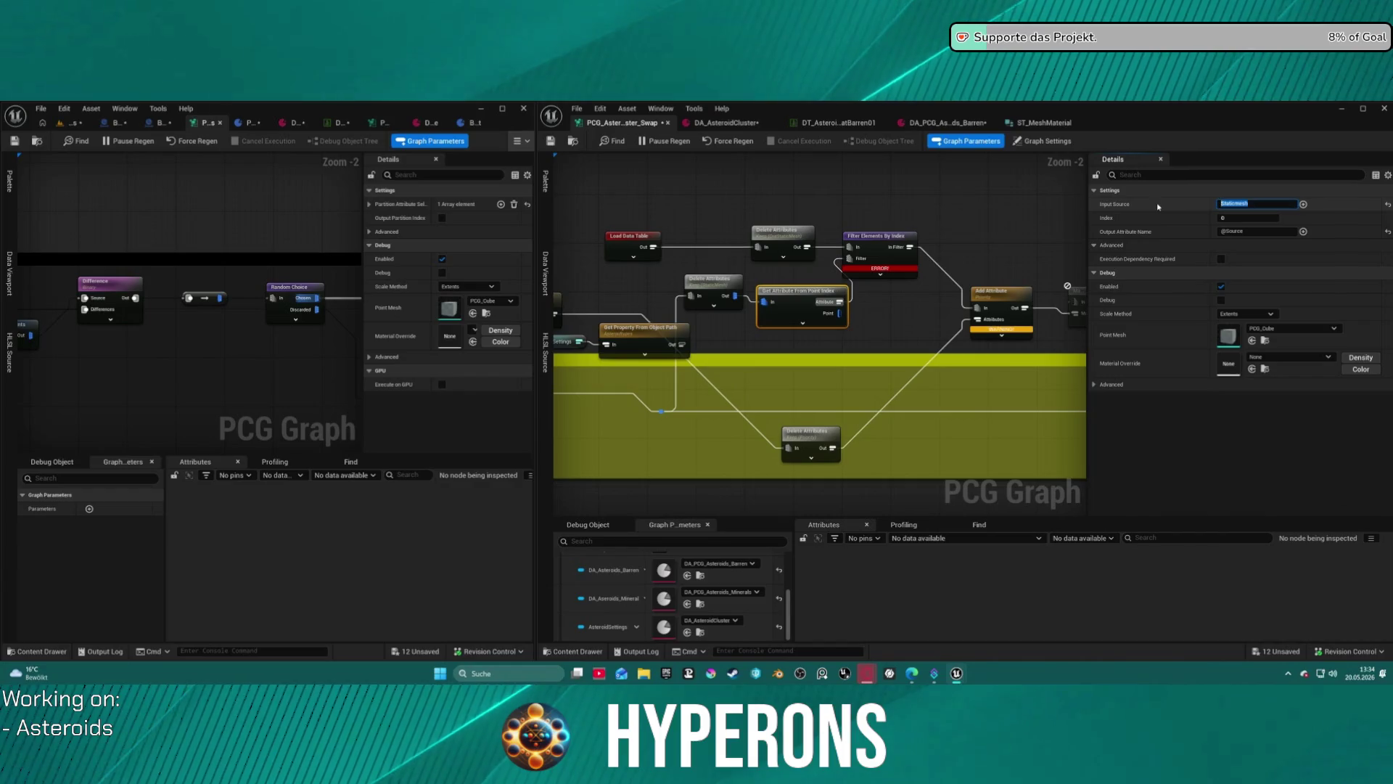
{"action": "left_click", "coordinate": [1241, 230]}
{"action": "key", "text": "ctrl+v"}
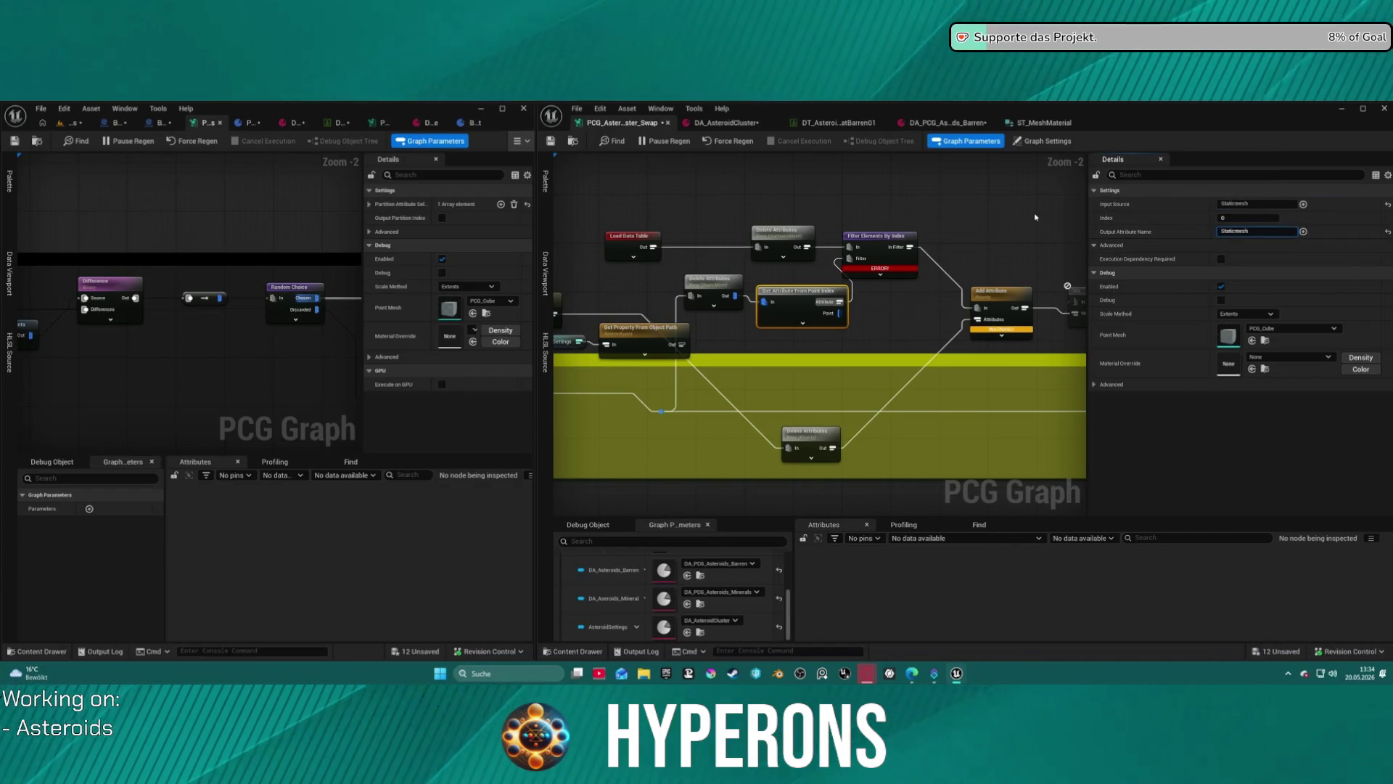
Delete the trial Get Attribute From Point Index node again.
{"action": "left_click", "coordinate": [1004, 234]}
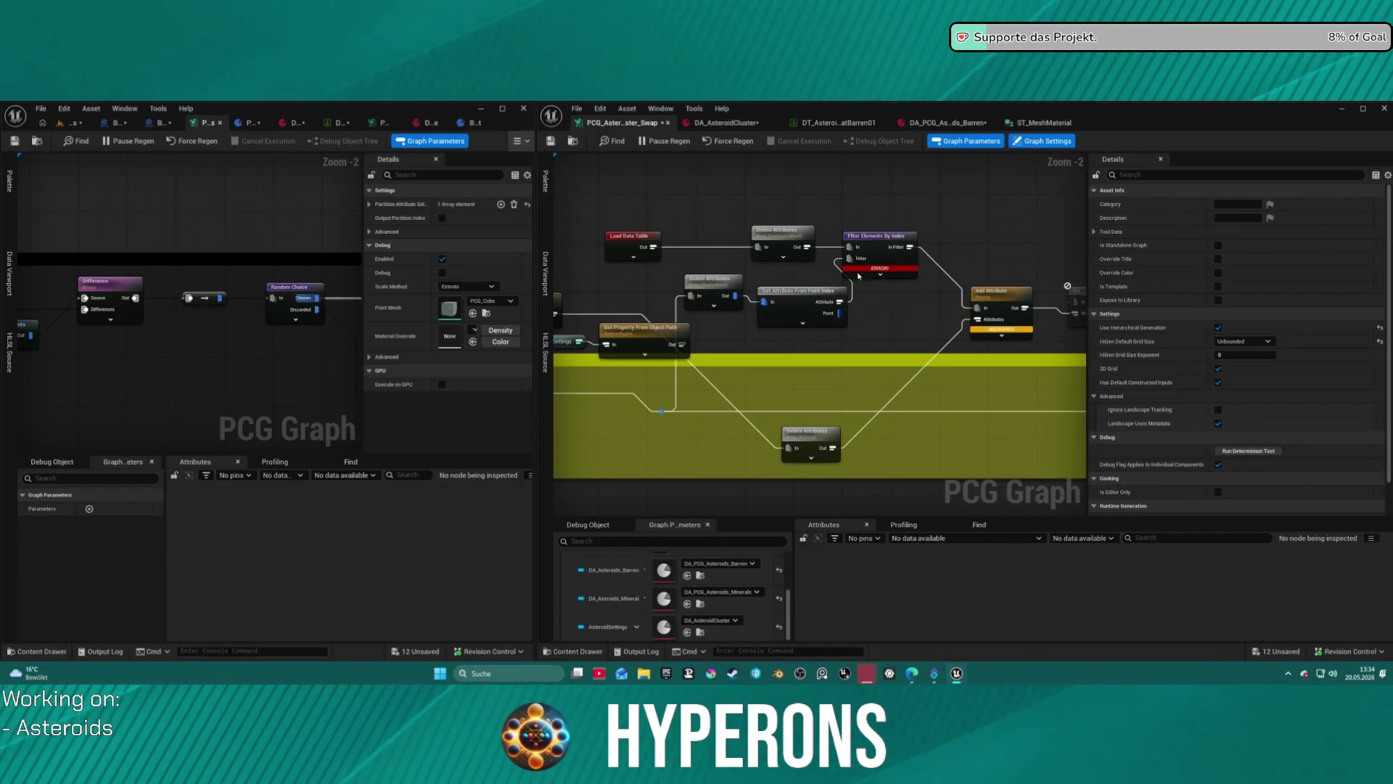
{"action": "left_click", "coordinate": [807, 305]}
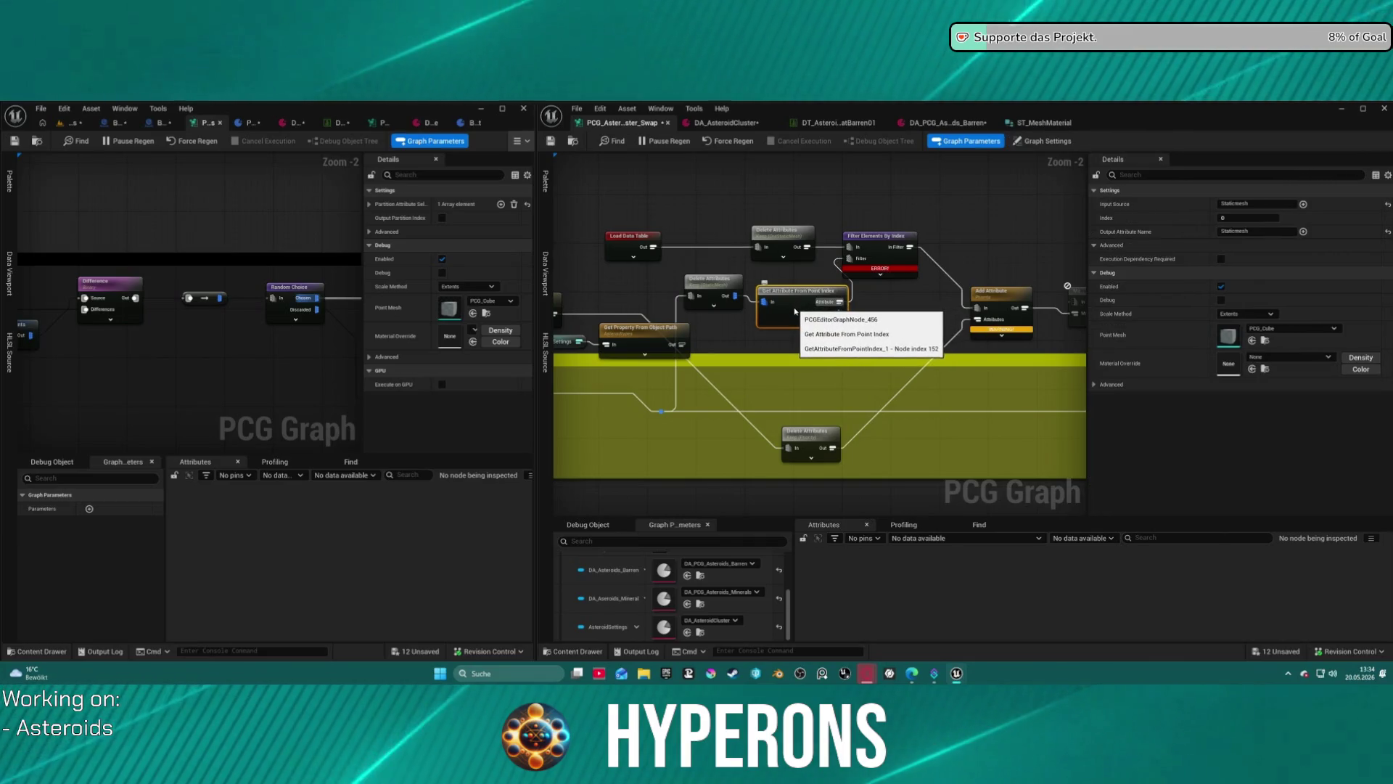
{"action": "key", "text": "Delete"}
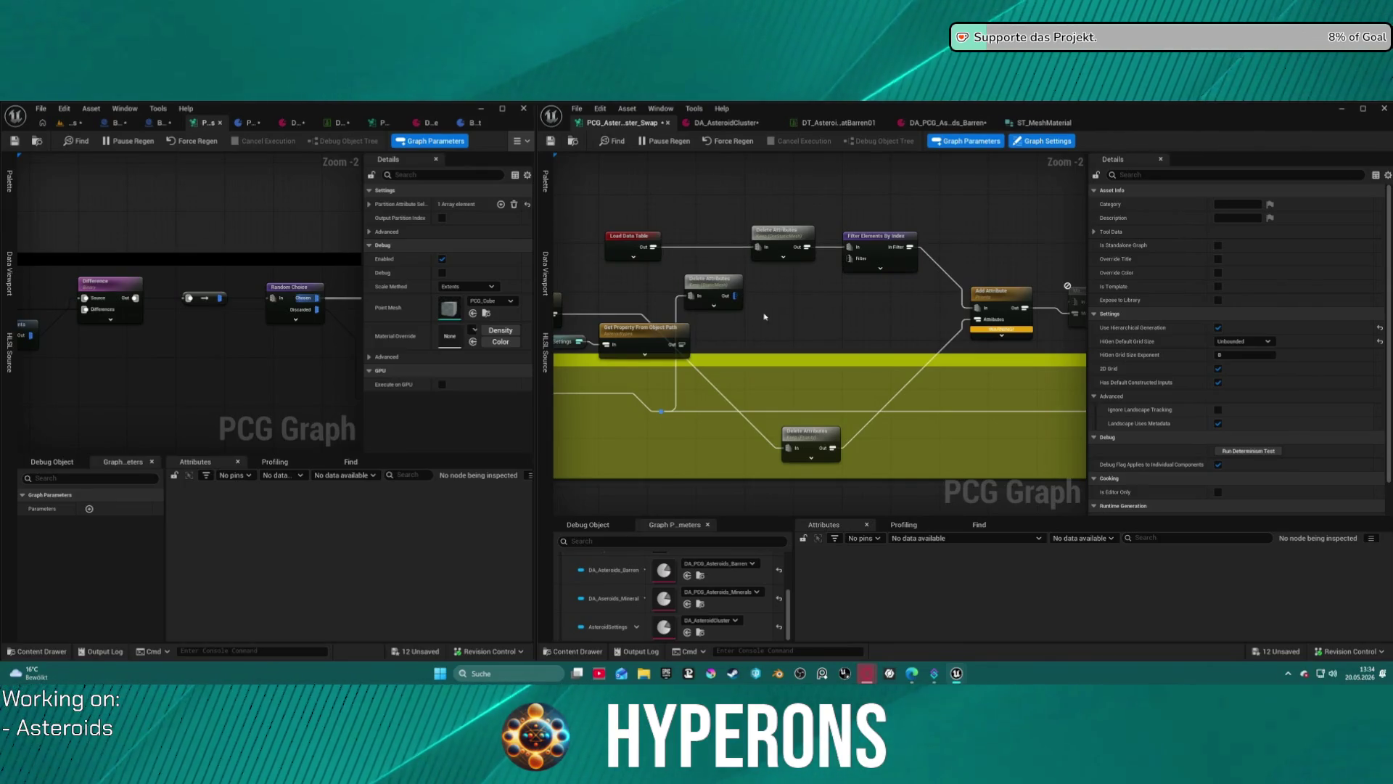
Wire the Get Property From Object Path output into Delete Attributes' input.
{"action": "mouse_move", "coordinate": [943, 290]}
{"action": "left_mouse_down"}
{"action": "mouse_move", "coordinate": [619, 298]}
{"action": "mouse_move", "coordinate": [885, 259]}
{"action": "left_mouse_up"}
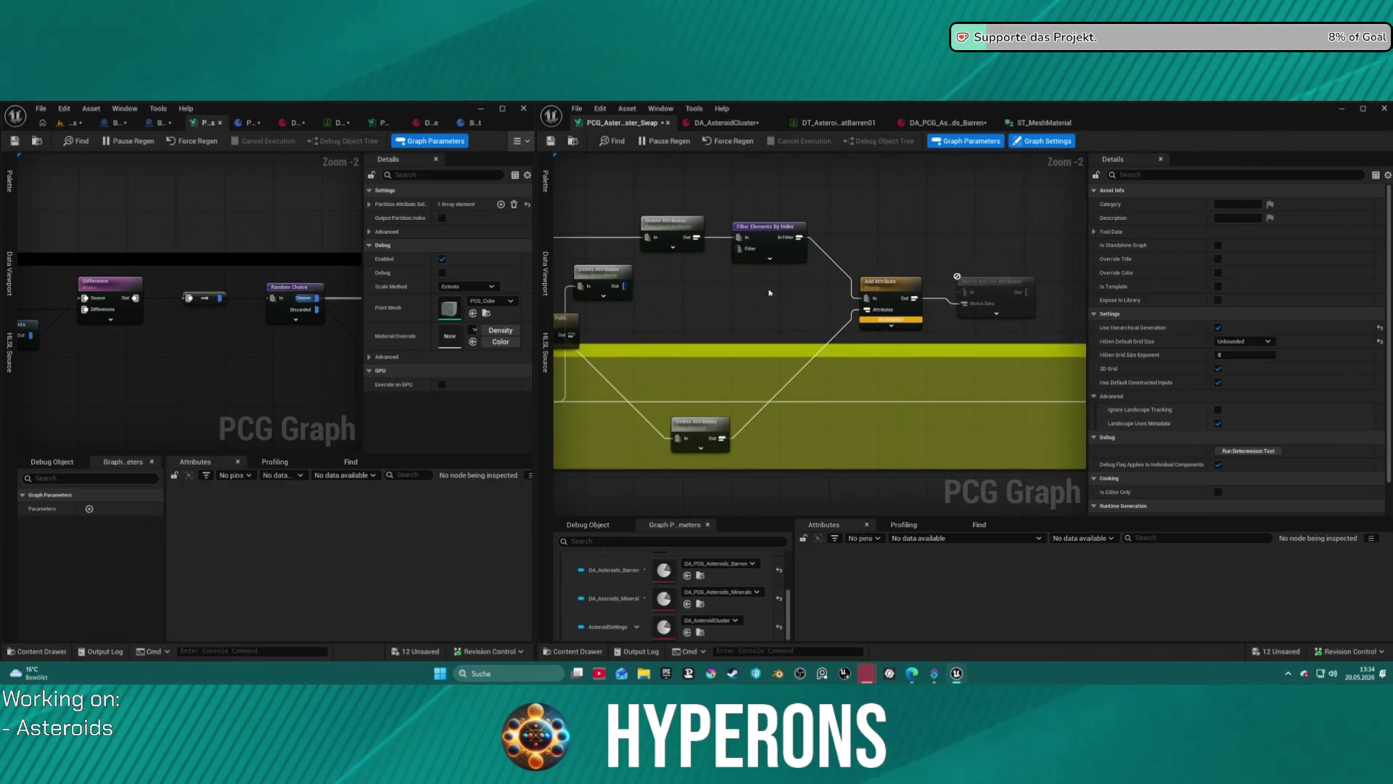
{"action": "mouse_move", "coordinate": [733, 298]}
{"action": "left_mouse_down"}
{"action": "mouse_move", "coordinate": [995, 302]}
{"action": "mouse_move", "coordinate": [1167, 275]}
{"action": "mouse_move", "coordinate": [1060, 280]}
{"action": "mouse_move", "coordinate": [1073, 275]}
{"action": "mouse_move", "coordinate": [1211, 268]}
{"action": "left_mouse_up"}
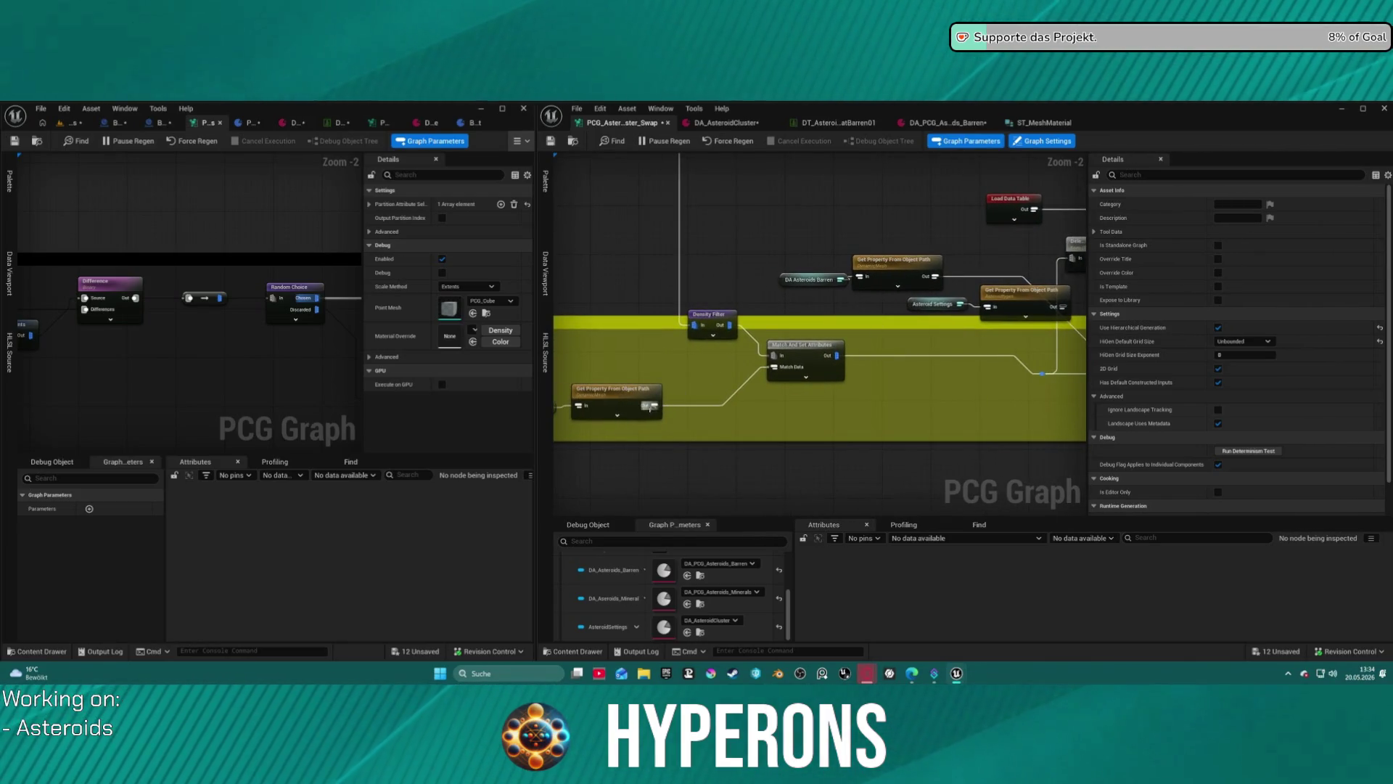
{"action": "mouse_move", "coordinate": [649, 407]}
{"action": "left_mouse_down"}
{"action": "mouse_move", "coordinate": [859, 363]}
{"action": "mouse_move", "coordinate": [1067, 297]}
{"action": "mouse_move", "coordinate": [932, 261]}
{"action": "left_mouse_up"}
{"action": "left_click_drag", "start_coordinate": [936, 262], "coordinate": [687, 293]}
{"action": "left_click", "coordinate": [696, 270]}
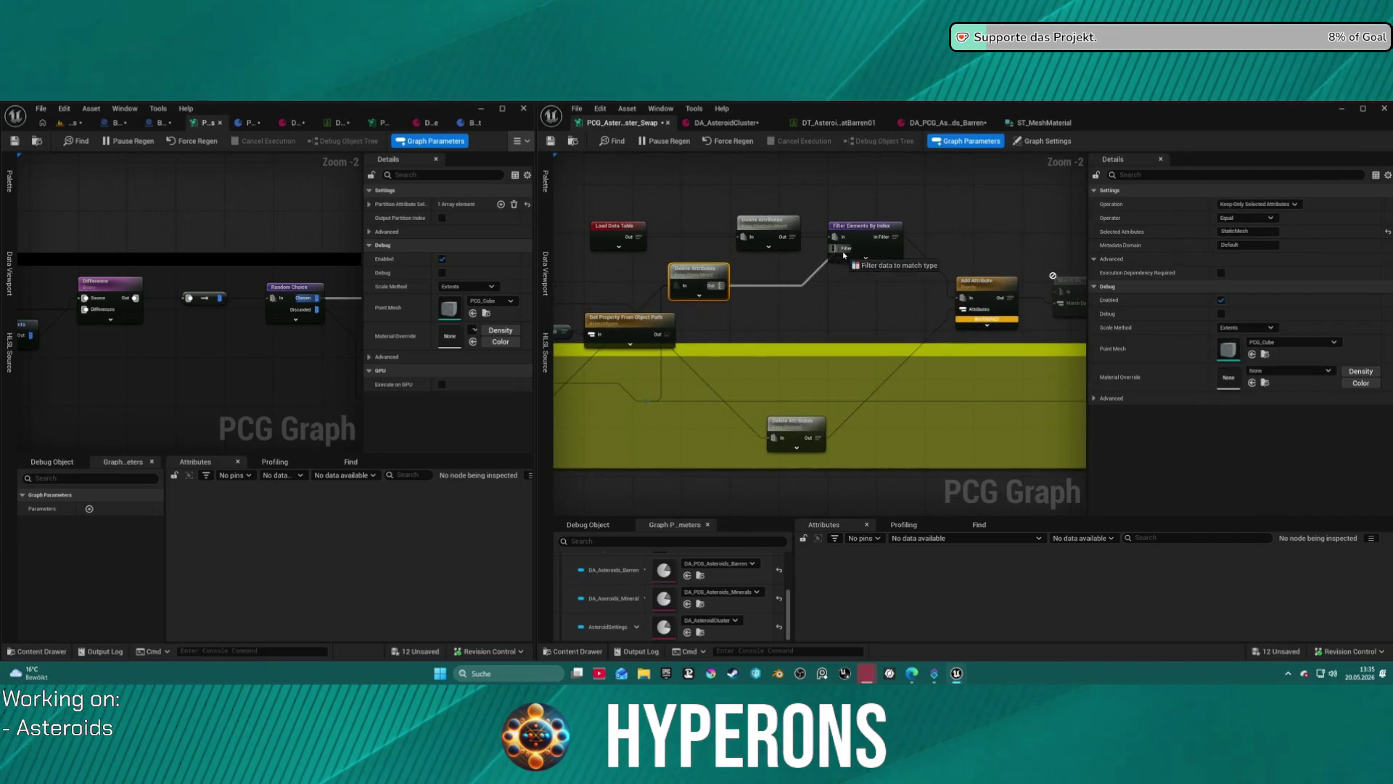
{"action": "left_click", "coordinate": [834, 280]}
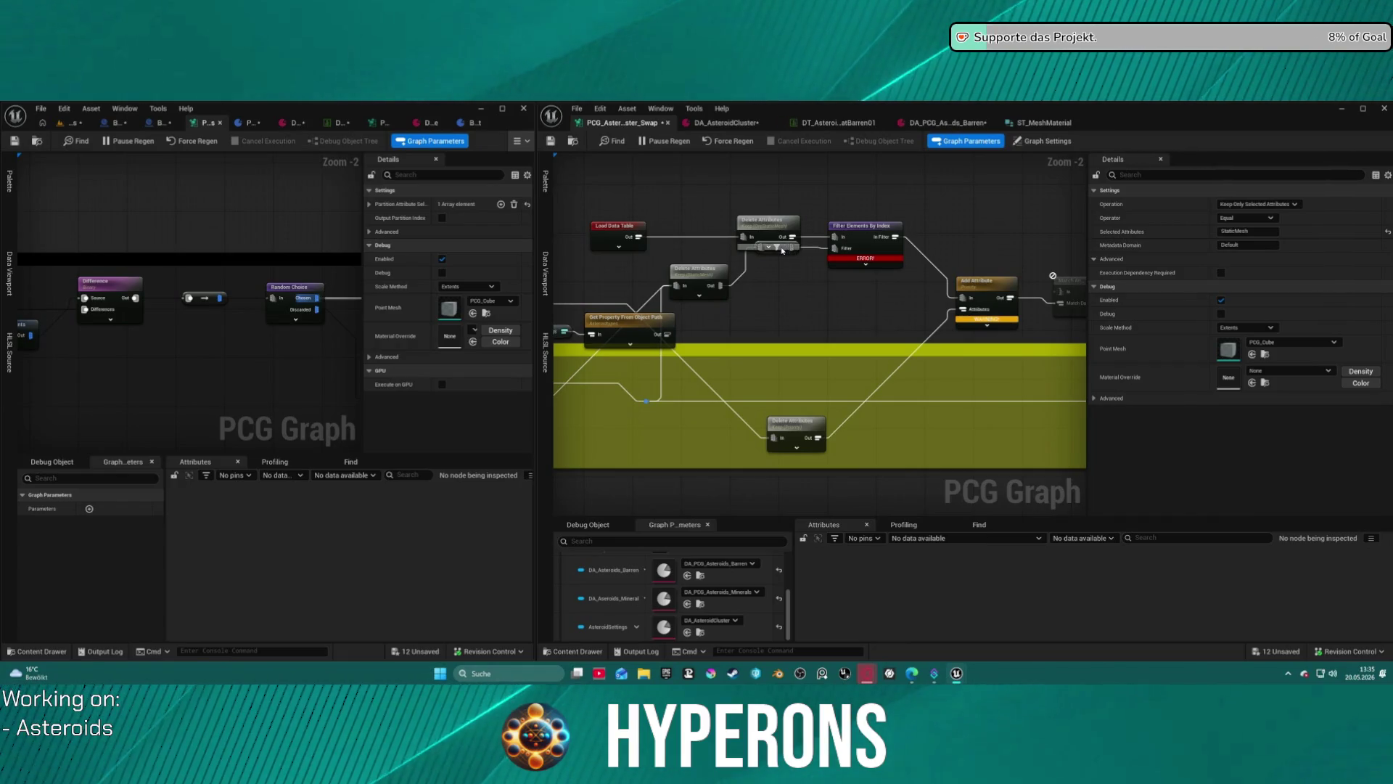
Move the Asteroid Settings and Get Property nodes up-left, then wire Delete Attributes into the Filter input.
{"action": "left_click_drag", "start_coordinate": [798, 282], "coordinate": [955, 276]}
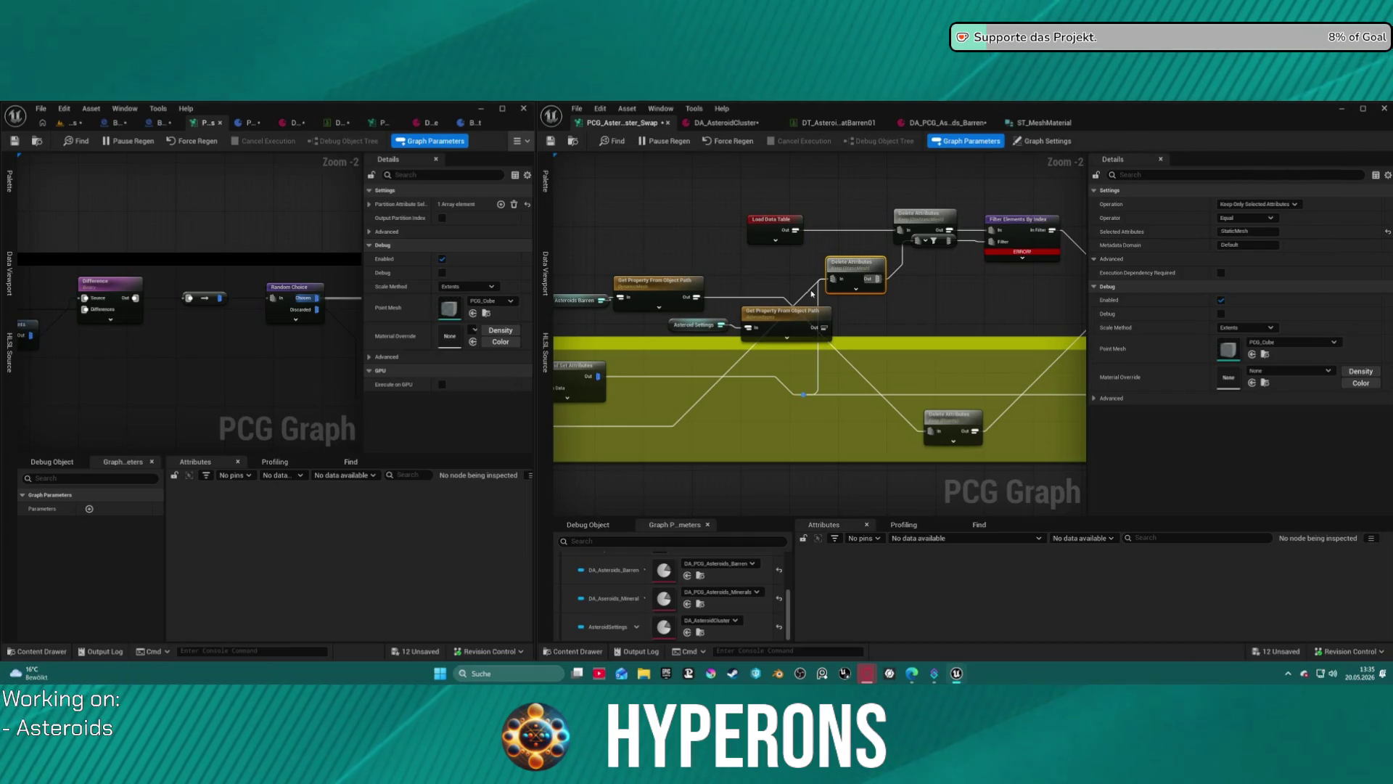
{"action": "left_click", "coordinate": [804, 395]}
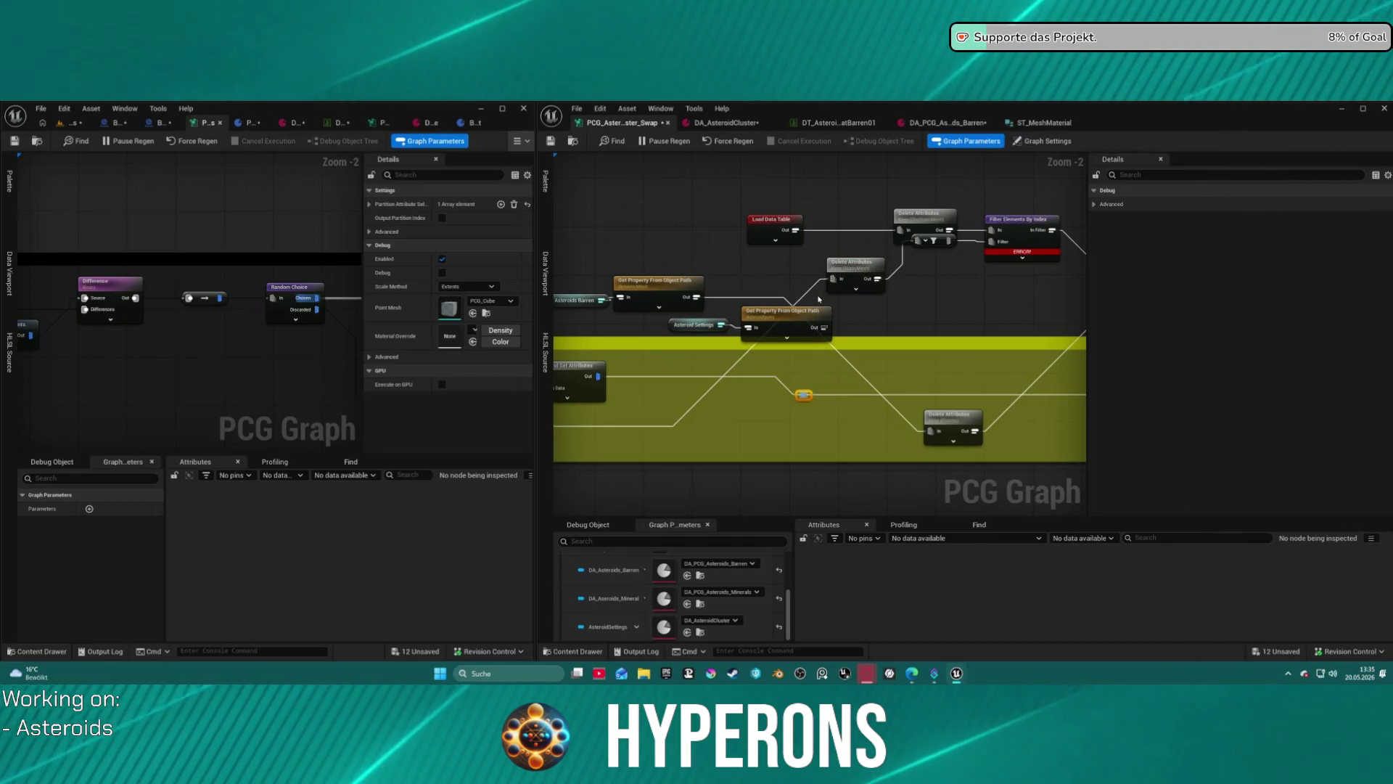
{"action": "mouse_move", "coordinate": [611, 256]}
{"action": "left_mouse_down"}
{"action": "mouse_move", "coordinate": [745, 238]}
{"action": "mouse_move", "coordinate": [793, 285]}
{"action": "mouse_move", "coordinate": [864, 421]}
{"action": "mouse_move", "coordinate": [889, 435]}
{"action": "left_mouse_up"}
{"action": "left_click_drag", "start_coordinate": [810, 277], "coordinate": [740, 278]}
{"action": "left_click_drag", "start_coordinate": [838, 319], "coordinate": [734, 264]}
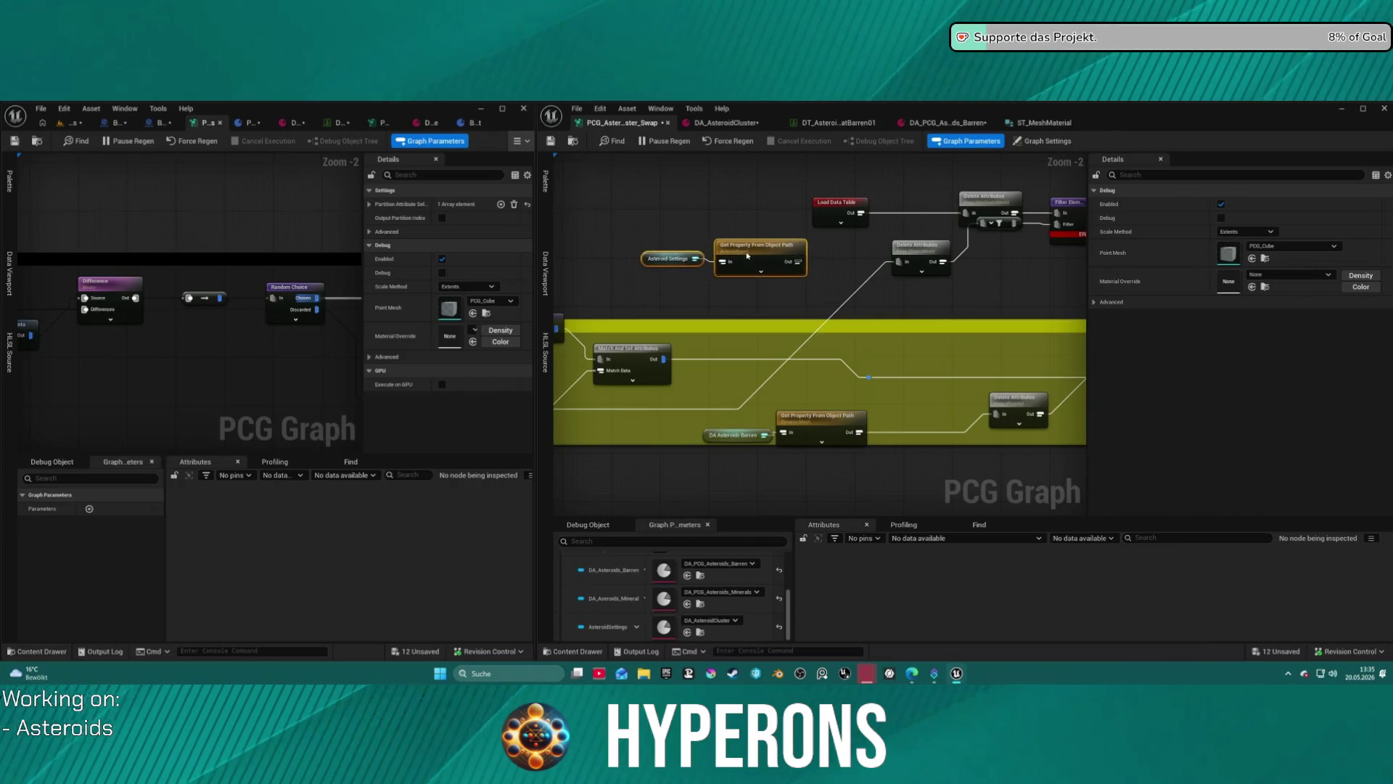
{"action": "left_click_drag", "start_coordinate": [801, 305], "coordinate": [725, 248]}
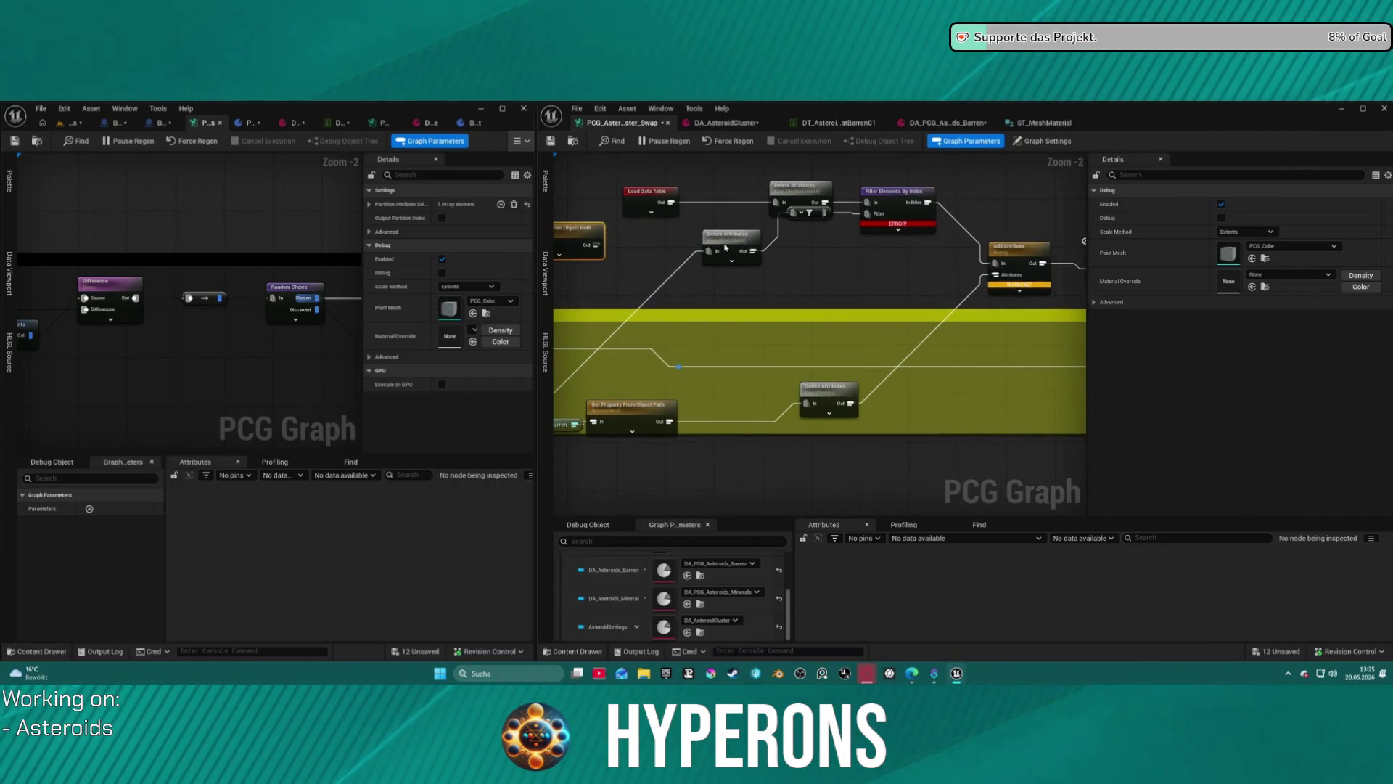
{"action": "left_click", "coordinate": [825, 265]}
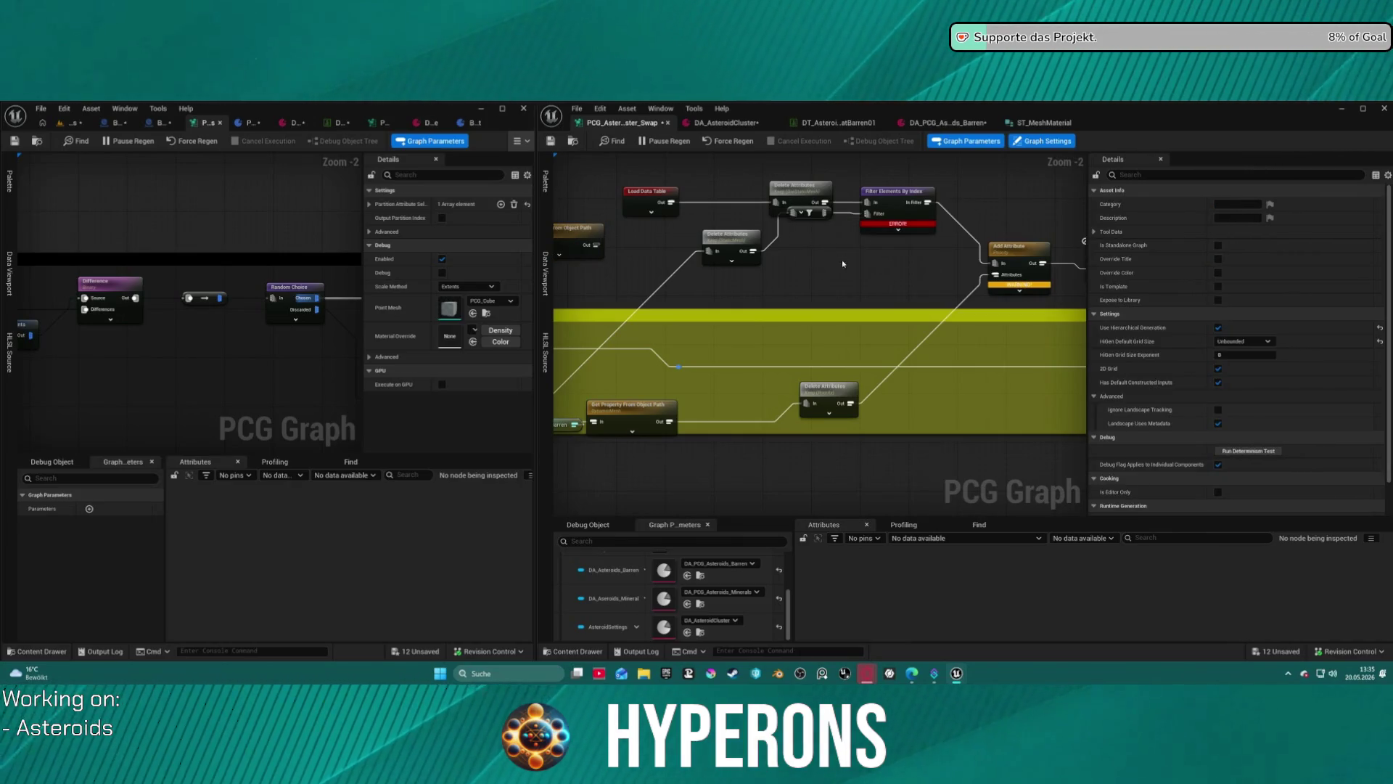
{"action": "mouse_move", "coordinate": [835, 232]}
{"action": "left_mouse_down"}
{"action": "mouse_move", "coordinate": [794, 222]}
{"action": "mouse_move", "coordinate": [753, 252]}
{"action": "mouse_move", "coordinate": [1108, 246]}
{"action": "mouse_move", "coordinate": [1067, 282]}
{"action": "mouse_move", "coordinate": [641, 255]}
{"action": "mouse_move", "coordinate": [1044, 291]}
{"action": "mouse_move", "coordinate": [1024, 299]}
{"action": "left_mouse_up"}
{"action": "left_click", "coordinate": [897, 196]}
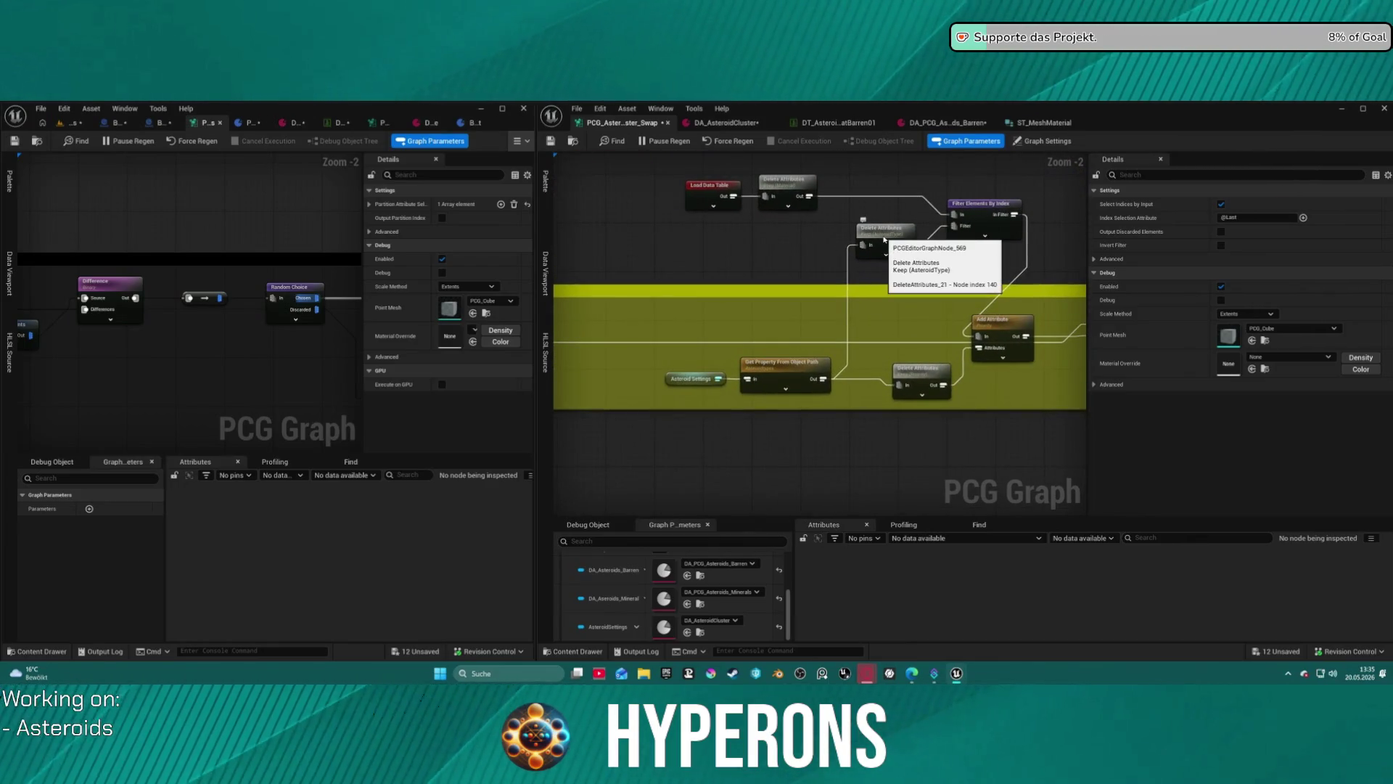
Inspect the Delete Attributes output to confirm it still holds AsteroidType.
{"action": "left_click", "coordinate": [884, 240]}
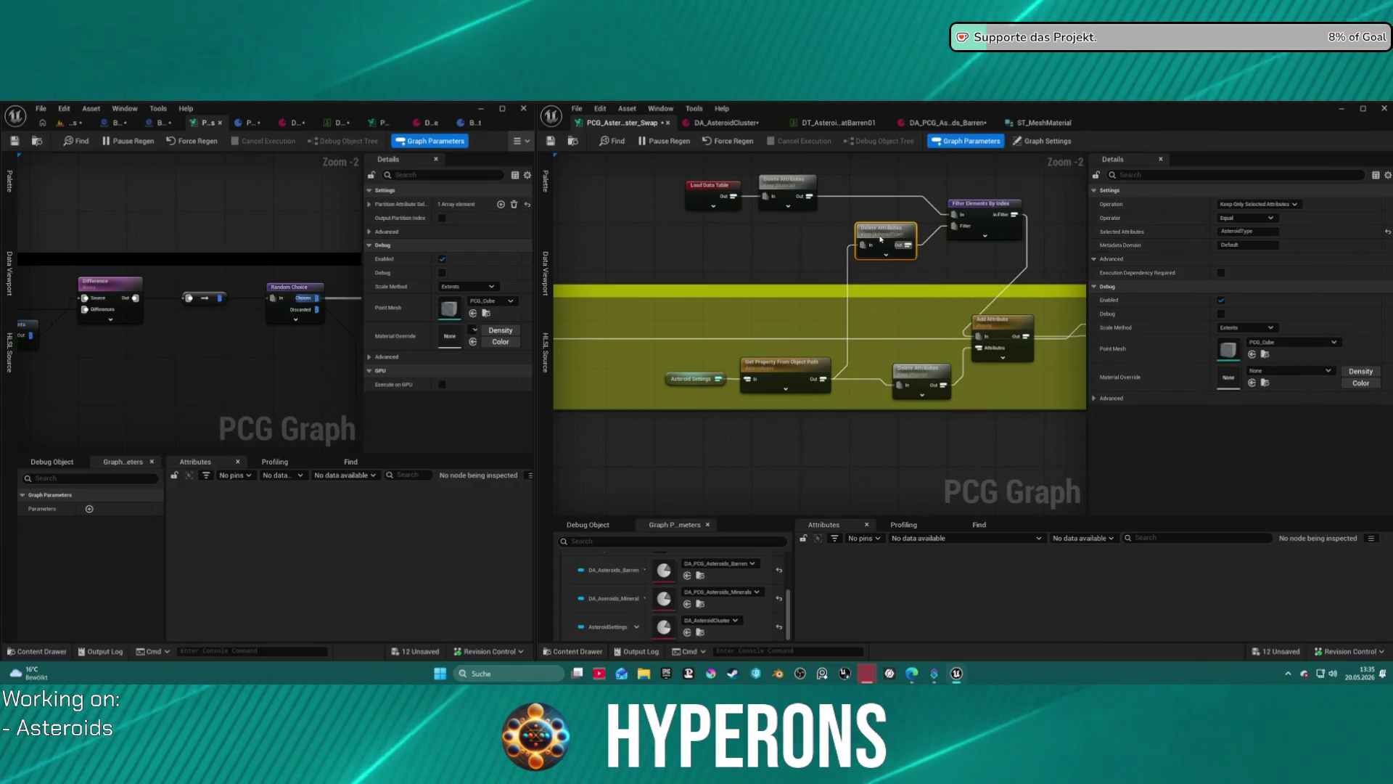
{"action": "key", "text": "a"}
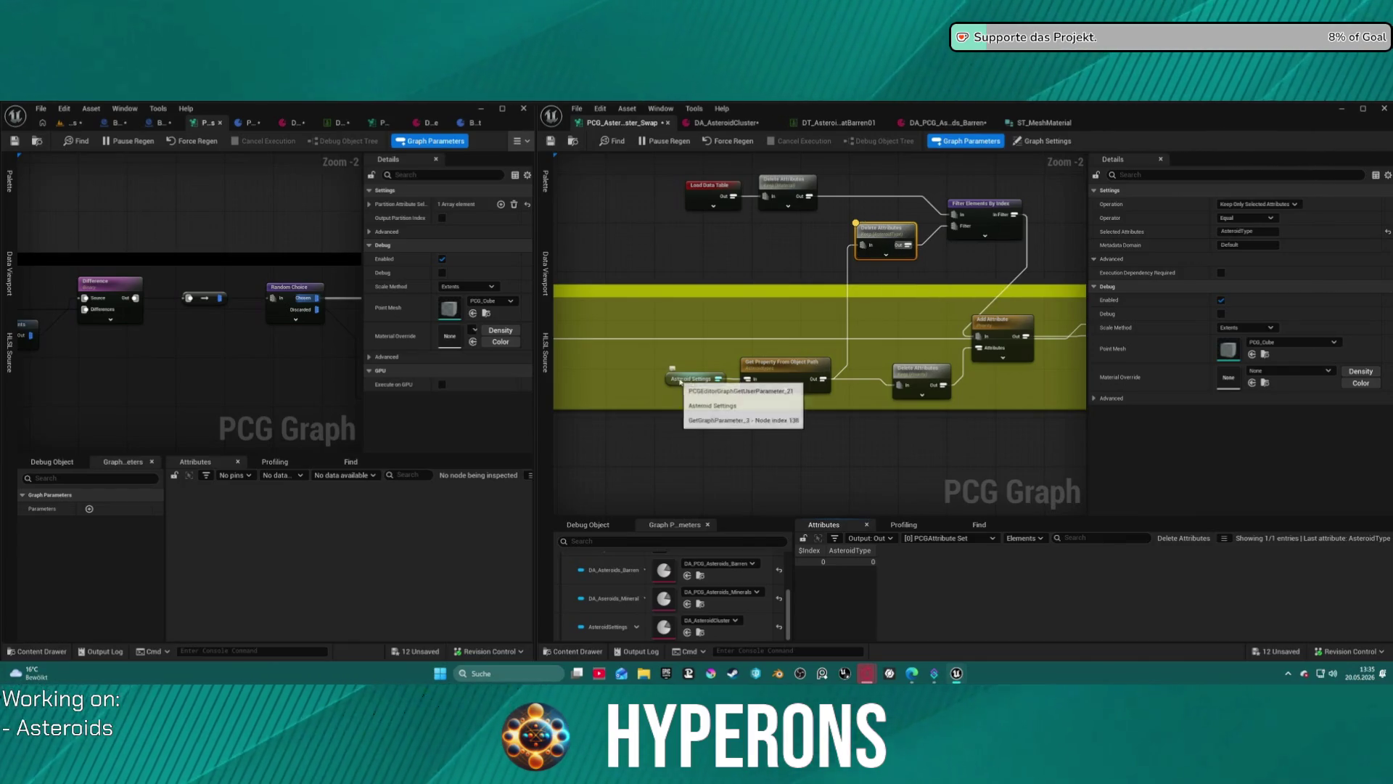
{"action": "left_click", "coordinate": [782, 371]}
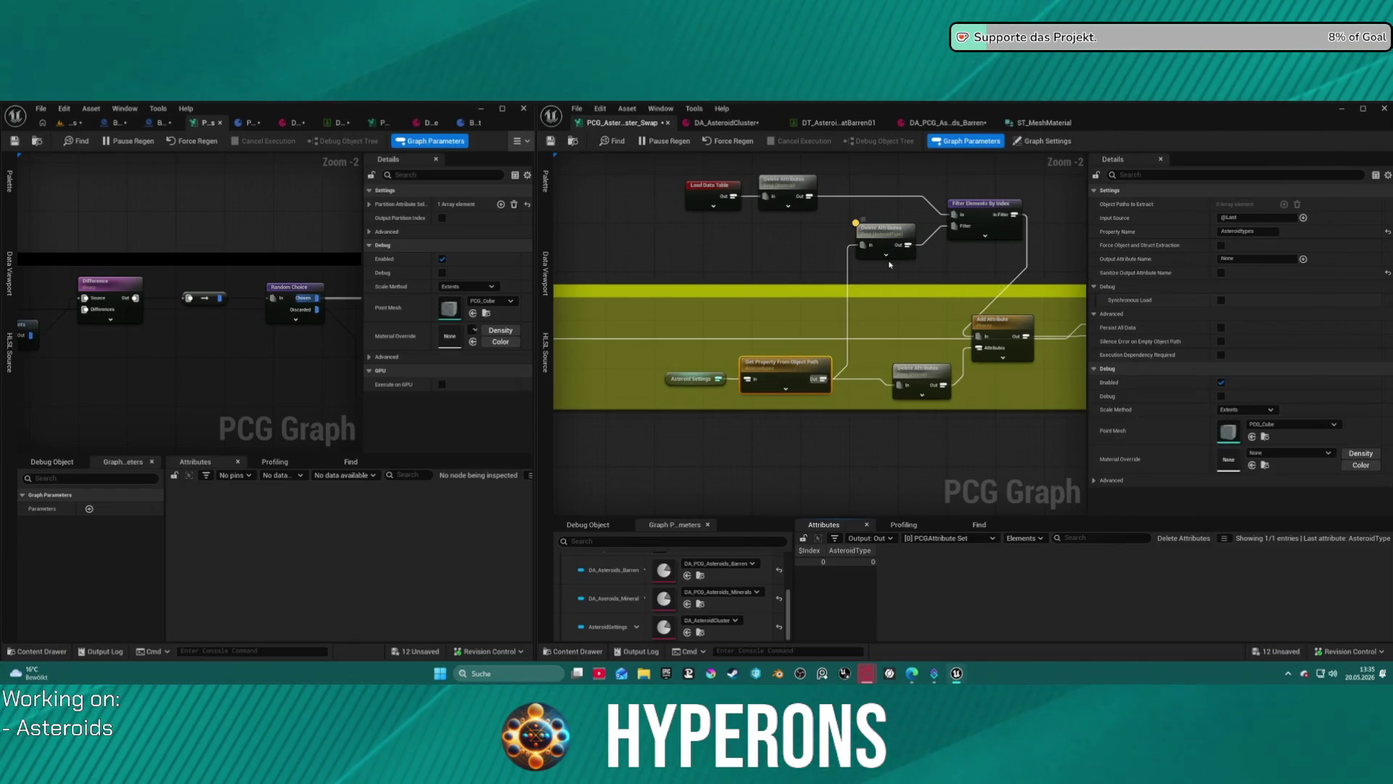
Open DA_AsteroidCluster from the Asteroid Settings node and show its asteroid type choices.
{"action": "left_click", "coordinate": [669, 382]}
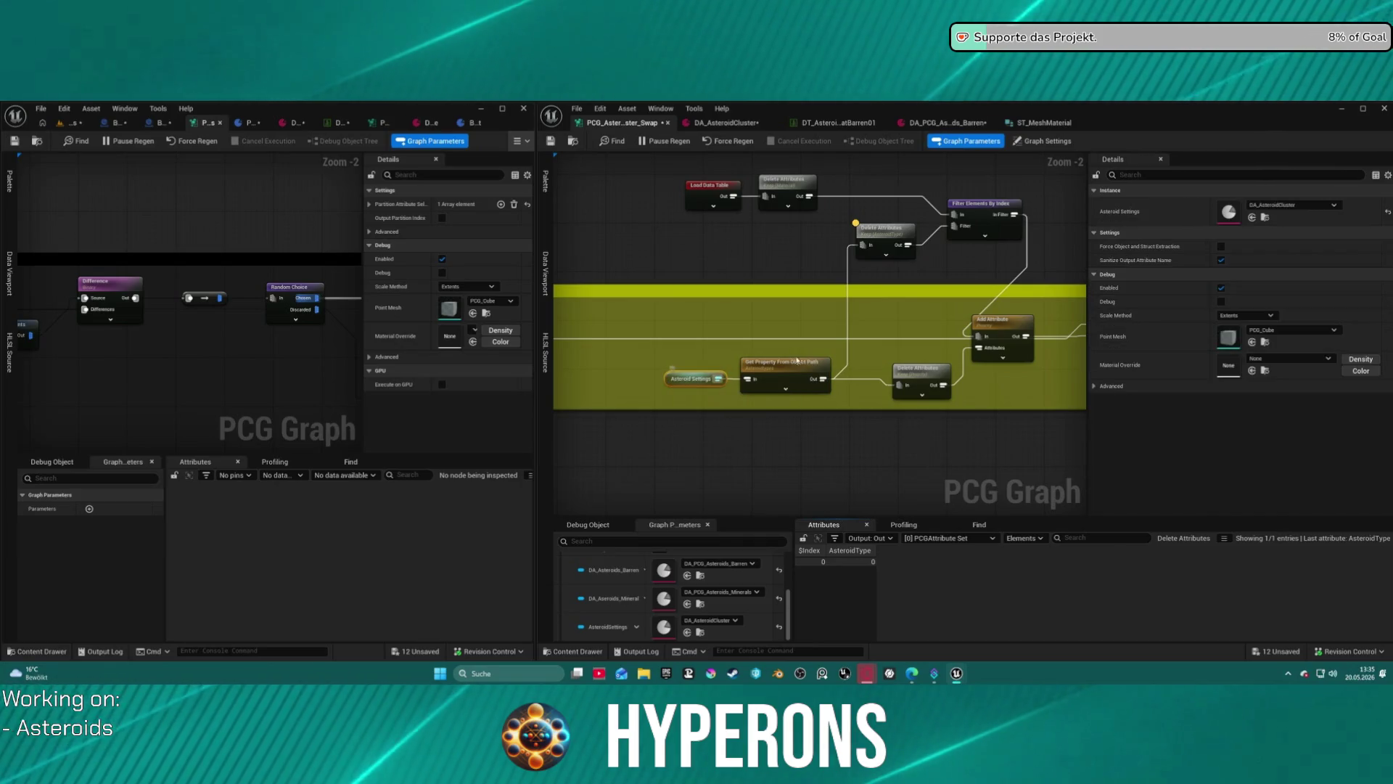
{"action": "double_click", "coordinate": [1230, 213]}
{"action": "left_click", "coordinate": [918, 262]}
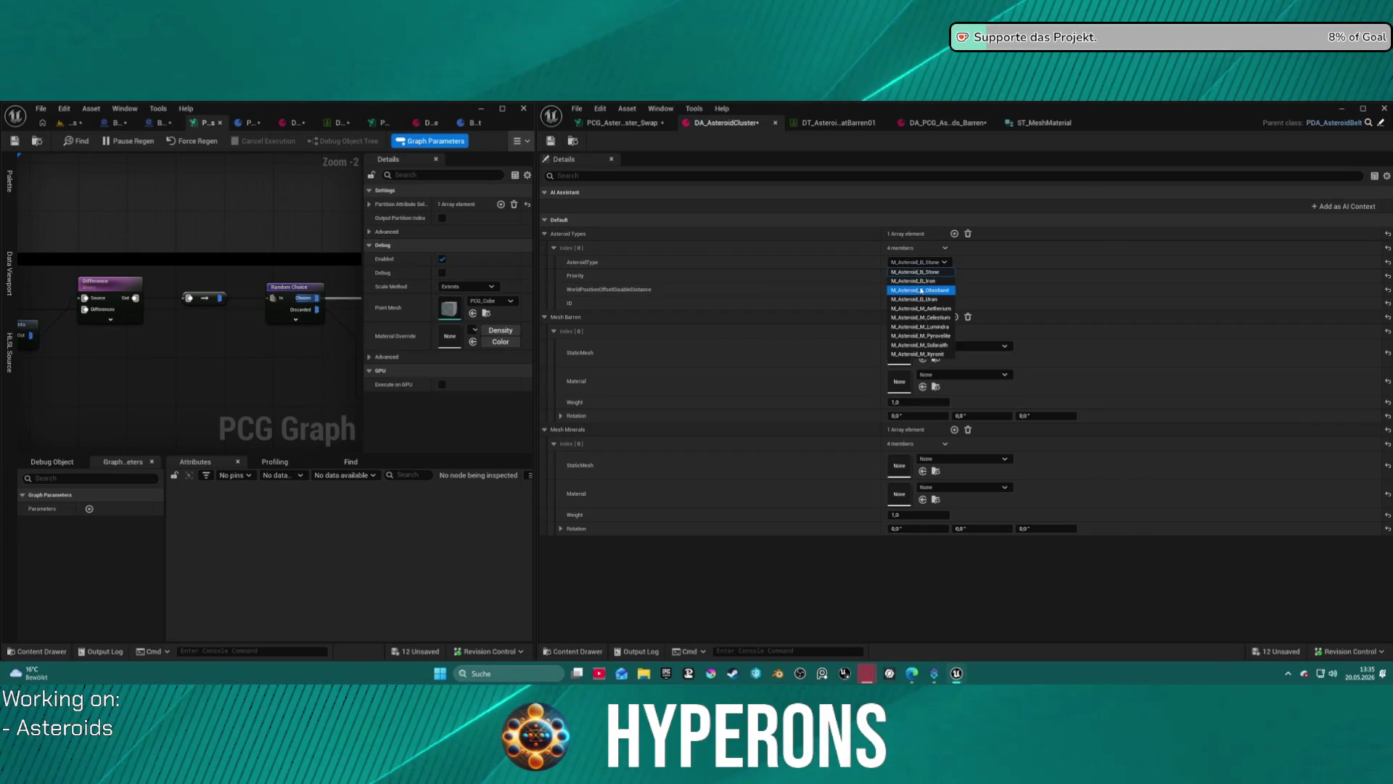
Set the first asteroid type in DA_AsteroidCluster to M_Asteroid_B_Obsidiant and save the asset.
{"action": "left_click", "coordinate": [921, 290]}
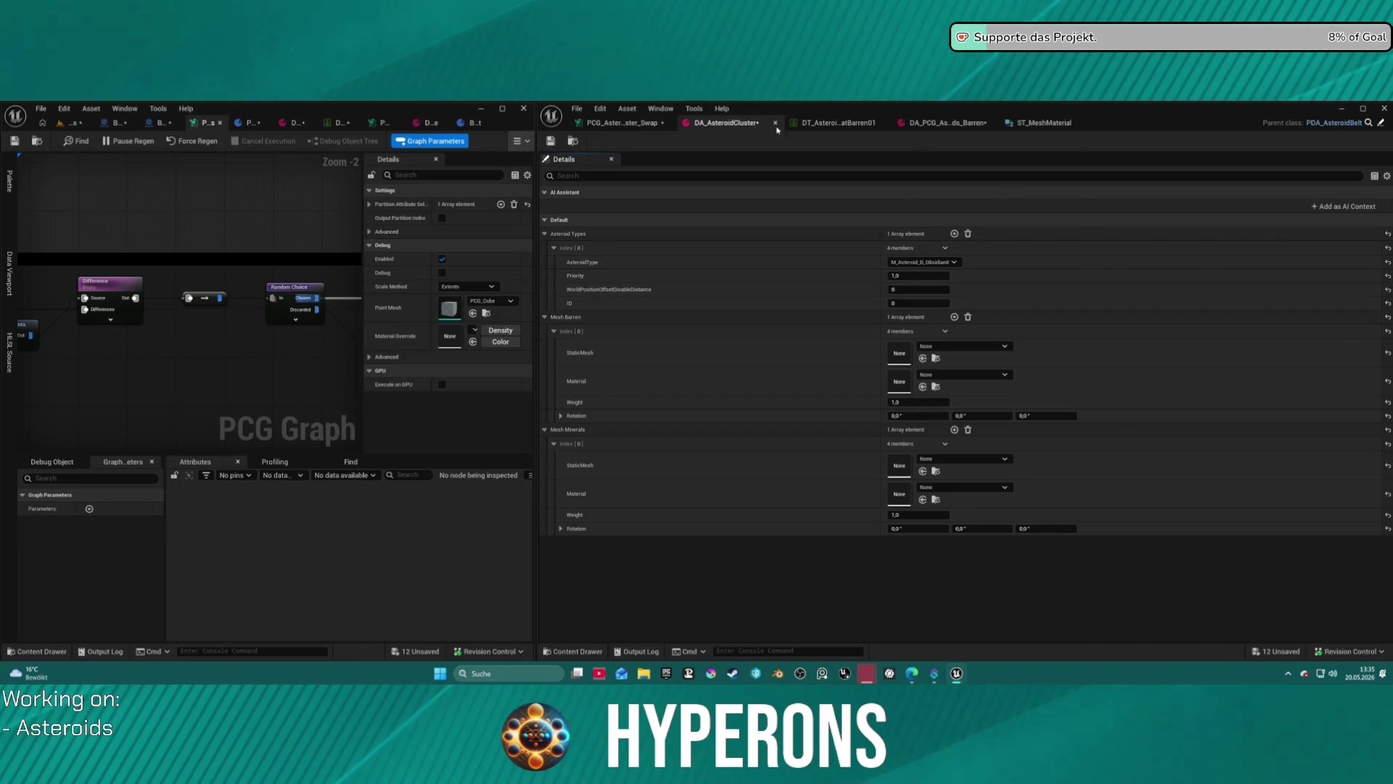
{"action": "left_click", "coordinate": [551, 142]}
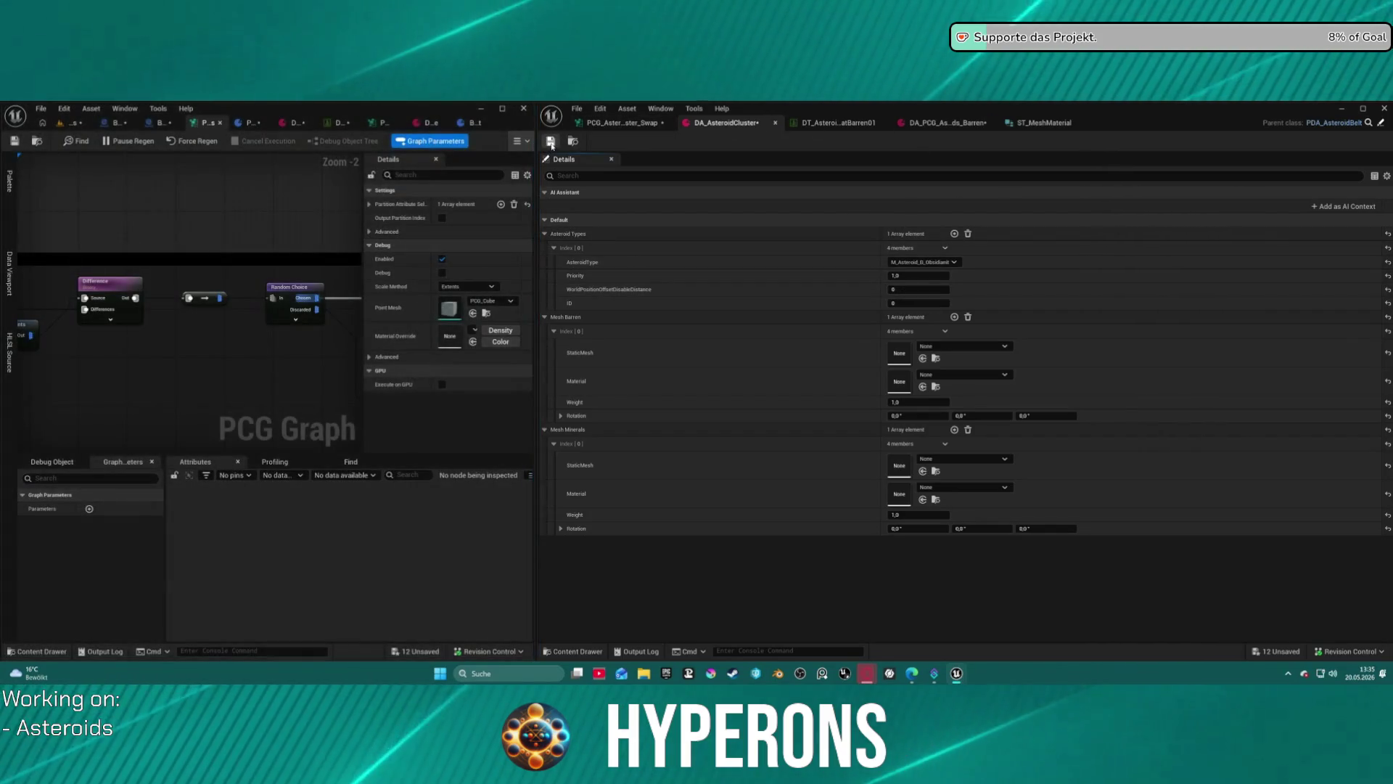
Back in the asteroid PCG graph, drag the upper Delete Attributes node left beside the Load Data Table chain.
{"action": "left_click", "coordinate": [608, 127]}
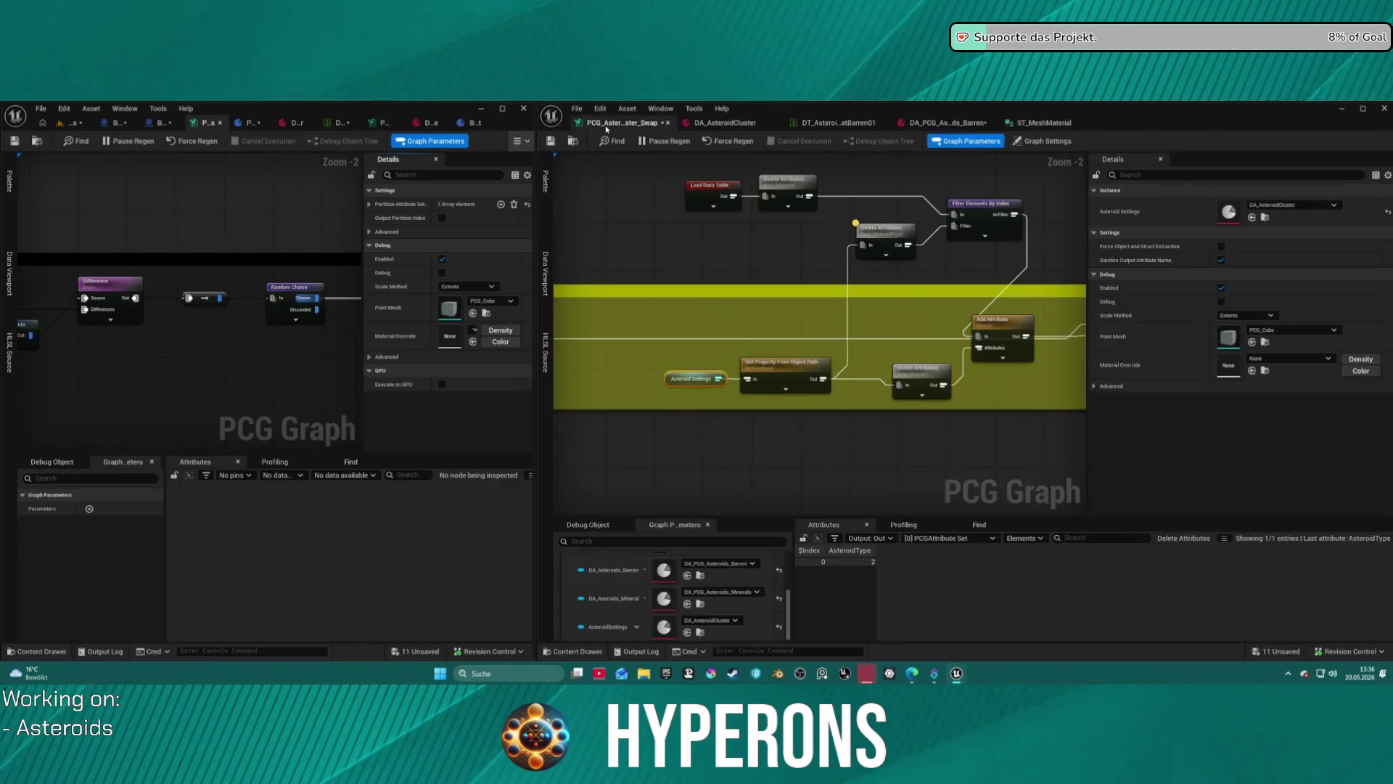
{"action": "left_click", "coordinate": [873, 246]}
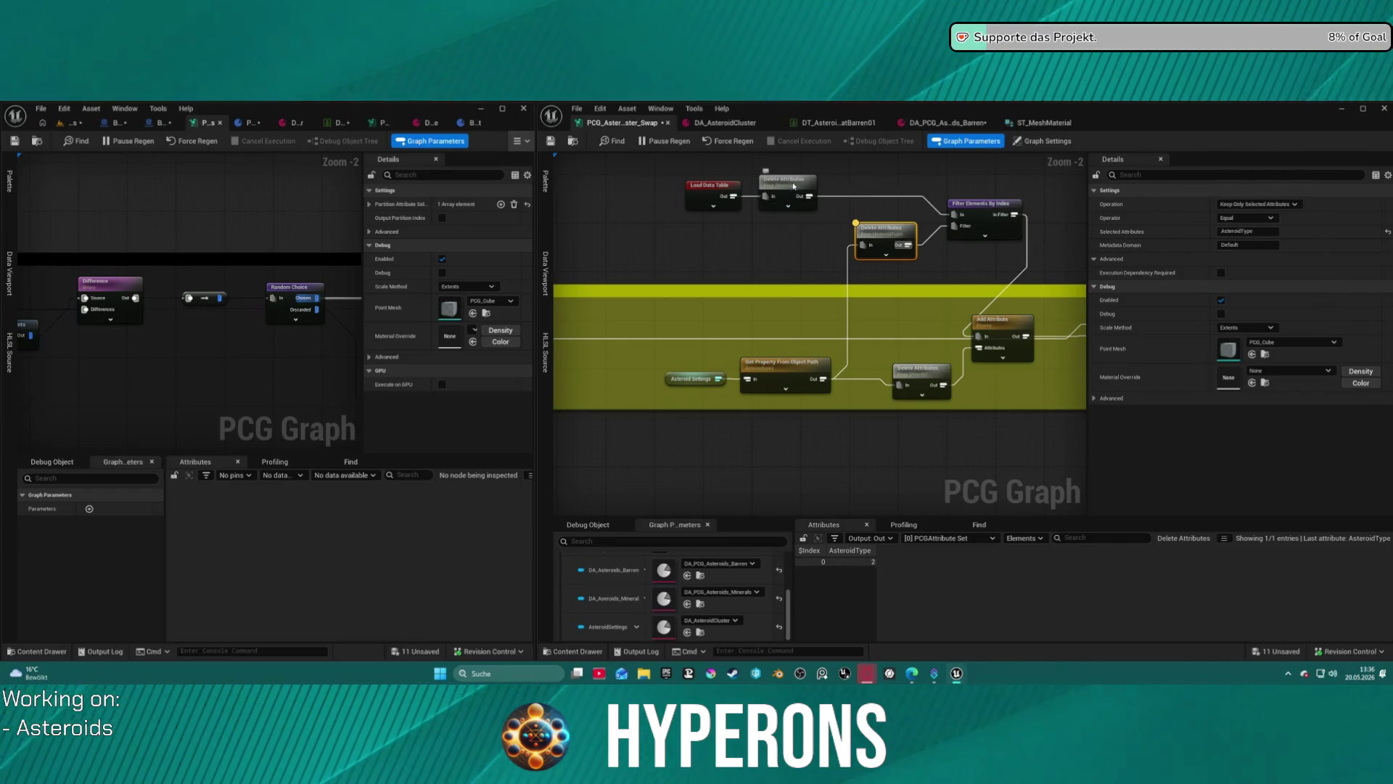
{"action": "left_click", "coordinate": [794, 185]}
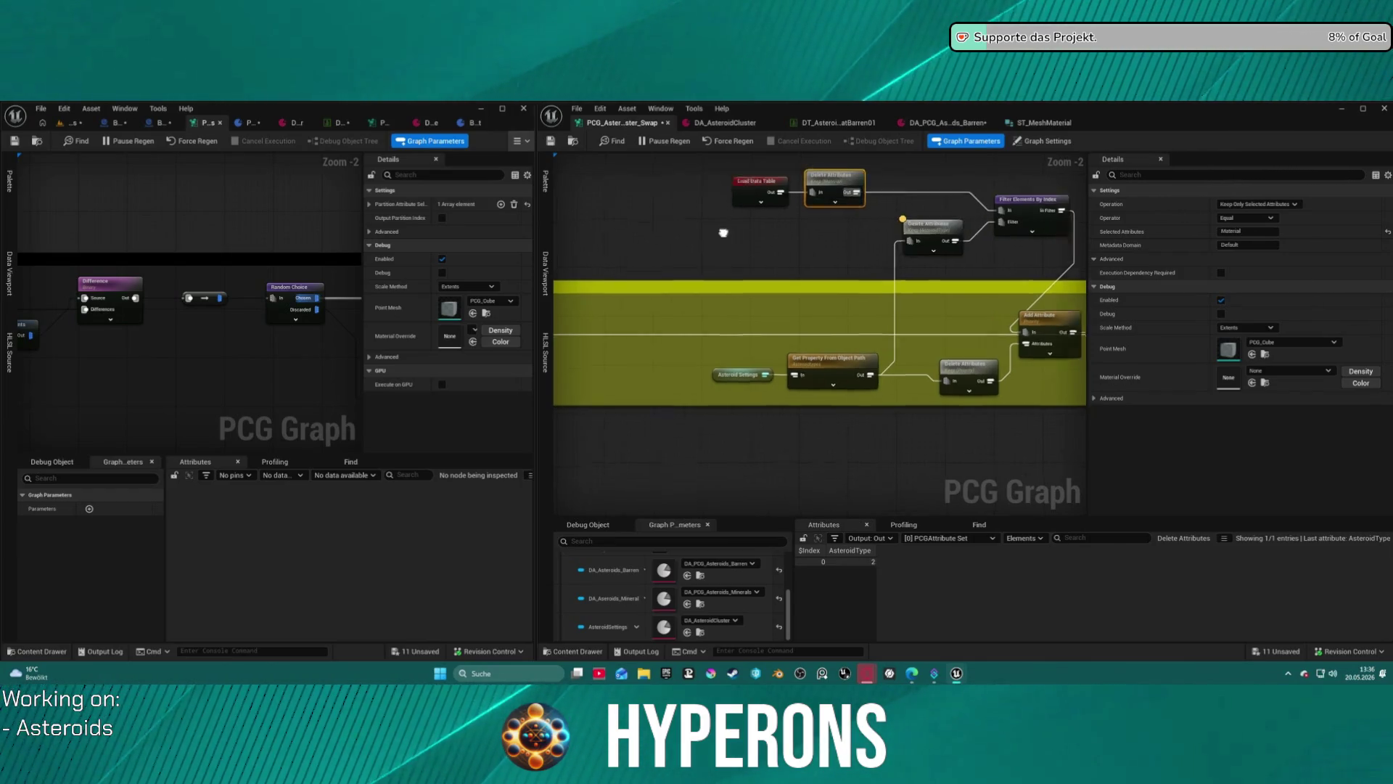
{"action": "mouse_move", "coordinate": [723, 233]}
{"action": "left_mouse_down"}
{"action": "mouse_move", "coordinate": [726, 174]}
{"action": "mouse_move", "coordinate": [1079, 354]}
{"action": "left_mouse_up"}
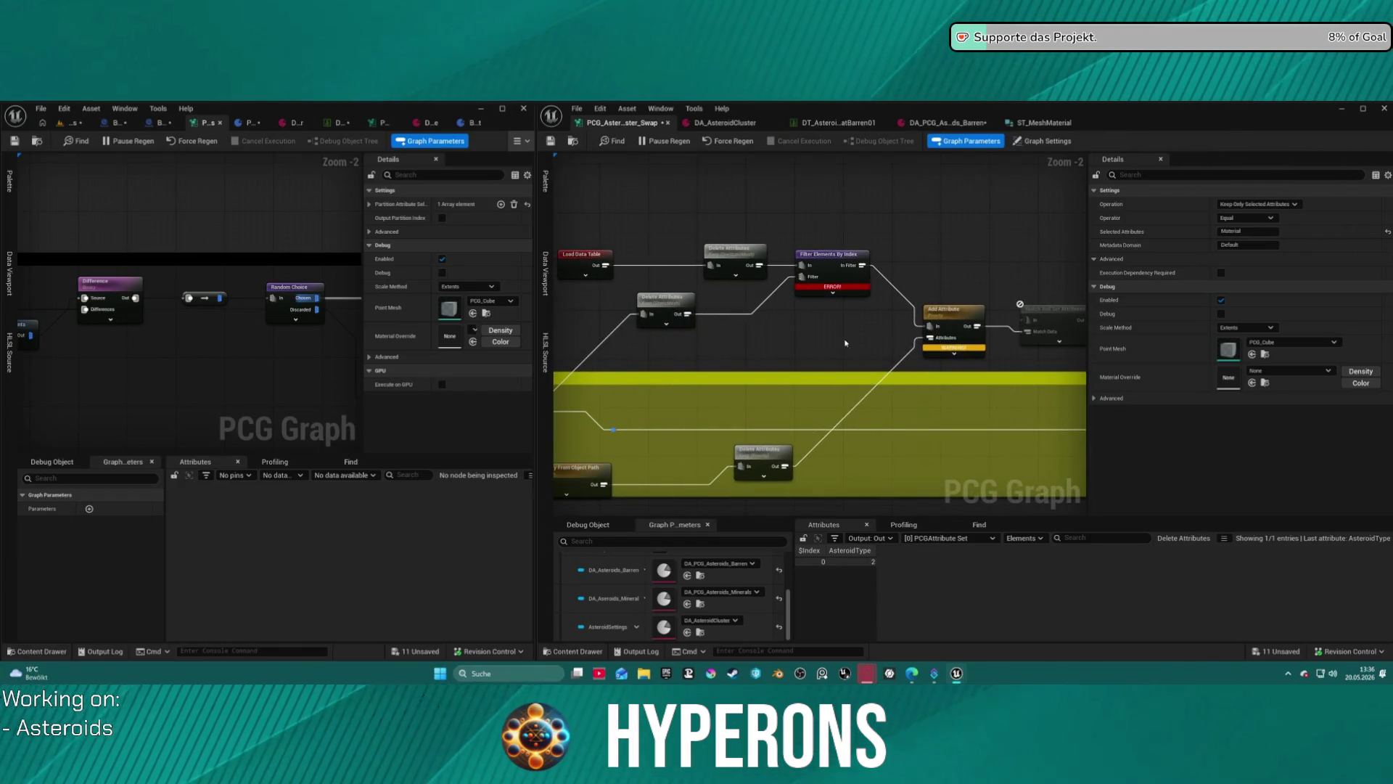
{"action": "left_click_drag", "start_coordinate": [845, 342], "coordinate": [904, 349]}
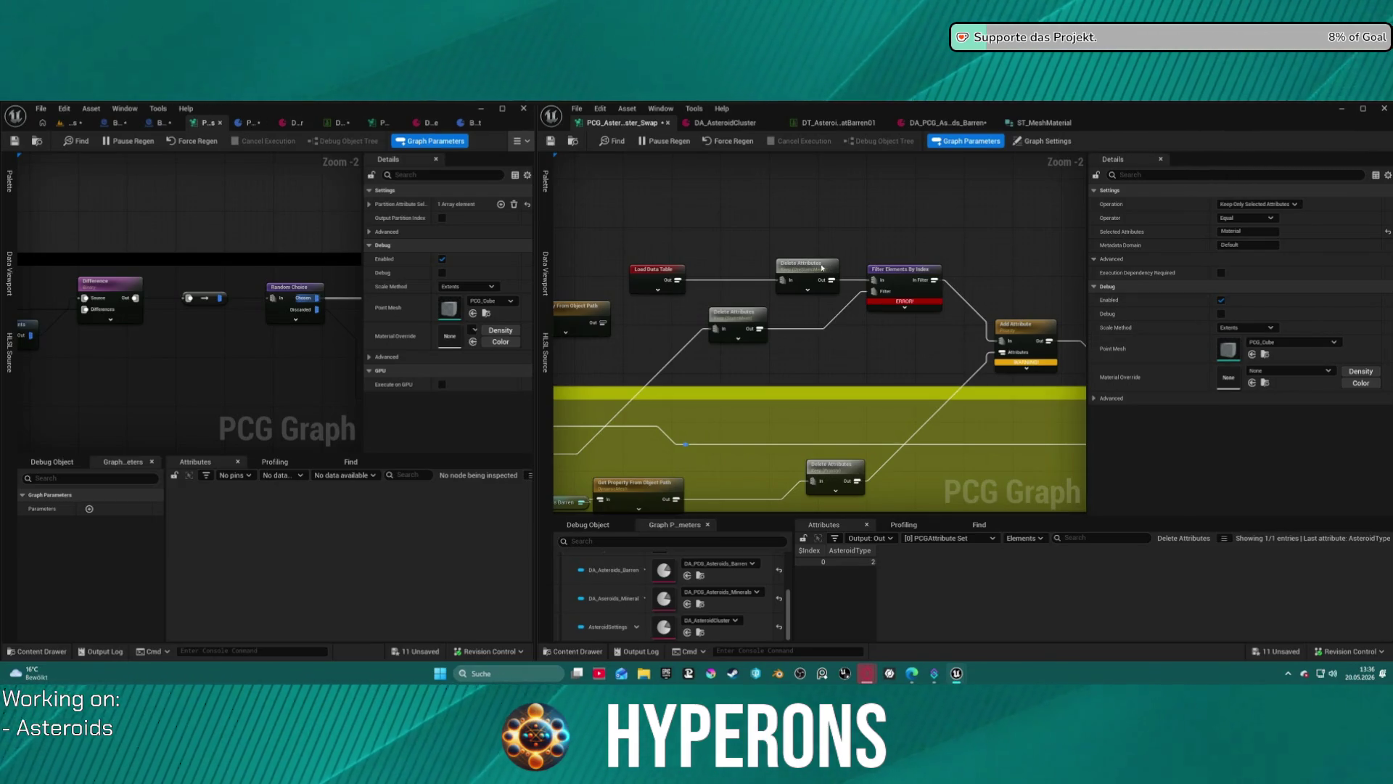
{"action": "mouse_move", "coordinate": [822, 268]}
{"action": "left_mouse_down"}
{"action": "mouse_move", "coordinate": [780, 274]}
{"action": "mouse_move", "coordinate": [823, 242]}
{"action": "left_mouse_up"}
Add a Filter Attribute Elements node after Delete Attributes and wire its Inside Filter into Add Attribute.
{"action": "type", "text": "fil"}
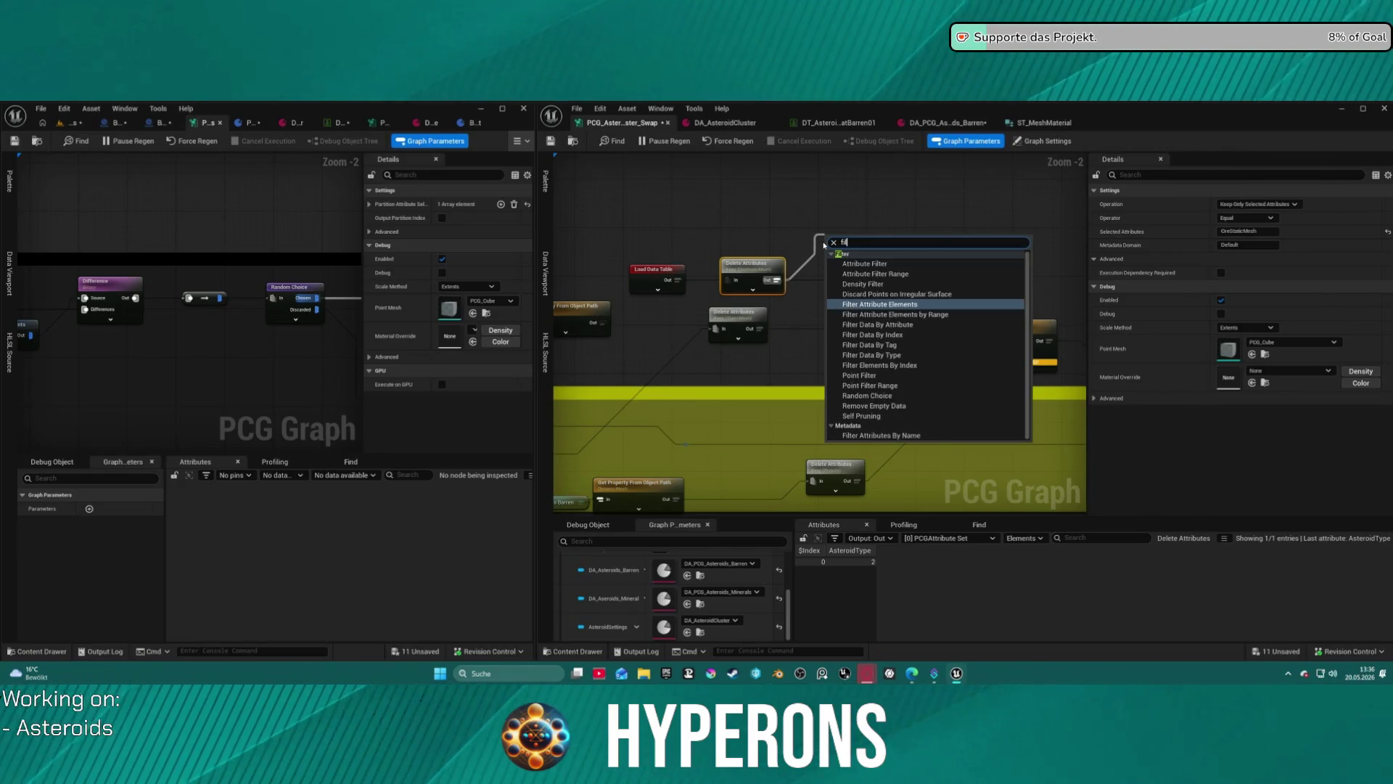
{"action": "type", "text": "ter ma"}
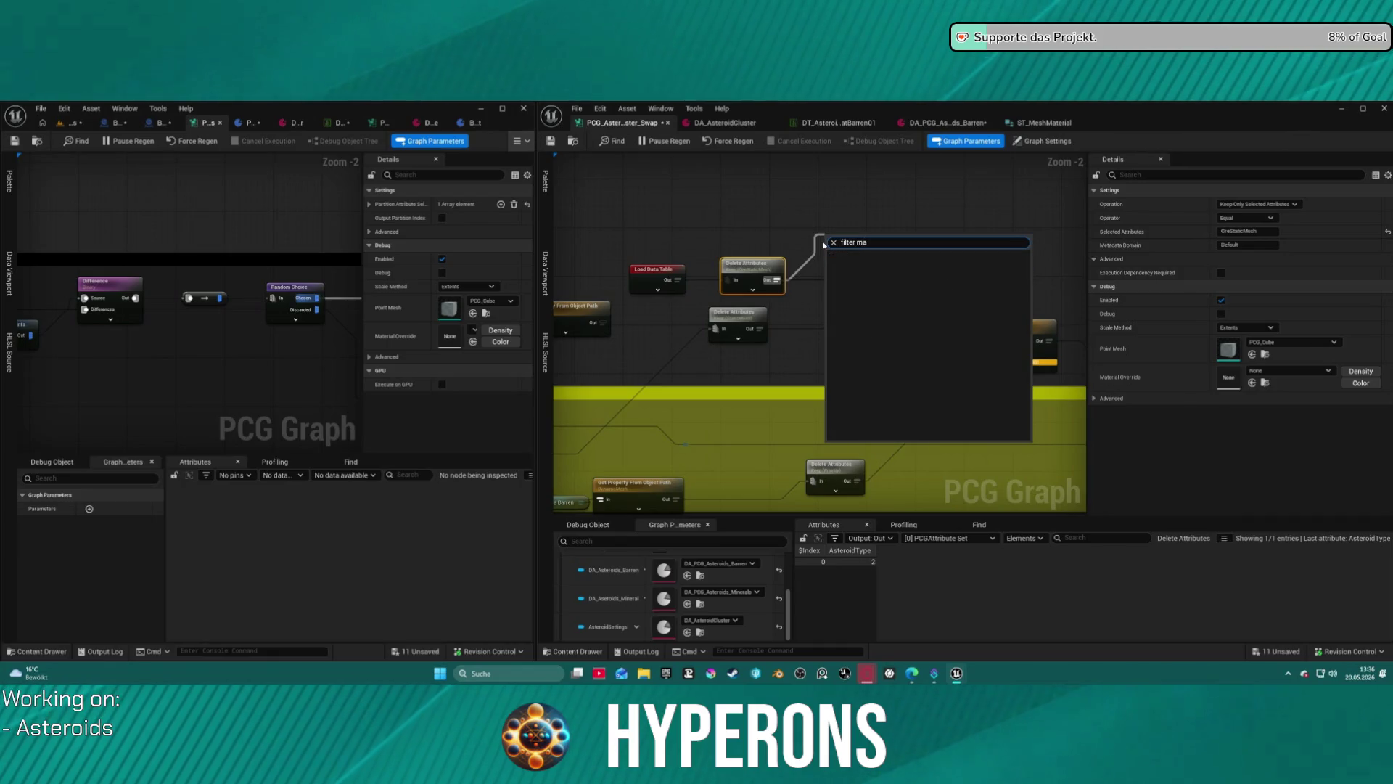
{"action": "key", "text": "BackSpace"}
{"action": "key", "text": "BackSpace"}
{"action": "key", "text": "BackSpace"}
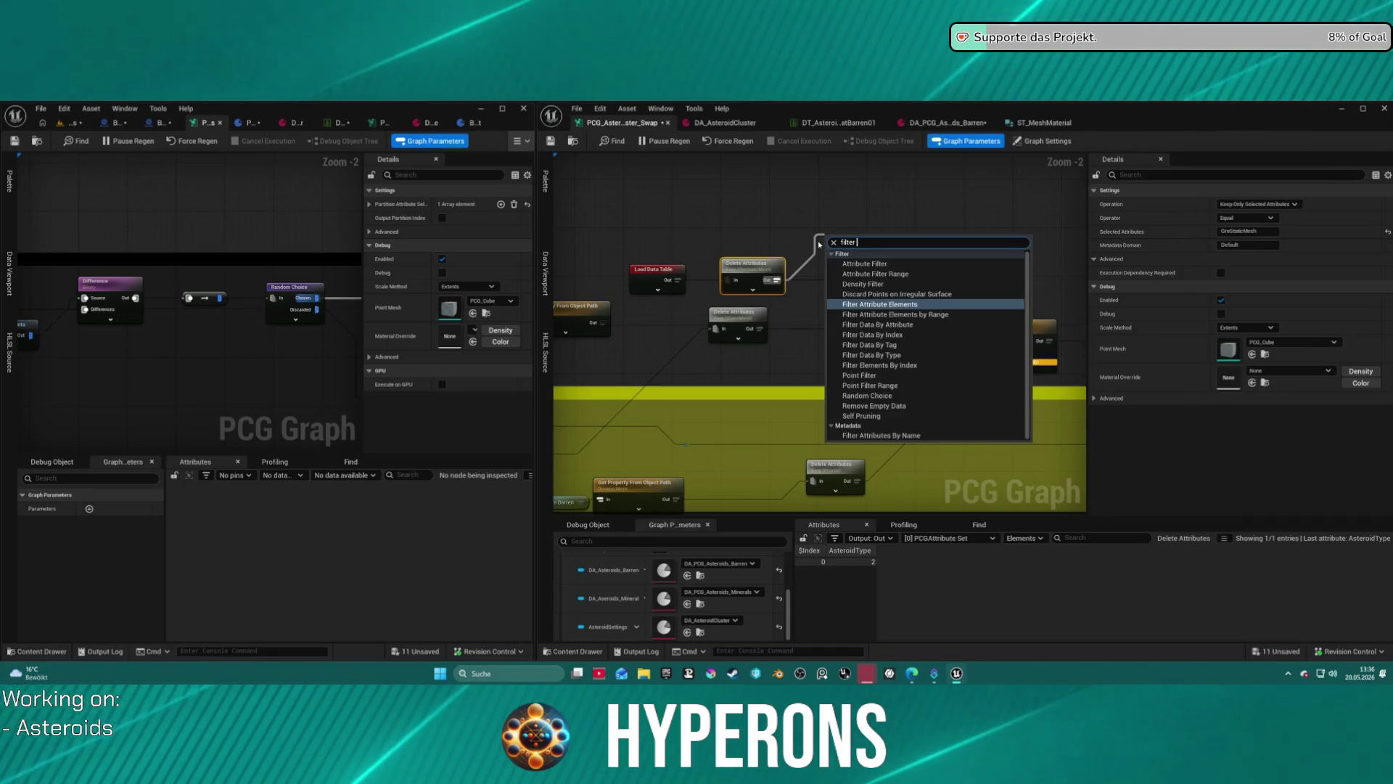
{"action": "key", "text": "Return"}
{"action": "mouse_move", "coordinate": [870, 267]}
{"action": "left_mouse_down"}
{"action": "mouse_move", "coordinate": [866, 243]}
{"action": "mouse_move", "coordinate": [756, 328]}
{"action": "left_mouse_up"}
{"action": "left_click", "coordinate": [899, 269]}
{"action": "left_click", "coordinate": [845, 231]}
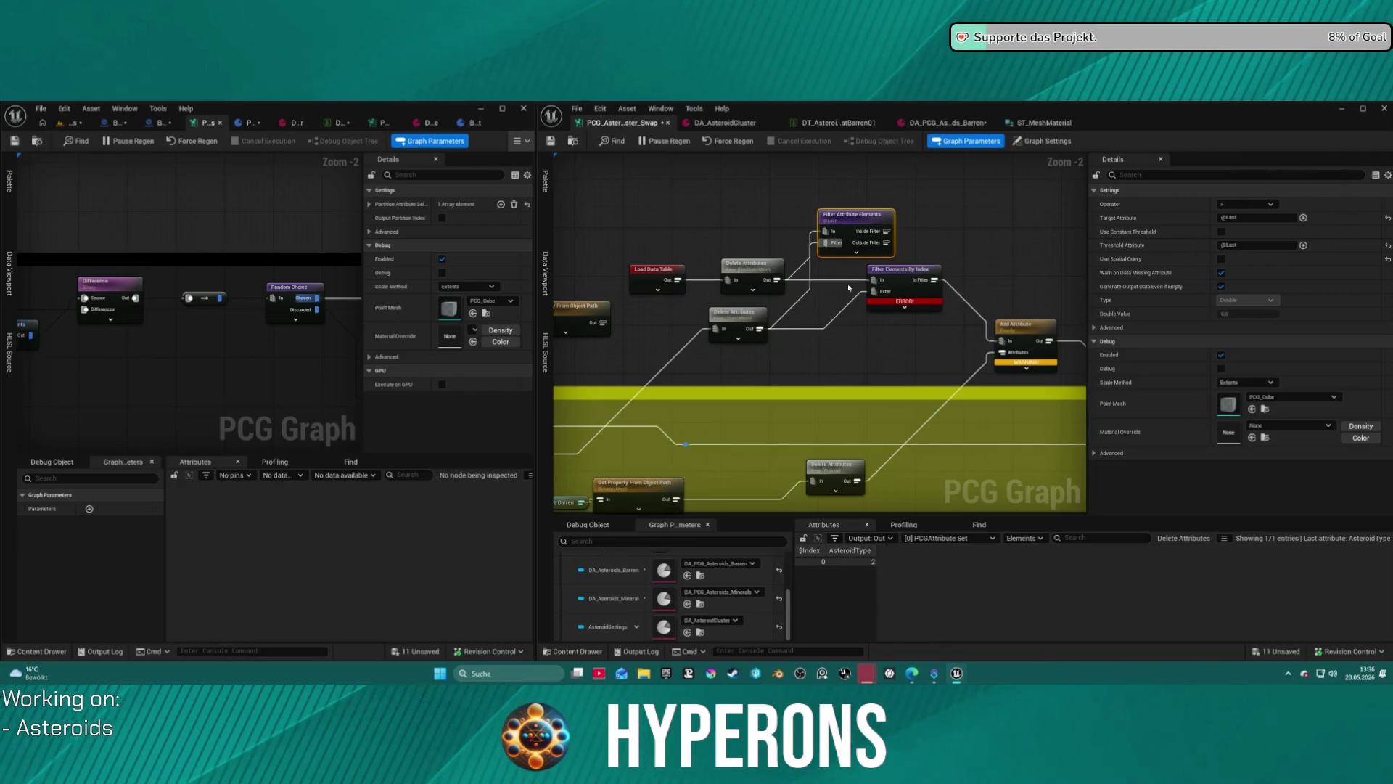
{"action": "left_click_drag", "start_coordinate": [894, 280], "coordinate": [894, 305]}
{"action": "mouse_move", "coordinate": [886, 230]}
{"action": "left_mouse_down"}
{"action": "mouse_move", "coordinate": [924, 228]}
{"action": "mouse_move", "coordinate": [1002, 340]}
{"action": "left_mouse_up"}
Delete the old Filter Elements By Index node and reposition Filter Attribute Elements.
{"action": "left_click", "coordinate": [894, 319]}
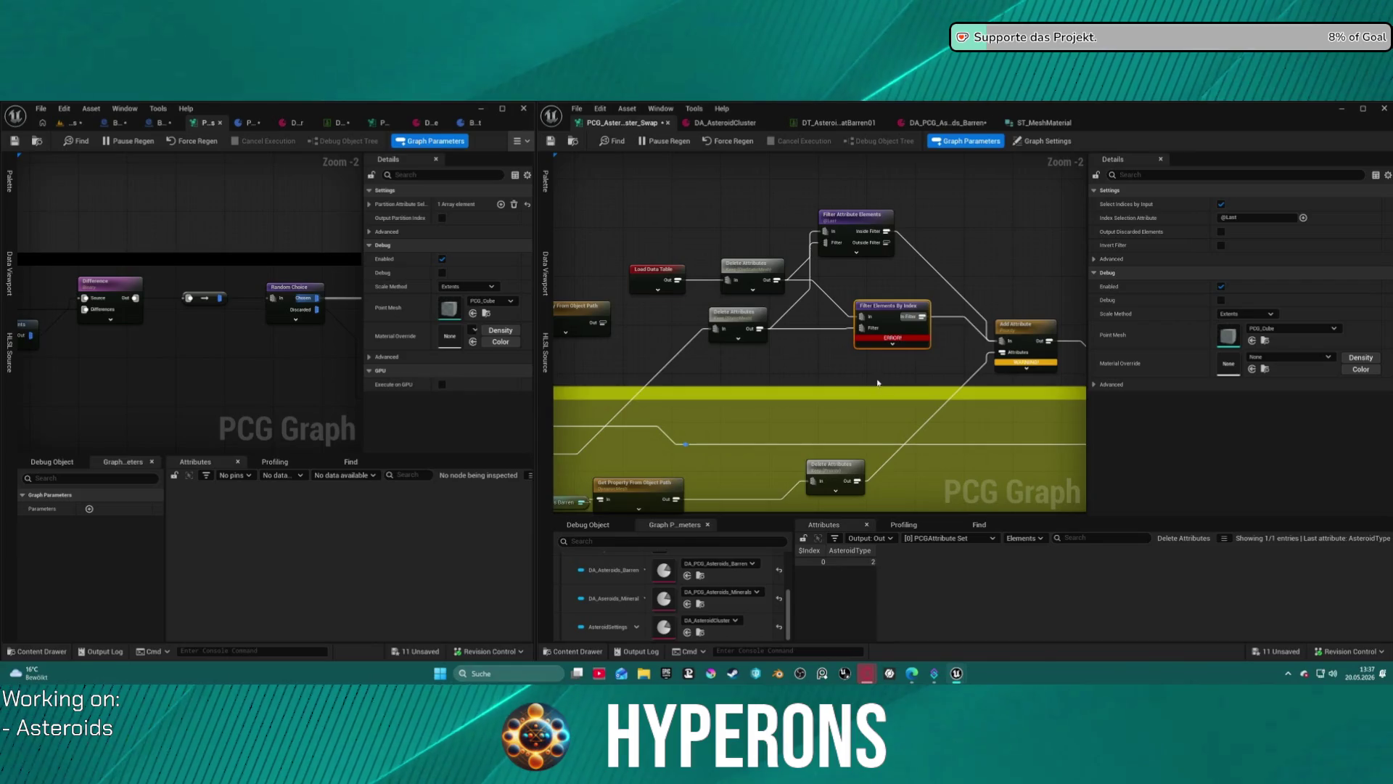
{"action": "left_click_drag", "start_coordinate": [861, 374], "coordinate": [770, 353]}
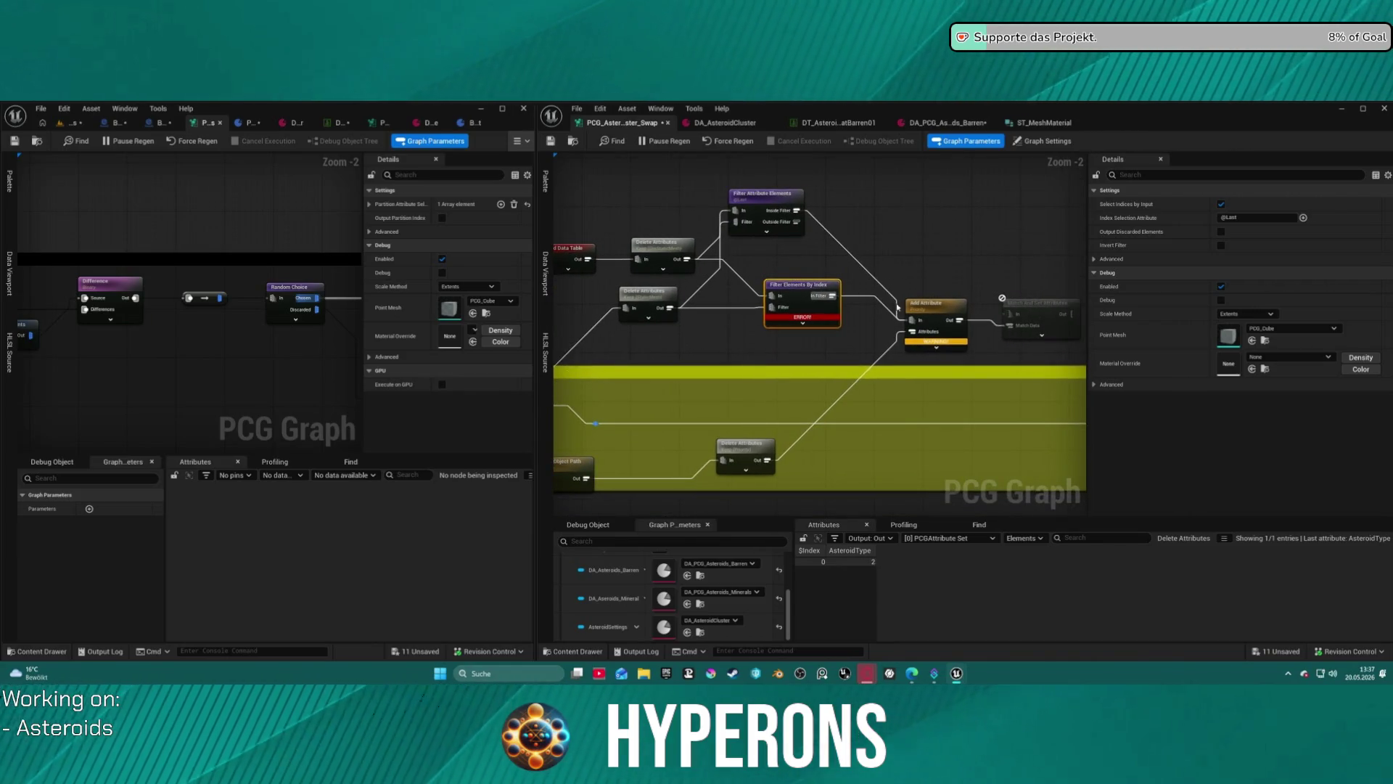
{"action": "left_click", "coordinate": [946, 314]}
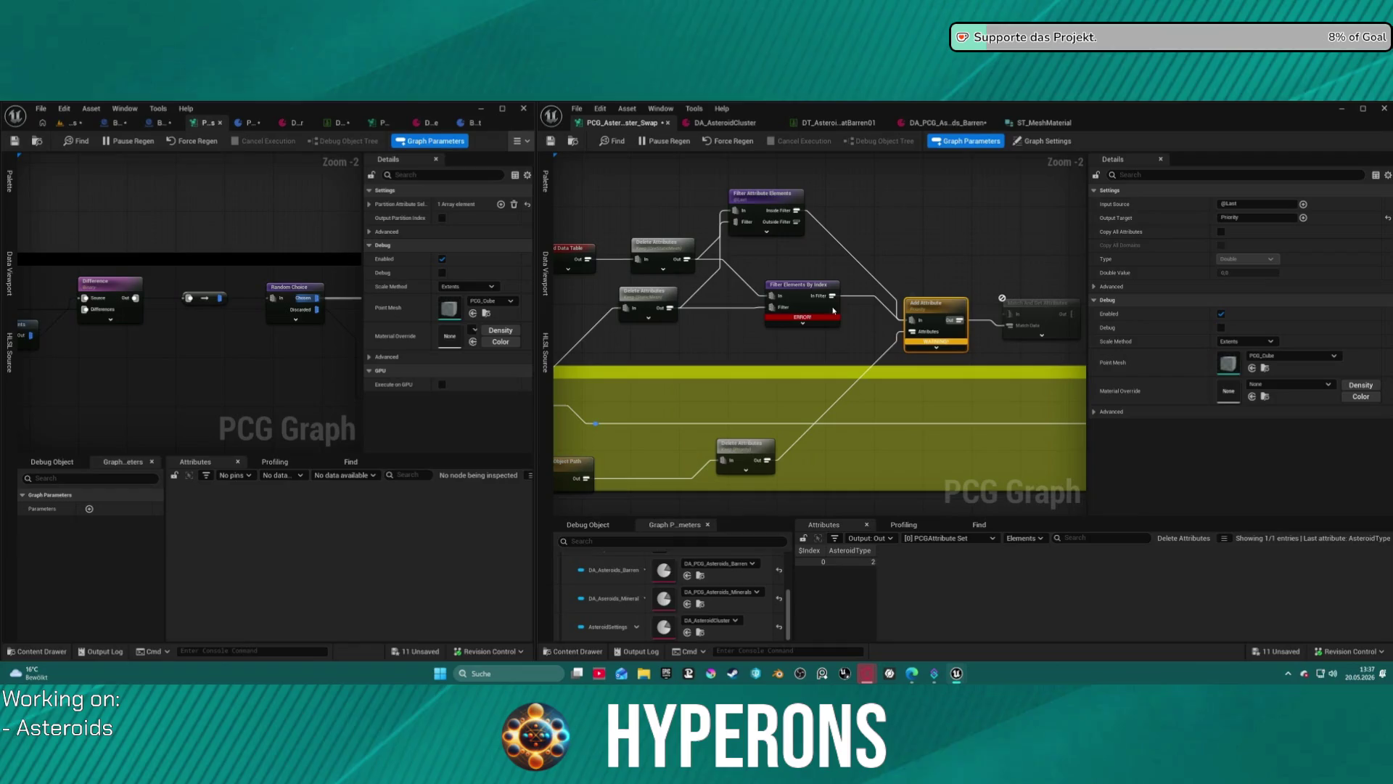
{"action": "left_click", "coordinate": [803, 288]}
{"action": "key", "text": "Delete"}
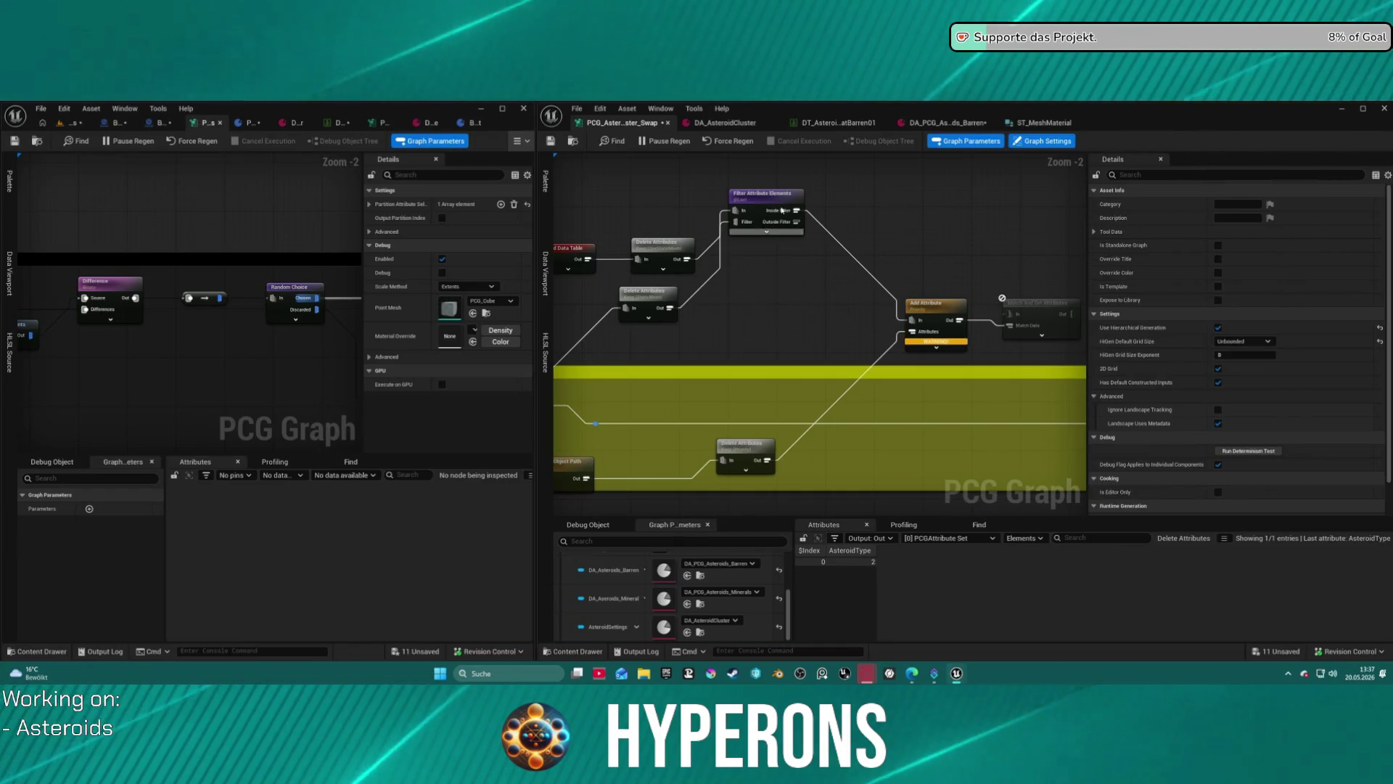
{"action": "mouse_move", "coordinate": [765, 202]}
{"action": "left_mouse_down"}
{"action": "mouse_move", "coordinate": [771, 281]}
{"action": "mouse_move", "coordinate": [774, 268]}
{"action": "left_mouse_up"}
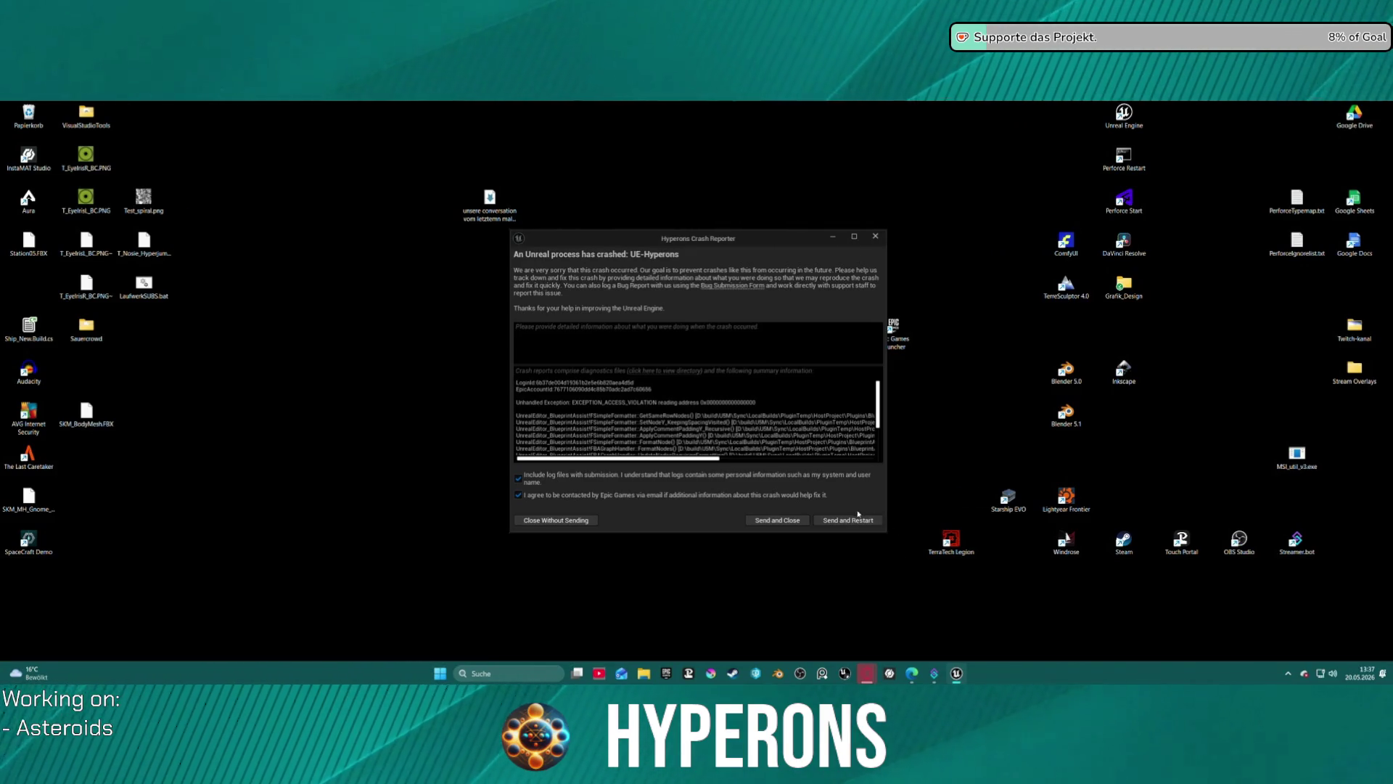
Send the crash report and restart Unreal Engine.
{"action": "left_click", "coordinate": [795, 459]}
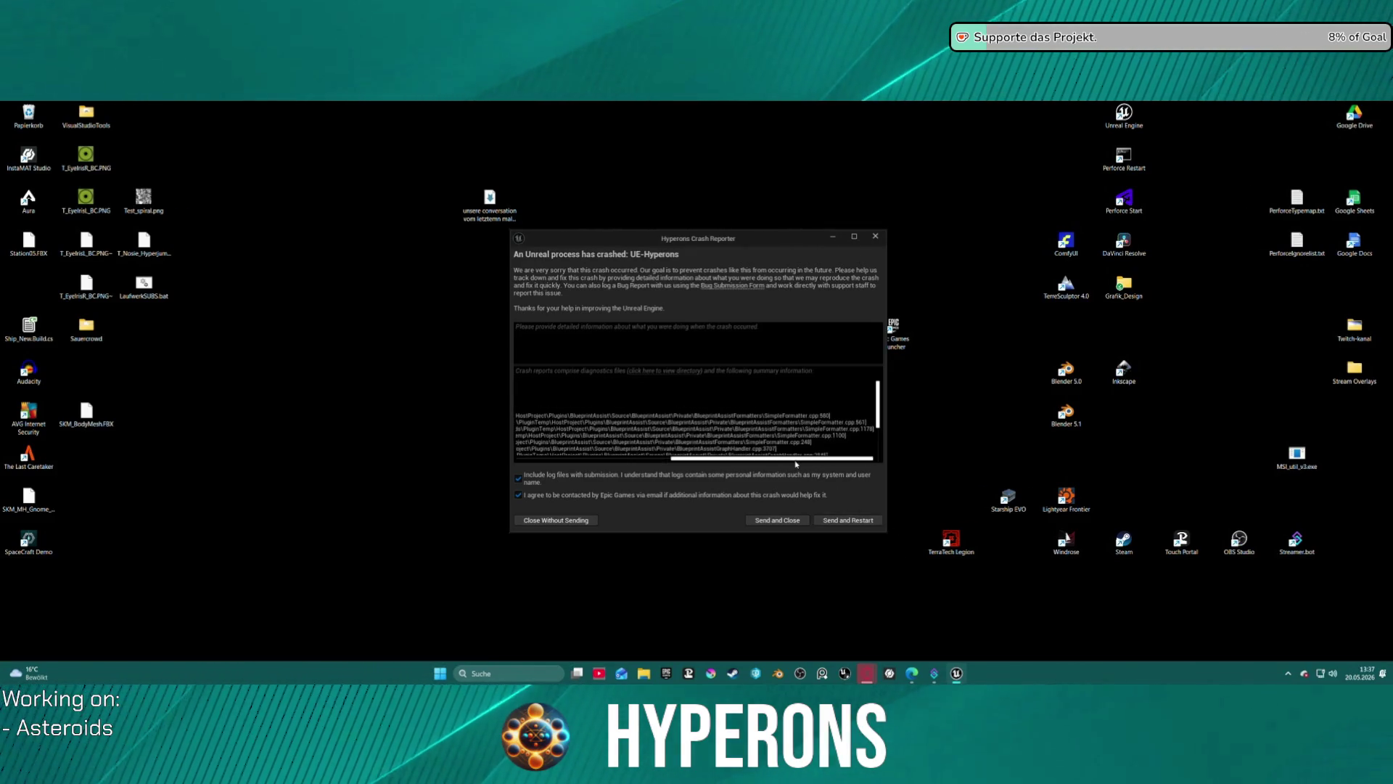
{"action": "left_click", "coordinate": [846, 520]}
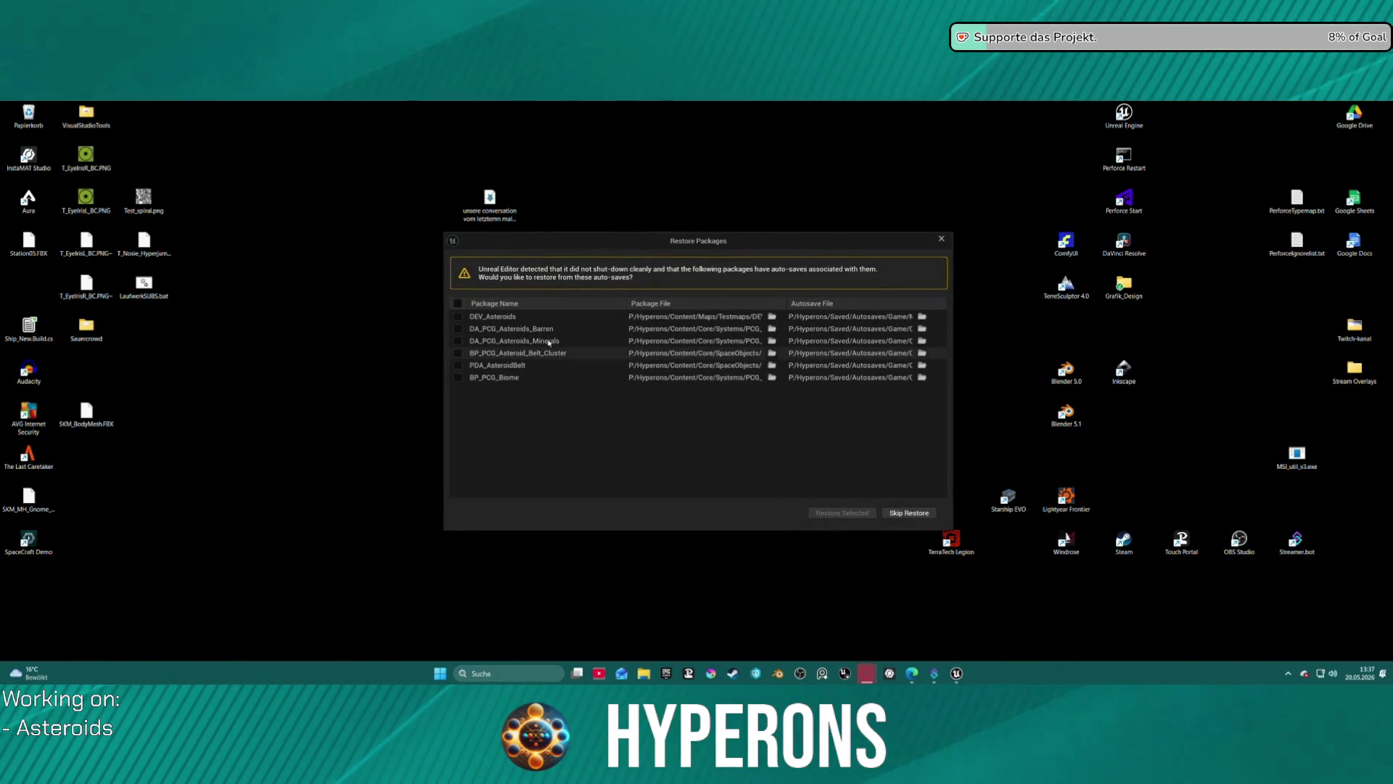
Restore all six auto-saved packages, including DEV_Asteroids and BP_PCG_Biome.
{"action": "left_click", "coordinate": [458, 303]}
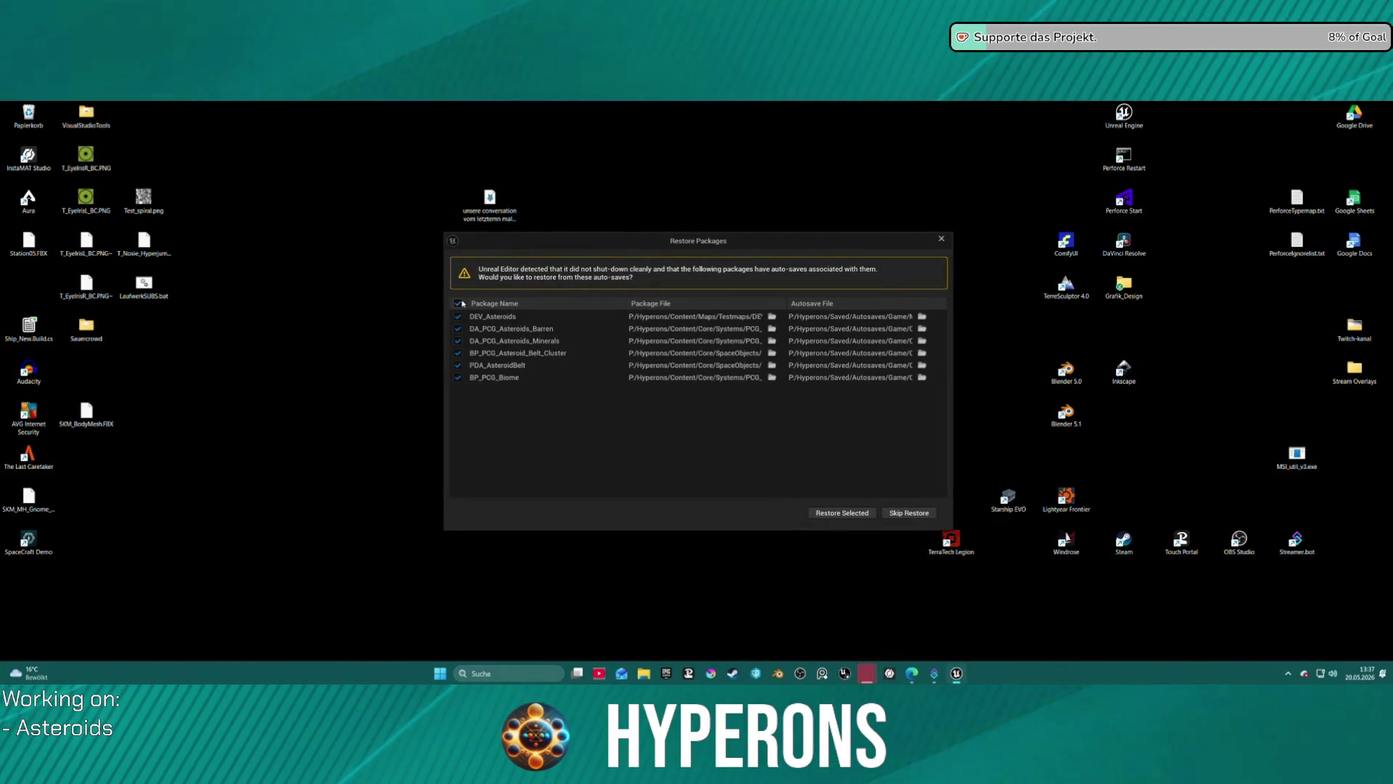
{"action": "left_click", "coordinate": [846, 514]}
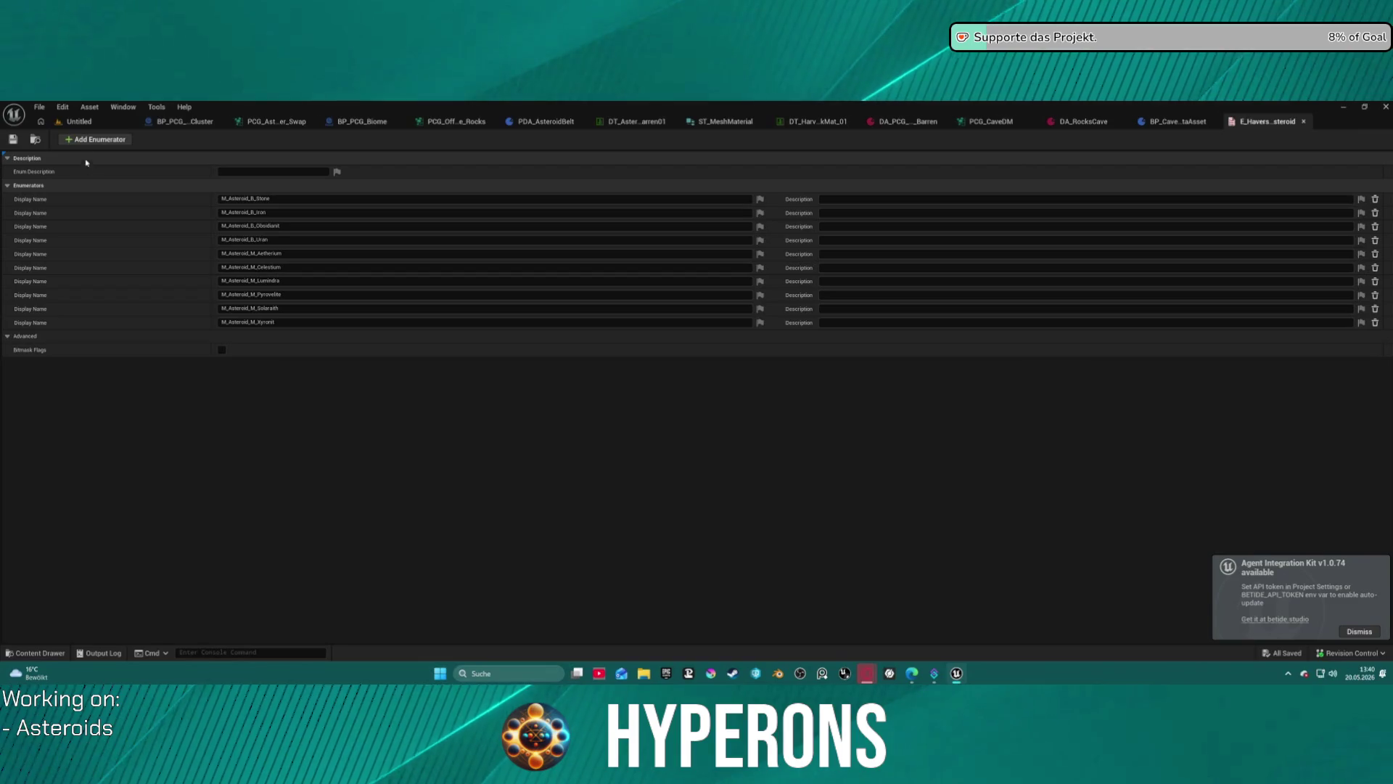
Reopen the DEV_Asteroids level from the recent levels list.
{"action": "left_click", "coordinate": [76, 122]}
{"action": "left_click", "coordinate": [39, 107]}
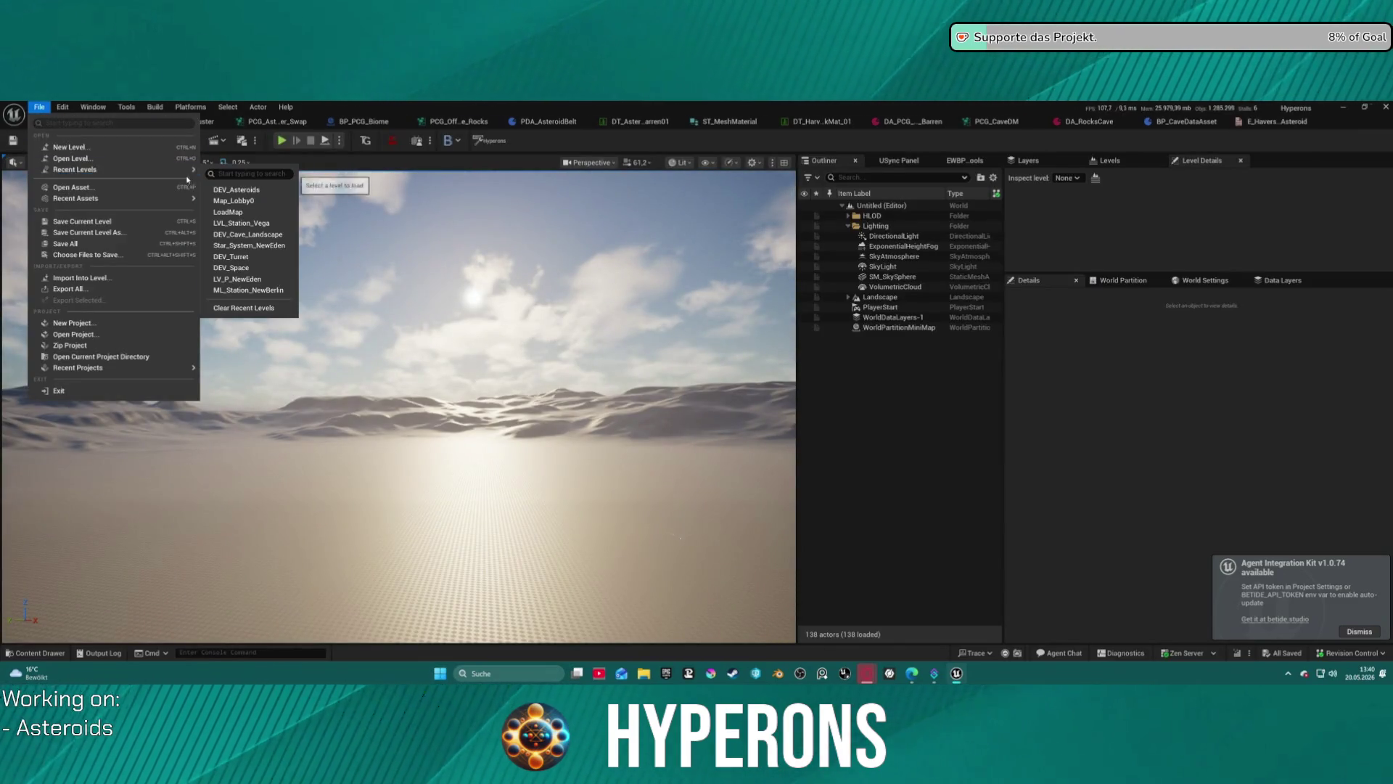
{"action": "left_click", "coordinate": [236, 196]}
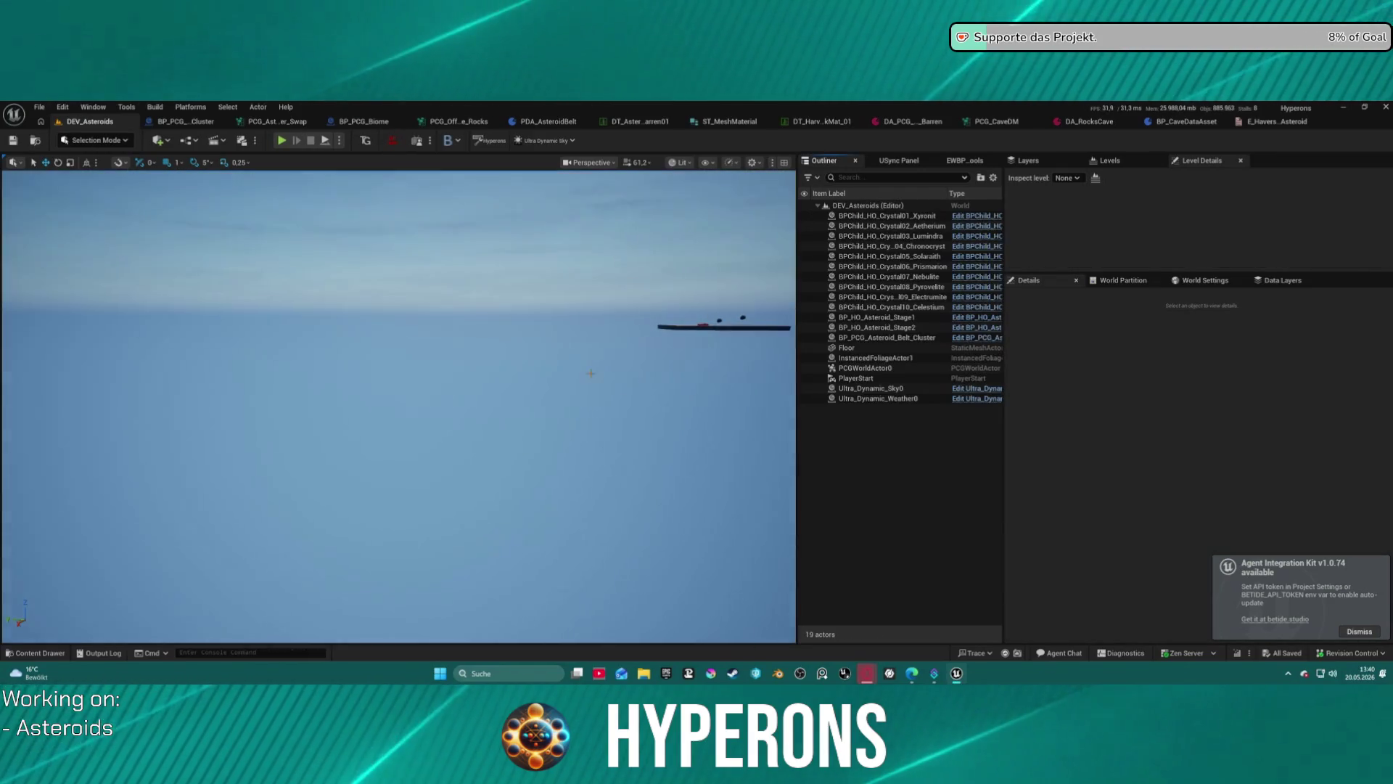
{"action": "mouse_move", "coordinate": [412, 300]}
{"action": "left_mouse_down"}
{"action": "mouse_move", "coordinate": [450, 299]}
{"action": "mouse_move", "coordinate": [449, 276]}
{"action": "mouse_move", "coordinate": [449, 341]}
{"action": "mouse_move", "coordinate": [407, 240]}
{"action": "mouse_move", "coordinate": [406, 290]}
{"action": "left_mouse_up"}
Select the ten BPChild_HO_Crystal actors in the Outliner and delete them from the level.
{"action": "key", "text": "ctrl+space"}
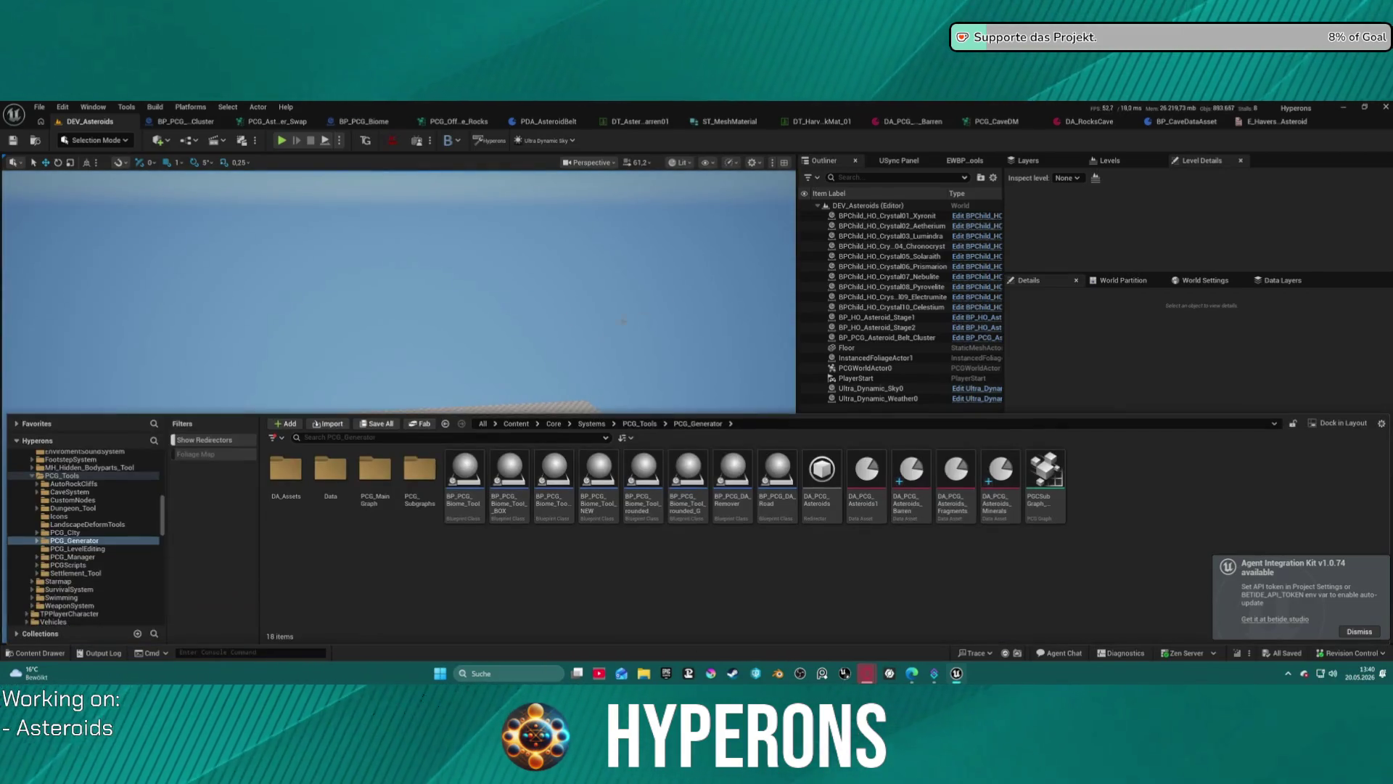
{"action": "left_click", "coordinate": [856, 275]}
{"action": "left_click", "coordinate": [891, 307]}
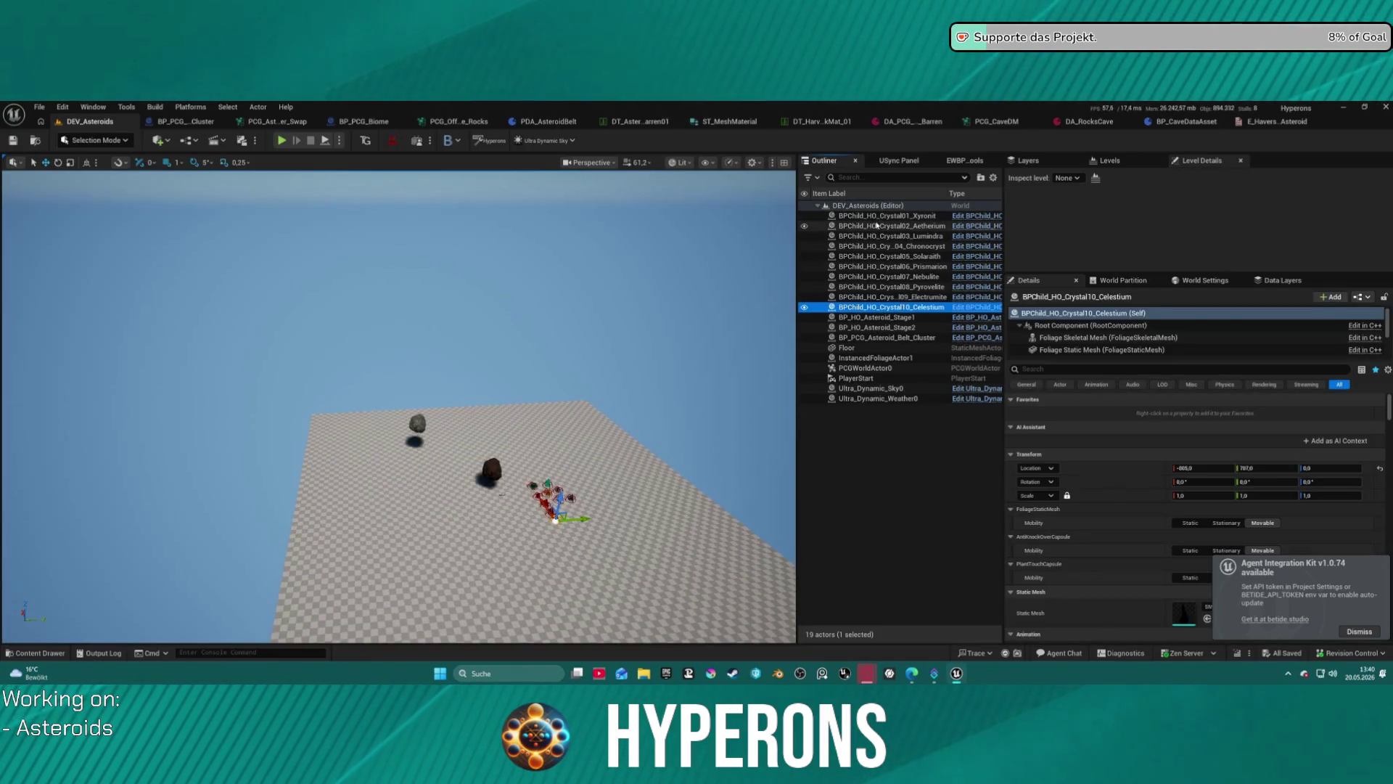
{"action": "left_click", "coordinate": [877, 217], "text": "shift"}
{"action": "key", "text": "Delete"}
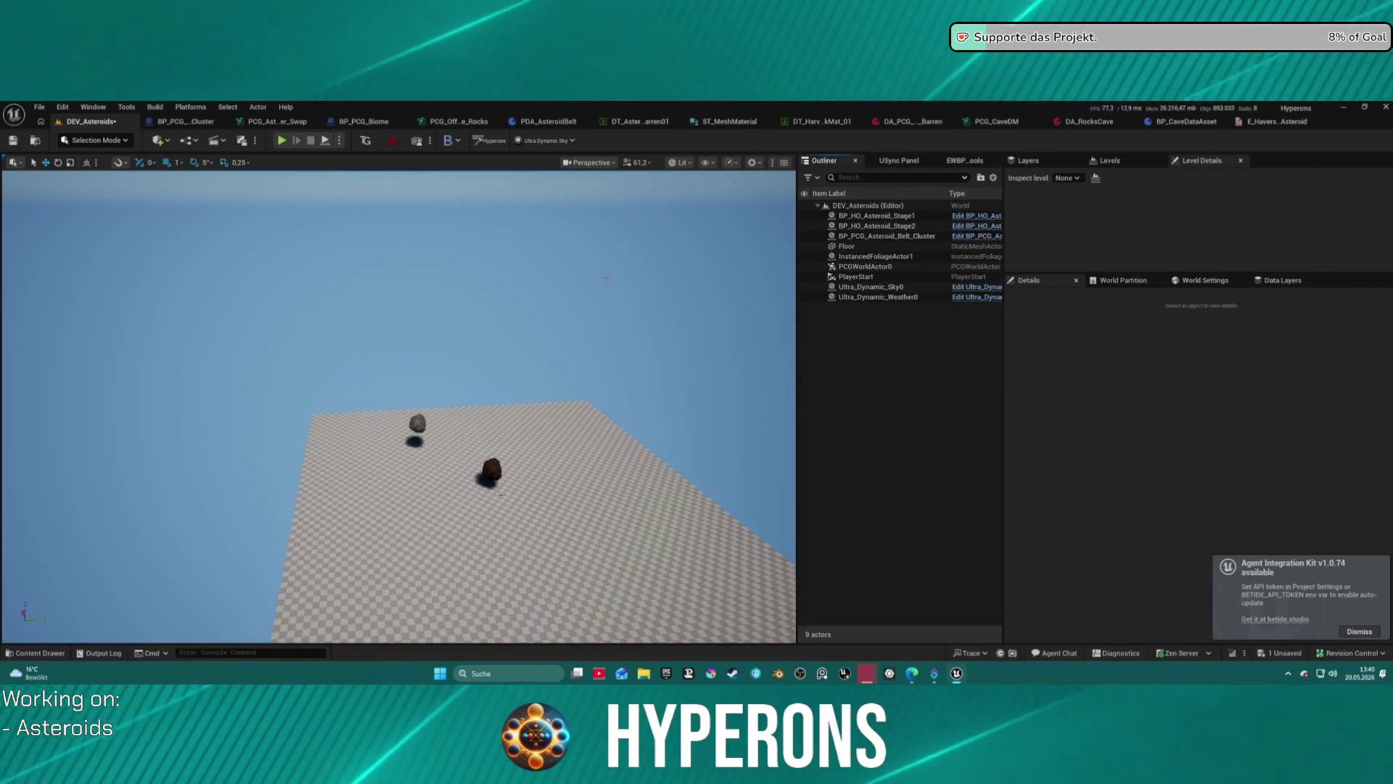
{"action": "left_click", "coordinate": [277, 121]}
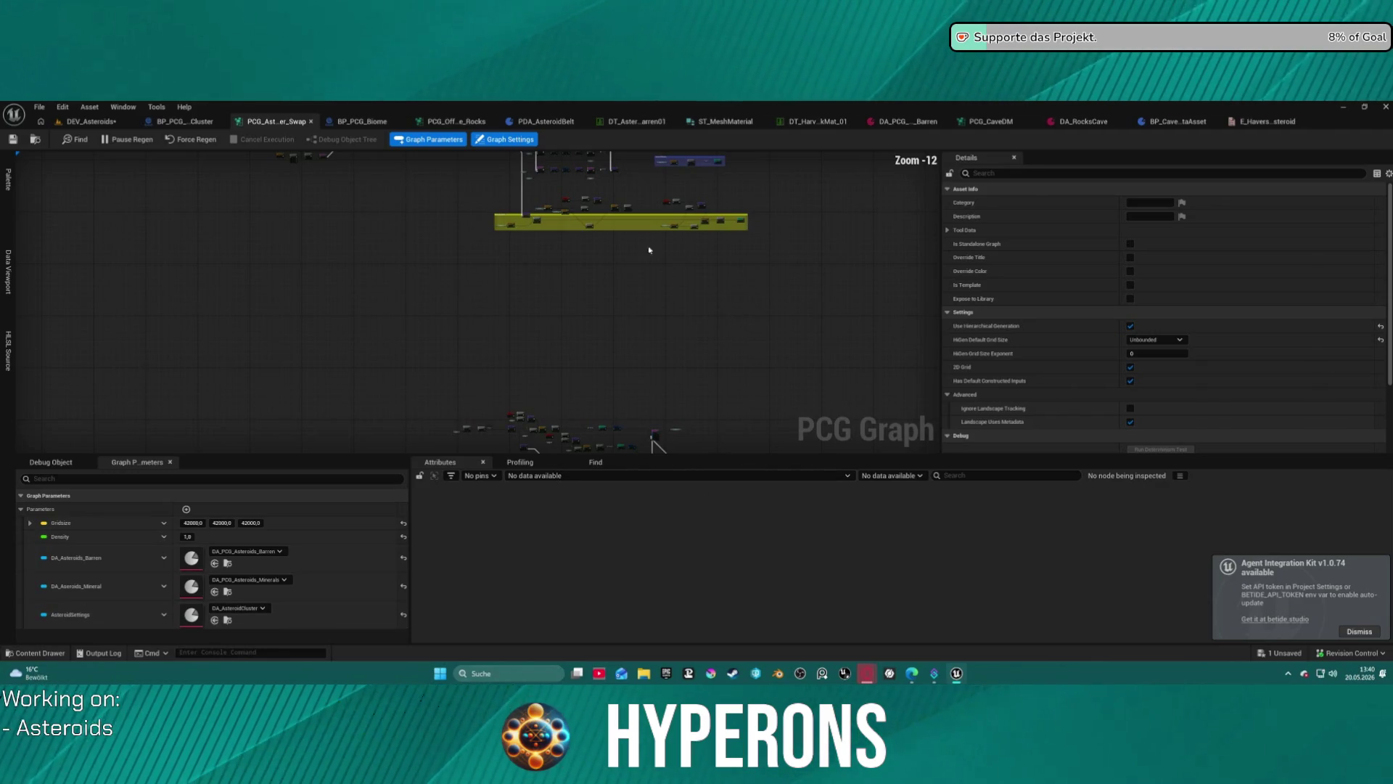
Frame the BP_PCG_Asteroid_Belt_Cluster actor in the level and move it along X to about -876.
{"action": "scroll", "coordinate": [649, 250], "scroll_direction": "up", "scroll_amount": 9}
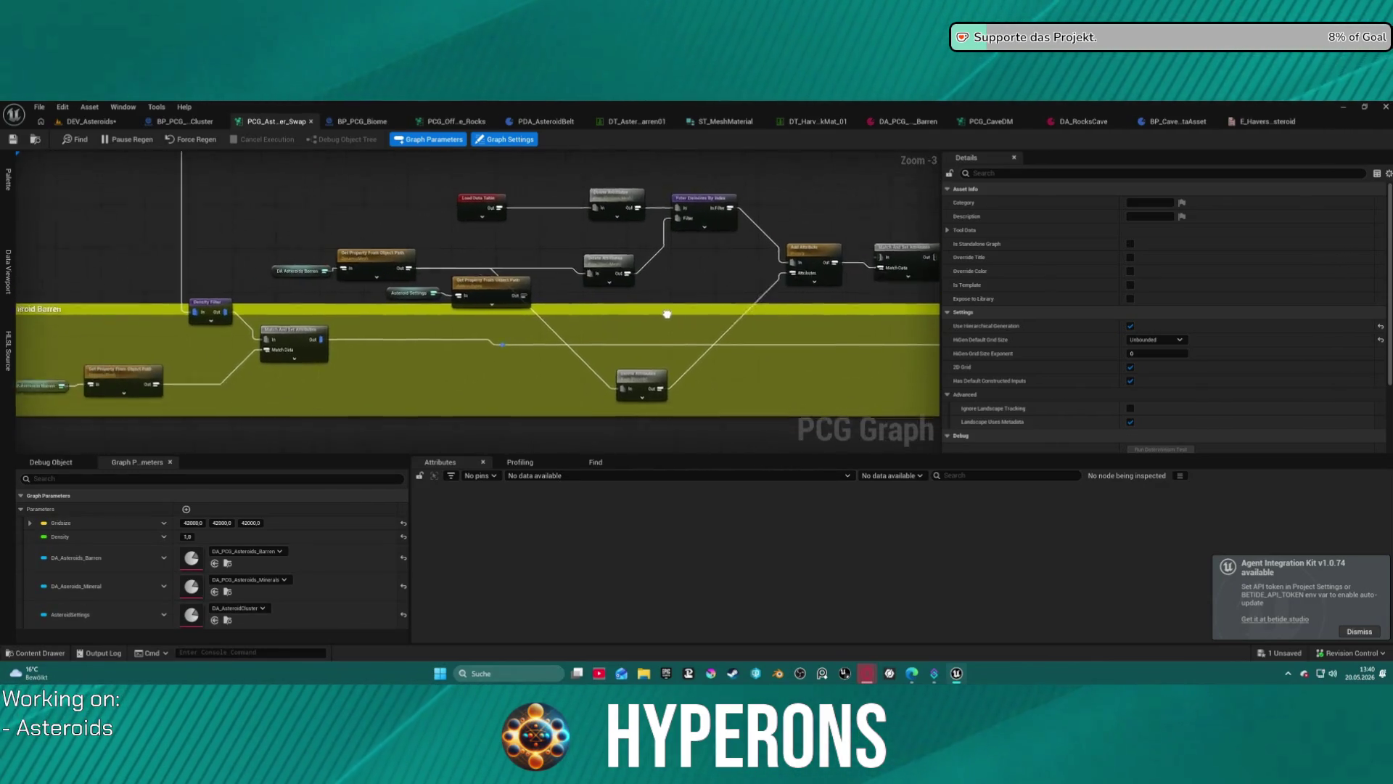
{"action": "mouse_move", "coordinate": [667, 313]}
{"action": "left_mouse_down"}
{"action": "mouse_move", "coordinate": [419, 307]}
{"action": "mouse_move", "coordinate": [44, 334]}
{"action": "mouse_move", "coordinate": [15, 290]}
{"action": "left_mouse_up"}
{"action": "left_click", "coordinate": [87, 121]}
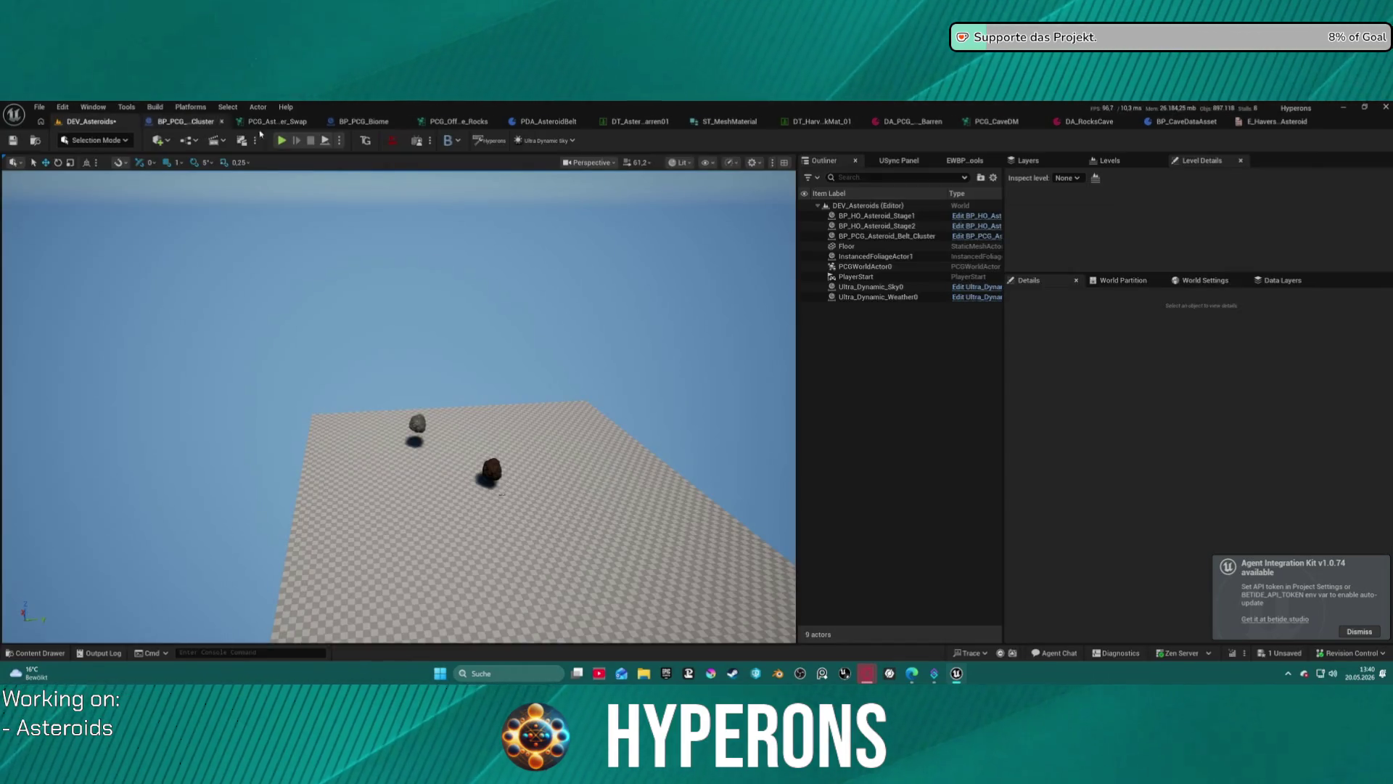
{"action": "left_click", "coordinate": [884, 236]}
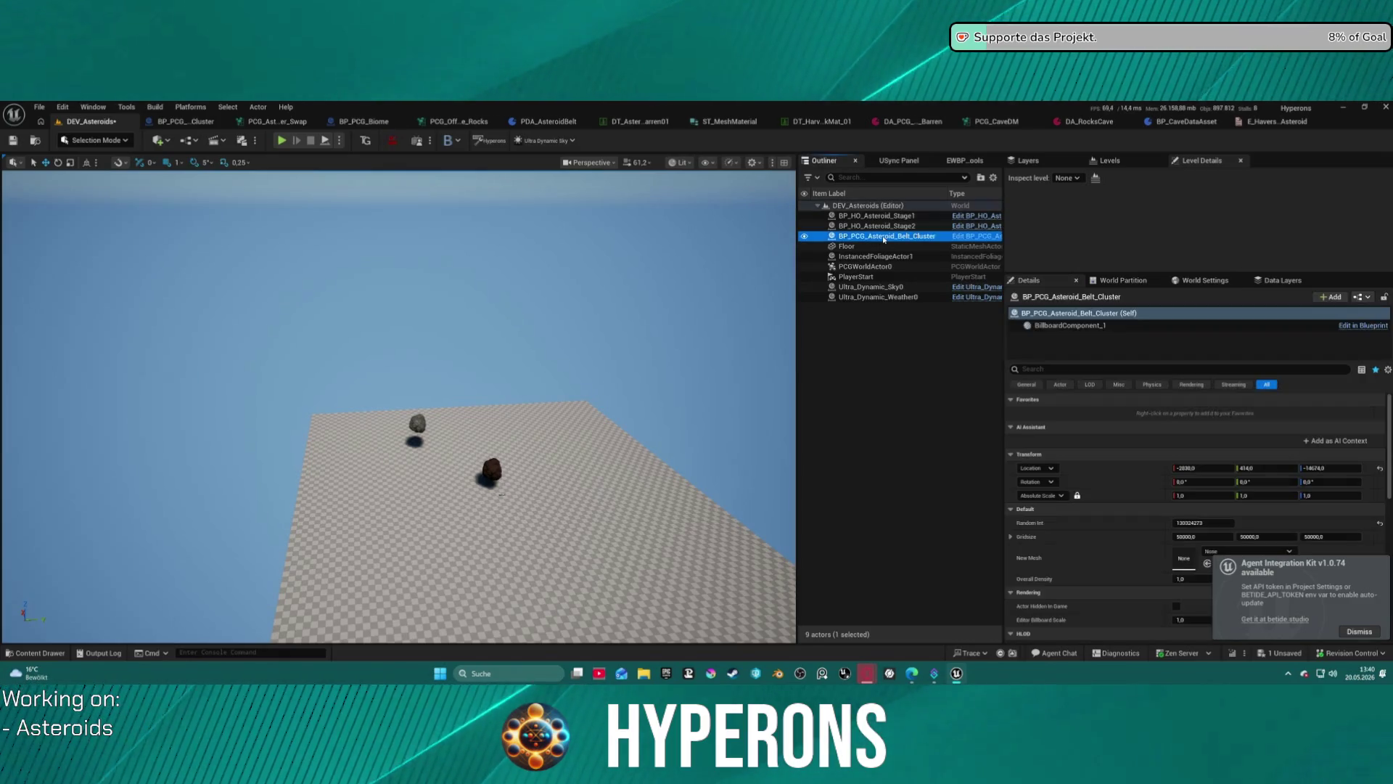
{"action": "key", "text": "f"}
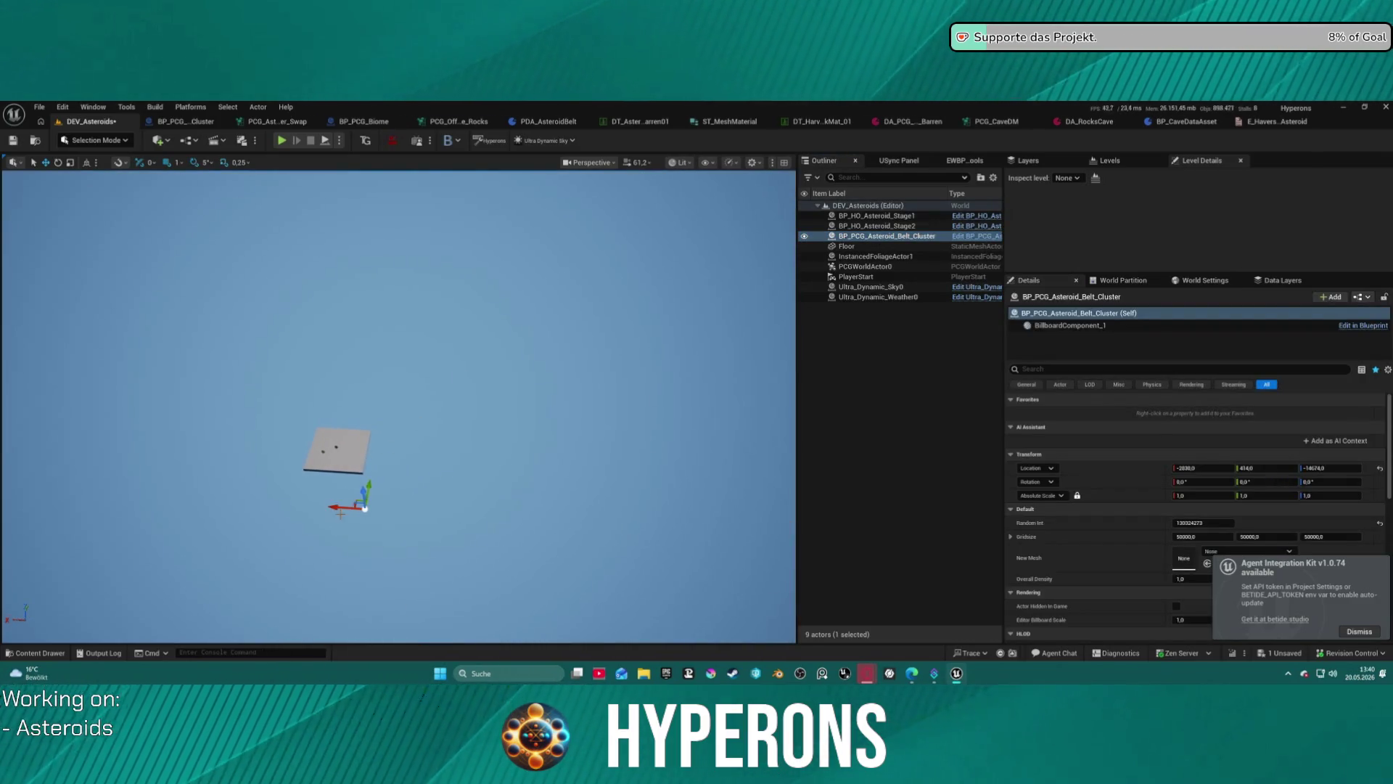
{"action": "left_click_drag", "start_coordinate": [341, 507], "coordinate": [330, 508]}
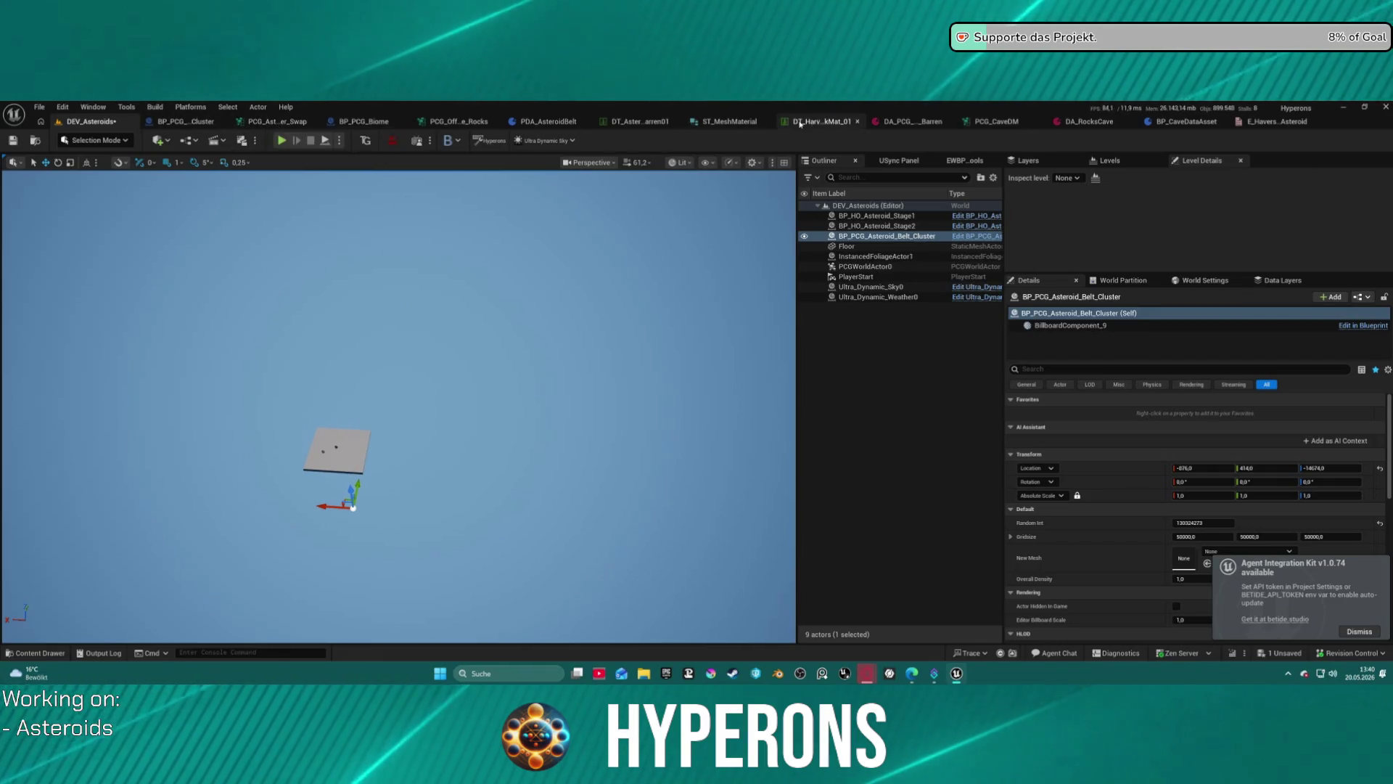
{"action": "left_click", "coordinate": [294, 121]}
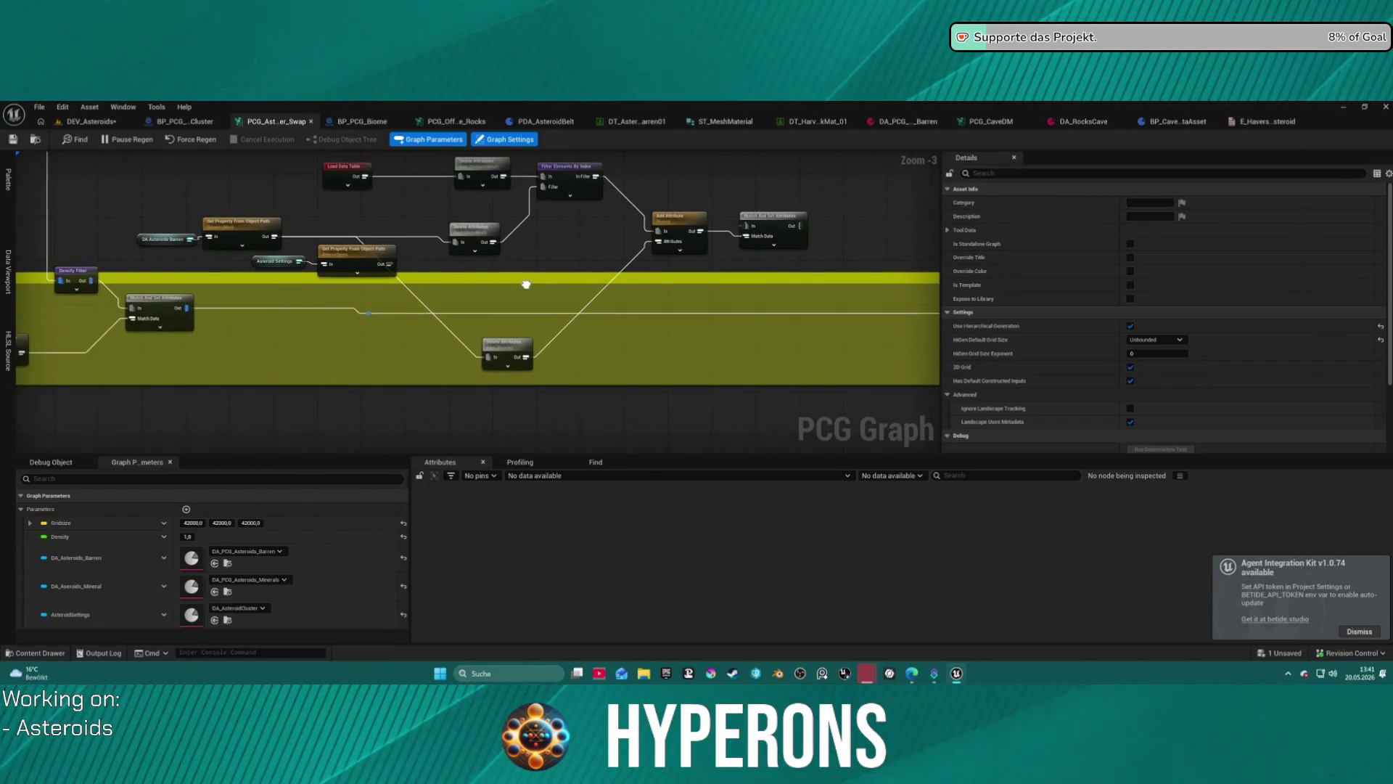
Review the upper graph nodes, dismiss the Agent Integration Kit notification, and bring up the belt cluster Blueprint.
{"action": "scroll", "coordinate": [802, 317], "scroll_direction": "down", "scroll_amount": 4}
{"action": "scroll", "coordinate": [802, 317], "scroll_direction": "down", "scroll_amount": 1}
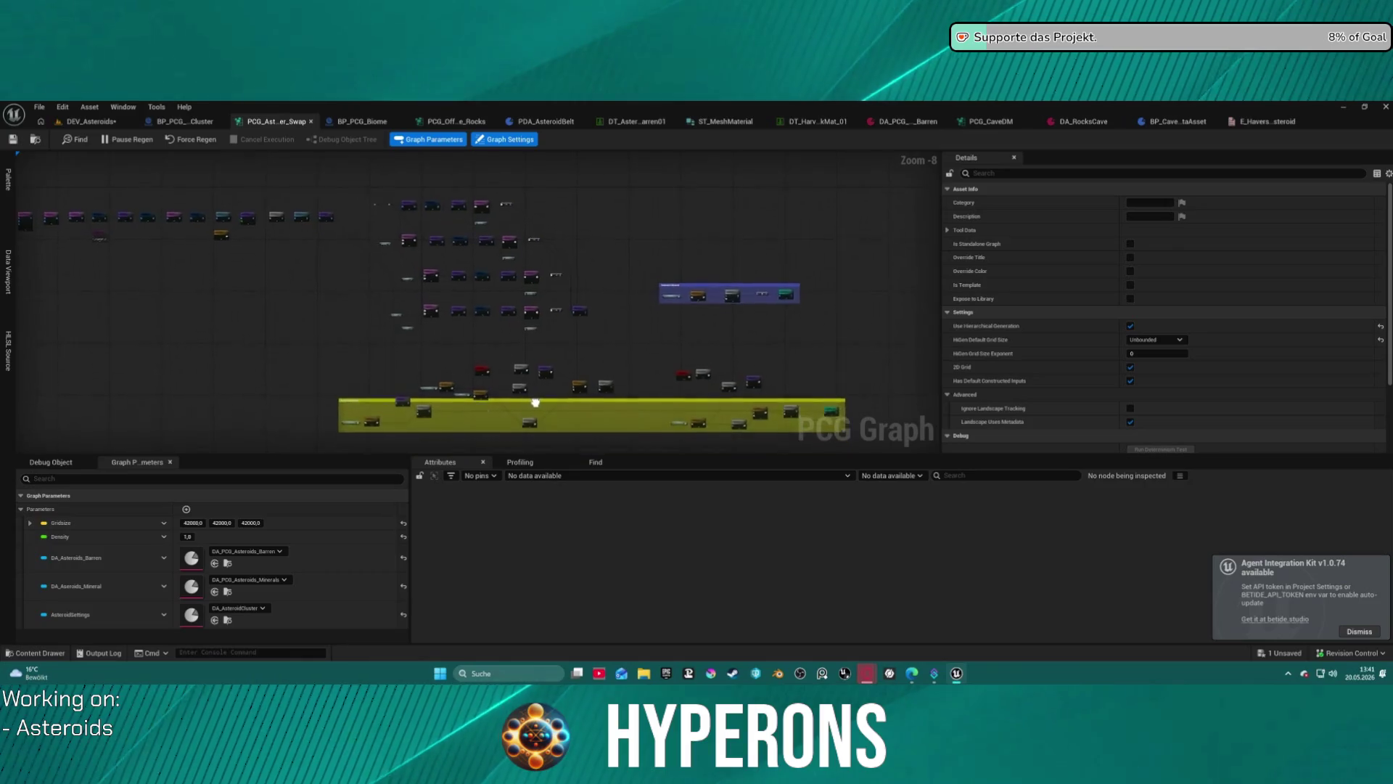
{"action": "scroll", "coordinate": [509, 347], "scroll_direction": "up", "scroll_amount": 4}
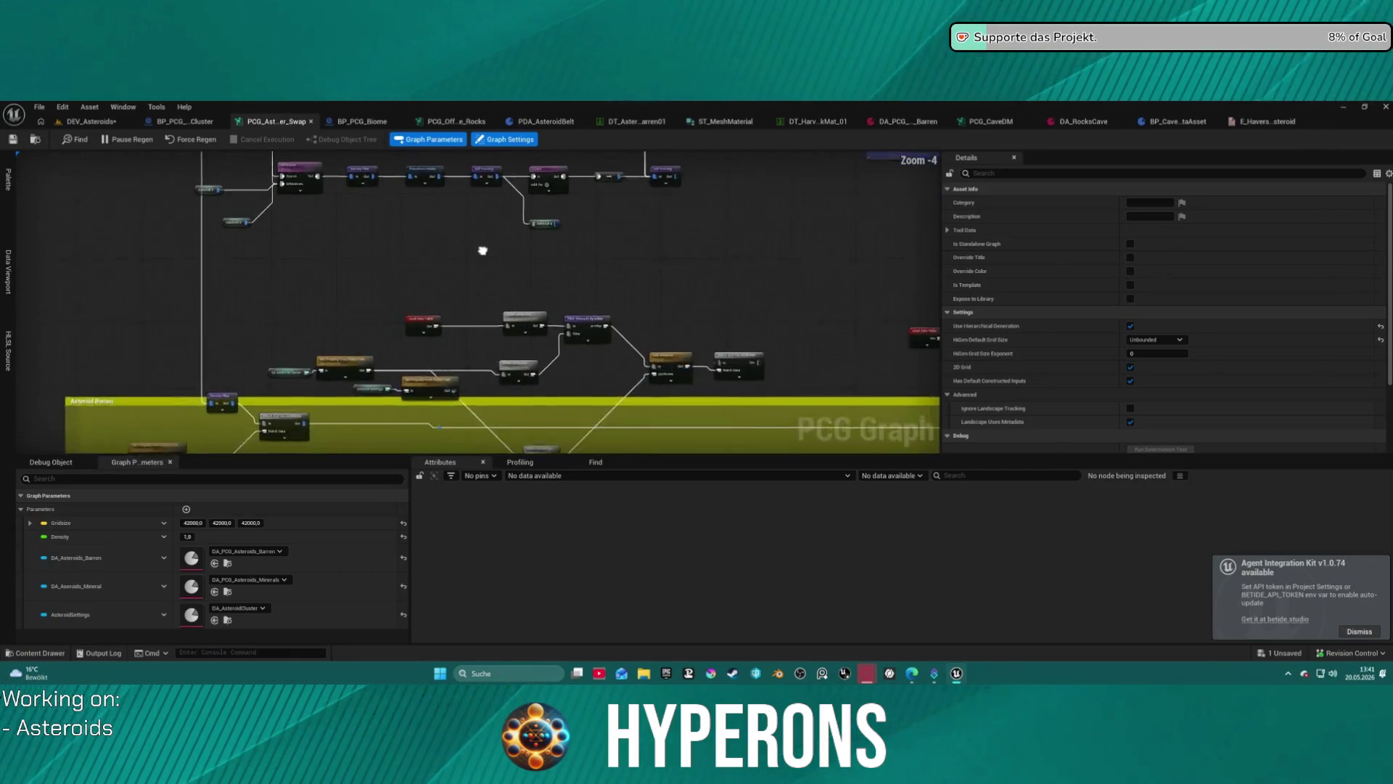
{"action": "mouse_move", "coordinate": [501, 190]}
{"action": "left_mouse_down"}
{"action": "mouse_move", "coordinate": [399, 165]}
{"action": "mouse_move", "coordinate": [461, 173]}
{"action": "left_mouse_up"}
{"action": "left_click", "coordinate": [90, 121]}
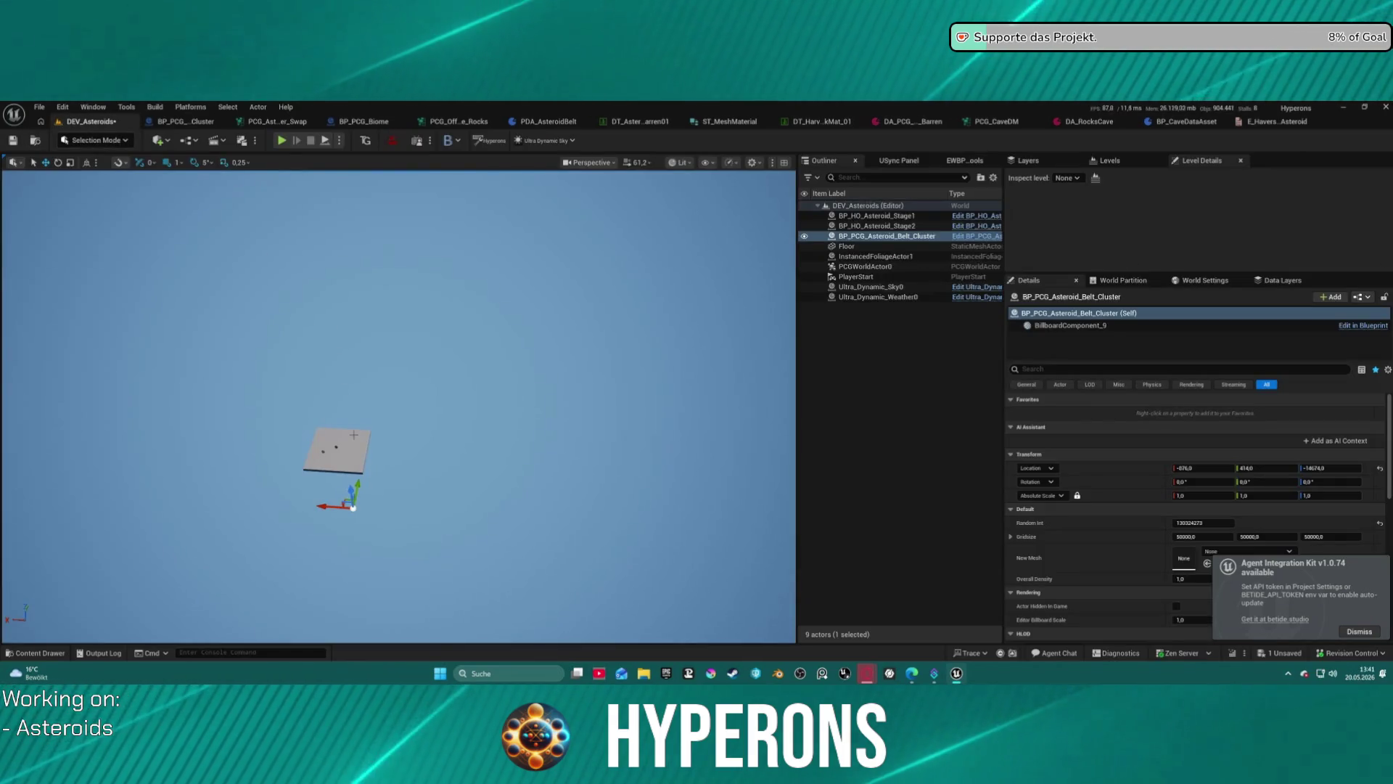
{"action": "left_click", "coordinate": [1359, 631]}
{"action": "scroll", "coordinate": [1093, 555], "scroll_direction": "down", "scroll_amount": 2}
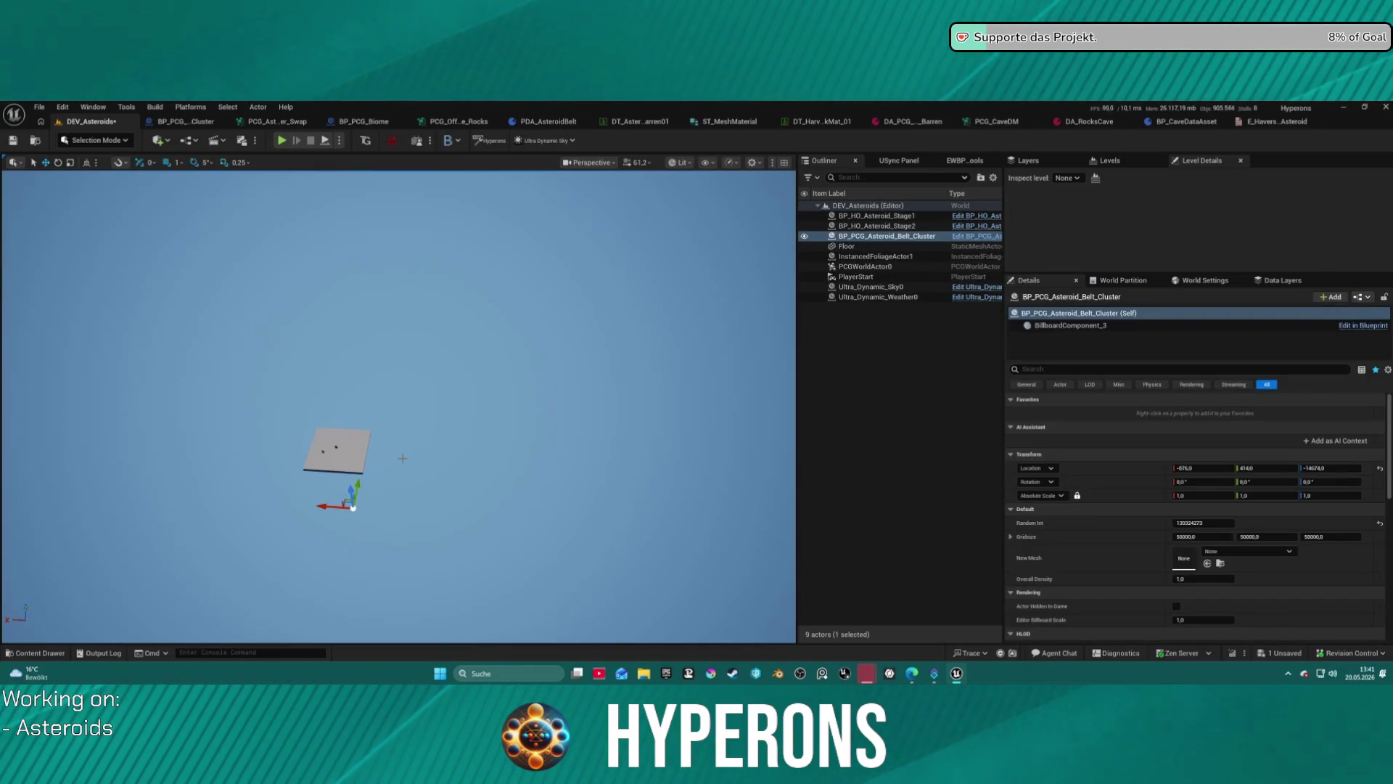
{"action": "scroll", "coordinate": [1155, 543], "scroll_direction": "down", "scroll_amount": 5}
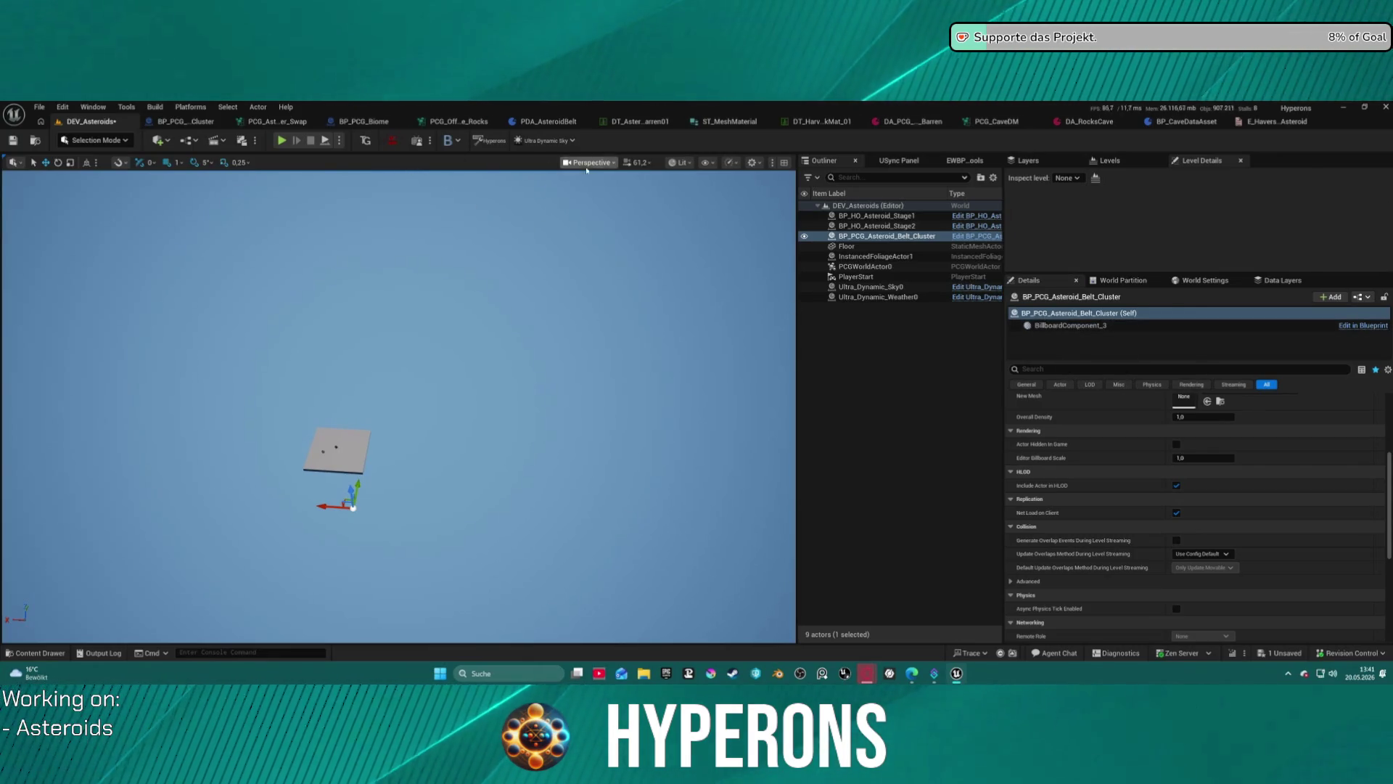
{"action": "left_click", "coordinate": [183, 121]}
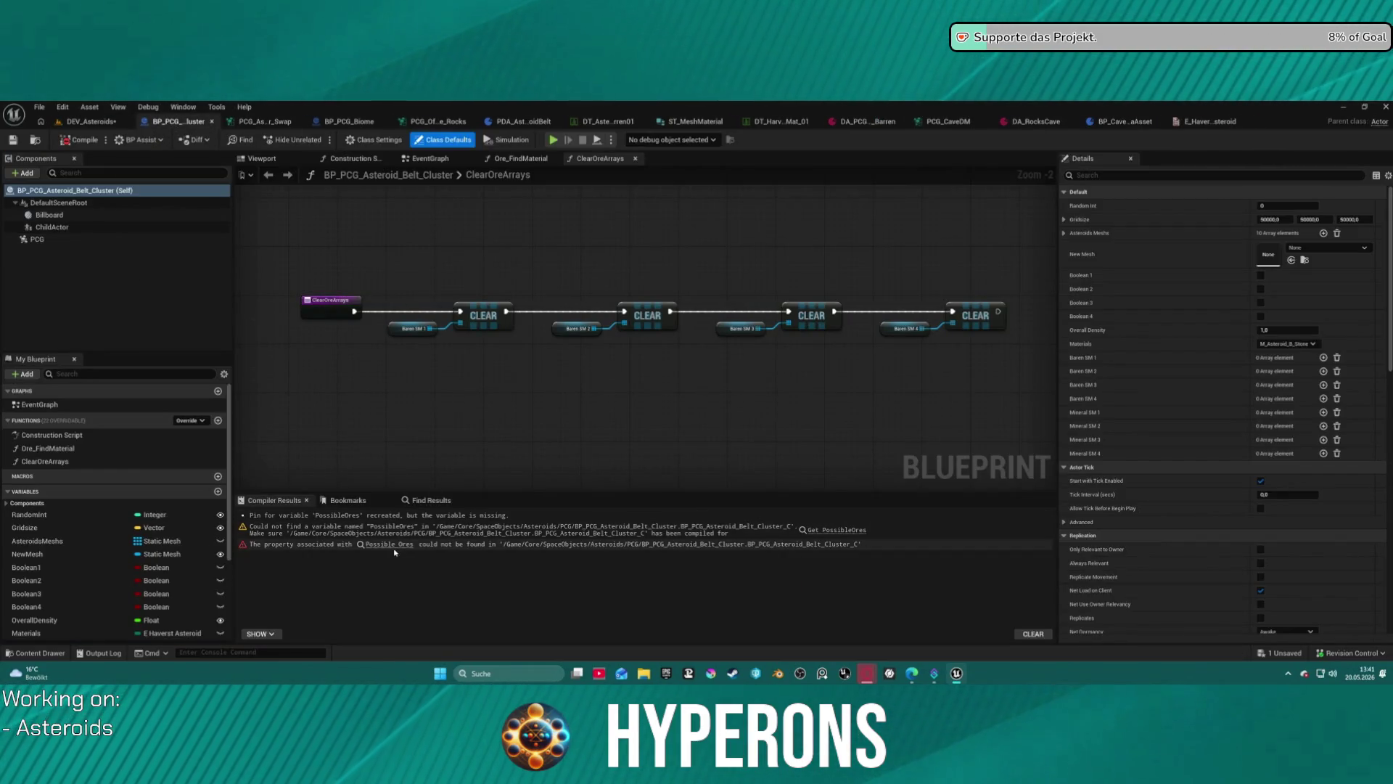
Compile the belt cluster Blueprint, jump to the failing Possible Ores node, and try dropping Materials onto it.
{"action": "left_click", "coordinate": [78, 141]}
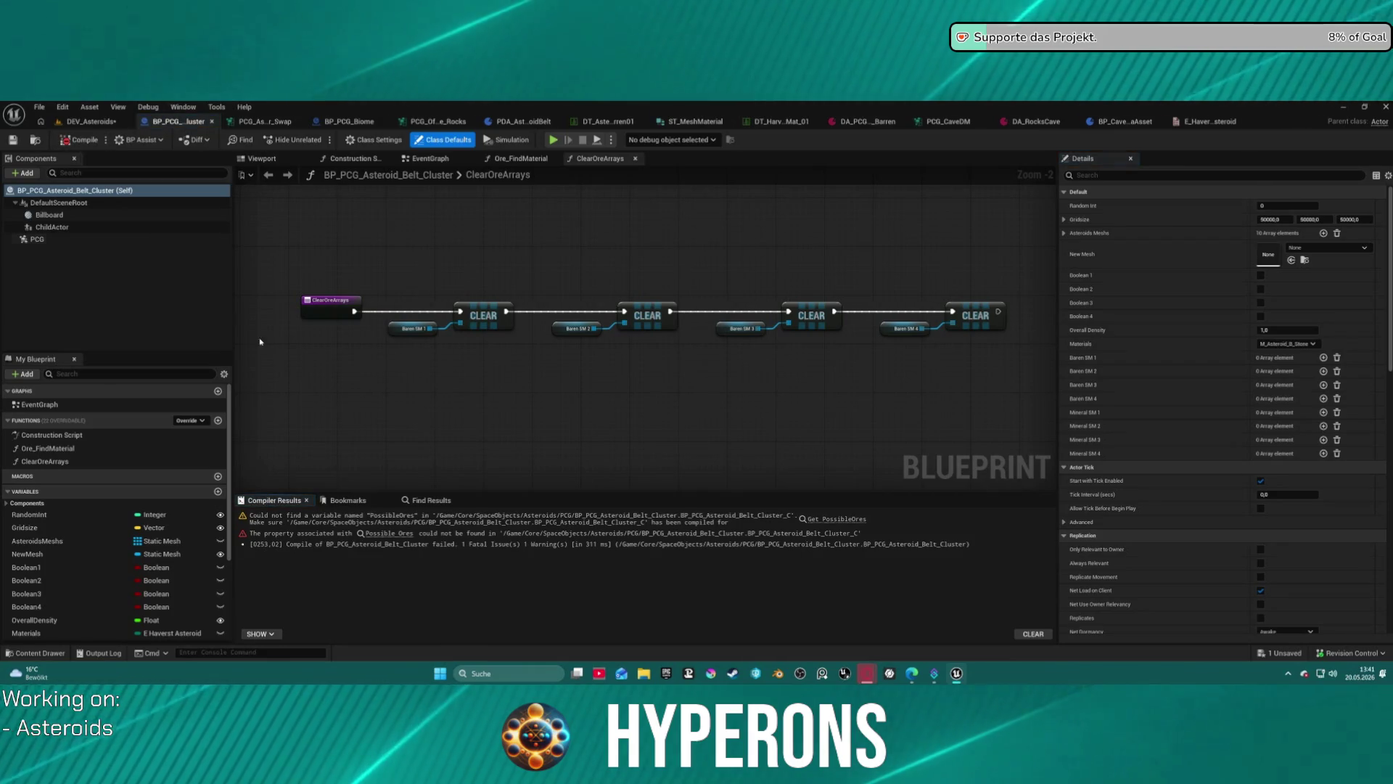
{"action": "left_click", "coordinate": [390, 534]}
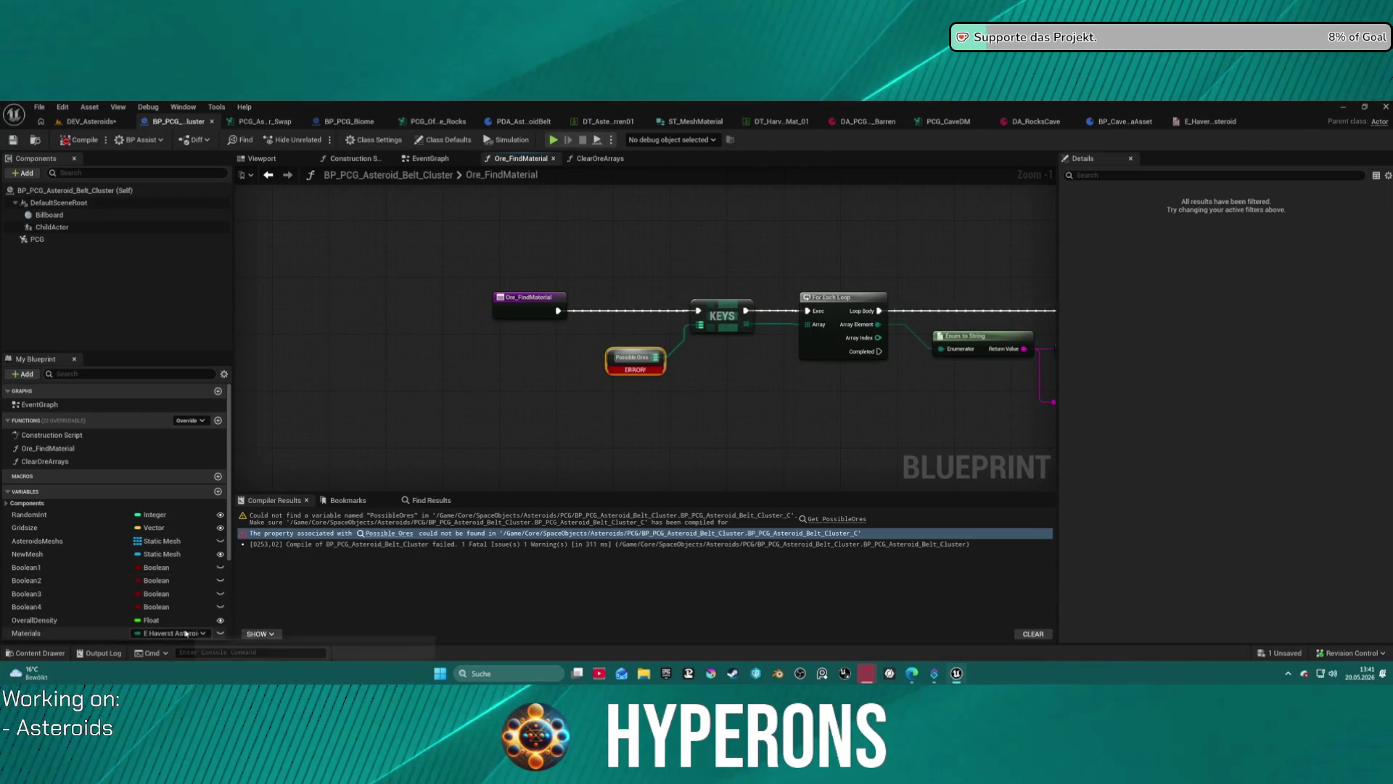
{"action": "right_click", "coordinate": [619, 357]}
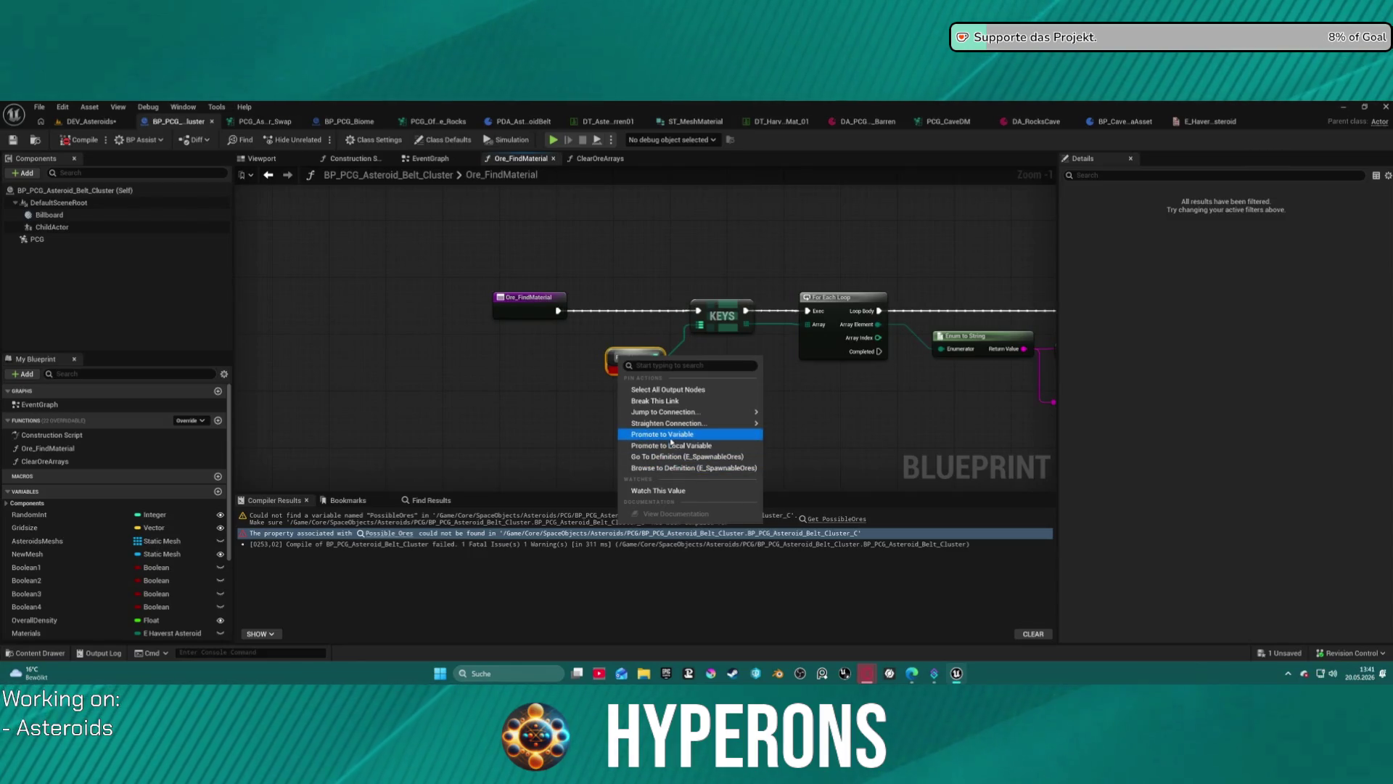
{"action": "left_click", "coordinate": [476, 395]}
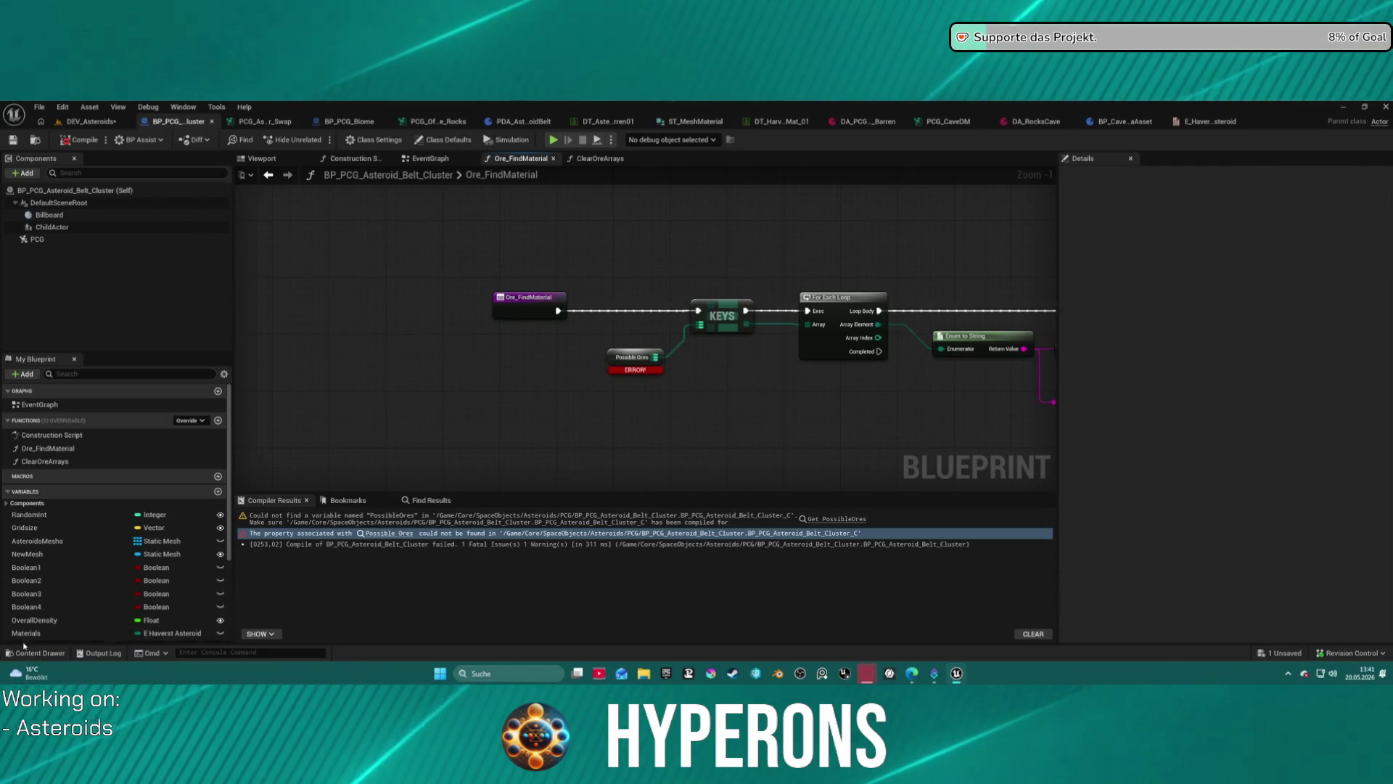
{"action": "mouse_move", "coordinate": [25, 632]}
{"action": "left_mouse_down"}
{"action": "mouse_move", "coordinate": [613, 355]}
{"action": "mouse_move", "coordinate": [703, 331]}
{"action": "mouse_move", "coordinate": [692, 335]}
{"action": "left_mouse_up"}
{"action": "left_click", "coordinate": [572, 342]}
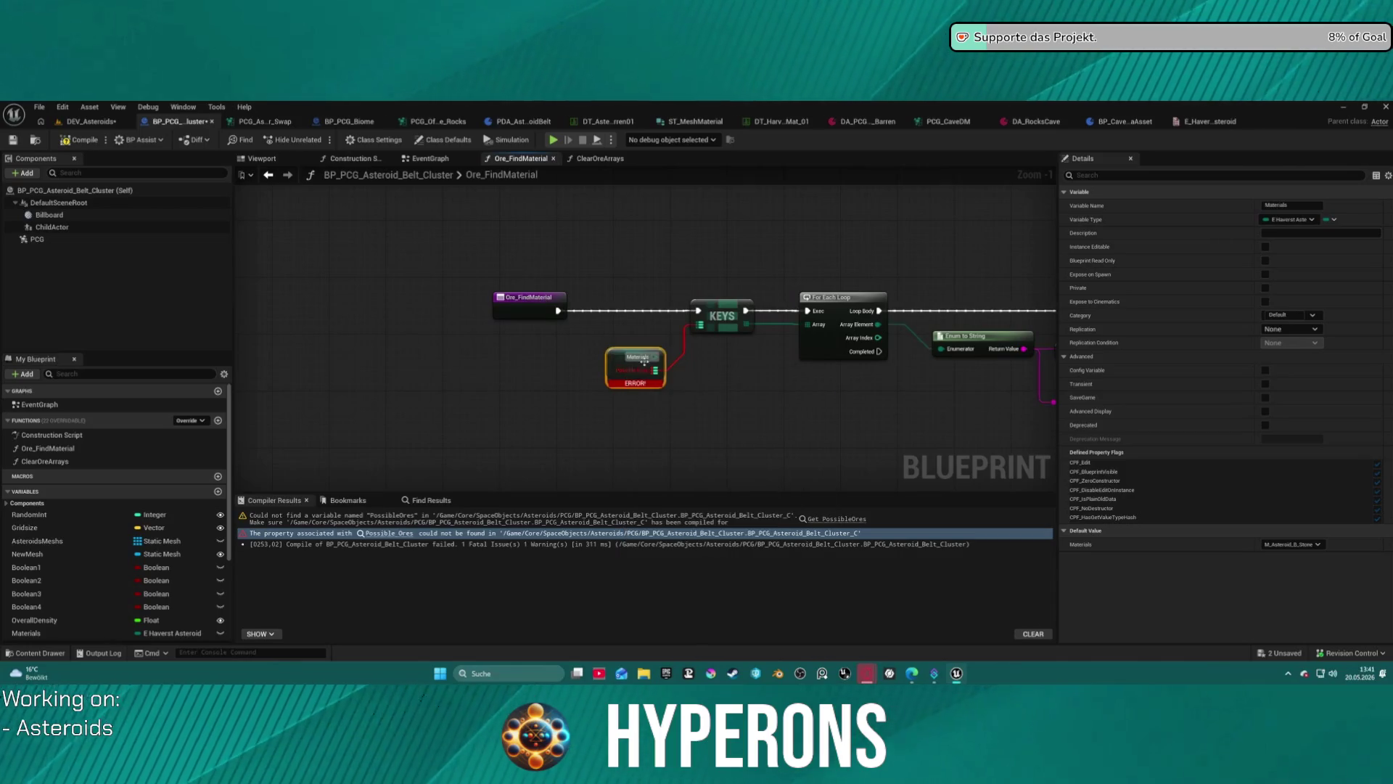
{"action": "left_click_drag", "start_coordinate": [648, 363], "coordinate": [415, 353]}
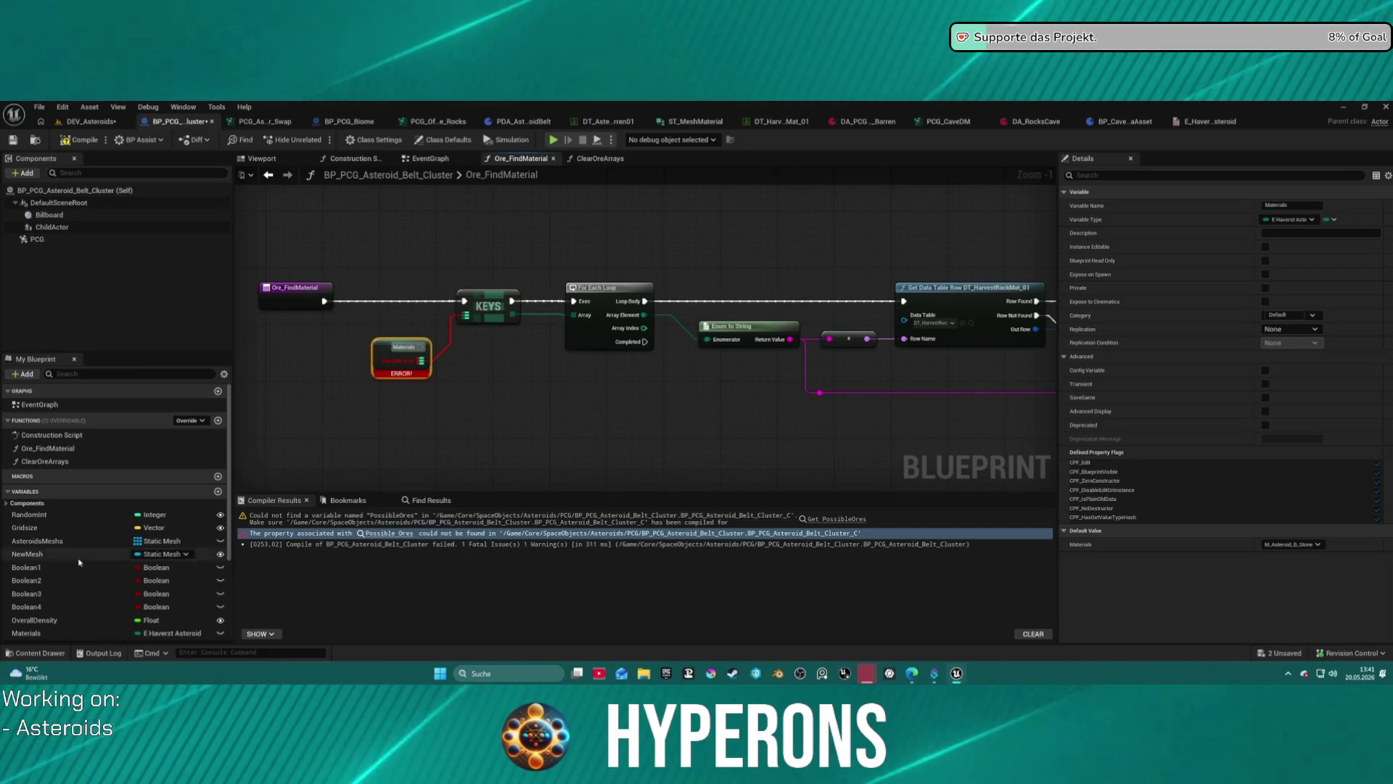
{"action": "scroll", "coordinate": [99, 522], "scroll_direction": "down", "scroll_amount": 5}
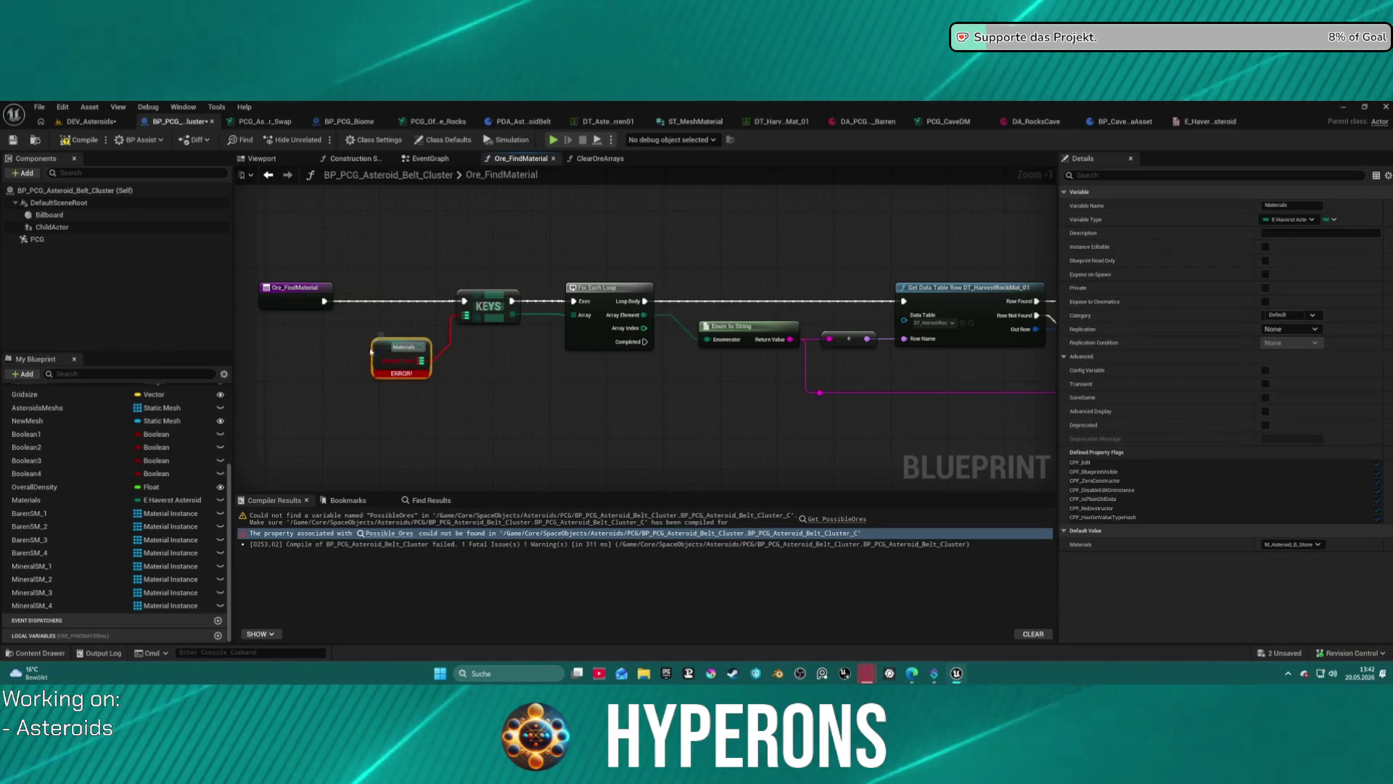
Undo the variable swap, unhook Keys and Array Element, and delete the broken Possible Ores node.
{"action": "key", "text": "ctrl+z"}
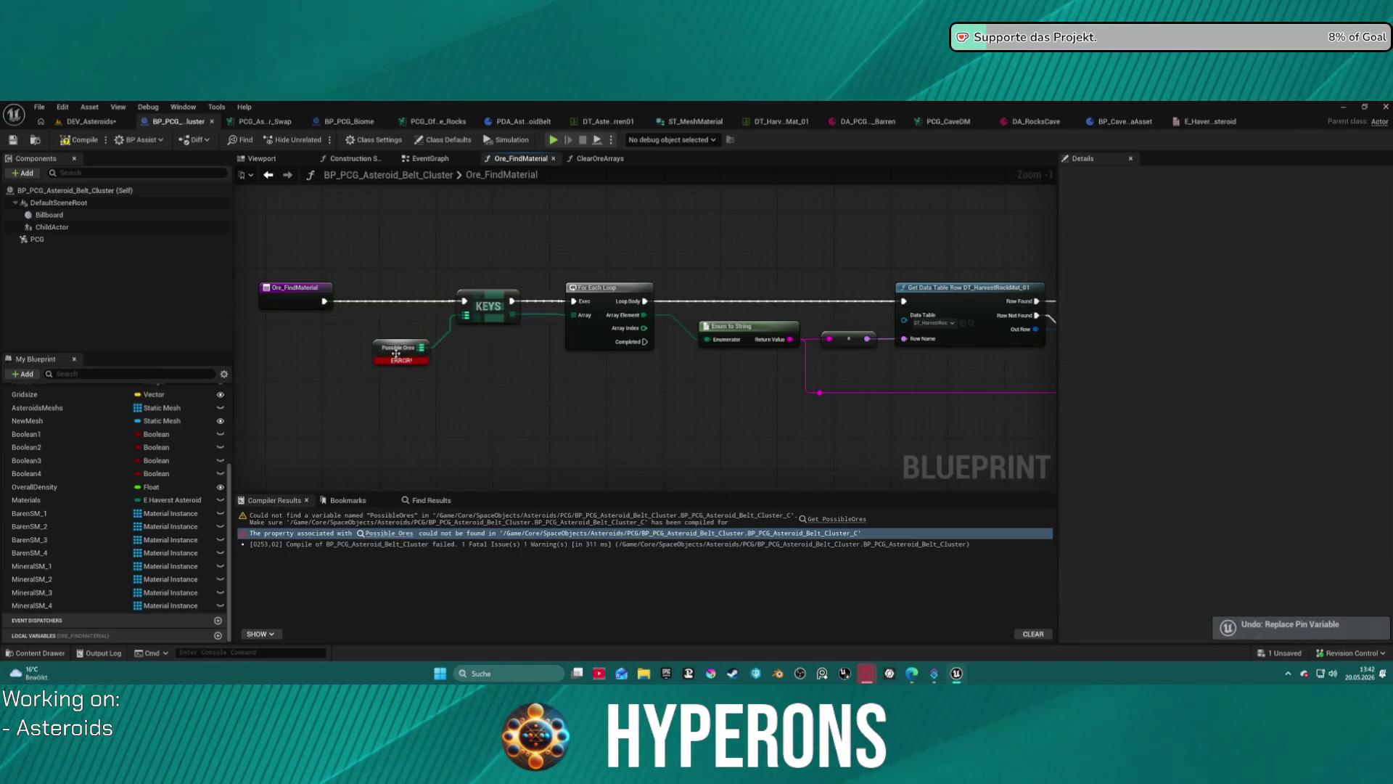
{"action": "right_click", "coordinate": [392, 354]}
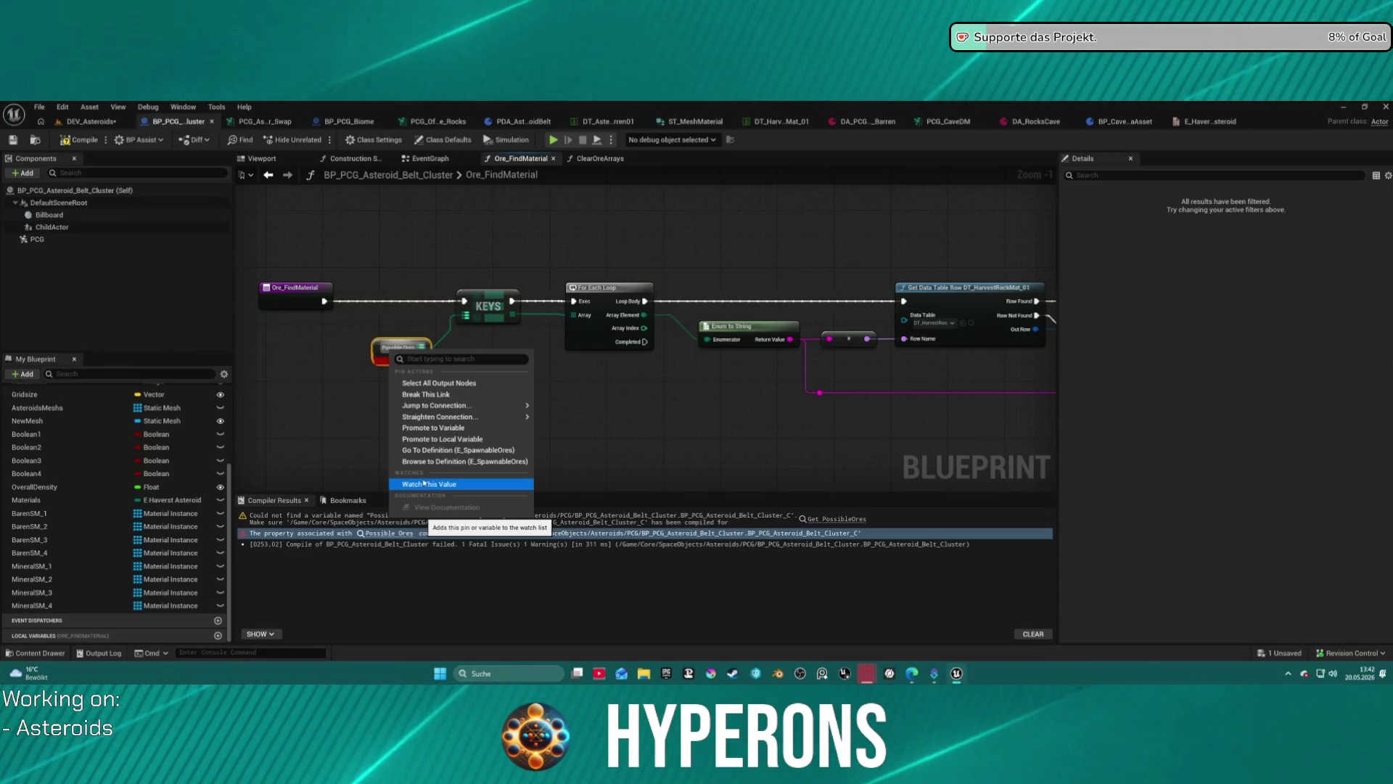
{"action": "left_click", "coordinate": [337, 396]}
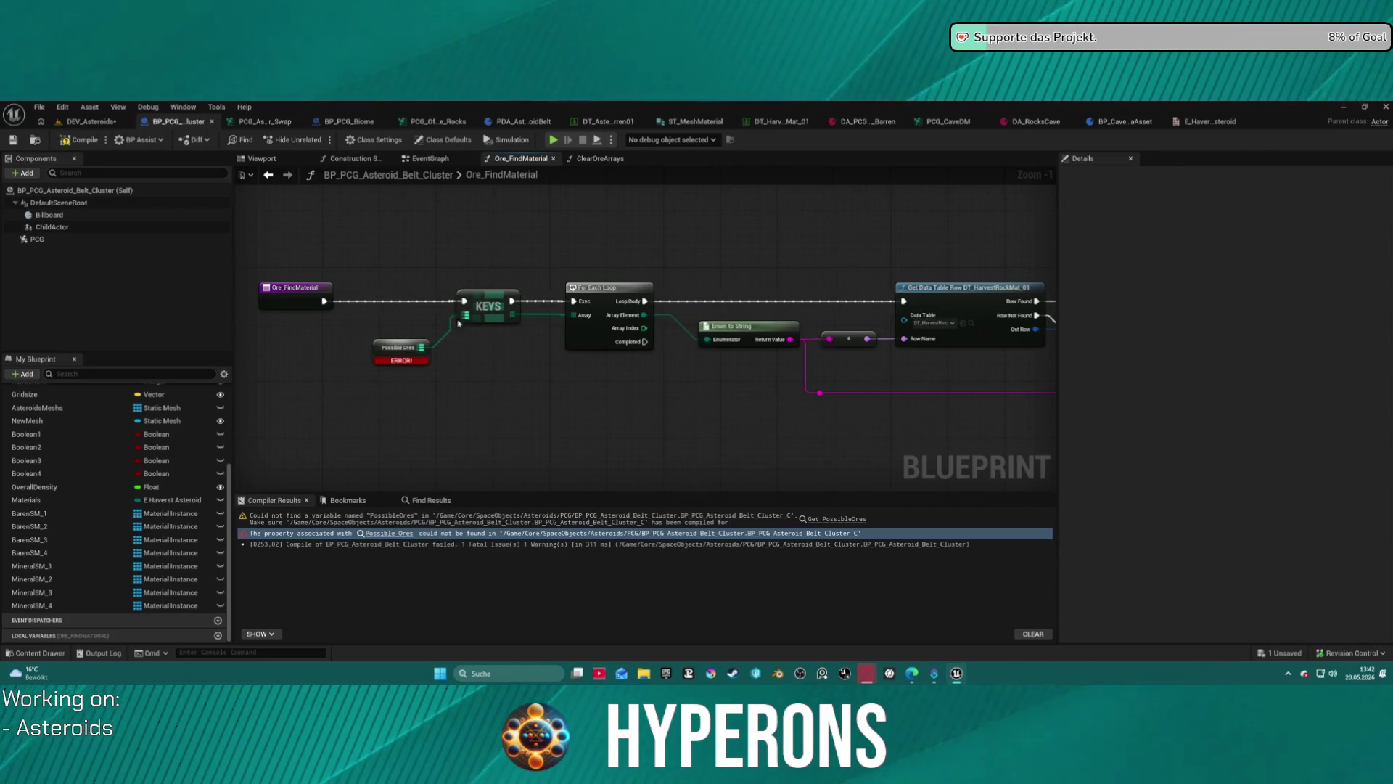
{"action": "right_click", "coordinate": [548, 317]}
{"action": "left_click", "coordinate": [539, 319]}
{"action": "left_click", "coordinate": [655, 318], "text": "alt"}
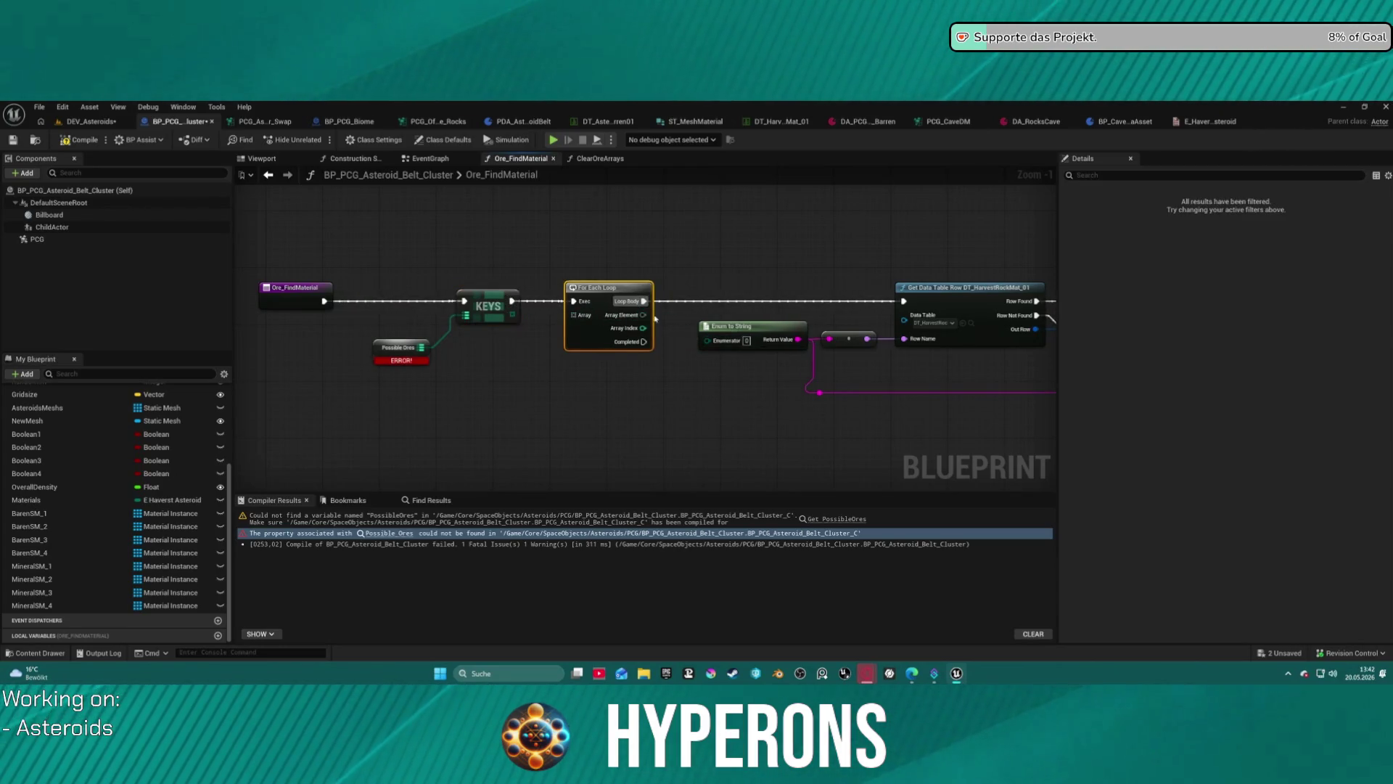
{"action": "key", "text": "Delete"}
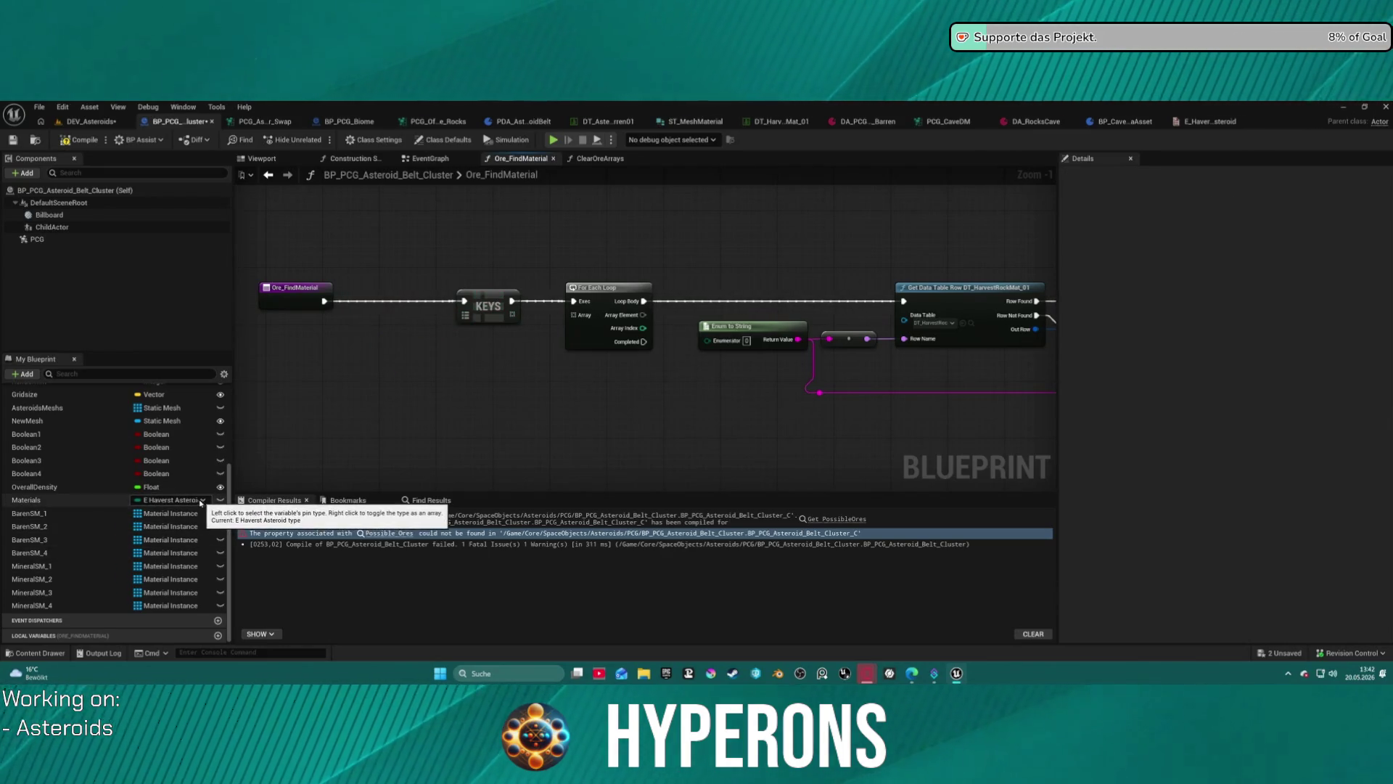
Change the Materials variable's container type to a Map with Integer values.
{"action": "left_click", "coordinate": [137, 499]}
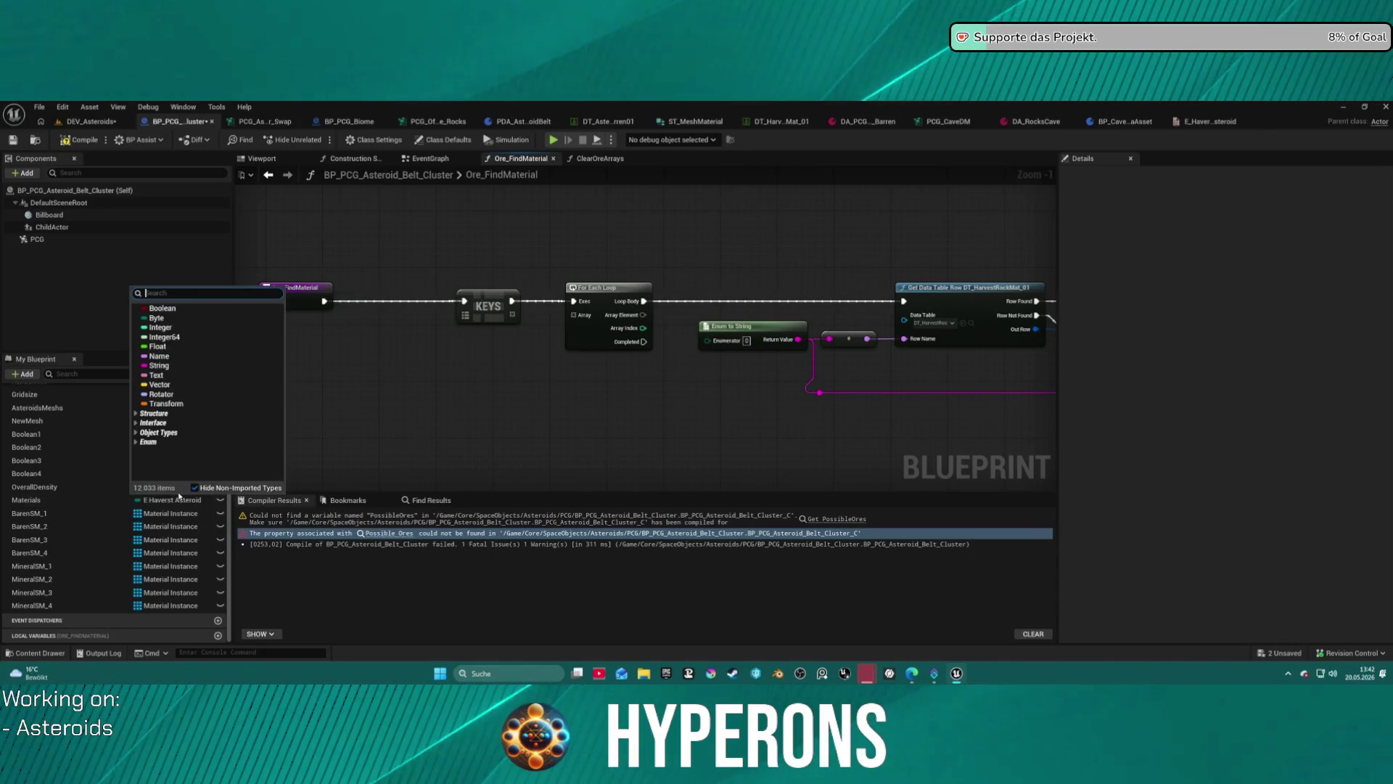
{"action": "left_click", "coordinate": [51, 498]}
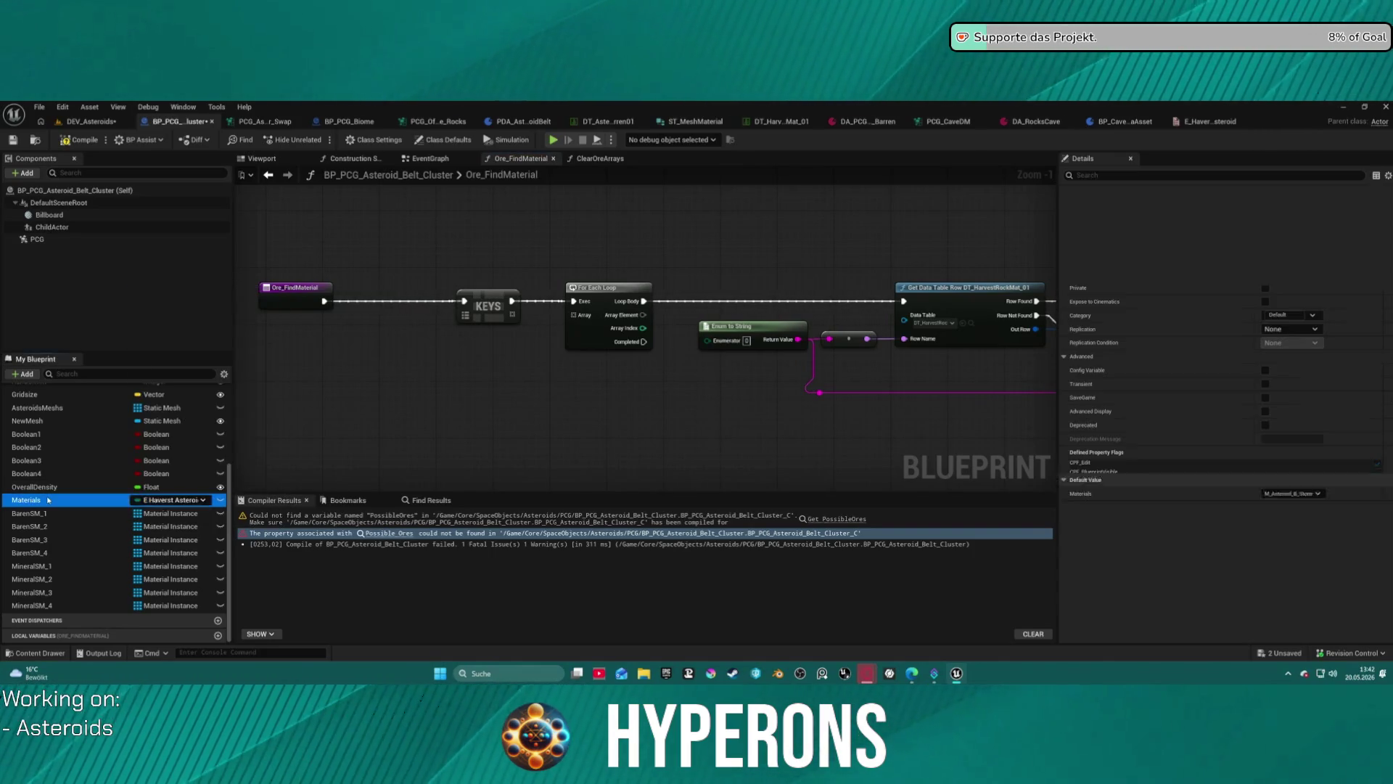
{"action": "left_click", "coordinate": [1329, 219]}
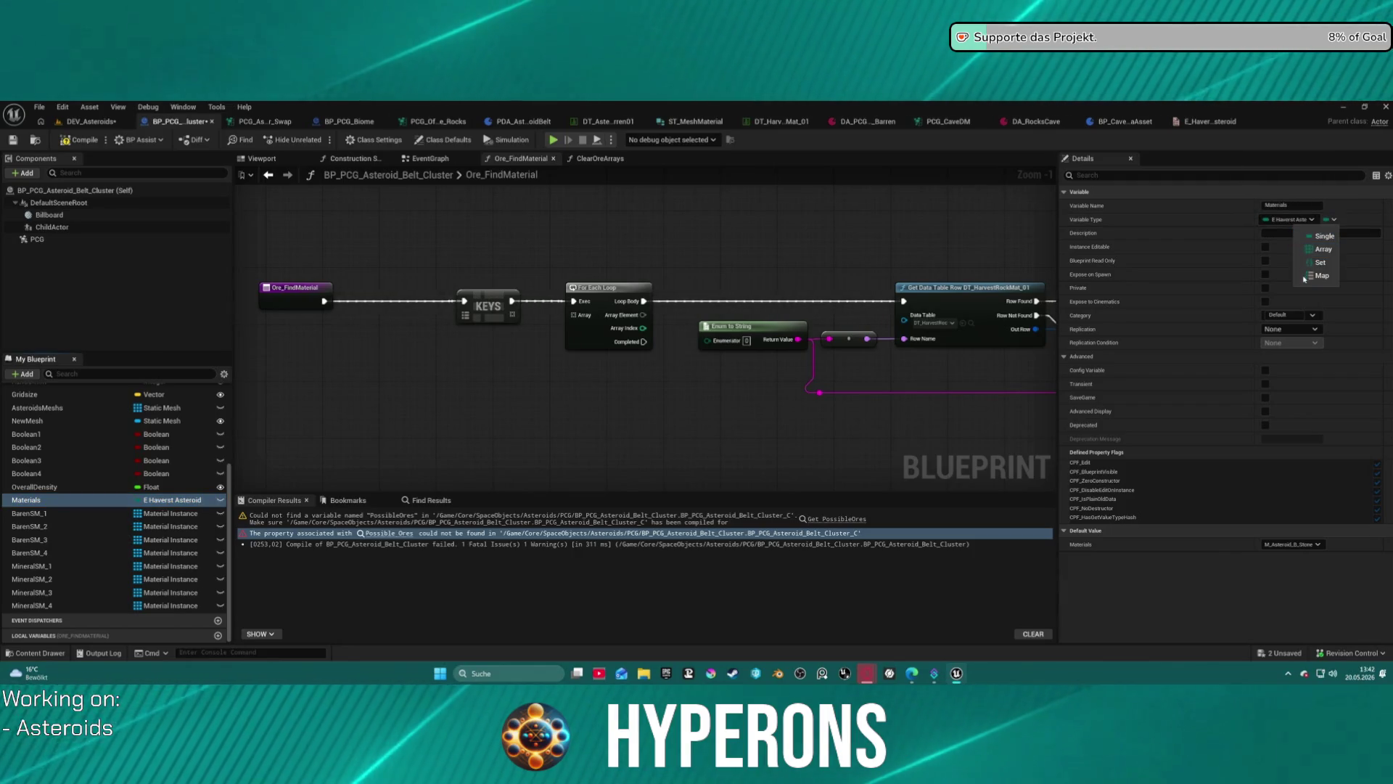
{"action": "left_click", "coordinate": [1320, 275]}
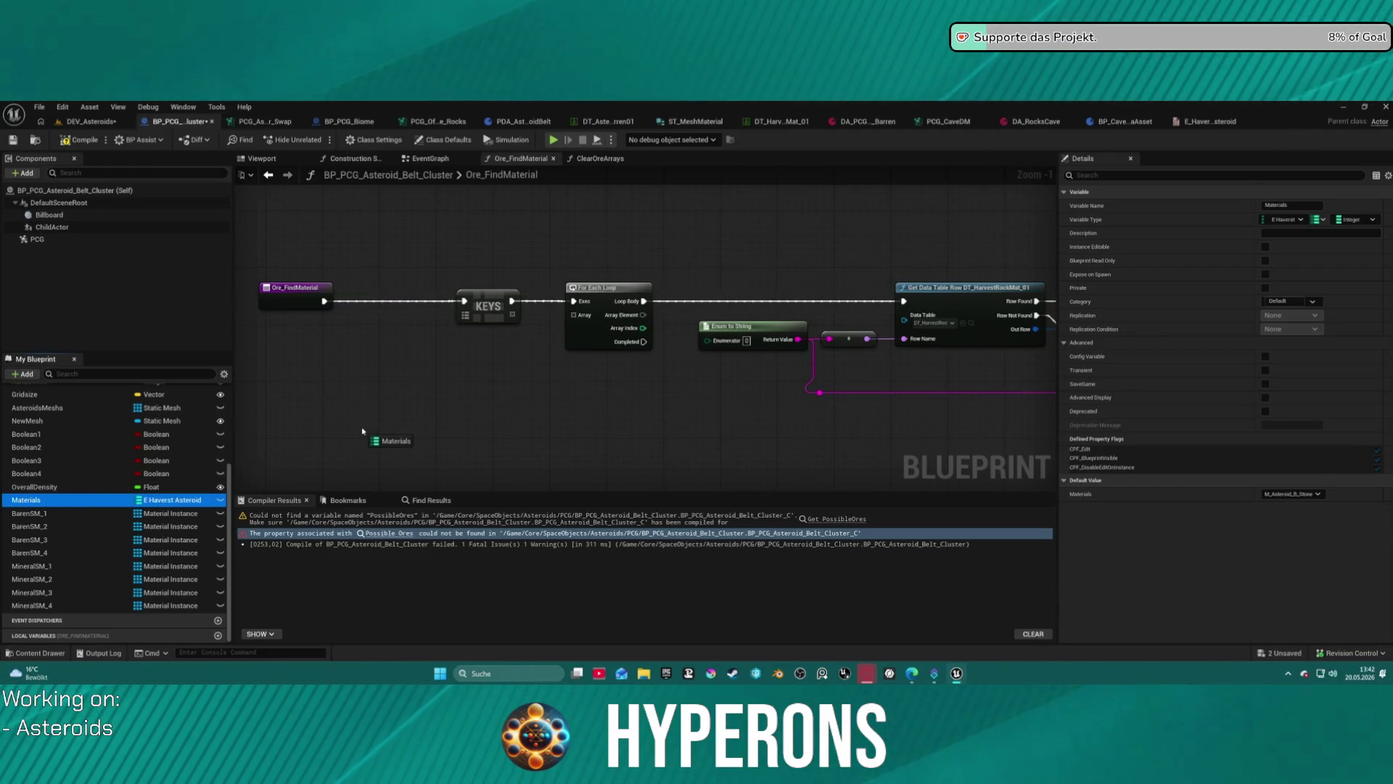
{"action": "left_click_drag", "start_coordinate": [45, 504], "coordinate": [46, 504]}
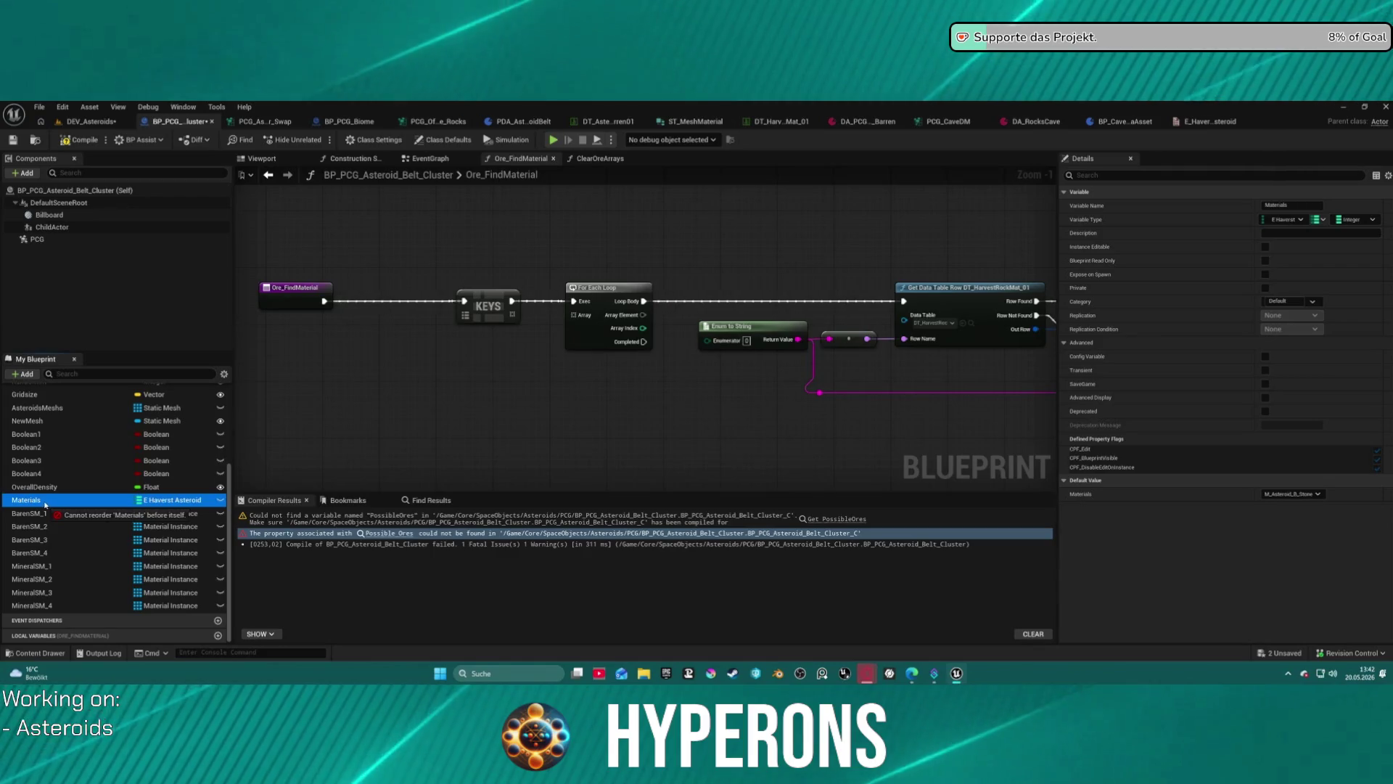
{"action": "key", "text": "ctrl+z"}
{"action": "key", "text": "ctrl+z"}
{"action": "key", "text": "ctrl+z"}
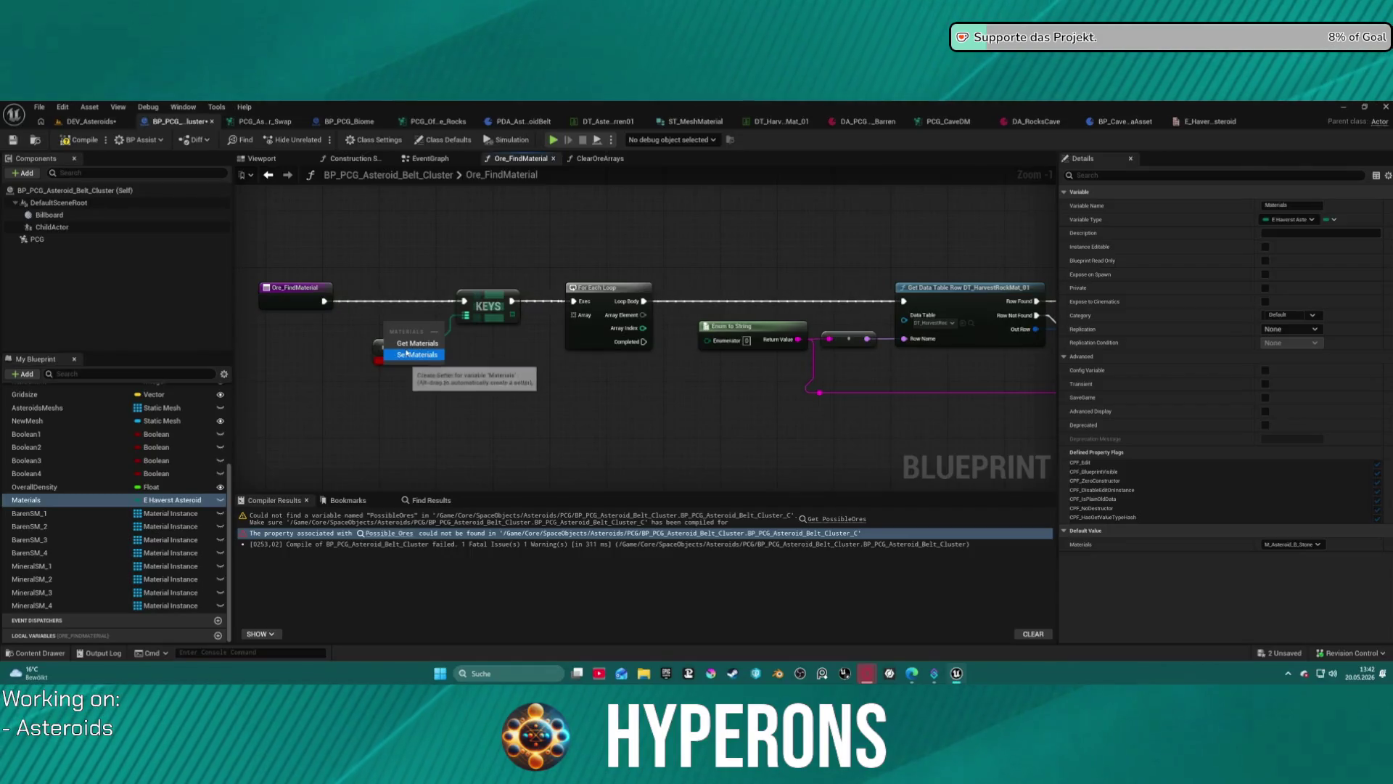
{"action": "key", "text": "ctrl+y"}
{"action": "key", "text": "ctrl+y"}
{"action": "key", "text": "ctrl+y"}
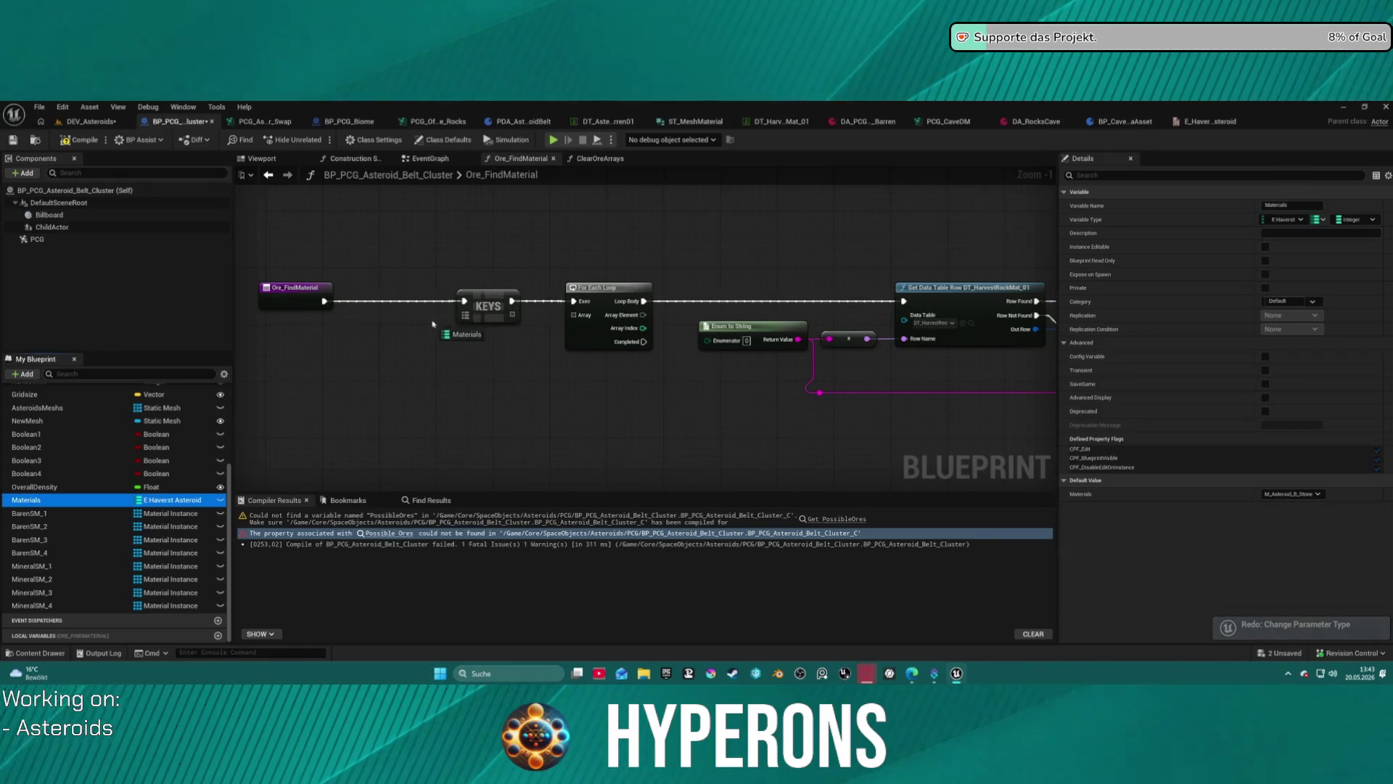
Feed a Materials getter through Keys into the loop's Array, Array Element into Enumerator, and recompile.
{"action": "left_click", "coordinate": [471, 348]}
{"action": "key", "text": "ctrl+v"}
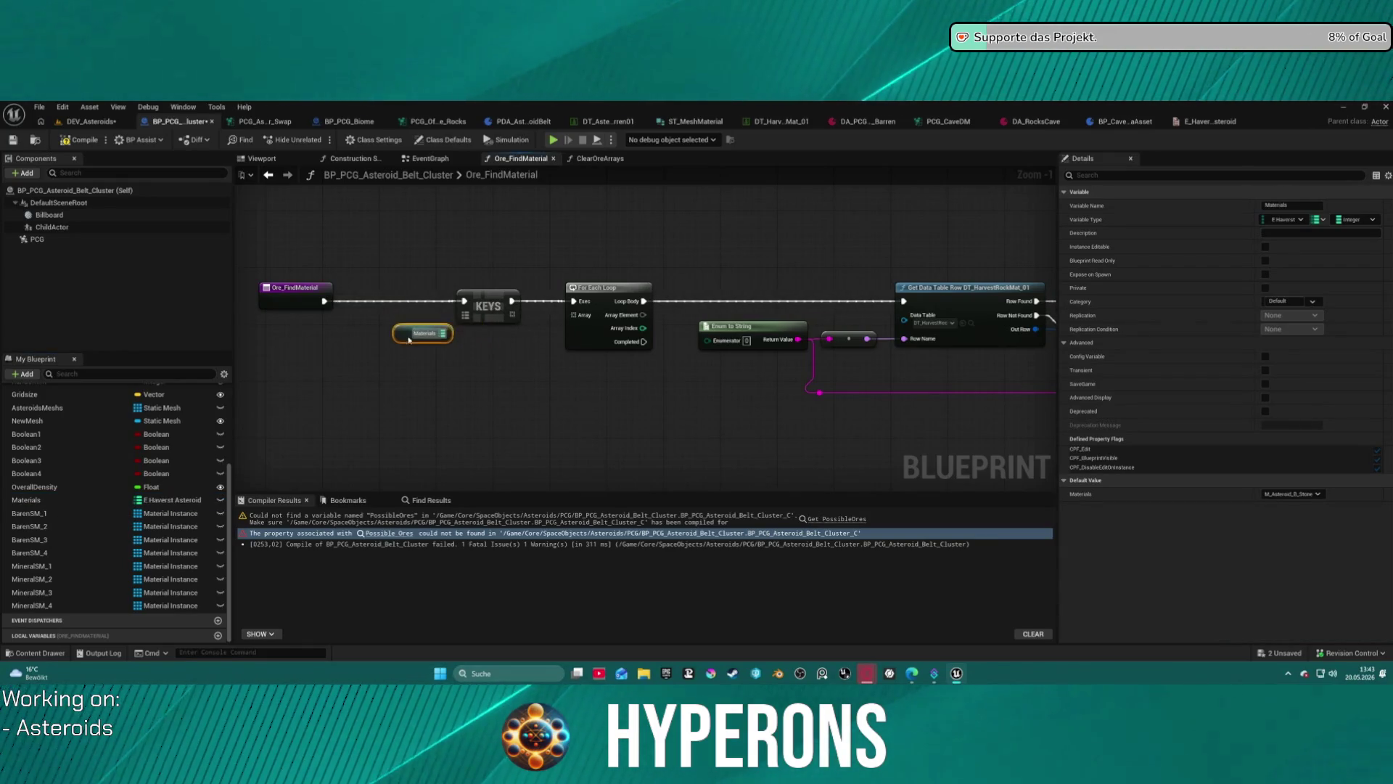
{"action": "left_click_drag", "start_coordinate": [455, 324], "coordinate": [429, 338]}
{"action": "left_click", "coordinate": [489, 307]}
{"action": "left_click_drag", "start_coordinate": [513, 313], "coordinate": [578, 314]}
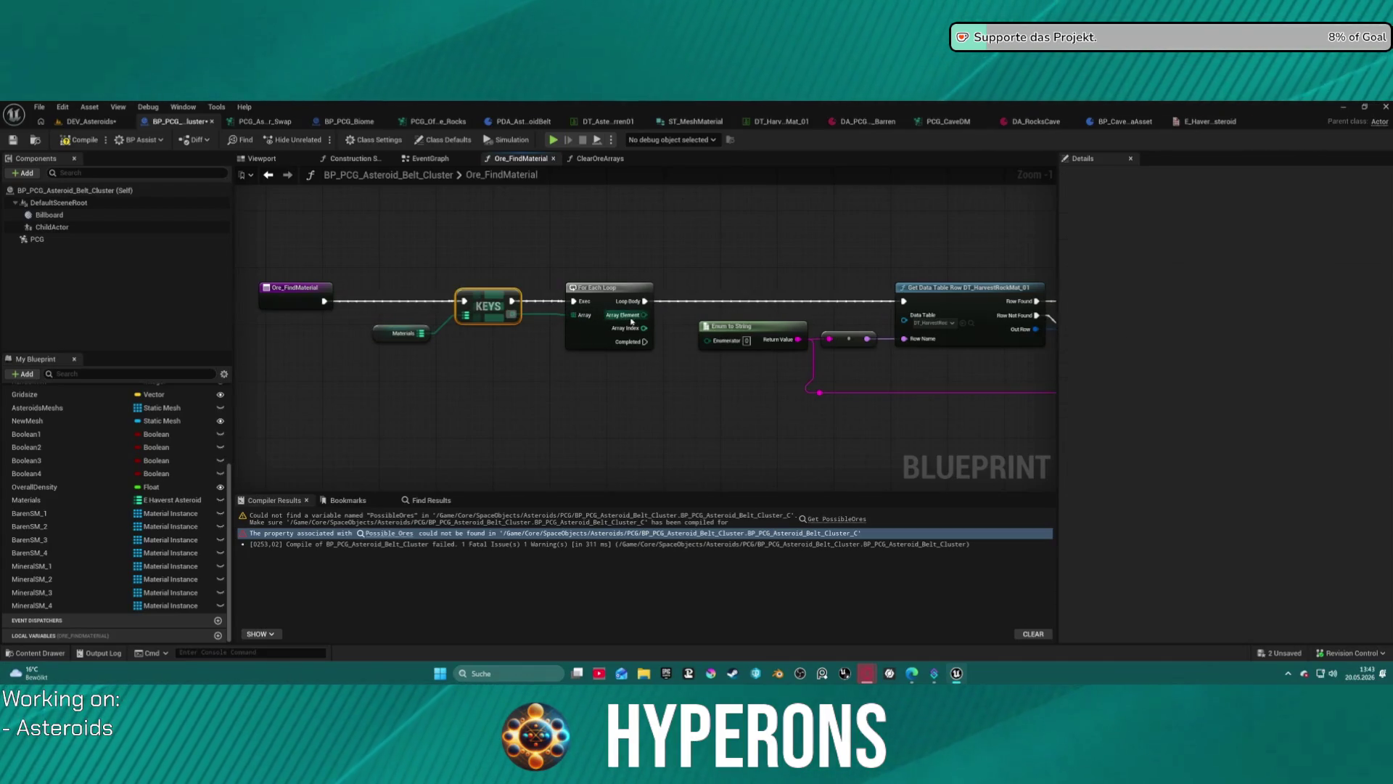
{"action": "double_click", "coordinate": [671, 304]}
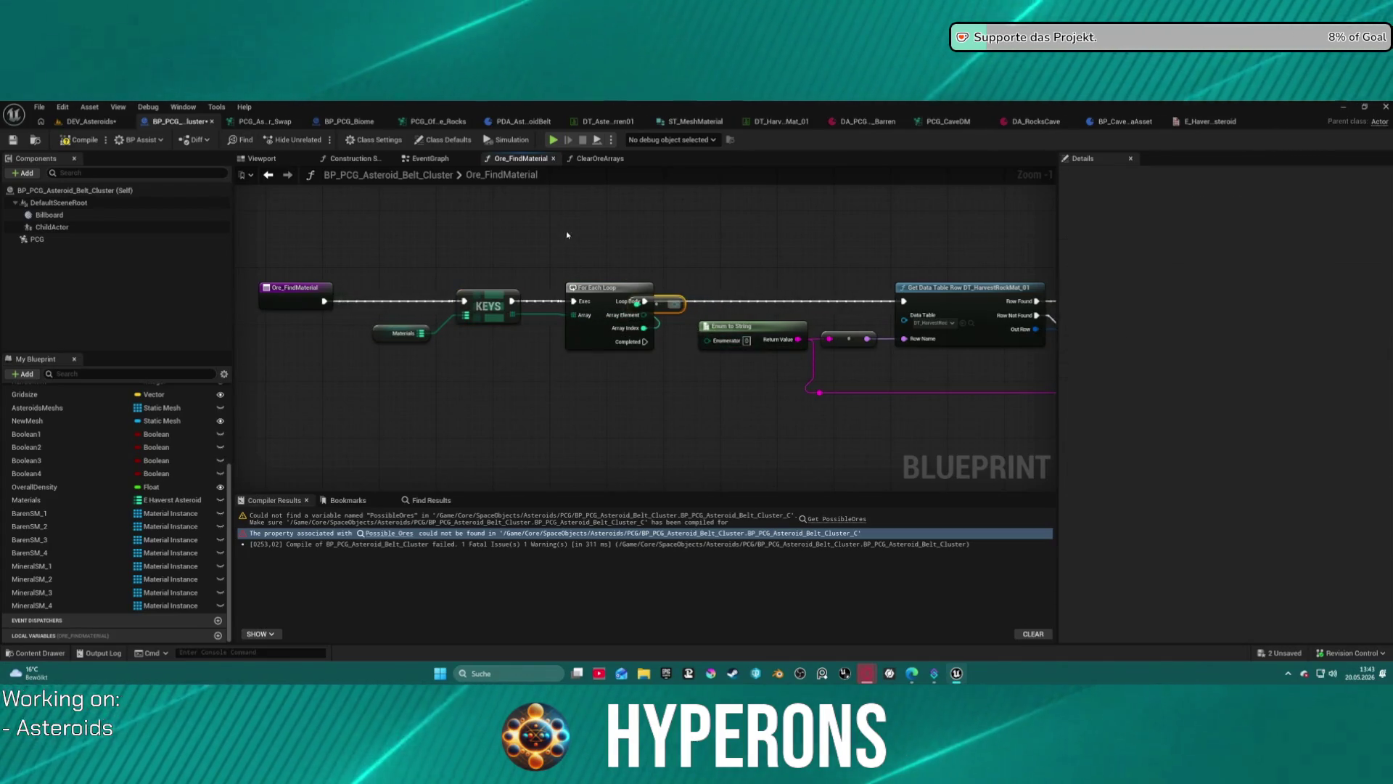
{"action": "left_click_drag", "start_coordinate": [643, 314], "coordinate": [722, 341]}
{"action": "left_click", "coordinate": [78, 145]}
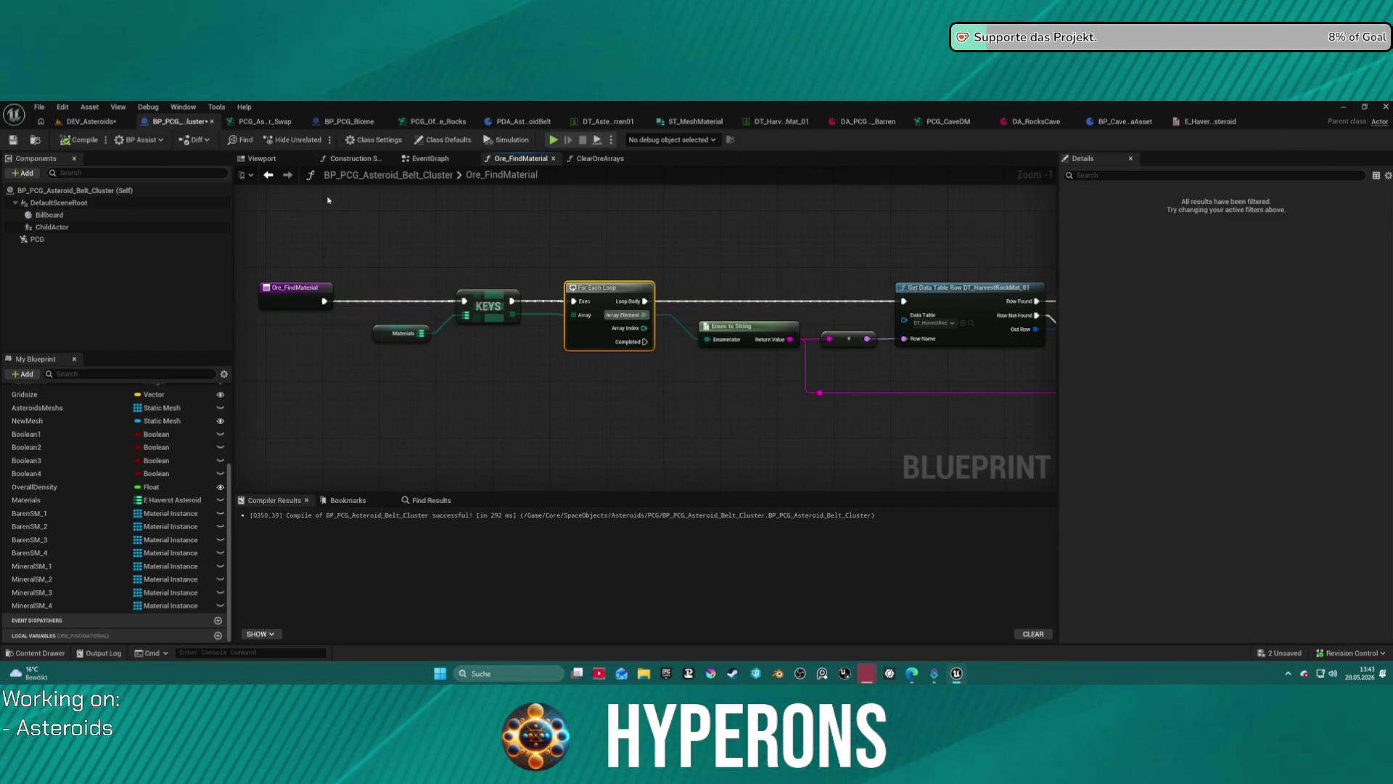
{"action": "scroll", "coordinate": [292, 193], "scroll_direction": "right", "scroll_amount": 5}
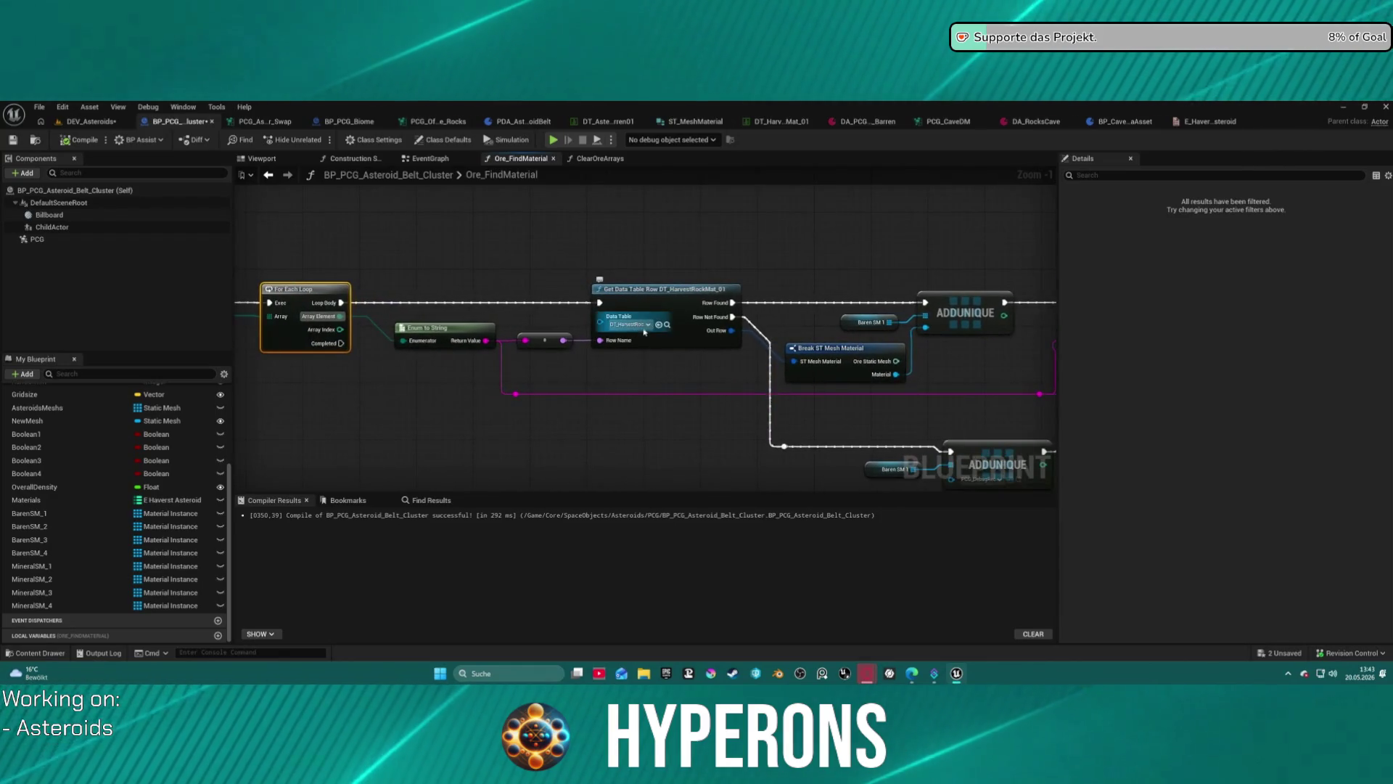
Set the row lookup's data table to DT_AsteroidMatBarren01 and copy that value.
{"action": "left_click", "coordinate": [643, 331]}
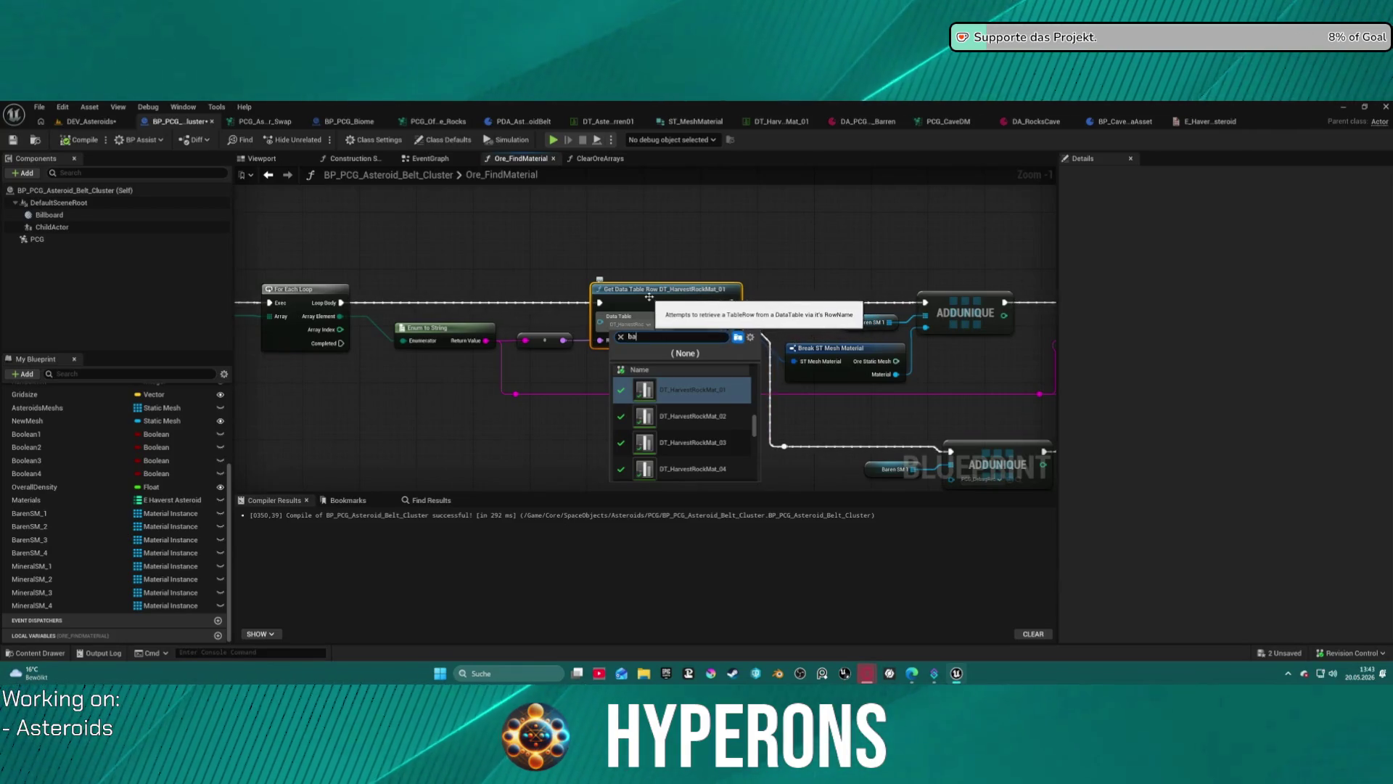
{"action": "type", "text": "barre"}
{"action": "left_click", "coordinate": [699, 390]}
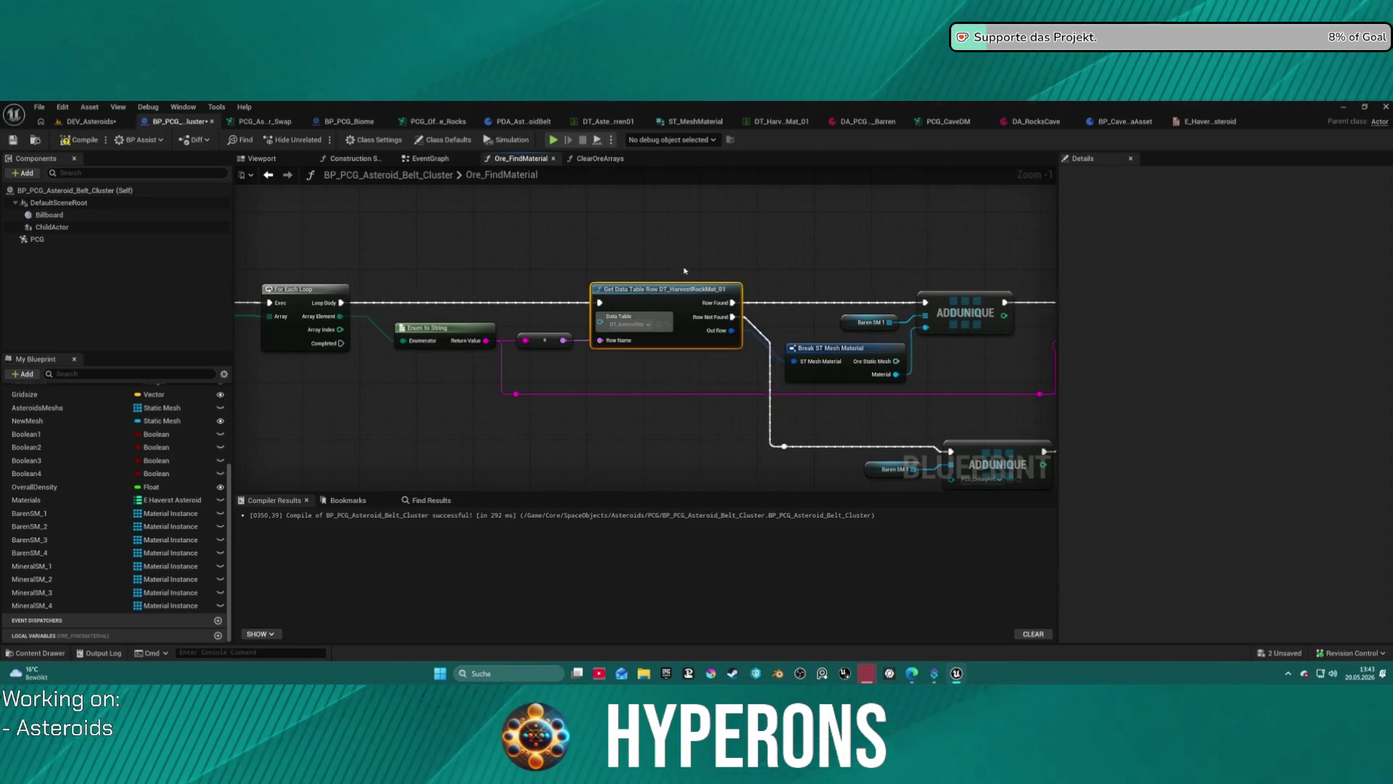
{"action": "mouse_move", "coordinate": [650, 309]}
{"action": "left_mouse_down"}
{"action": "mouse_move", "coordinate": [677, 261]}
{"action": "mouse_move", "coordinate": [534, 255]}
{"action": "left_mouse_up"}
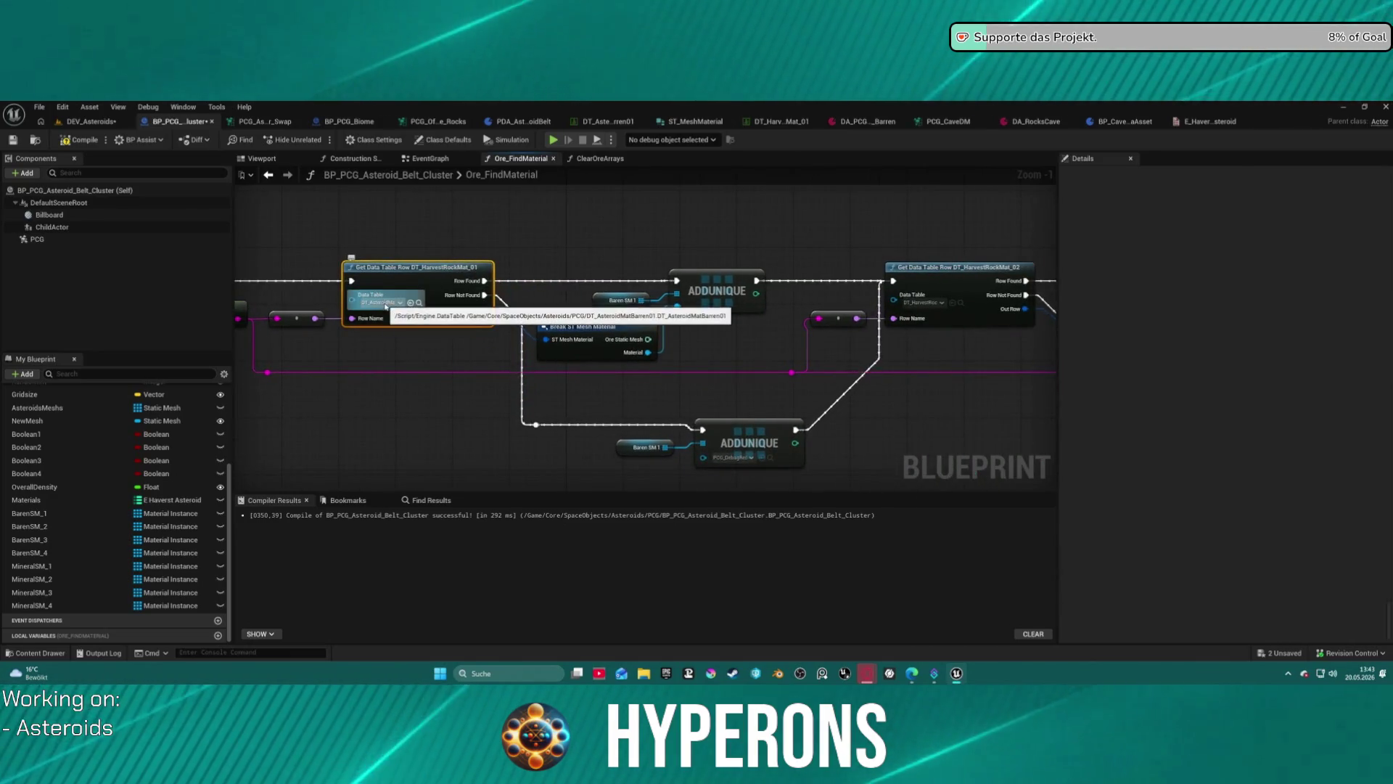
{"action": "key", "text": "ctrl+c"}
Recompile the asteroid belt cluster blueprint and return to the DEV_Asteroids level.
{"action": "left_click_drag", "start_coordinate": [499, 256], "coordinate": [780, 225]}
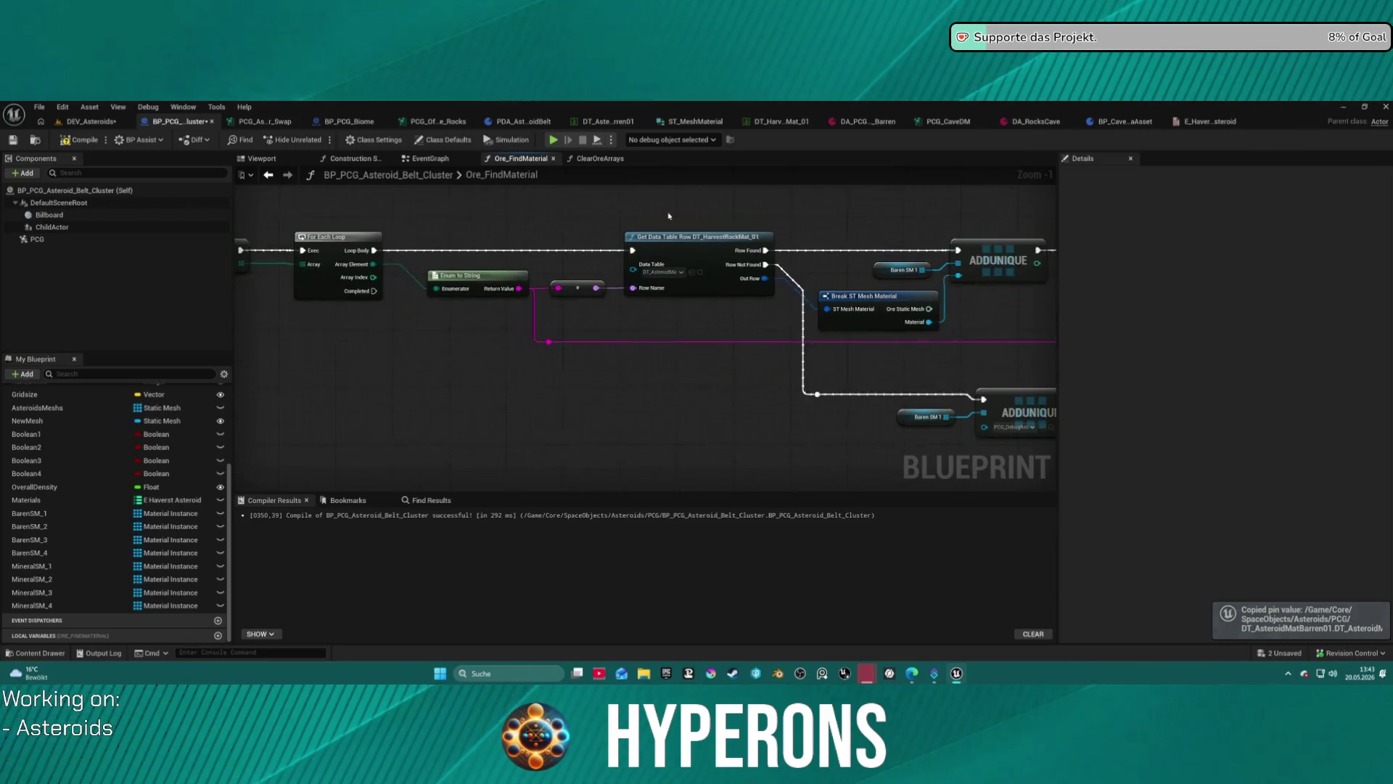
{"action": "left_click", "coordinate": [85, 142]}
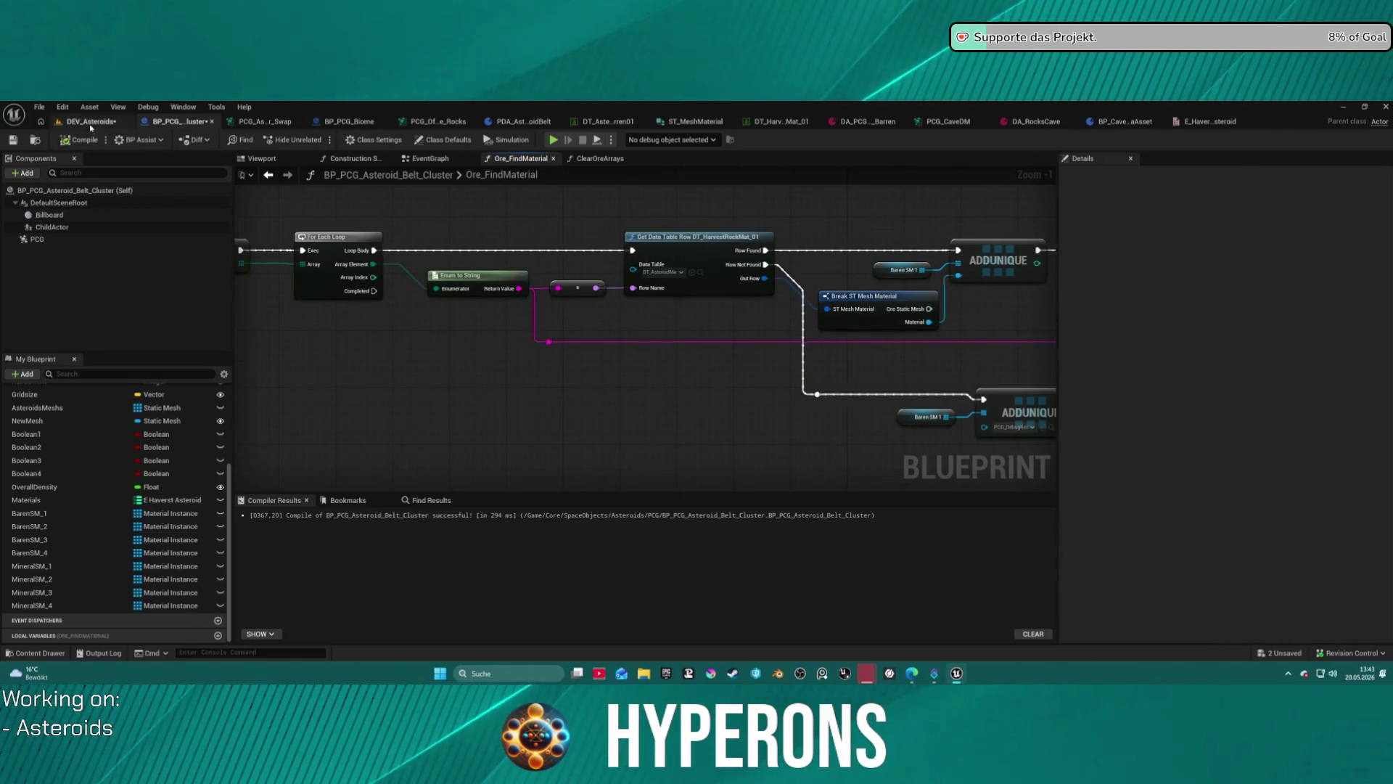
{"action": "left_click", "coordinate": [84, 122]}
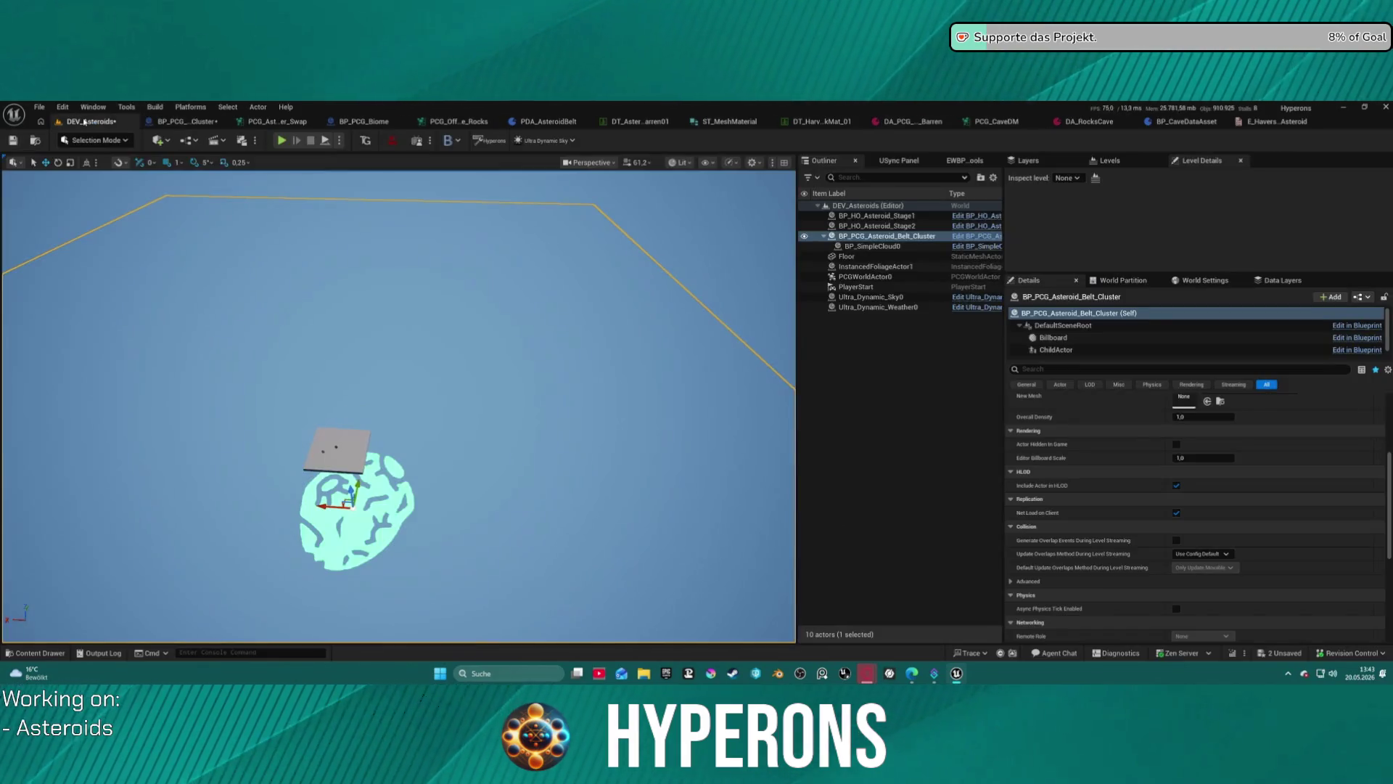
Frame the belt cluster and nudge its height to regenerate asteroids, then view the swap graph.
{"action": "key", "text": "f"}
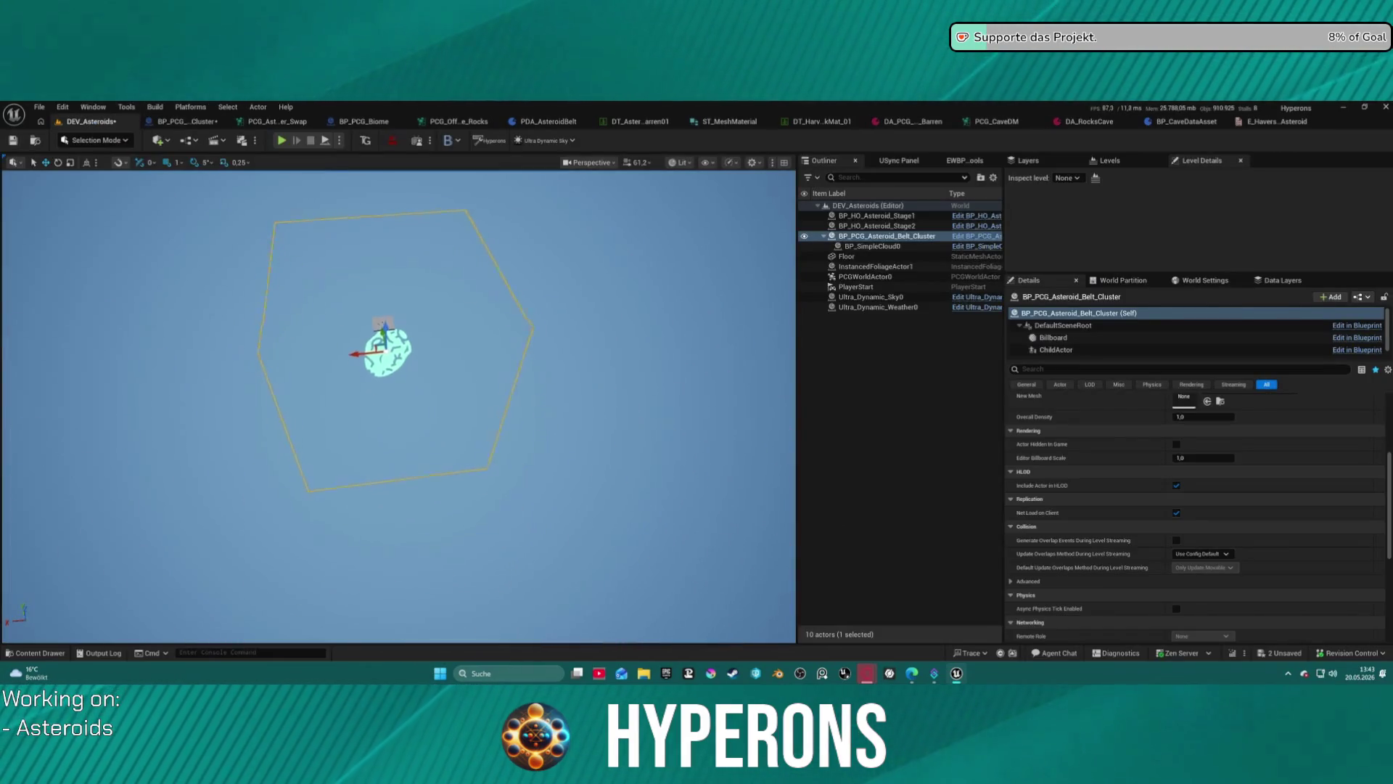
{"action": "scroll", "coordinate": [433, 294], "scroll_direction": "up", "scroll_amount": 3}
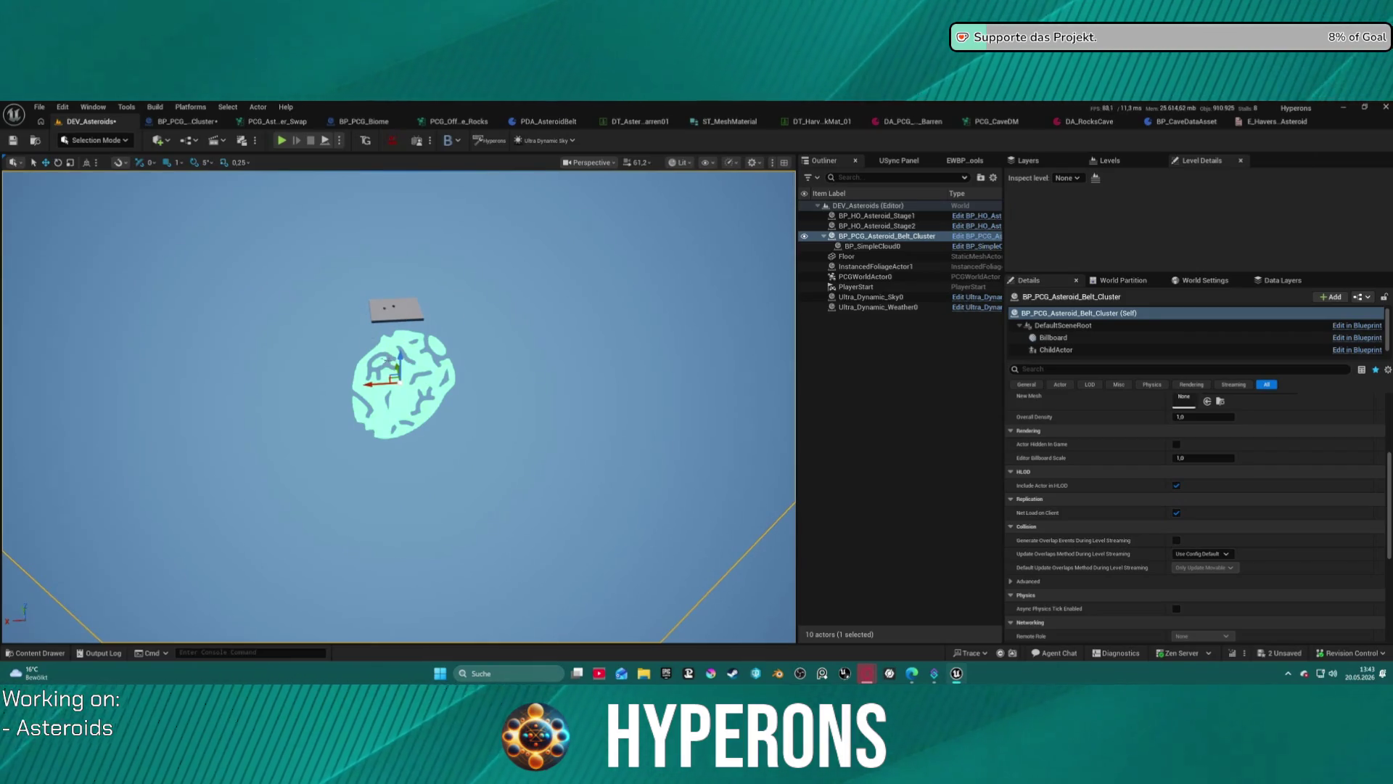
{"action": "mouse_move", "coordinate": [404, 358]}
{"action": "left_mouse_down"}
{"action": "mouse_move", "coordinate": [403, 196]}
{"action": "mouse_move", "coordinate": [403, 333]}
{"action": "mouse_move", "coordinate": [428, 350]}
{"action": "left_mouse_up"}
{"action": "scroll", "coordinate": [428, 352], "scroll_direction": "down", "scroll_amount": 4}
{"action": "scroll", "coordinate": [270, 330], "scroll_direction": "up", "scroll_amount": 4}
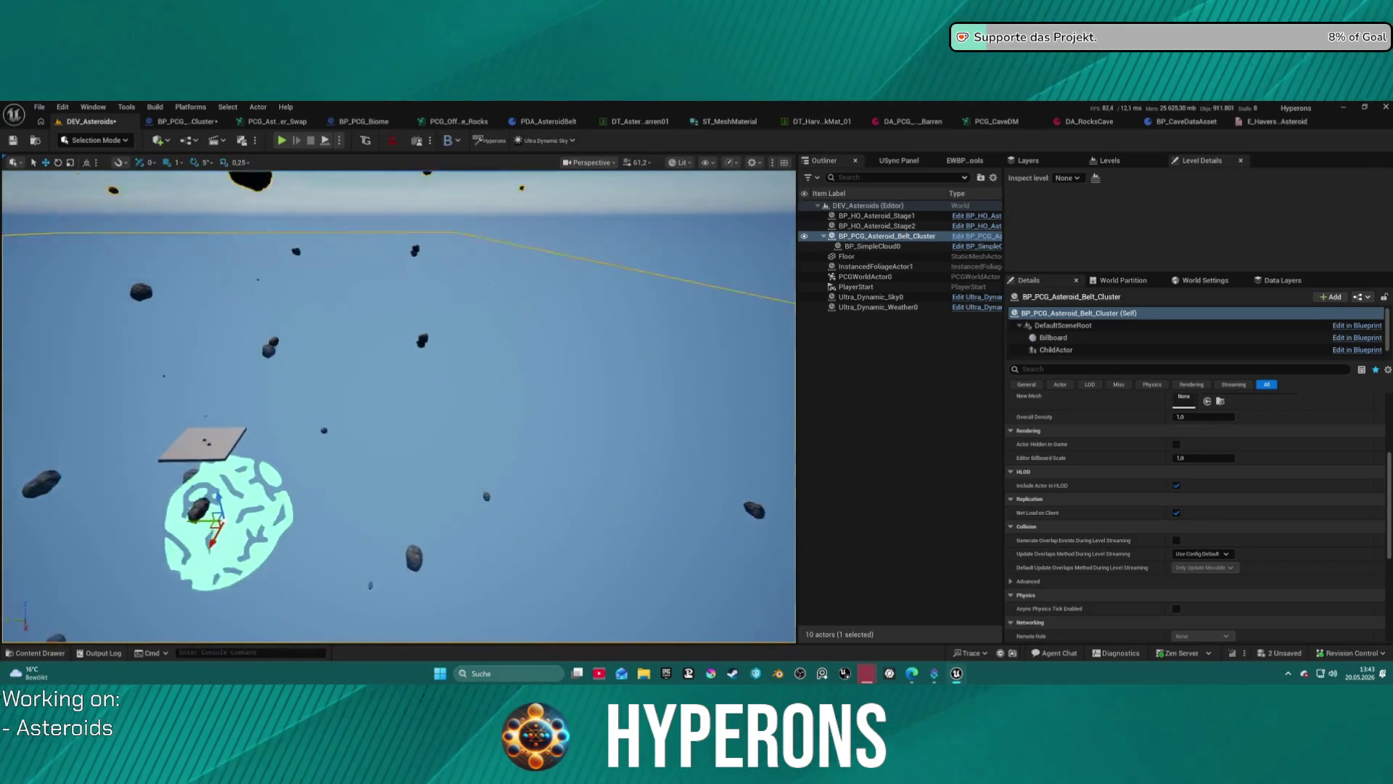
{"action": "left_click_drag", "start_coordinate": [262, 364], "coordinate": [312, 247]}
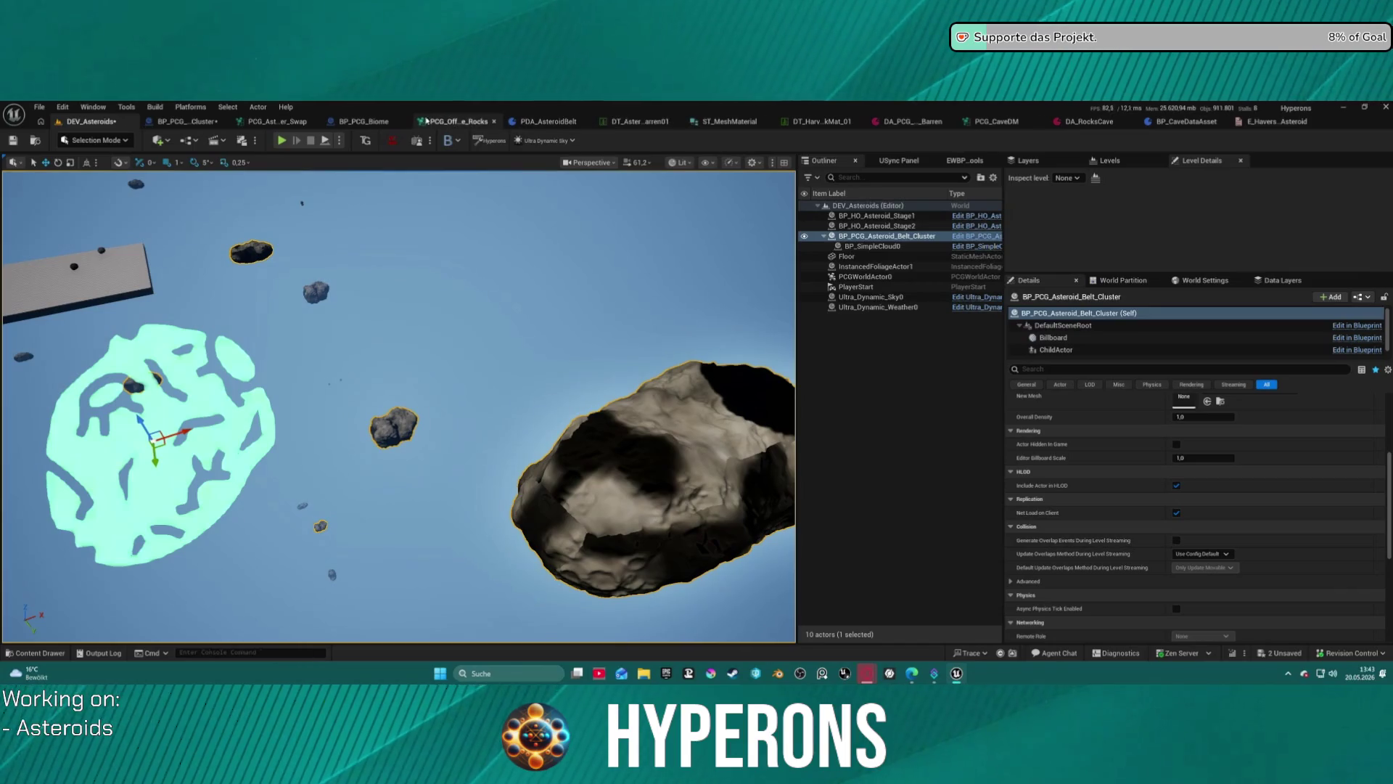
{"action": "left_click", "coordinate": [265, 121]}
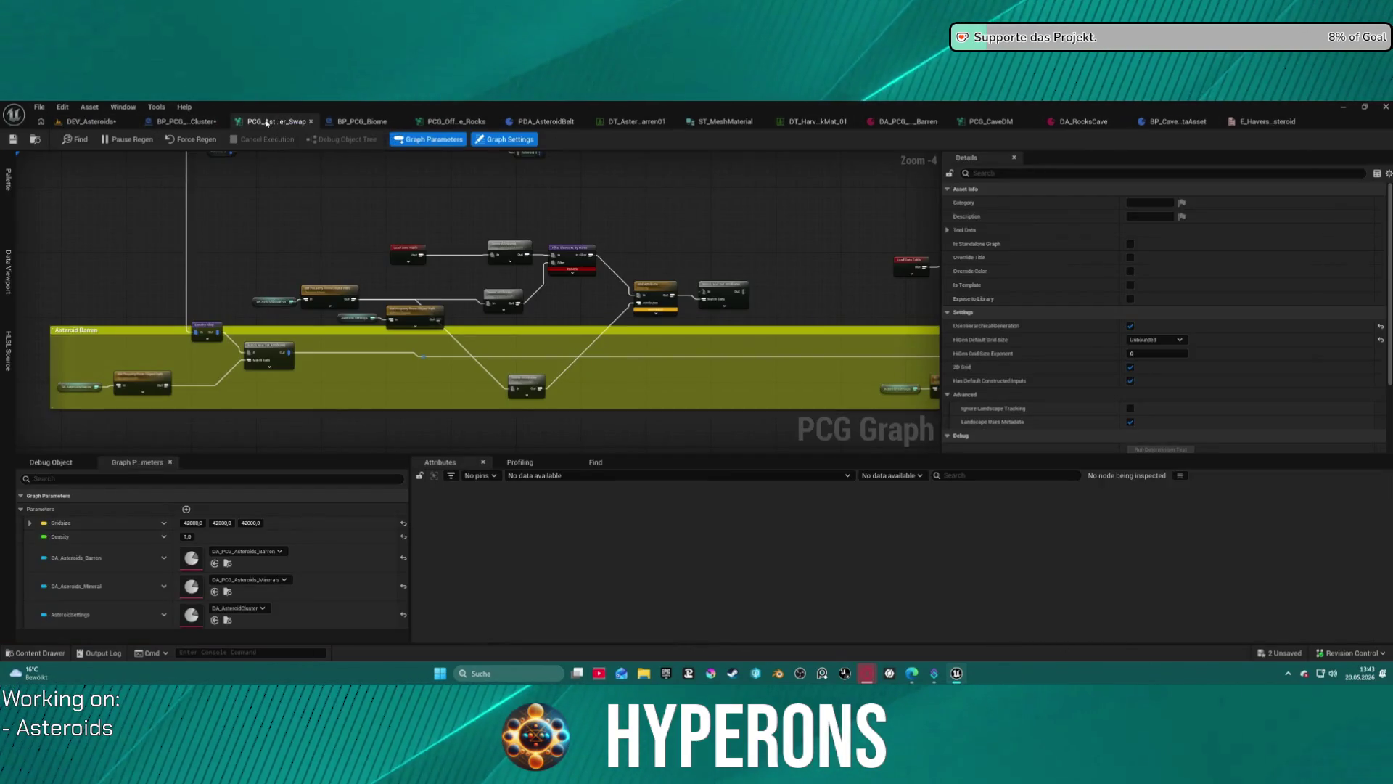
Undock the PCG graph into its own window snapped beside the main editor, widened.
{"action": "mouse_move", "coordinate": [266, 121]}
{"action": "left_mouse_down"}
{"action": "mouse_move", "coordinate": [304, 130]}
{"action": "mouse_move", "coordinate": [512, 283]}
{"action": "mouse_move", "coordinate": [1389, 291]}
{"action": "left_mouse_up"}
{"action": "left_click", "coordinate": [152, 243]}
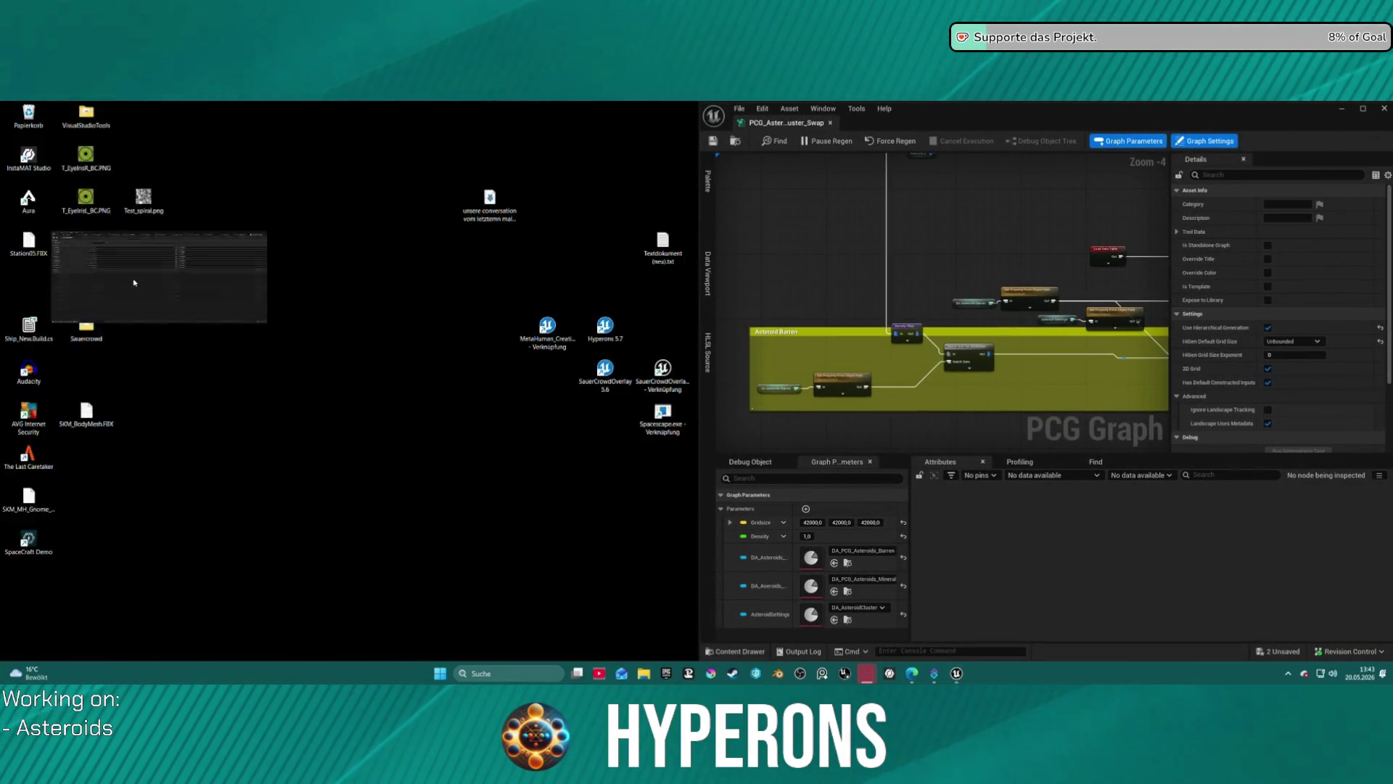
{"action": "left_click_drag", "start_coordinate": [698, 233], "coordinate": [438, 232]}
Show the DEV_Asteroids level maximized in the left window, framed on the cyan belt cluster.
{"action": "left_click", "coordinate": [68, 123]}
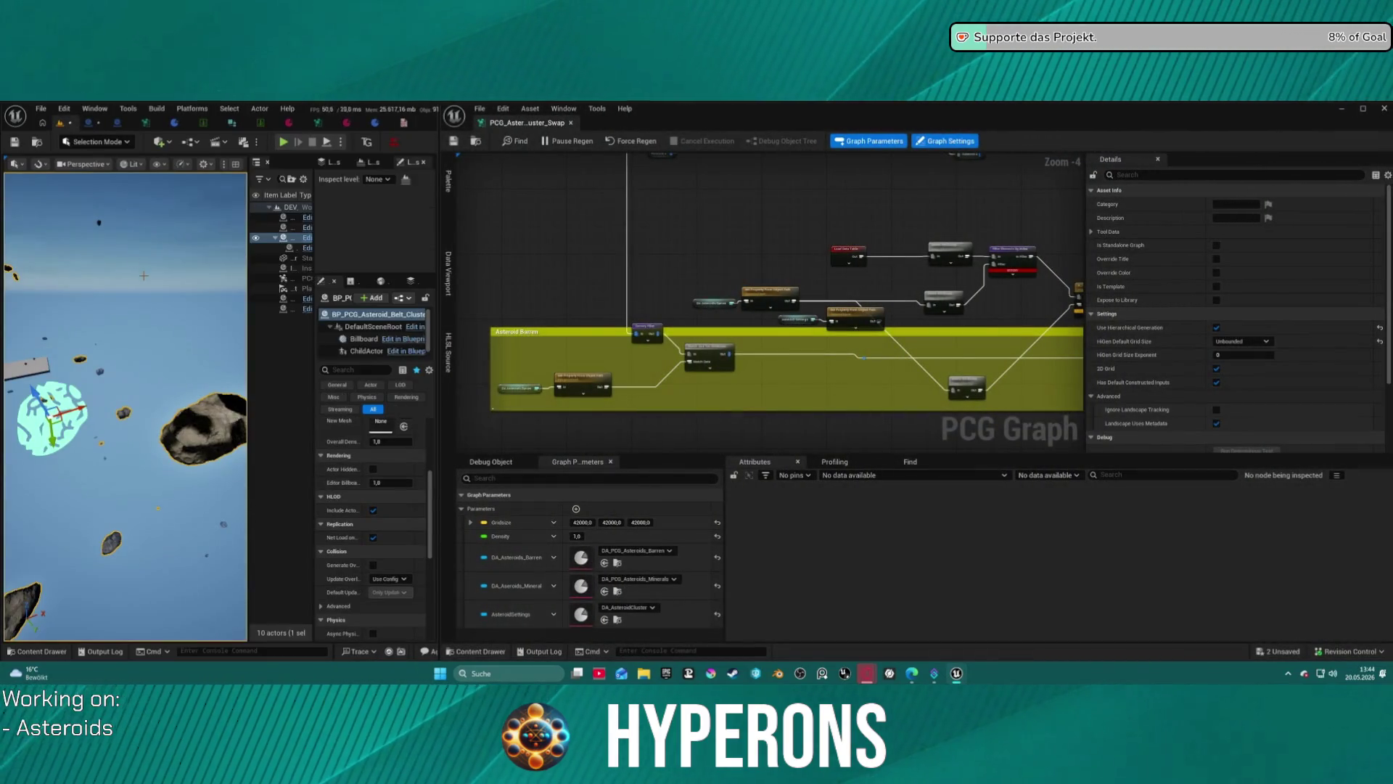
{"action": "key", "text": "F11"}
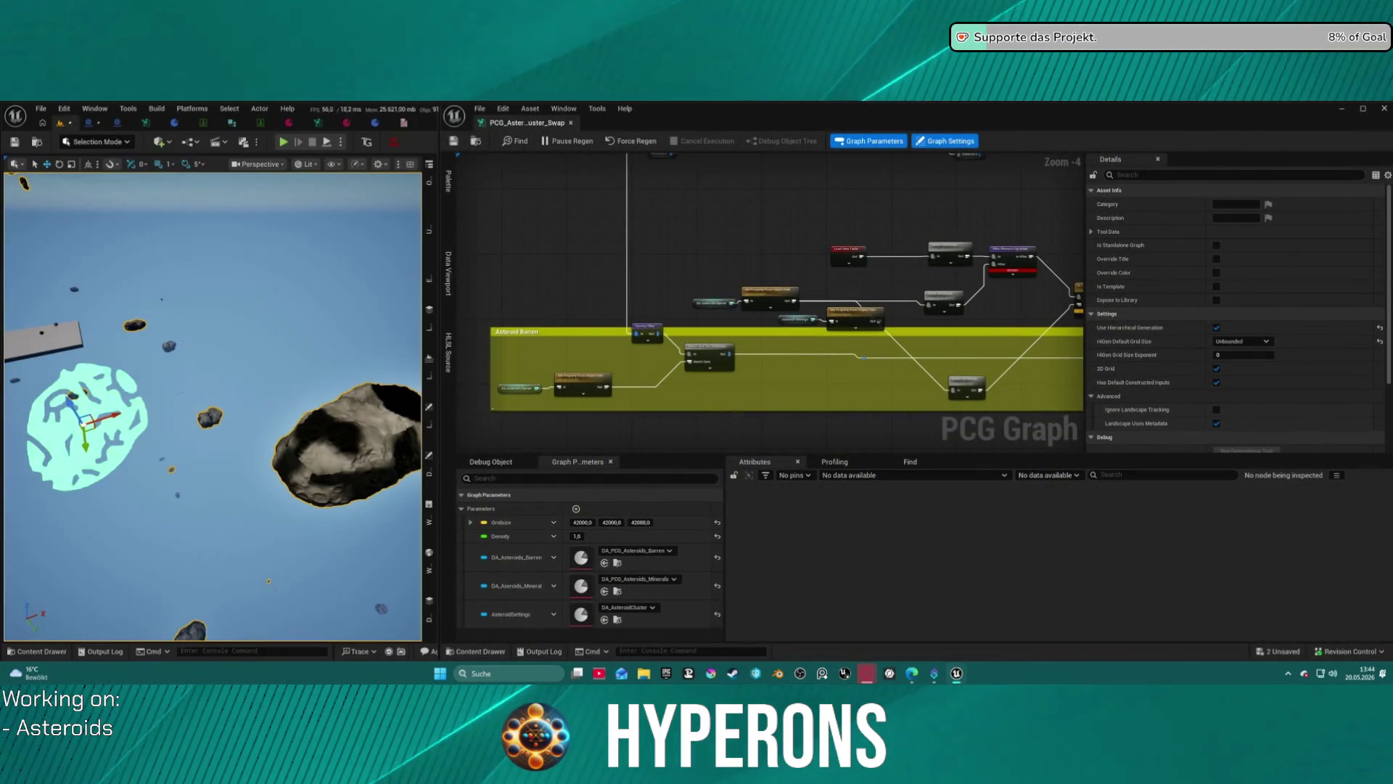
{"action": "key", "text": "f"}
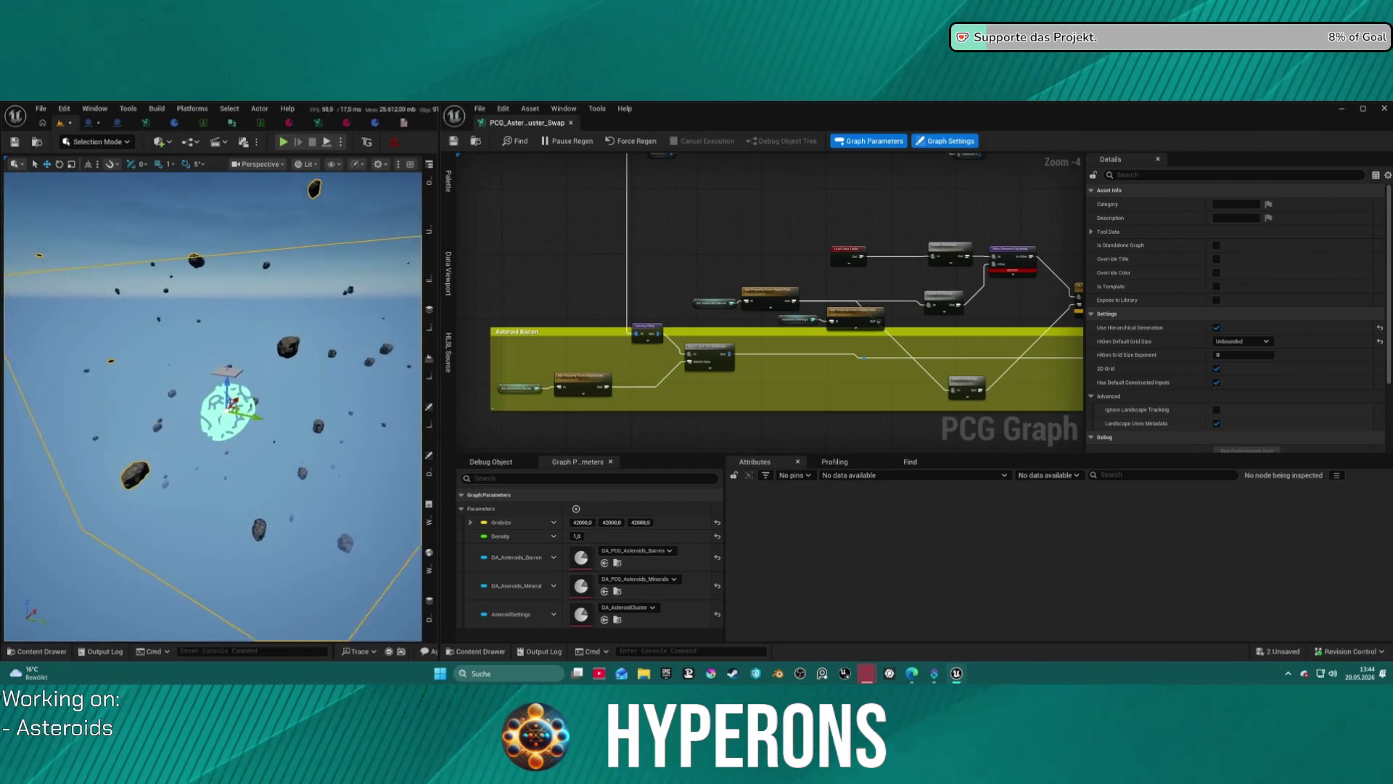
{"action": "scroll", "coordinate": [724, 243], "scroll_direction": "up", "scroll_amount": 2}
{"action": "right_click", "coordinate": [724, 243]}
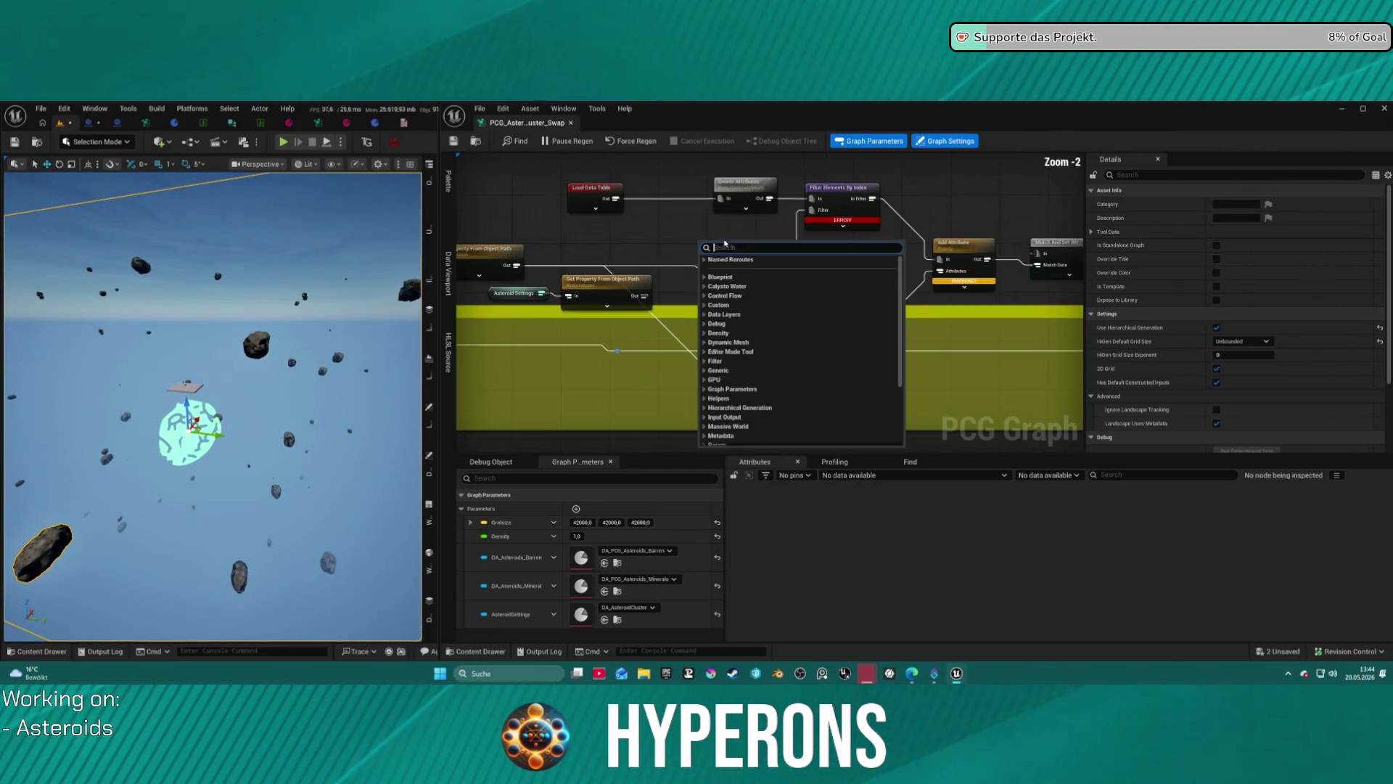
Tidy the graph by placing the lower Delete Attributes on its wire and nudging Get Property From Object Path.
{"action": "mouse_move", "coordinate": [888, 265]}
{"action": "left_mouse_down"}
{"action": "mouse_move", "coordinate": [819, 323]}
{"action": "mouse_move", "coordinate": [939, 209]}
{"action": "left_mouse_up"}
{"action": "mouse_move", "coordinate": [820, 328]}
{"action": "left_mouse_down"}
{"action": "mouse_move", "coordinate": [815, 294]}
{"action": "mouse_move", "coordinate": [830, 278]}
{"action": "left_mouse_up"}
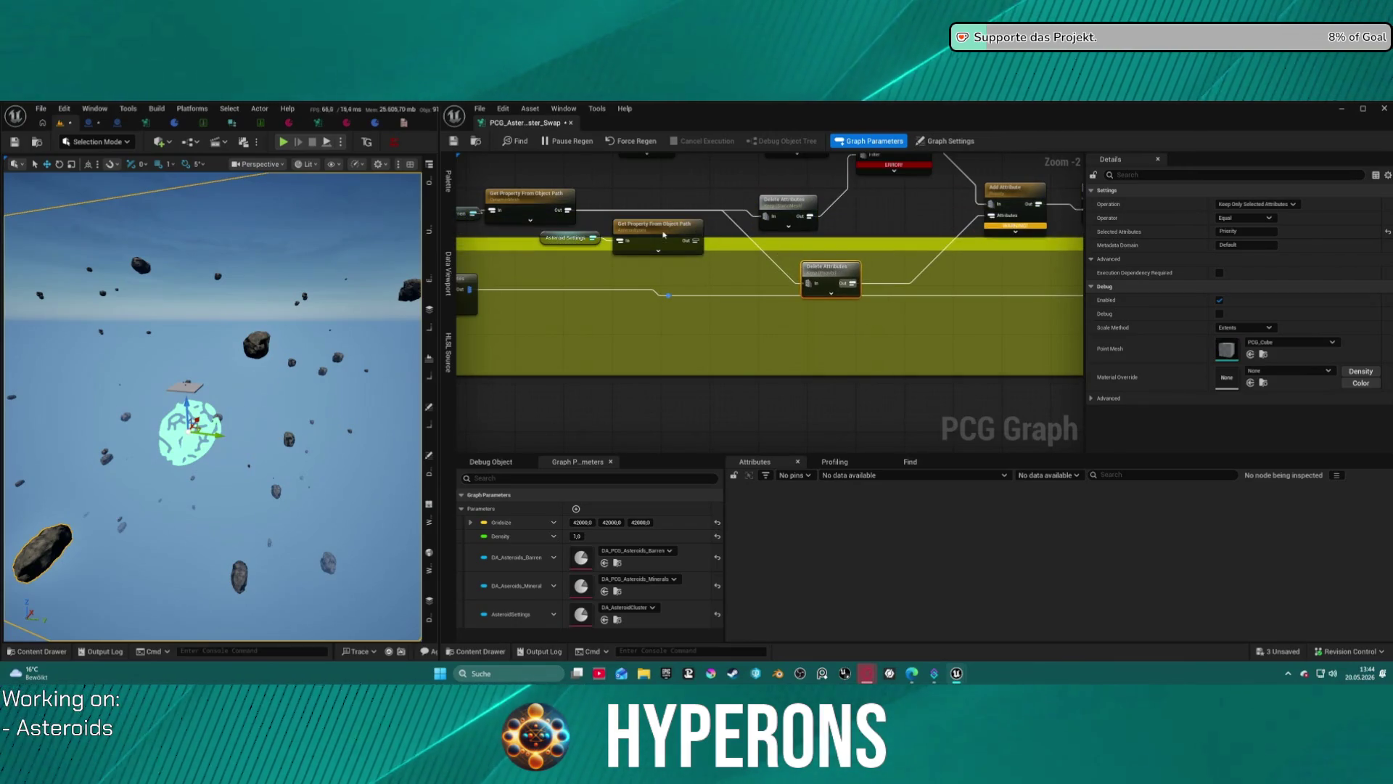
{"action": "left_click_drag", "start_coordinate": [663, 234], "coordinate": [674, 233]}
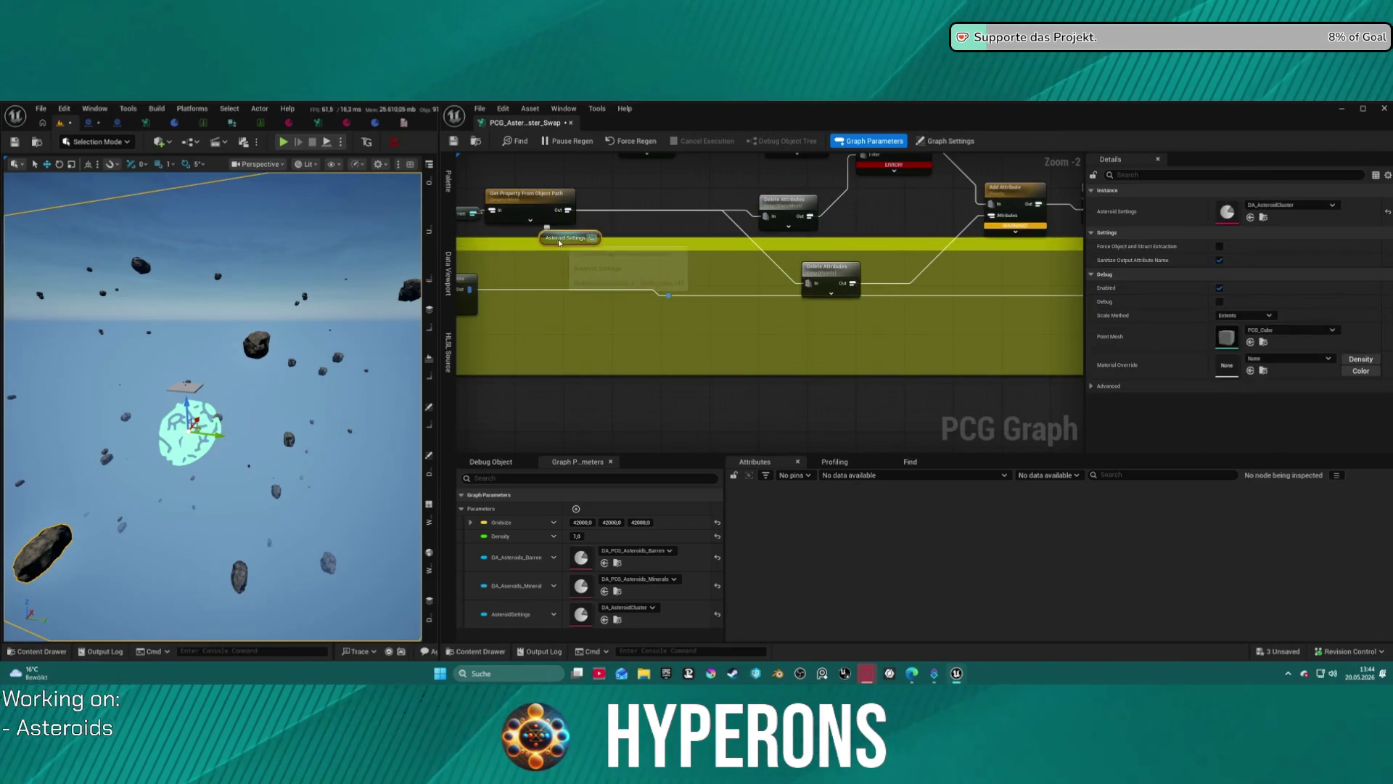
{"action": "left_click_drag", "start_coordinate": [782, 211], "coordinate": [633, 240]}
{"action": "left_click", "coordinate": [633, 240]}
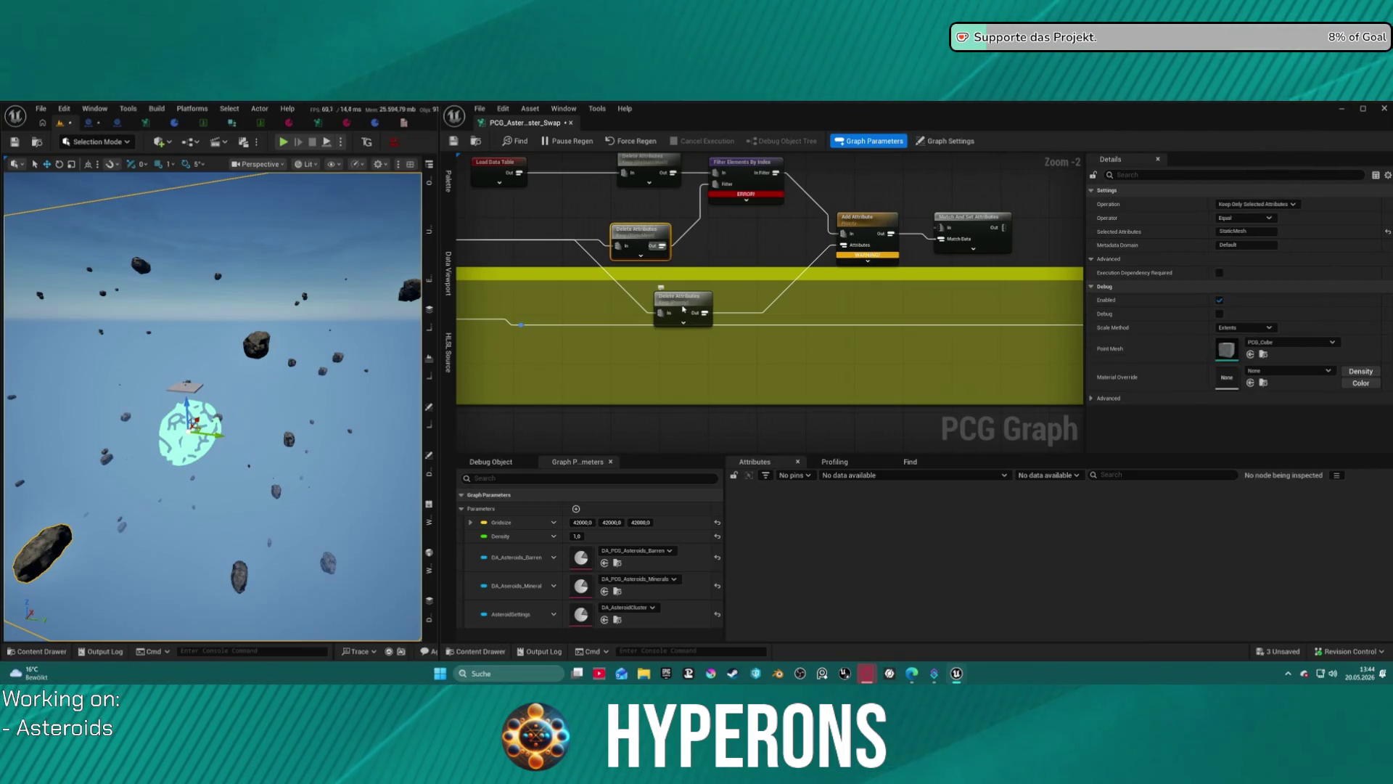
{"action": "left_click_drag", "start_coordinate": [717, 221], "coordinate": [608, 325]}
Add a Filter Data By Attribute node above the index filter and wire Delete Attributes into it.
{"action": "right_click", "coordinate": [613, 226]}
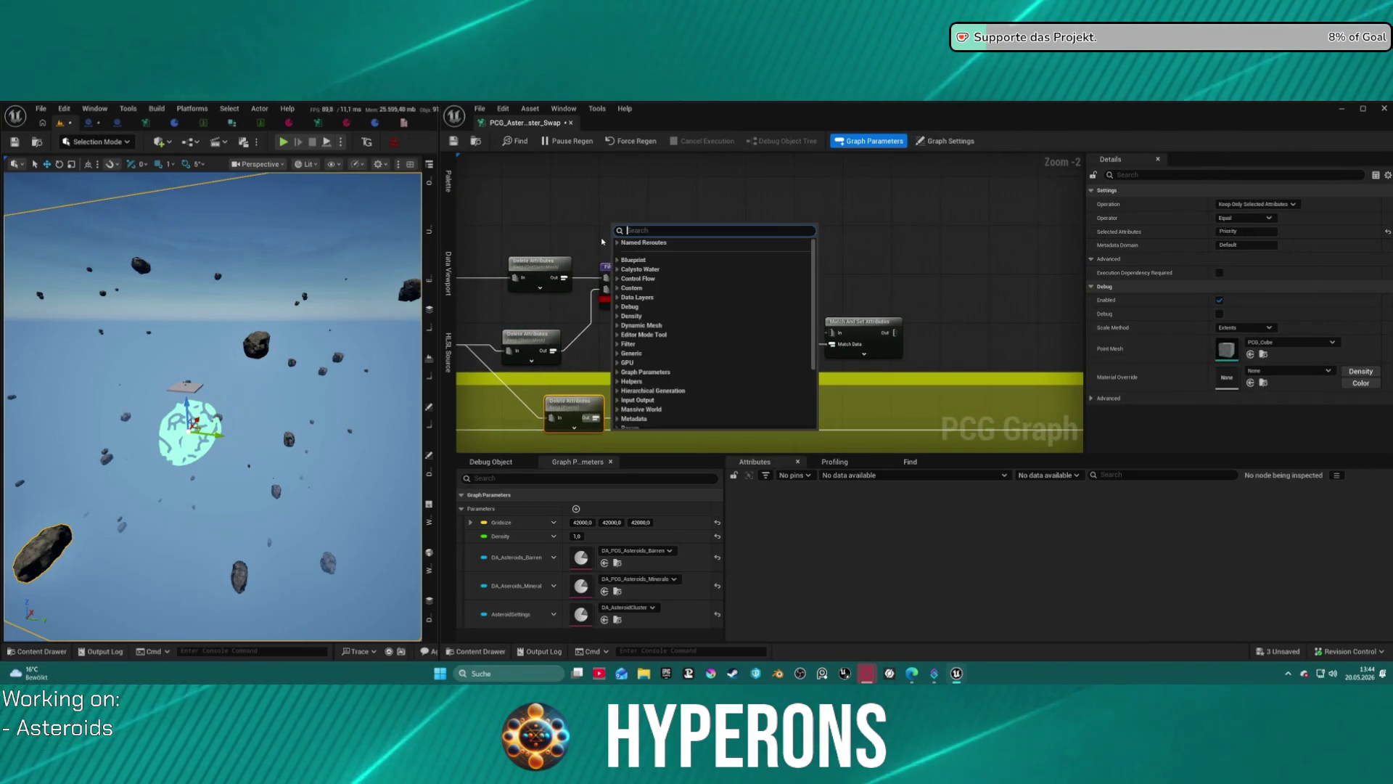
{"action": "type", "text": "filter"}
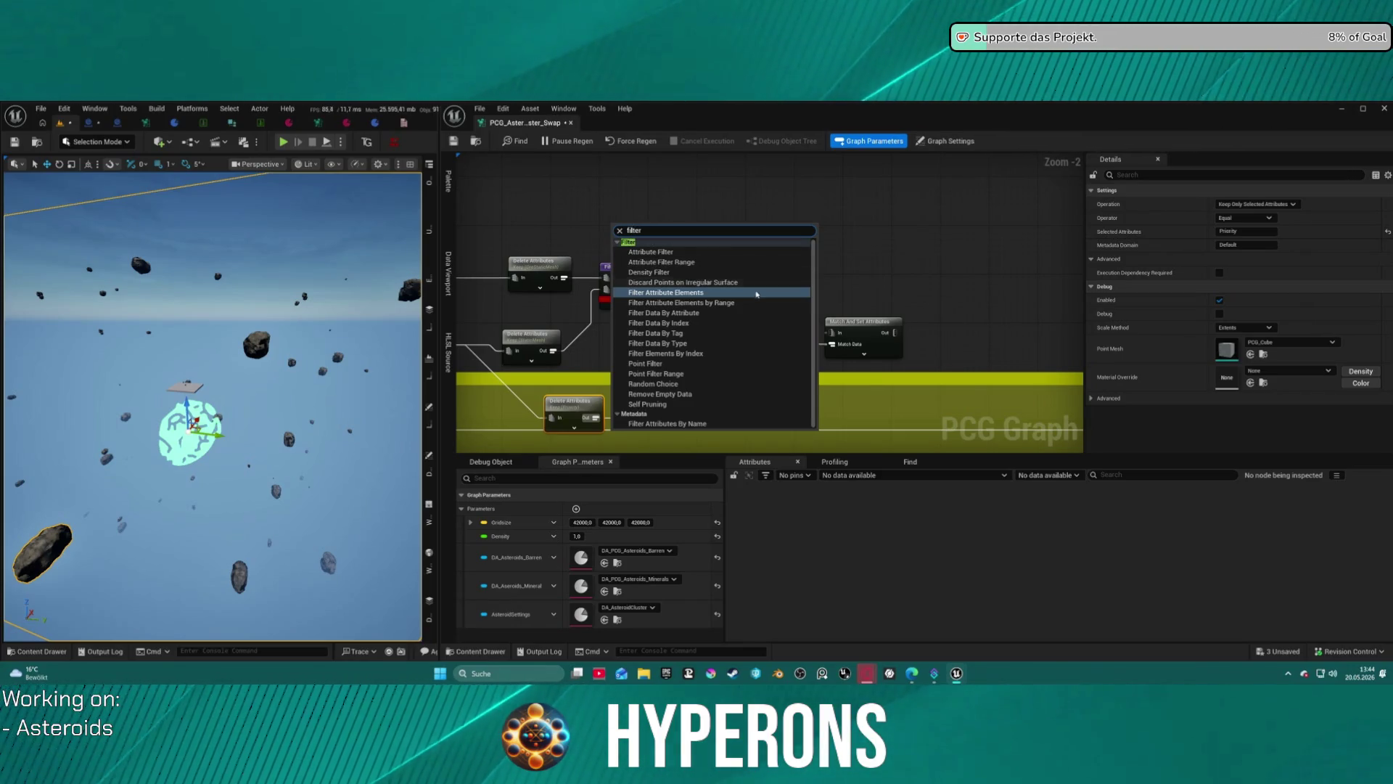
{"action": "left_click", "coordinate": [701, 314]}
{"action": "left_click_drag", "start_coordinate": [633, 243], "coordinate": [628, 222]}
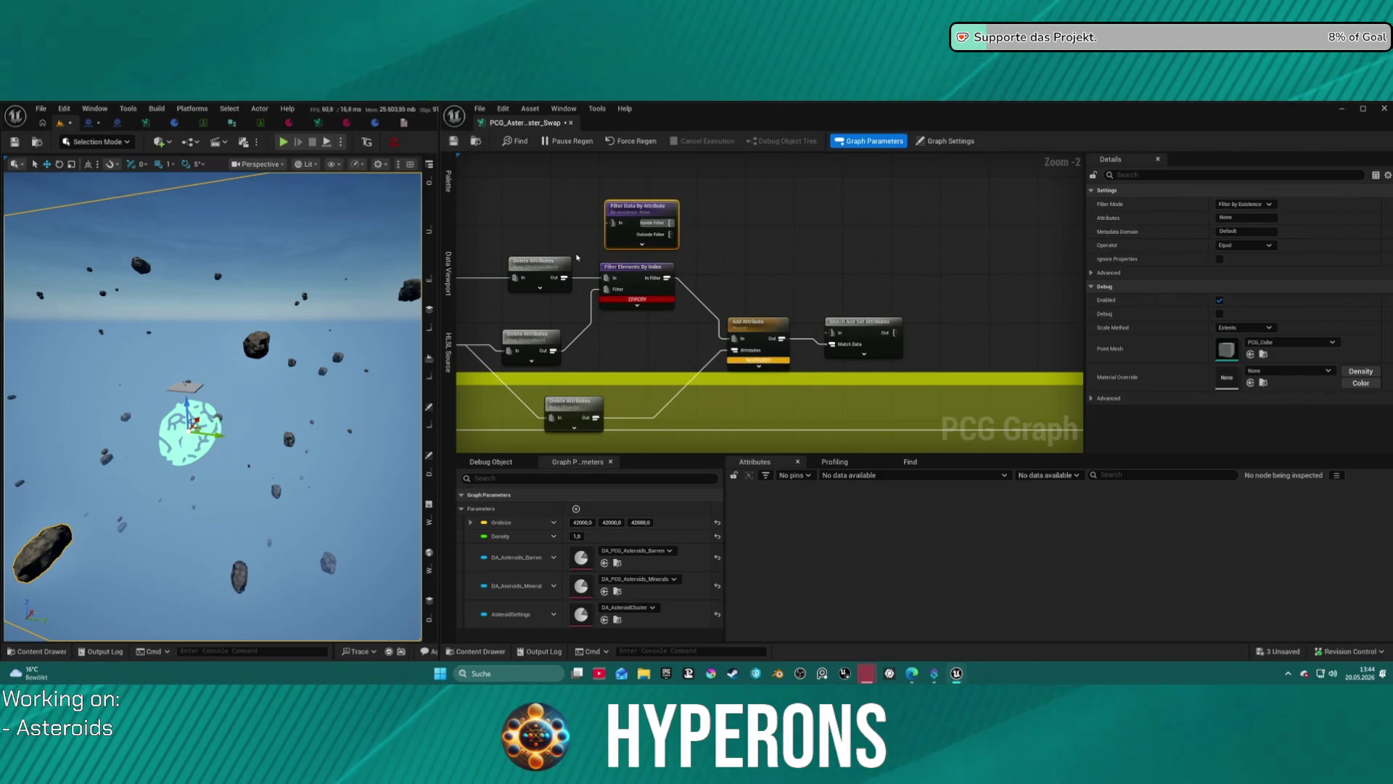
{"action": "left_click", "coordinate": [602, 294]}
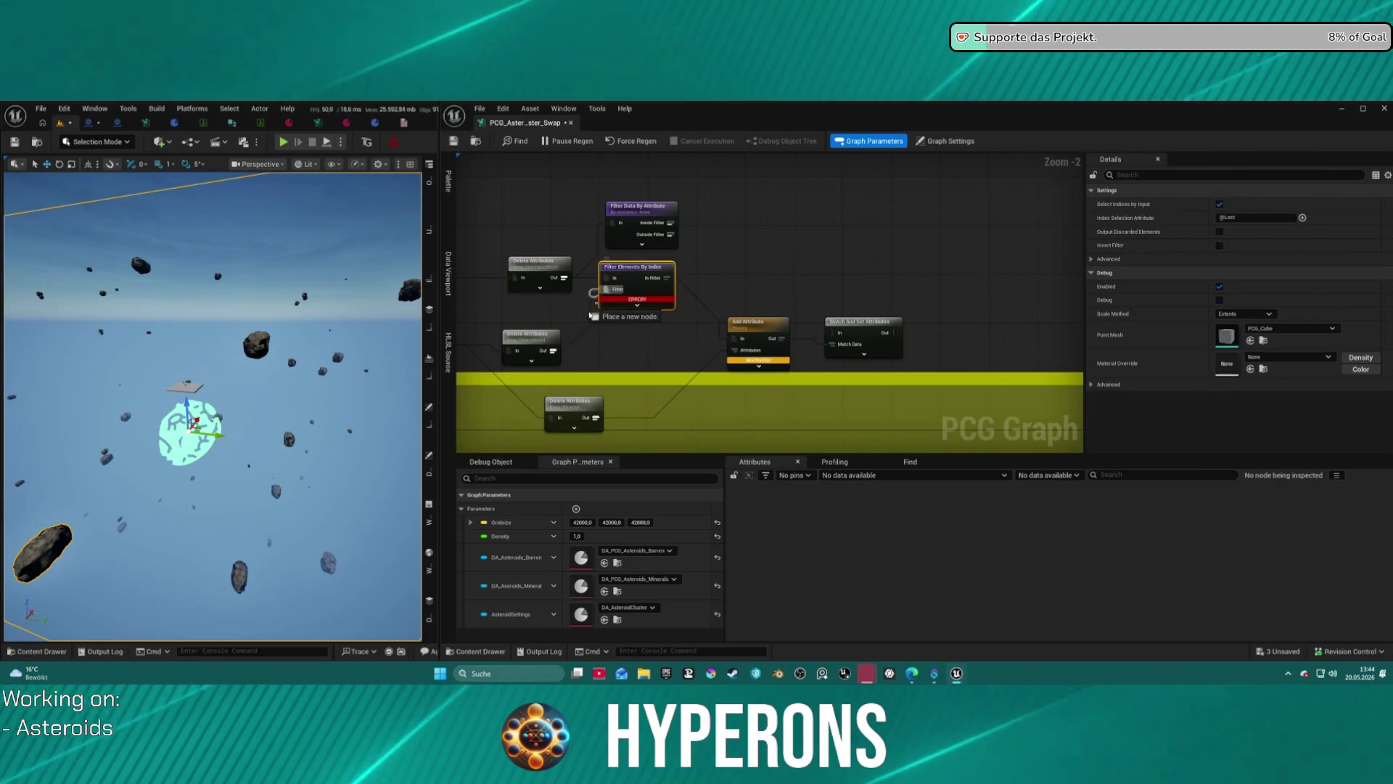
{"action": "left_click_drag", "start_coordinate": [552, 353], "coordinate": [552, 353]}
{"action": "left_click_drag", "start_coordinate": [552, 352], "coordinate": [553, 332]}
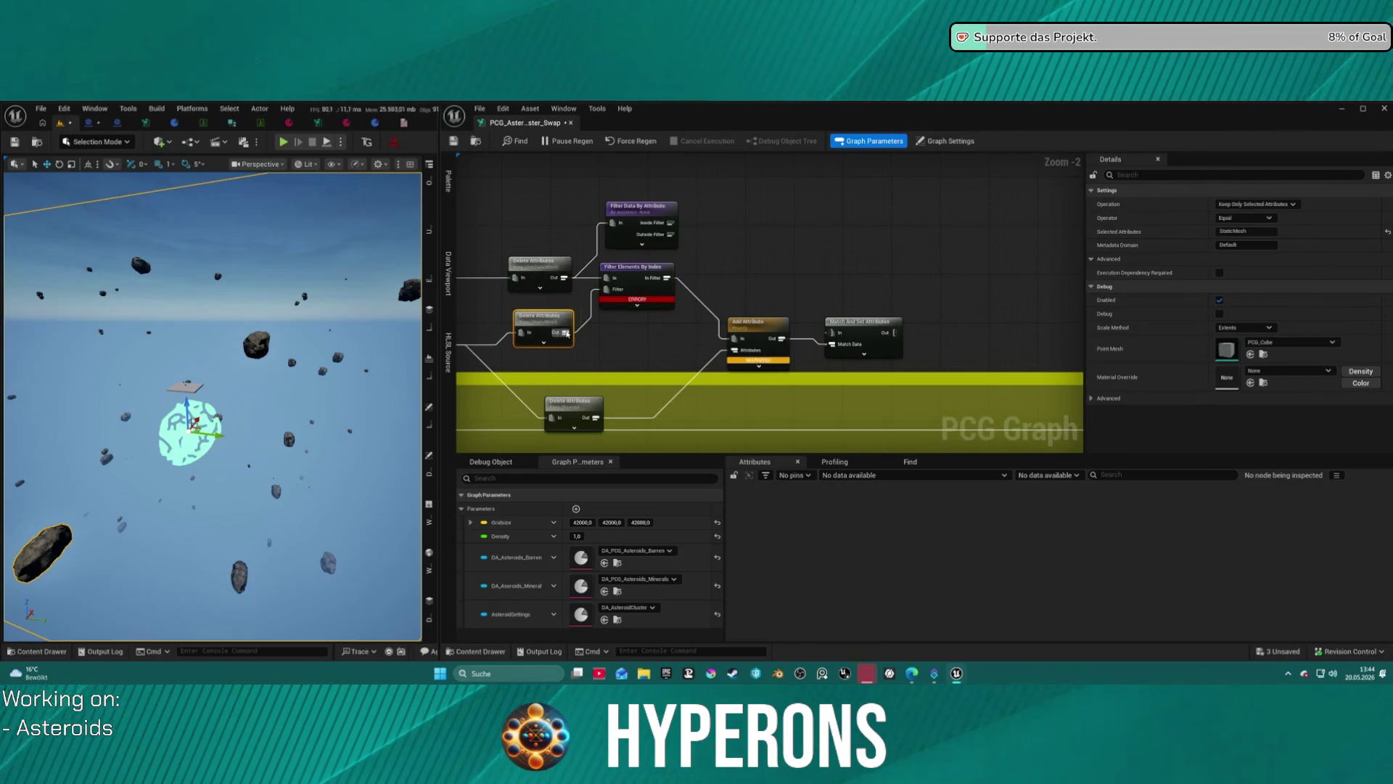
Remove Filter Elements By Index and line up Filter Data By Attribute with its wires.
{"action": "right_click", "coordinate": [608, 245]}
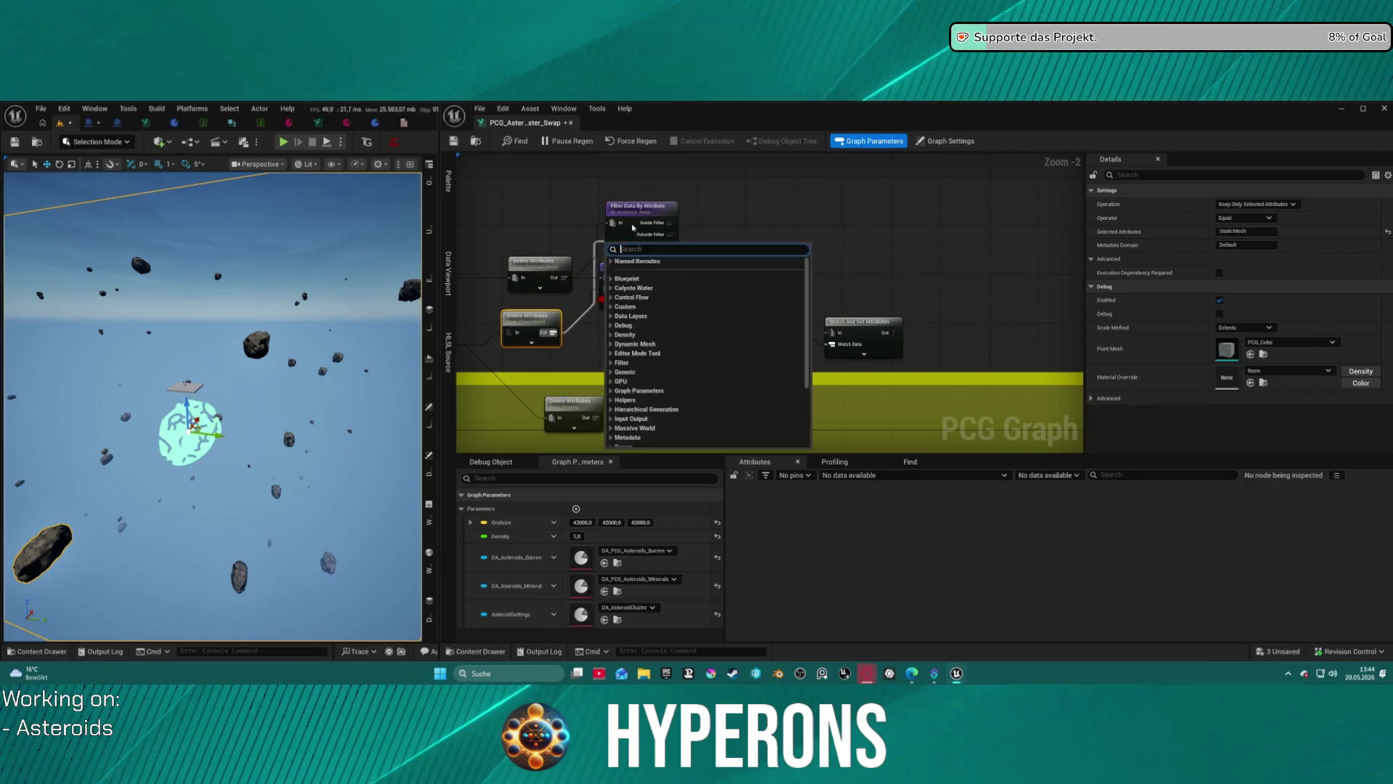
{"action": "left_click", "coordinate": [624, 251]}
{"action": "left_click", "coordinate": [621, 246]}
{"action": "mouse_move", "coordinate": [698, 251]}
{"action": "left_mouse_down"}
{"action": "mouse_move", "coordinate": [733, 190]}
{"action": "mouse_move", "coordinate": [716, 190]}
{"action": "left_mouse_up"}
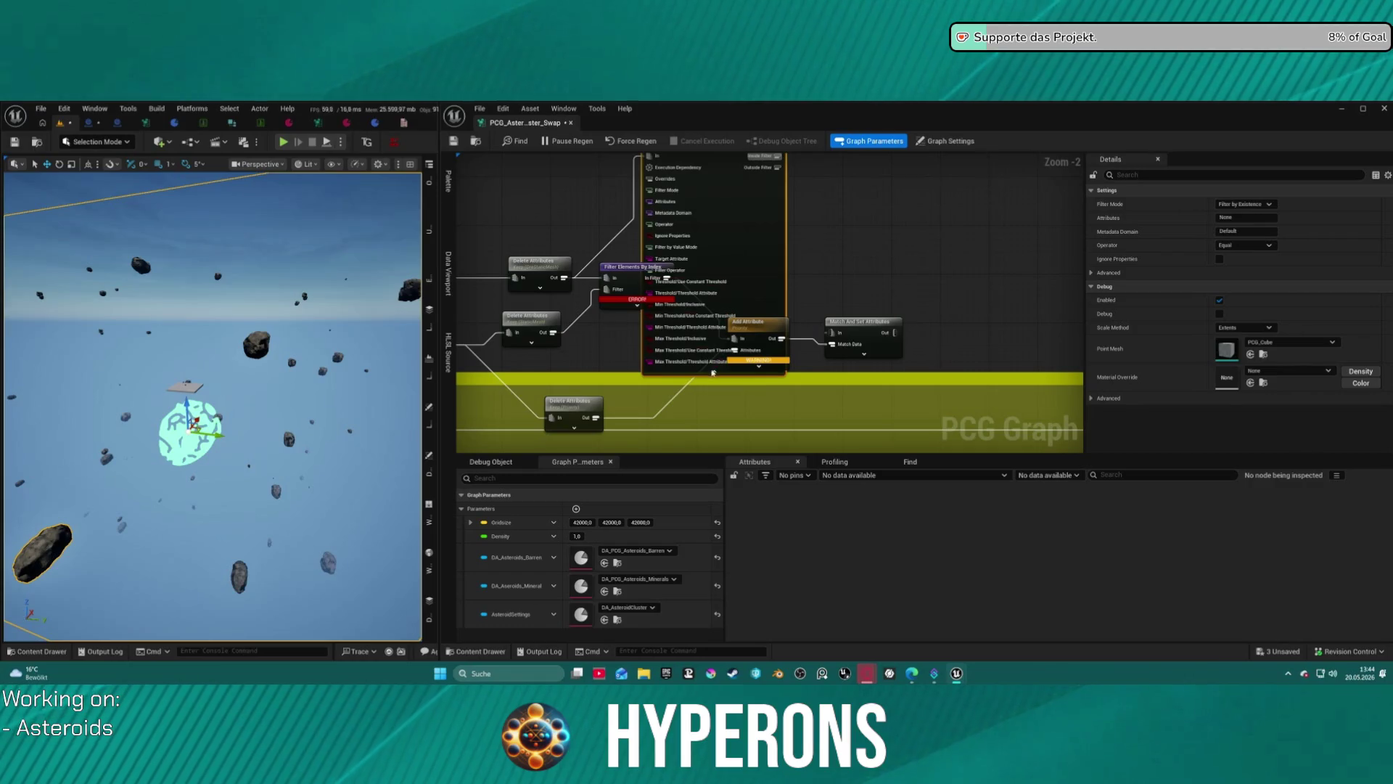
{"action": "left_click", "coordinate": [715, 372]}
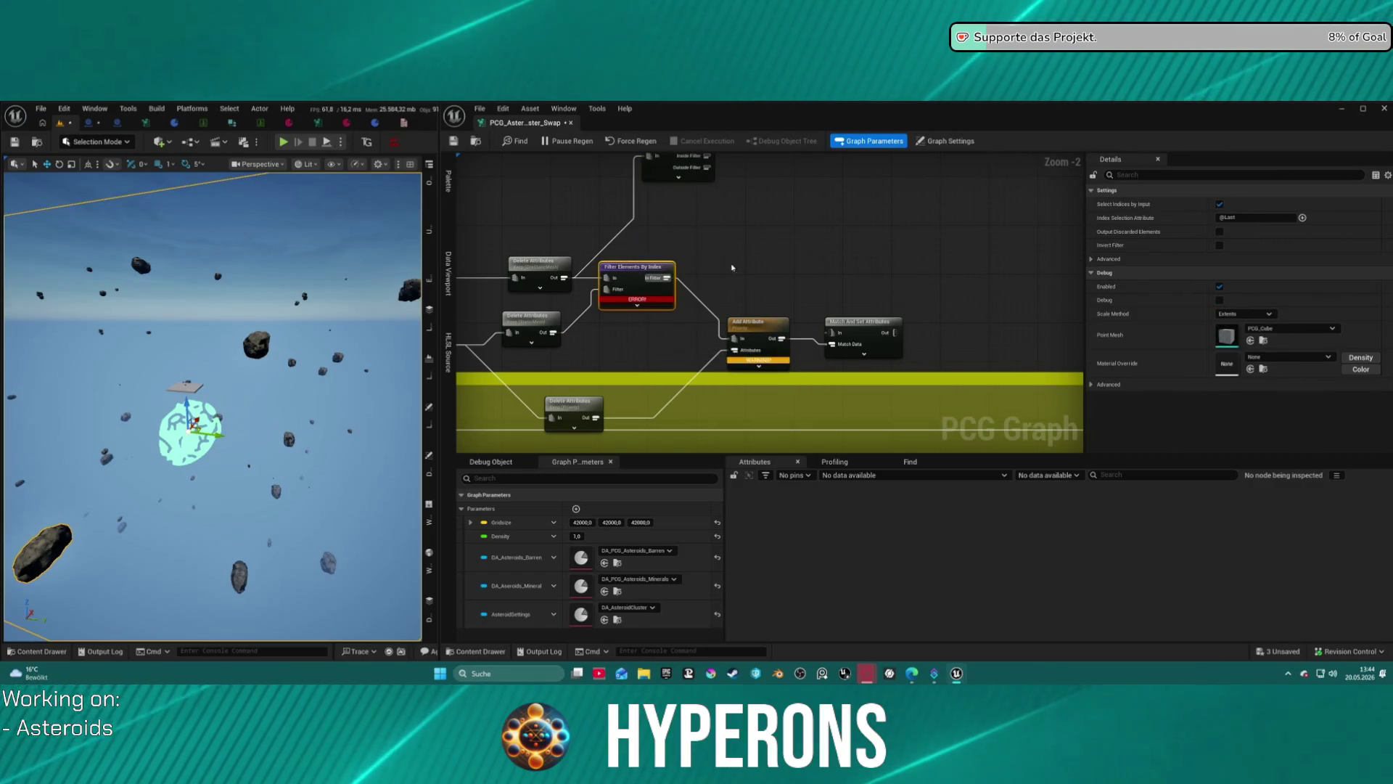
{"action": "left_click_drag", "start_coordinate": [736, 273], "coordinate": [767, 339]}
{"action": "key", "text": "ctrl+z"}
{"action": "mouse_move", "coordinate": [671, 356]}
{"action": "left_mouse_down"}
{"action": "mouse_move", "coordinate": [665, 374]}
{"action": "mouse_move", "coordinate": [746, 270]}
{"action": "left_mouse_up"}
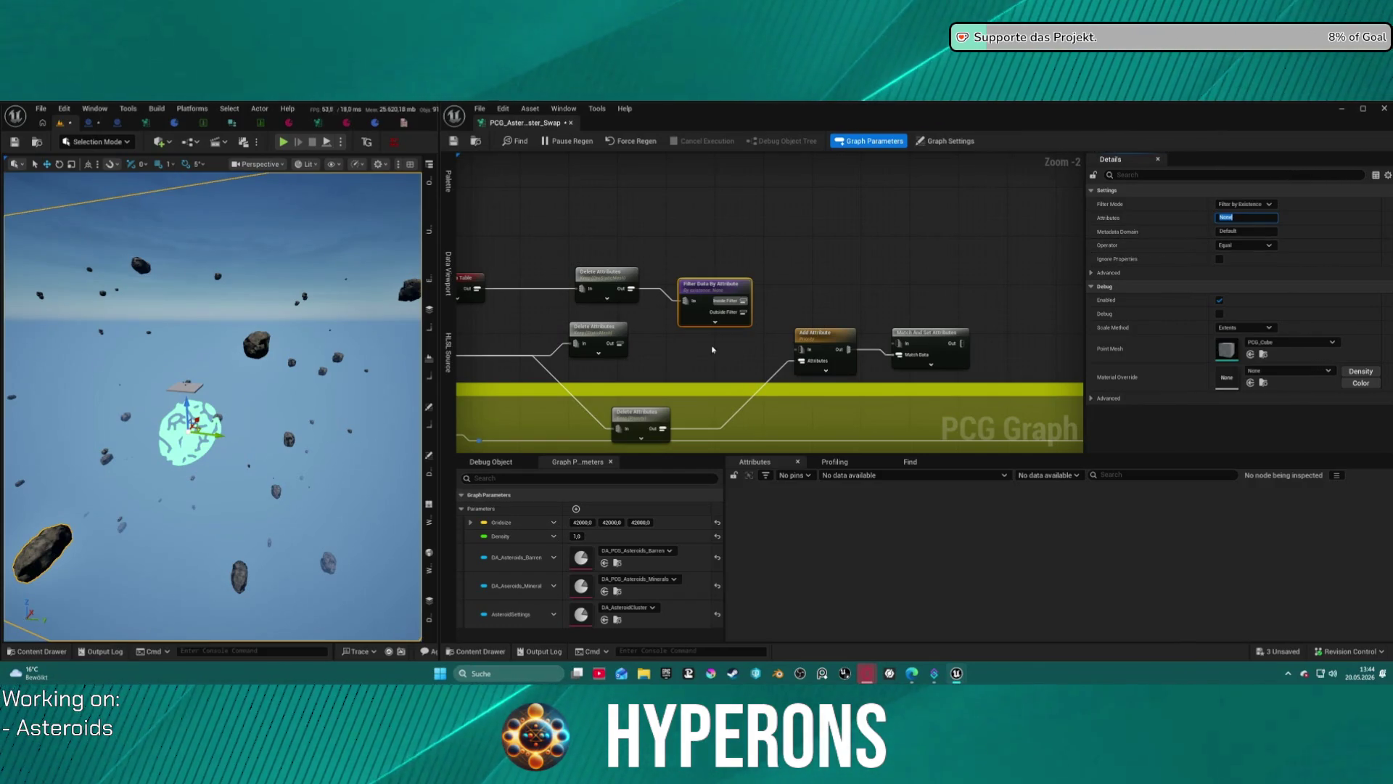
Inspect the Filter Data By Attribute node's metadata domain and advanced settings.
{"action": "mouse_move", "coordinate": [621, 342]}
{"action": "left_mouse_down"}
{"action": "mouse_move", "coordinate": [702, 314]}
{"action": "mouse_move", "coordinate": [661, 323]}
{"action": "left_mouse_up"}
{"action": "left_click", "coordinate": [708, 330]}
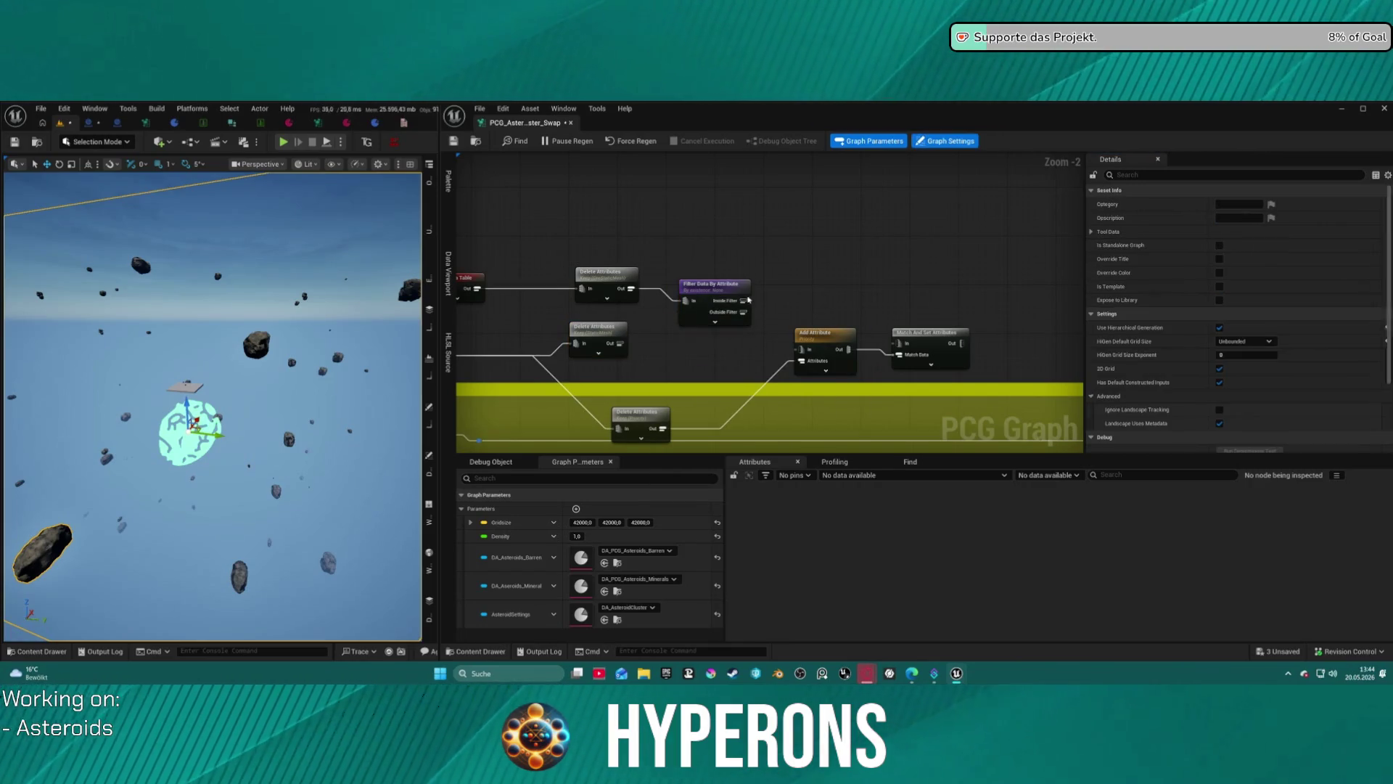
{"action": "left_click", "coordinate": [720, 296]}
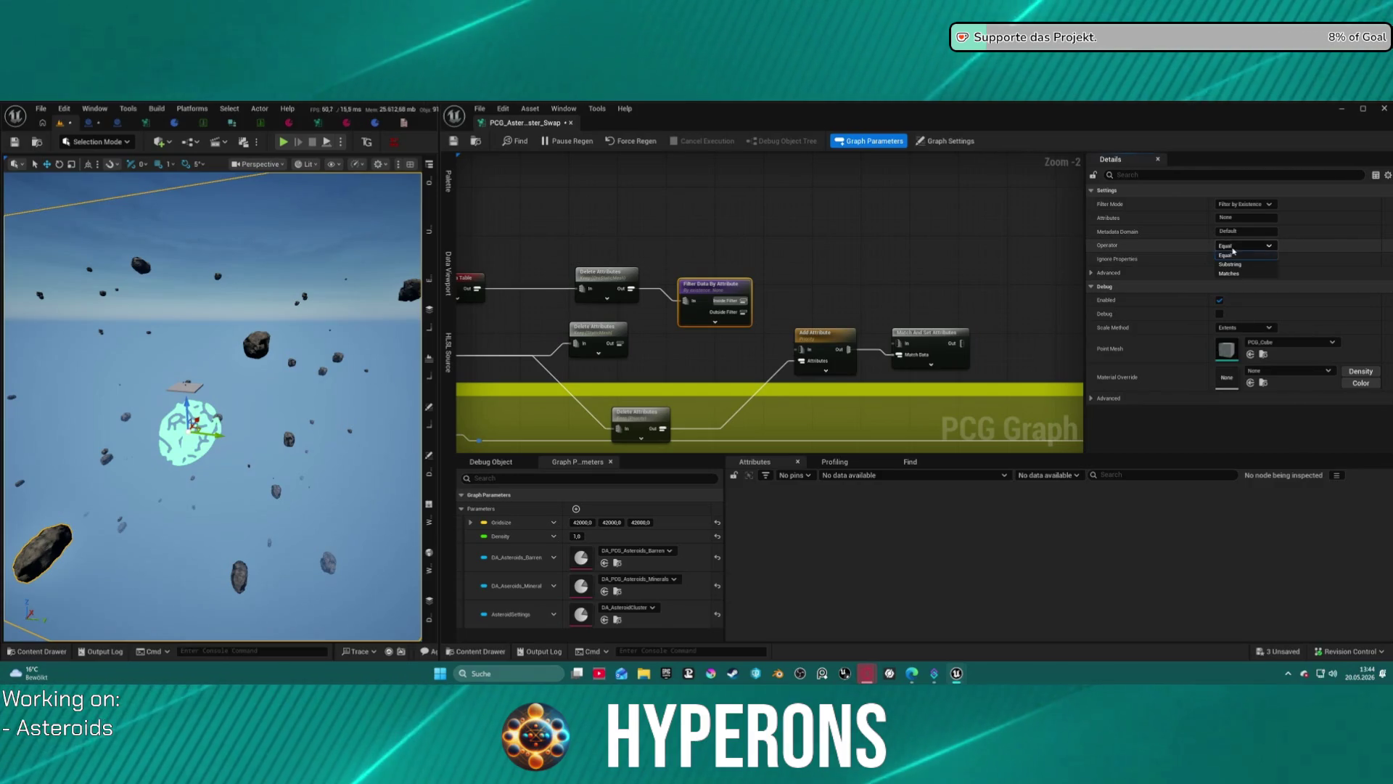
{"action": "left_click", "coordinate": [1245, 231]}
{"action": "left_click", "coordinate": [1090, 272]}
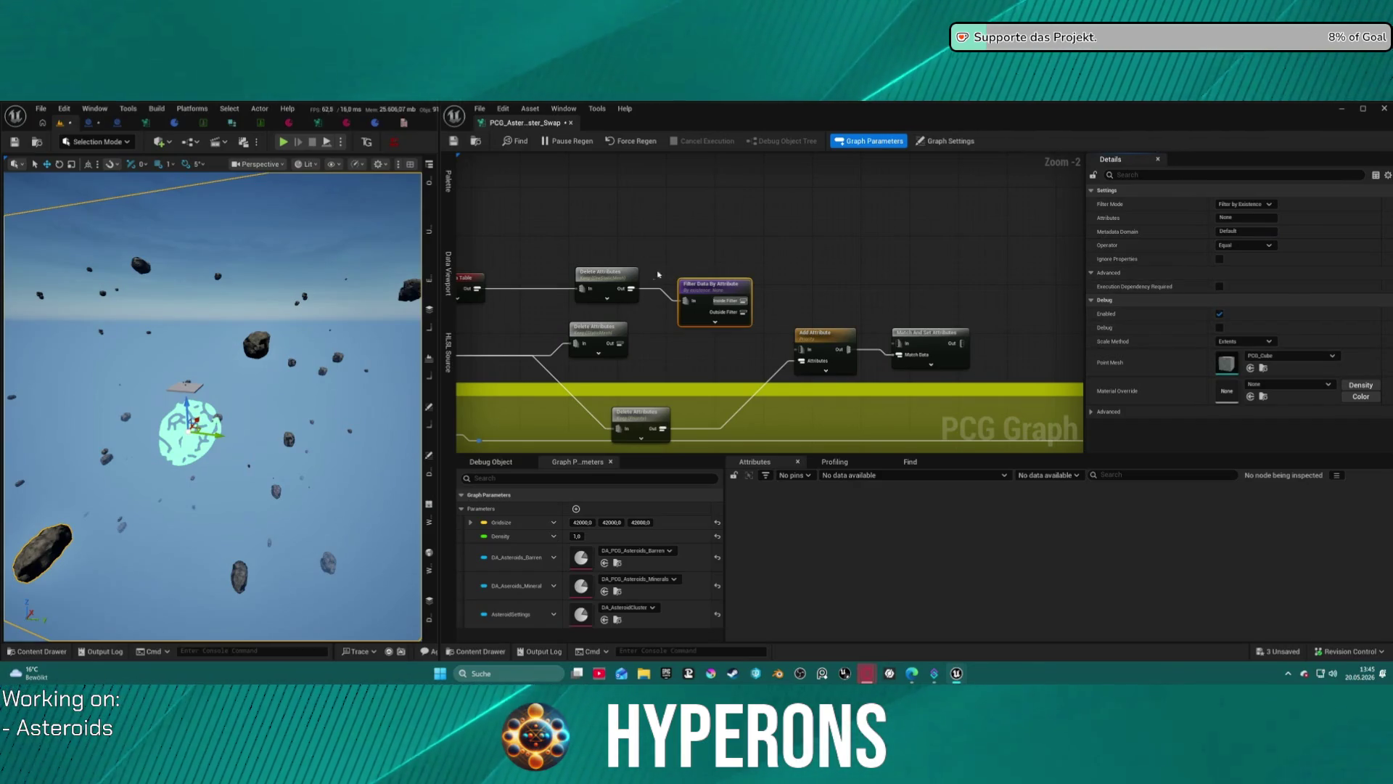
Add a Filter Attribute Elements node after Delete Attributes and delete the old Filter Data By Attribute node.
{"action": "left_click_drag", "start_coordinate": [629, 294], "coordinate": [713, 238]}
{"action": "type", "text": "f"}
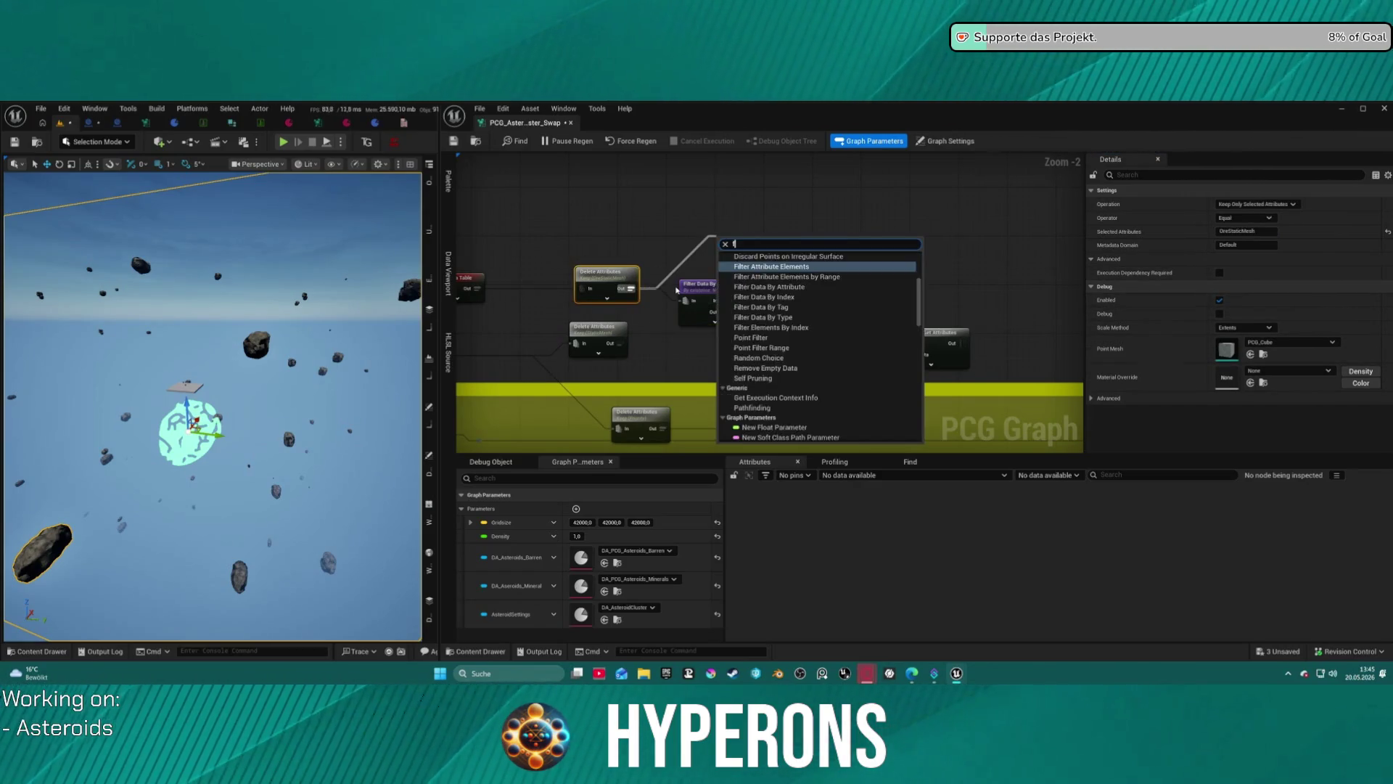
{"action": "type", "text": "ilter"}
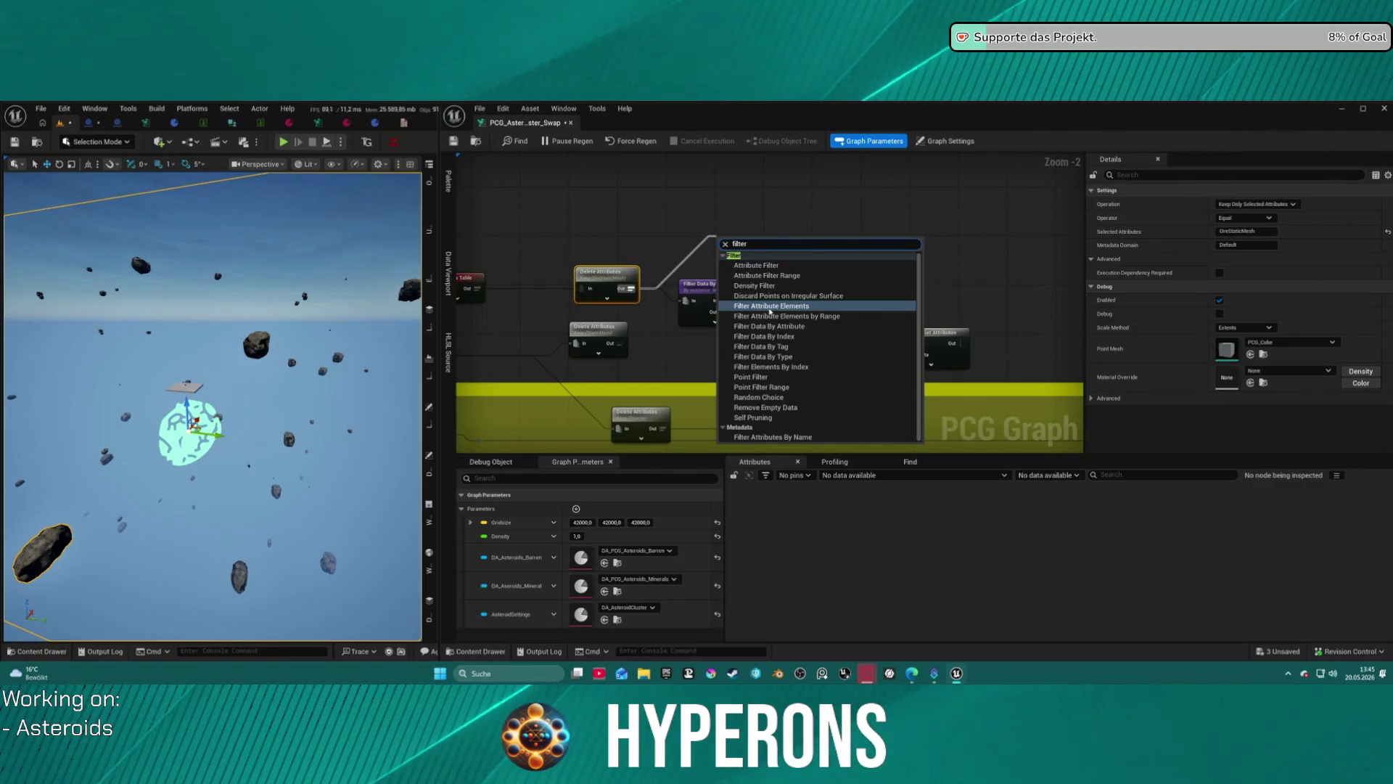
{"action": "left_click", "coordinate": [767, 308]}
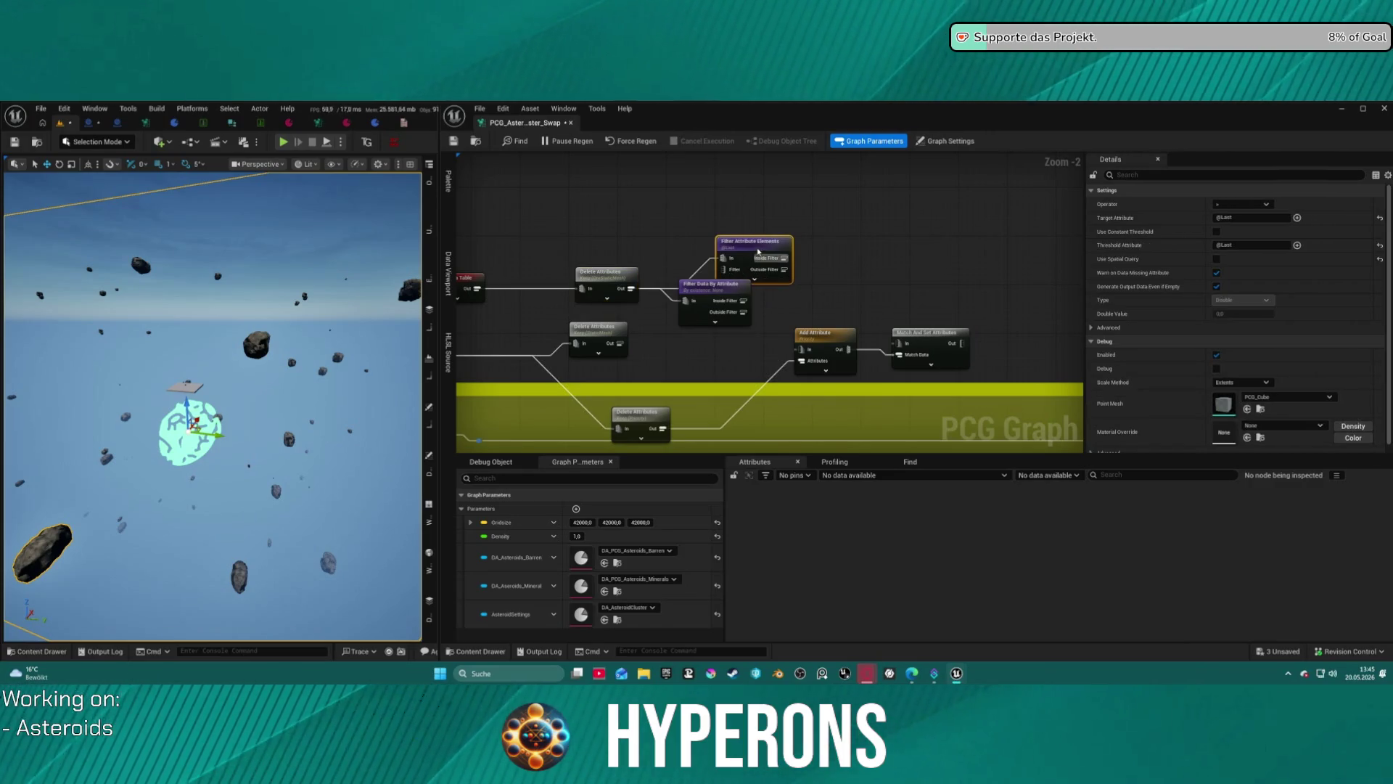
{"action": "left_click_drag", "start_coordinate": [758, 251], "coordinate": [728, 226]}
{"action": "left_click", "coordinate": [721, 286]}
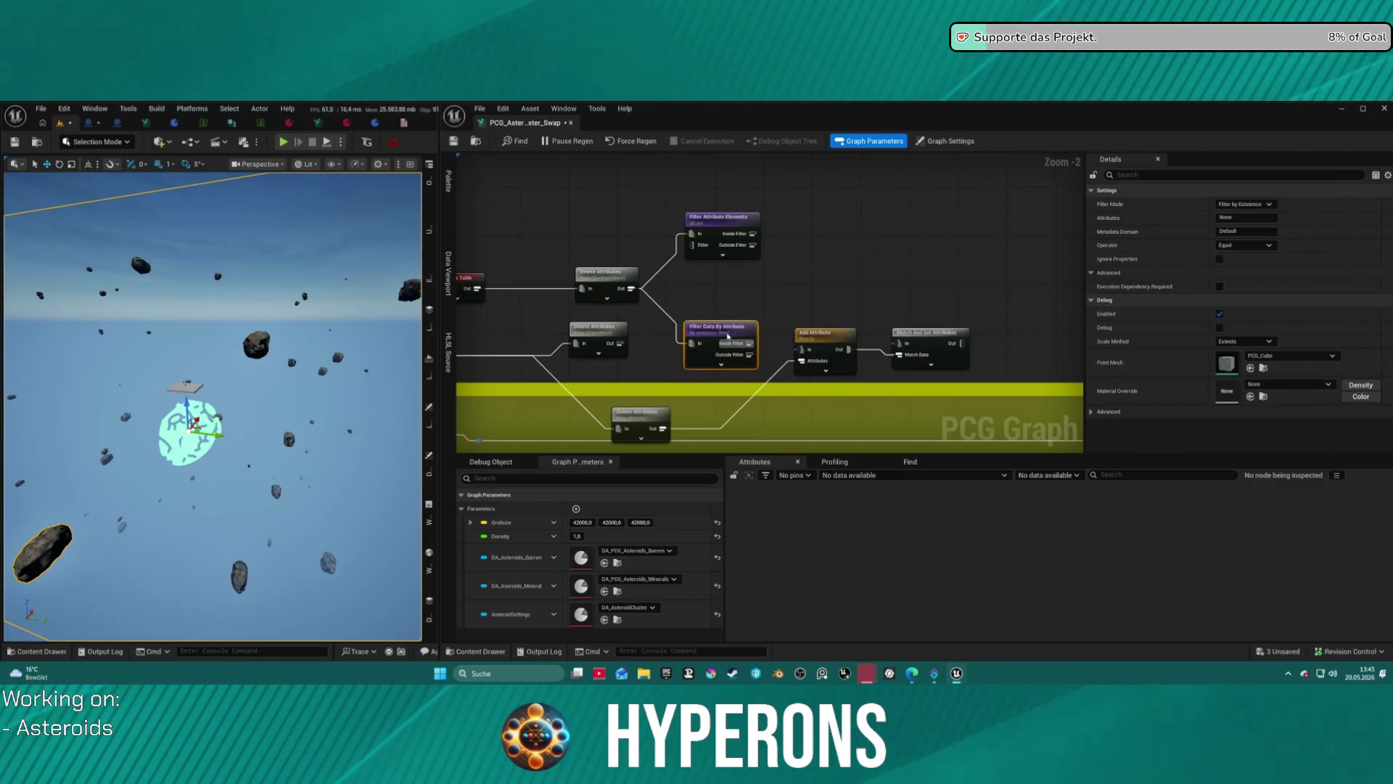
{"action": "key", "text": "Delete"}
Type StaticMesh as the filter's Target Attribute and switch to a different comparison operator.
{"action": "mouse_move", "coordinate": [714, 240]}
{"action": "left_mouse_down"}
{"action": "mouse_move", "coordinate": [673, 278]}
{"action": "mouse_move", "coordinate": [707, 289]}
{"action": "mouse_move", "coordinate": [617, 348]}
{"action": "left_mouse_up"}
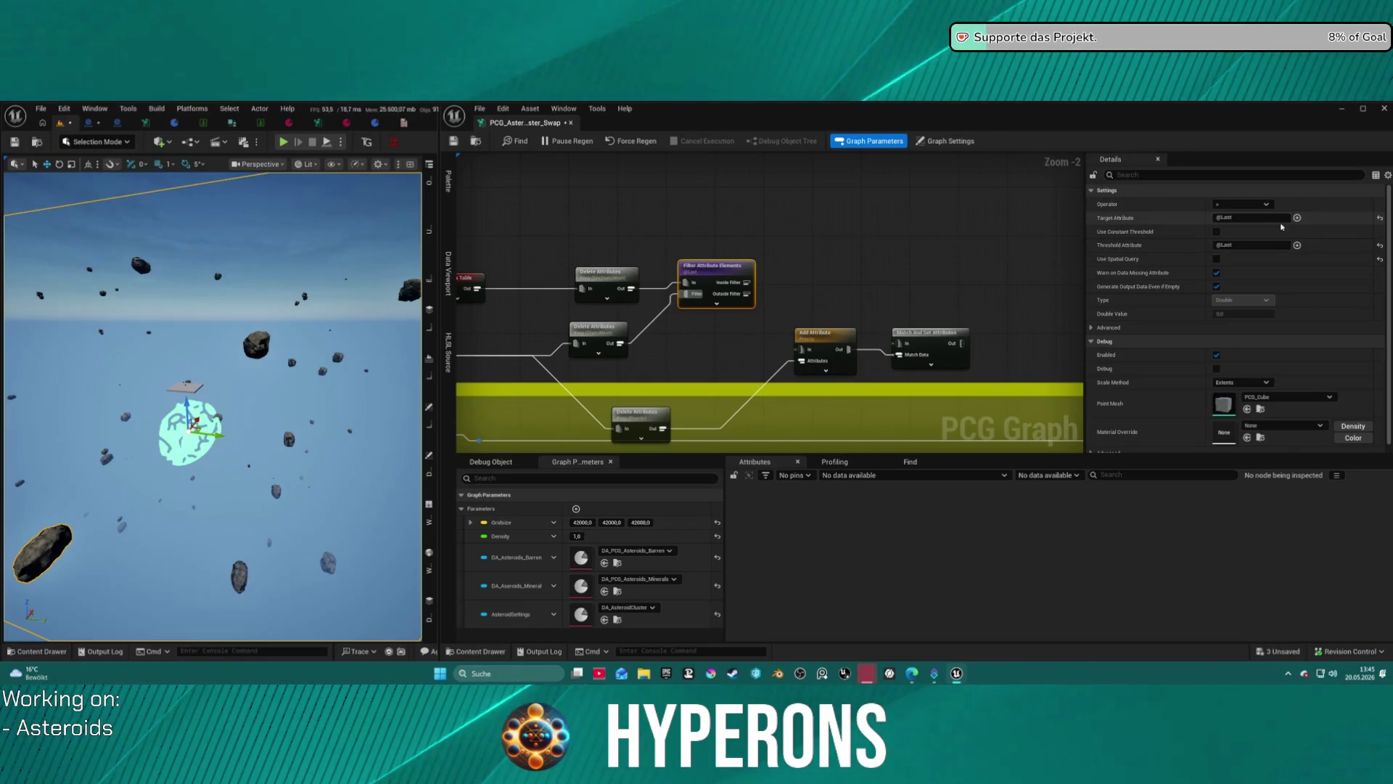
{"action": "left_click", "coordinate": [1239, 217]}
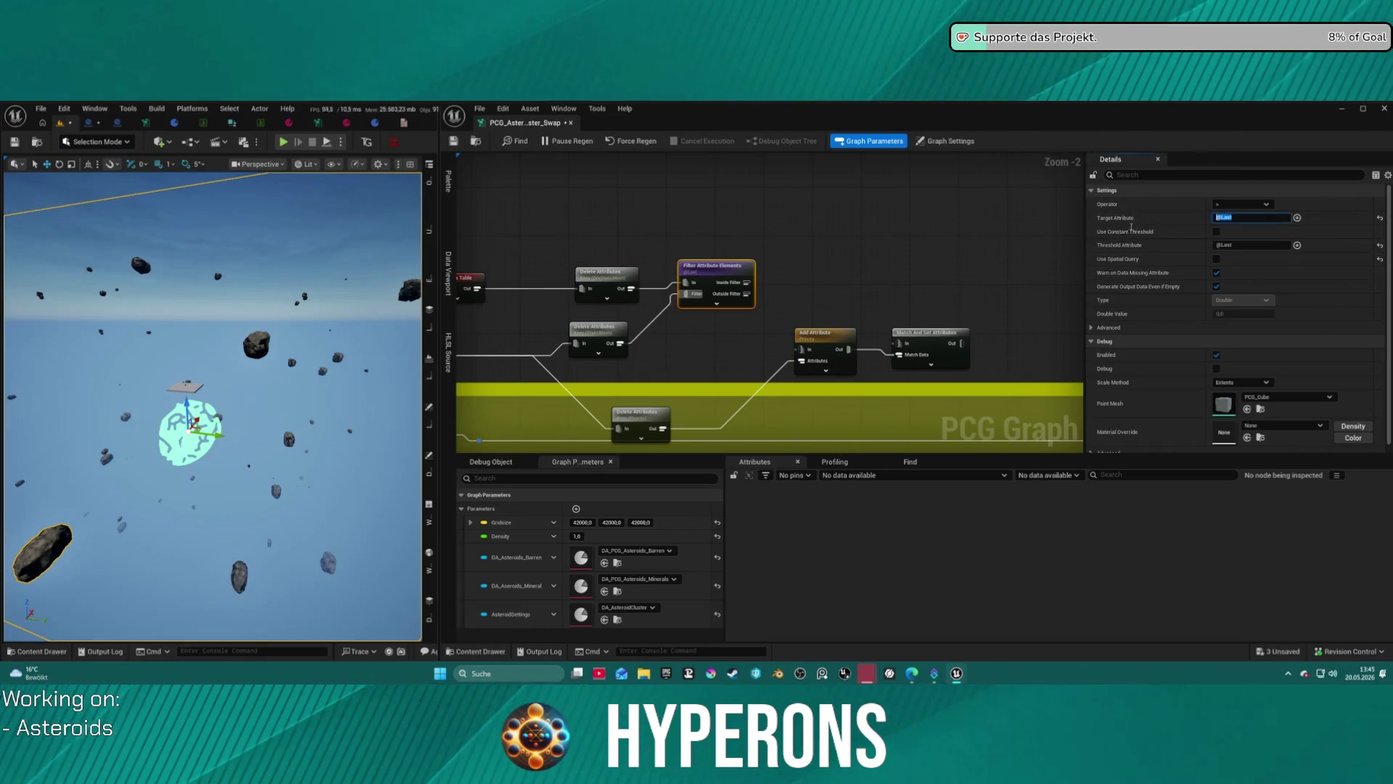
{"action": "type", "text": "ta"}
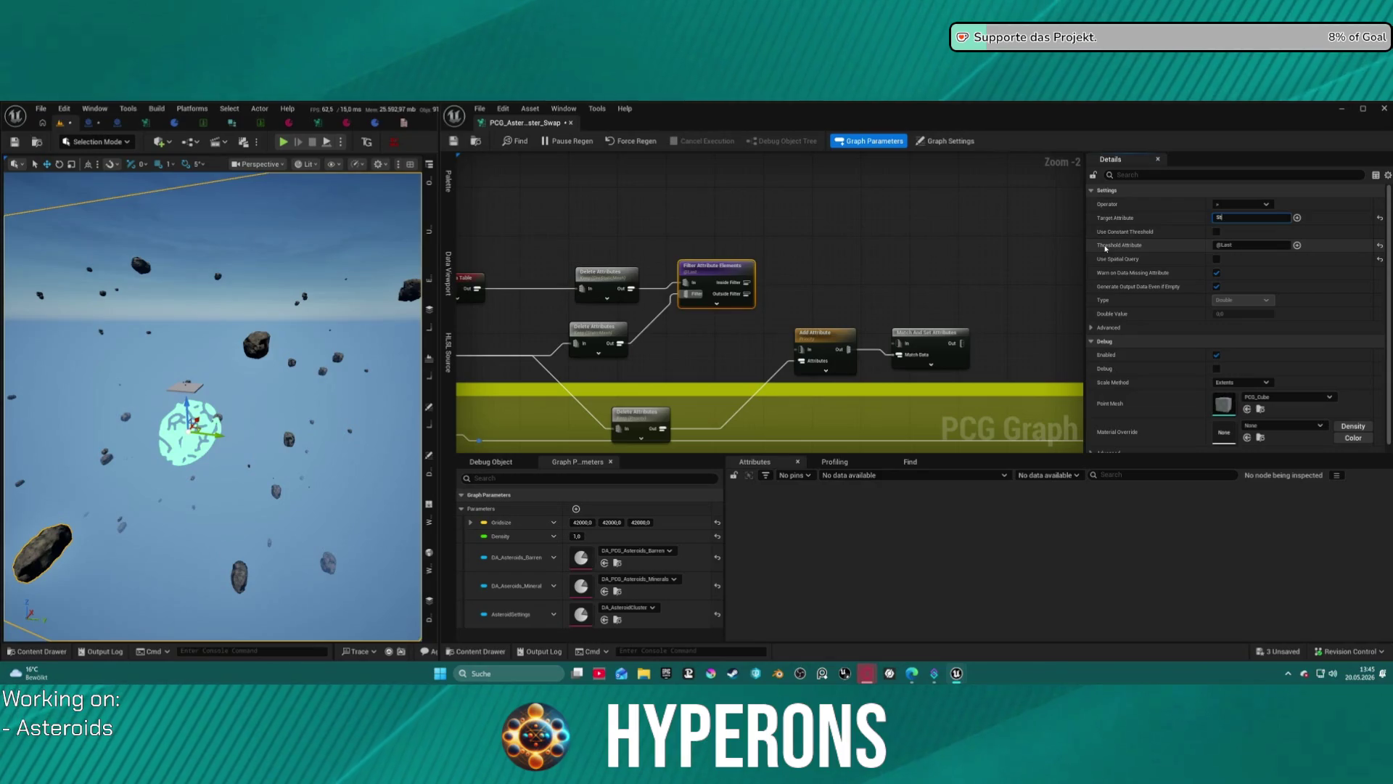
{"action": "key", "text": "BackSpace"}
{"action": "key", "text": "BackSpace"}
{"action": "key", "text": "BackSpace"}
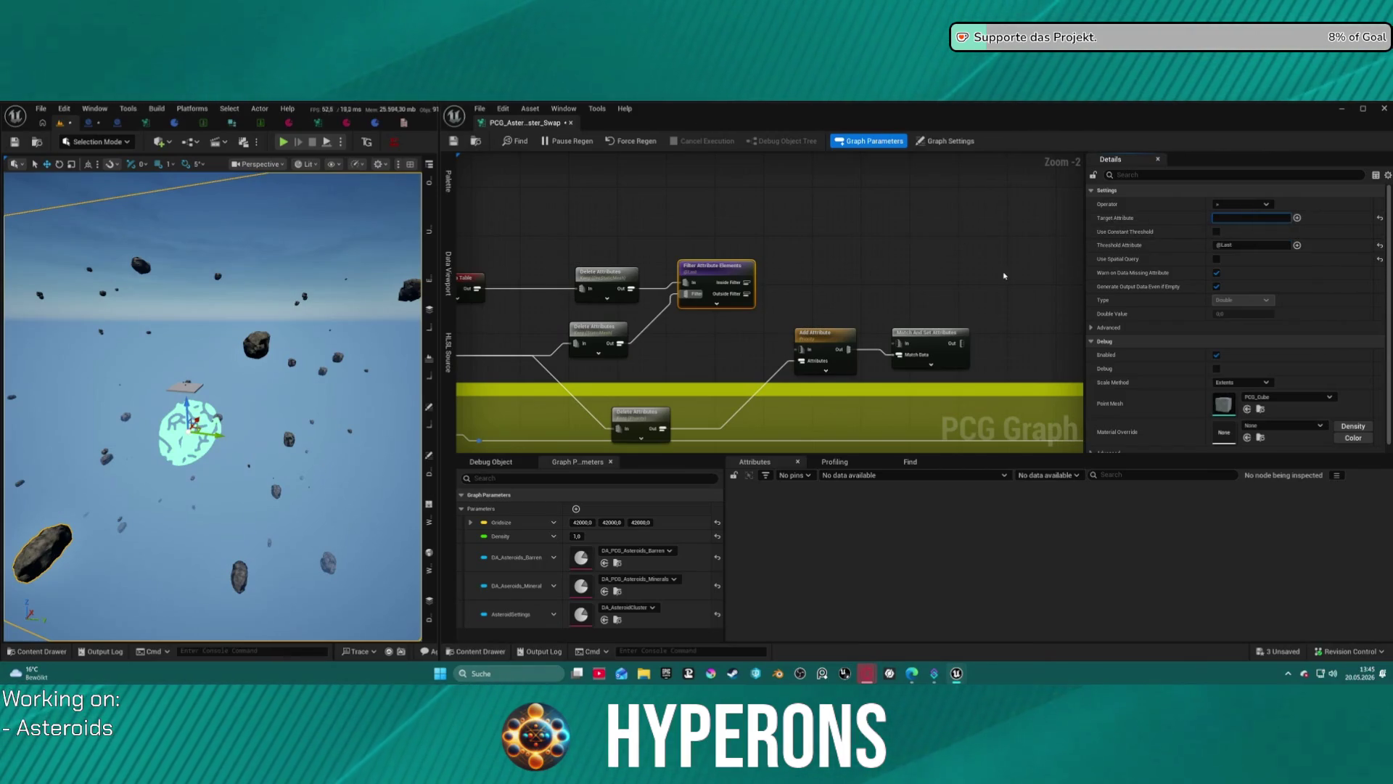
{"action": "type", "text": "StaticMesh"}
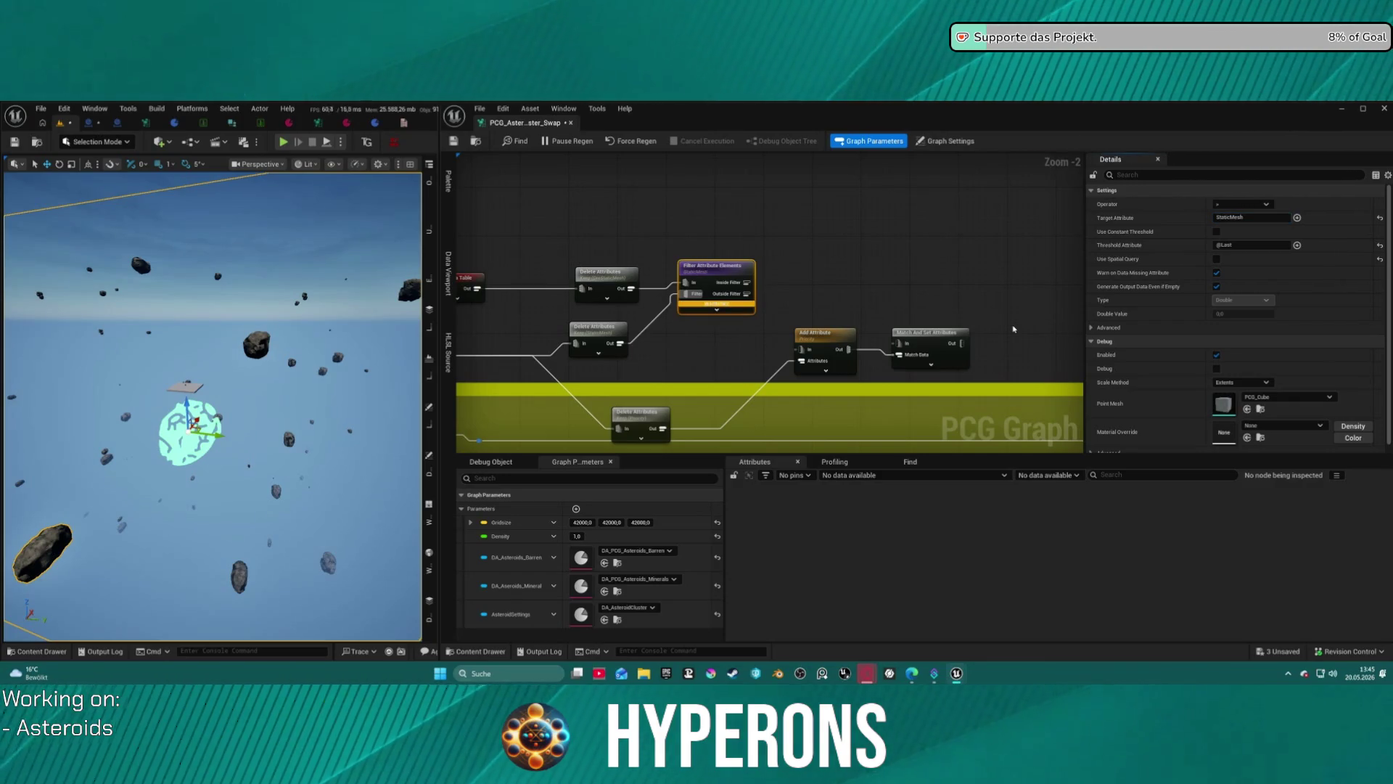
{"action": "left_click", "coordinate": [937, 246]}
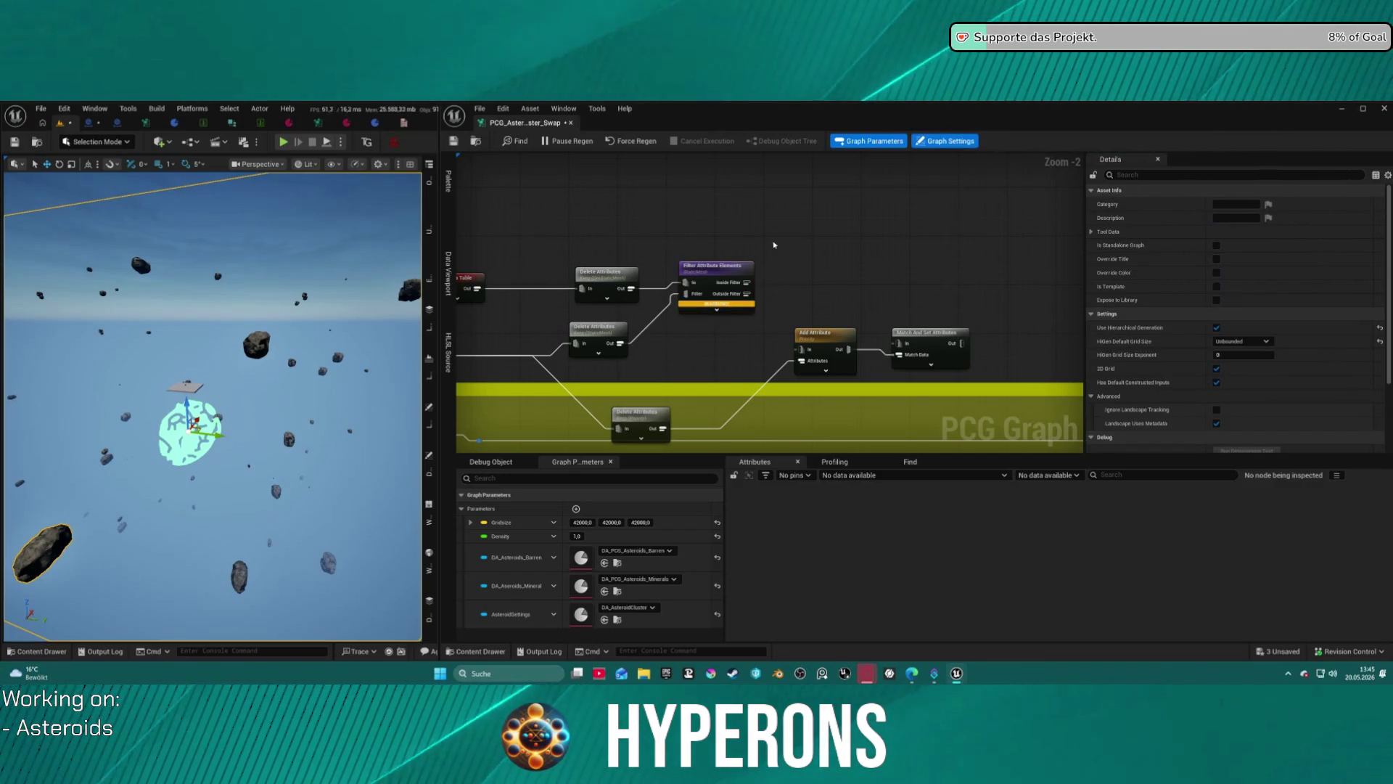
{"action": "left_click", "coordinate": [718, 267]}
{"action": "left_click", "coordinate": [1242, 204]}
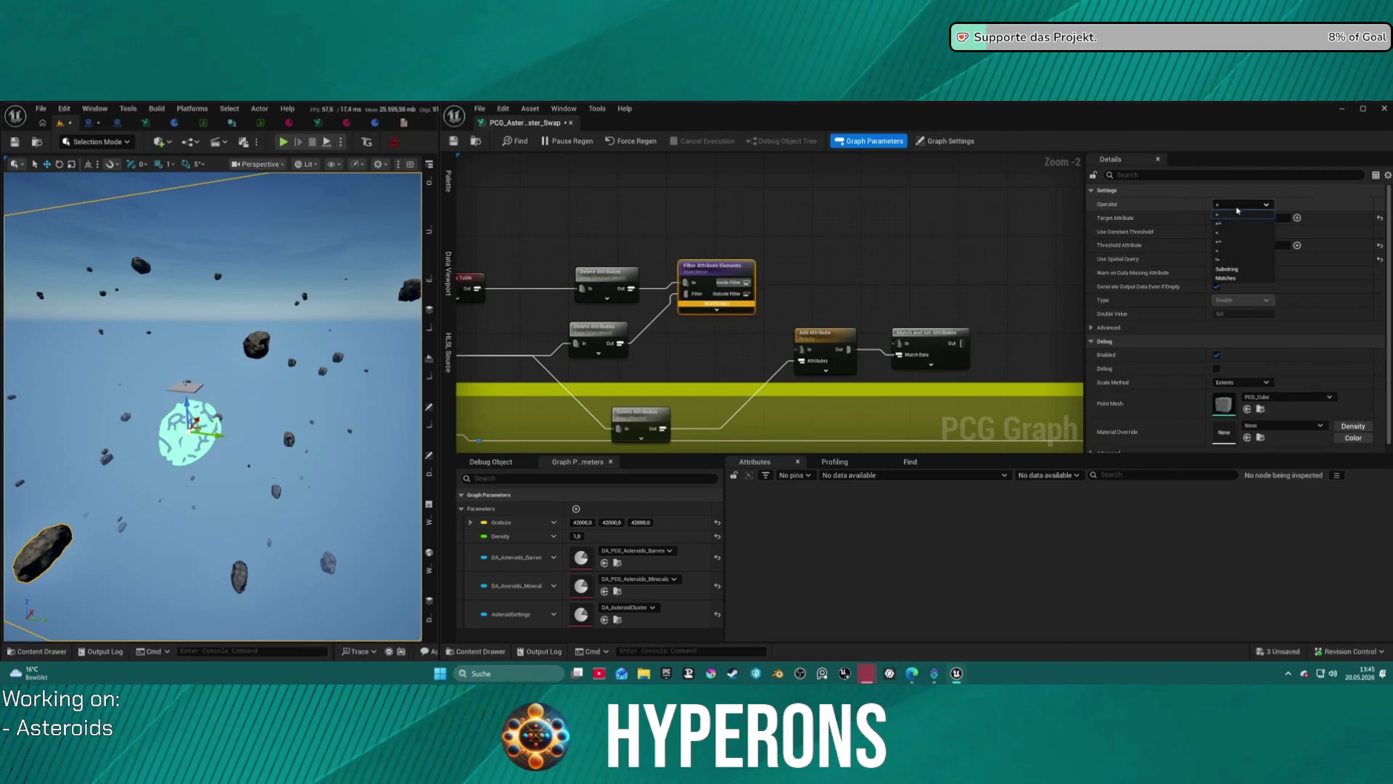
{"action": "left_click", "coordinate": [1232, 259]}
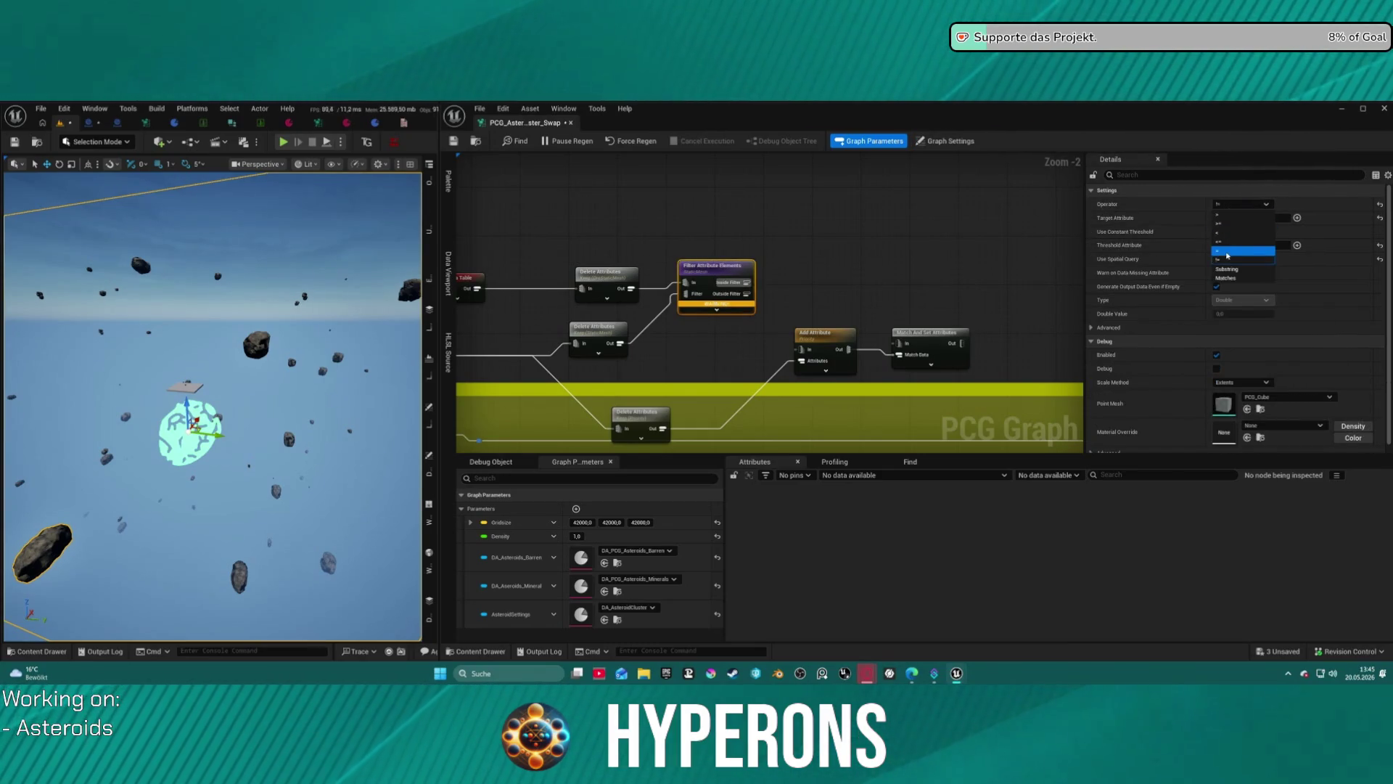
Replace the Target Attribute with a pasted StaticMesh and enable Use Constant Threshold.
{"action": "mouse_move", "coordinate": [724, 277]}
{"action": "left_mouse_down"}
{"action": "mouse_move", "coordinate": [719, 296]}
{"action": "mouse_move", "coordinate": [704, 282]}
{"action": "left_mouse_up"}
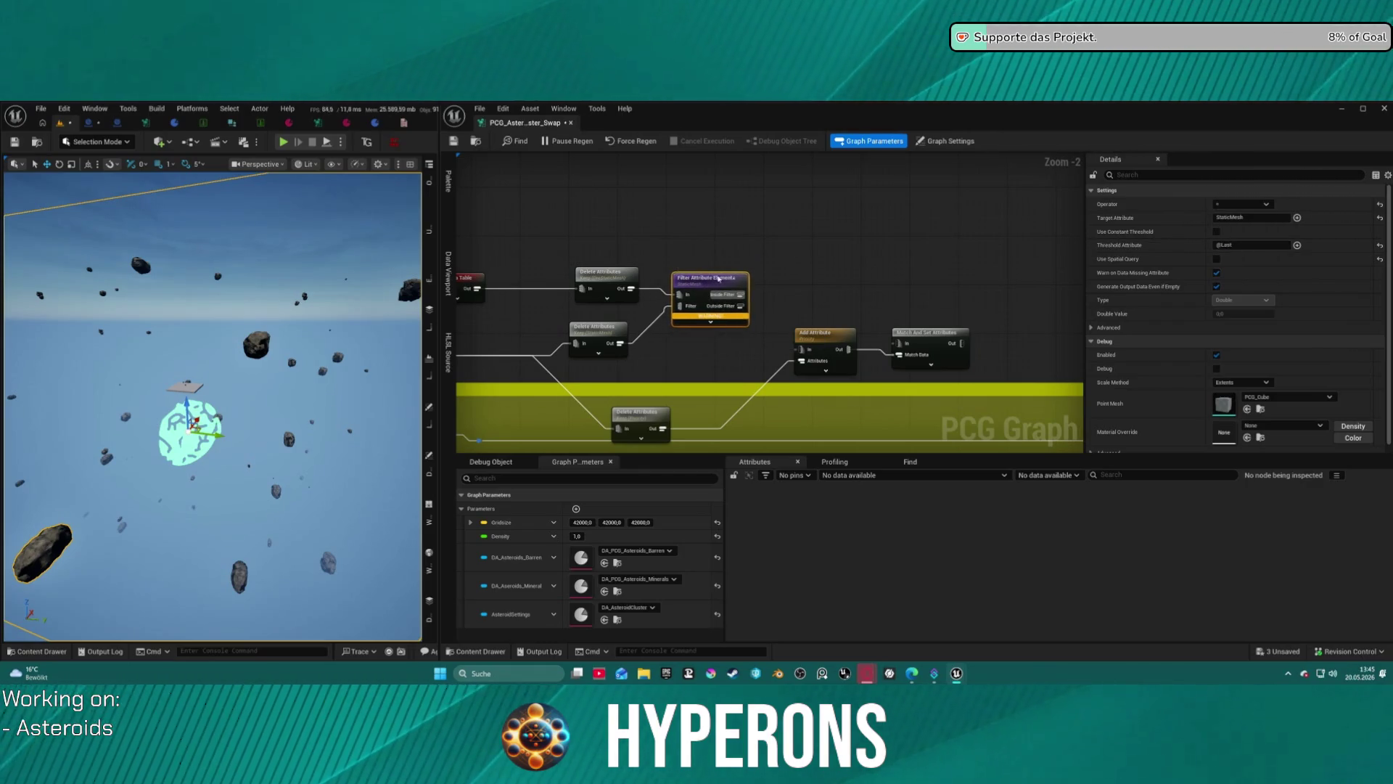
{"action": "left_click", "coordinate": [1237, 217]}
{"action": "key", "text": "BackSpace"}
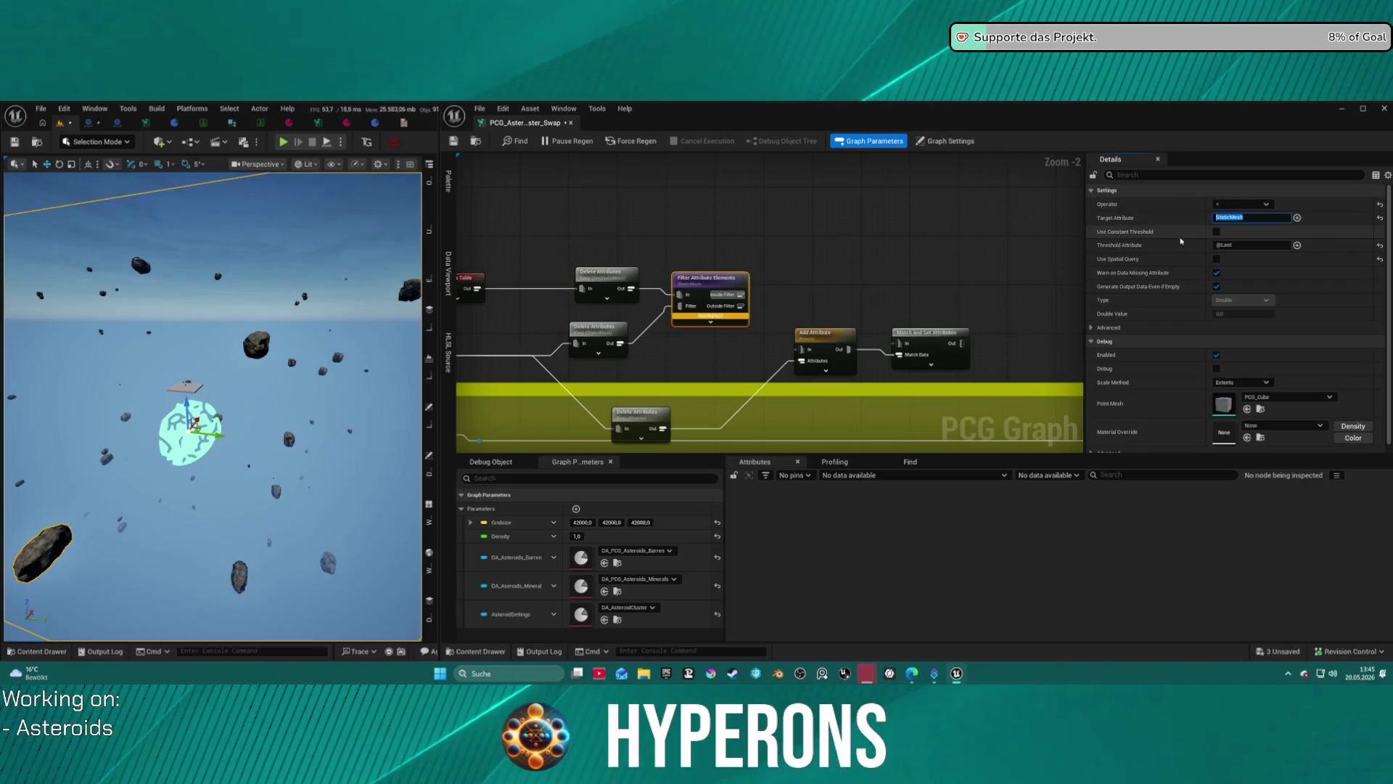
{"action": "type", "text": "StaticMesh"}
{"action": "left_click", "coordinate": [723, 265]}
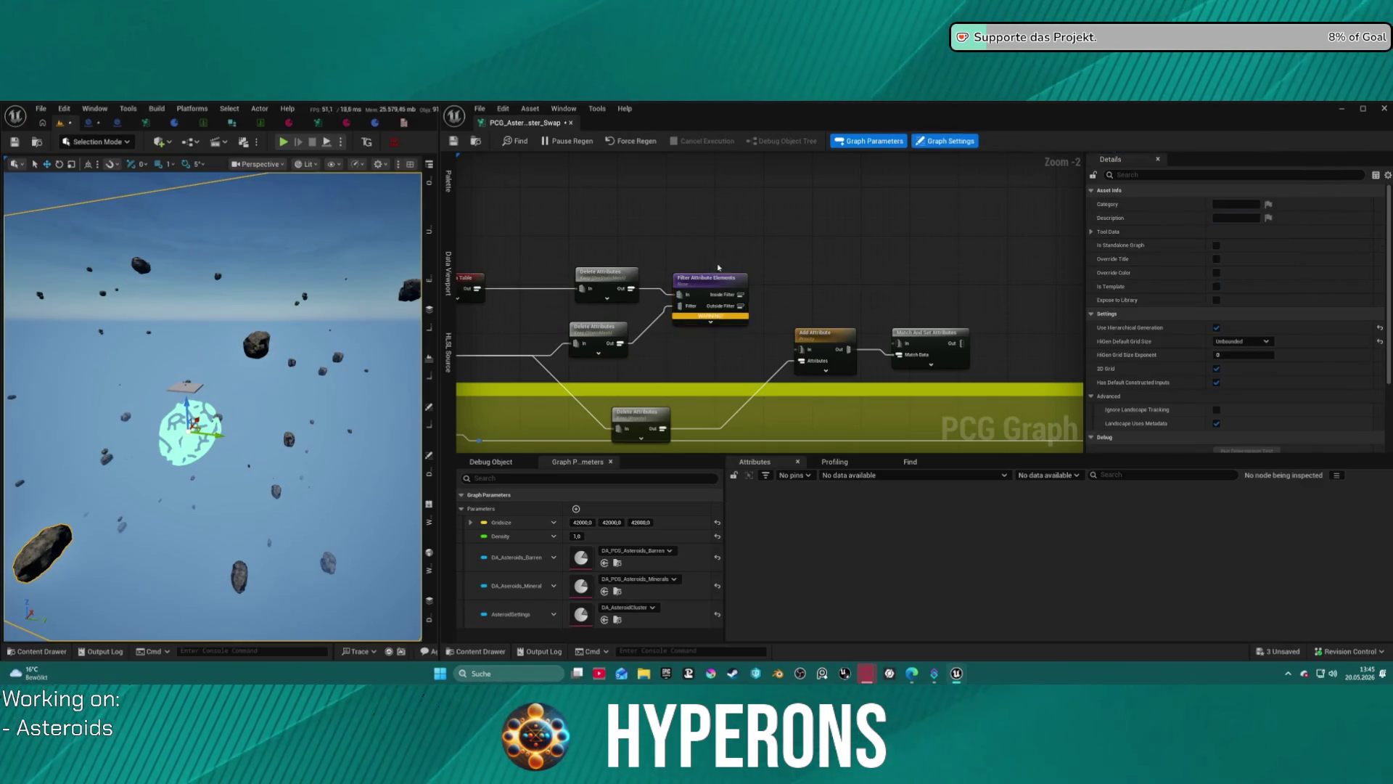
{"action": "left_click", "coordinate": [720, 289]}
{"action": "type", "text": "StaticMesh"}
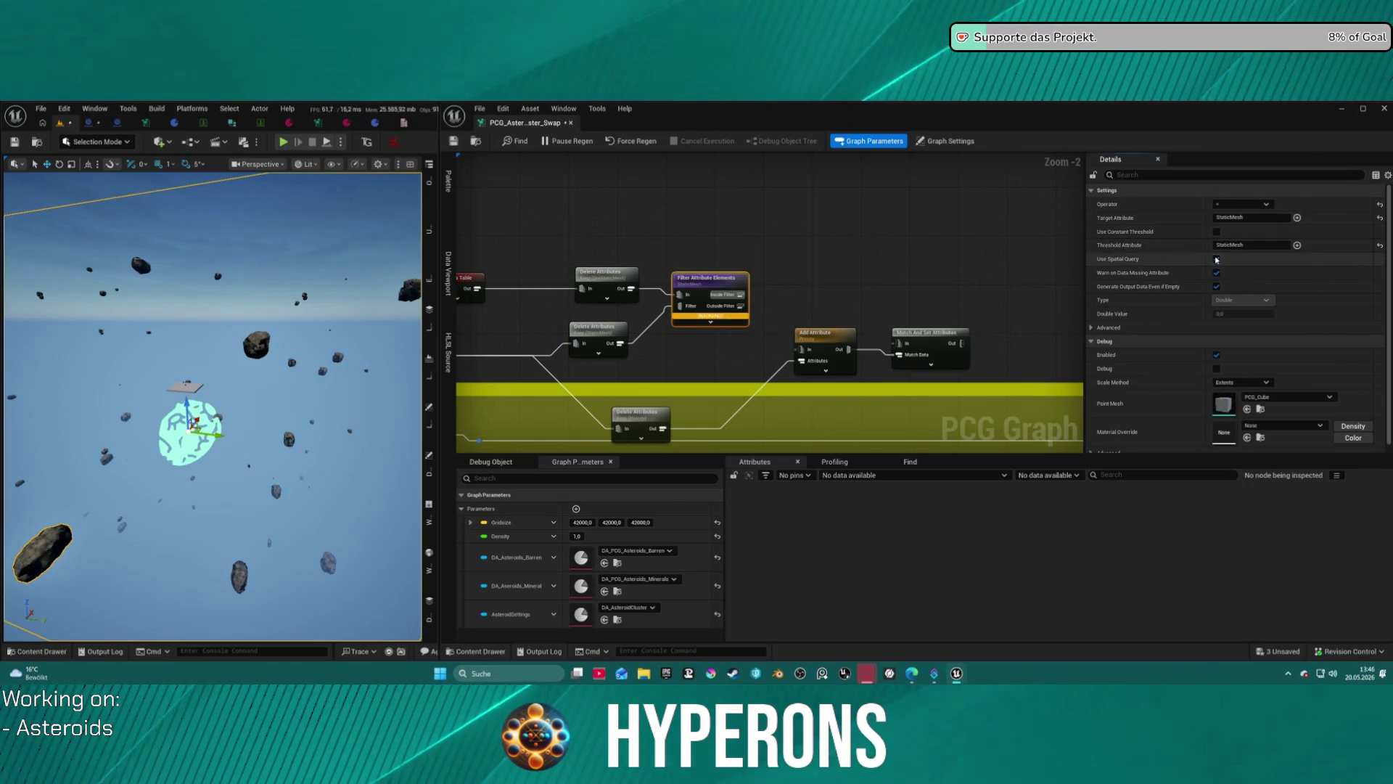
{"action": "left_click", "coordinate": [1217, 233]}
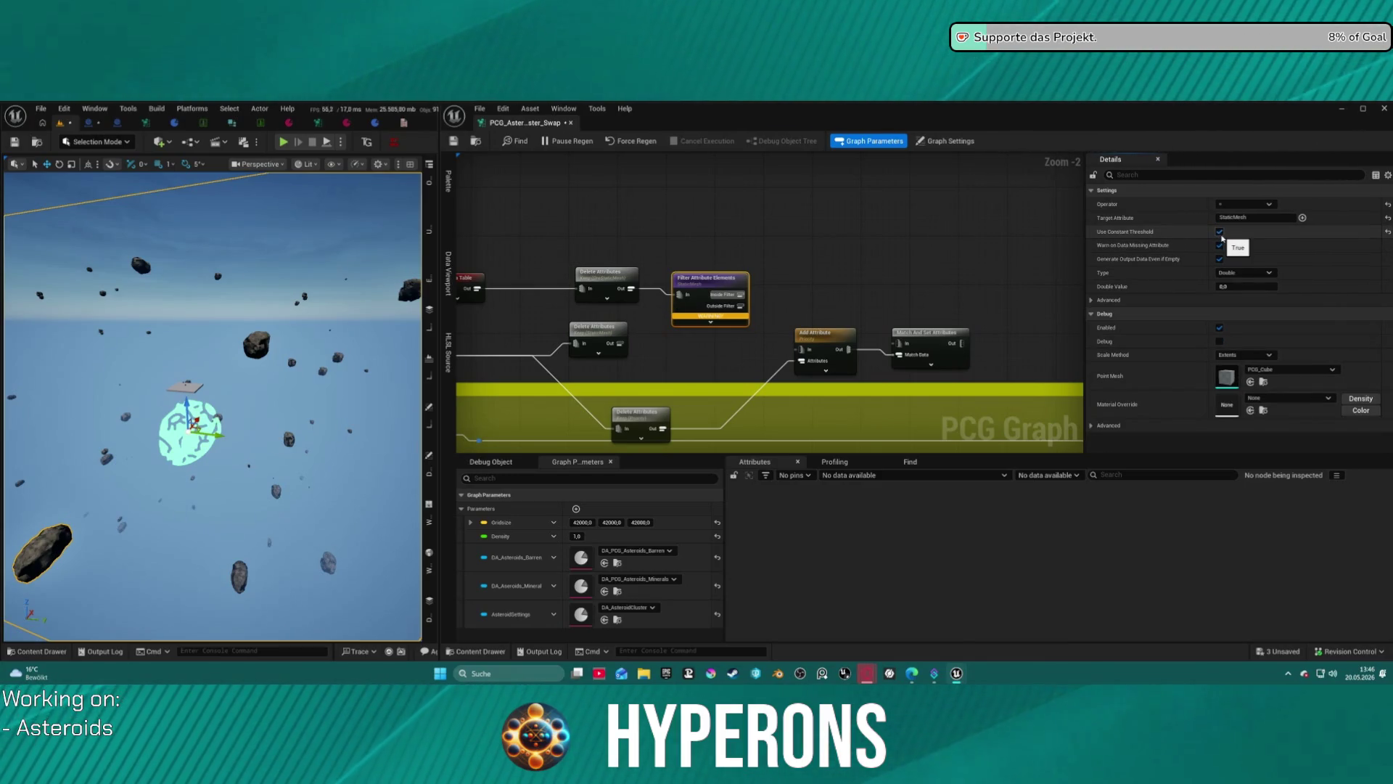
{"action": "left_click", "coordinate": [611, 338]}
Wire Delete Attributes into the filter's Filter input and reset Target Attribute and operator to defaults.
{"action": "left_click_drag", "start_coordinate": [619, 344], "coordinate": [680, 306]}
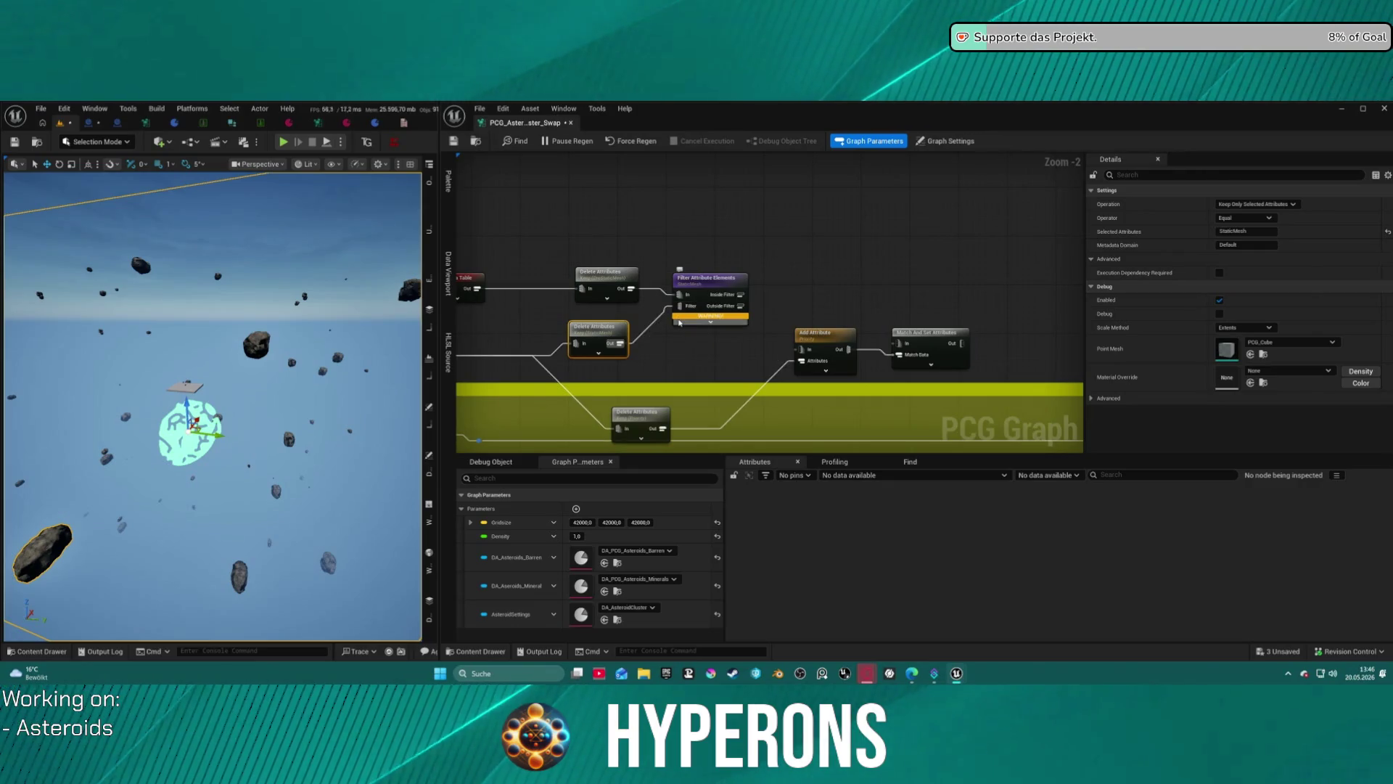
{"action": "left_click", "coordinate": [724, 283]}
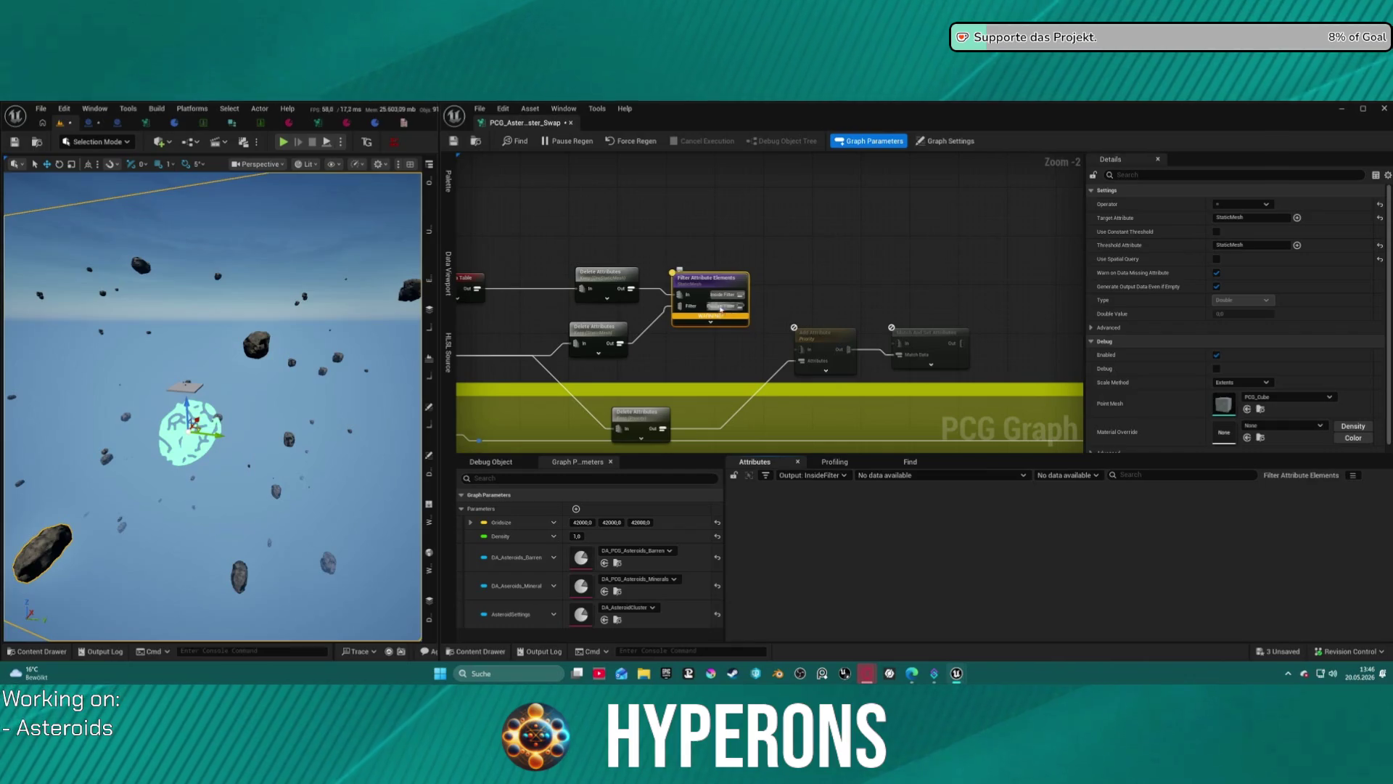
{"action": "mouse_move", "coordinate": [705, 320]}
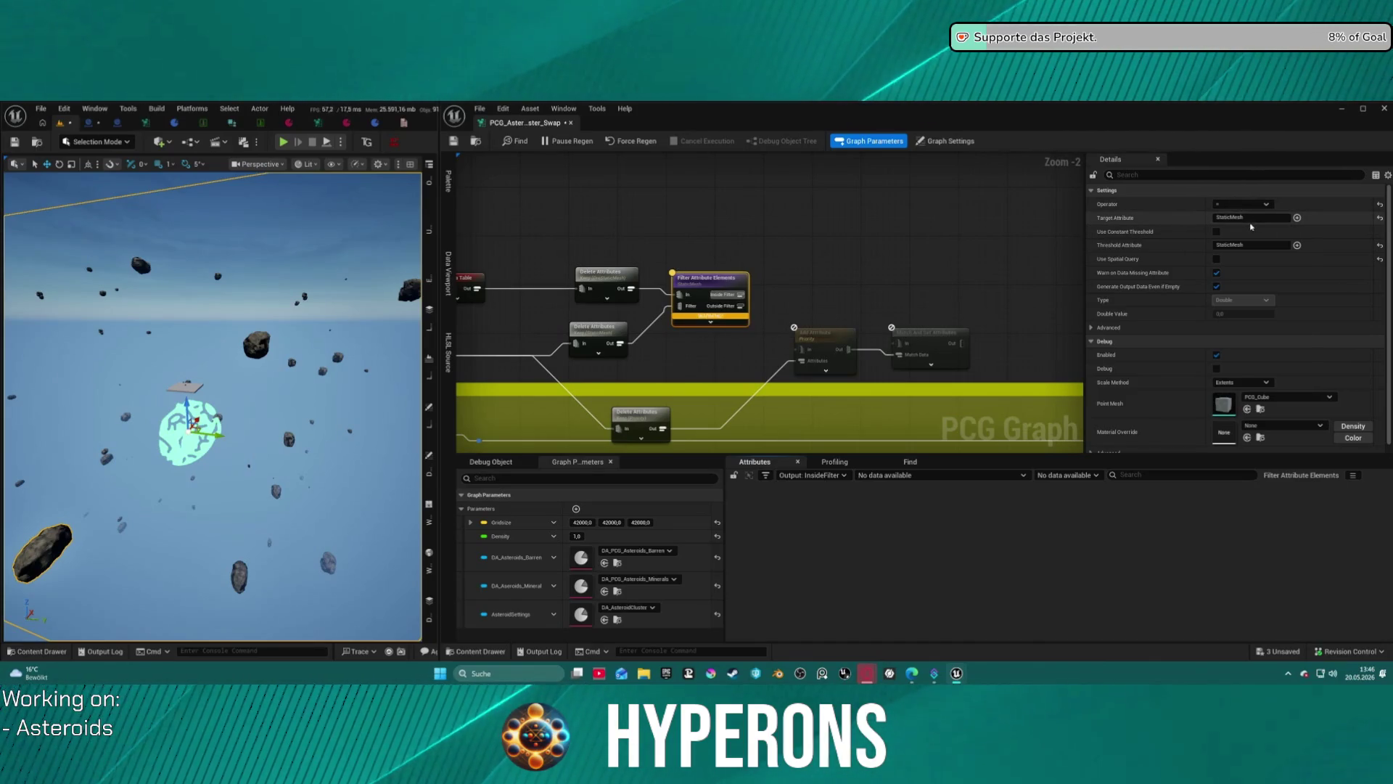
{"action": "left_click", "coordinate": [1380, 217]}
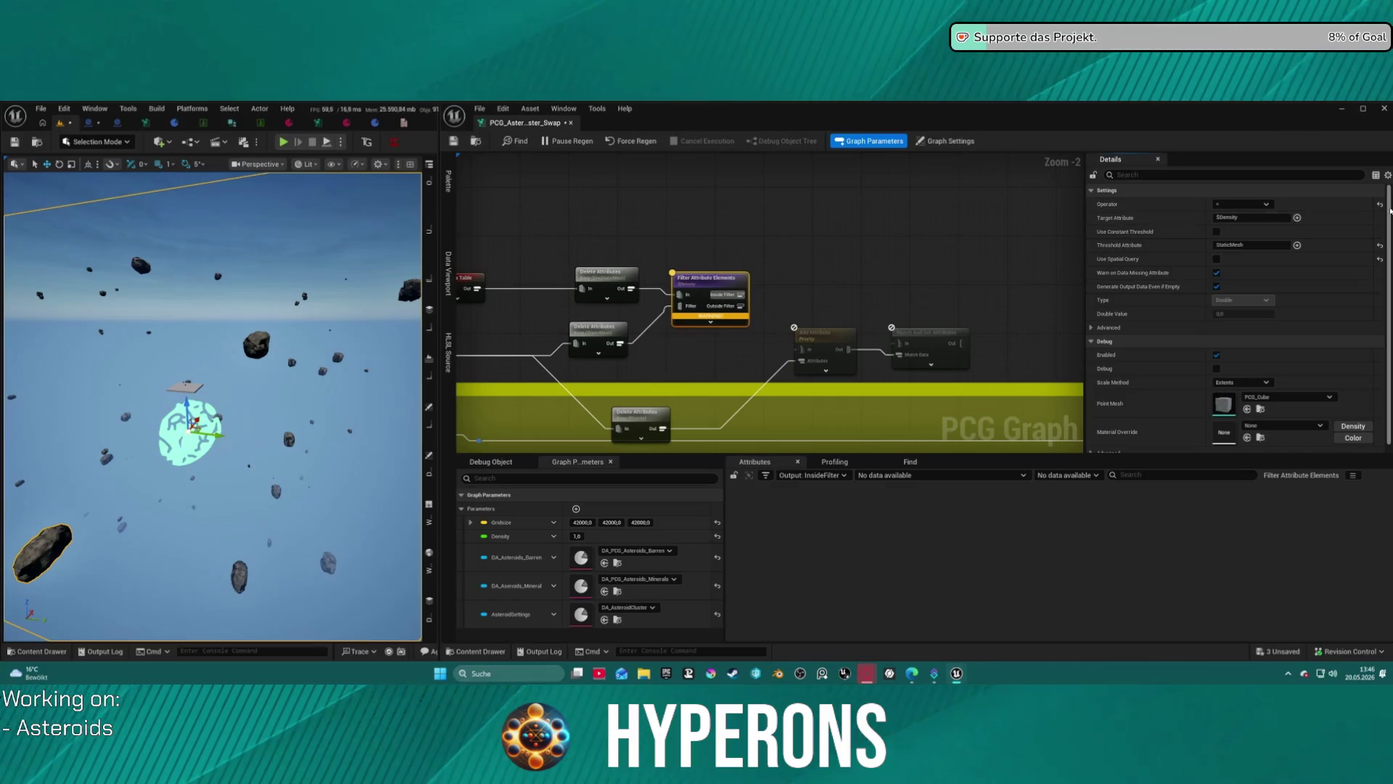
{"action": "left_click", "coordinate": [1380, 206]}
Set the filter's Target Attribute to Last Attribute, widen the OreStaticMesh column, and save.
{"action": "left_click", "coordinate": [1297, 218]}
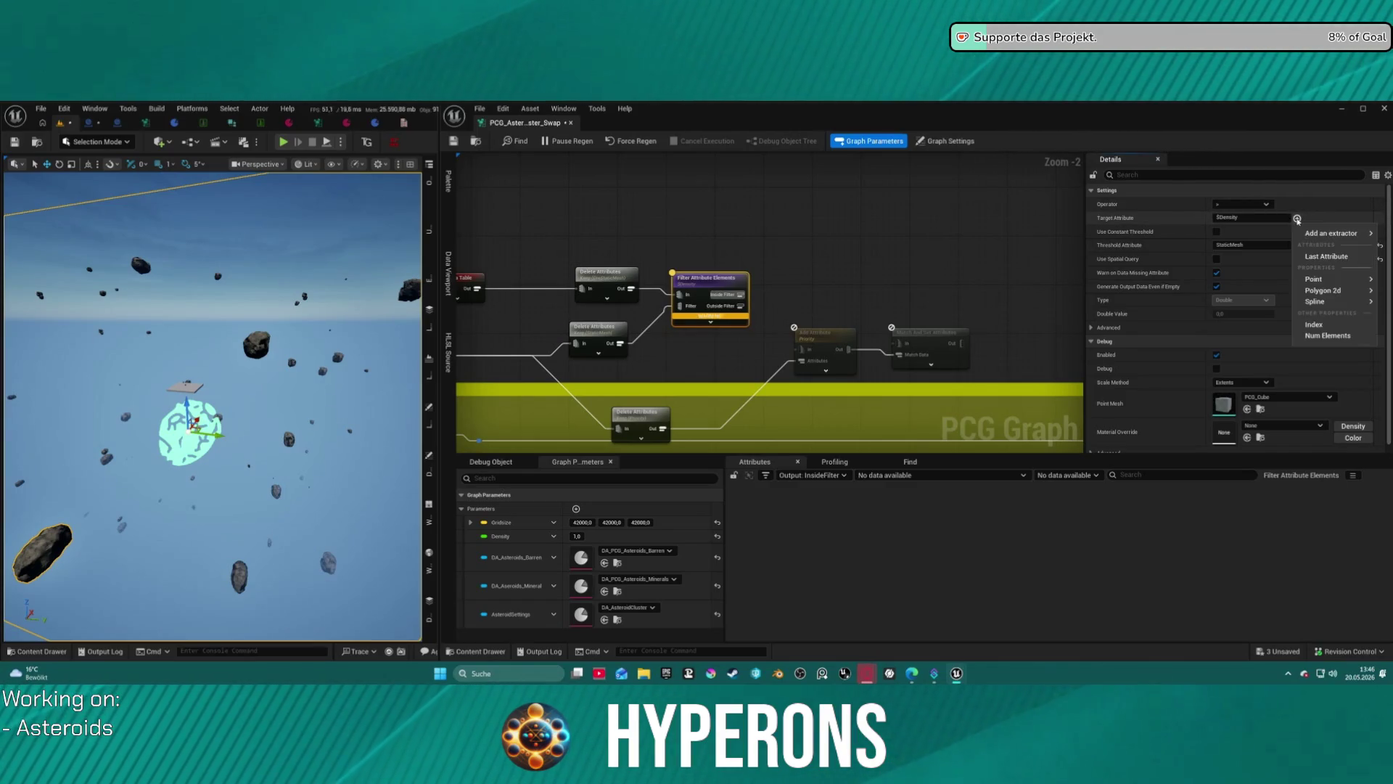
{"action": "left_click", "coordinate": [1327, 256]}
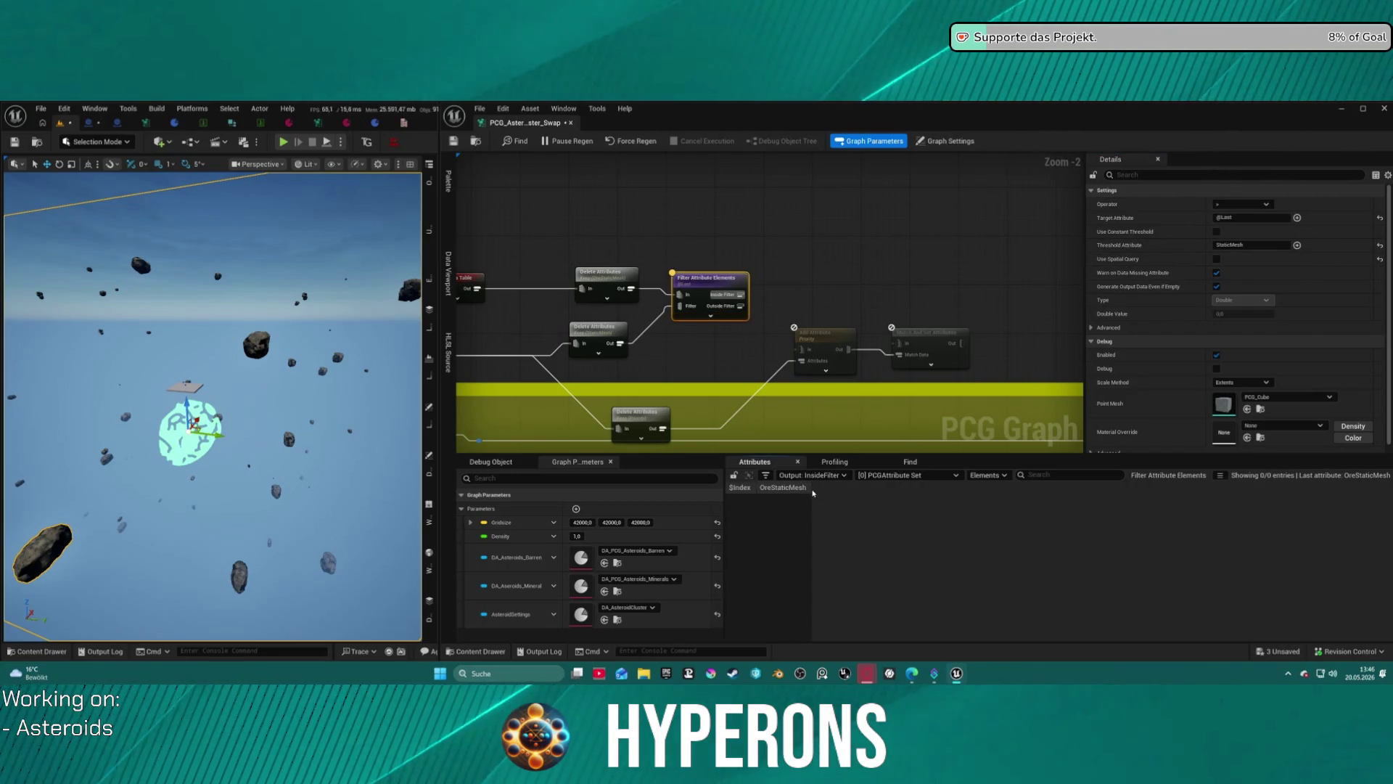
{"action": "left_click_drag", "start_coordinate": [809, 488], "coordinate": [917, 489]}
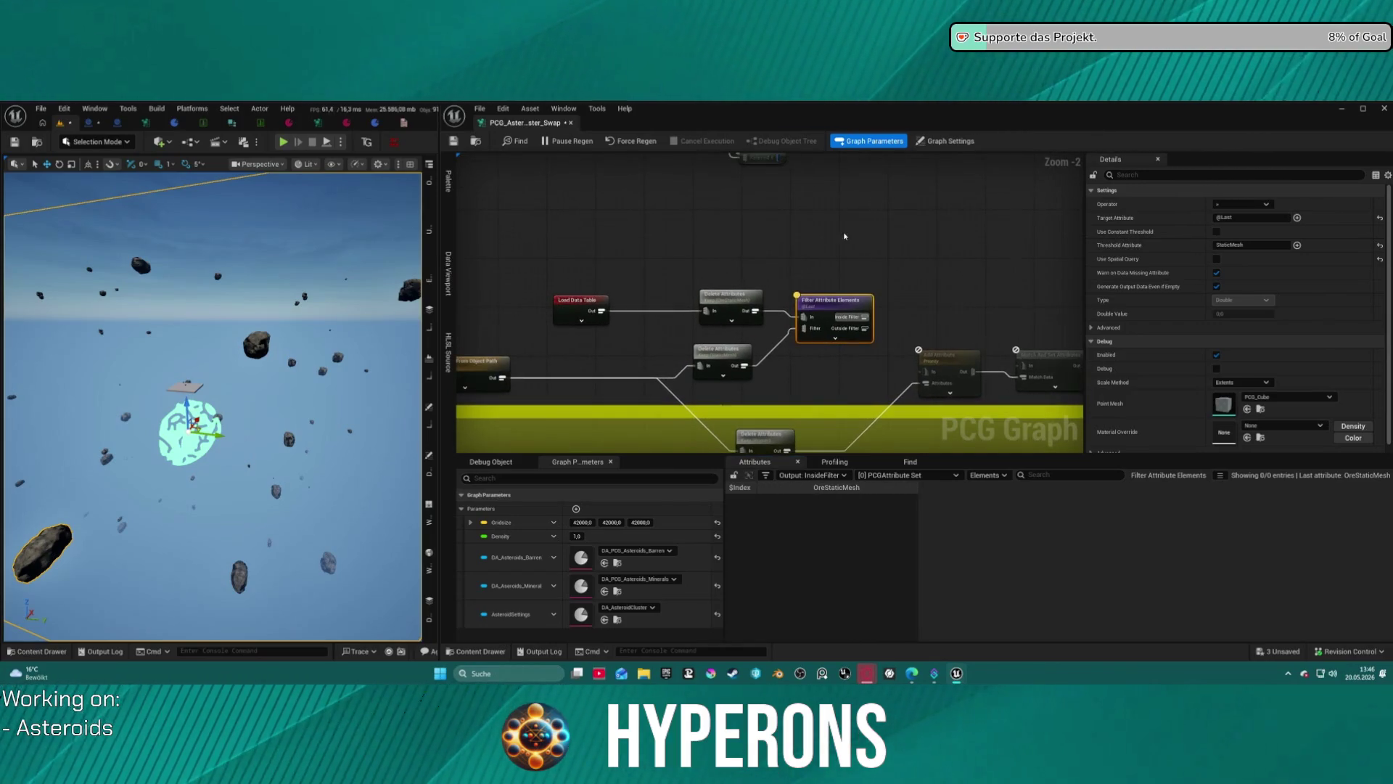
{"action": "key", "text": "ctrl+shift+s"}
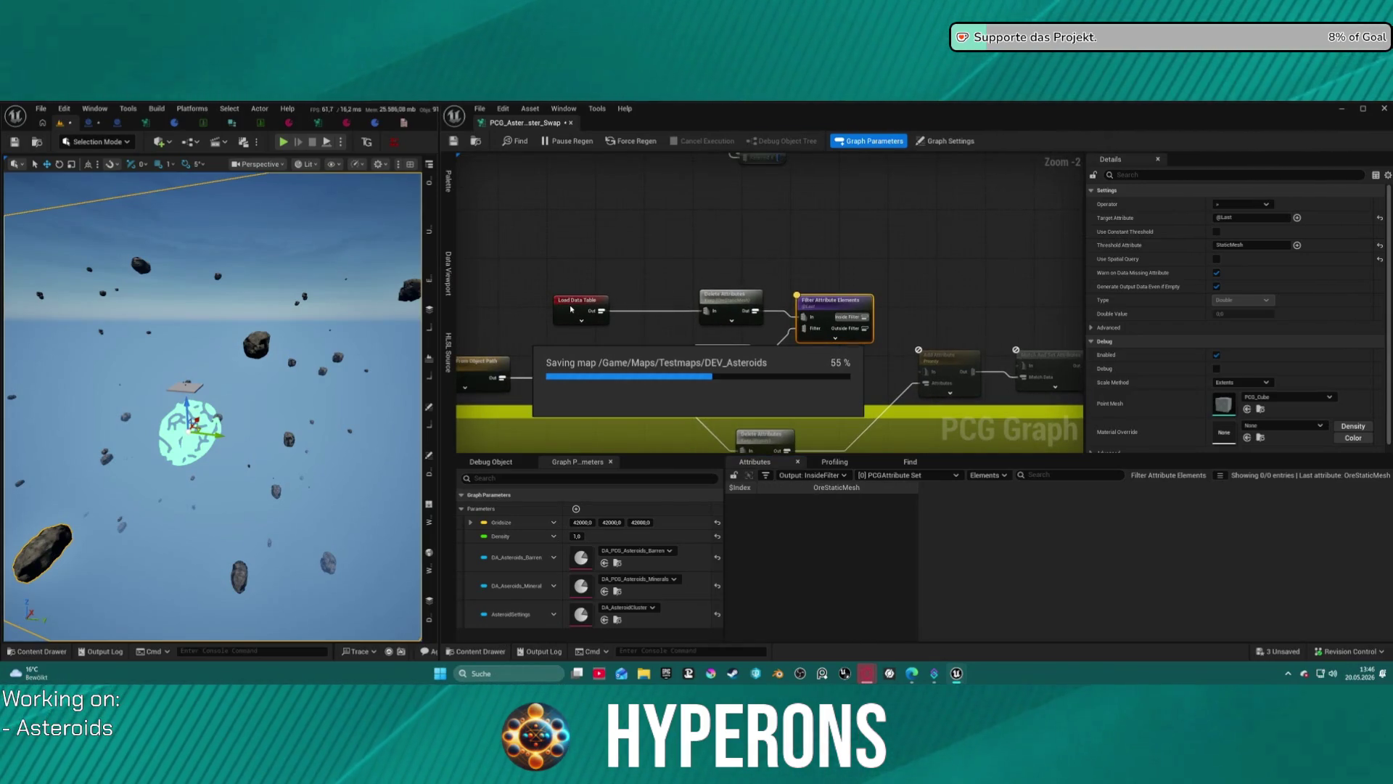
{"action": "left_click", "coordinate": [571, 308]}
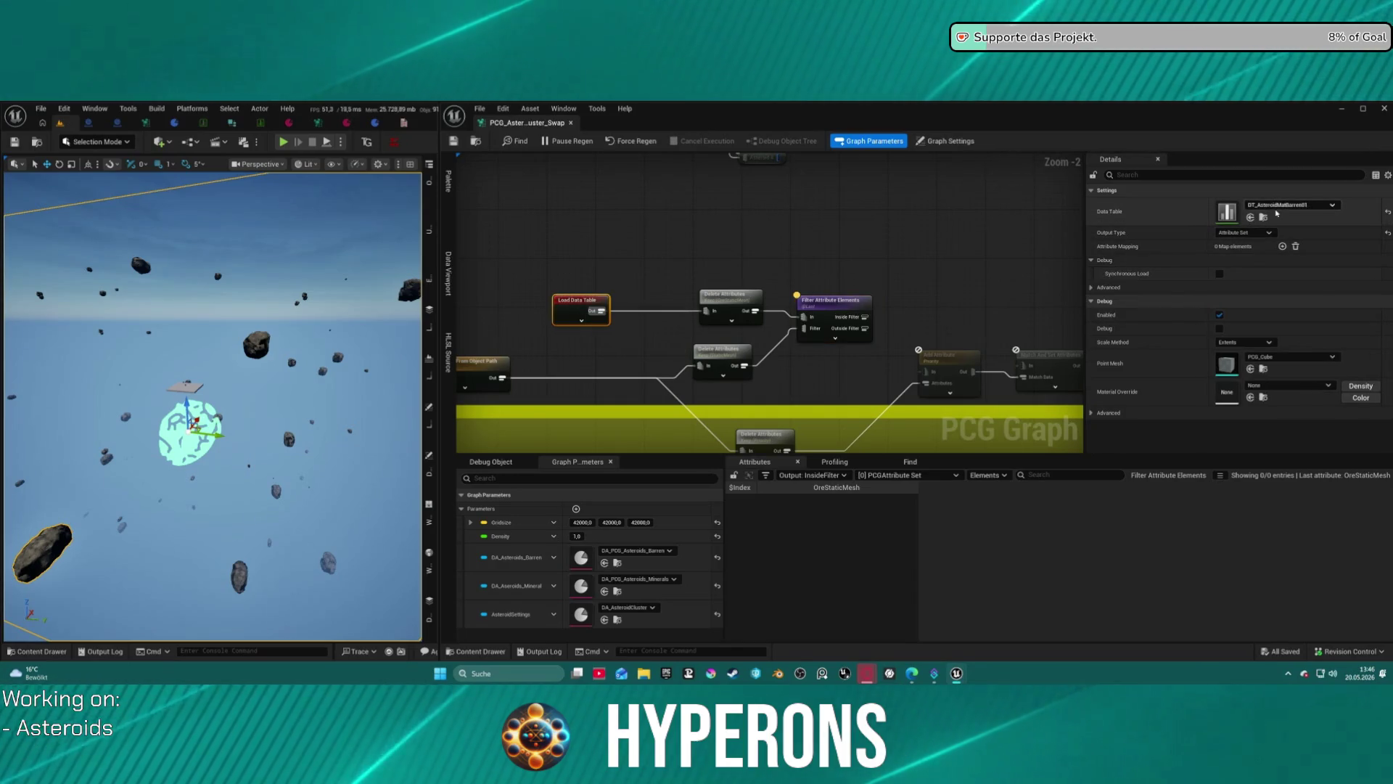
Change the filter's operator so only one row, SM_Asteroid_Barren_1, passes through.
{"action": "left_click", "coordinate": [710, 306]}
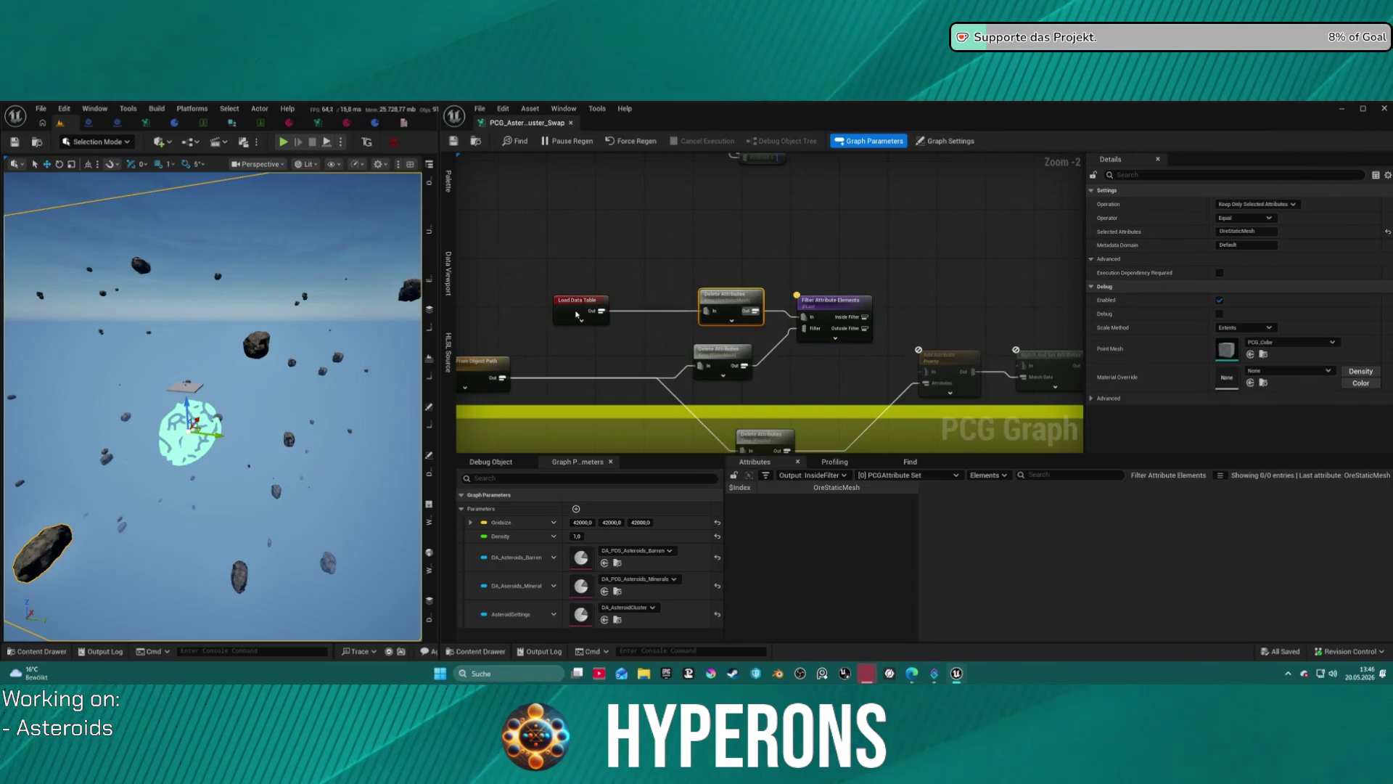
{"action": "key", "text": "a"}
{"action": "left_click_drag", "start_coordinate": [577, 313], "coordinate": [583, 301]}
{"action": "left_click", "coordinate": [745, 307]}
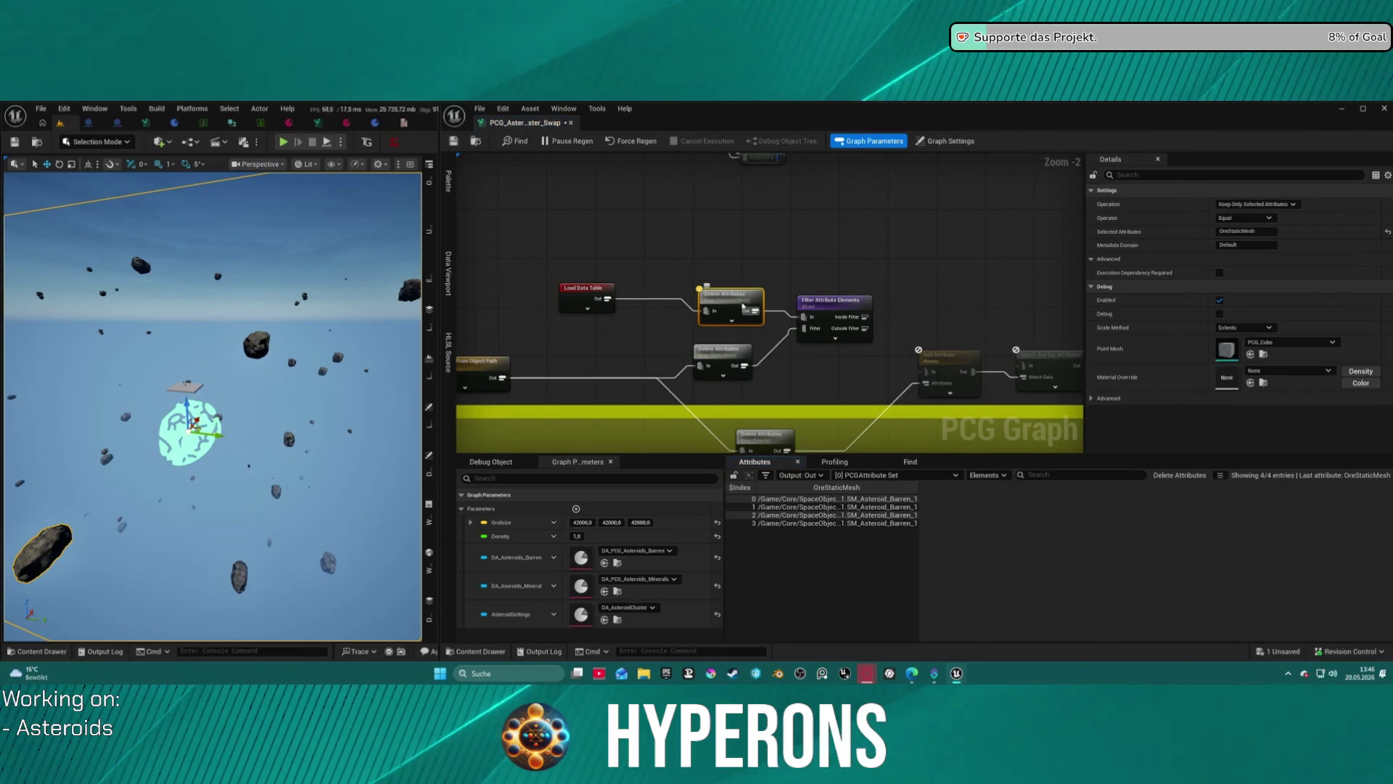
{"action": "left_click", "coordinate": [857, 317]}
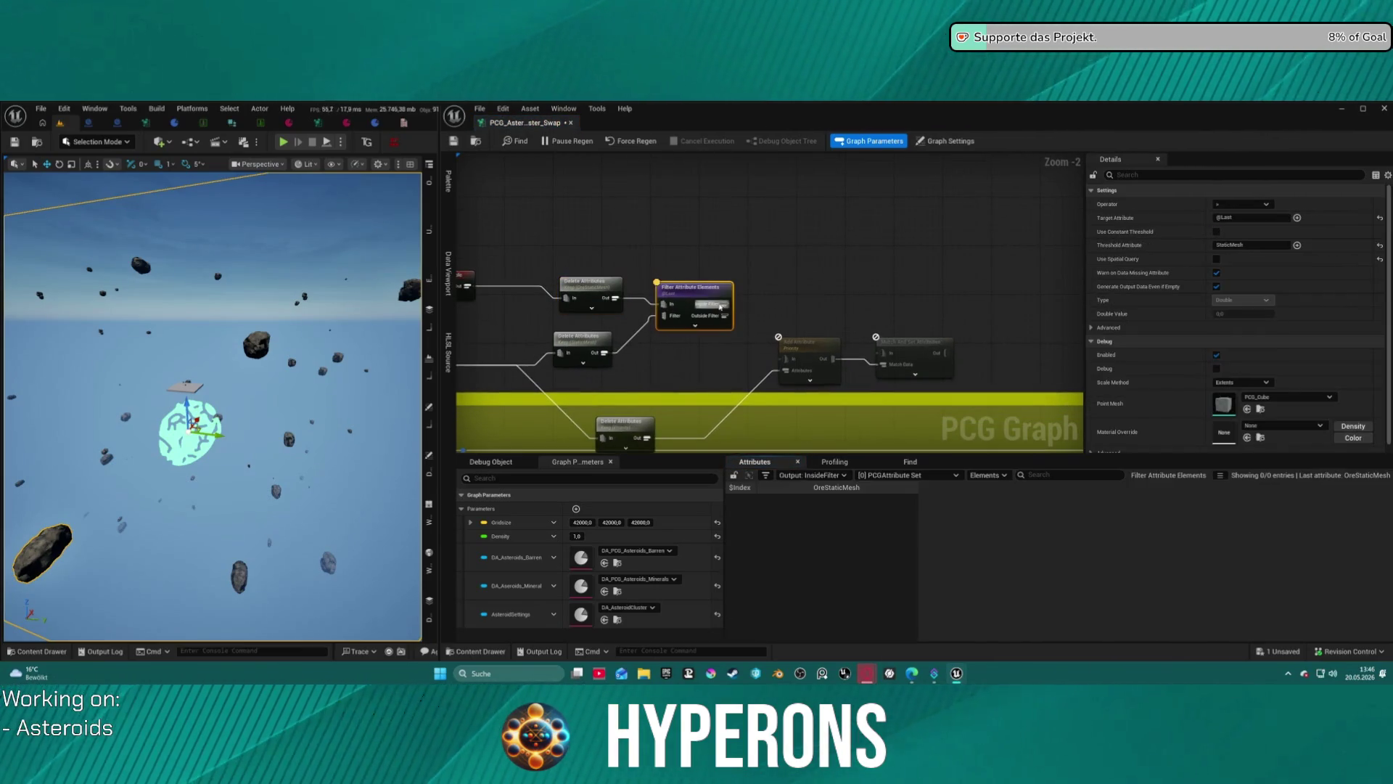
{"action": "left_click", "coordinate": [603, 342]}
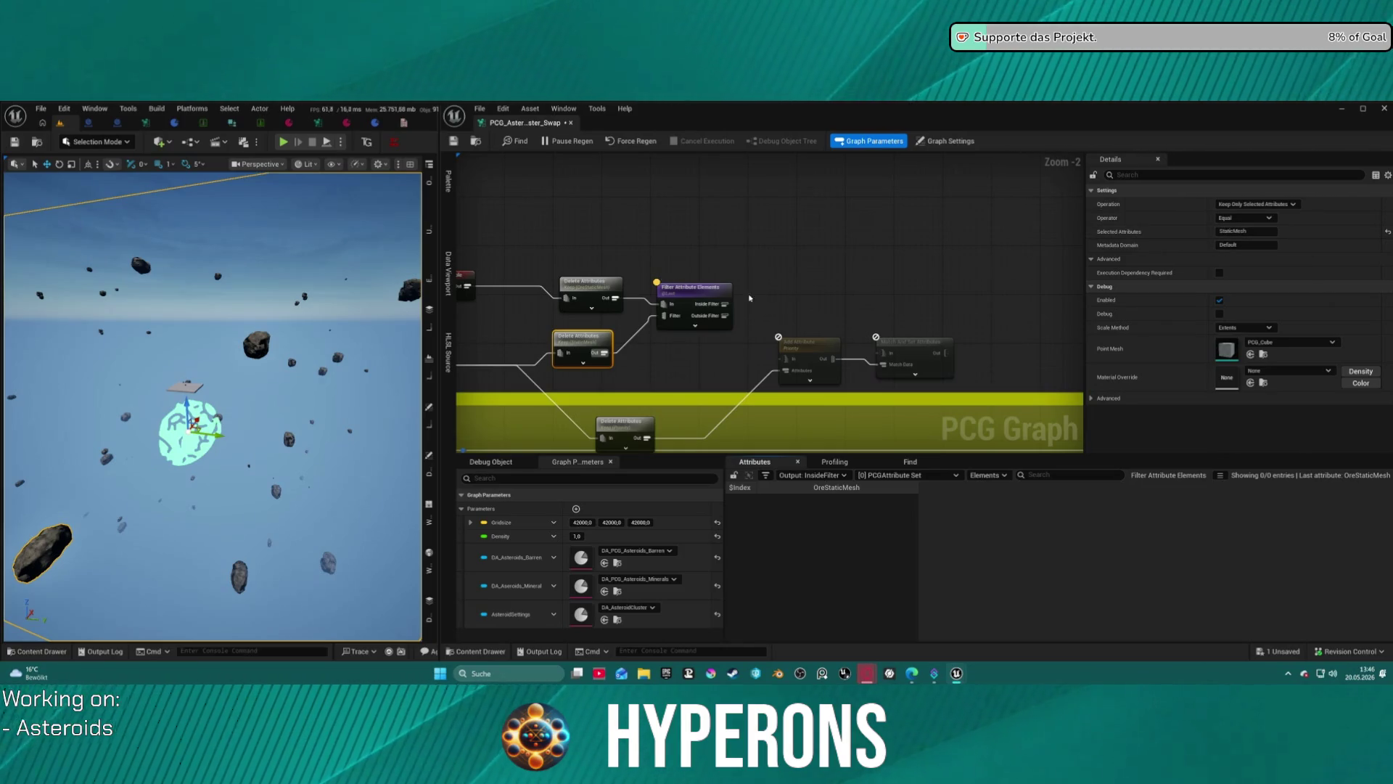
{"action": "left_click", "coordinate": [693, 299]}
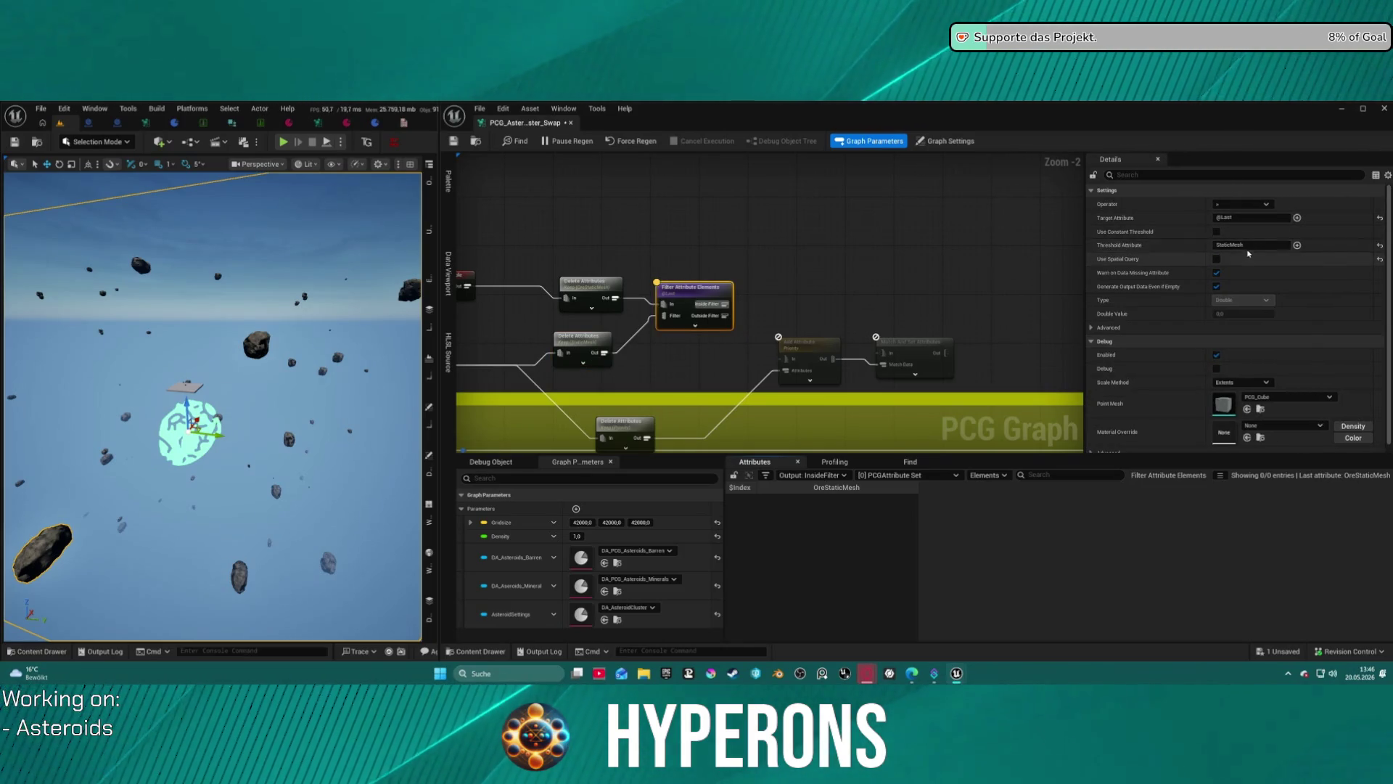
{"action": "left_click", "coordinate": [1233, 206]}
{"action": "left_click", "coordinate": [1237, 247]}
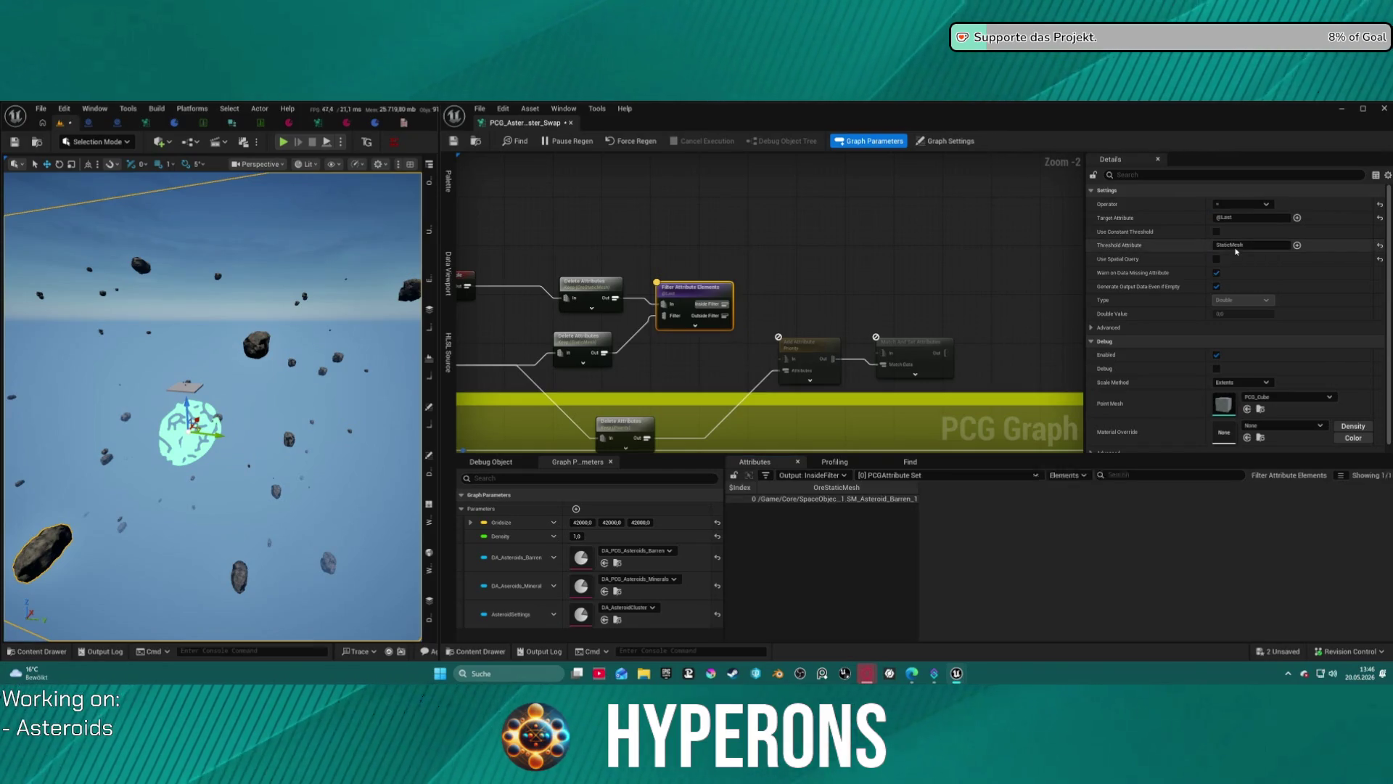
{"action": "left_click_drag", "start_coordinate": [917, 487], "coordinate": [1092, 488]}
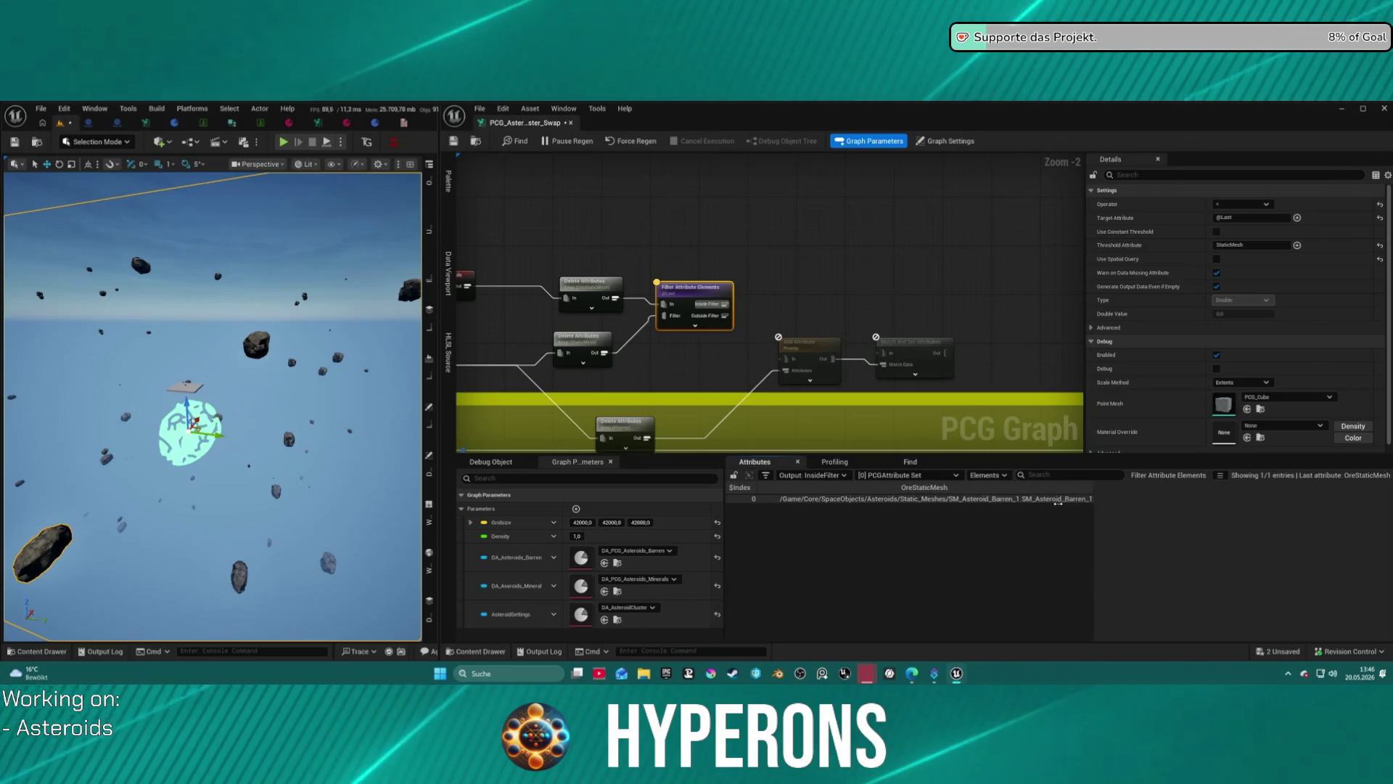
{"action": "mouse_move", "coordinate": [1092, 573]}
{"action": "left_mouse_down"}
{"action": "mouse_move", "coordinate": [798, 579]}
{"action": "mouse_move", "coordinate": [958, 585]}
{"action": "left_mouse_up"}
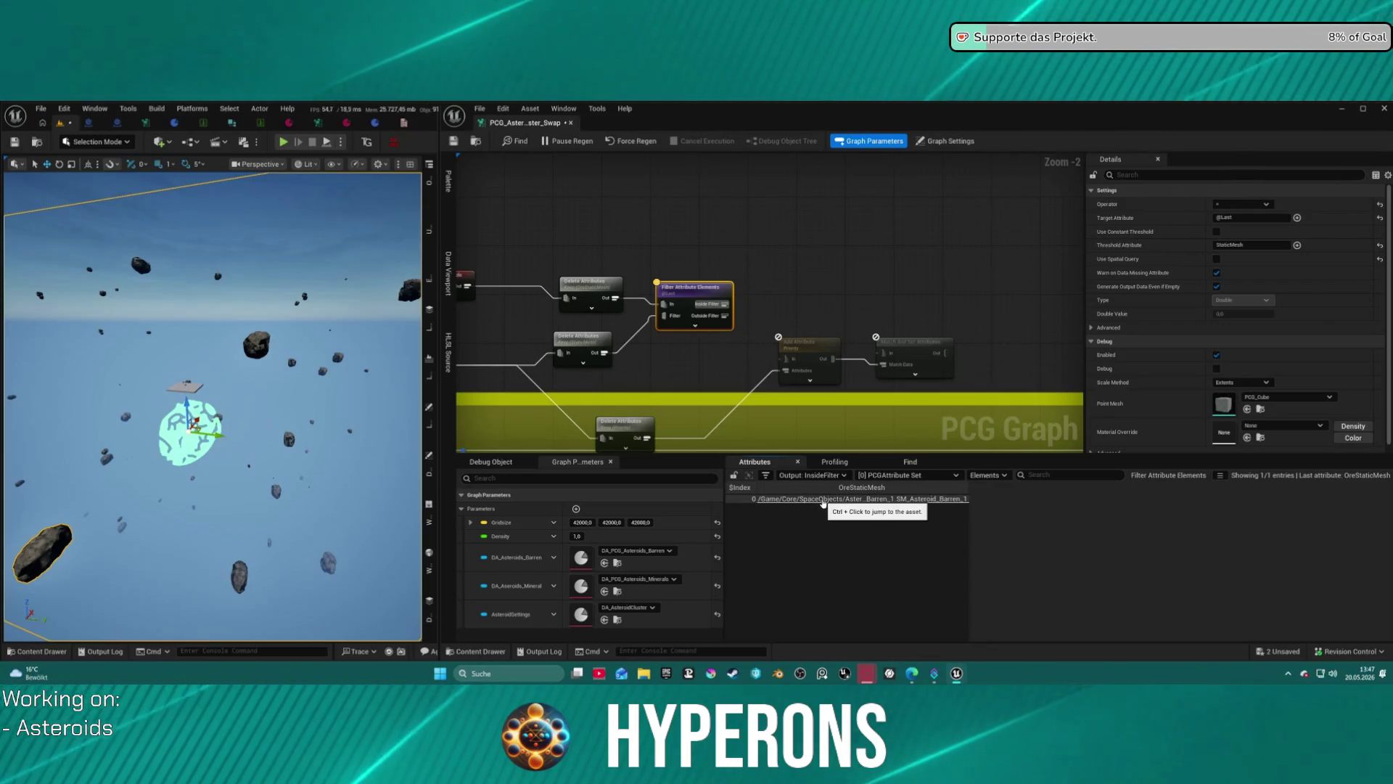
Rearrange the three Delete Attributes nodes into a cleaner layout.
{"action": "mouse_move", "coordinate": [727, 254]}
{"action": "left_mouse_down"}
{"action": "mouse_move", "coordinate": [671, 158]}
{"action": "mouse_move", "coordinate": [708, 286]}
{"action": "mouse_move", "coordinate": [771, 399]}
{"action": "mouse_move", "coordinate": [782, 383]}
{"action": "left_mouse_up"}
{"action": "left_click_drag", "start_coordinate": [694, 198], "coordinate": [625, 185]}
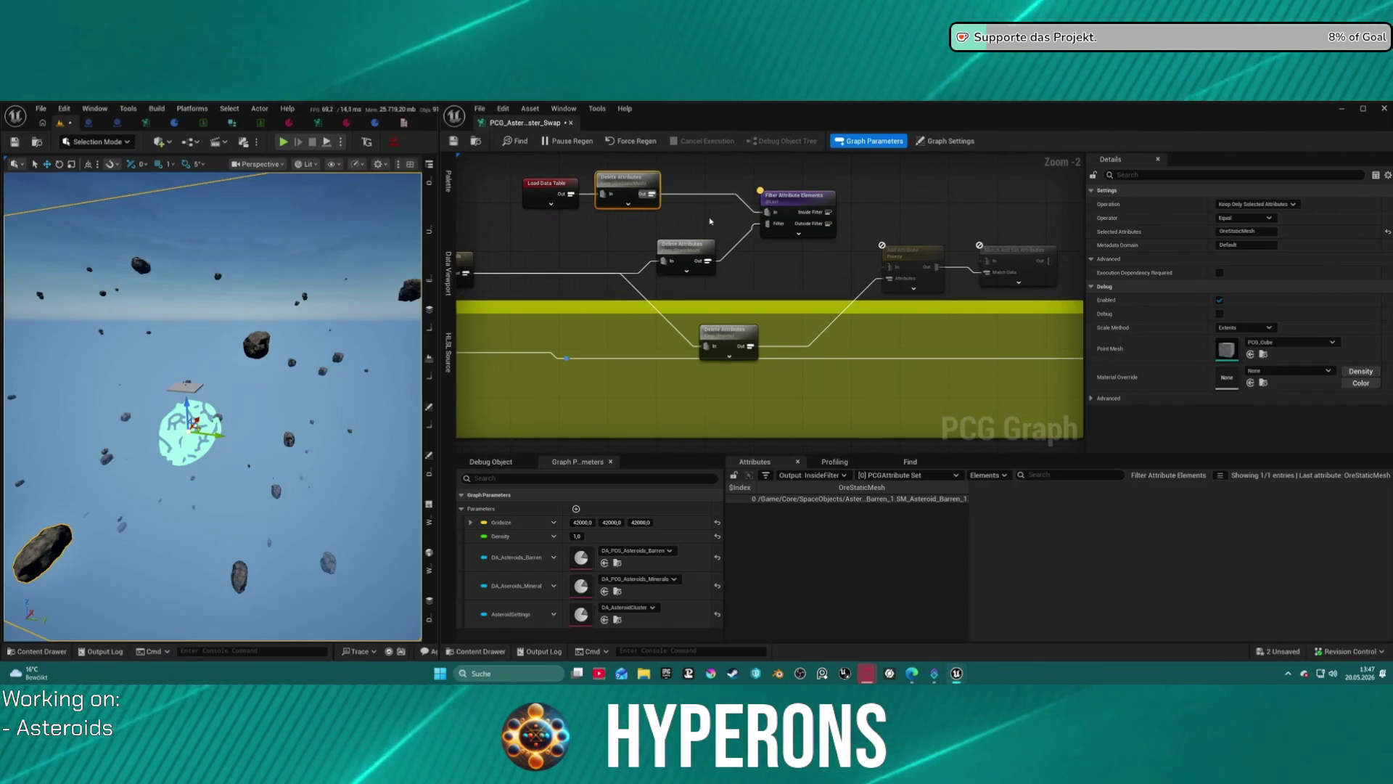
{"action": "left_click_drag", "start_coordinate": [686, 256], "coordinate": [695, 266]}
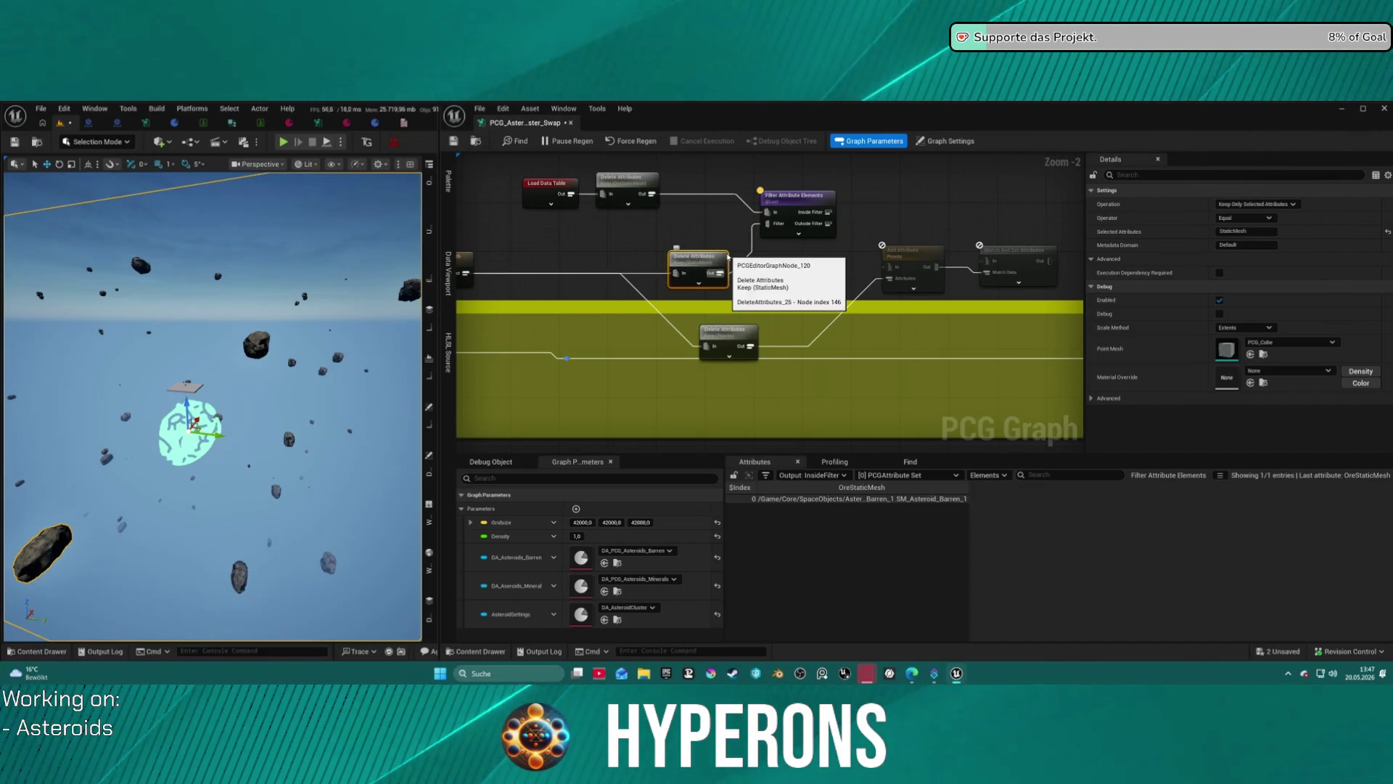
{"action": "mouse_move", "coordinate": [728, 258]}
{"action": "left_mouse_down"}
{"action": "mouse_move", "coordinate": [774, 228]}
{"action": "mouse_move", "coordinate": [916, 246]}
{"action": "mouse_move", "coordinate": [903, 251]}
{"action": "left_mouse_up"}
{"action": "scroll", "coordinate": [773, 228], "scroll_direction": "up", "scroll_amount": 1}
{"action": "scroll", "coordinate": [824, 243], "scroll_direction": "down", "scroll_amount": 1}
{"action": "mouse_move", "coordinate": [923, 331]}
{"action": "left_mouse_down"}
{"action": "mouse_move", "coordinate": [803, 283]}
{"action": "mouse_move", "coordinate": [858, 319]}
{"action": "left_mouse_up"}
{"action": "mouse_move", "coordinate": [948, 267]}
{"action": "left_mouse_down"}
{"action": "mouse_move", "coordinate": [821, 270]}
{"action": "mouse_move", "coordinate": [895, 276]}
{"action": "left_mouse_up"}
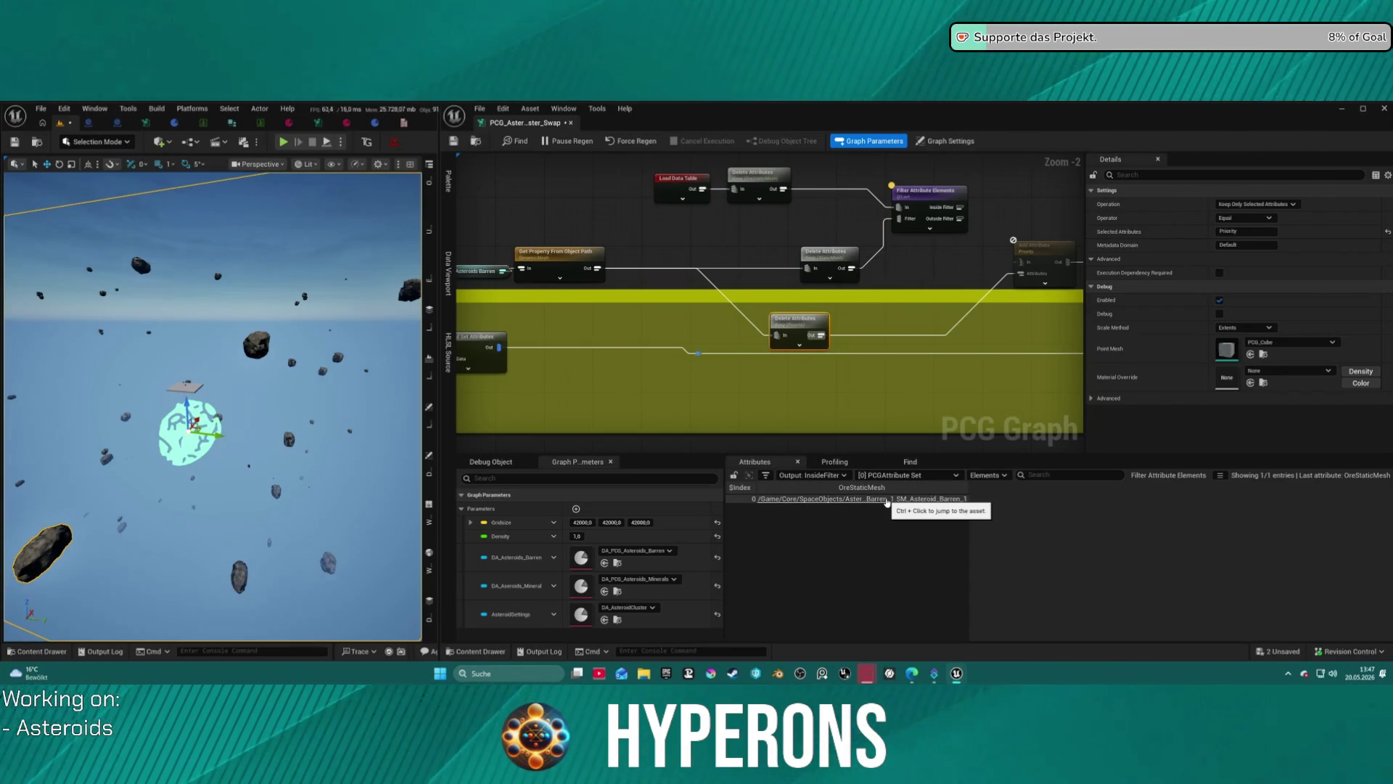
{"action": "left_click_drag", "start_coordinate": [1016, 345], "coordinate": [807, 352]}
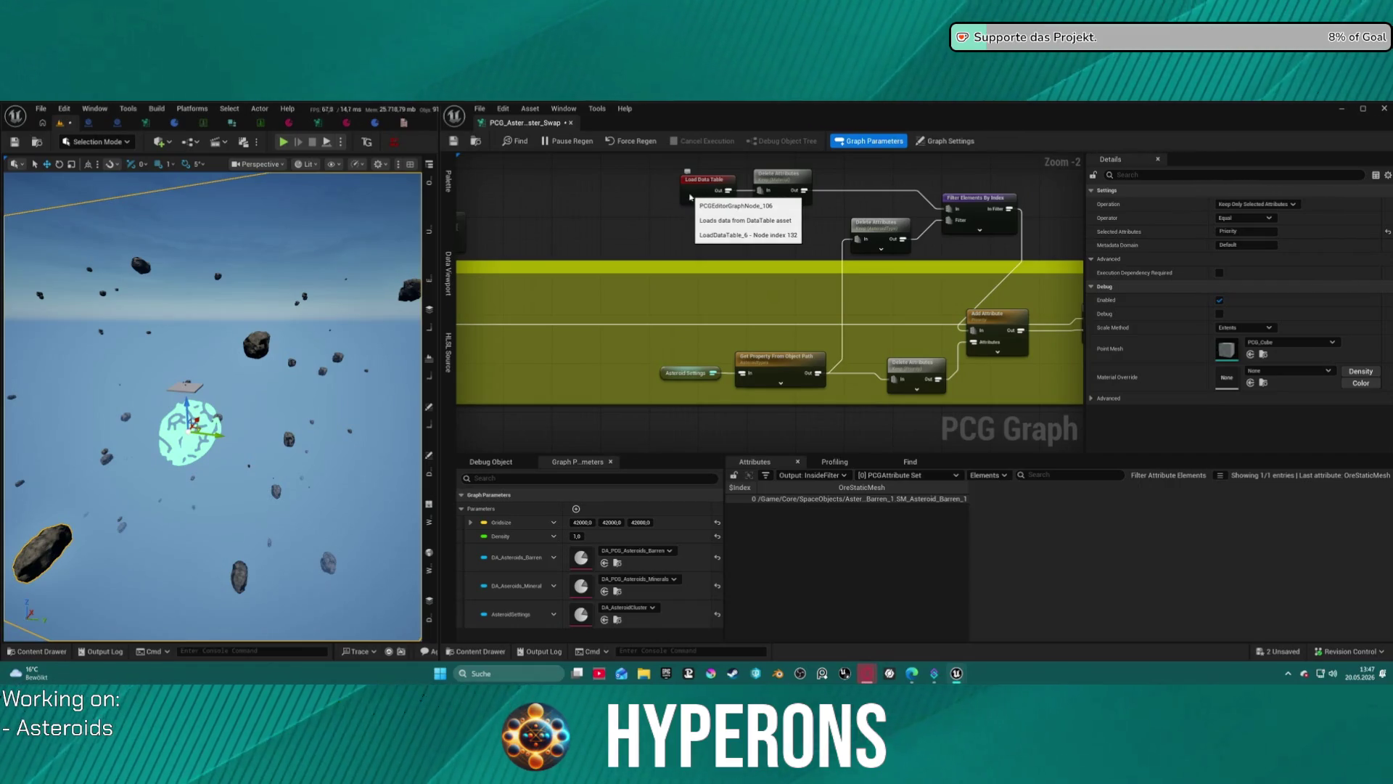
Connect the filter's Inside Filter output to Match And Set Attributes' Match Data pin.
{"action": "mouse_move", "coordinate": [682, 195]}
{"action": "left_mouse_down"}
{"action": "mouse_move", "coordinate": [1017, 223]}
{"action": "mouse_move", "coordinate": [983, 216]}
{"action": "left_mouse_up"}
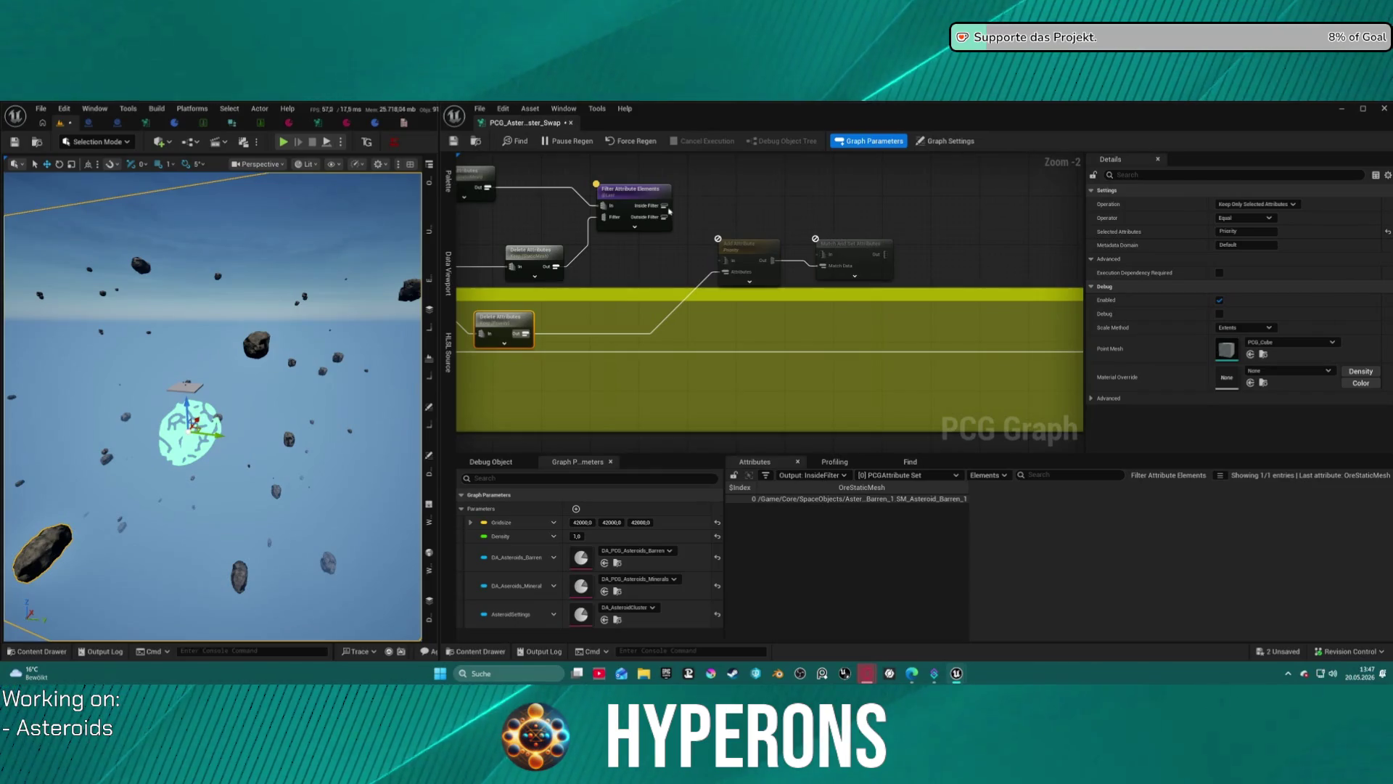
{"action": "left_click_drag", "start_coordinate": [664, 206], "coordinate": [757, 222]}
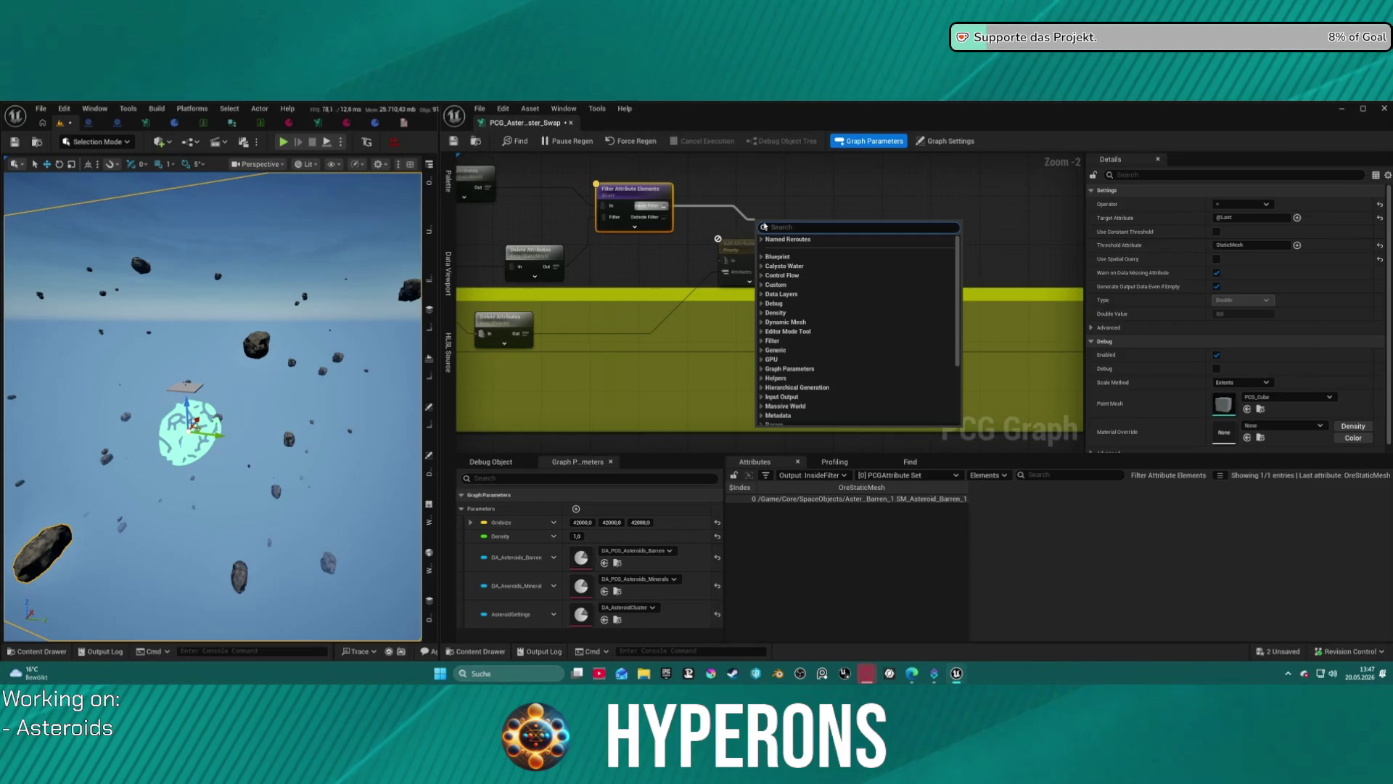
{"action": "key", "text": "Escape"}
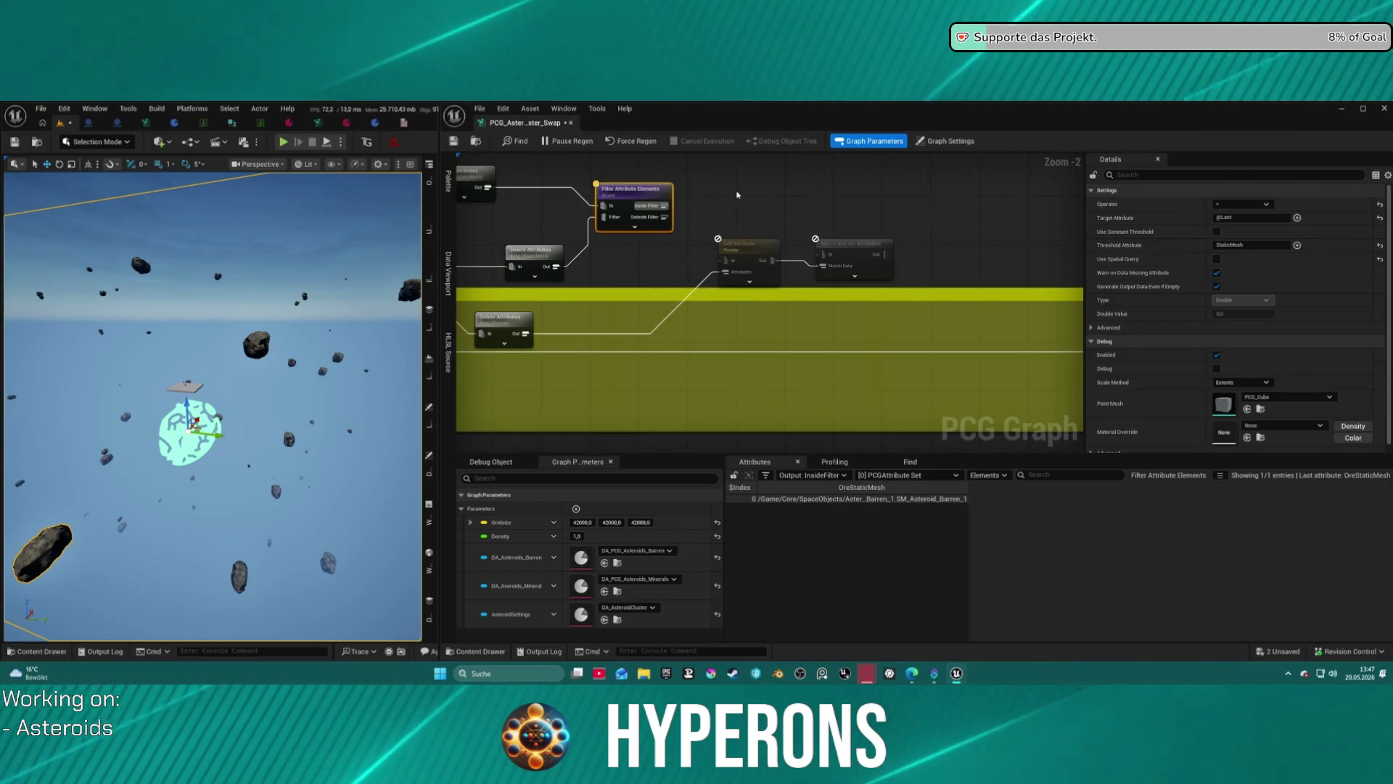
{"action": "left_click_drag", "start_coordinate": [666, 206], "coordinate": [827, 270]}
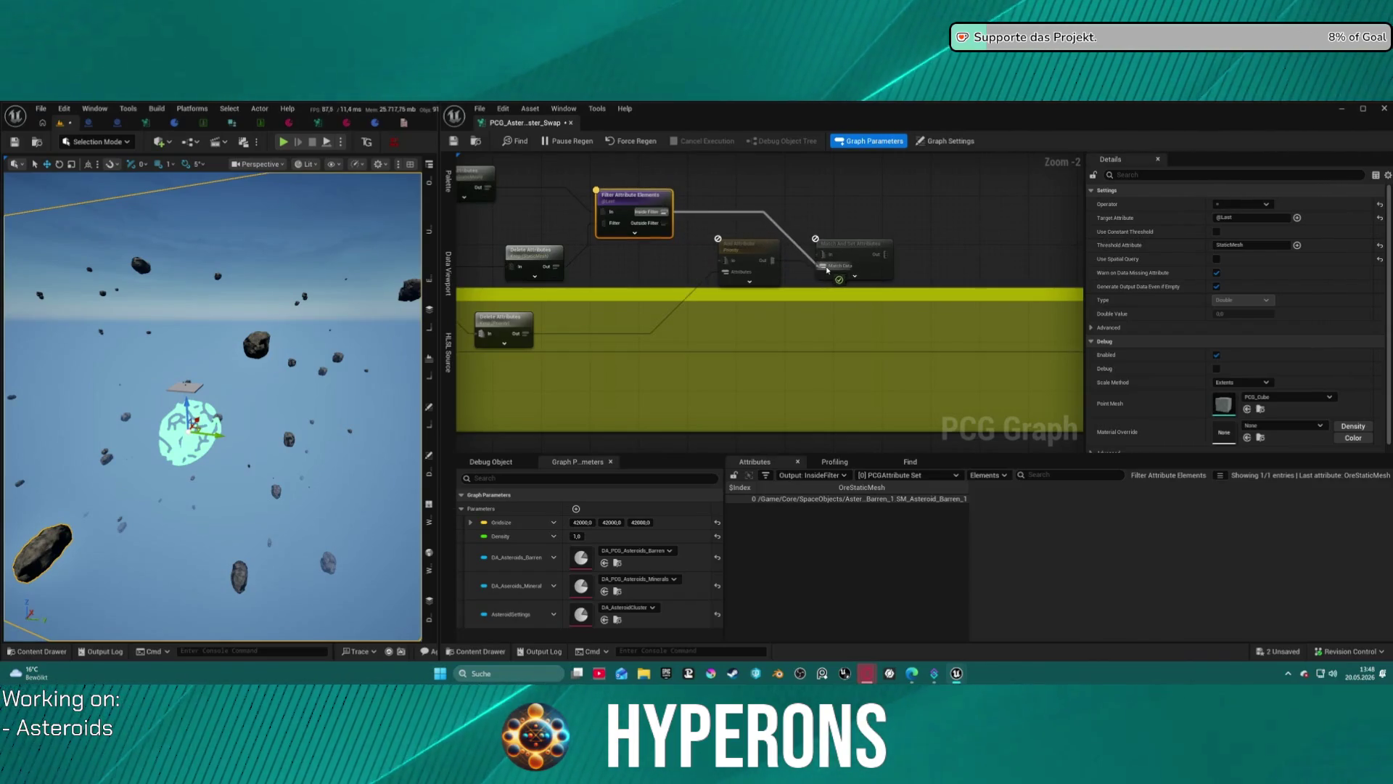
{"action": "left_click_drag", "start_coordinate": [748, 243], "coordinate": [706, 254]}
{"action": "left_click", "coordinate": [747, 259]}
{"action": "mouse_move", "coordinate": [576, 321]}
{"action": "left_mouse_down"}
{"action": "mouse_move", "coordinate": [984, 224]}
{"action": "mouse_move", "coordinate": [1077, 220]}
{"action": "left_mouse_up"}
Rewire the reroute to the Density Filter output and add a new reroute on the Delete Attributes wire.
{"action": "left_click_drag", "start_coordinate": [896, 245], "coordinate": [887, 287]}
{"action": "left_click", "coordinate": [1008, 299]}
{"action": "left_click_drag", "start_coordinate": [1008, 299], "coordinate": [703, 261]}
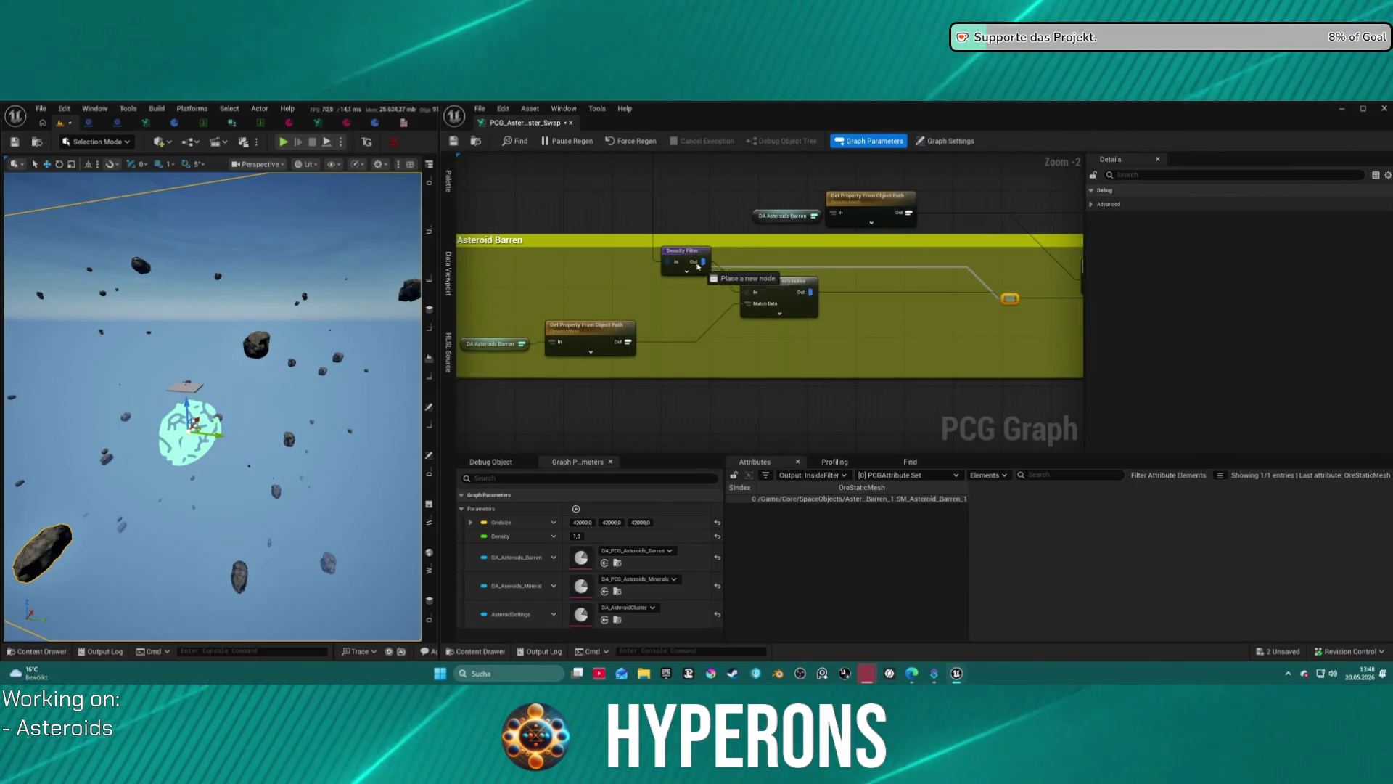
{"action": "left_click", "coordinate": [778, 290]}
{"action": "left_click_drag", "start_coordinate": [777, 290], "coordinate": [716, 325]}
{"action": "left_click_drag", "start_coordinate": [611, 326], "coordinate": [782, 302]}
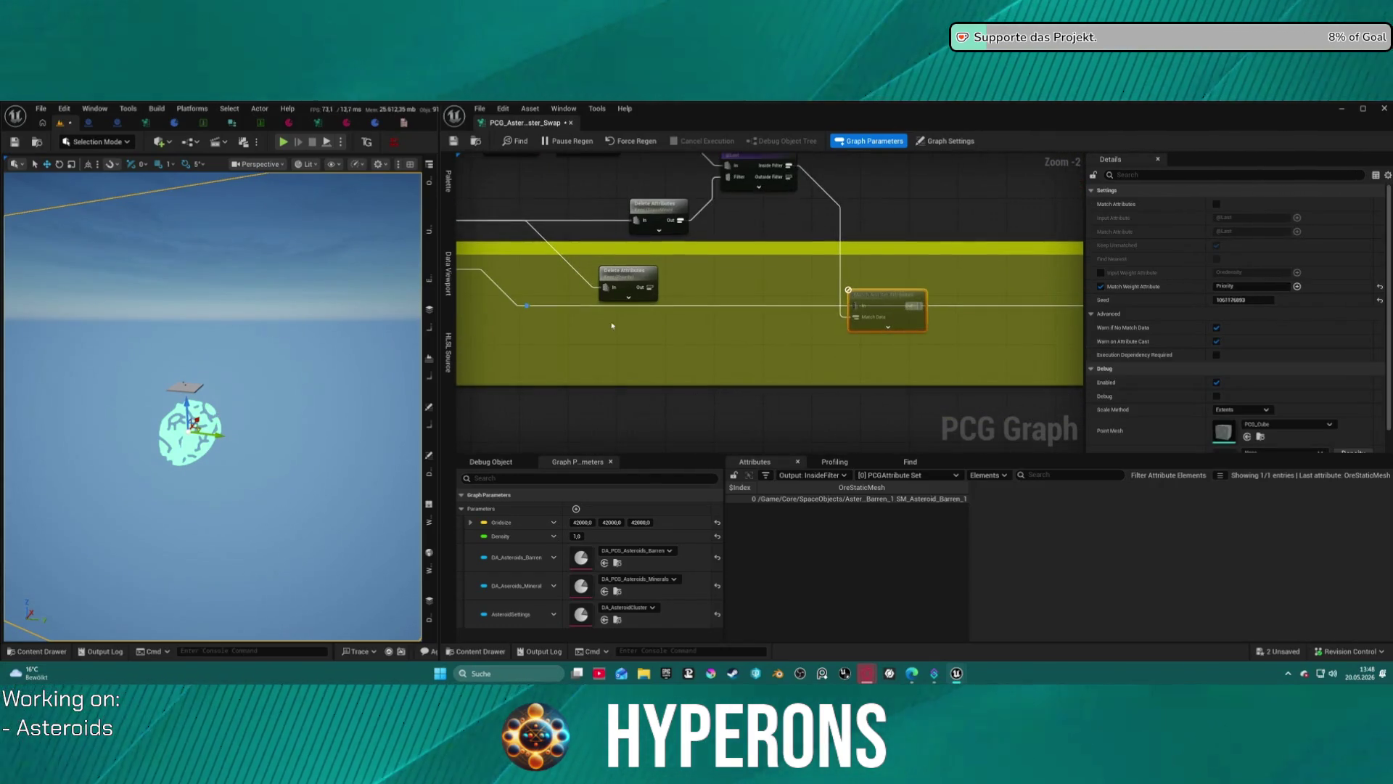
{"action": "double_click", "coordinate": [527, 308]}
{"action": "mouse_move", "coordinate": [527, 308]}
{"action": "left_mouse_down"}
{"action": "mouse_move", "coordinate": [820, 314]}
{"action": "mouse_move", "coordinate": [782, 312]}
{"action": "left_mouse_up"}
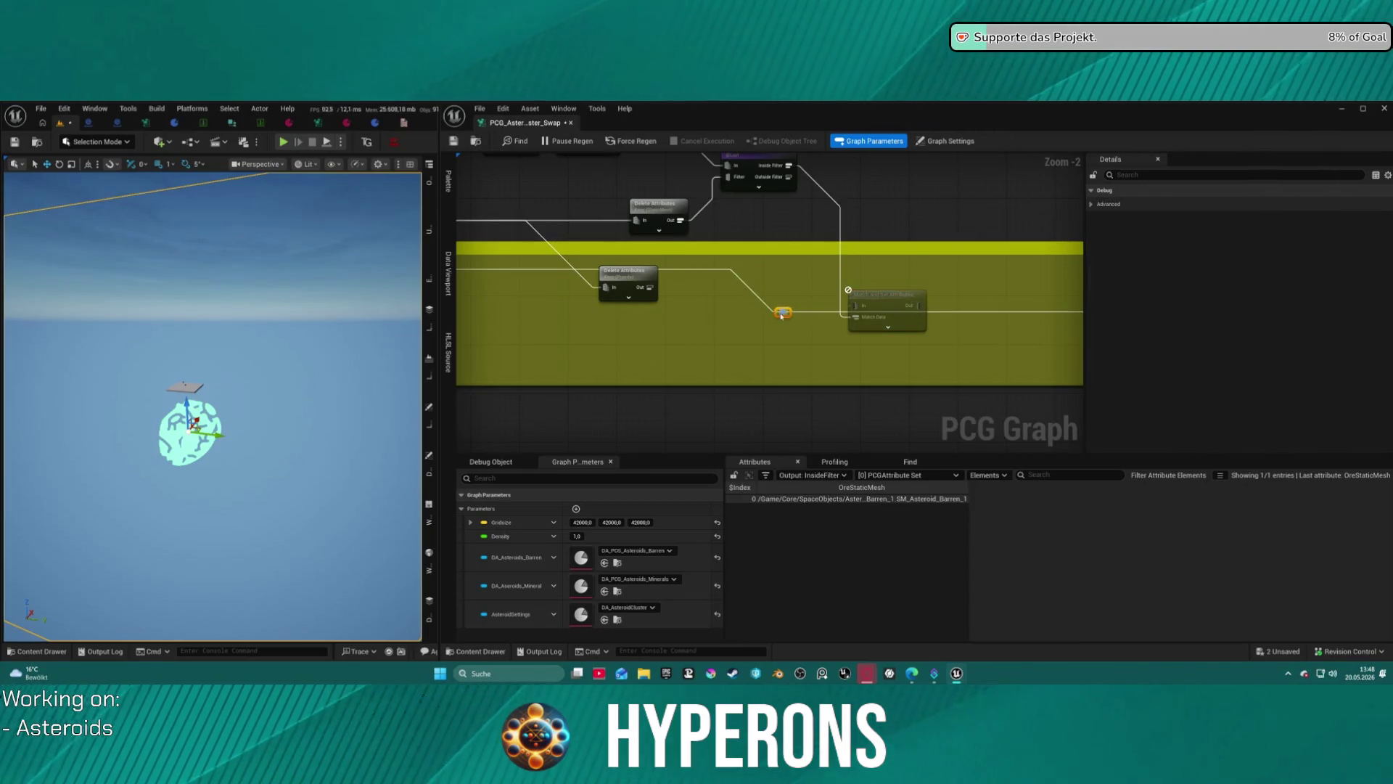
{"action": "left_click", "coordinate": [930, 293]}
{"action": "left_click_drag", "start_coordinate": [931, 292], "coordinate": [601, 289]}
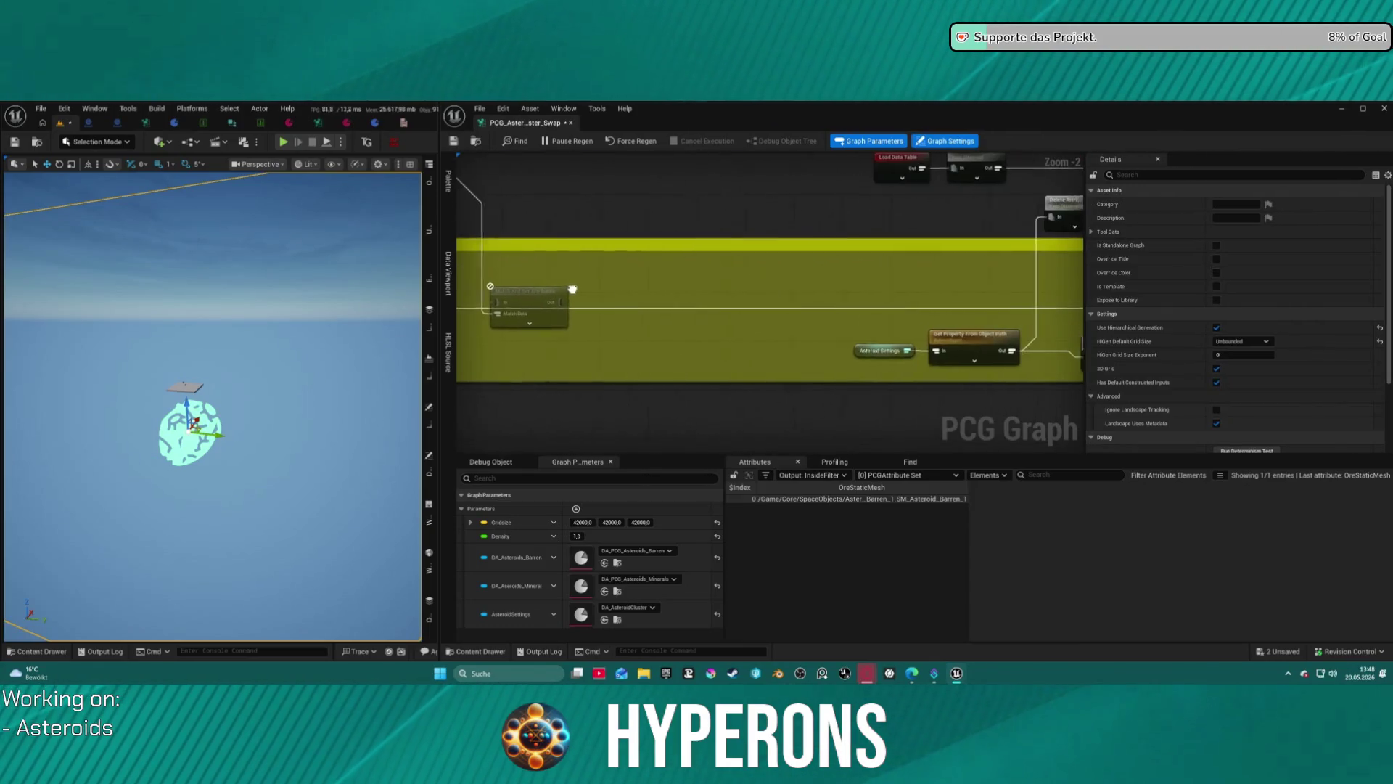
{"action": "scroll", "coordinate": [601, 289], "scroll_direction": "down", "scroll_amount": 2}
Connect the reroute to Match And Set Attributes' In pin and position it beside Add Attribute.
{"action": "mouse_move", "coordinate": [1021, 299]}
{"action": "left_mouse_down"}
{"action": "mouse_move", "coordinate": [568, 300]}
{"action": "mouse_move", "coordinate": [1021, 302]}
{"action": "left_mouse_up"}
{"action": "left_click", "coordinate": [638, 319]}
{"action": "scroll", "coordinate": [512, 306], "scroll_direction": "up", "scroll_amount": 3}
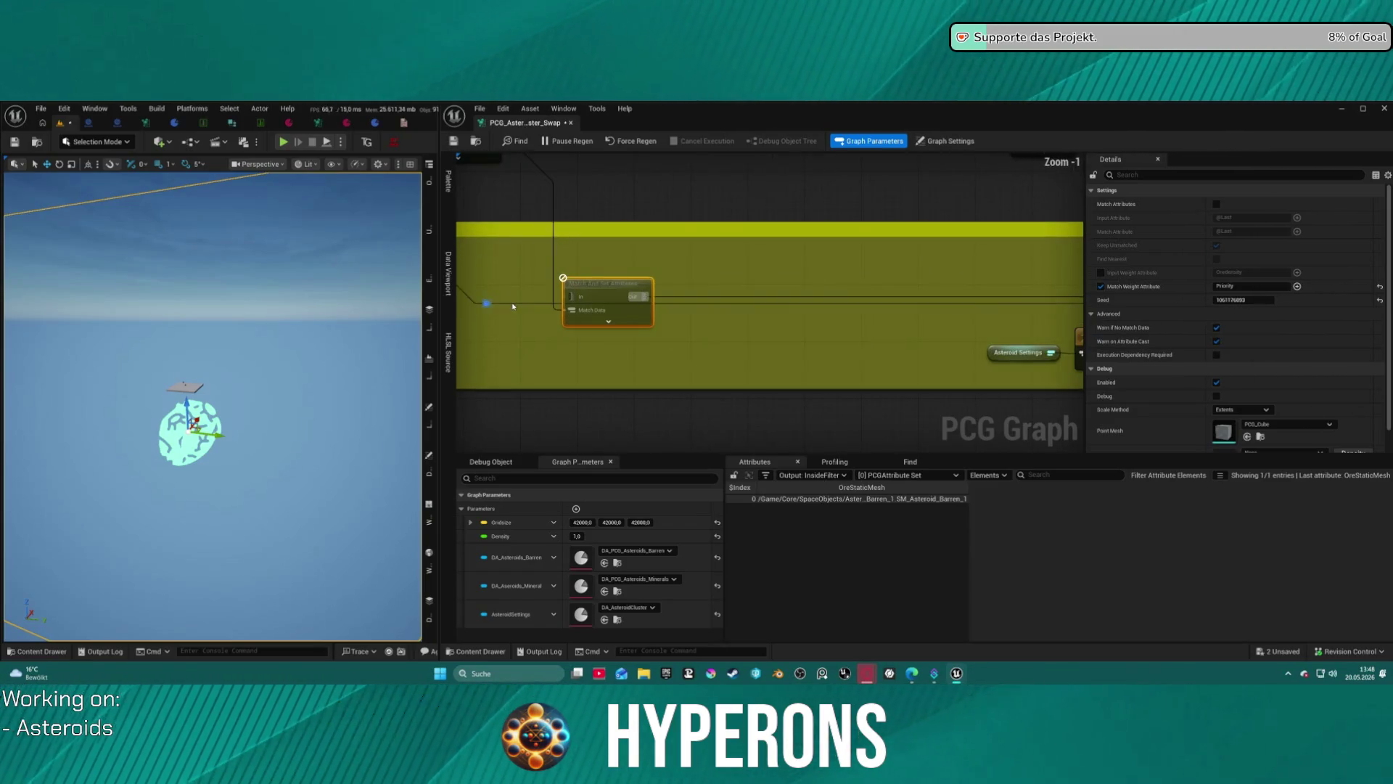
{"action": "left_click", "coordinate": [487, 303]}
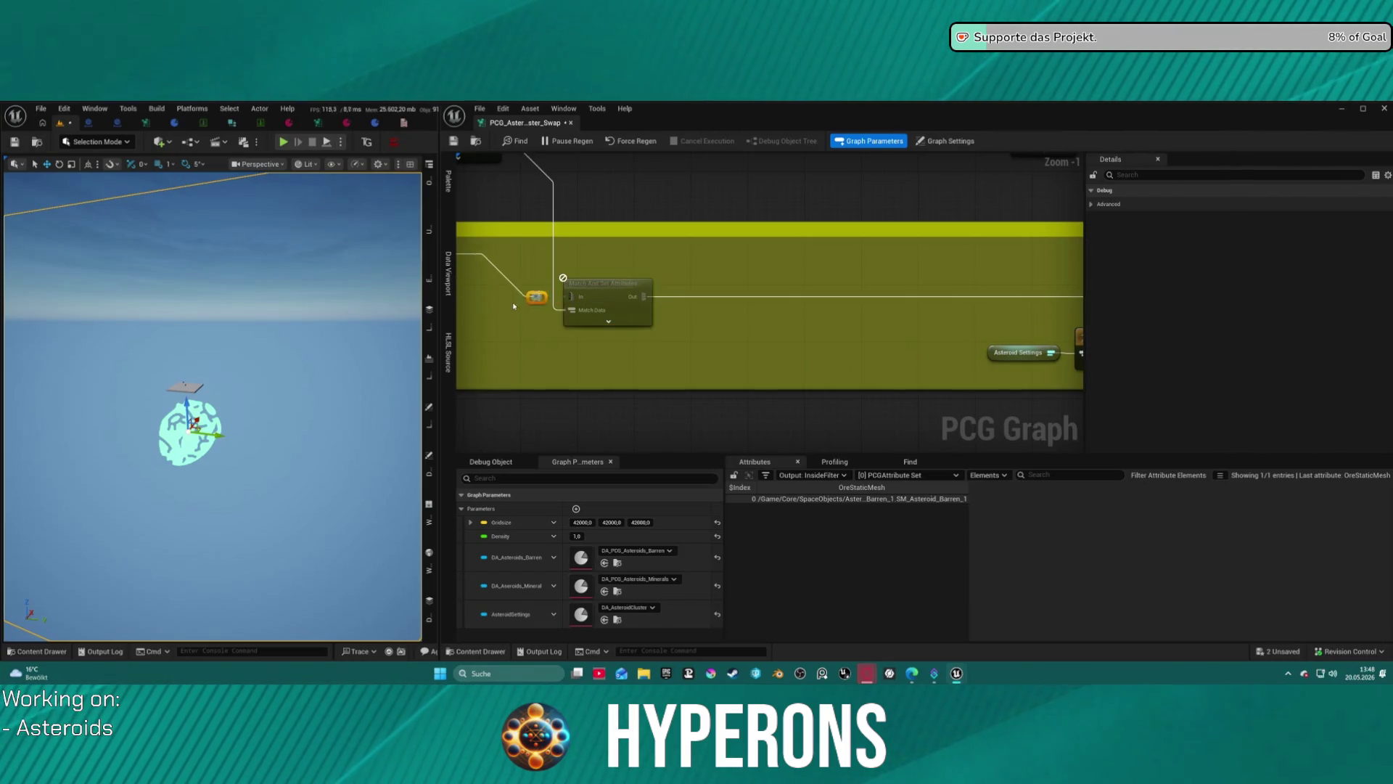
{"action": "left_click_drag", "start_coordinate": [496, 304], "coordinate": [907, 260]}
{"action": "left_click", "coordinate": [603, 283]}
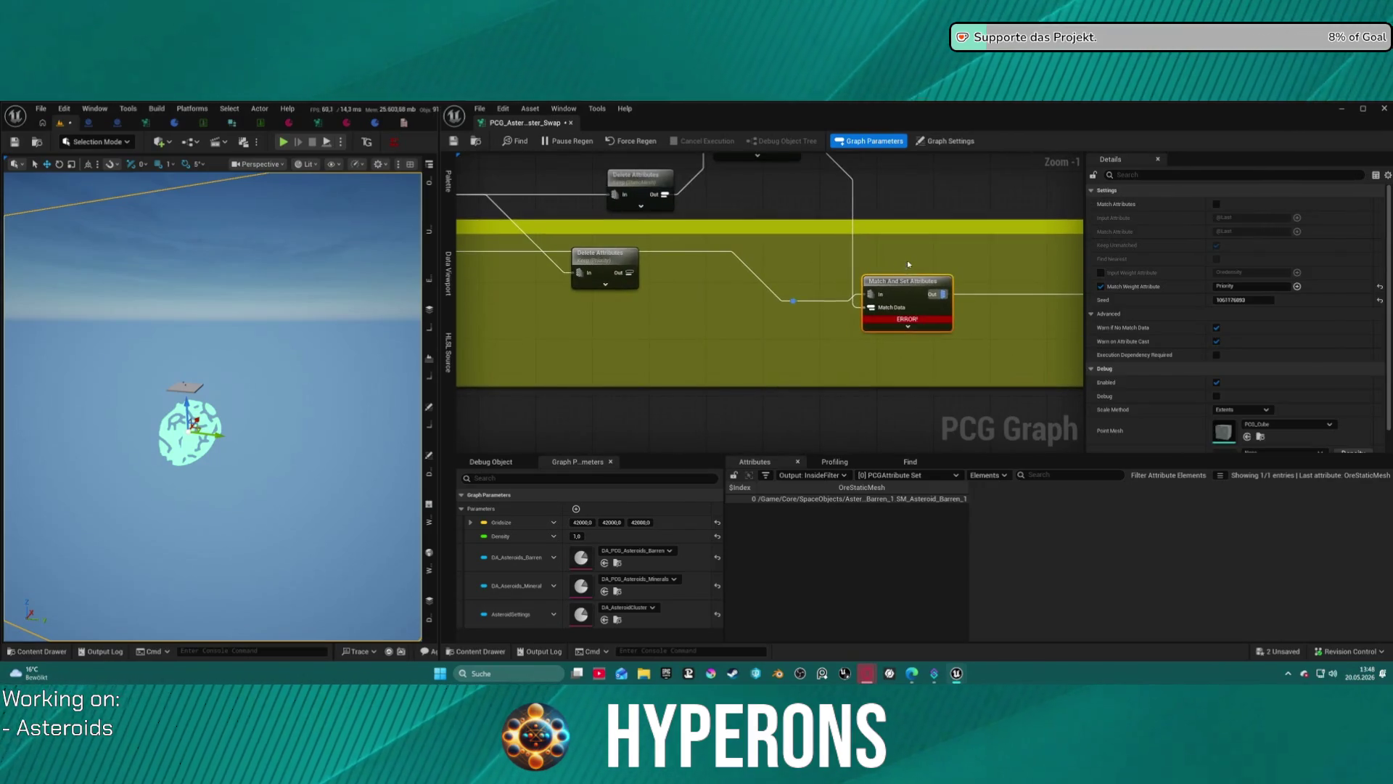
{"action": "left_click_drag", "start_coordinate": [907, 320], "coordinate": [761, 320]}
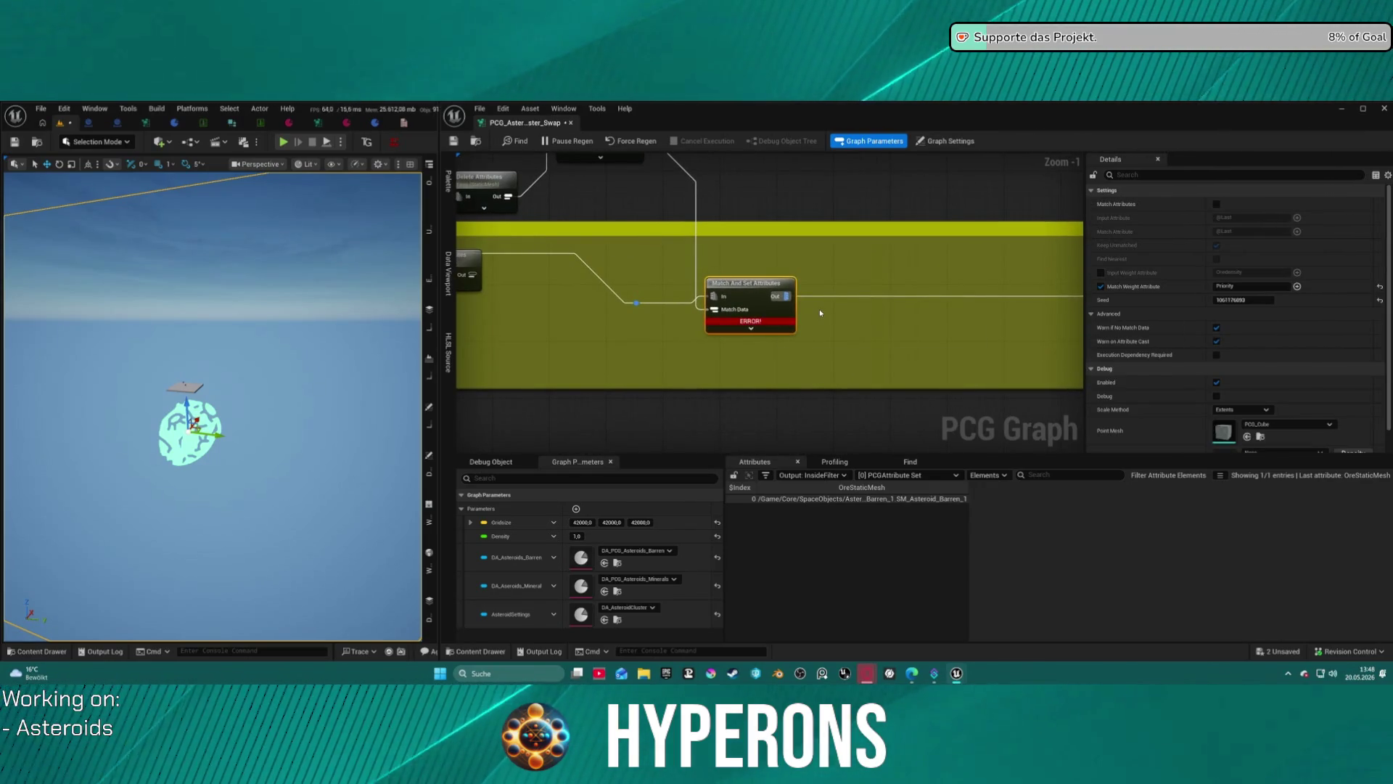
{"action": "mouse_move", "coordinate": [727, 258]}
{"action": "left_mouse_down"}
{"action": "mouse_move", "coordinate": [830, 323]}
{"action": "mouse_move", "coordinate": [849, 295]}
{"action": "mouse_move", "coordinate": [846, 222]}
{"action": "left_mouse_up"}
{"action": "scroll", "coordinate": [961, 300], "scroll_direction": "down", "scroll_amount": 2}
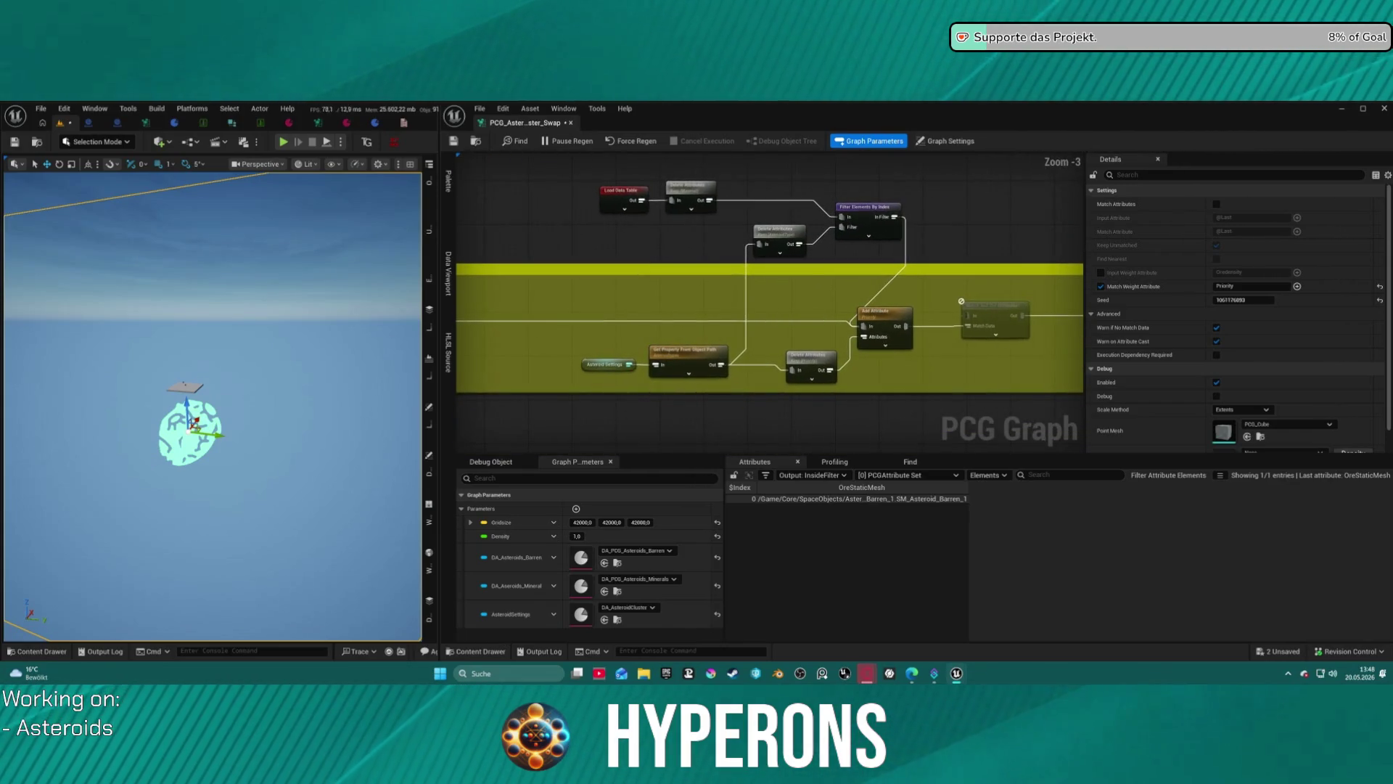
{"action": "left_click_drag", "start_coordinate": [768, 383], "coordinate": [611, 341]}
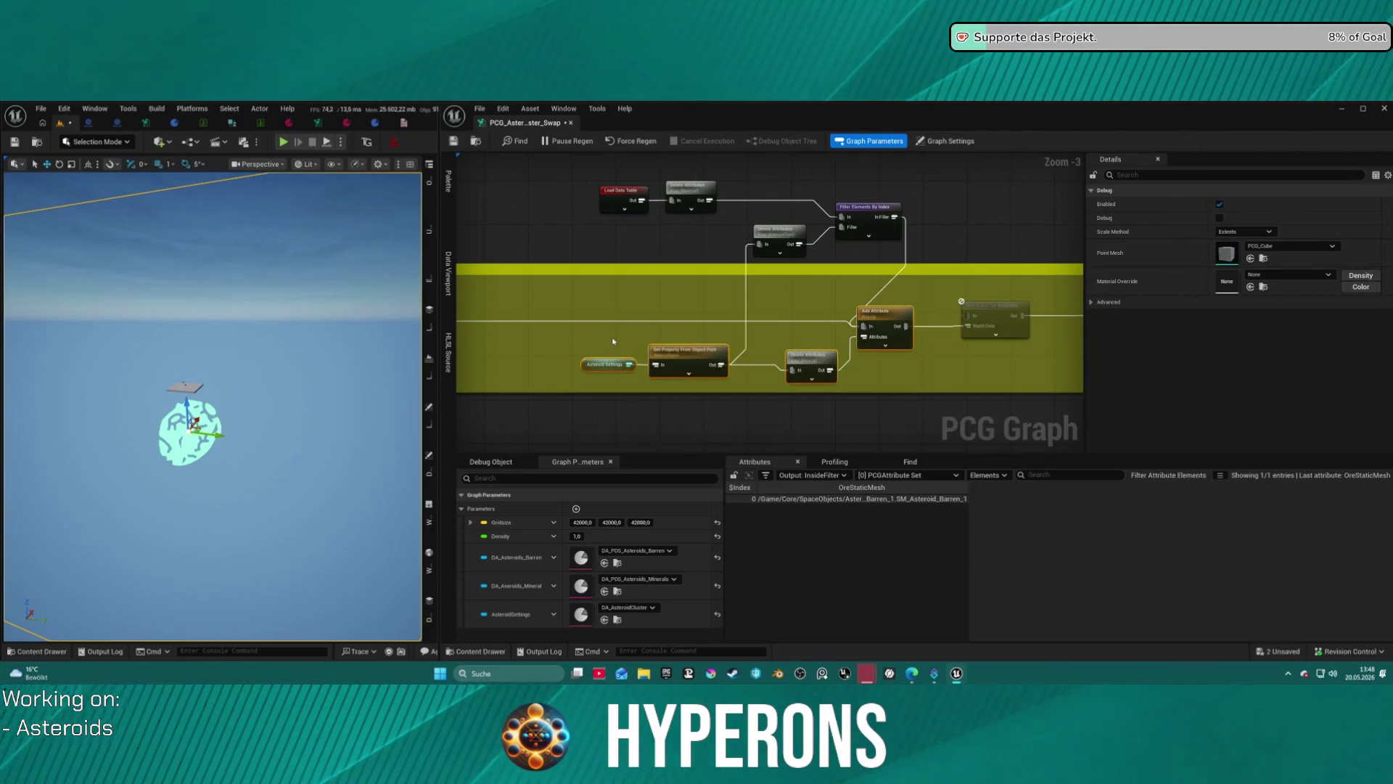
{"action": "mouse_move", "coordinate": [1036, 283]}
{"action": "left_mouse_down"}
{"action": "mouse_move", "coordinate": [796, 311]}
{"action": "mouse_move", "coordinate": [559, 305]}
{"action": "mouse_move", "coordinate": [907, 312]}
{"action": "mouse_move", "coordinate": [831, 340]}
{"action": "mouse_move", "coordinate": [653, 304]}
{"action": "mouse_move", "coordinate": [643, 290]}
{"action": "mouse_move", "coordinate": [1038, 248]}
{"action": "mouse_move", "coordinate": [616, 258]}
{"action": "mouse_move", "coordinate": [589, 234]}
{"action": "left_mouse_up"}
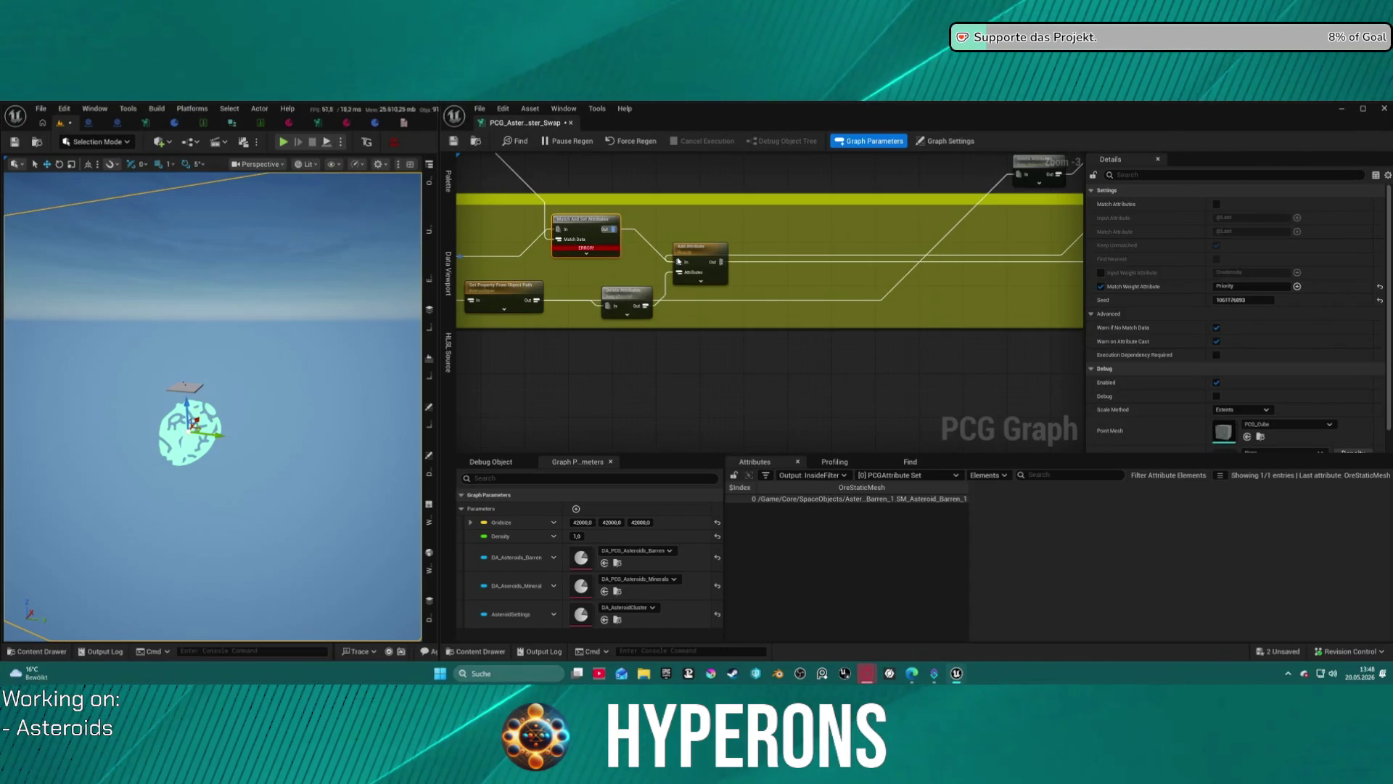
Move Delete Attributes and Filter Elements By Index top-left, then select Match And Set Attributes.
{"action": "left_click_drag", "start_coordinate": [815, 238], "coordinate": [749, 263]}
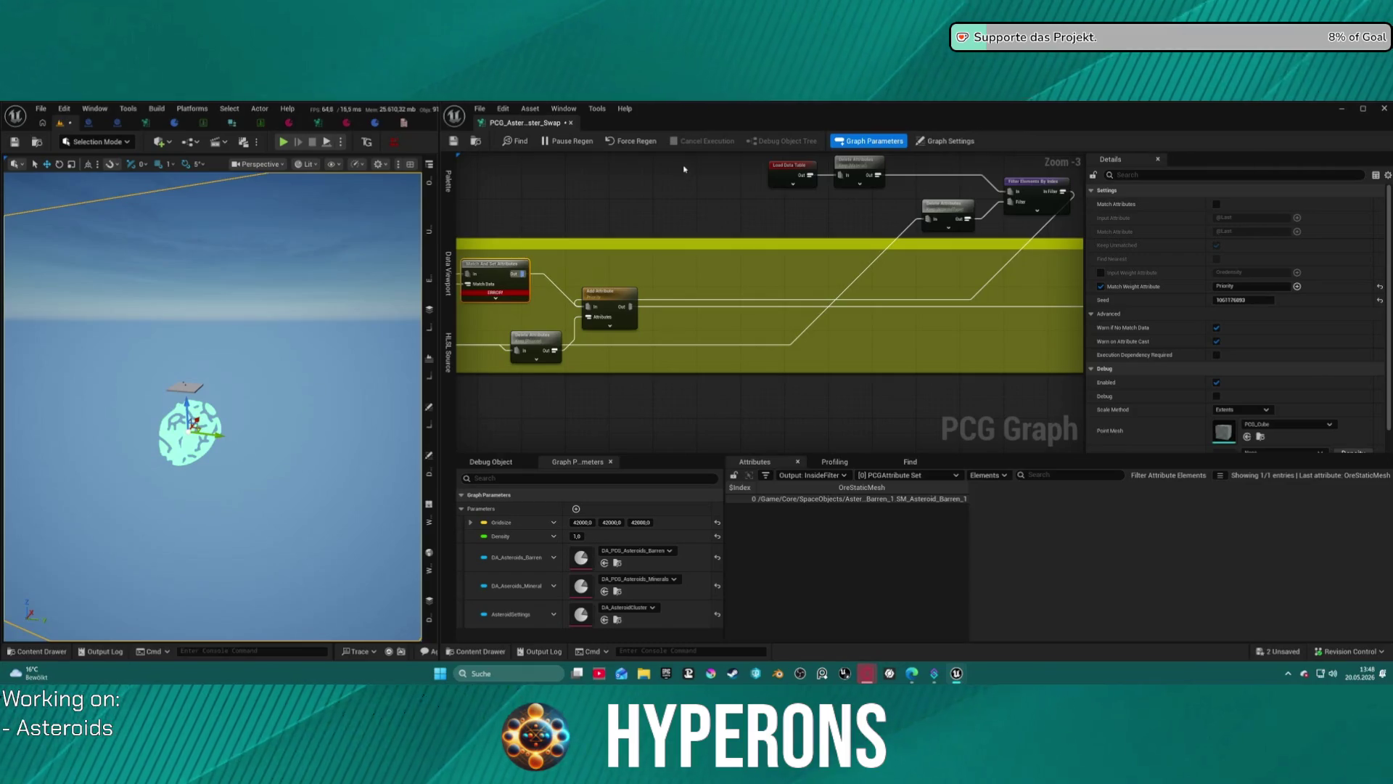
{"action": "left_click_drag", "start_coordinate": [907, 166], "coordinate": [1073, 235]}
{"action": "mouse_move", "coordinate": [1005, 195]}
{"action": "left_mouse_down"}
{"action": "mouse_move", "coordinate": [527, 177]}
{"action": "mouse_move", "coordinate": [545, 203]}
{"action": "mouse_move", "coordinate": [526, 217]}
{"action": "mouse_move", "coordinate": [722, 188]}
{"action": "mouse_move", "coordinate": [682, 278]}
{"action": "left_mouse_up"}
{"action": "left_click", "coordinate": [612, 289]}
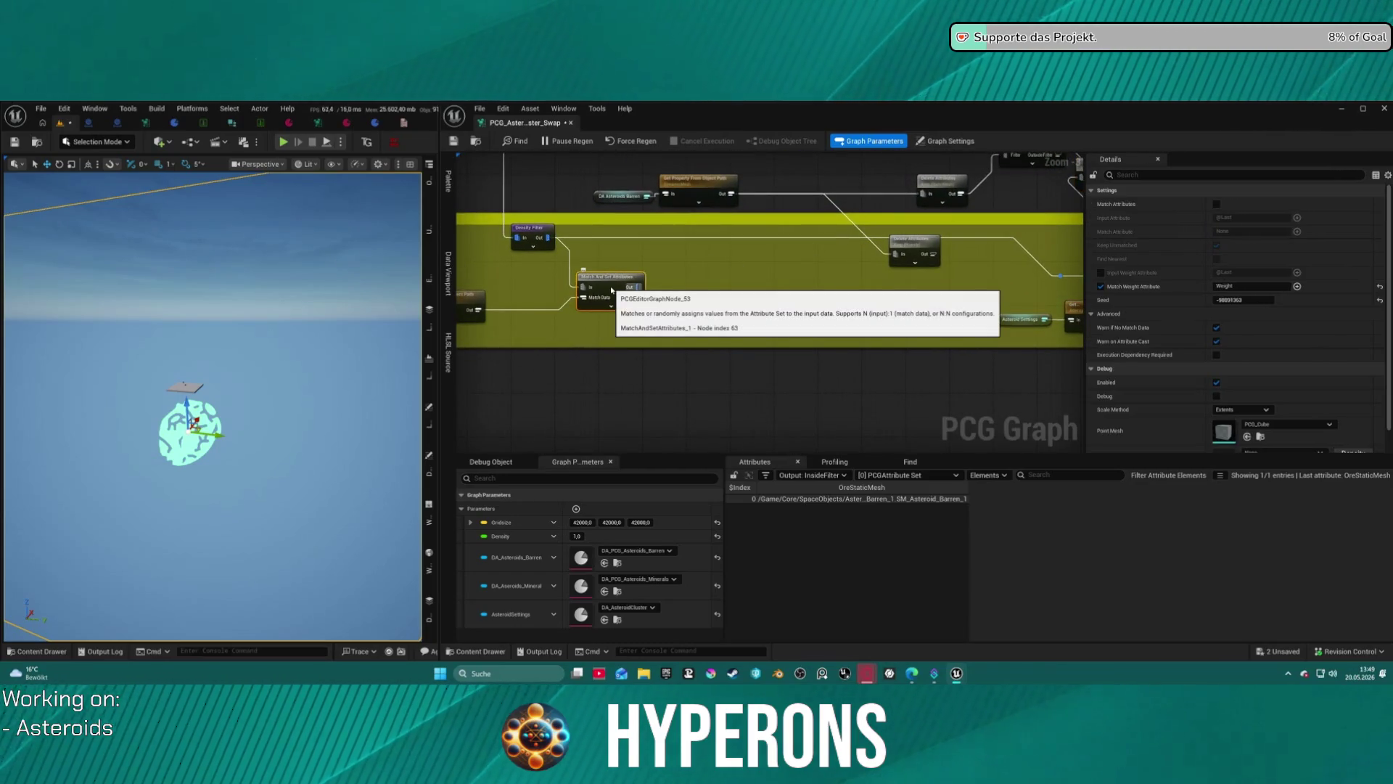
{"action": "mouse_move", "coordinate": [768, 159]}
{"action": "left_mouse_down"}
{"action": "mouse_move", "coordinate": [690, 182]}
{"action": "mouse_move", "coordinate": [726, 210]}
{"action": "mouse_move", "coordinate": [964, 208]}
{"action": "mouse_move", "coordinate": [821, 219]}
{"action": "left_mouse_up"}
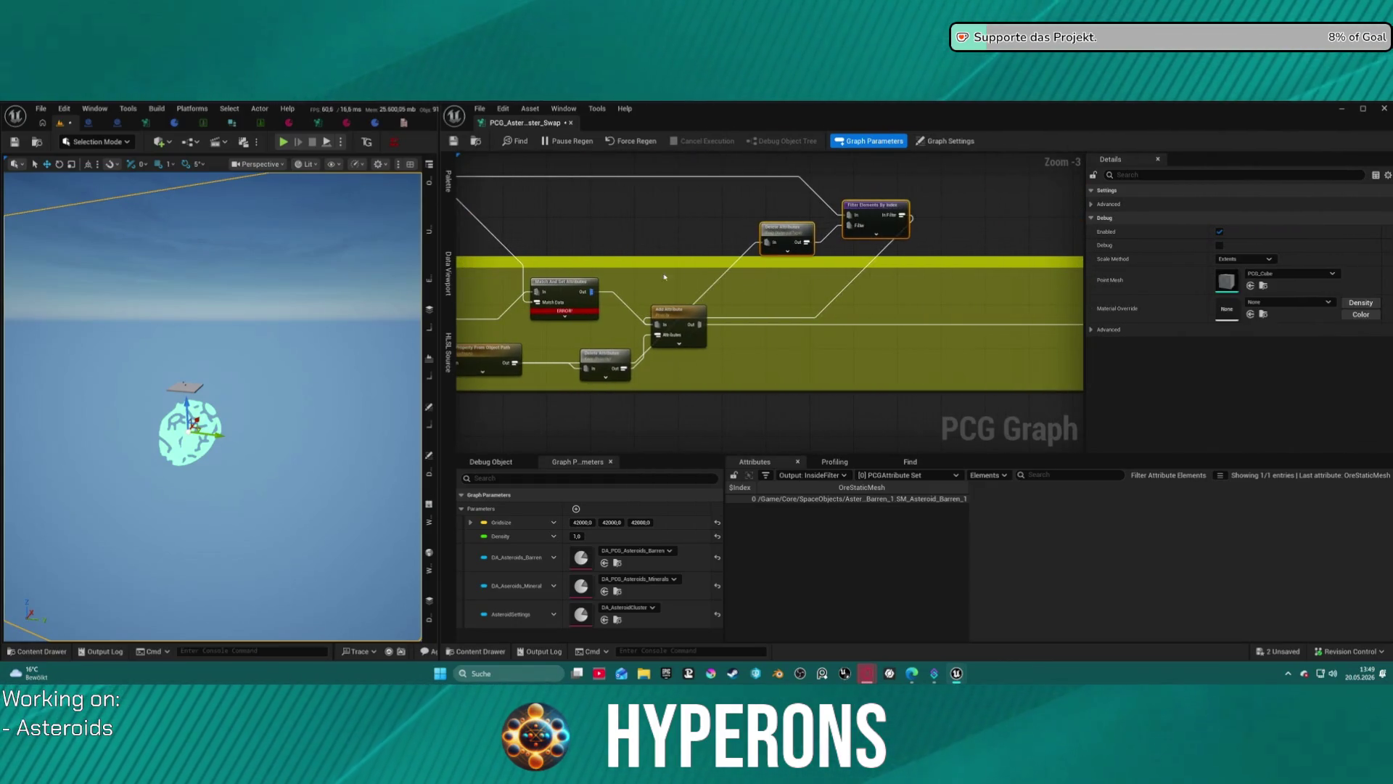
Enable Match Weight Attribute on Match And Set Attributes and set it to Weight.
{"action": "left_click", "coordinate": [563, 289]}
{"action": "left_click", "coordinate": [1100, 286]}
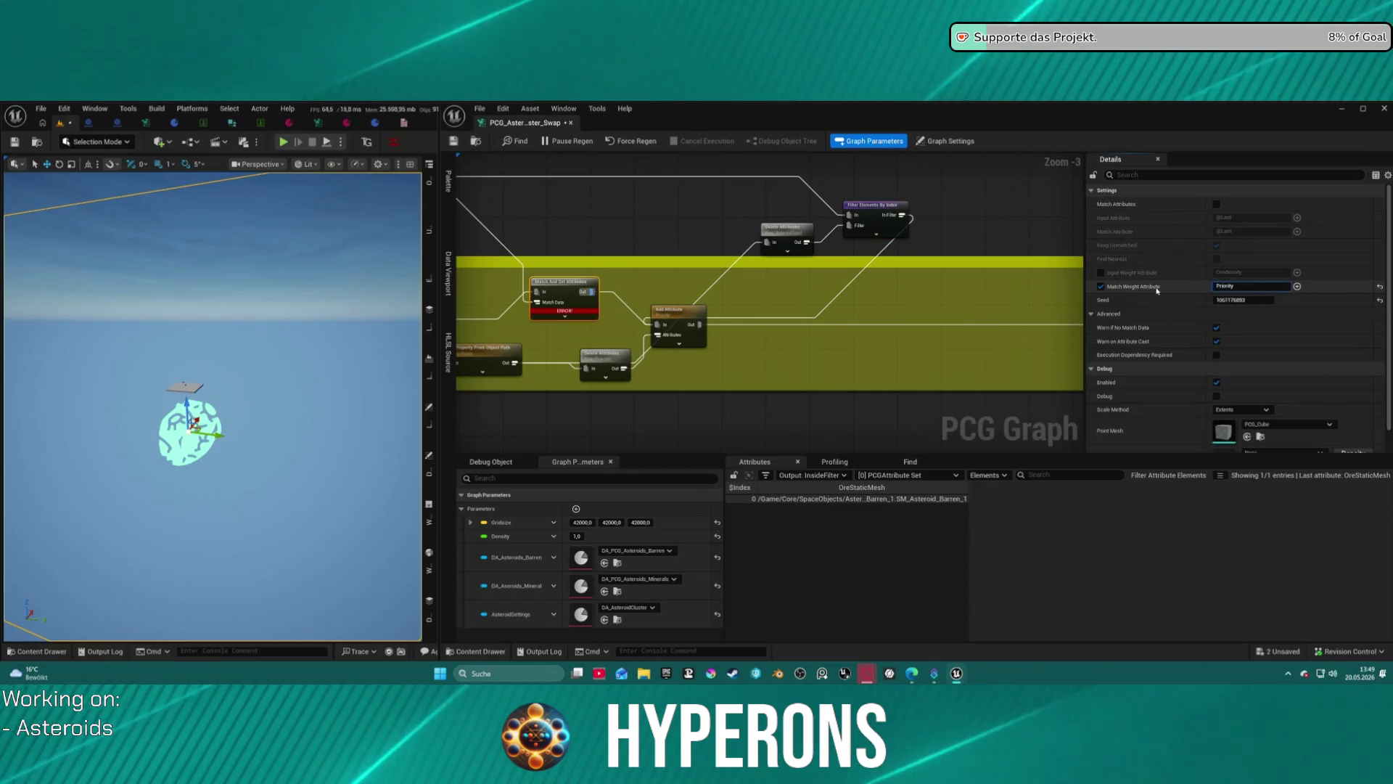
{"action": "key", "text": "ctrl+a"}
{"action": "type", "text": "W"}
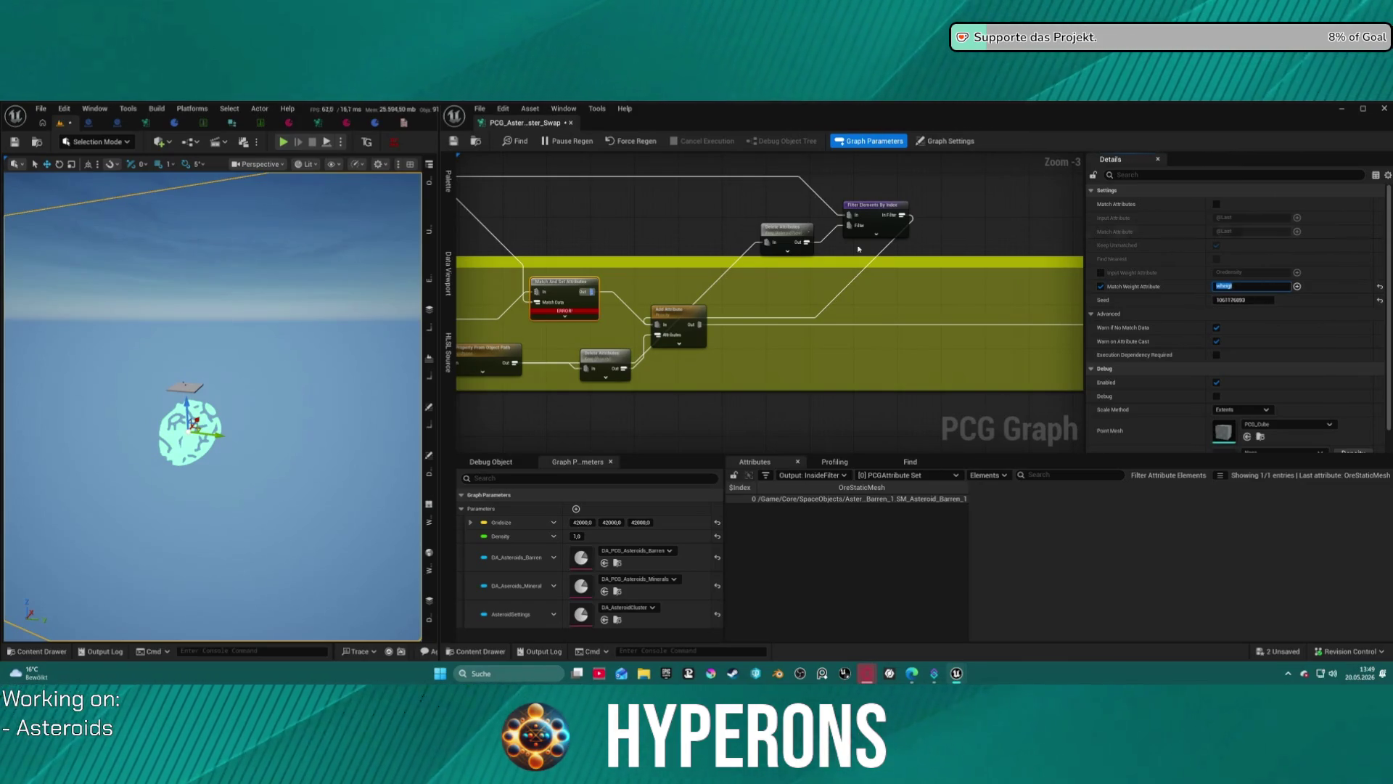
{"action": "left_click_drag", "start_coordinate": [635, 276], "coordinate": [710, 305]}
{"action": "left_click", "coordinate": [704, 294]}
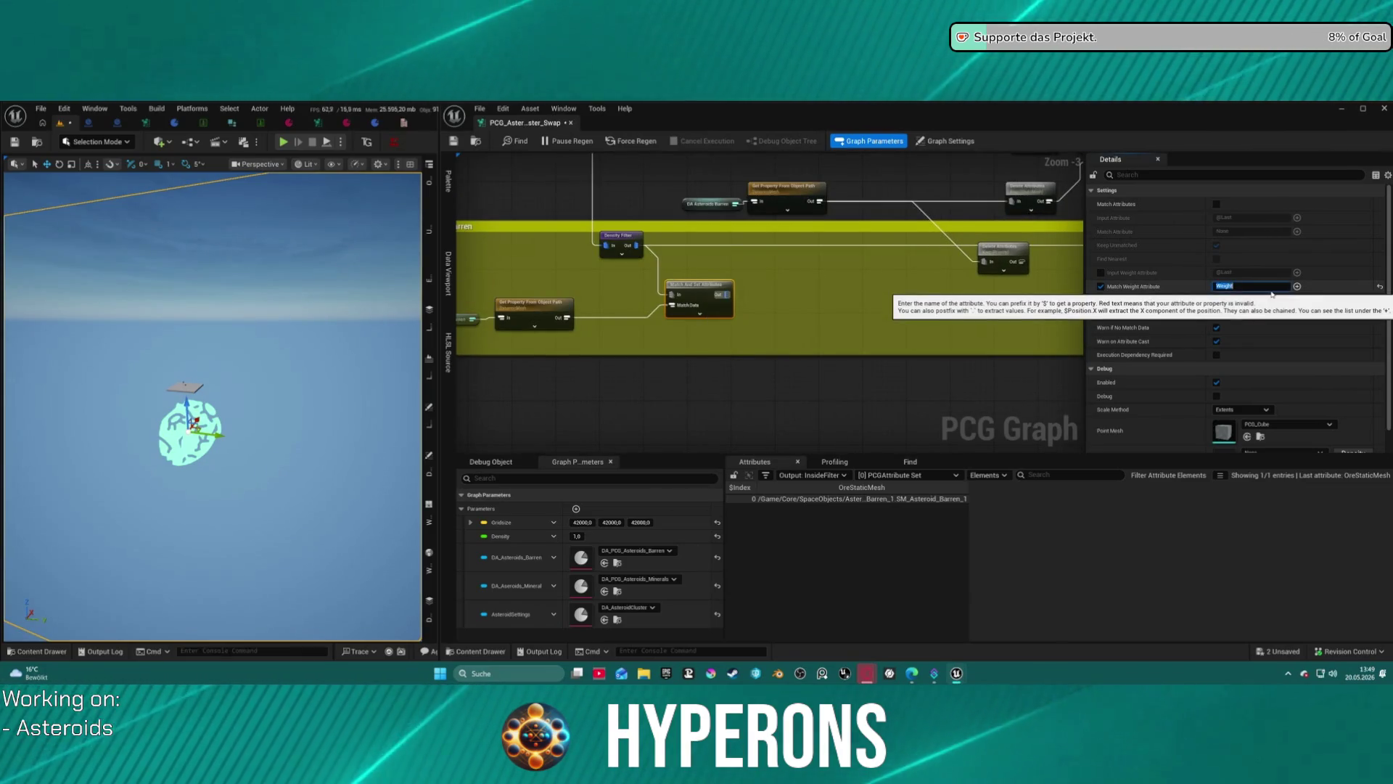
{"action": "left_click_drag", "start_coordinate": [663, 224], "coordinate": [642, 241]}
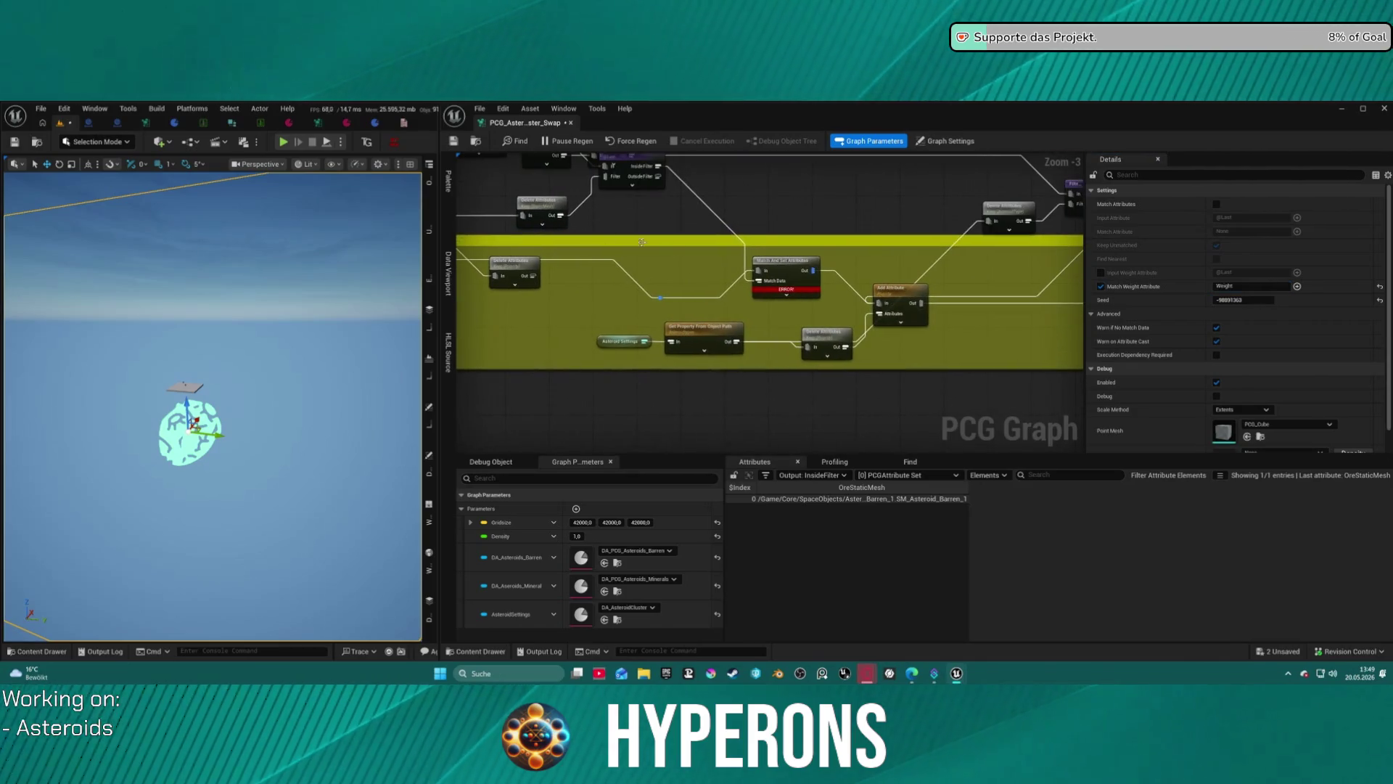
{"action": "left_click", "coordinate": [784, 276]}
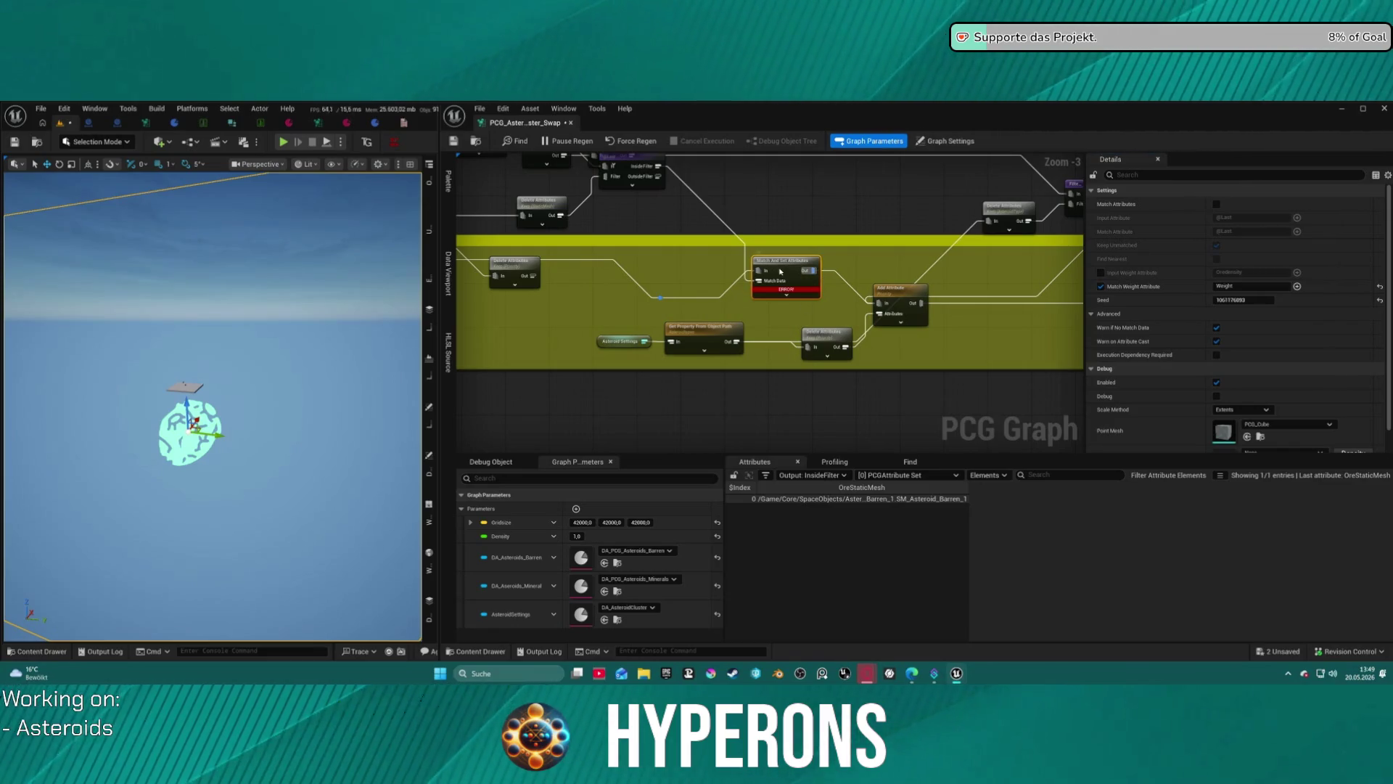
{"action": "mouse_move", "coordinate": [781, 292]}
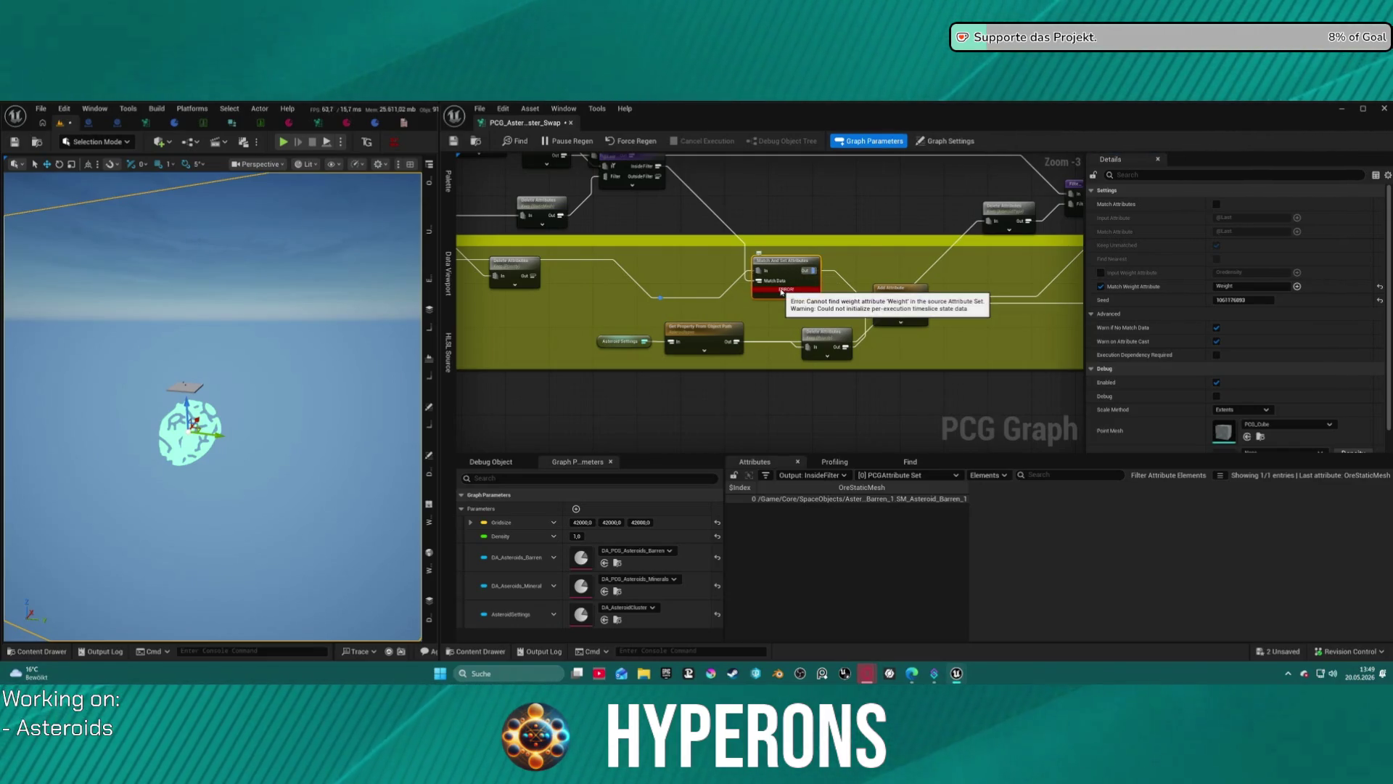
{"action": "scroll", "coordinate": [782, 291], "scroll_direction": "up", "scroll_amount": 3}
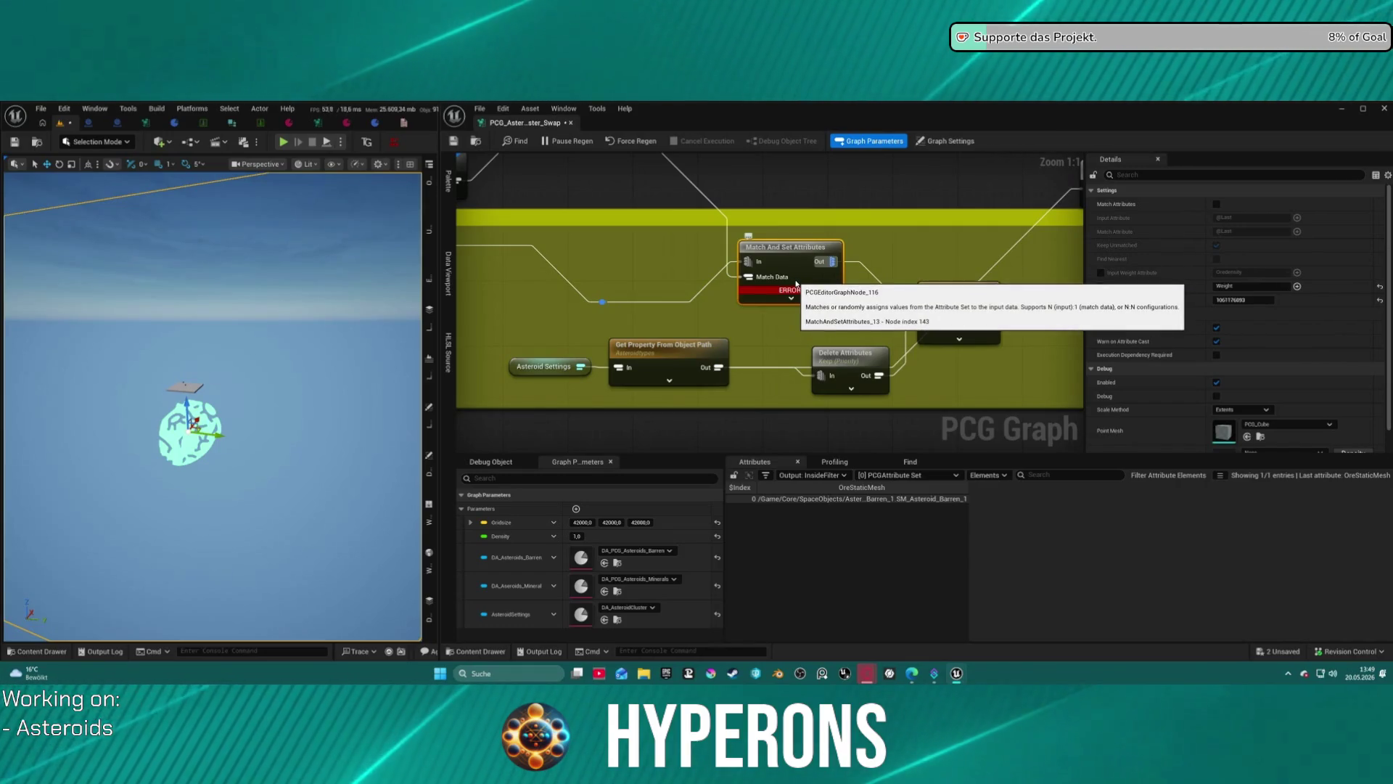
Set Filter Attribute Elements' Target Attribute to OreStaticMesh.
{"action": "mouse_move", "coordinate": [796, 283]}
{"action": "left_mouse_down"}
{"action": "mouse_move", "coordinate": [880, 251]}
{"action": "mouse_move", "coordinate": [895, 375]}
{"action": "left_mouse_up"}
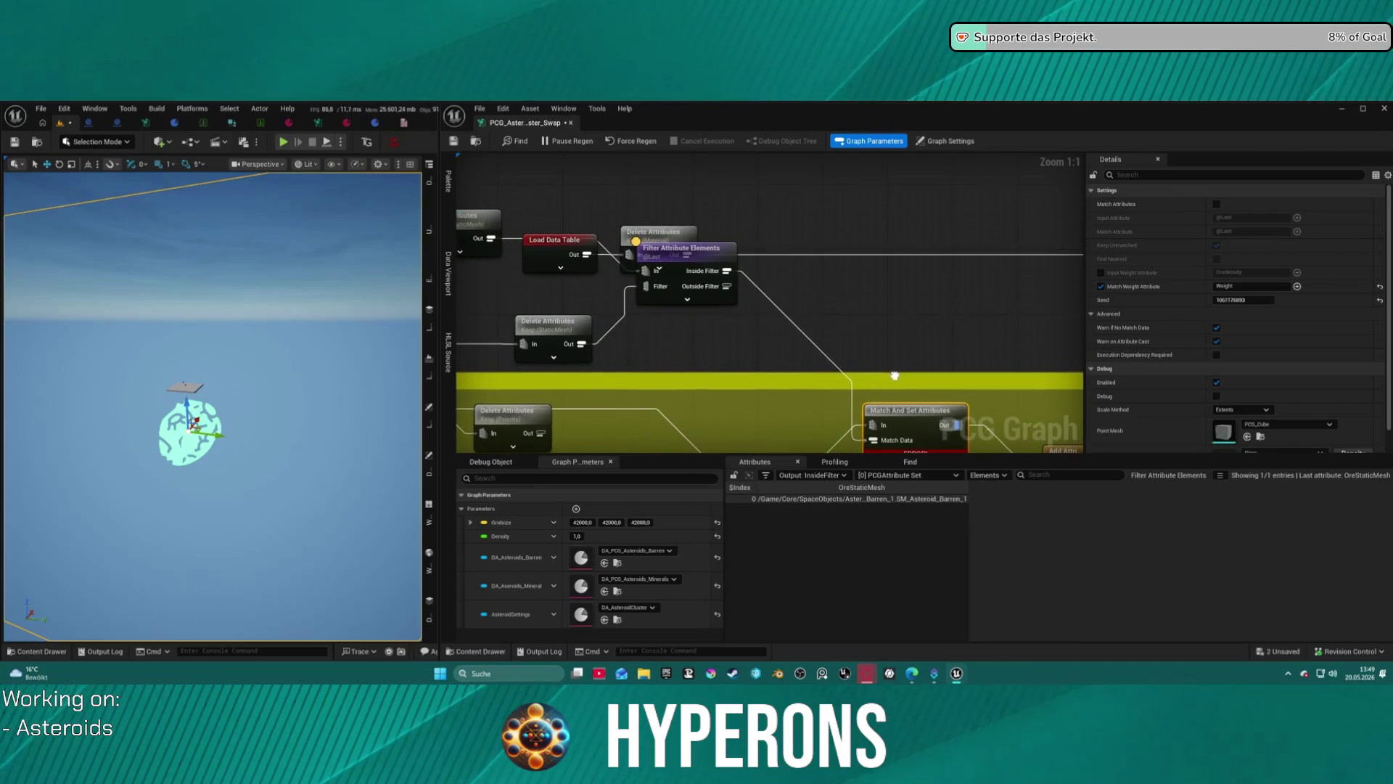
{"action": "mouse_move", "coordinate": [688, 259]}
{"action": "left_mouse_down"}
{"action": "mouse_move", "coordinate": [683, 290]}
{"action": "mouse_move", "coordinate": [695, 291]}
{"action": "mouse_move", "coordinate": [677, 289]}
{"action": "left_mouse_up"}
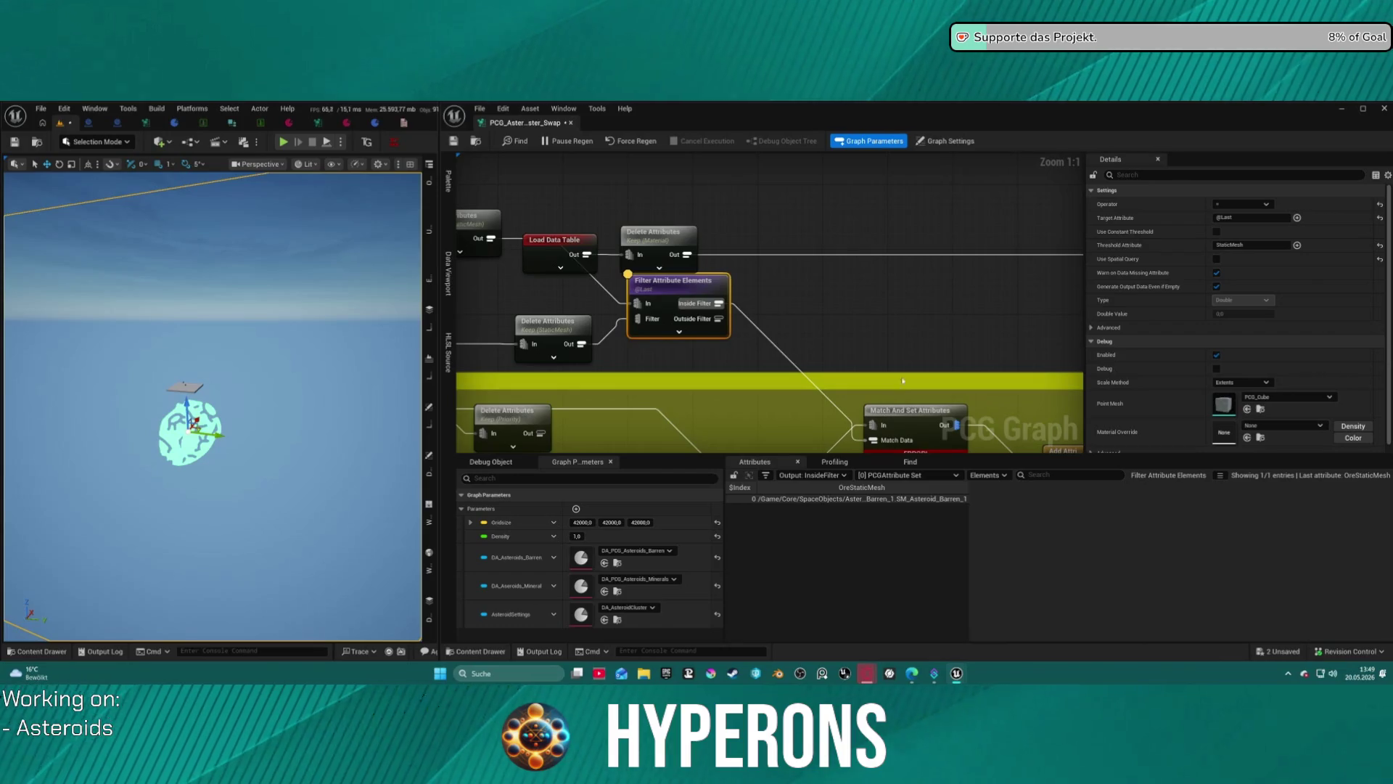
{"action": "left_click_drag", "start_coordinate": [903, 389], "coordinate": [857, 337]}
{"action": "left_click", "coordinate": [862, 363]}
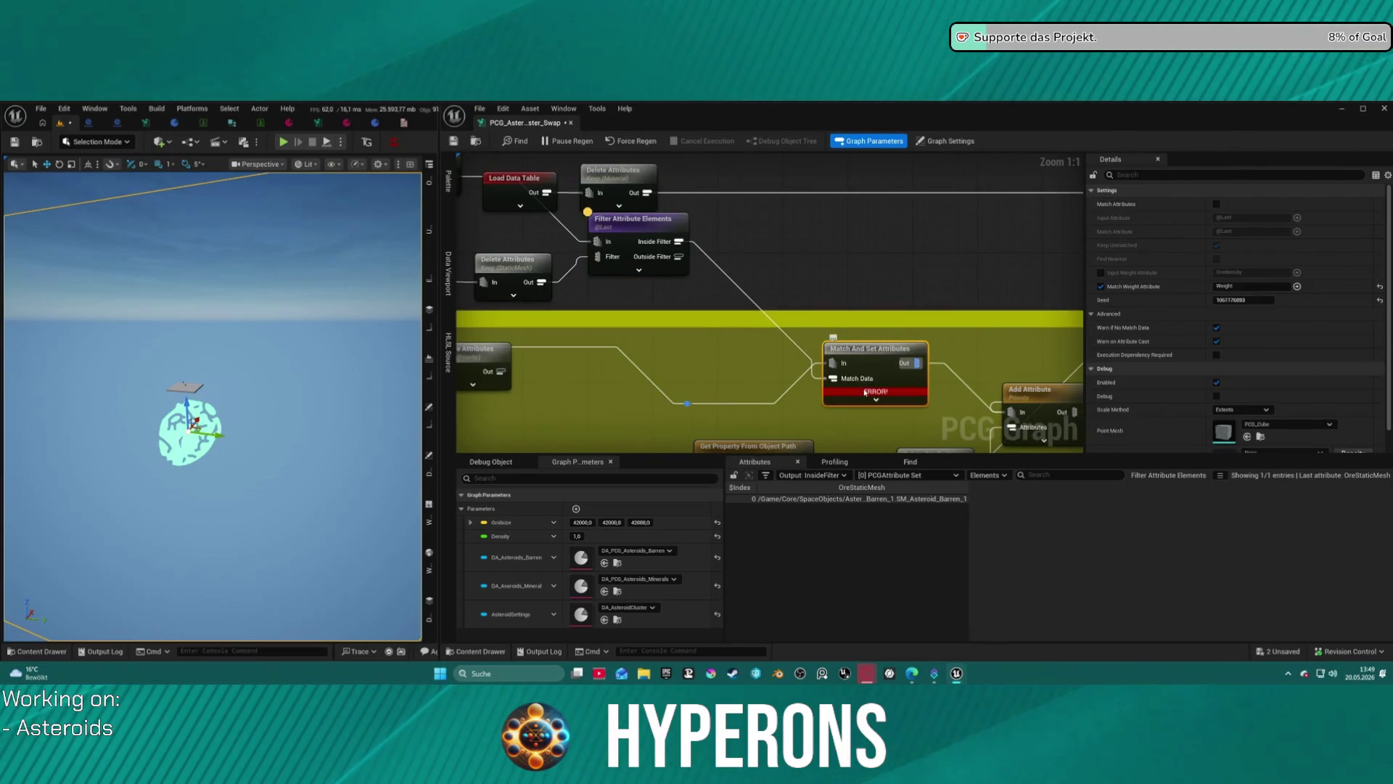
{"action": "mouse_move", "coordinate": [865, 398]}
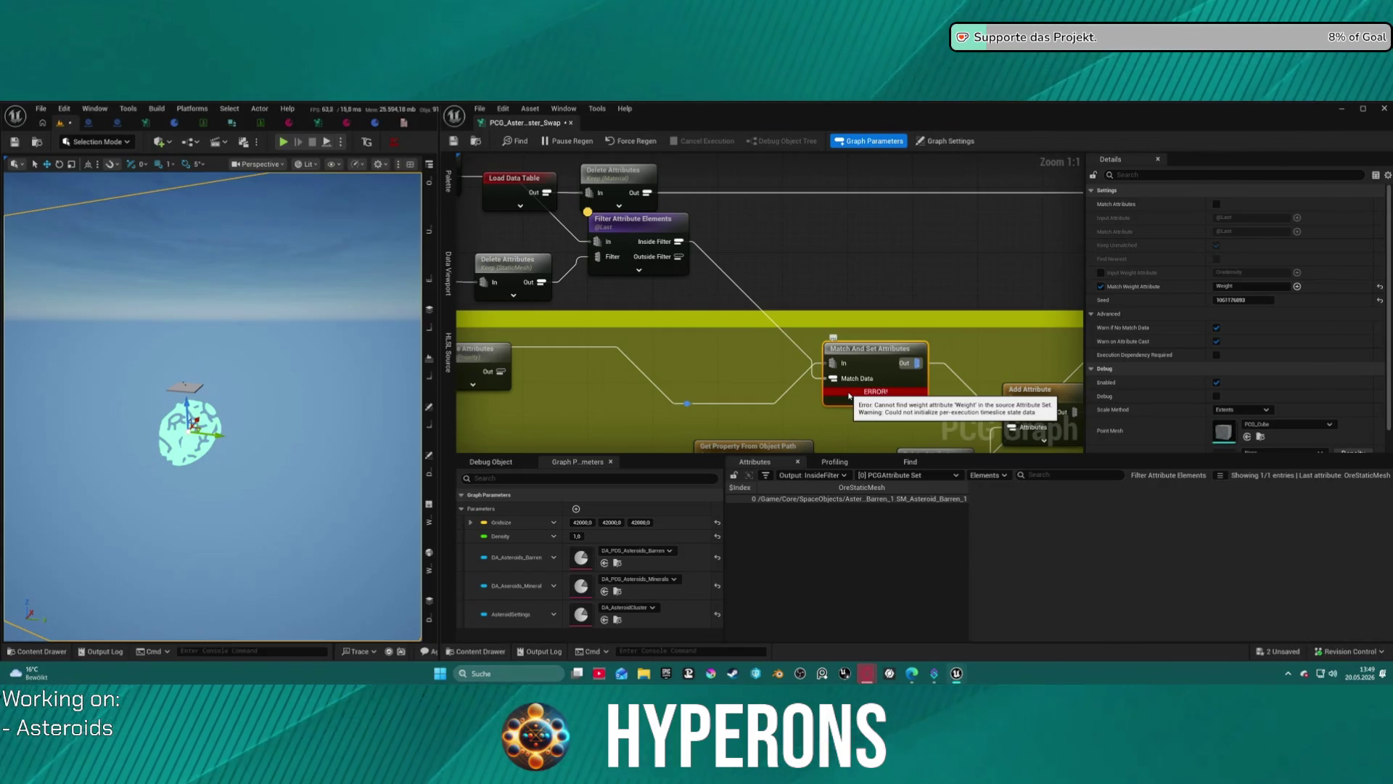
{"action": "left_click_drag", "start_coordinate": [849, 397], "coordinate": [1224, 455]}
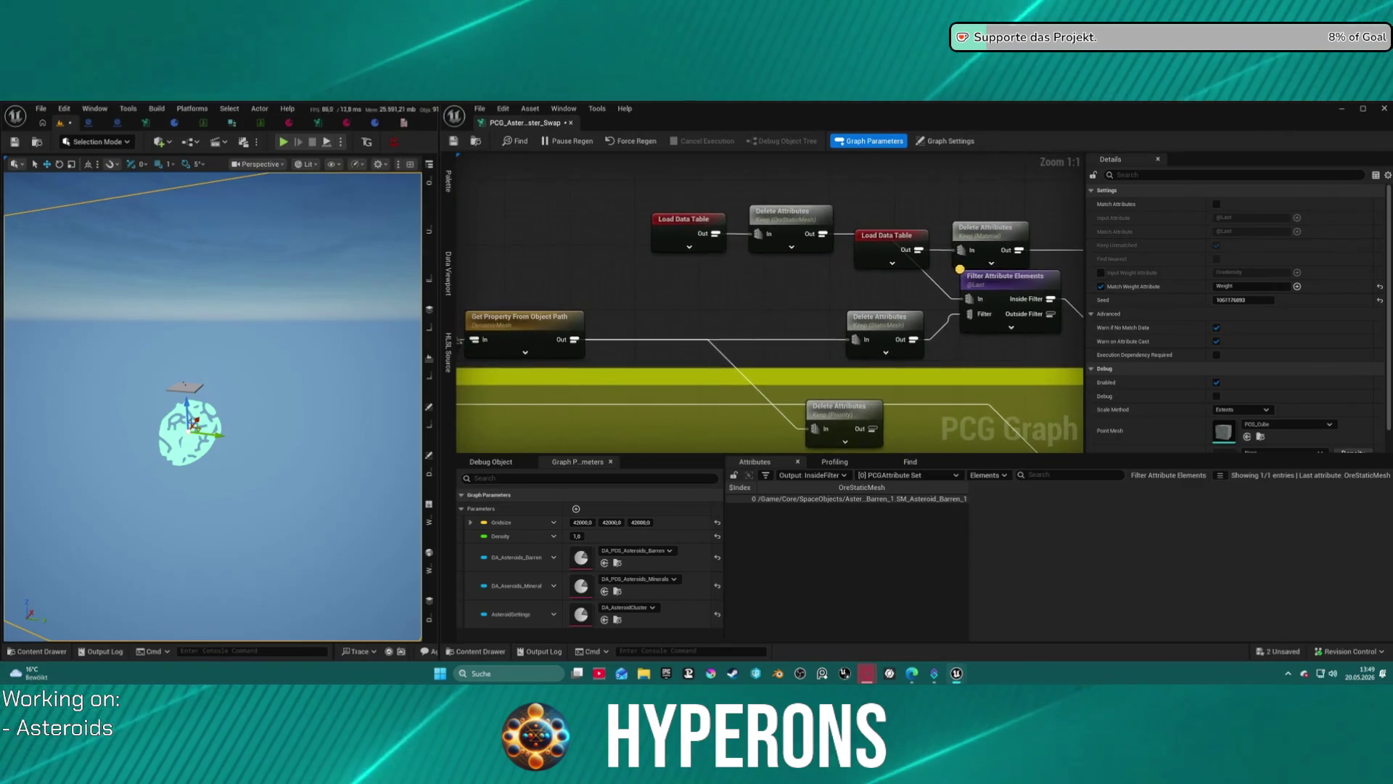
{"action": "left_click_drag", "start_coordinate": [1155, 322], "coordinate": [1060, 327]}
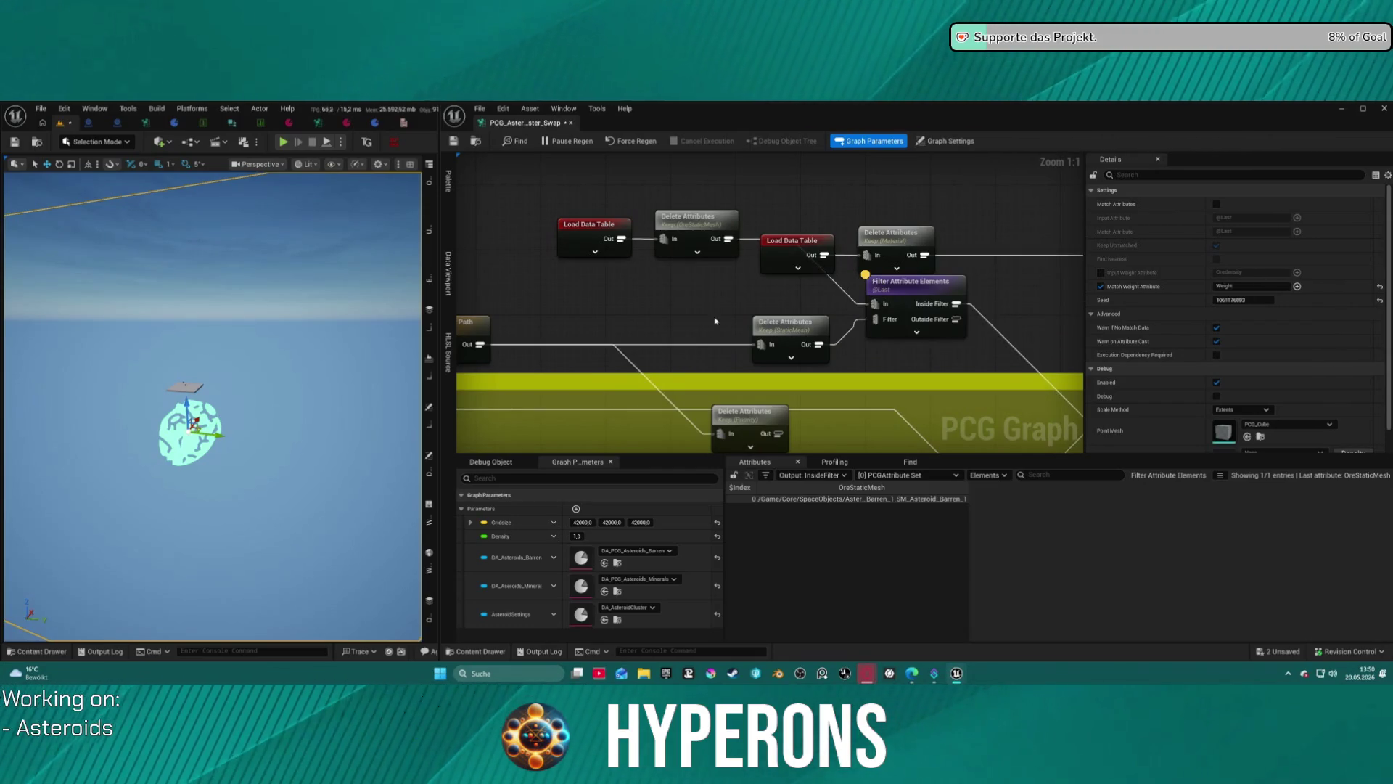
{"action": "left_click_drag", "start_coordinate": [1007, 262], "coordinate": [840, 288]}
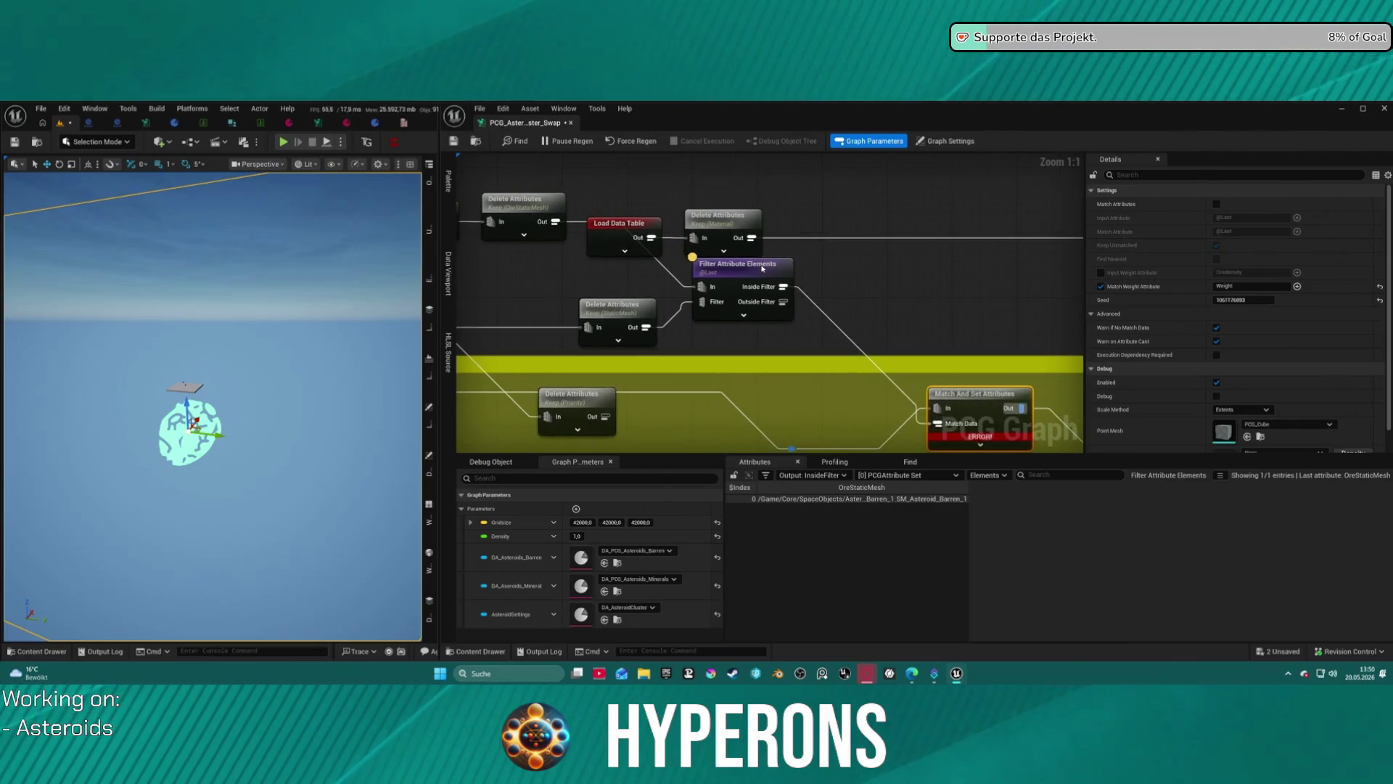
{"action": "left_click", "coordinate": [1233, 245]}
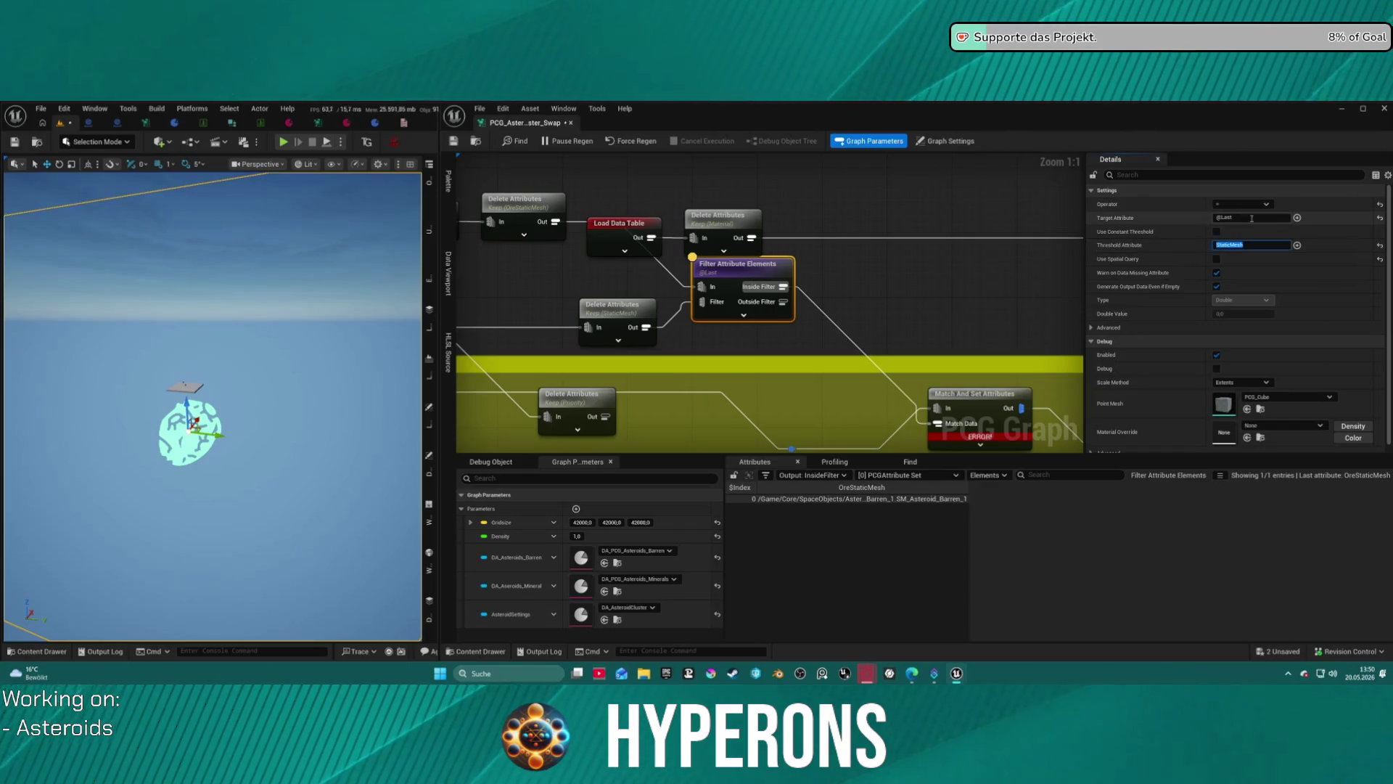
{"action": "type", "text": "StaticMesh"}
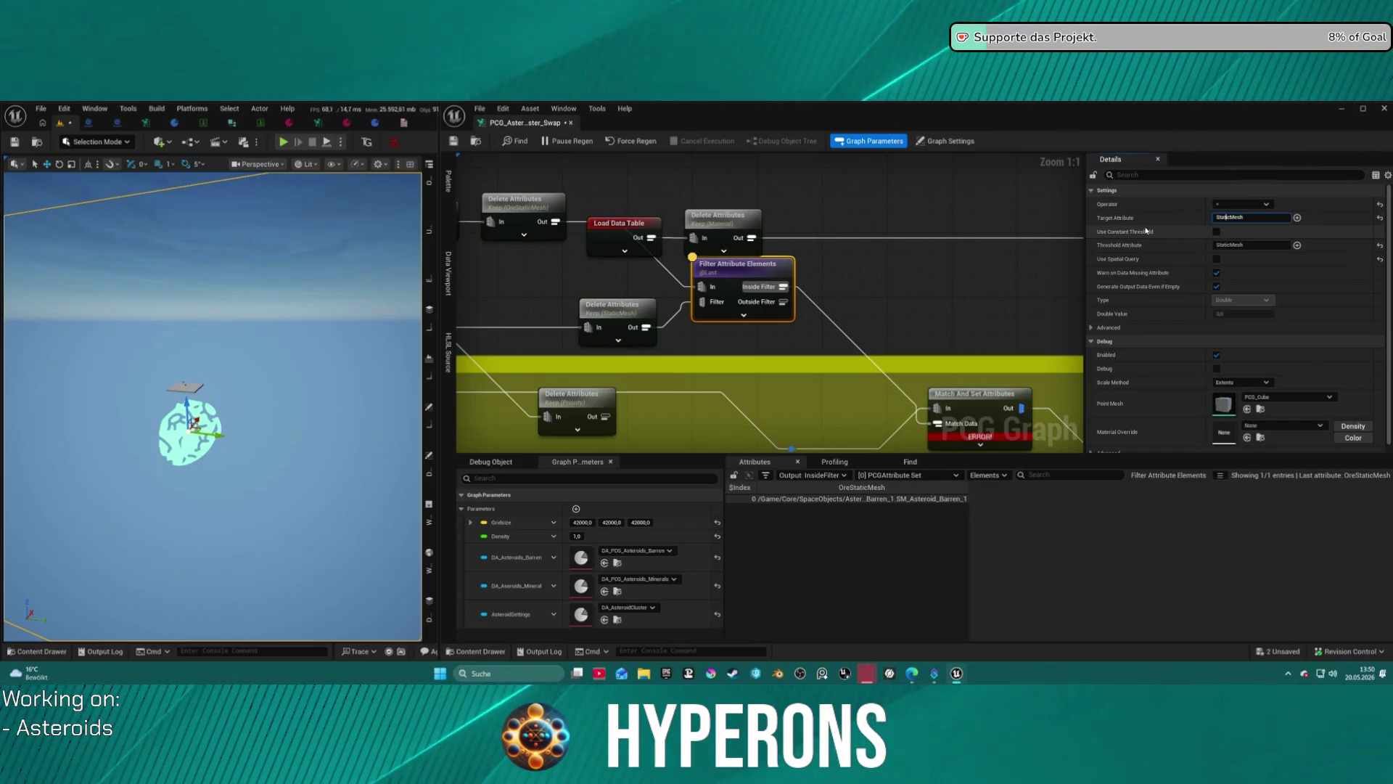
{"action": "type", "text": "re"}
{"action": "key", "text": "Return"}
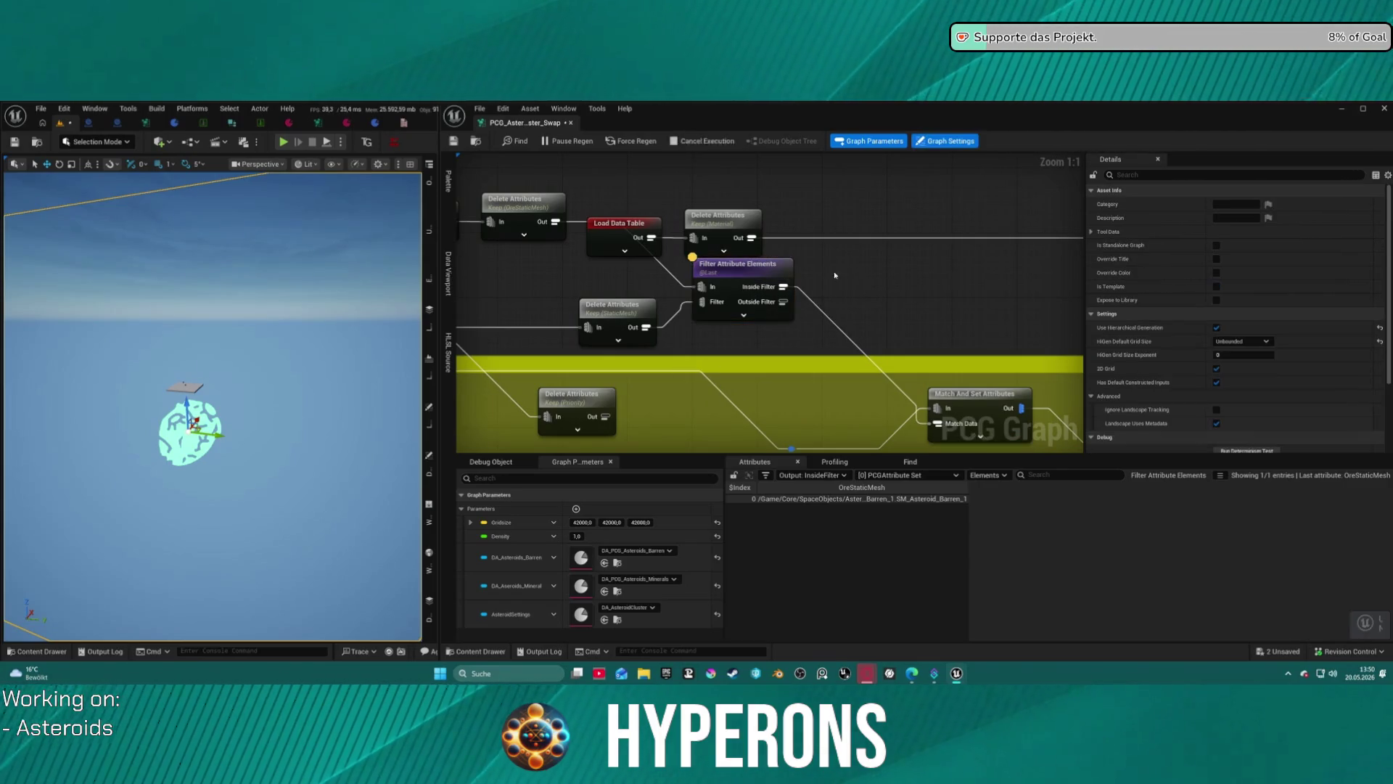
Move Filter Attribute Elements off the Delete Attributes node and review the Match and Delete Attributes nodes.
{"action": "key", "text": "ctrl+z"}
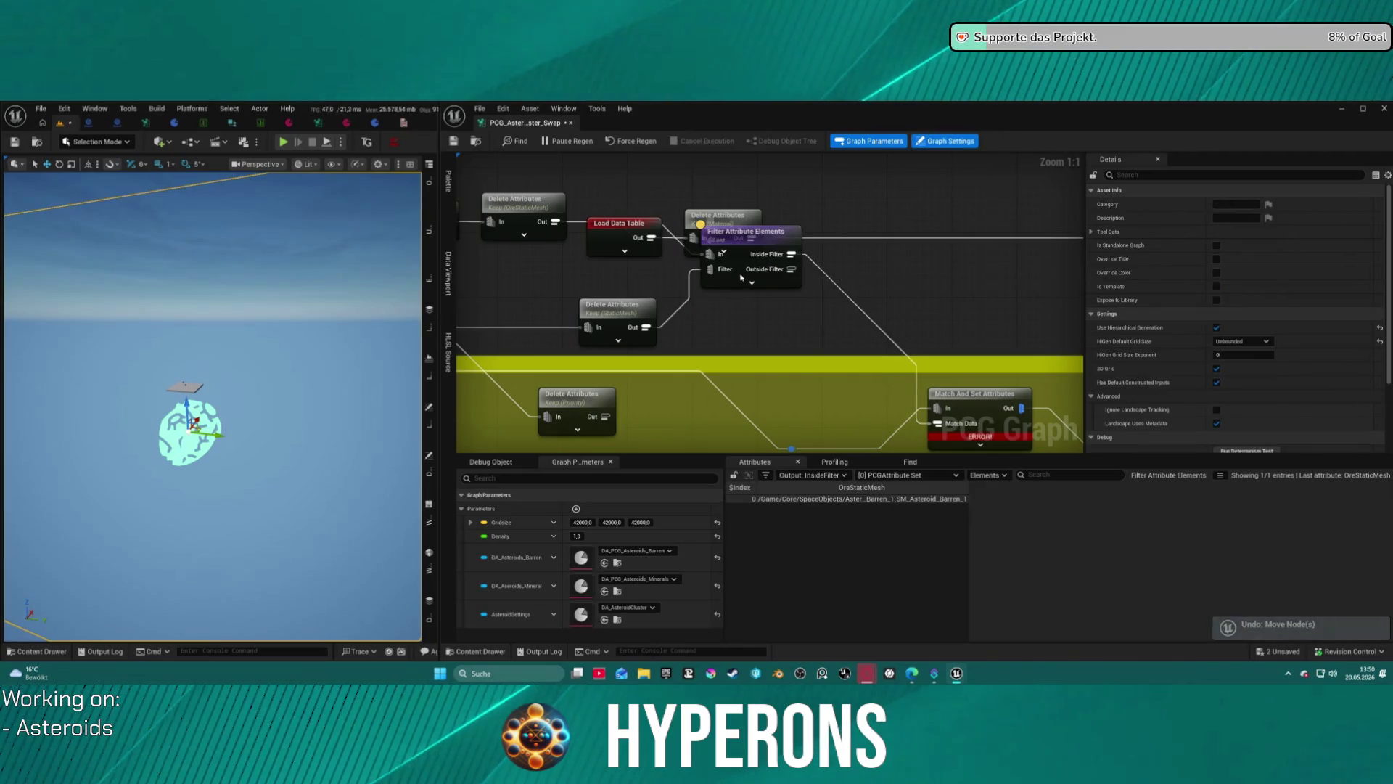
{"action": "left_click_drag", "start_coordinate": [740, 259], "coordinate": [727, 289]}
{"action": "left_click_drag", "start_coordinate": [814, 277], "coordinate": [662, 258]}
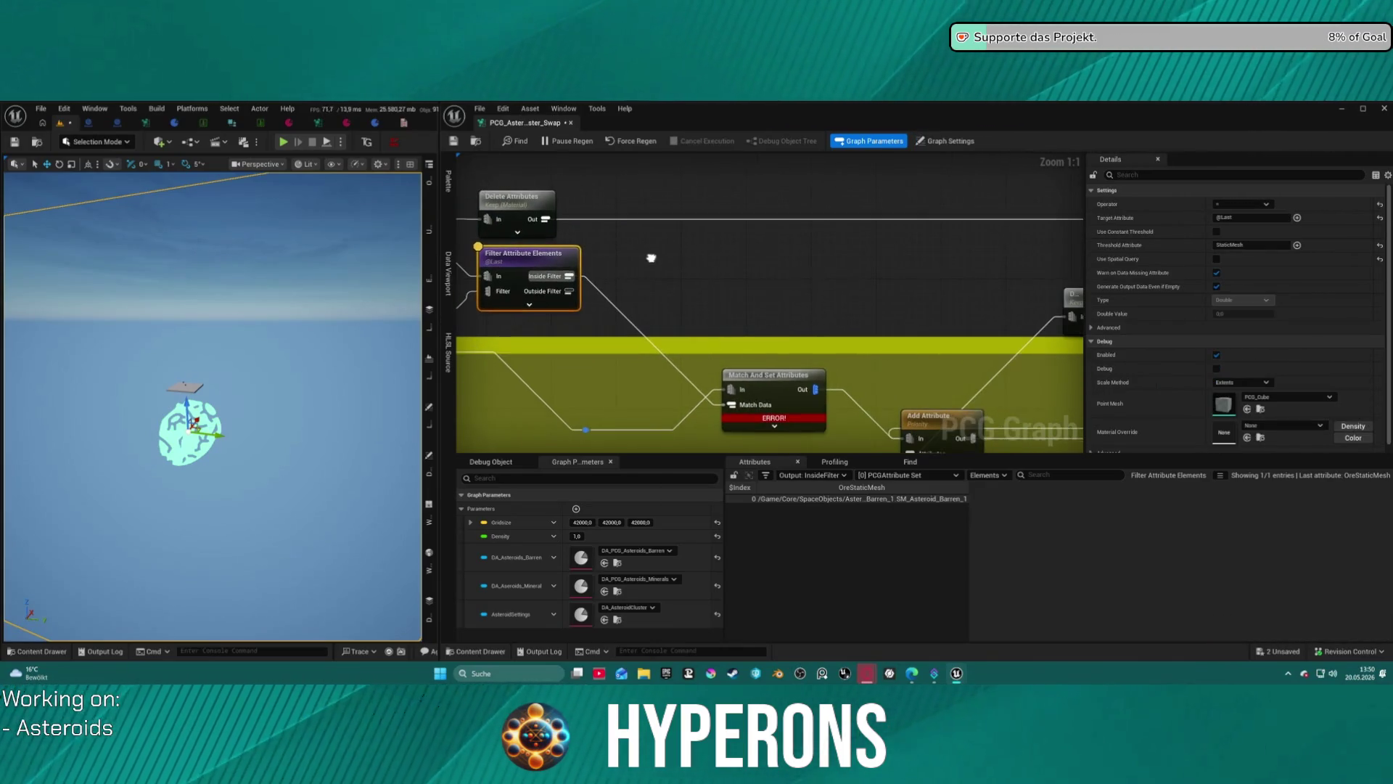
{"action": "left_click_drag", "start_coordinate": [834, 377], "coordinate": [834, 268]}
{"action": "left_click", "coordinate": [871, 330]}
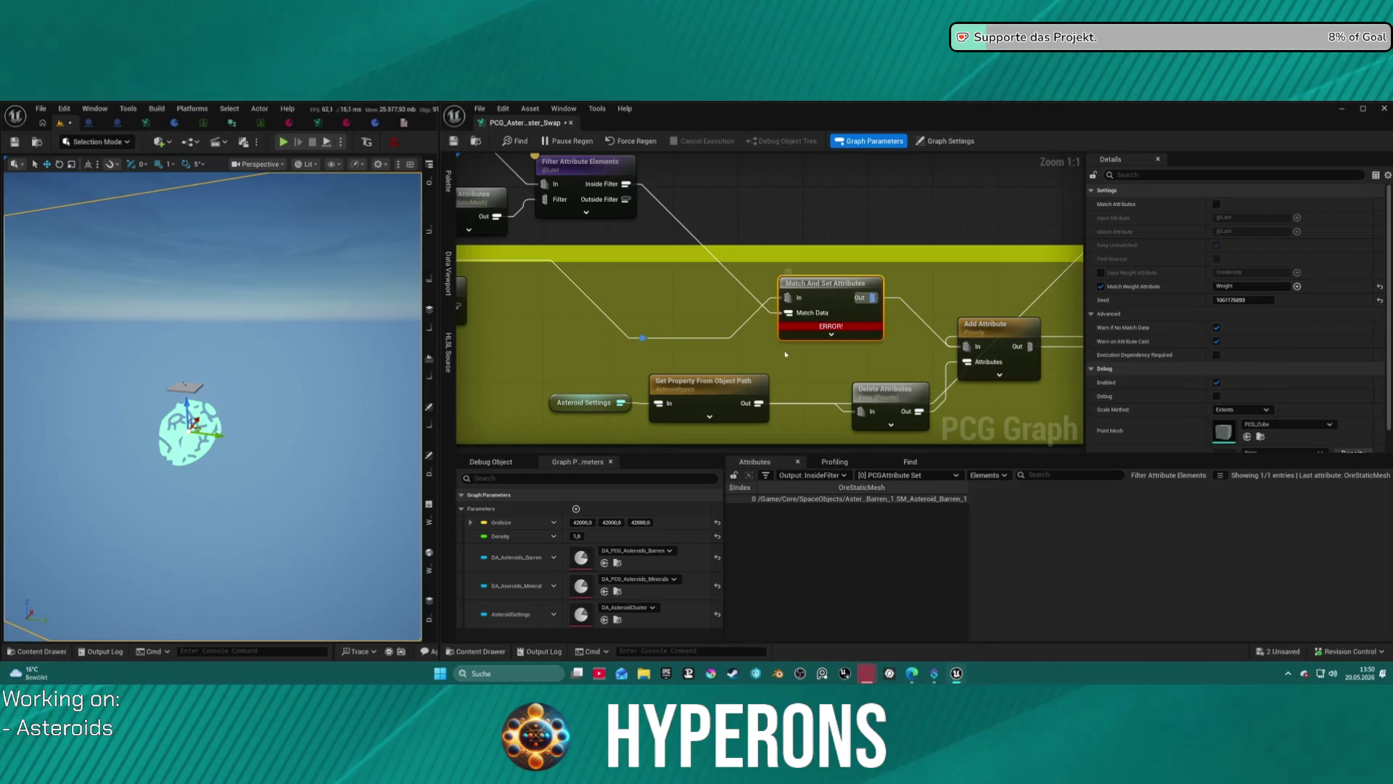
{"action": "mouse_move", "coordinate": [691, 368]}
{"action": "left_mouse_down"}
{"action": "mouse_move", "coordinate": [756, 390]}
{"action": "mouse_move", "coordinate": [737, 405]}
{"action": "mouse_move", "coordinate": [771, 395]}
{"action": "mouse_move", "coordinate": [783, 366]}
{"action": "left_mouse_up"}
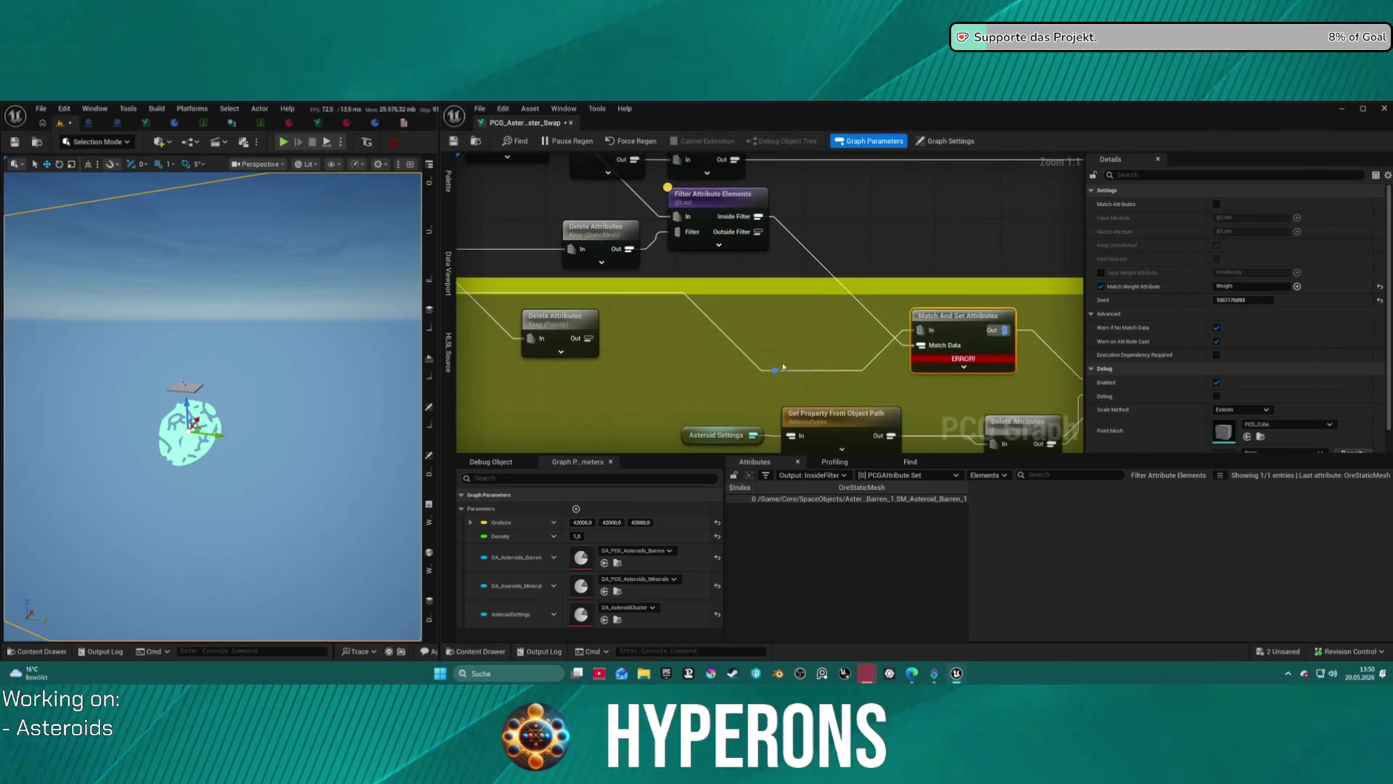
{"action": "left_click", "coordinate": [597, 240]}
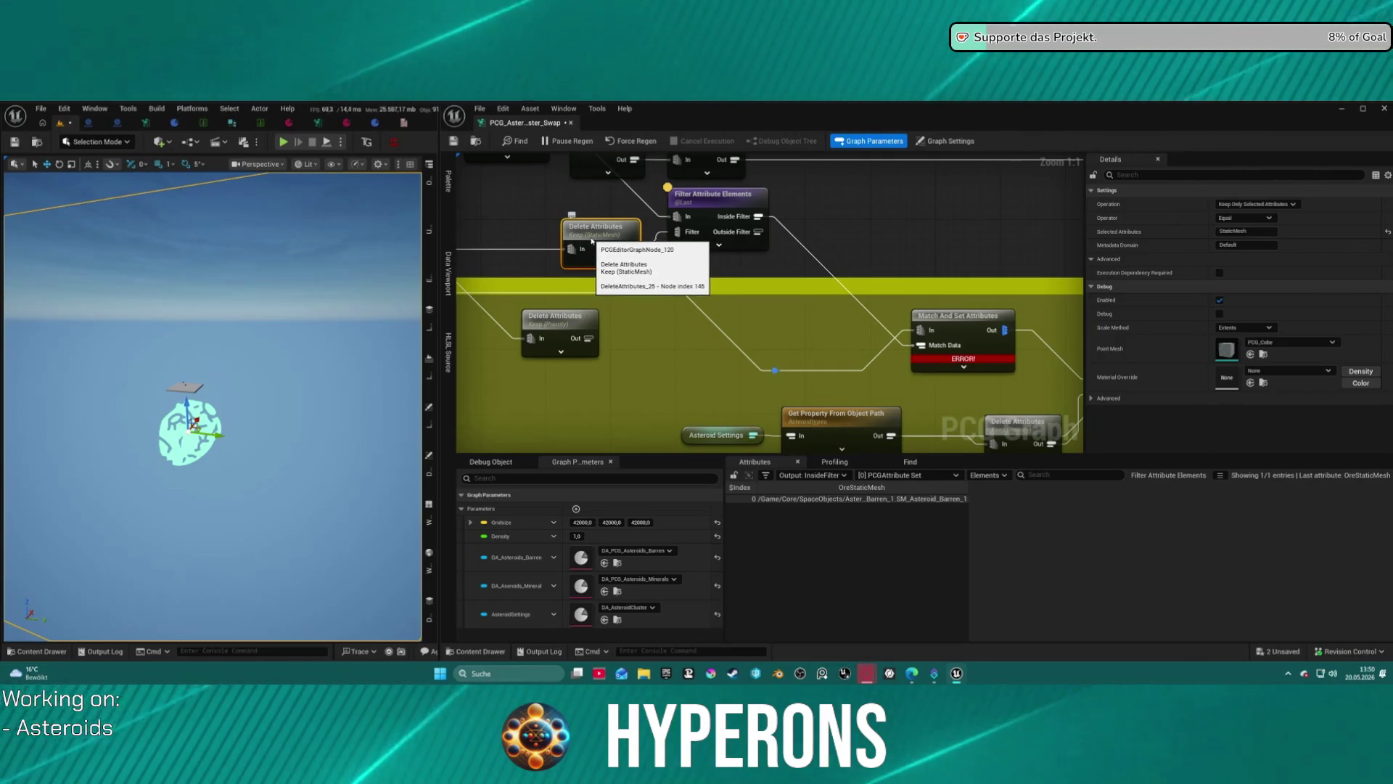
Shift Load Data Table and Delete Attributes right and move Match And Set Attributes up.
{"action": "right_click", "coordinate": [630, 323]}
{"action": "left_click", "coordinate": [796, 279]}
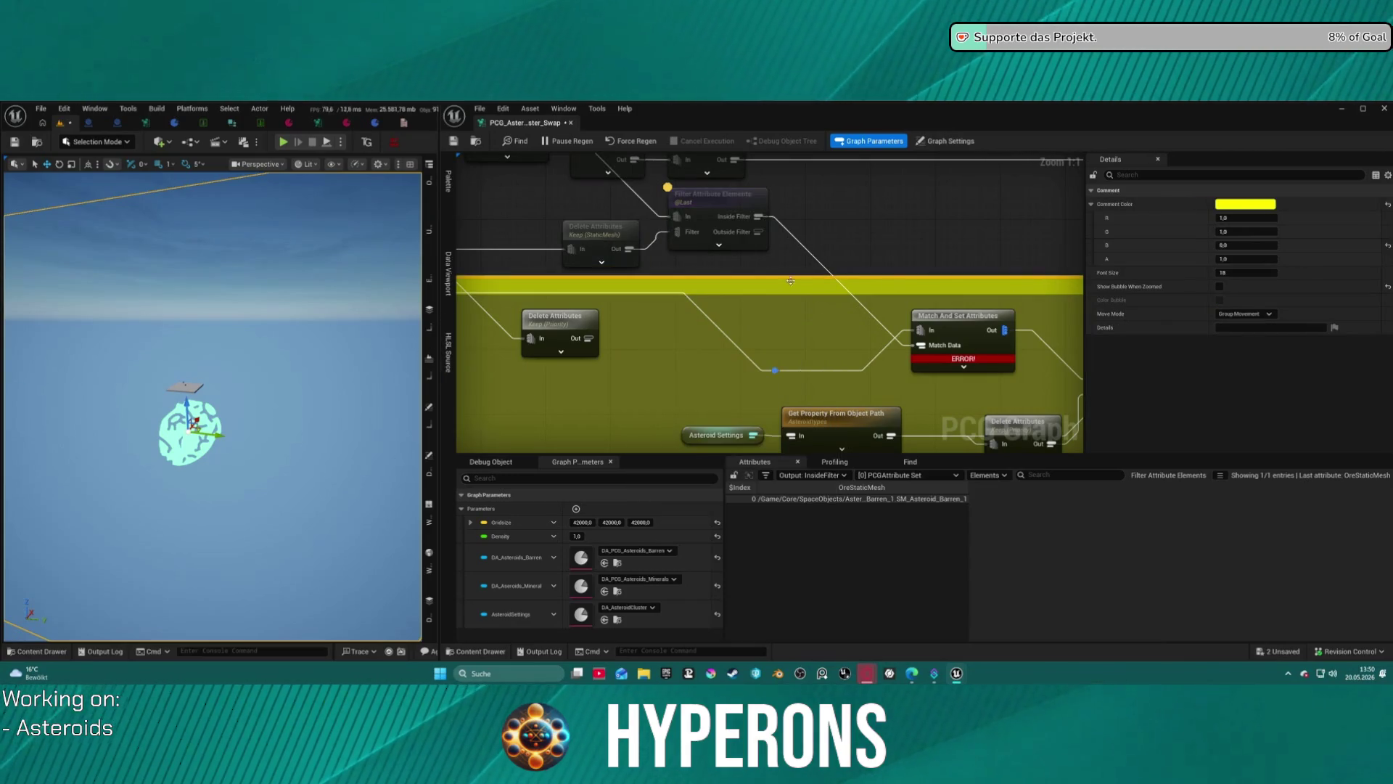
{"action": "left_click", "coordinate": [757, 318]}
{"action": "left_click_drag", "start_coordinate": [757, 319], "coordinate": [232, 322]}
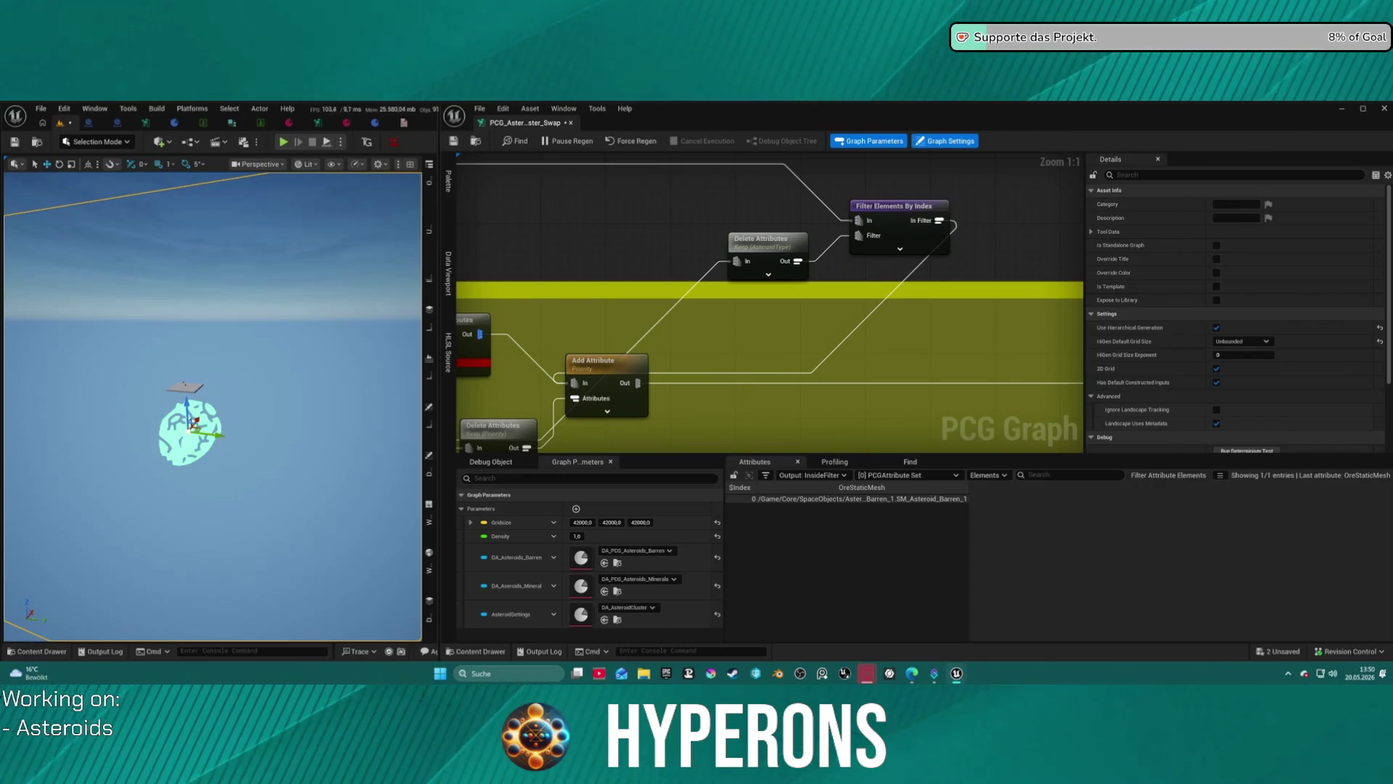
{"action": "scroll", "coordinate": [537, 312], "scroll_direction": "down", "scroll_amount": 2}
{"action": "mouse_move", "coordinate": [537, 312]}
{"action": "left_mouse_down"}
{"action": "mouse_move", "coordinate": [964, 314]}
{"action": "mouse_move", "coordinate": [642, 306]}
{"action": "mouse_move", "coordinate": [610, 240]}
{"action": "mouse_move", "coordinate": [579, 260]}
{"action": "mouse_move", "coordinate": [890, 261]}
{"action": "mouse_move", "coordinate": [888, 282]}
{"action": "left_mouse_up"}
{"action": "left_click_drag", "start_coordinate": [776, 217], "coordinate": [624, 182]}
{"action": "left_click_drag", "start_coordinate": [733, 206], "coordinate": [1061, 199]}
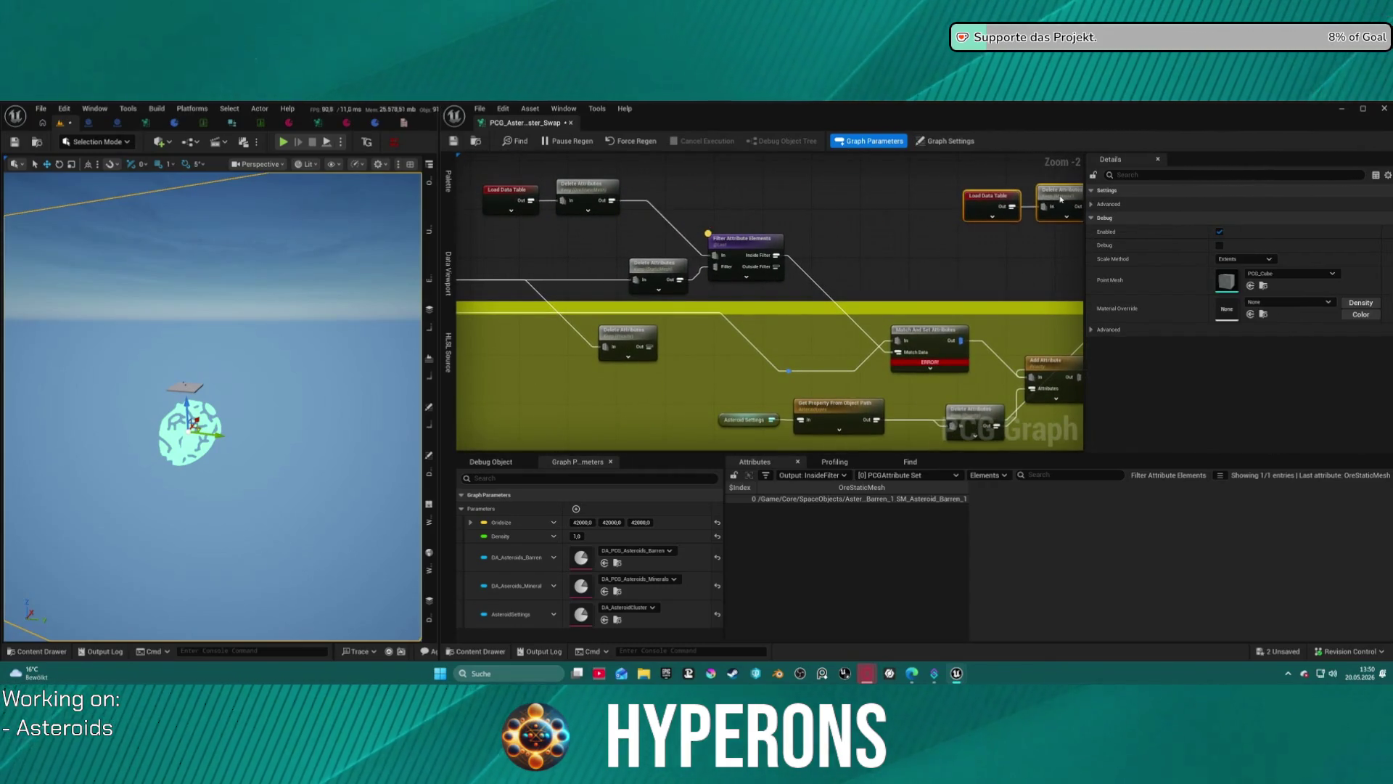
{"action": "mouse_move", "coordinate": [522, 367]}
{"action": "left_mouse_down"}
{"action": "mouse_move", "coordinate": [693, 319]}
{"action": "mouse_move", "coordinate": [1045, 304]}
{"action": "mouse_move", "coordinate": [697, 342]}
{"action": "mouse_move", "coordinate": [746, 308]}
{"action": "mouse_move", "coordinate": [801, 366]}
{"action": "left_mouse_up"}
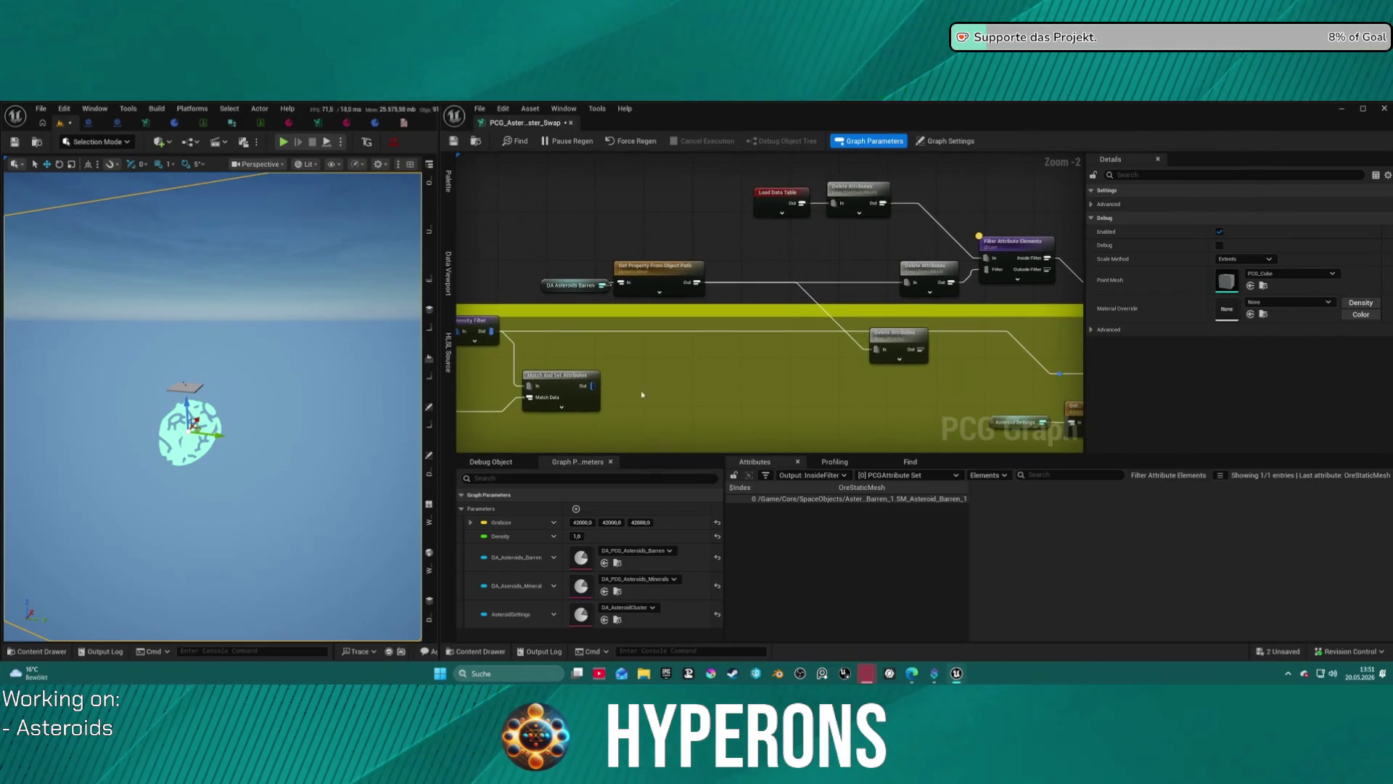
{"action": "left_click", "coordinate": [577, 330]}
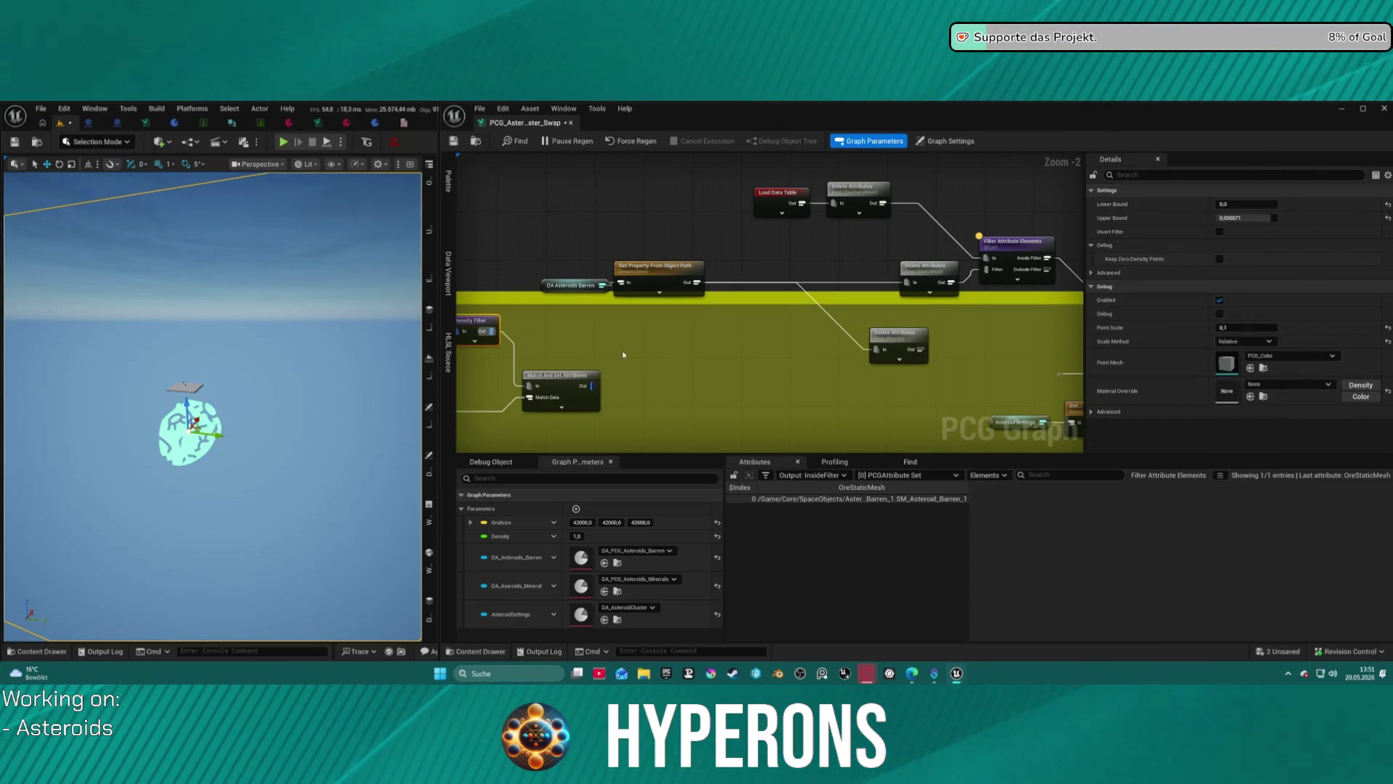
{"action": "scroll", "coordinate": [802, 349], "scroll_direction": "down", "scroll_amount": 1}
{"action": "scroll", "coordinate": [745, 349], "scroll_direction": "up", "scroll_amount": 1}
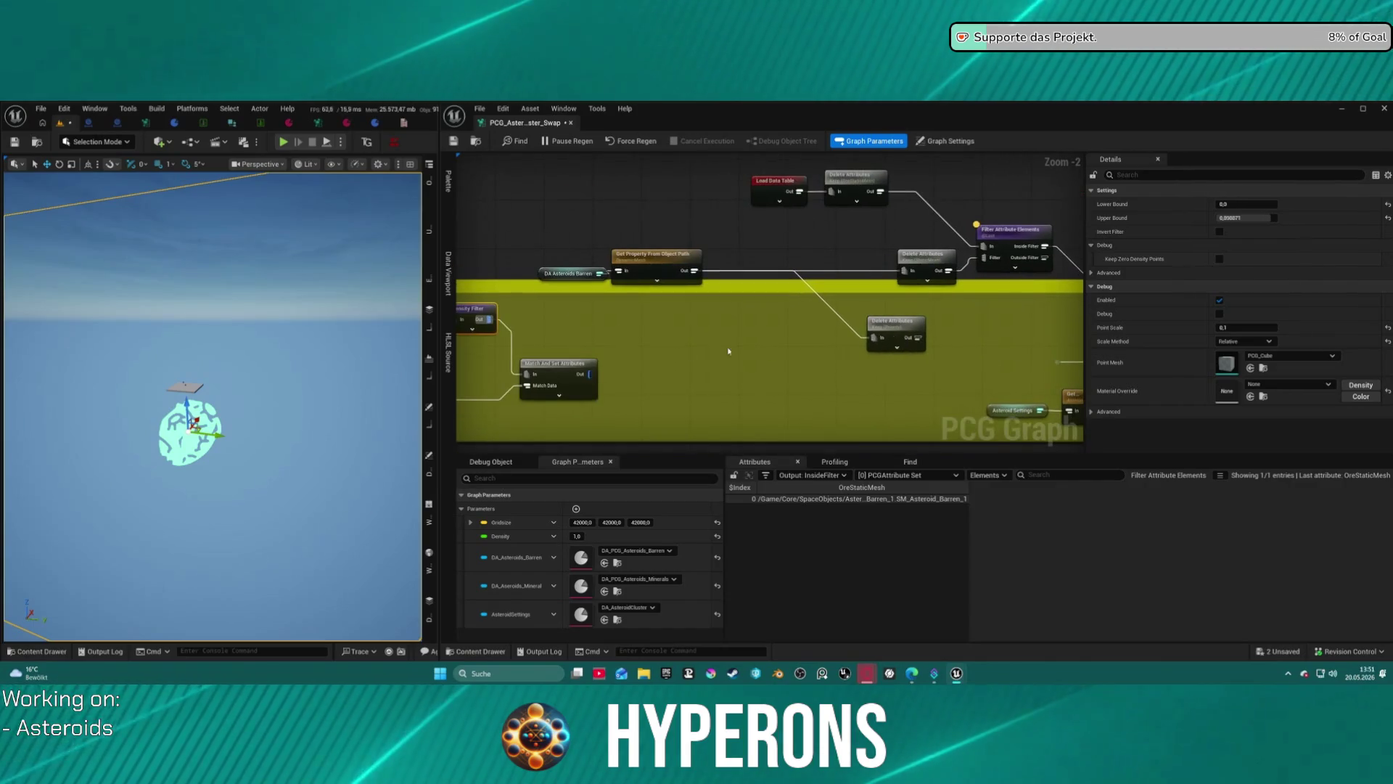
{"action": "left_click_drag", "start_coordinate": [556, 363], "coordinate": [562, 316]}
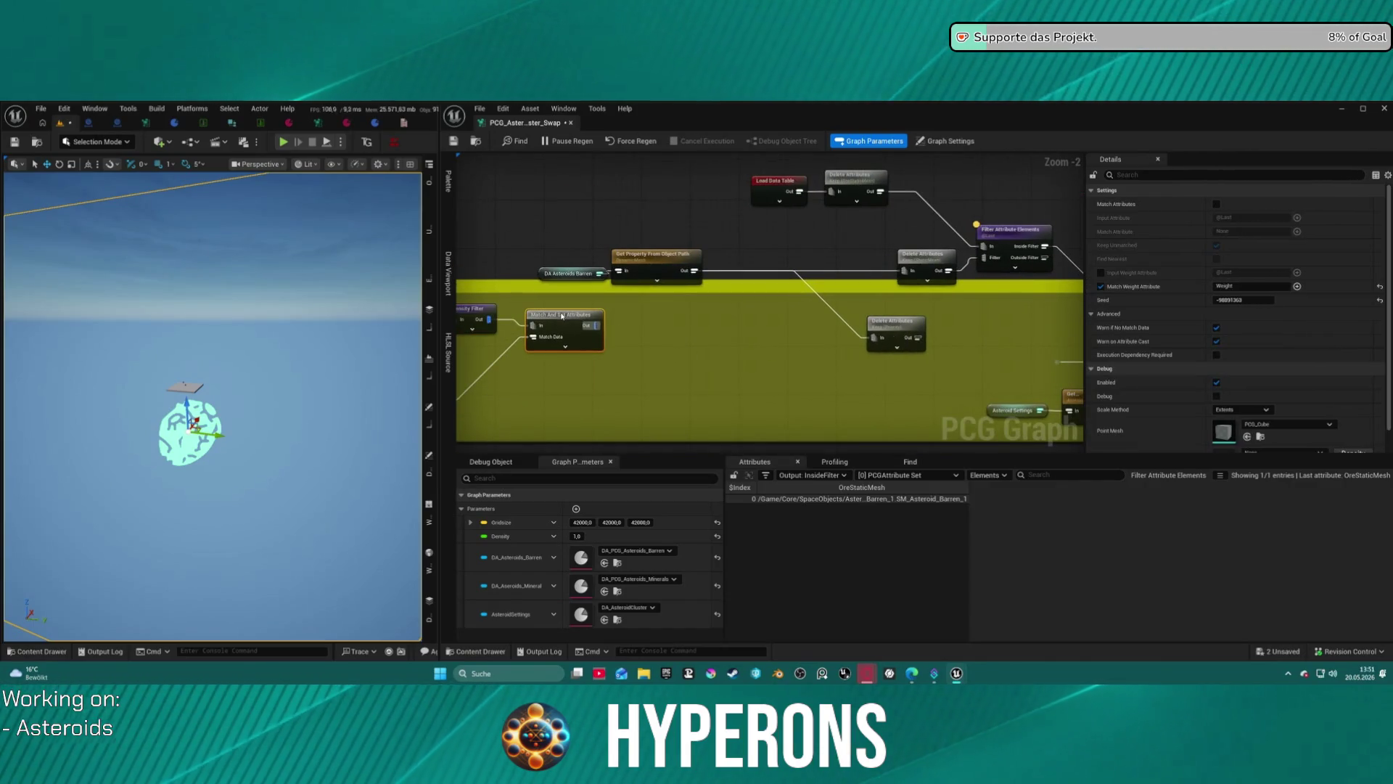
Delete the extra Delete Attributes node and wire Match And Set Attributes' output into the filter's Filter pin.
{"action": "left_click", "coordinate": [931, 272]}
{"action": "key", "text": "Delete"}
{"action": "left_click_drag", "start_coordinate": [988, 258], "coordinate": [599, 330]}
{"action": "left_click_drag", "start_coordinate": [1070, 307], "coordinate": [758, 285]}
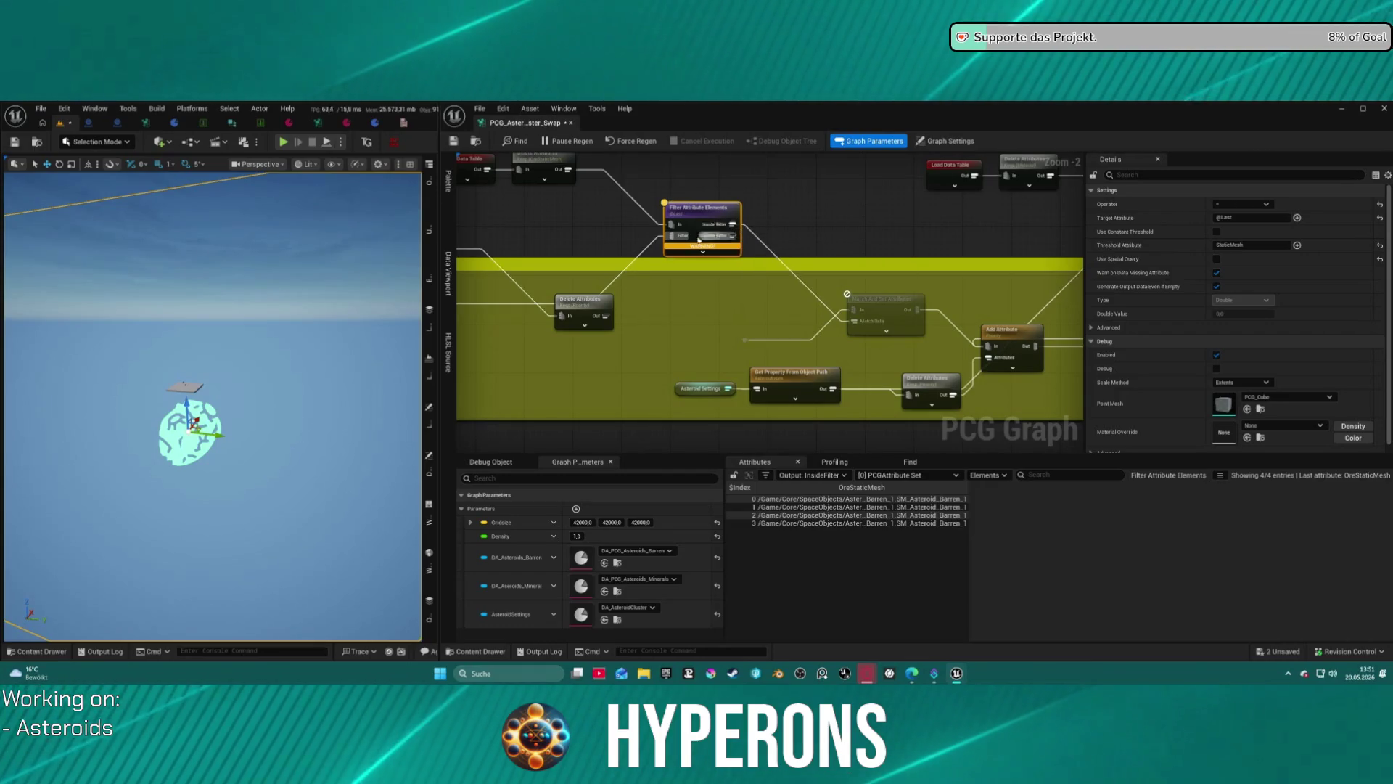
Move the Delete Attributes node up-left, then undo an accidental wire into the filter's In input.
{"action": "mouse_move", "coordinate": [698, 250]}
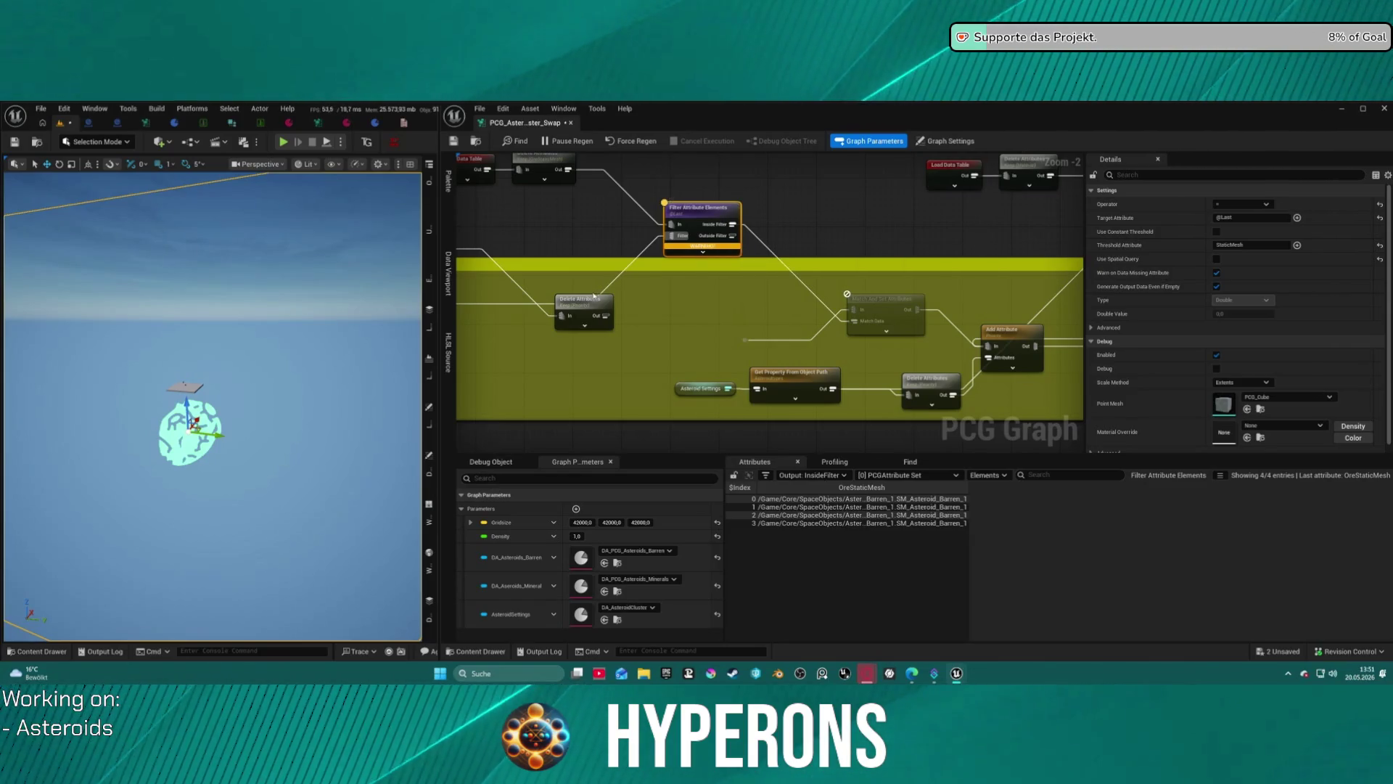
{"action": "left_click_drag", "start_coordinate": [584, 299], "coordinate": [584, 242]}
{"action": "mouse_move", "coordinate": [687, 236]}
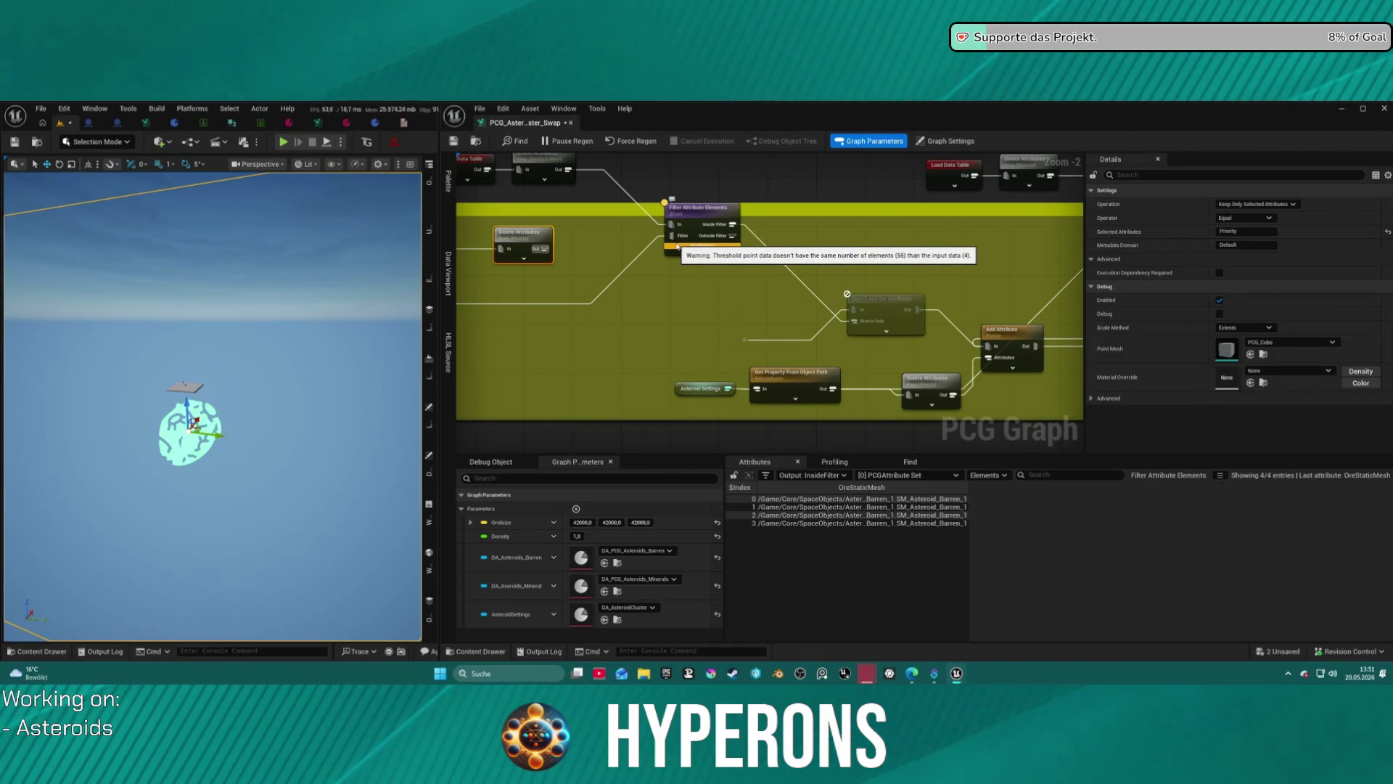
{"action": "left_click", "coordinate": [677, 247]}
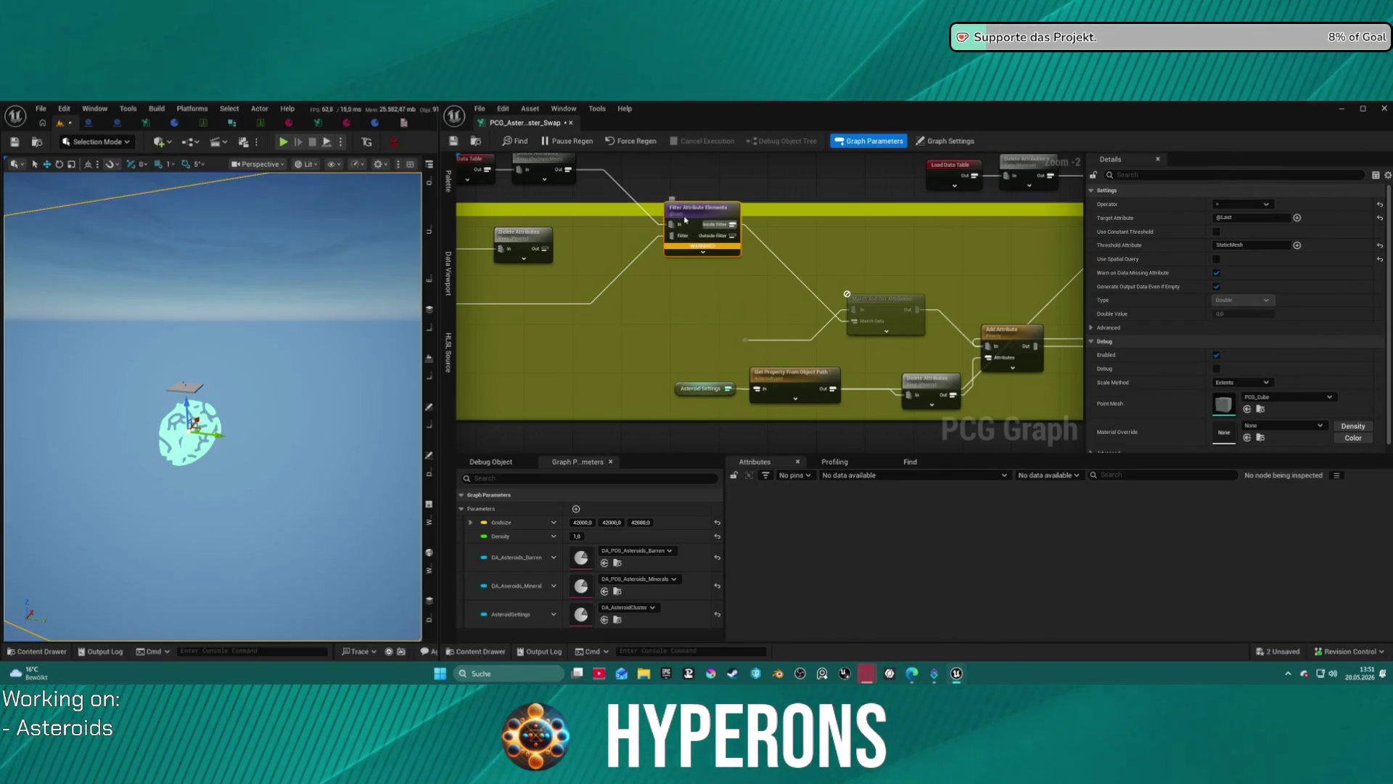
{"action": "mouse_move", "coordinate": [632, 300]}
{"action": "left_mouse_down"}
{"action": "mouse_move", "coordinate": [877, 262]}
{"action": "mouse_move", "coordinate": [856, 271]}
{"action": "mouse_move", "coordinate": [909, 271]}
{"action": "mouse_move", "coordinate": [882, 288]}
{"action": "left_mouse_up"}
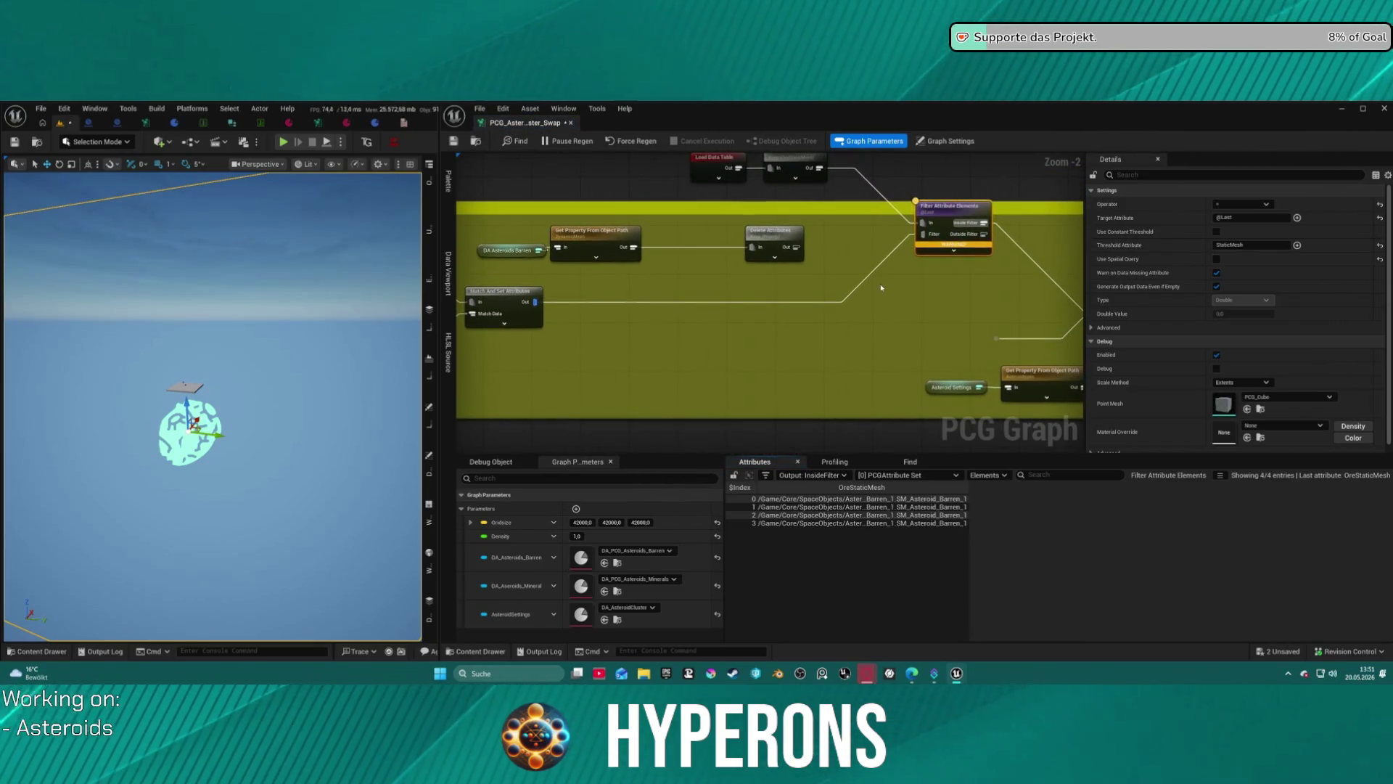
{"action": "mouse_move", "coordinate": [541, 305]}
{"action": "left_mouse_down"}
{"action": "mouse_move", "coordinate": [699, 299]}
{"action": "mouse_move", "coordinate": [869, 229]}
{"action": "mouse_move", "coordinate": [925, 230]}
{"action": "left_mouse_up"}
{"action": "left_click", "coordinate": [933, 234]}
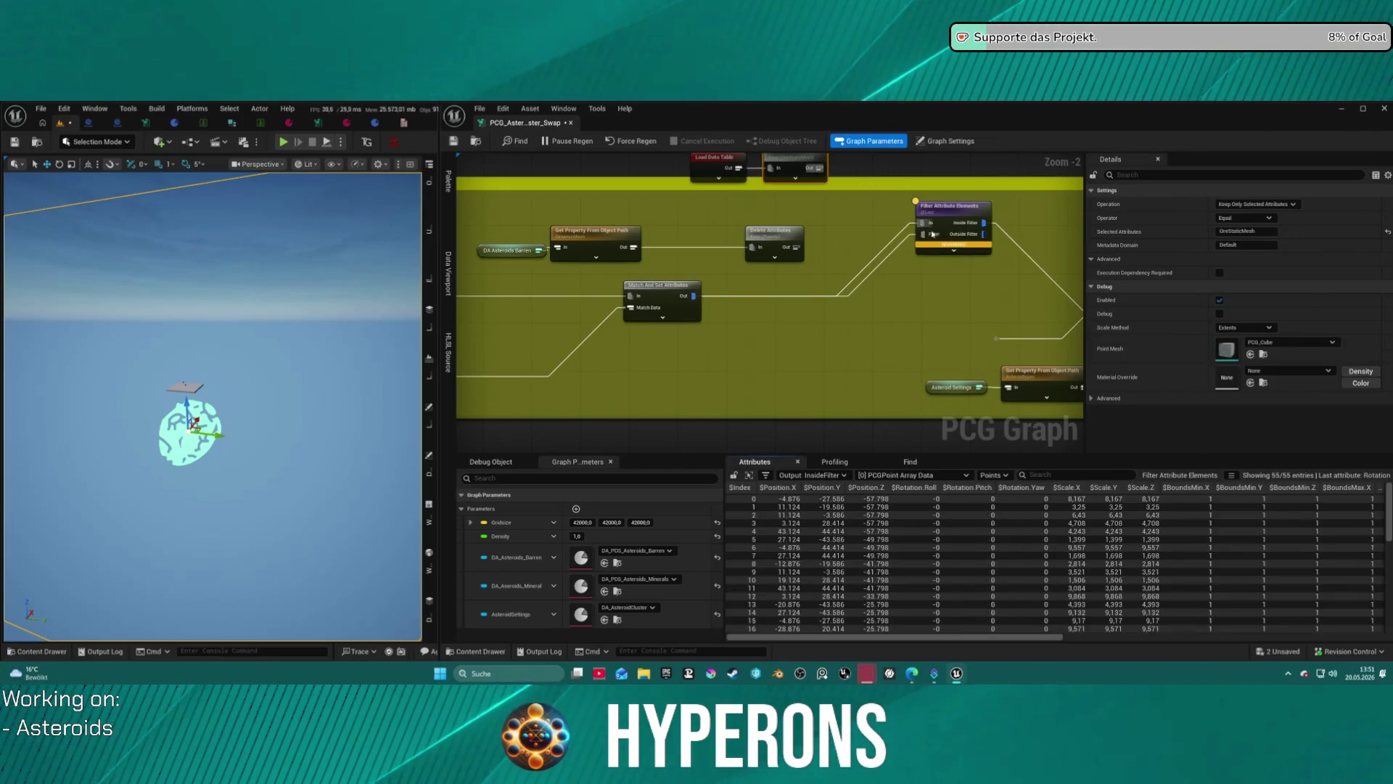
{"action": "key", "text": "ctrl+z"}
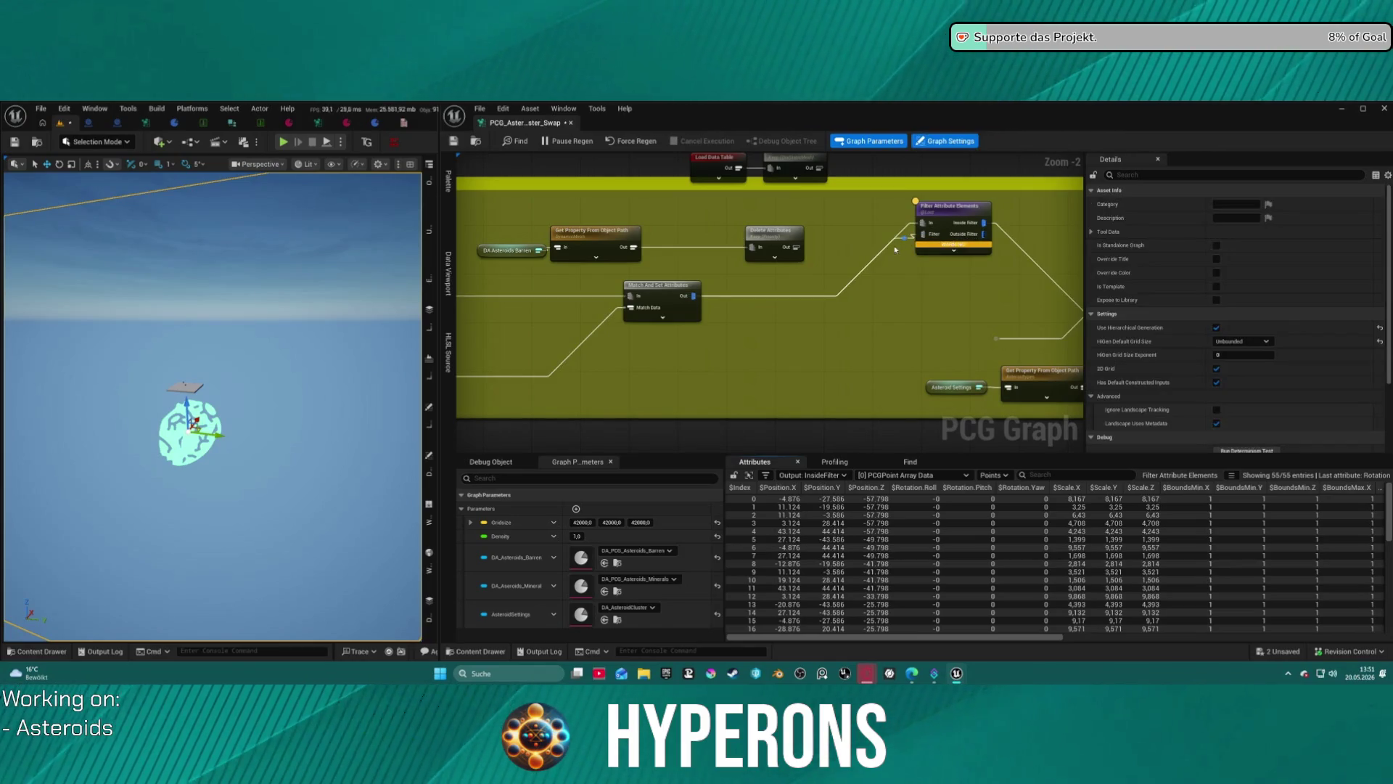
Wire the upper node's output into the Filter pin and move the filter node down-left.
{"action": "left_click", "coordinate": [922, 233]}
{"action": "left_click_drag", "start_coordinate": [922, 234], "coordinate": [819, 173]}
{"action": "left_click_drag", "start_coordinate": [836, 262], "coordinate": [821, 291]}
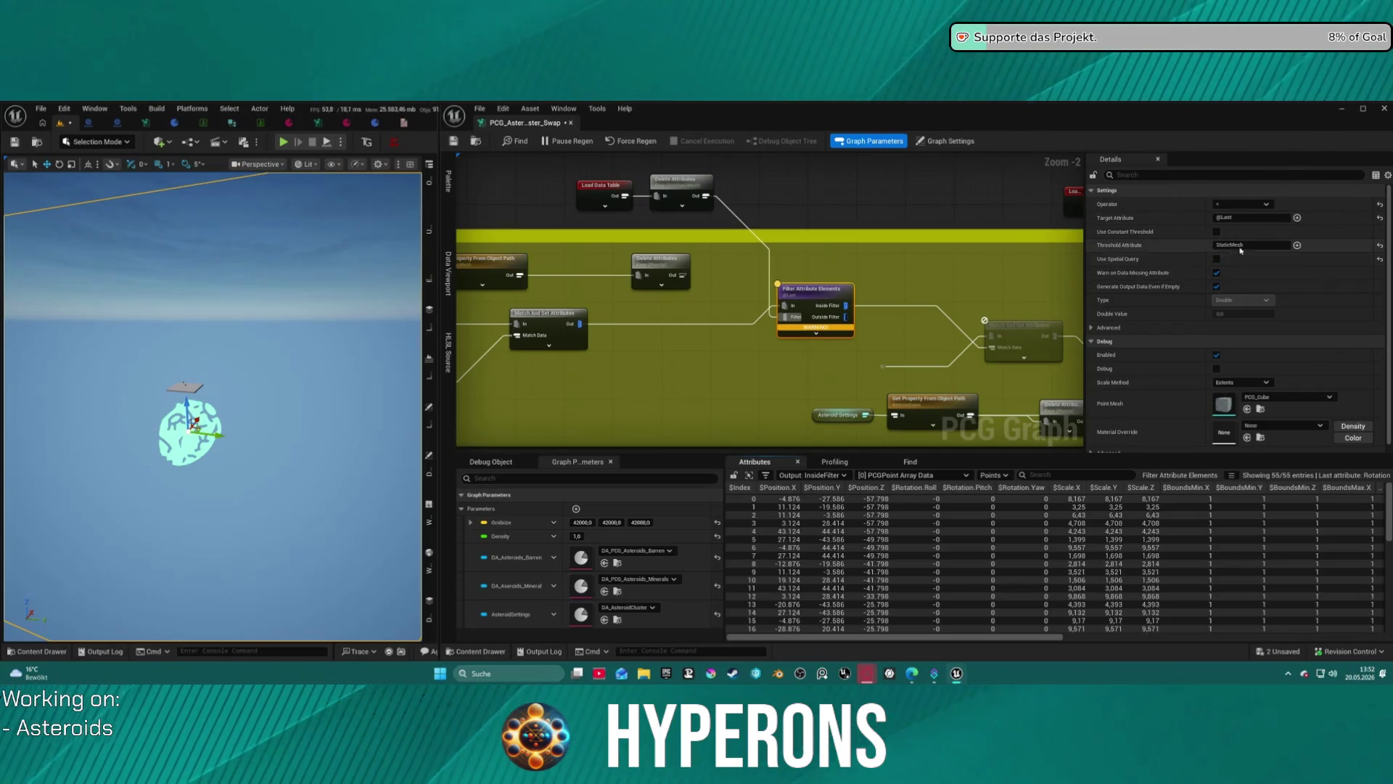
Set the filter's Threshold Attribute to OreStaticMesh and Target Attribute to StaticMesh.
{"action": "mouse_move", "coordinate": [1226, 246]}
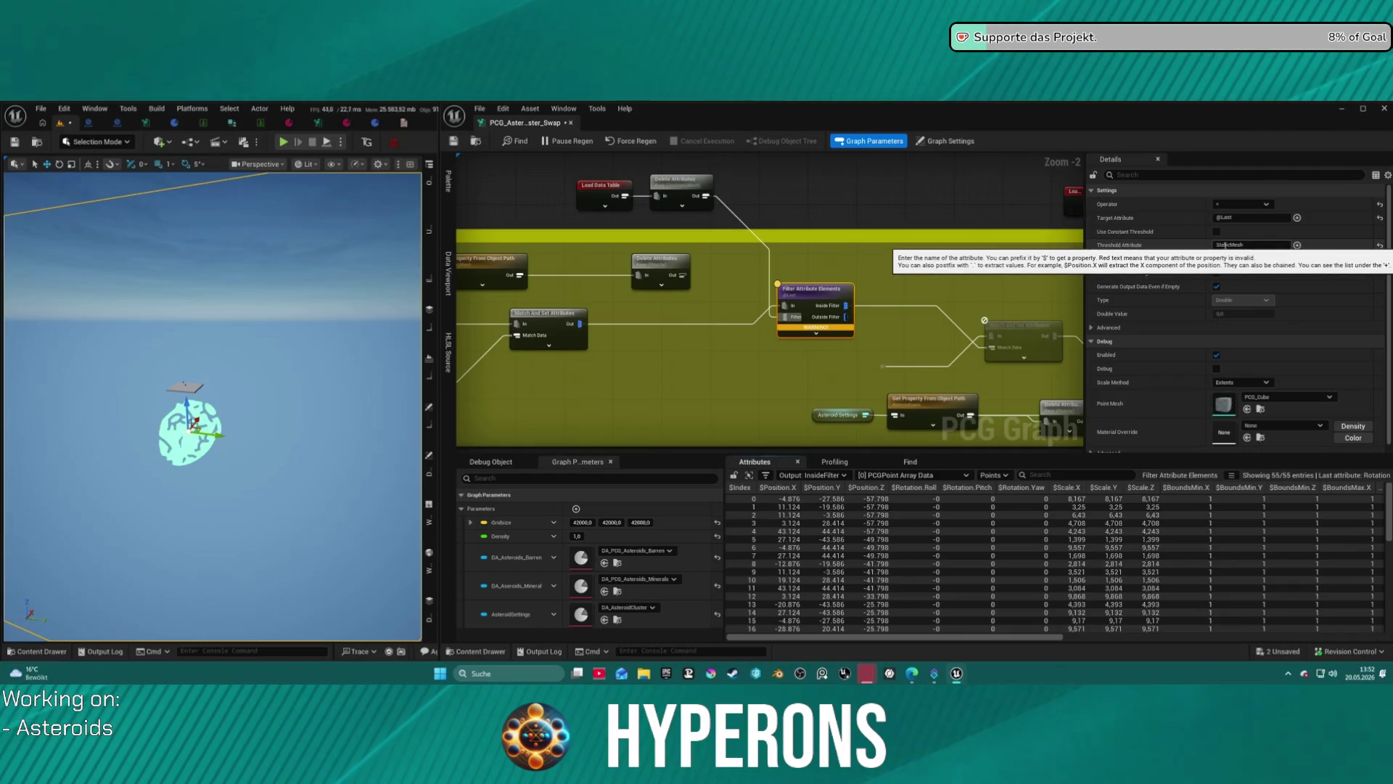
{"action": "left_click", "coordinate": [1226, 246]}
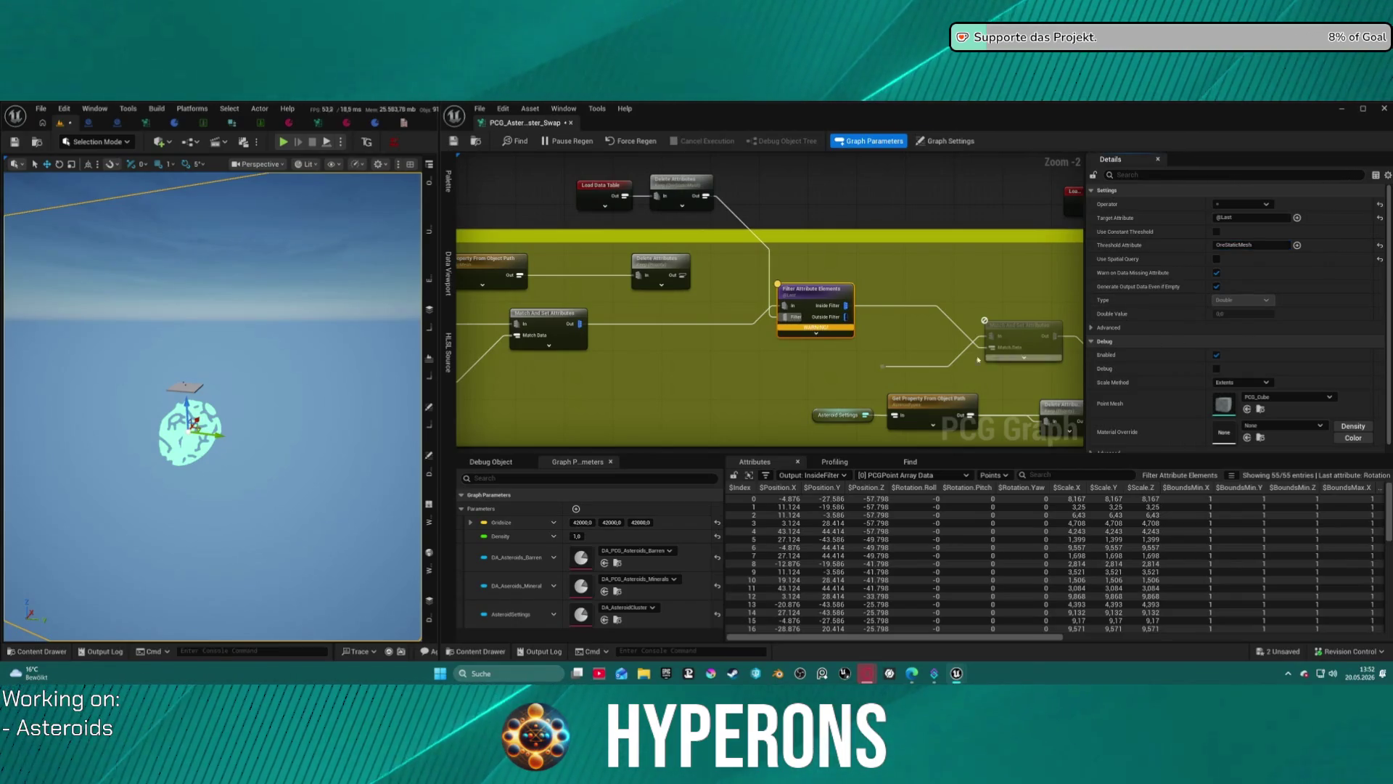
{"action": "left_click_drag", "start_coordinate": [987, 636], "coordinate": [1315, 636]}
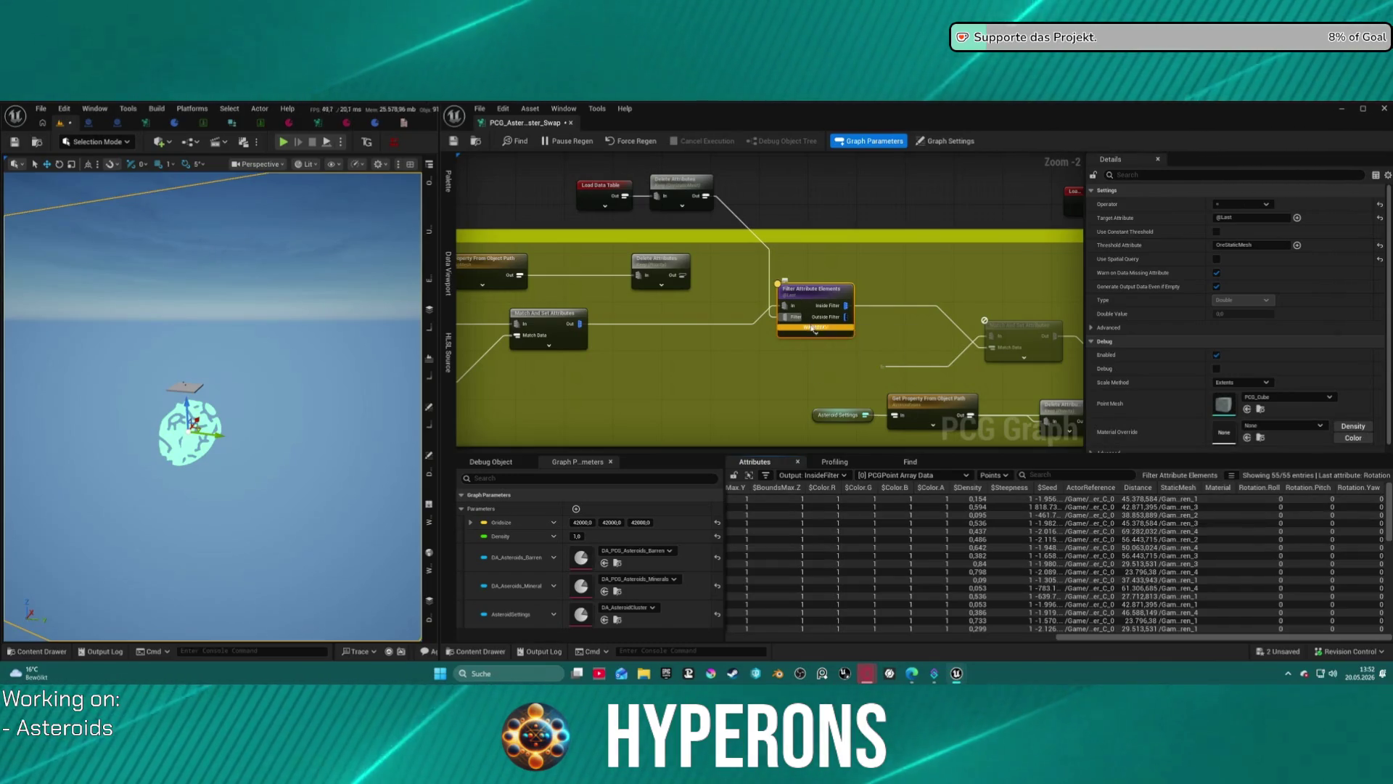
{"action": "mouse_move", "coordinate": [814, 330]}
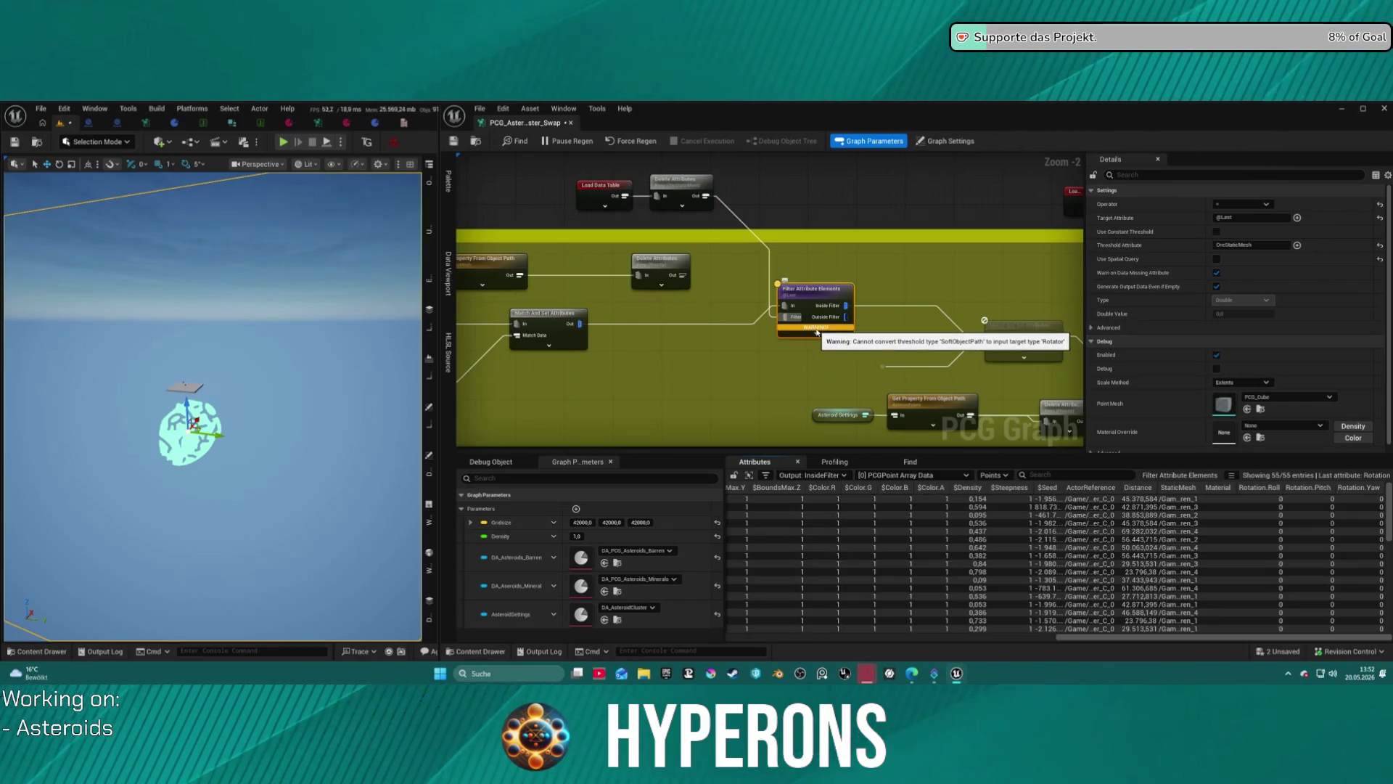
{"action": "left_click_drag", "start_coordinate": [810, 300], "coordinate": [799, 318]}
{"action": "left_click", "coordinate": [1234, 217]}
{"action": "type", "text": "Static"}
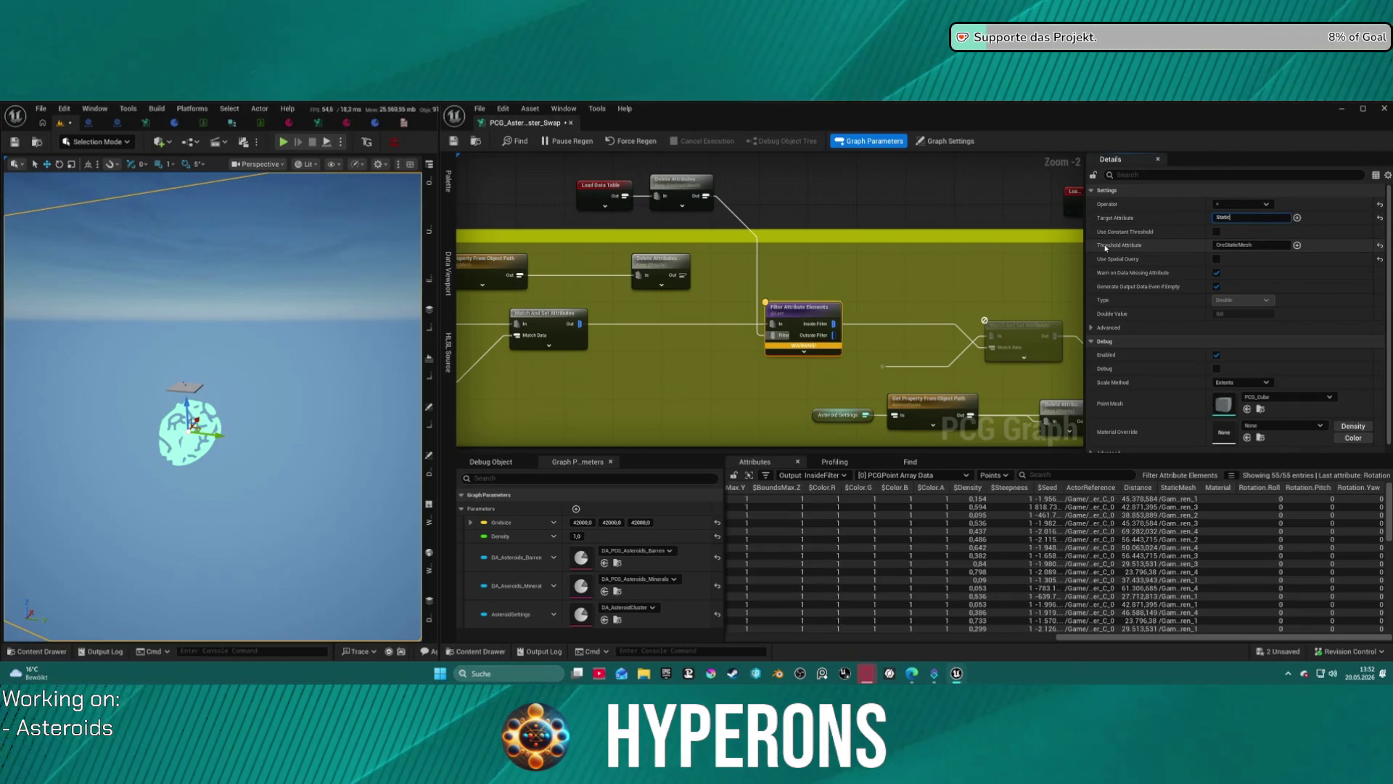
{"action": "type", "text": "Mesh"}
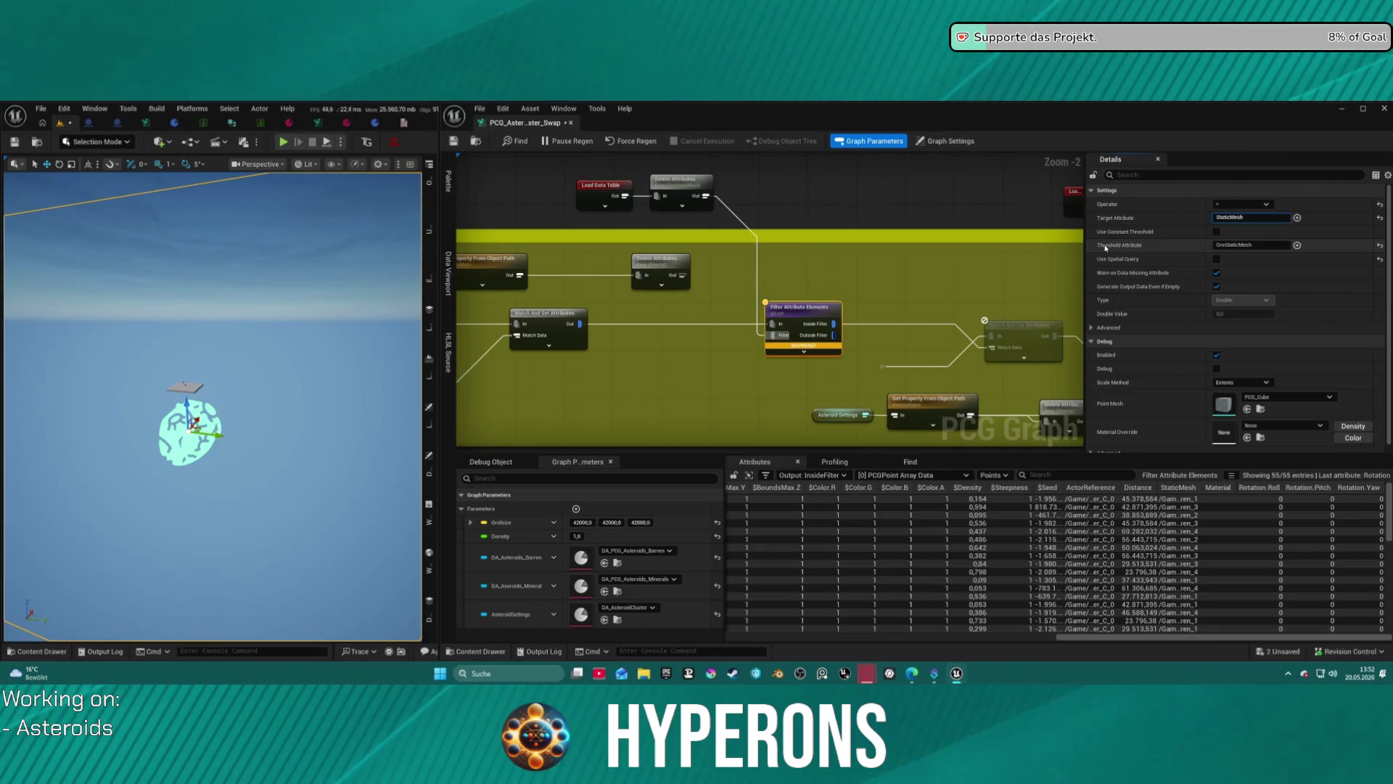
{"action": "key", "text": "Return"}
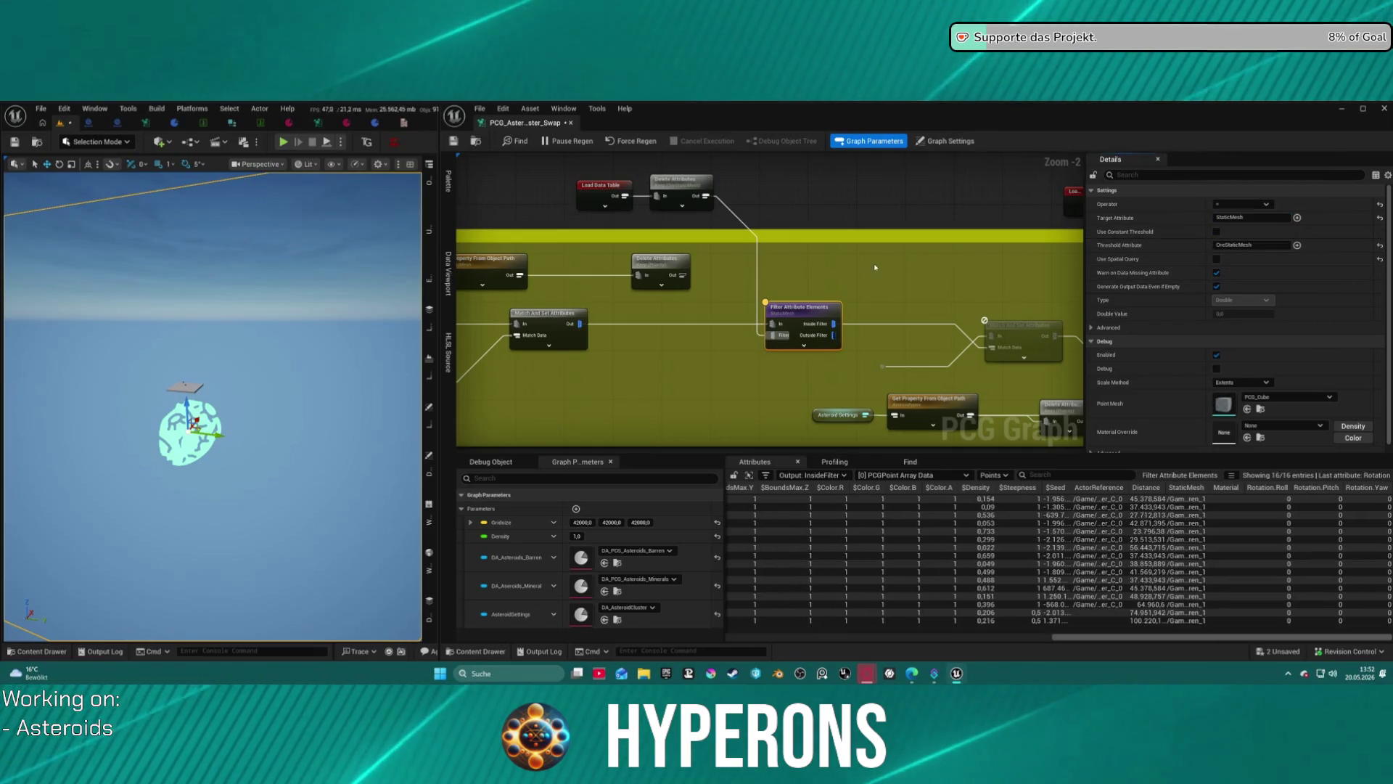
Widen the StaticMesh column to confirm the 16 points use SM_Asteroid_Barren_1.
{"action": "left_click", "coordinate": [852, 314]}
{"action": "scroll", "coordinate": [852, 314], "scroll_direction": "down", "scroll_amount": 2}
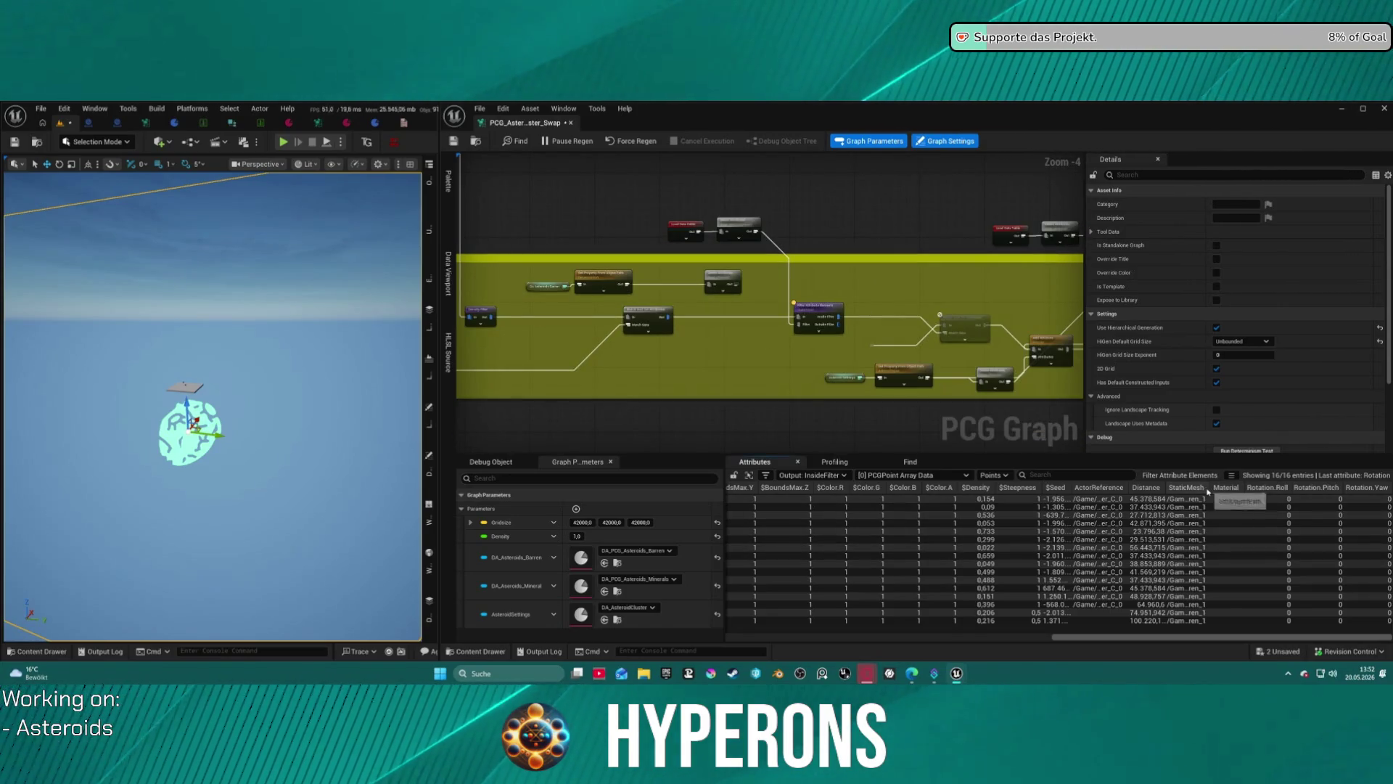
{"action": "left_click_drag", "start_coordinate": [1208, 488], "coordinate": [1278, 487]}
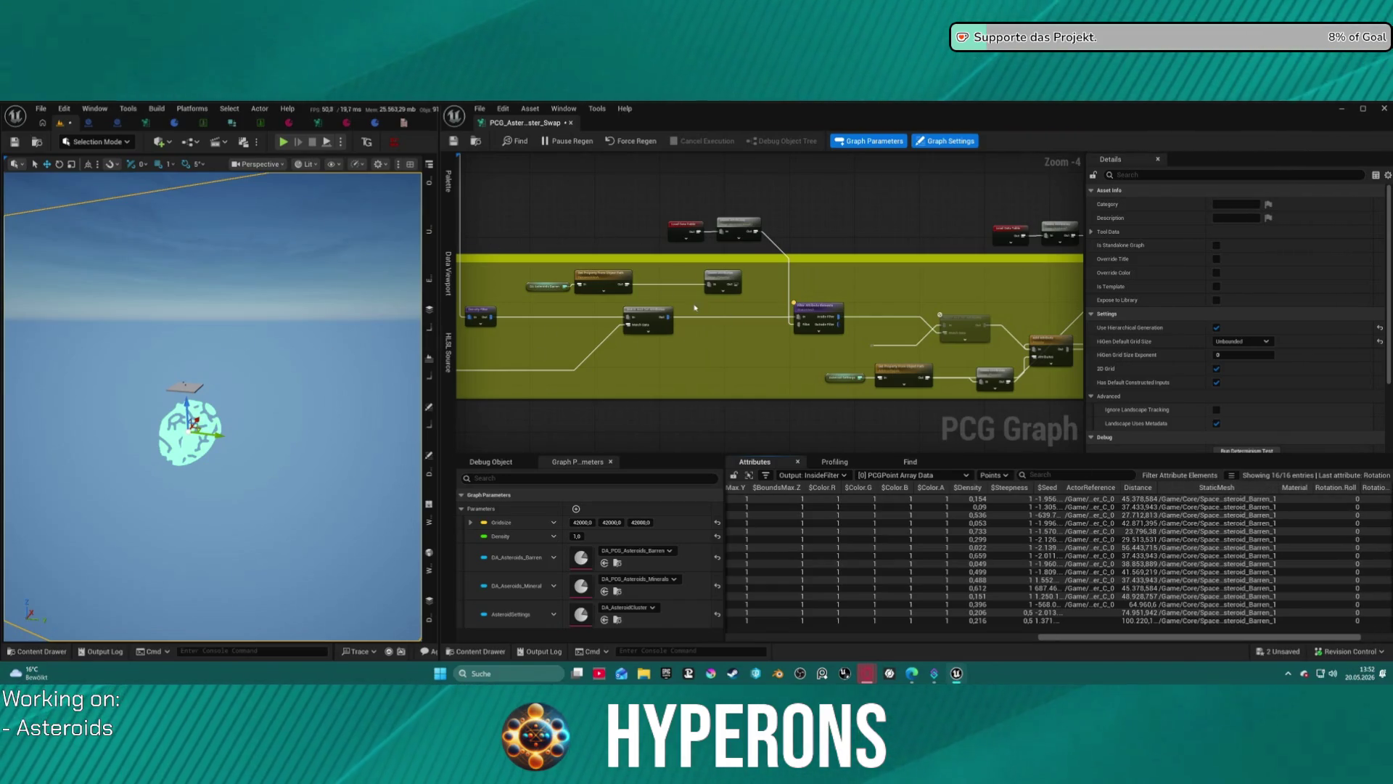
{"action": "mouse_move", "coordinate": [972, 289]}
{"action": "left_mouse_down"}
{"action": "mouse_move", "coordinate": [758, 243]}
{"action": "mouse_move", "coordinate": [743, 258]}
{"action": "left_mouse_up"}
{"action": "scroll", "coordinate": [762, 254], "scroll_direction": "up", "scroll_amount": 2}
{"action": "left_click", "coordinate": [762, 283]}
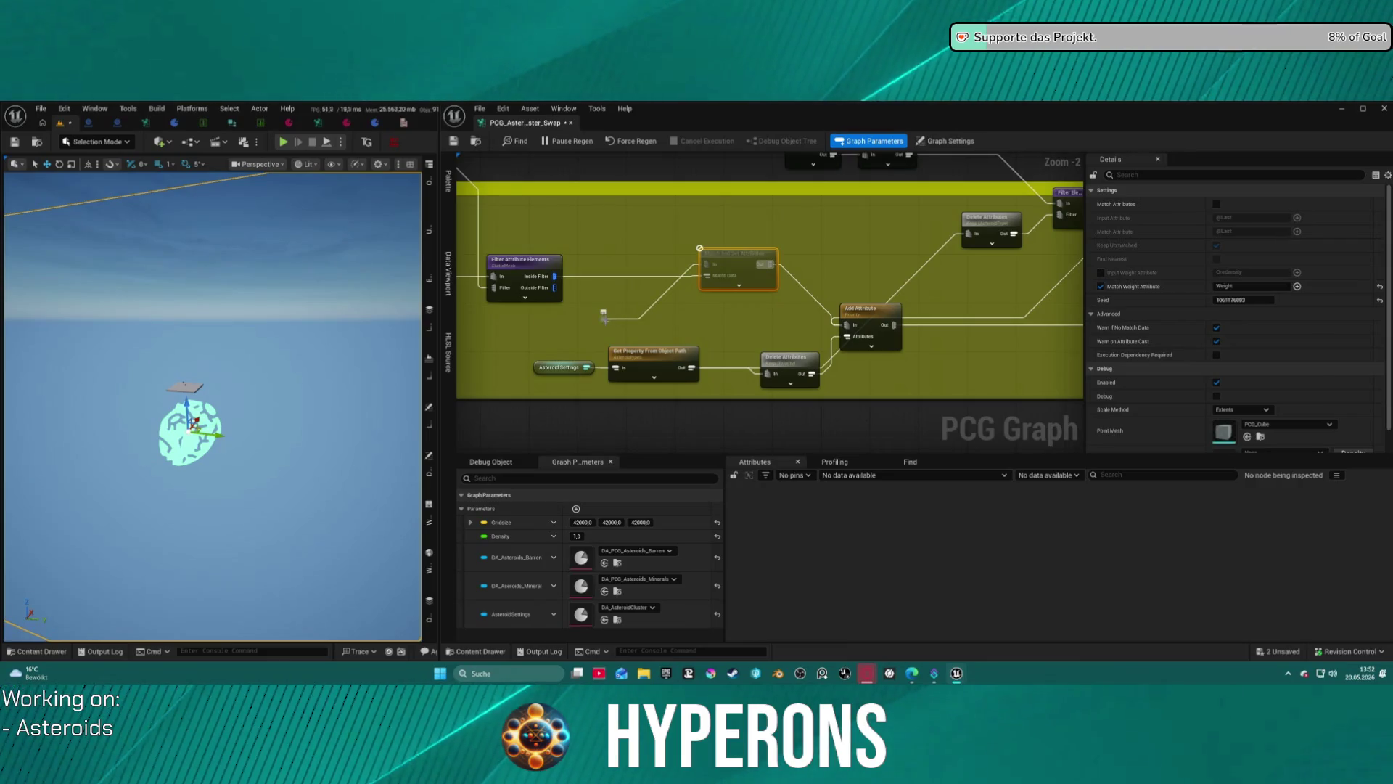
Delete the faded node and its reroute, then wire Inside Filter into Add Attribute's In.
{"action": "left_click_drag", "start_coordinate": [600, 320], "coordinate": [509, 341]}
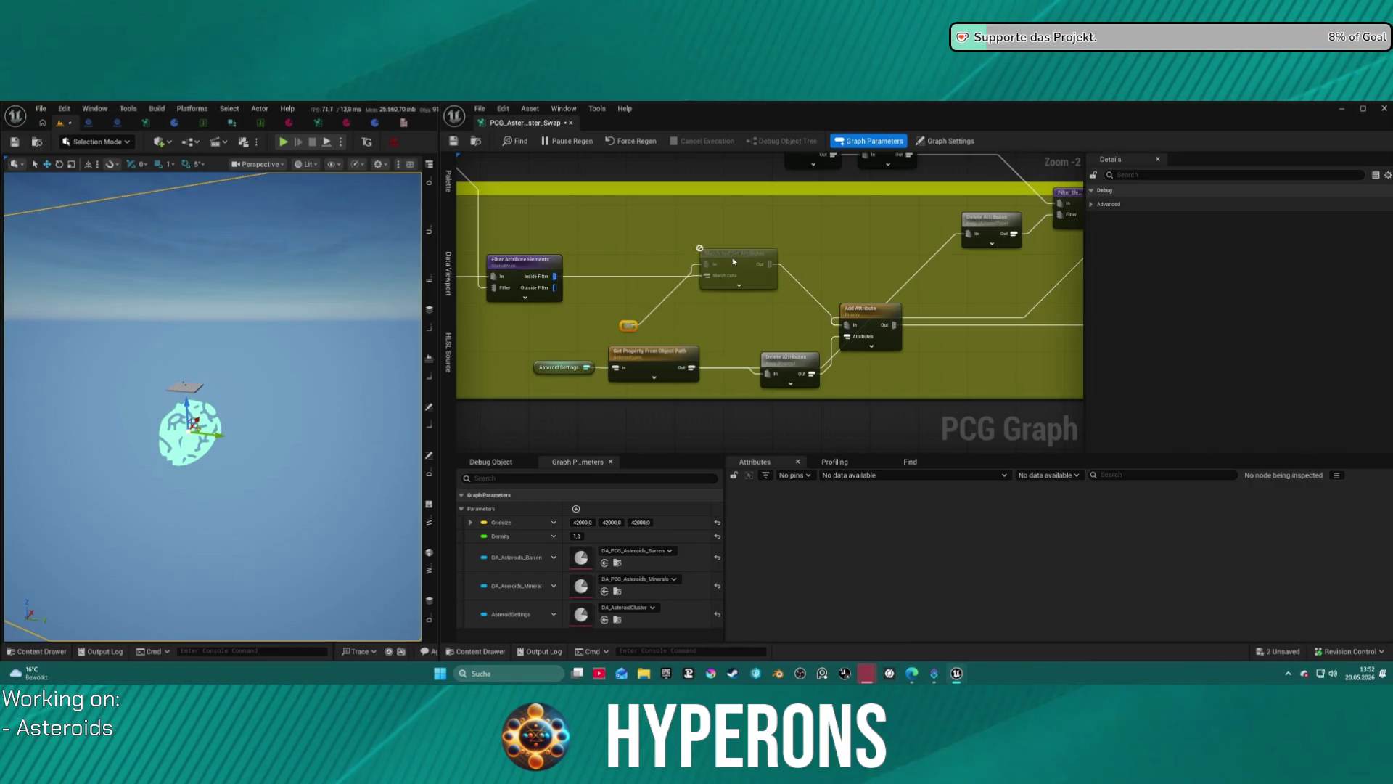
{"action": "key", "text": "Delete"}
{"action": "mouse_move", "coordinate": [555, 277]}
{"action": "left_mouse_down"}
{"action": "mouse_move", "coordinate": [847, 325]}
{"action": "mouse_move", "coordinate": [1039, 328]}
{"action": "left_mouse_up"}
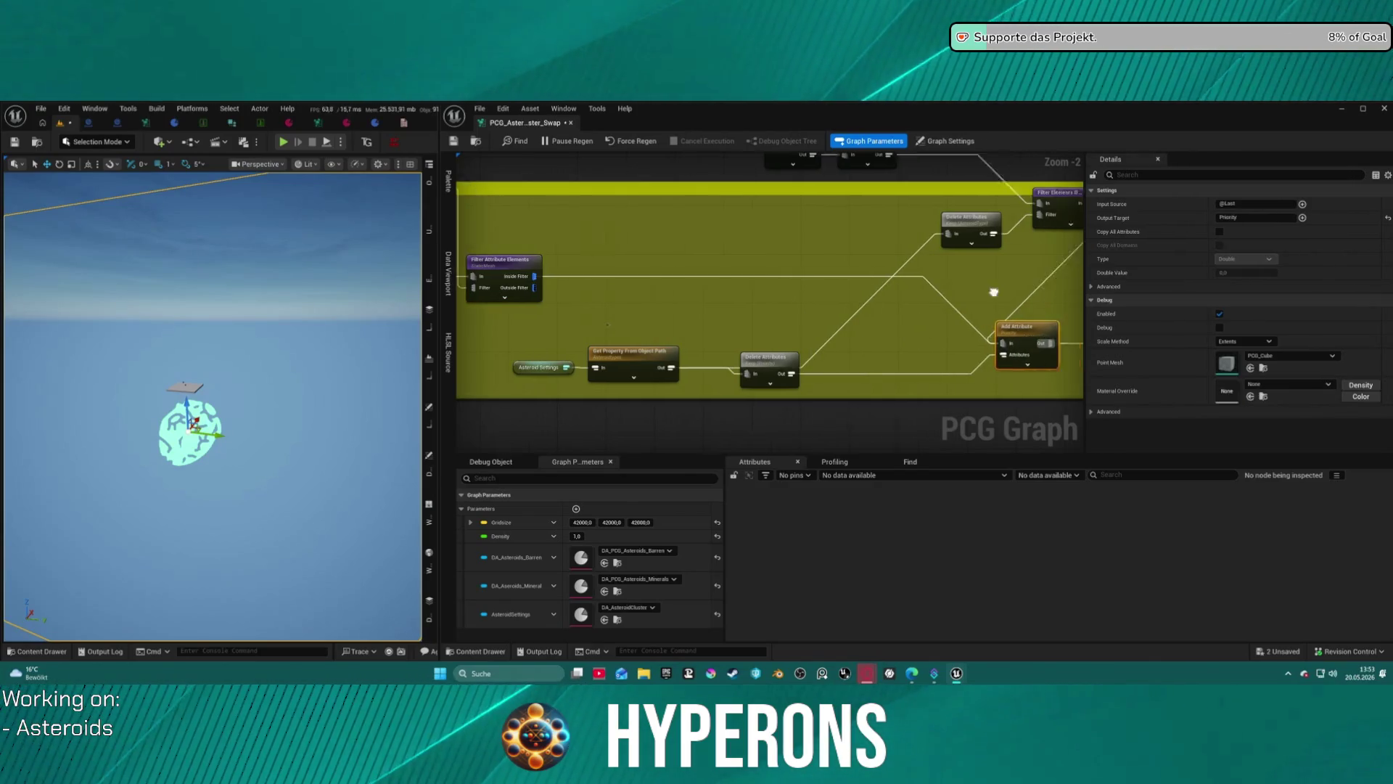
{"action": "mouse_move", "coordinate": [798, 221]}
{"action": "left_mouse_down"}
{"action": "mouse_move", "coordinate": [638, 239]}
{"action": "mouse_move", "coordinate": [624, 227]}
{"action": "left_mouse_up"}
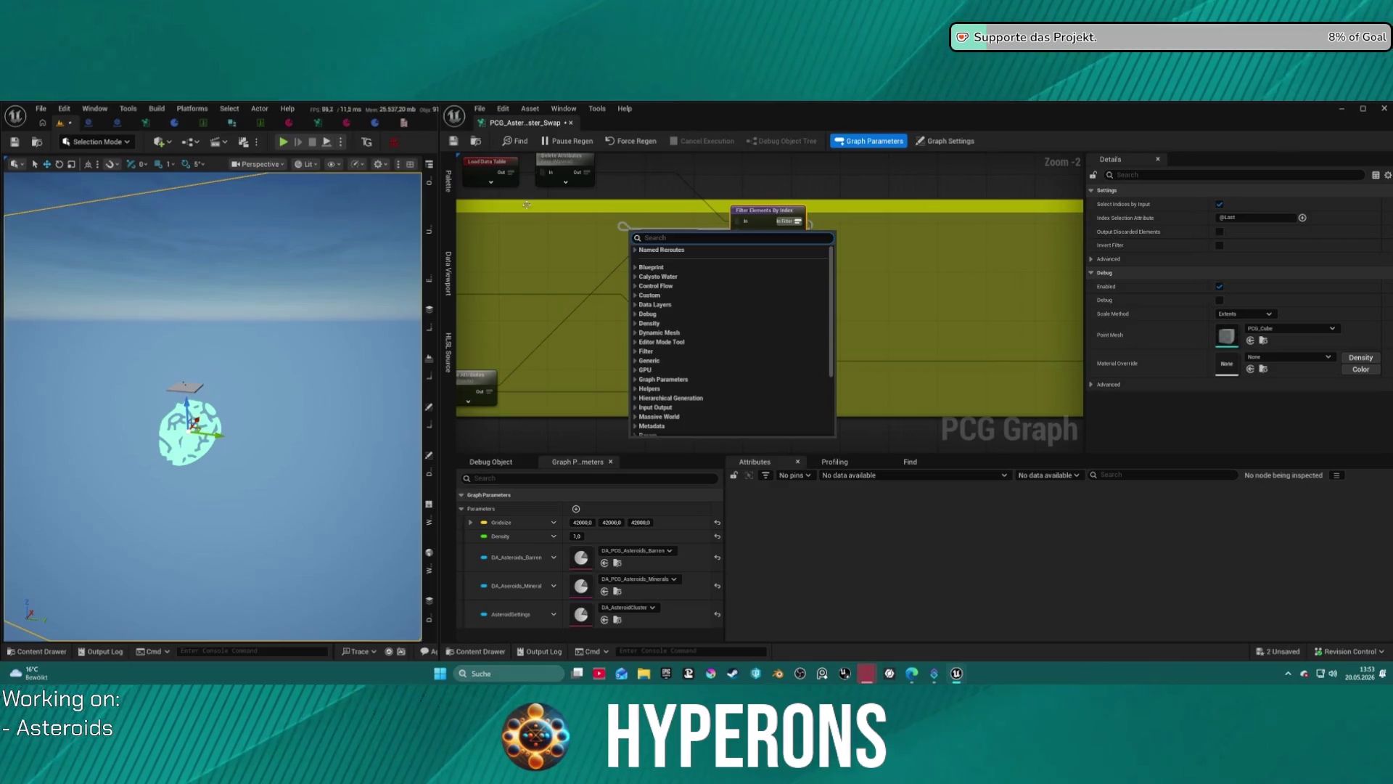
{"action": "left_click", "coordinate": [522, 202]}
{"action": "left_click", "coordinate": [482, 250]}
{"action": "left_click_drag", "start_coordinate": [780, 221], "coordinate": [631, 243]}
Delete the Match And Set Attributes node and reconnect the Static Mesh Spawner's In input.
{"action": "scroll", "coordinate": [764, 243], "scroll_direction": "down", "scroll_amount": 8}
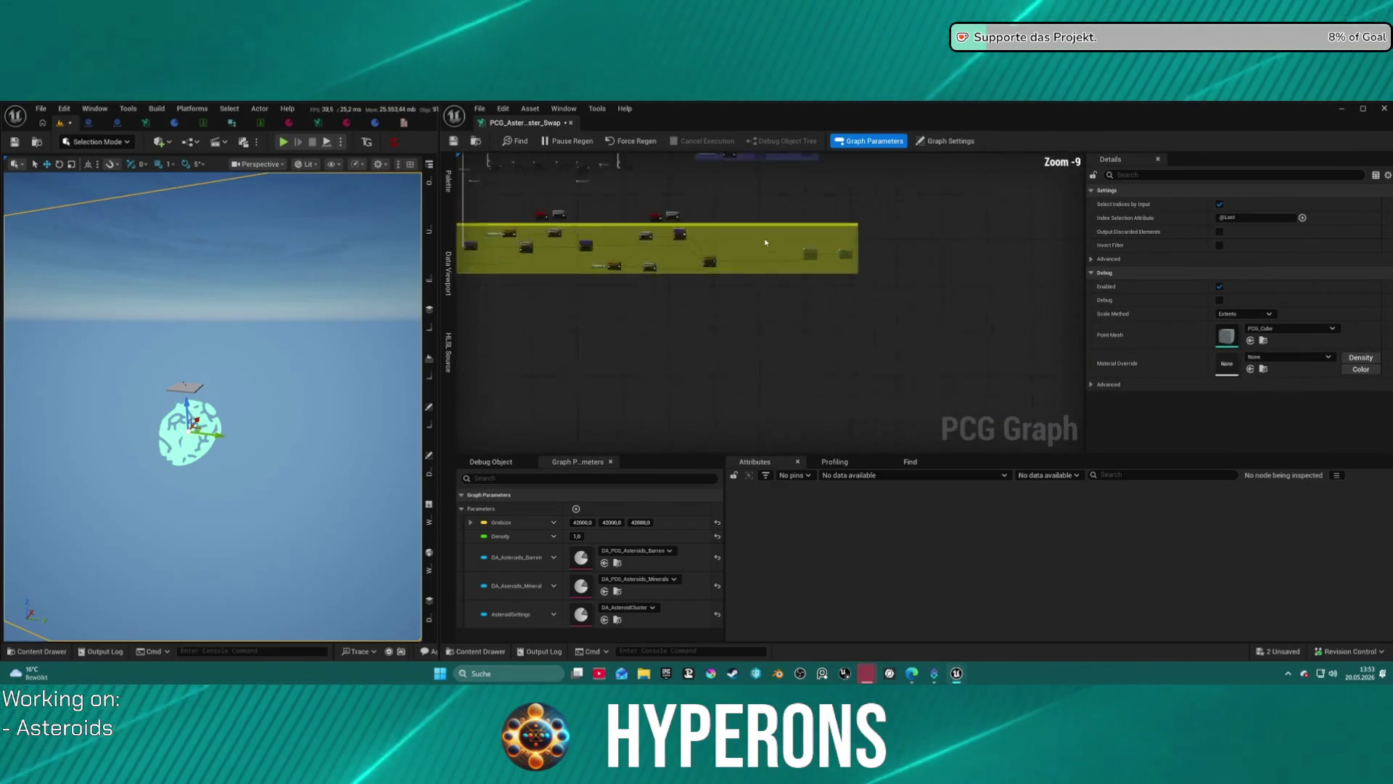
{"action": "scroll", "coordinate": [764, 243], "scroll_direction": "up", "scroll_amount": 5}
{"action": "left_click", "coordinate": [849, 267]}
{"action": "scroll", "coordinate": [853, 293], "scroll_direction": "up", "scroll_amount": 5}
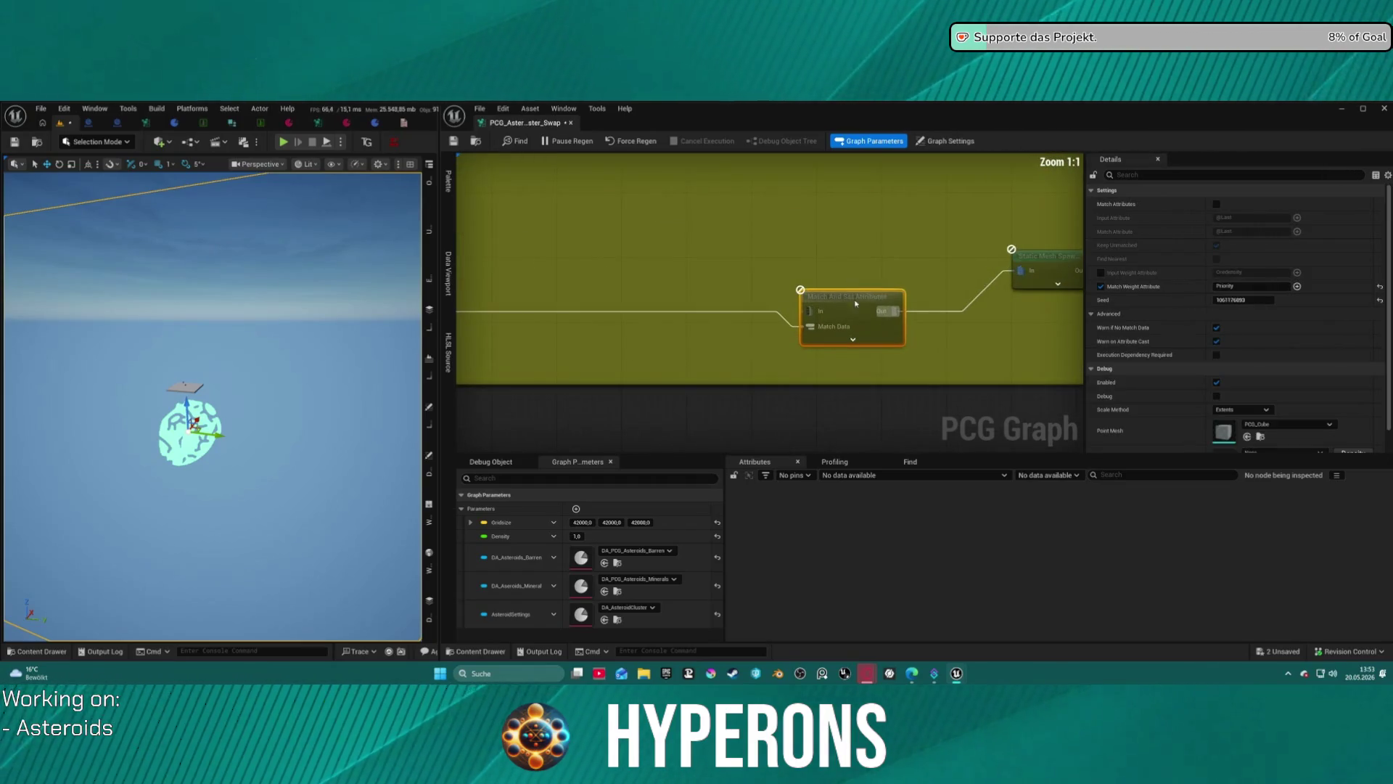
{"action": "scroll", "coordinate": [834, 290], "scroll_direction": "down", "scroll_amount": 1}
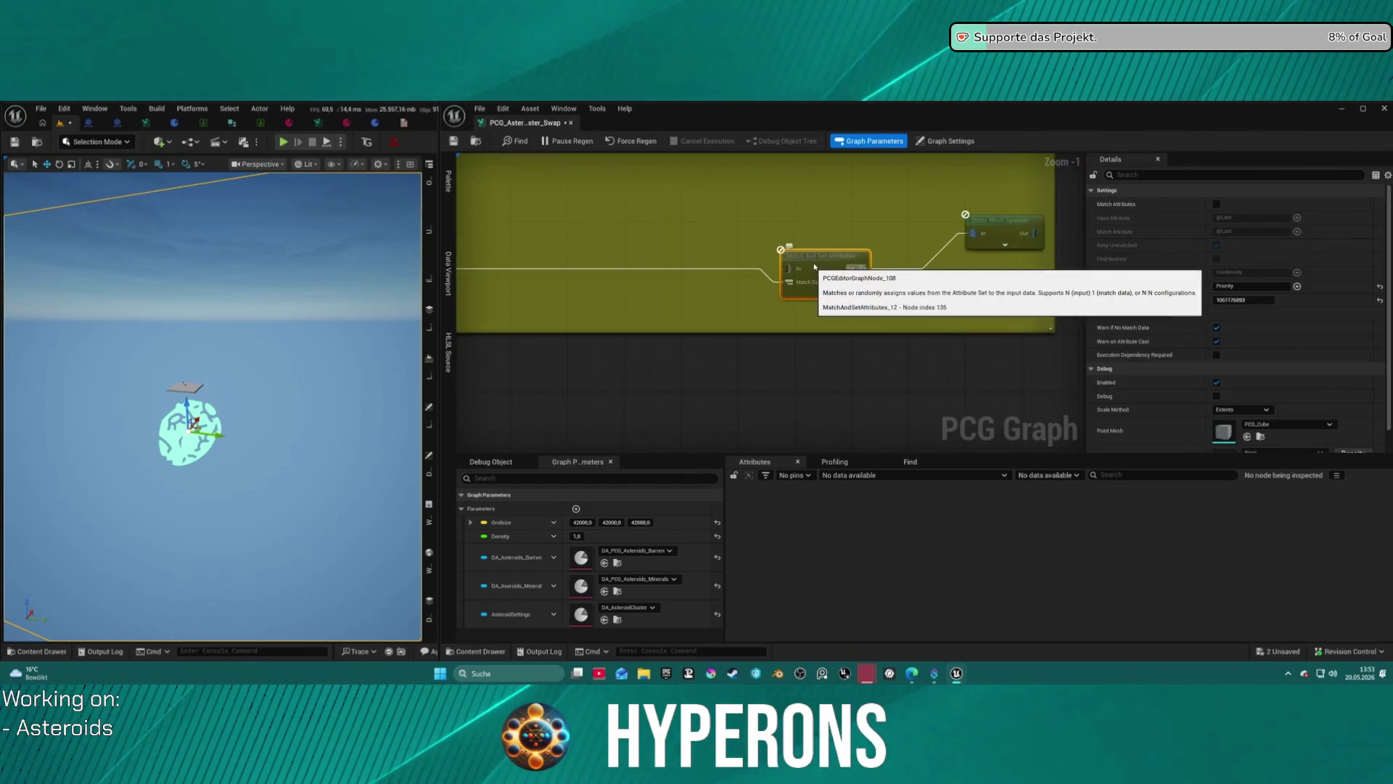
{"action": "key", "text": "Delete"}
{"action": "mouse_move", "coordinate": [973, 232]}
{"action": "left_mouse_down"}
{"action": "mouse_move", "coordinate": [573, 263]}
{"action": "mouse_move", "coordinate": [1181, 240]}
{"action": "mouse_move", "coordinate": [604, 281]}
{"action": "left_mouse_up"}
Fly the level camera in close to inspect the spawned asteroid cluster.
{"action": "mouse_move", "coordinate": [406, 312]}
{"action": "left_mouse_down"}
{"action": "mouse_move", "coordinate": [305, 377]}
{"action": "mouse_move", "coordinate": [290, 327]}
{"action": "mouse_move", "coordinate": [344, 332]}
{"action": "left_mouse_up"}
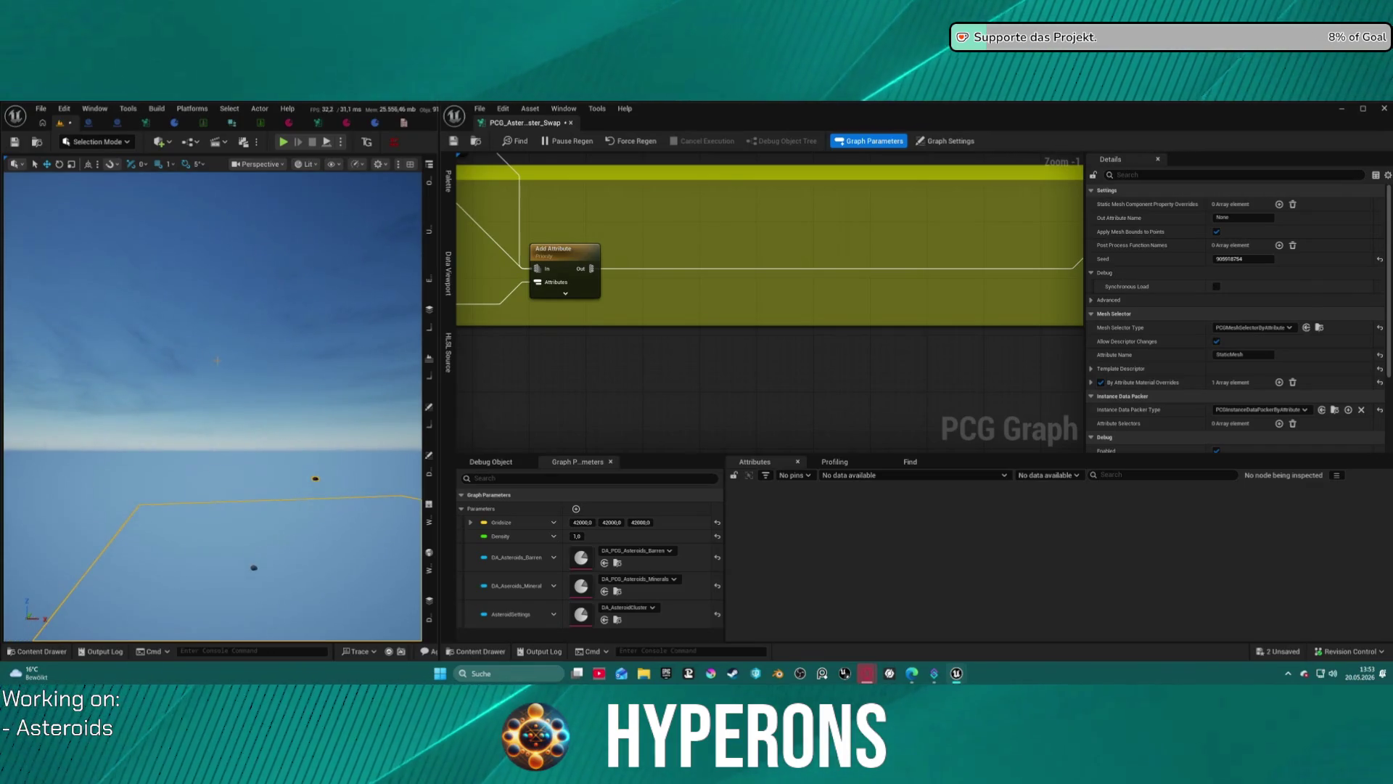
{"action": "scroll", "coordinate": [460, 446], "scroll_direction": "down", "scroll_amount": 1}
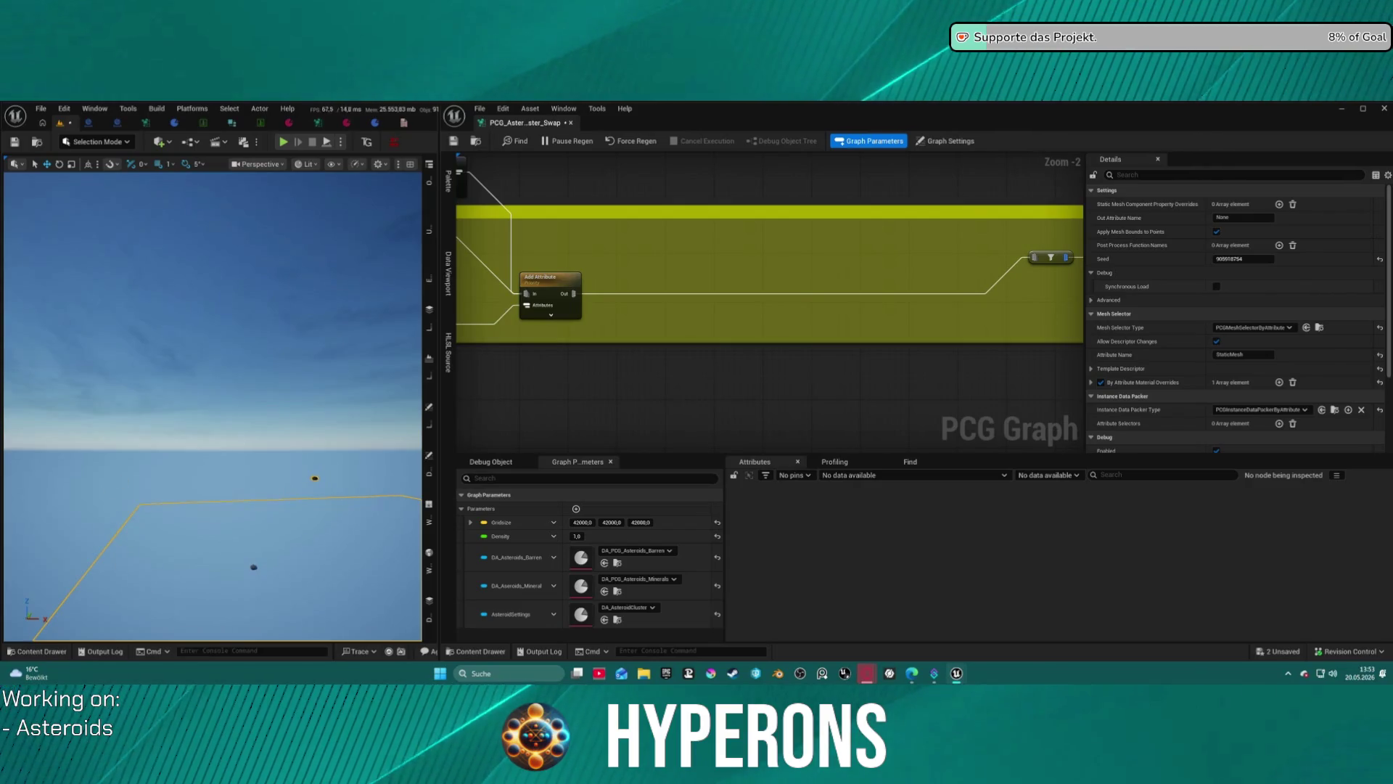
{"action": "key", "text": "f"}
{"action": "mouse_move", "coordinate": [217, 406]}
{"action": "left_mouse_down"}
{"action": "mouse_move", "coordinate": [247, 384]}
{"action": "mouse_move", "coordinate": [224, 406]}
{"action": "left_mouse_up"}
Rearrange Load Data Table, Delete Attributes and Add Attribute, then open DT_AsteroidMatBarren01.
{"action": "mouse_move", "coordinate": [500, 370]}
{"action": "left_mouse_down"}
{"action": "mouse_move", "coordinate": [858, 283]}
{"action": "mouse_move", "coordinate": [899, 348]}
{"action": "mouse_move", "coordinate": [782, 310]}
{"action": "left_mouse_up"}
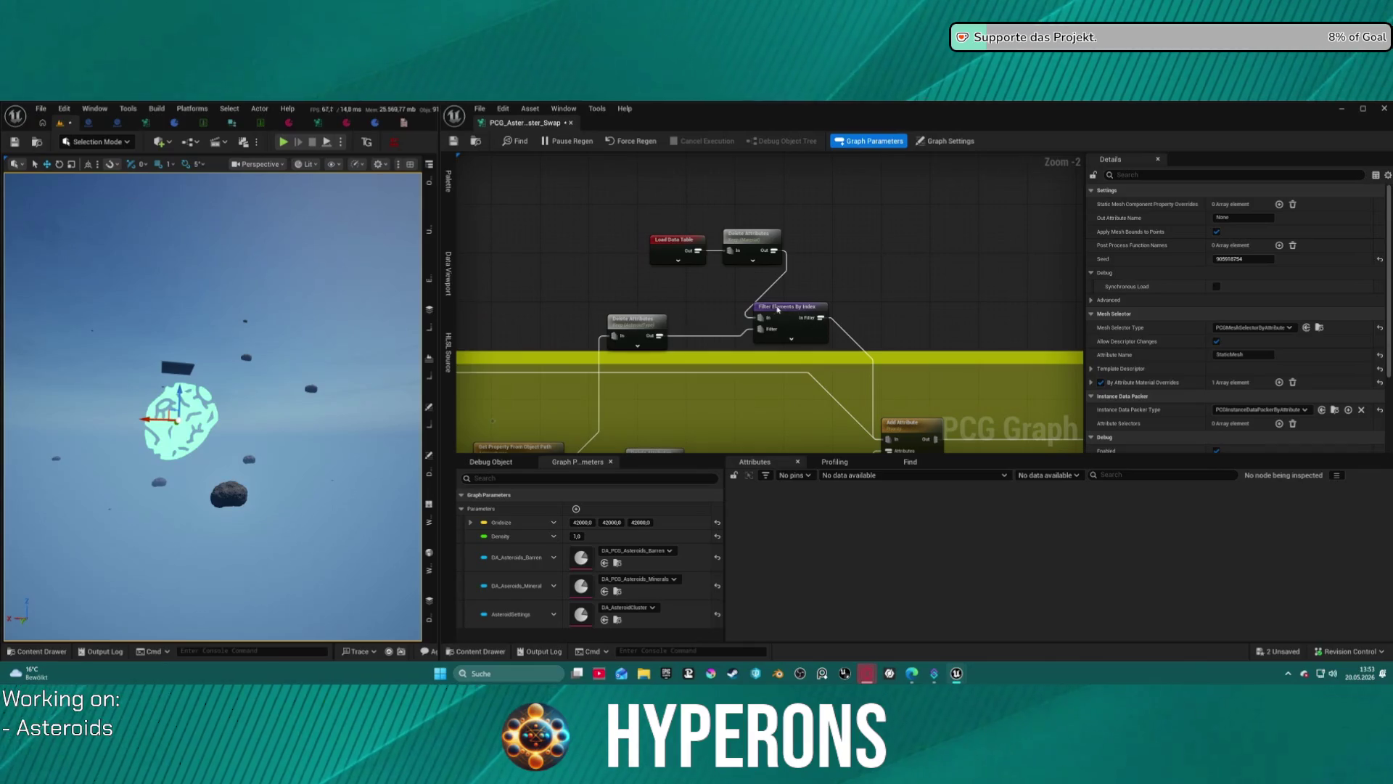
{"action": "left_click_drag", "start_coordinate": [642, 327], "coordinate": [640, 322]}
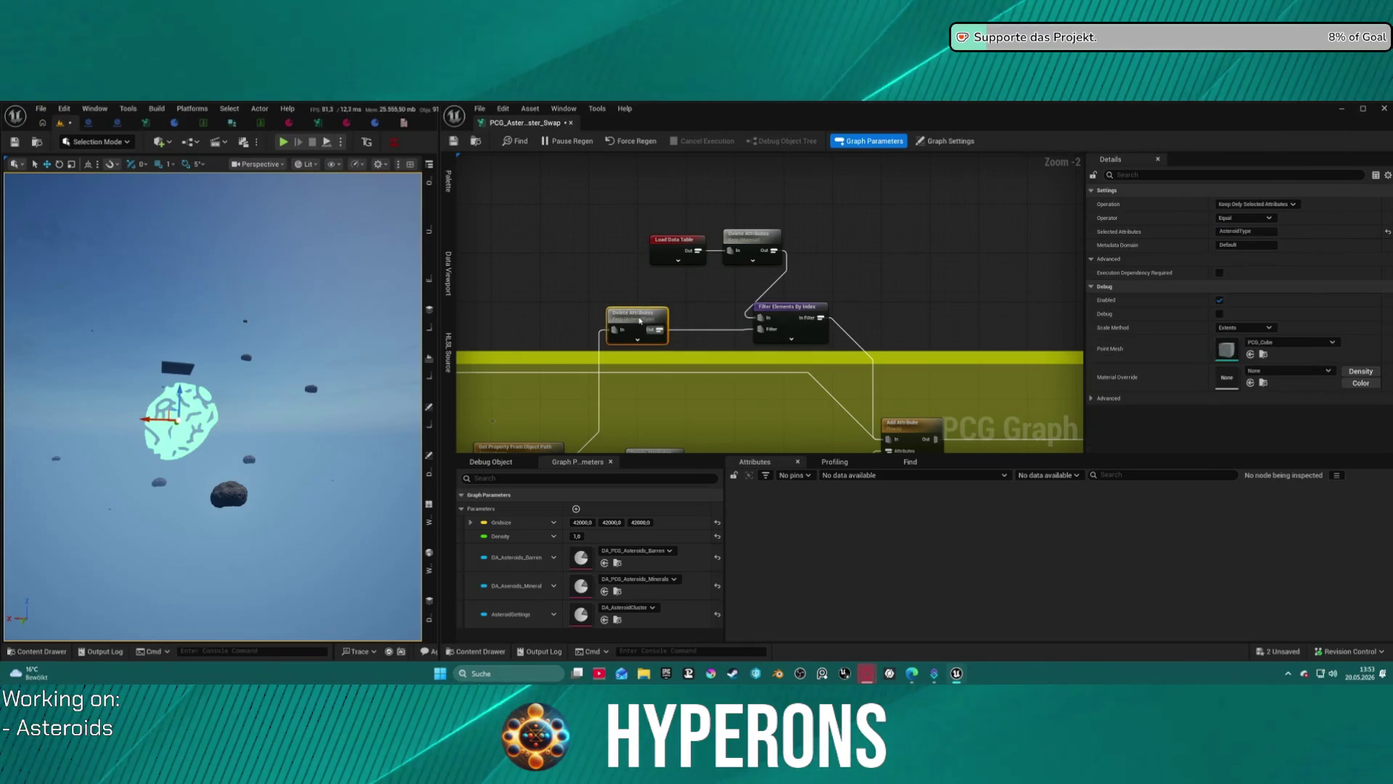
{"action": "mouse_move", "coordinate": [704, 264]}
{"action": "left_mouse_down"}
{"action": "mouse_move", "coordinate": [733, 267]}
{"action": "mouse_move", "coordinate": [647, 248]}
{"action": "mouse_move", "coordinate": [708, 228]}
{"action": "mouse_move", "coordinate": [811, 134]}
{"action": "mouse_move", "coordinate": [735, 169]}
{"action": "left_mouse_up"}
{"action": "mouse_move", "coordinate": [965, 338]}
{"action": "left_mouse_down"}
{"action": "mouse_move", "coordinate": [968, 221]}
{"action": "mouse_move", "coordinate": [972, 283]}
{"action": "mouse_move", "coordinate": [978, 258]}
{"action": "left_mouse_up"}
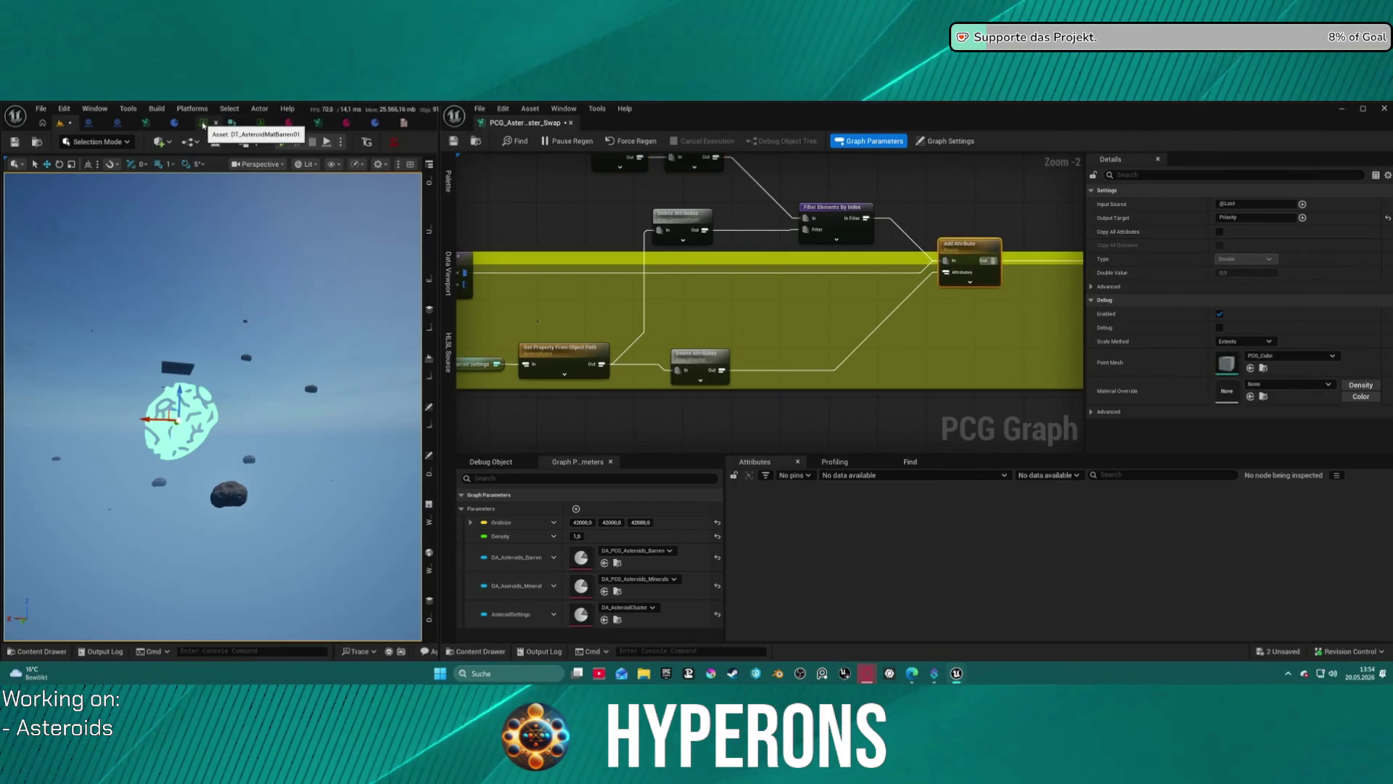
{"action": "left_click", "coordinate": [203, 124]}
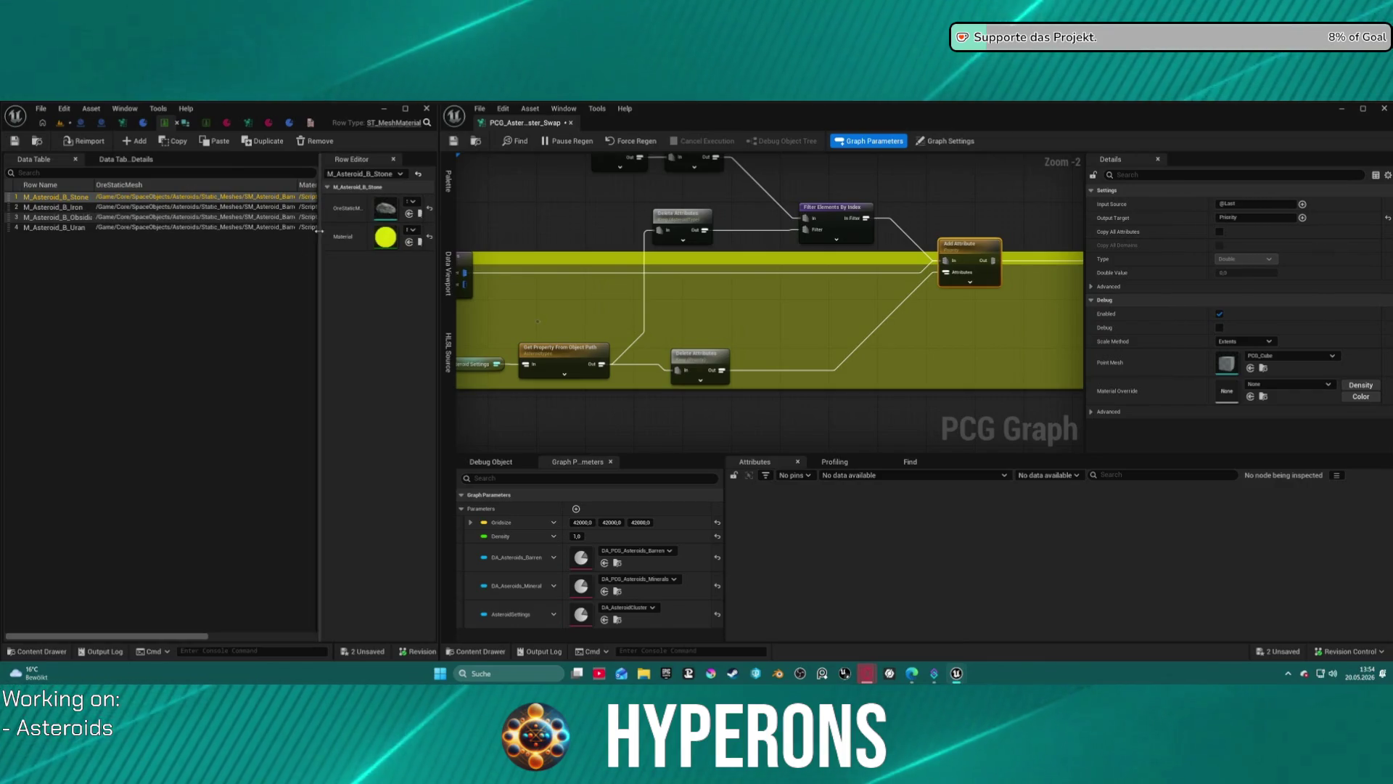
Widen the data table window and assign MI_DebugOrange to the Obsidian row.
{"action": "left_click_drag", "start_coordinate": [439, 210], "coordinate": [791, 210]}
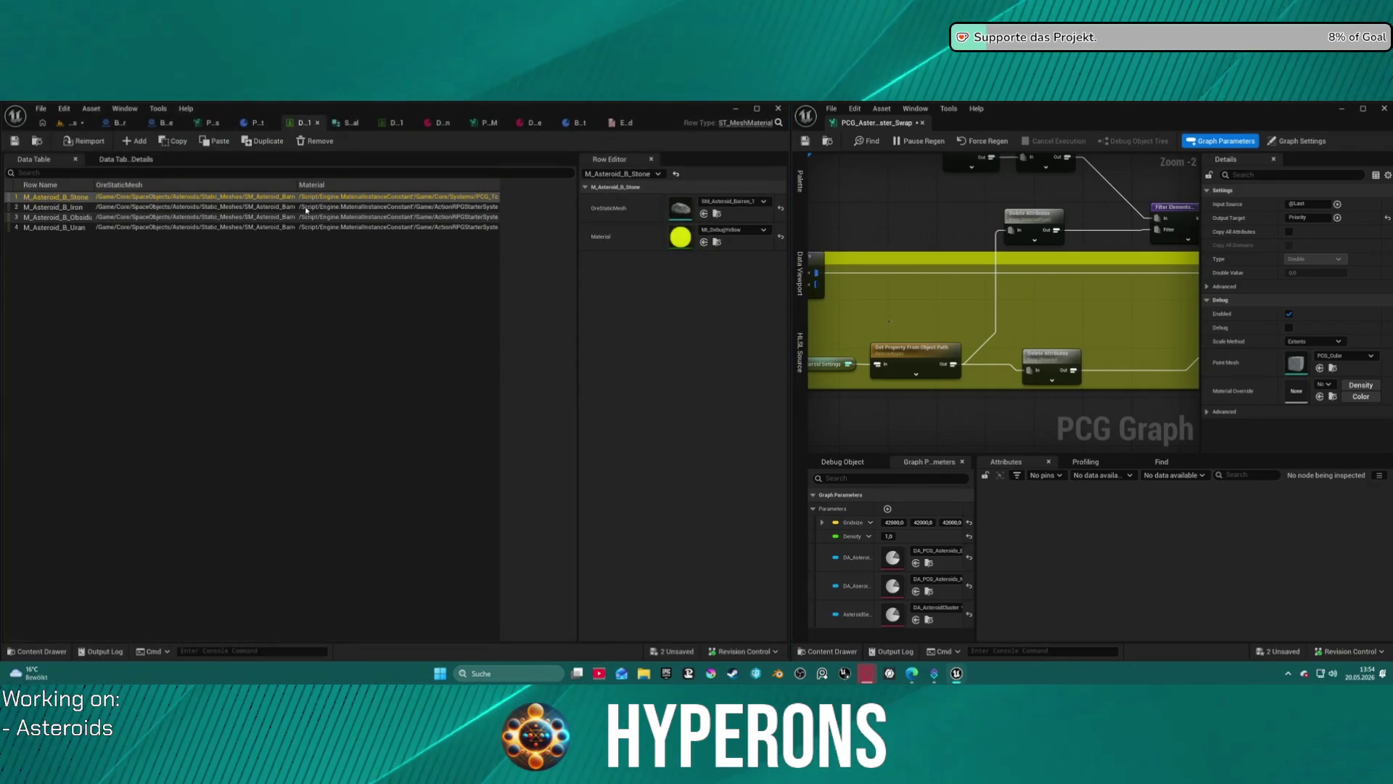
{"action": "key", "text": "Down"}
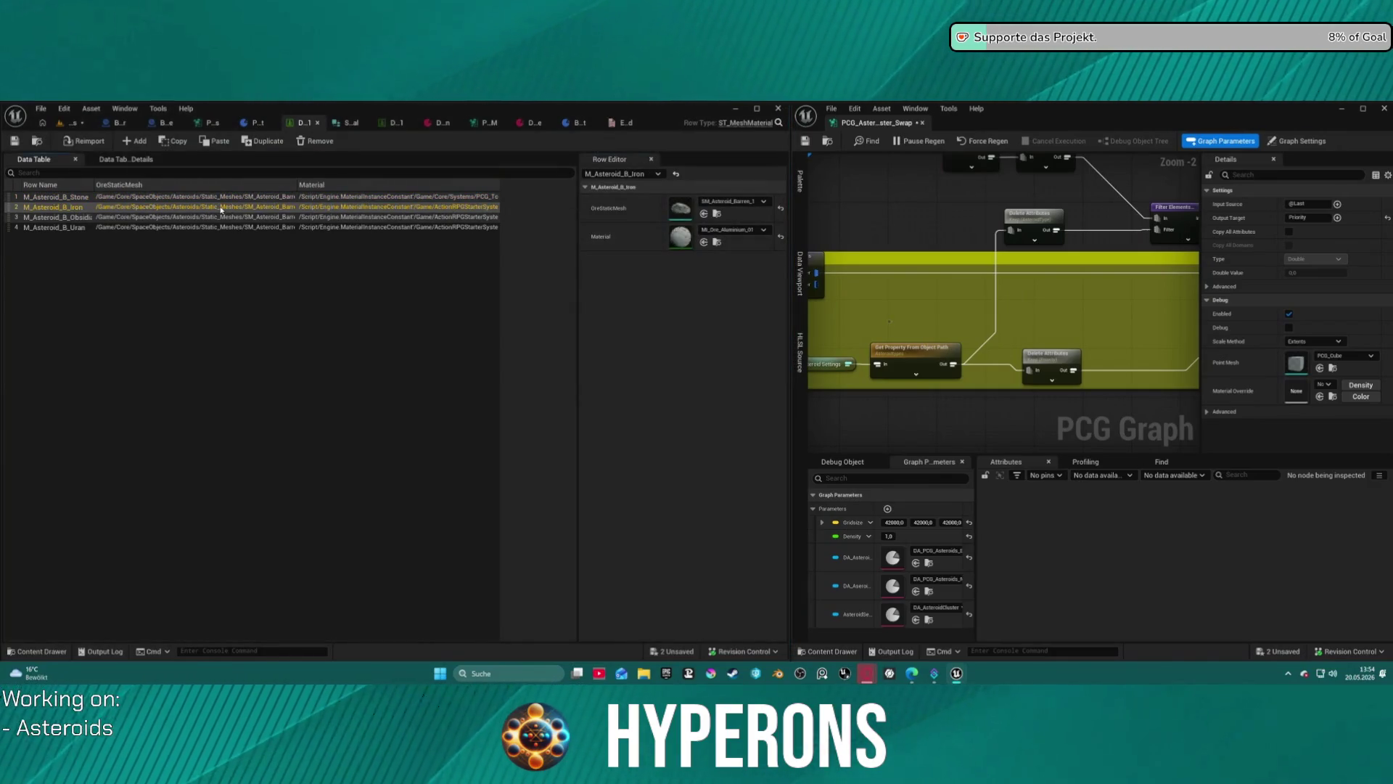
{"action": "left_click", "coordinate": [635, 243]}
{"action": "key", "text": "ctrl+v"}
{"action": "left_click", "coordinate": [733, 230]}
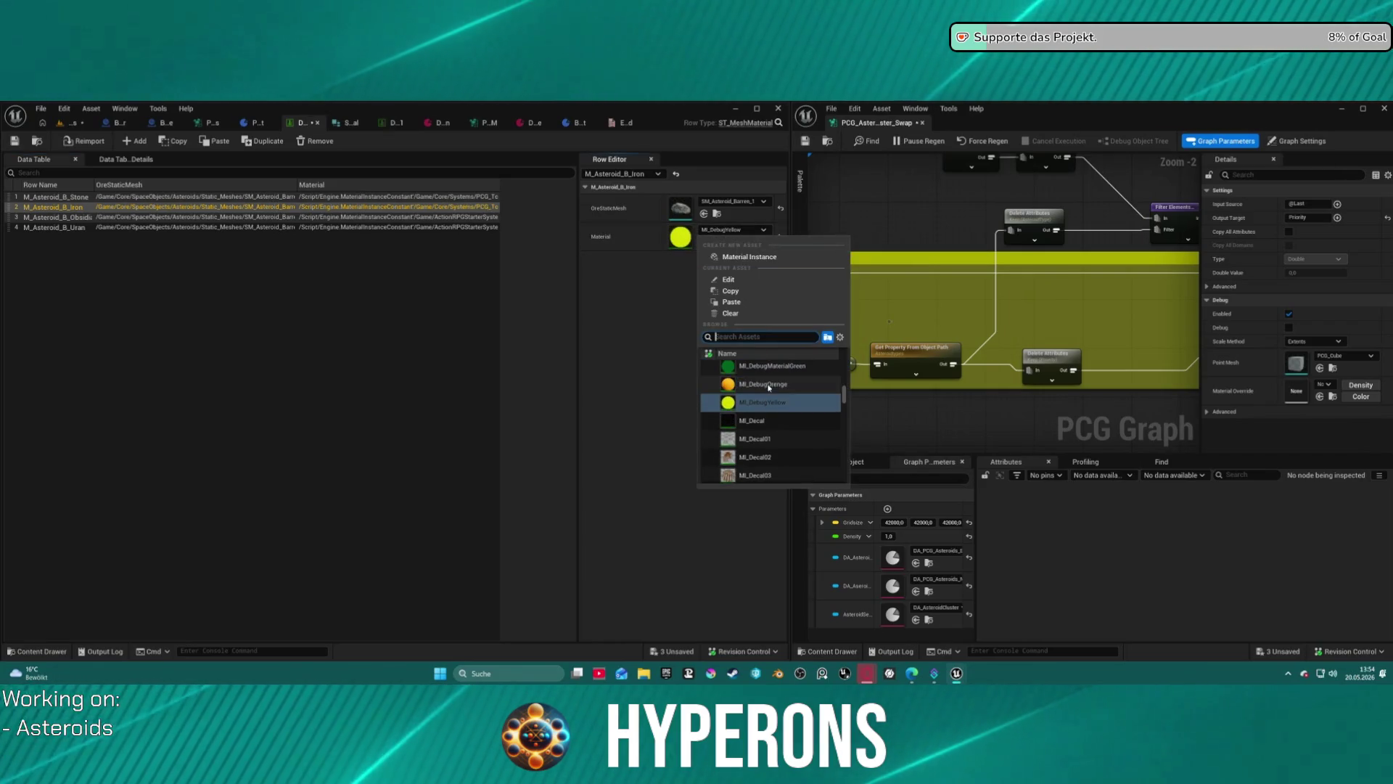
{"action": "left_click", "coordinate": [765, 385]}
{"action": "key", "text": "Down"}
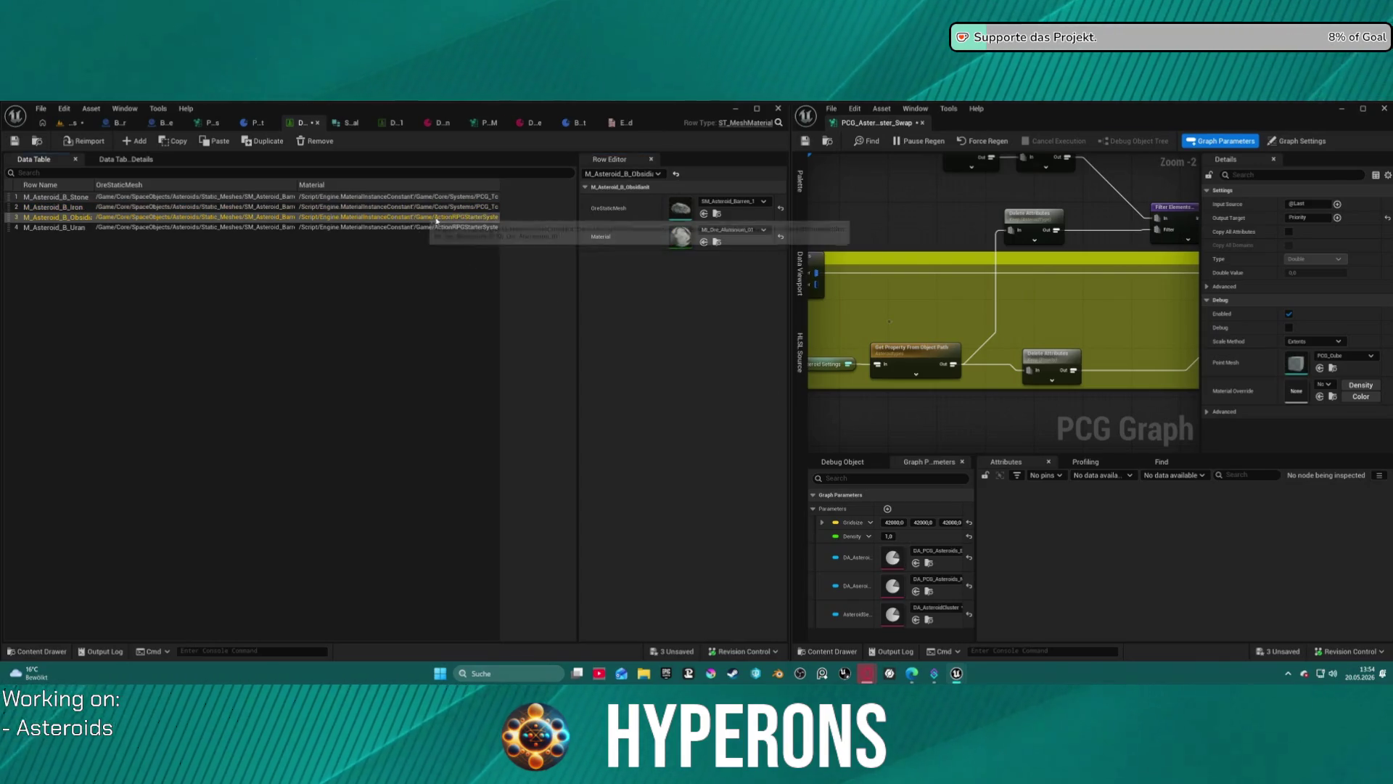
{"action": "left_click", "coordinate": [636, 243]}
{"action": "key", "text": "ctrl+v"}
{"action": "left_click", "coordinate": [734, 230]}
{"action": "scroll", "coordinate": [776, 392], "scroll_direction": "up", "scroll_amount": 2}
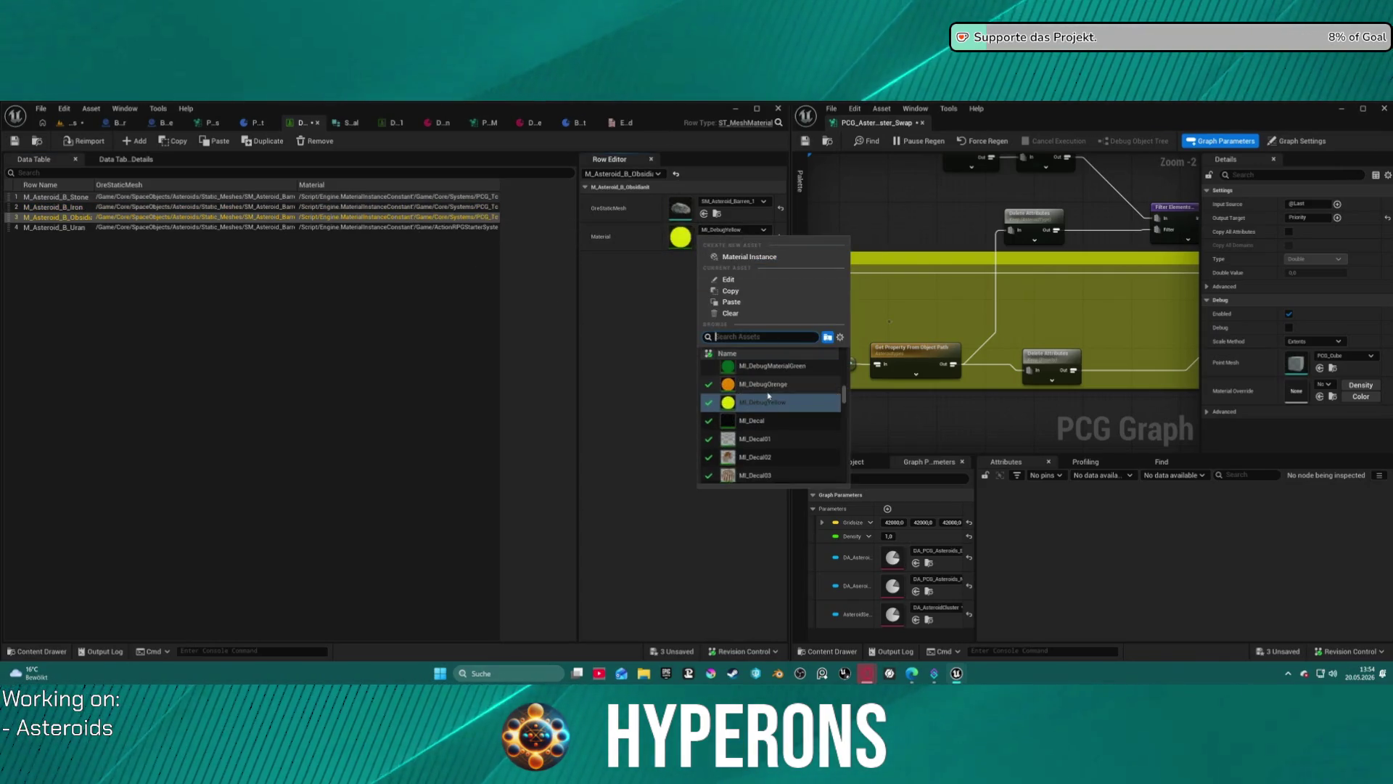
{"action": "left_click", "coordinate": [785, 407]}
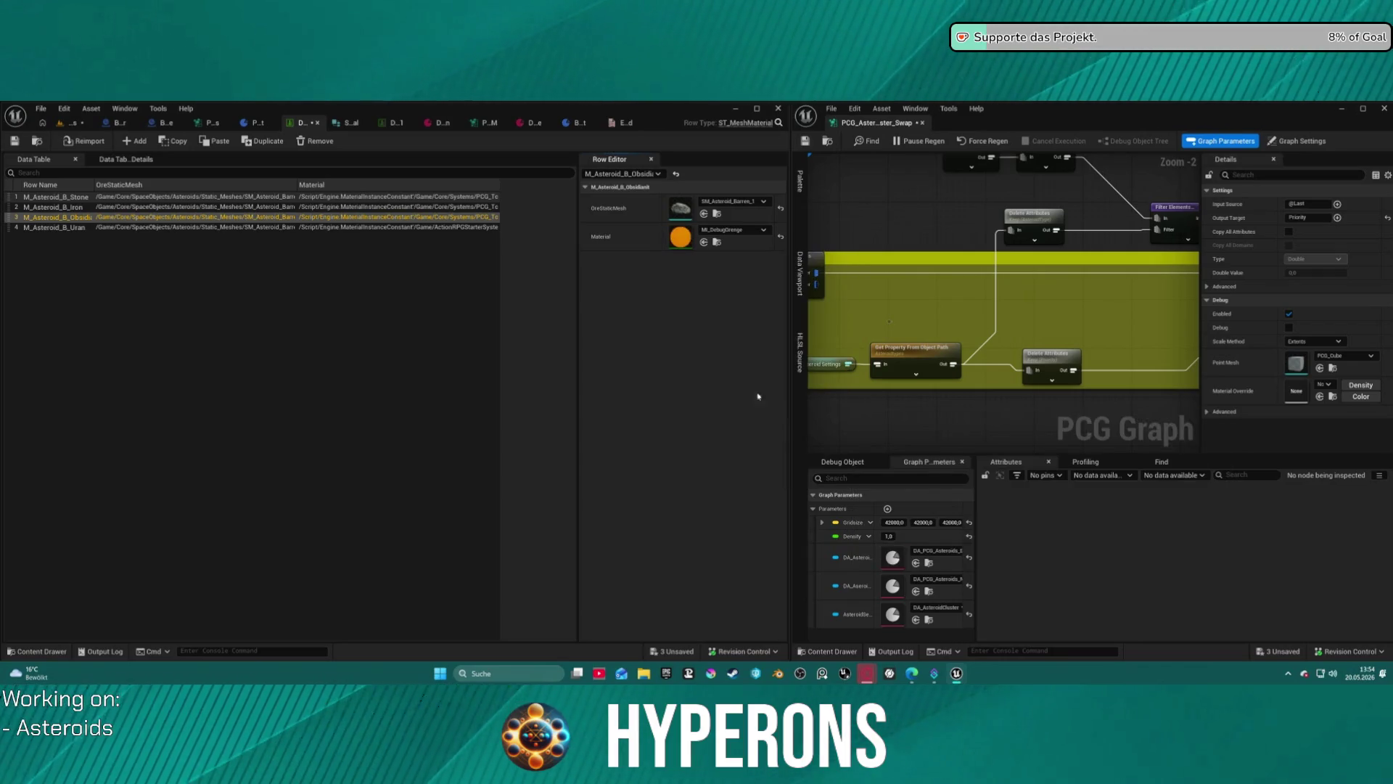
Set the Iron row's material to MI_PinkIcicles.
{"action": "left_click", "coordinate": [474, 207]}
{"action": "left_click", "coordinate": [733, 229]}
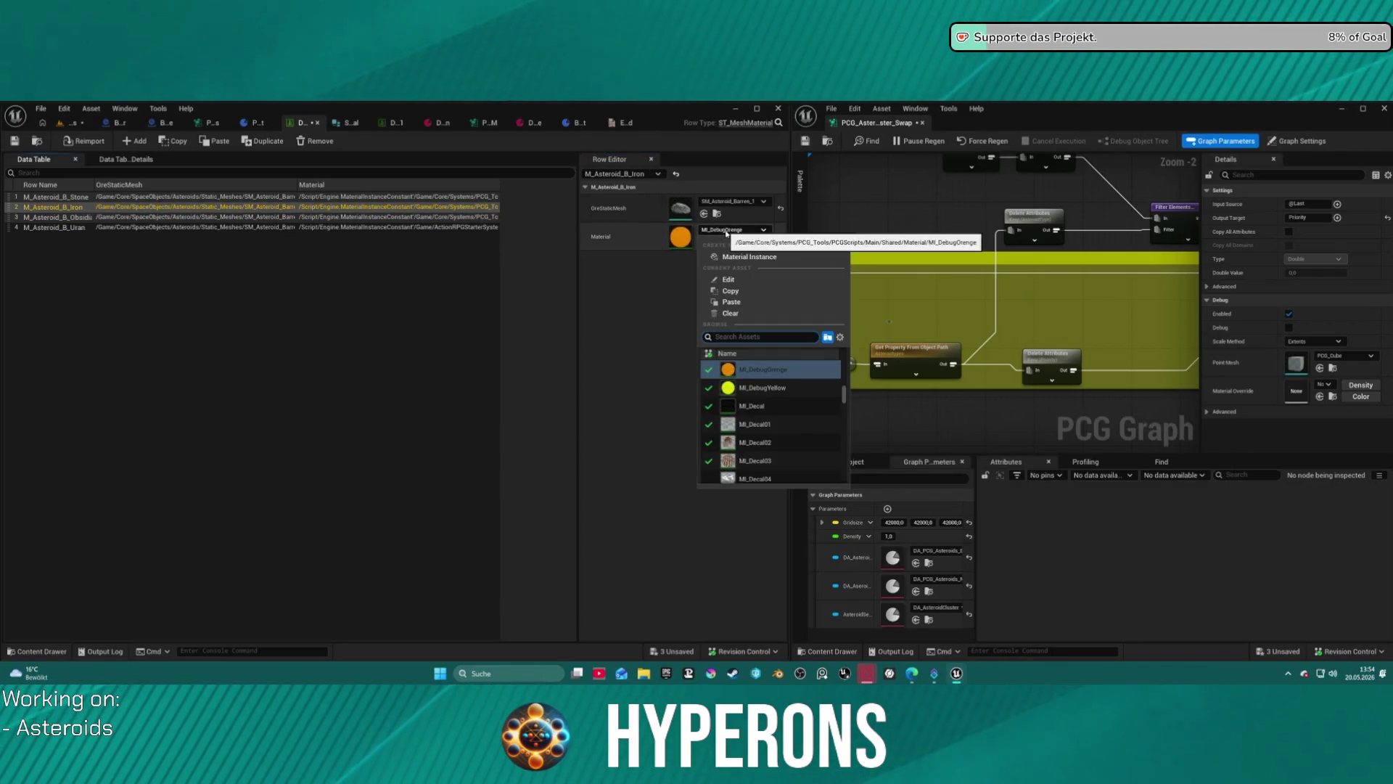
{"action": "type", "text": "pink"}
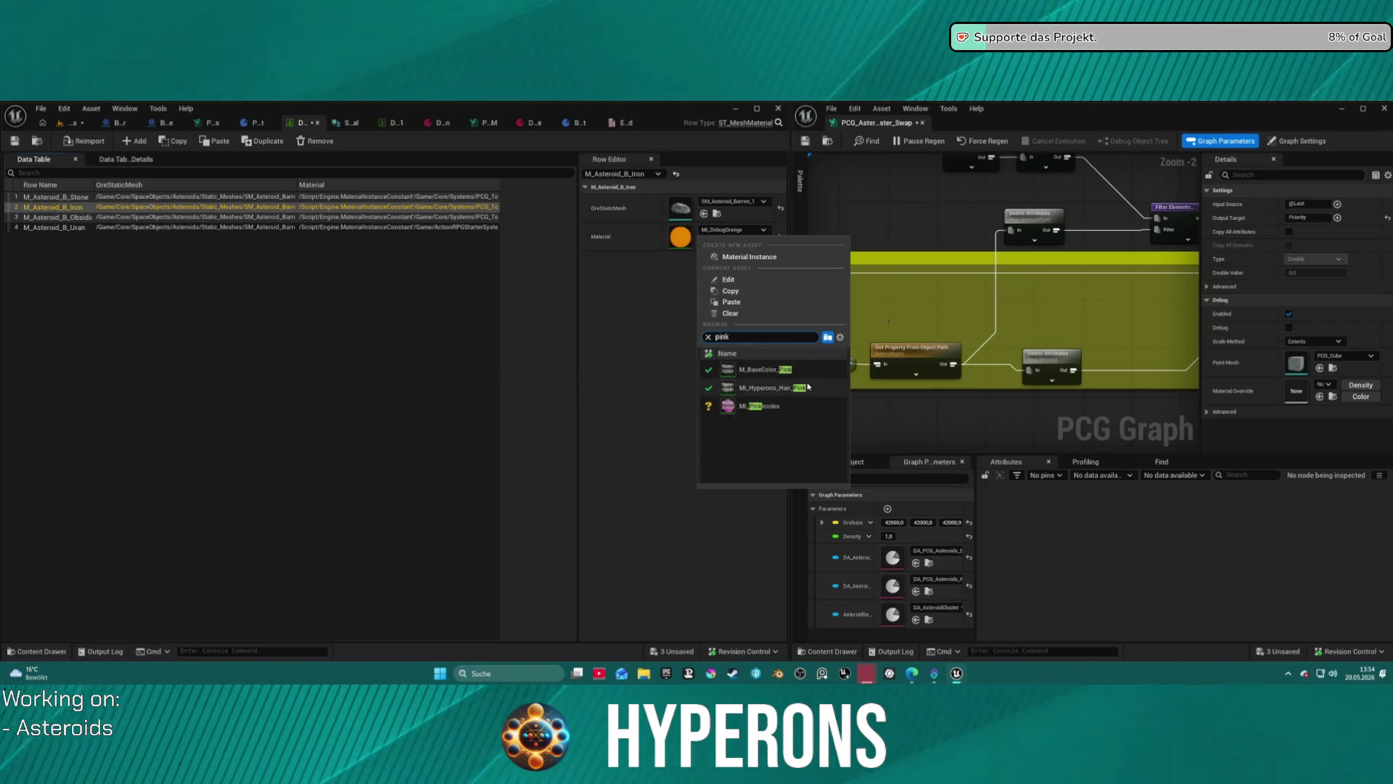
{"action": "left_click", "coordinate": [783, 413]}
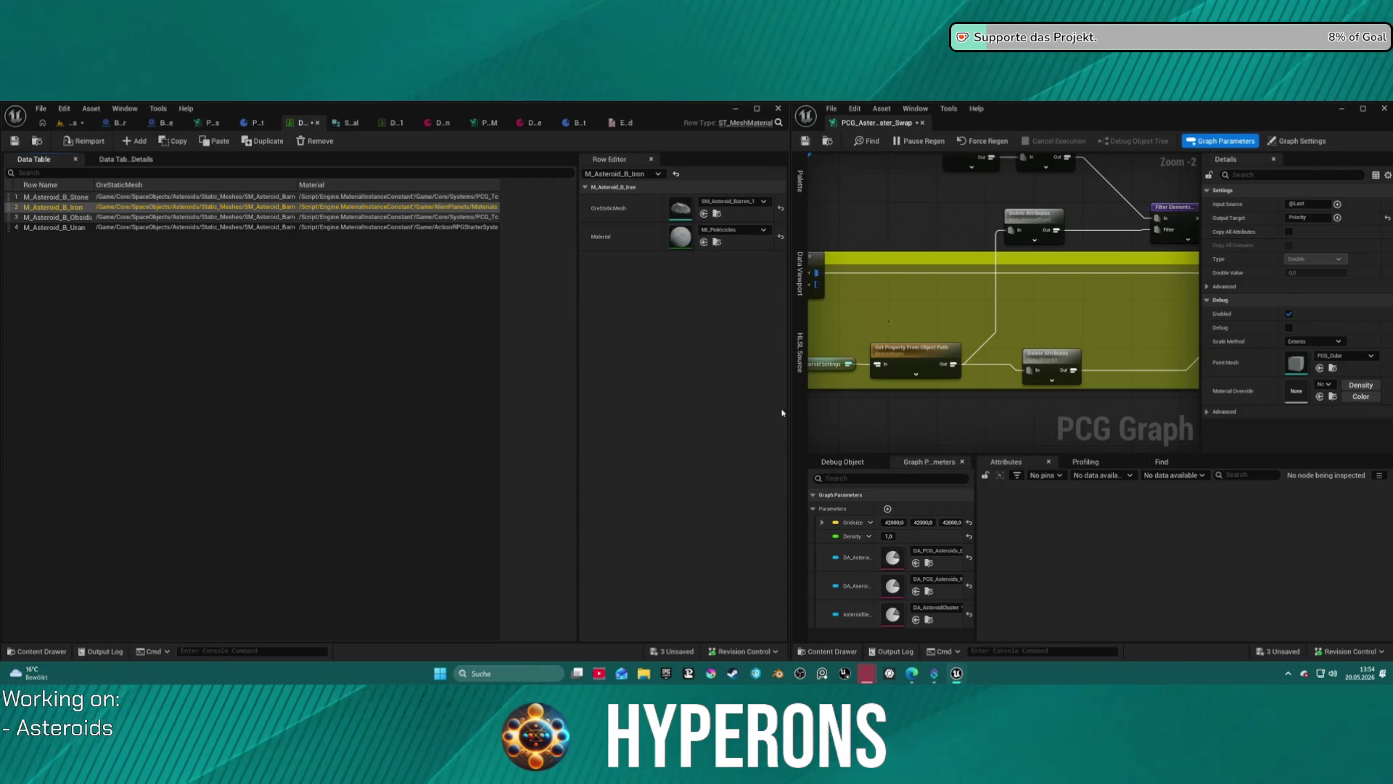
{"action": "left_click", "coordinate": [732, 230]}
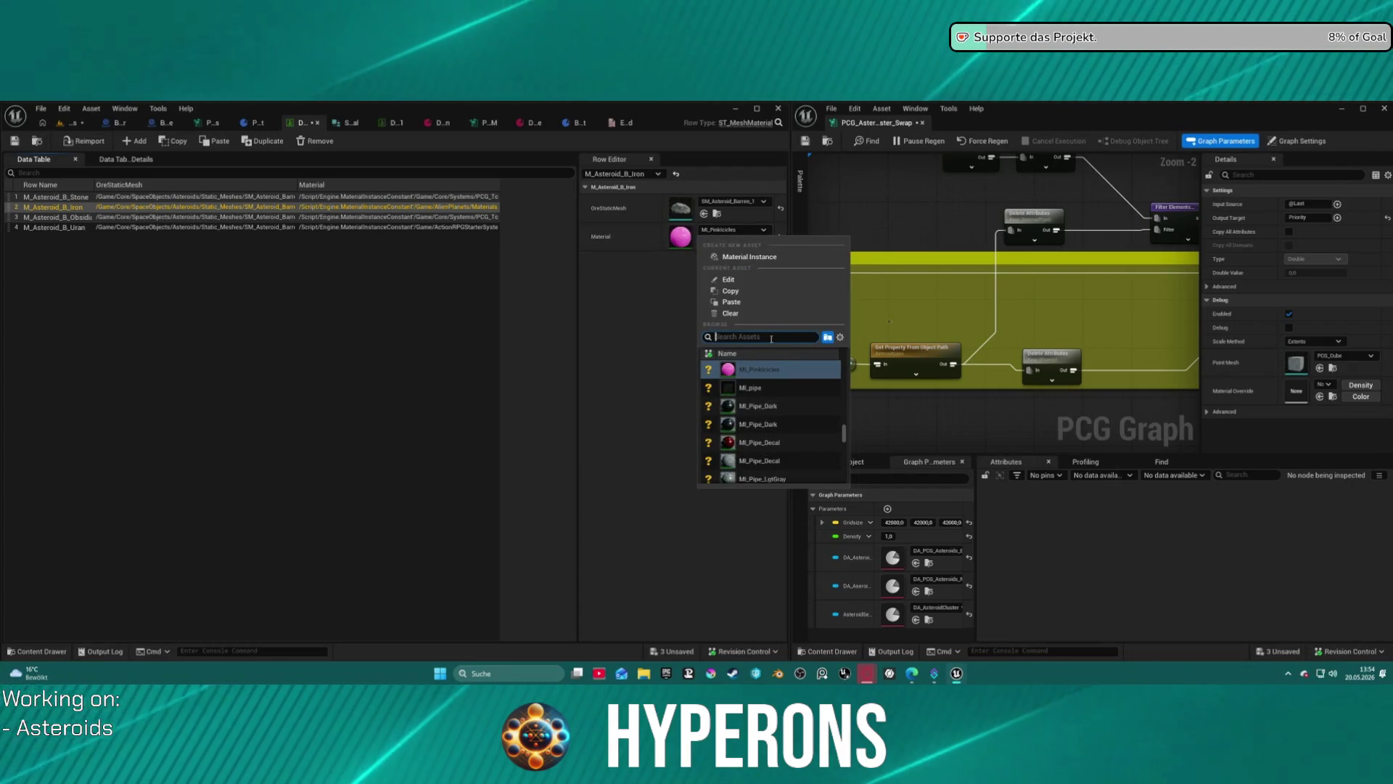
{"action": "type", "text": "Mbe"}
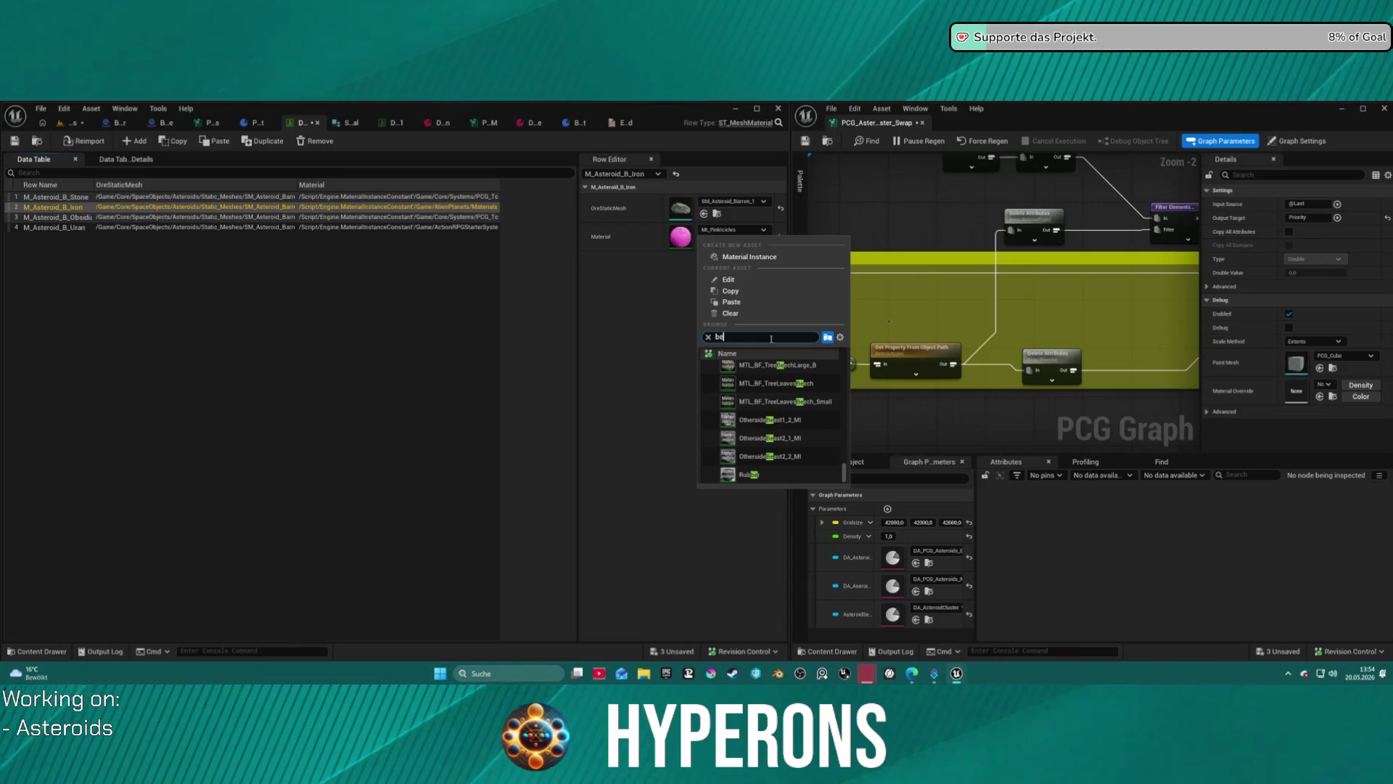
{"action": "type", "text": "debug pink"}
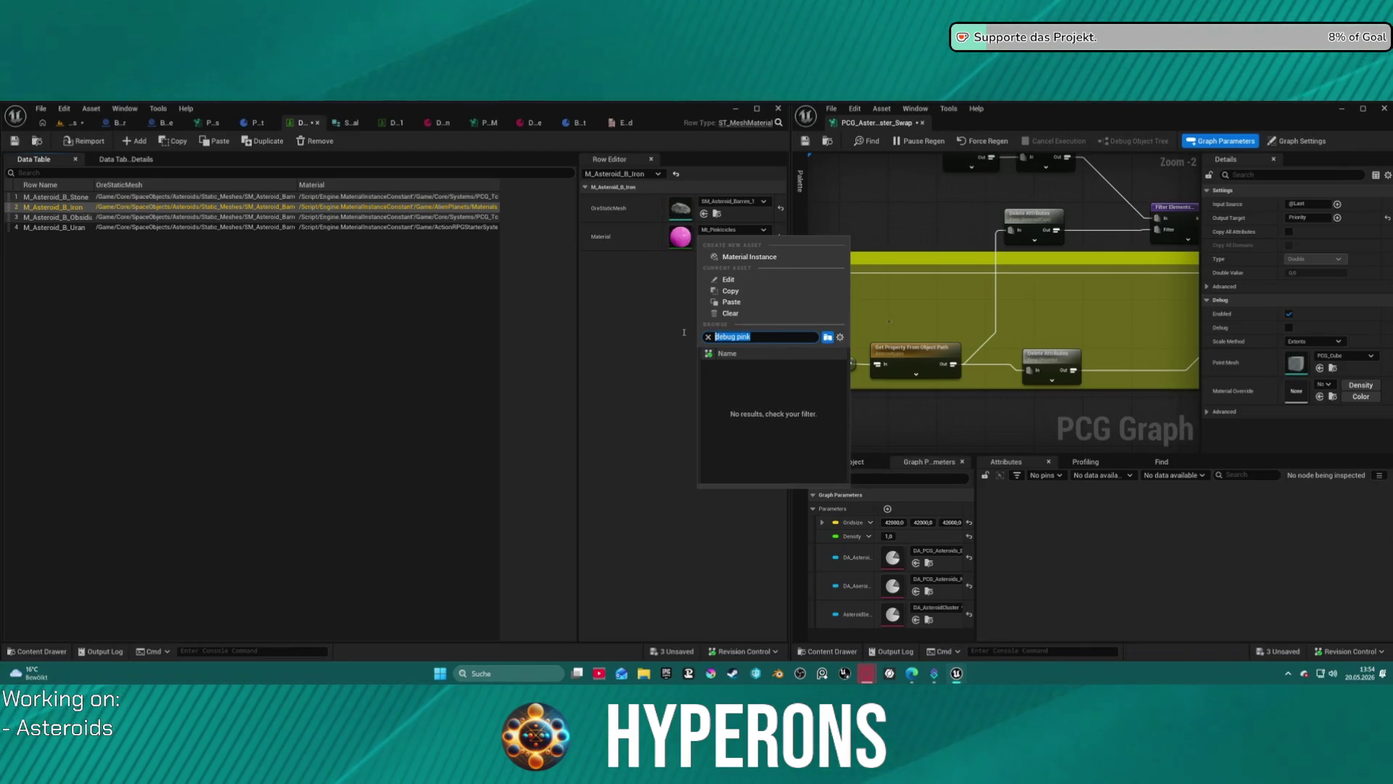
{"action": "type", "text": "base"}
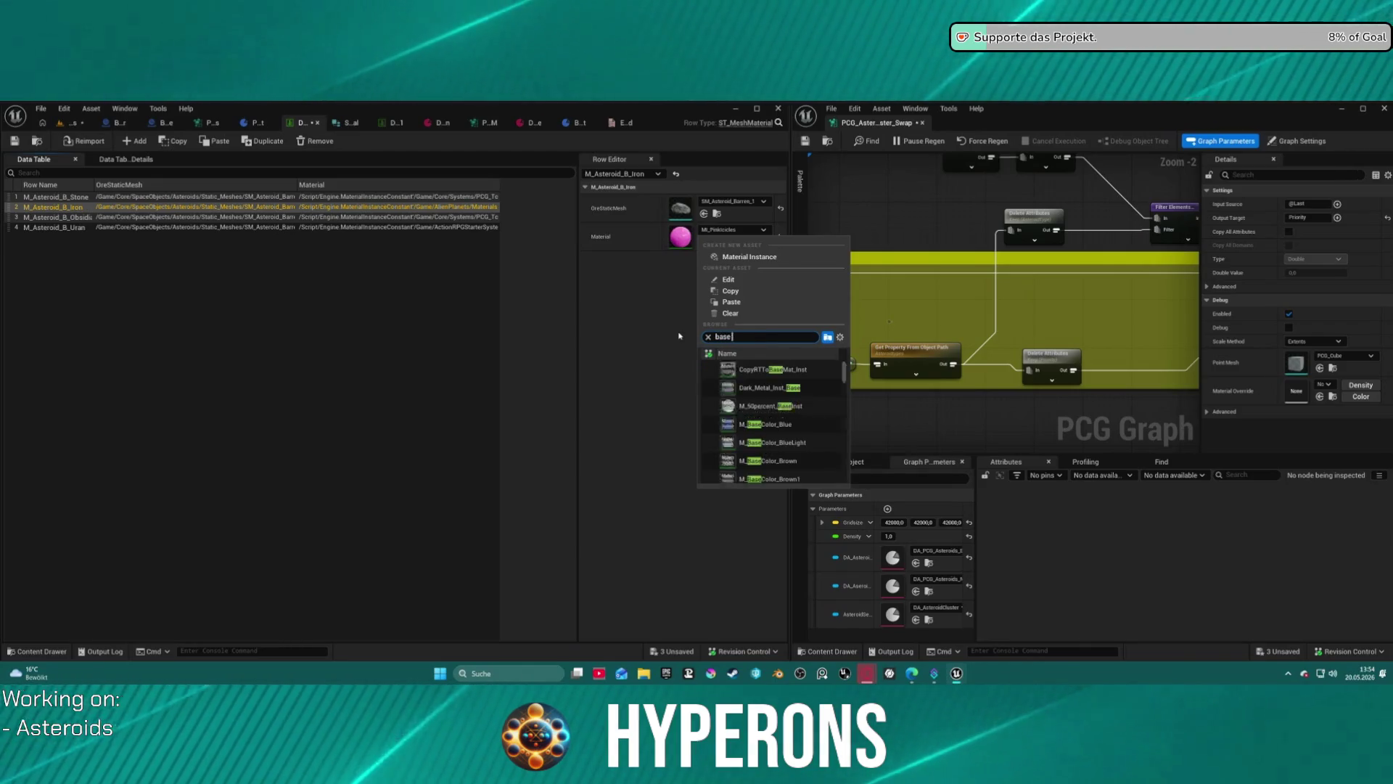
{"action": "type", "text": " pink"}
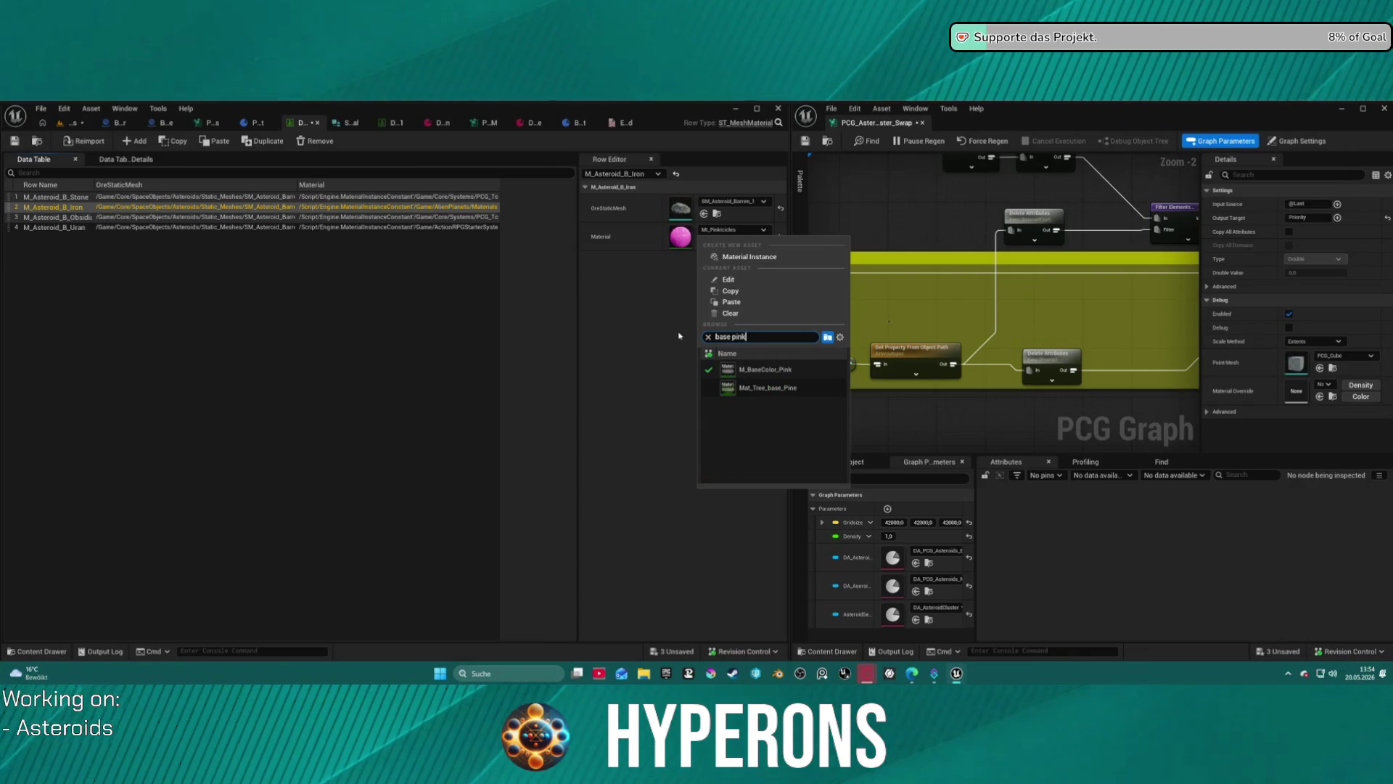
{"action": "left_click", "coordinate": [767, 371]}
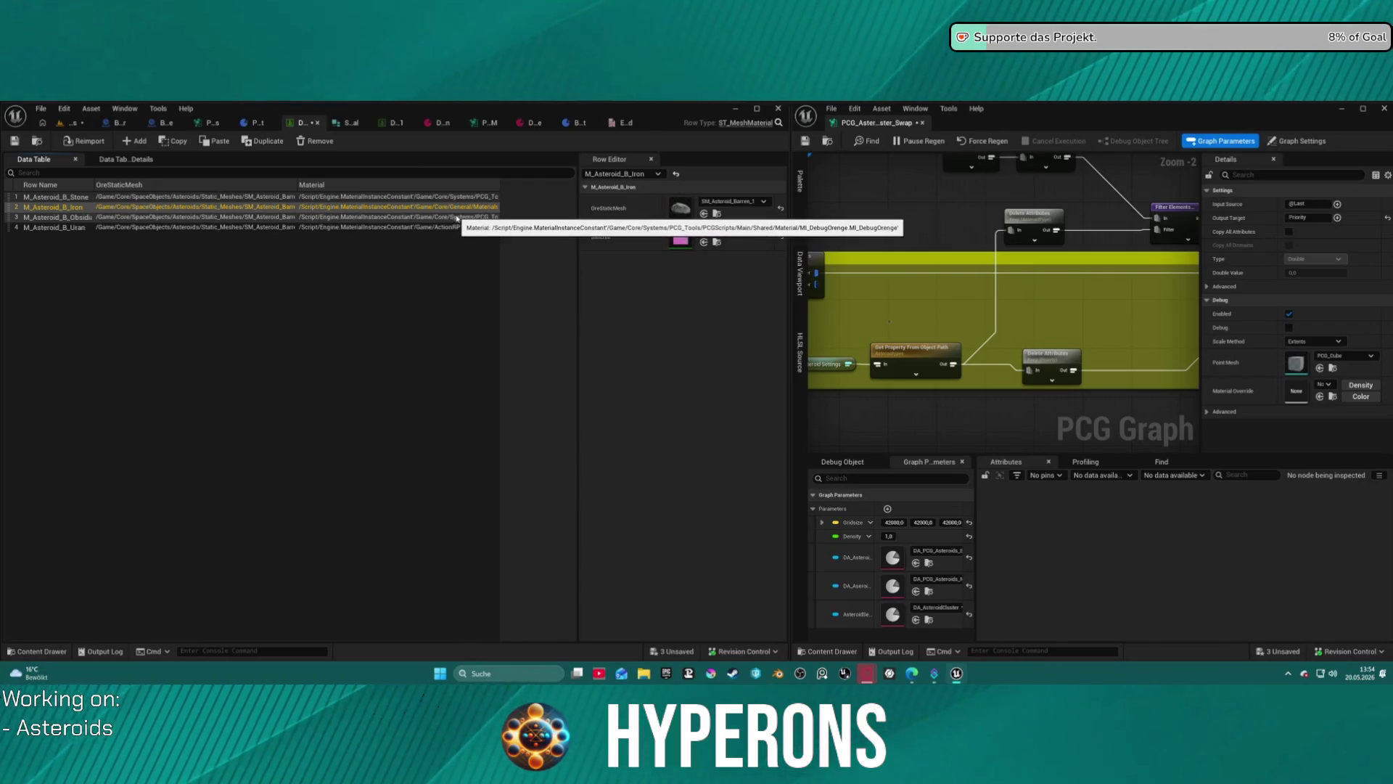
Set the Uran row's material to M_BaseColor_Blue and save the data table.
{"action": "left_click", "coordinate": [427, 227]}
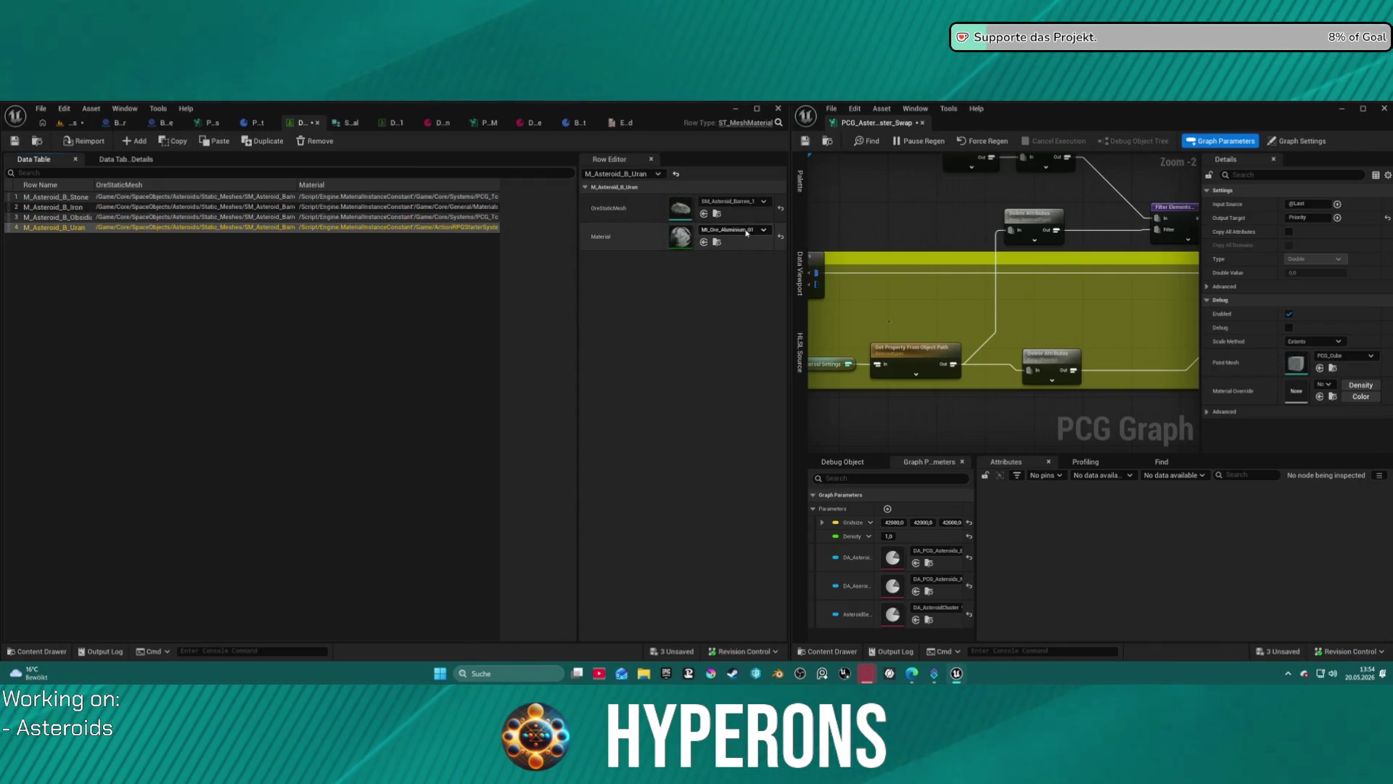
{"action": "left_click", "coordinate": [740, 230]}
{"action": "type", "text": "se"}
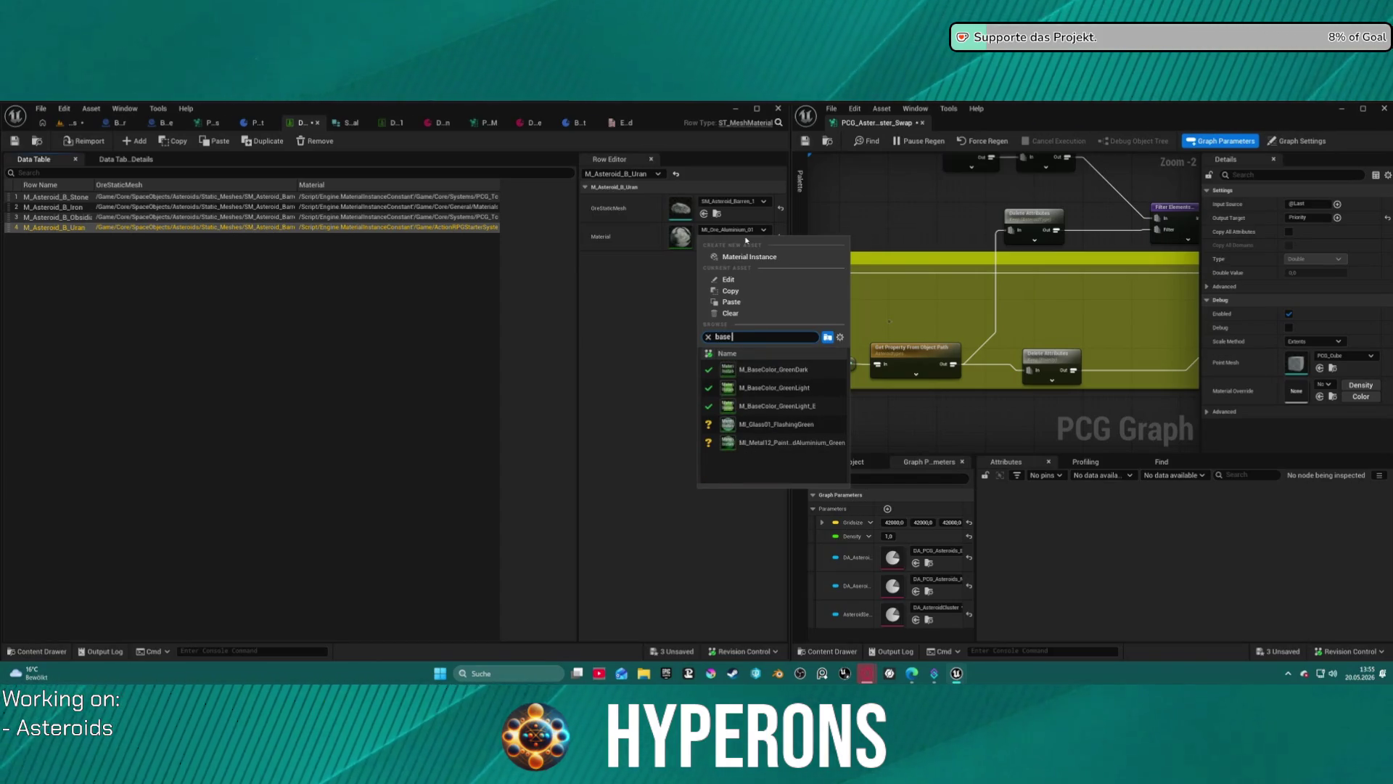
{"action": "type", "text": " gre blue"}
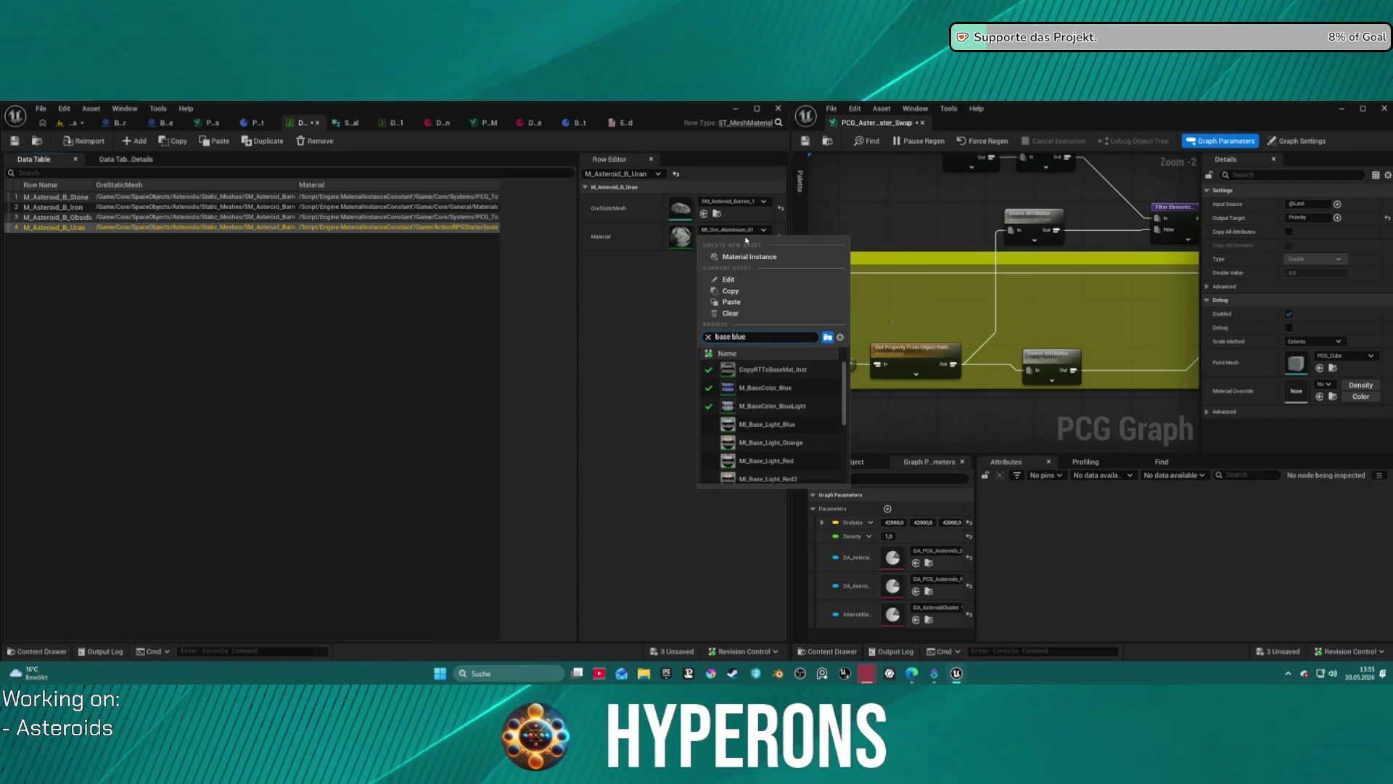
{"action": "left_click", "coordinate": [746, 389]}
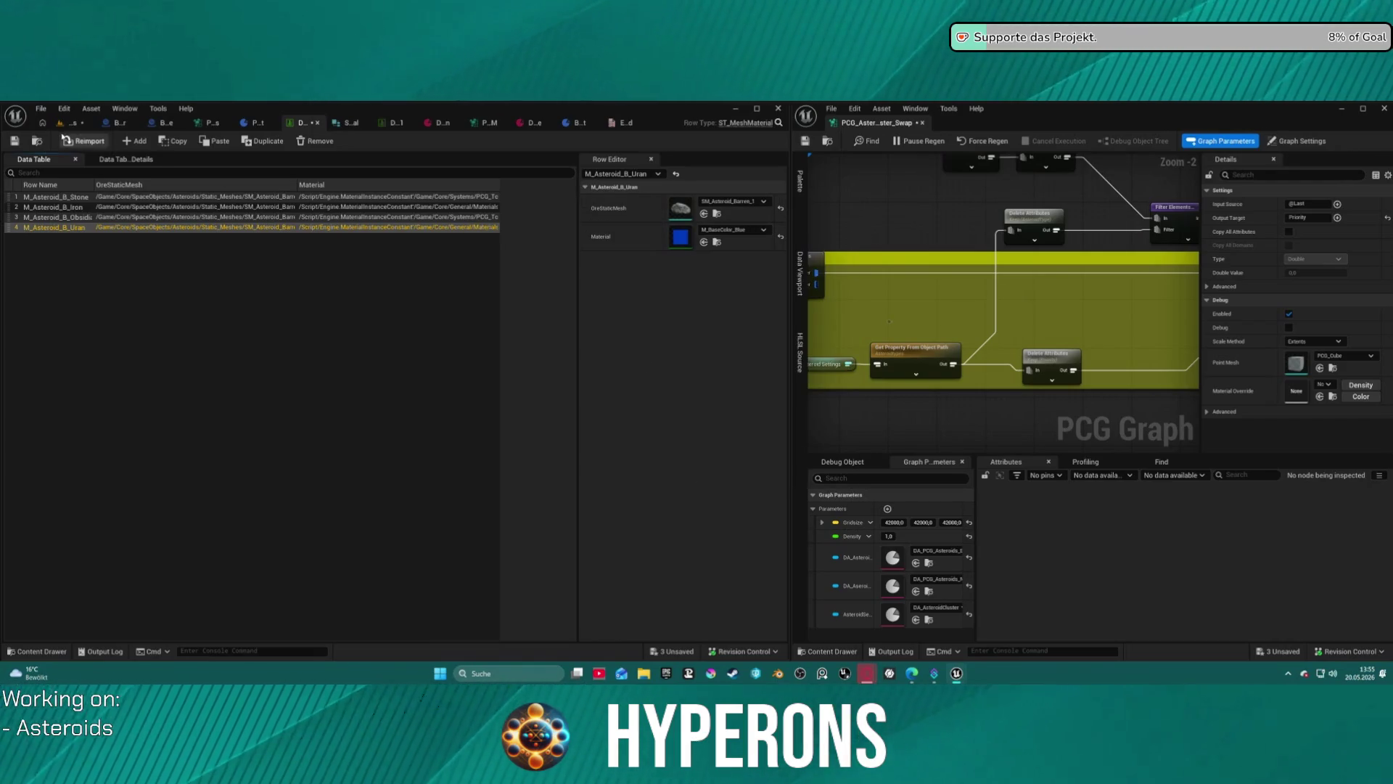
{"action": "left_click", "coordinate": [14, 140]}
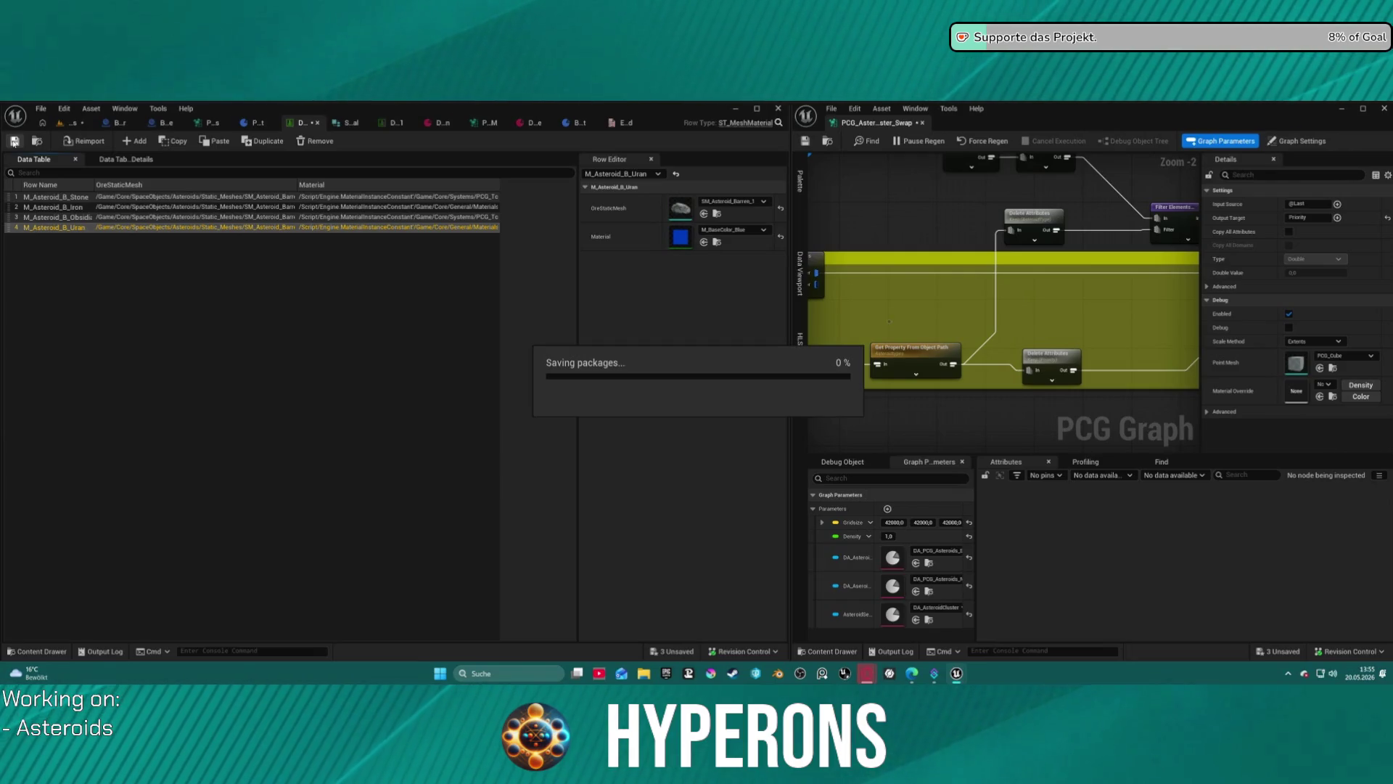
Return to the asteroid level and frame the cluster actor in the viewport.
{"action": "left_click", "coordinate": [73, 123]}
{"action": "key", "text": "f"}
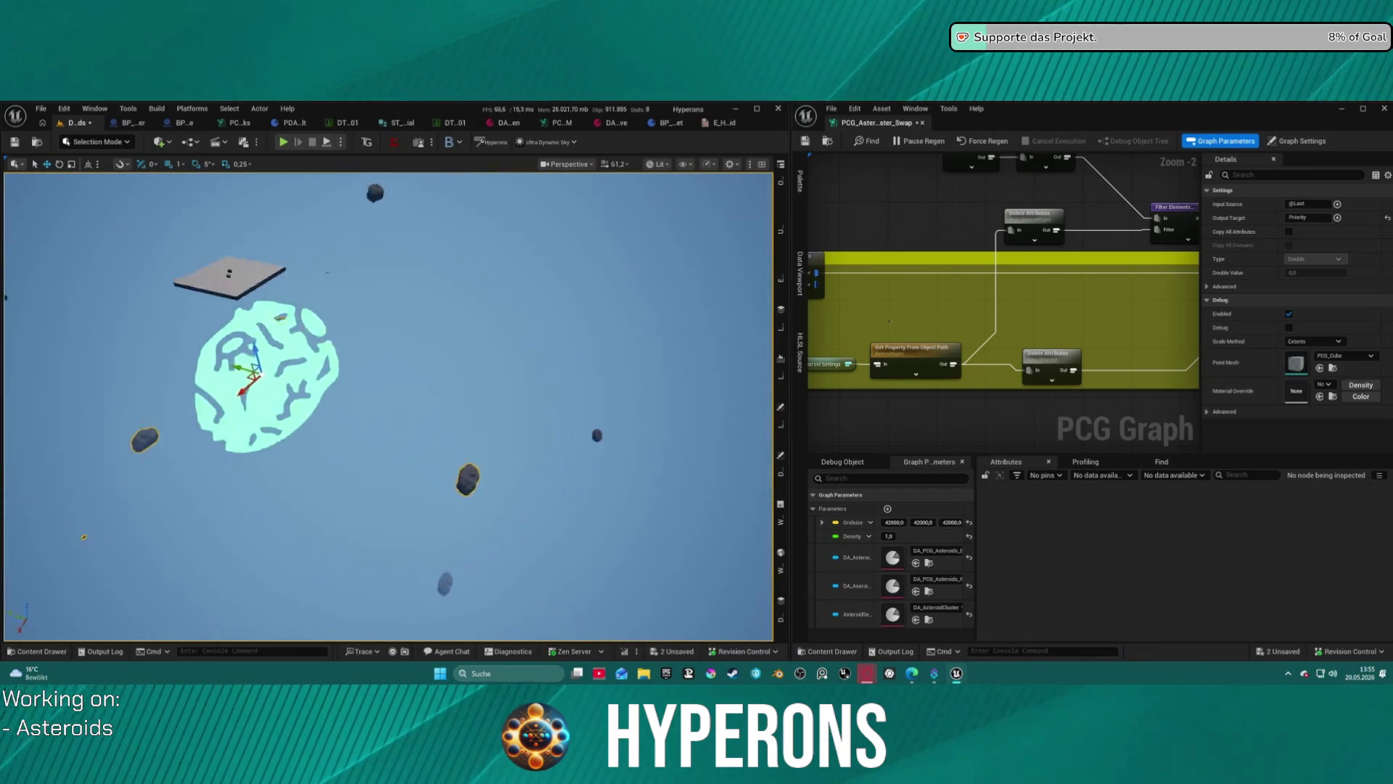
{"action": "scroll", "coordinate": [1088, 293], "scroll_direction": "down", "scroll_amount": 1}
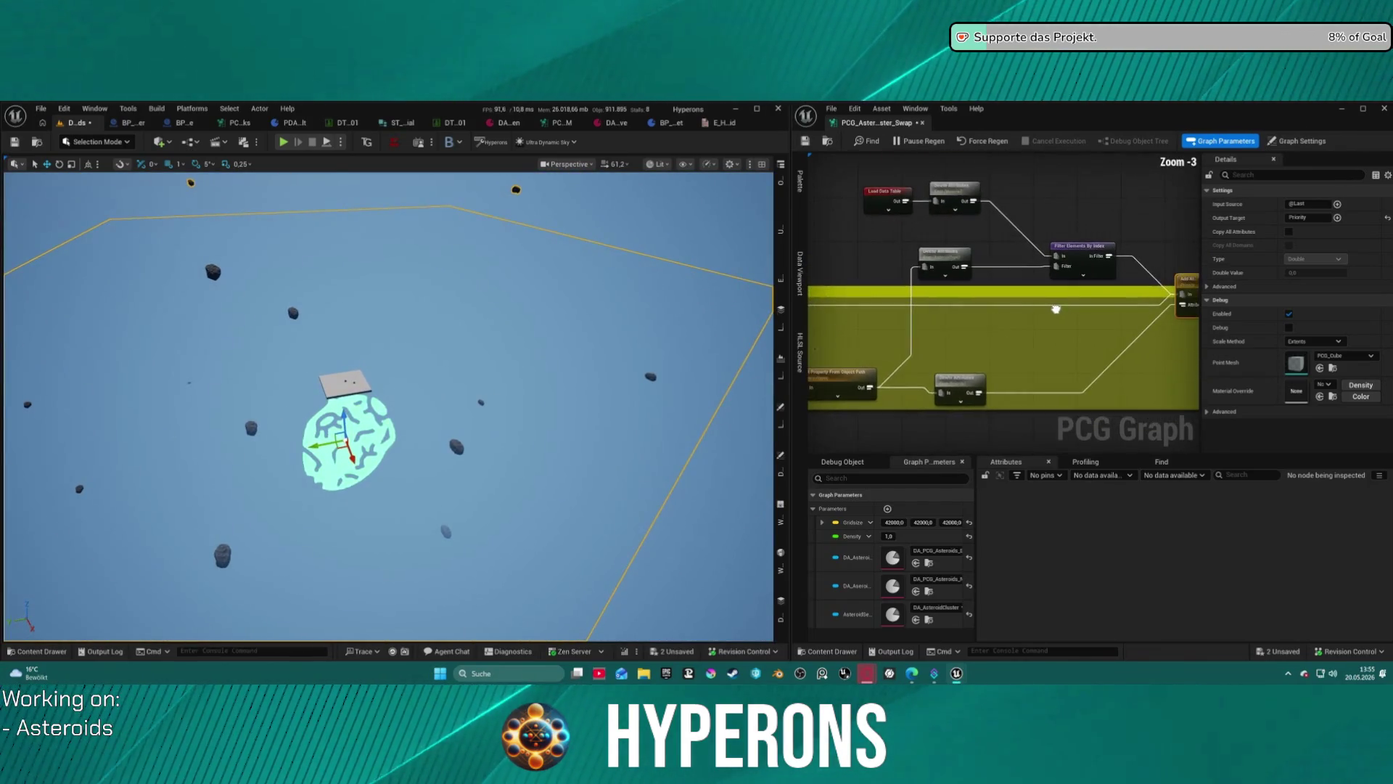
Move the Add Attribute node inside the yellow comment box.
{"action": "left_click_drag", "start_coordinate": [1057, 311], "coordinate": [837, 325]}
{"action": "left_click_drag", "start_coordinate": [1006, 304], "coordinate": [970, 360]}
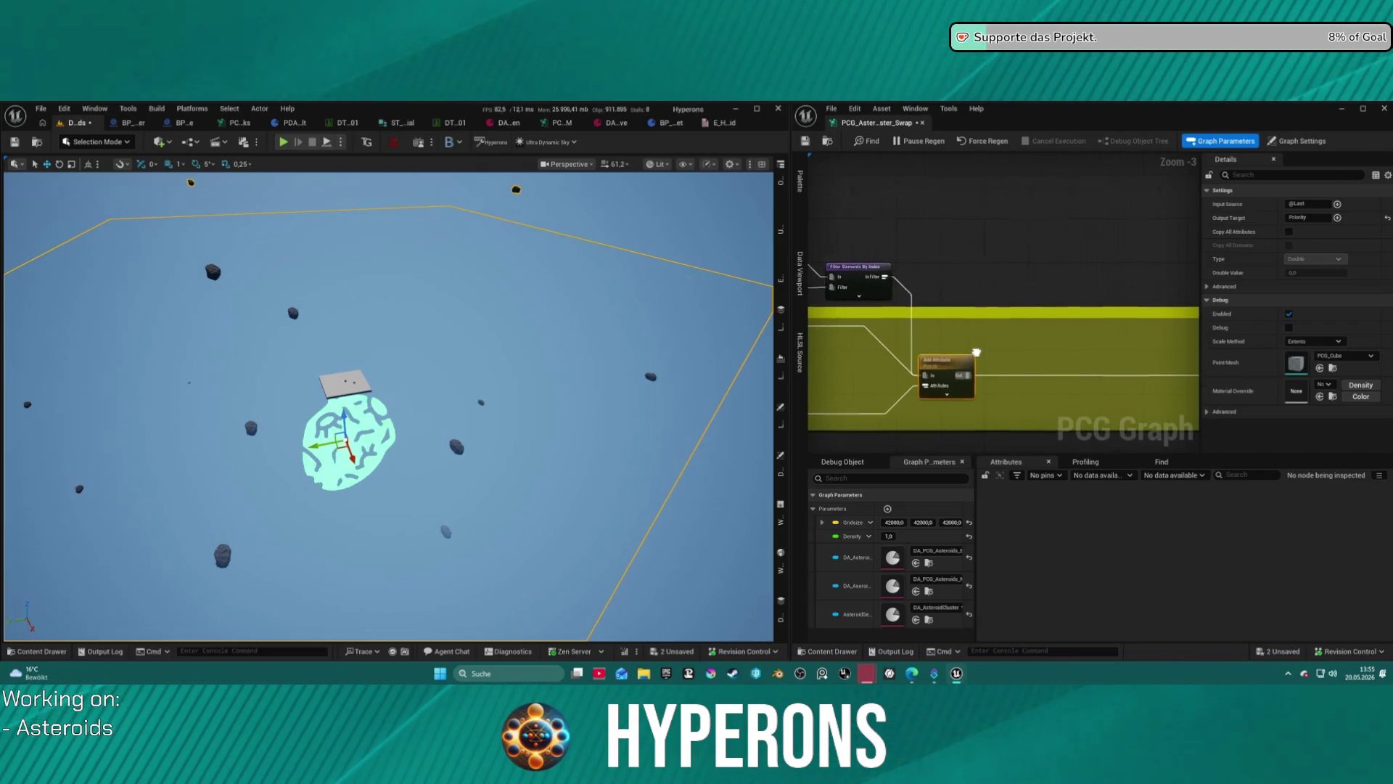
{"action": "scroll", "coordinate": [970, 360], "scroll_direction": "down", "scroll_amount": 1}
{"action": "left_click_drag", "start_coordinate": [943, 312], "coordinate": [979, 314]}
{"action": "left_click_drag", "start_coordinate": [1083, 322], "coordinate": [934, 336]}
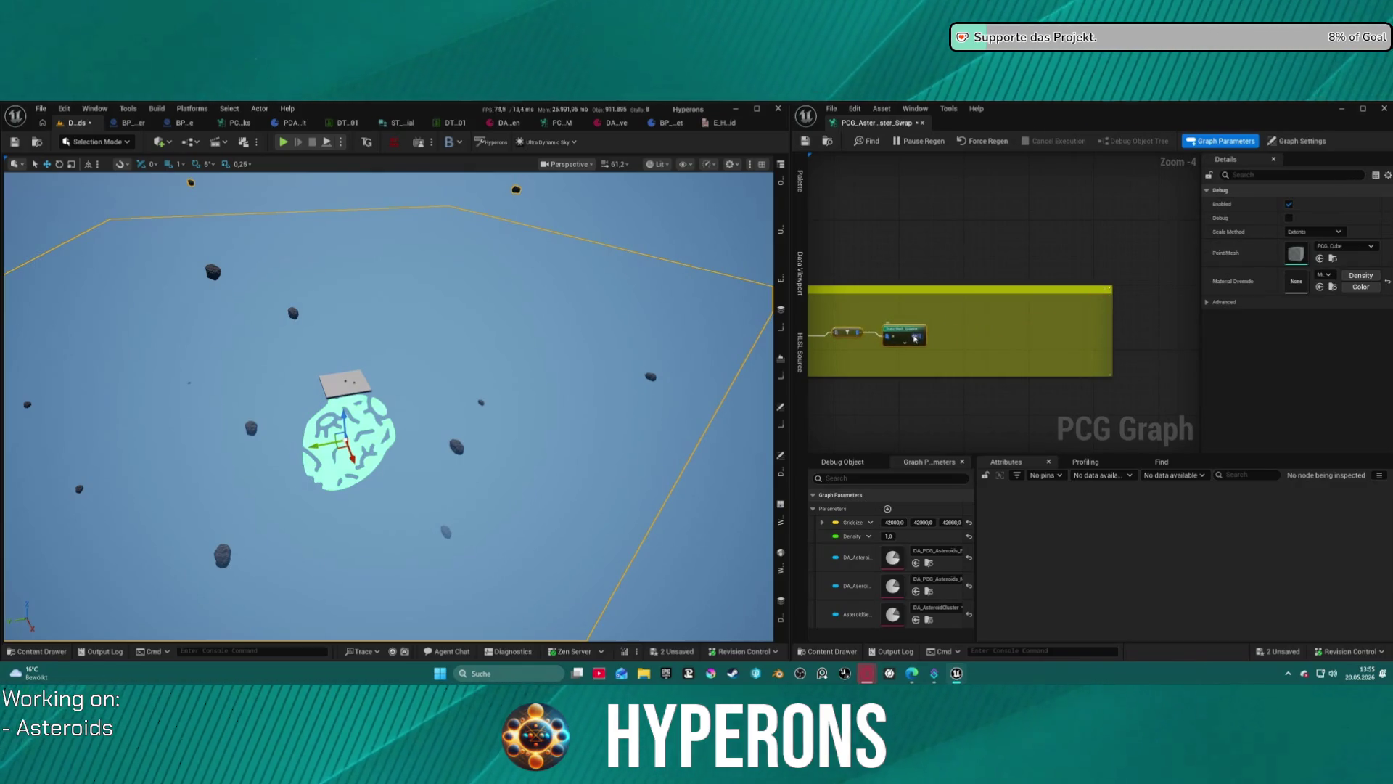
{"action": "scroll", "coordinate": [915, 339], "scroll_direction": "down", "scroll_amount": 3}
{"action": "scroll", "coordinate": [870, 169], "scroll_direction": "up", "scroll_amount": 3}
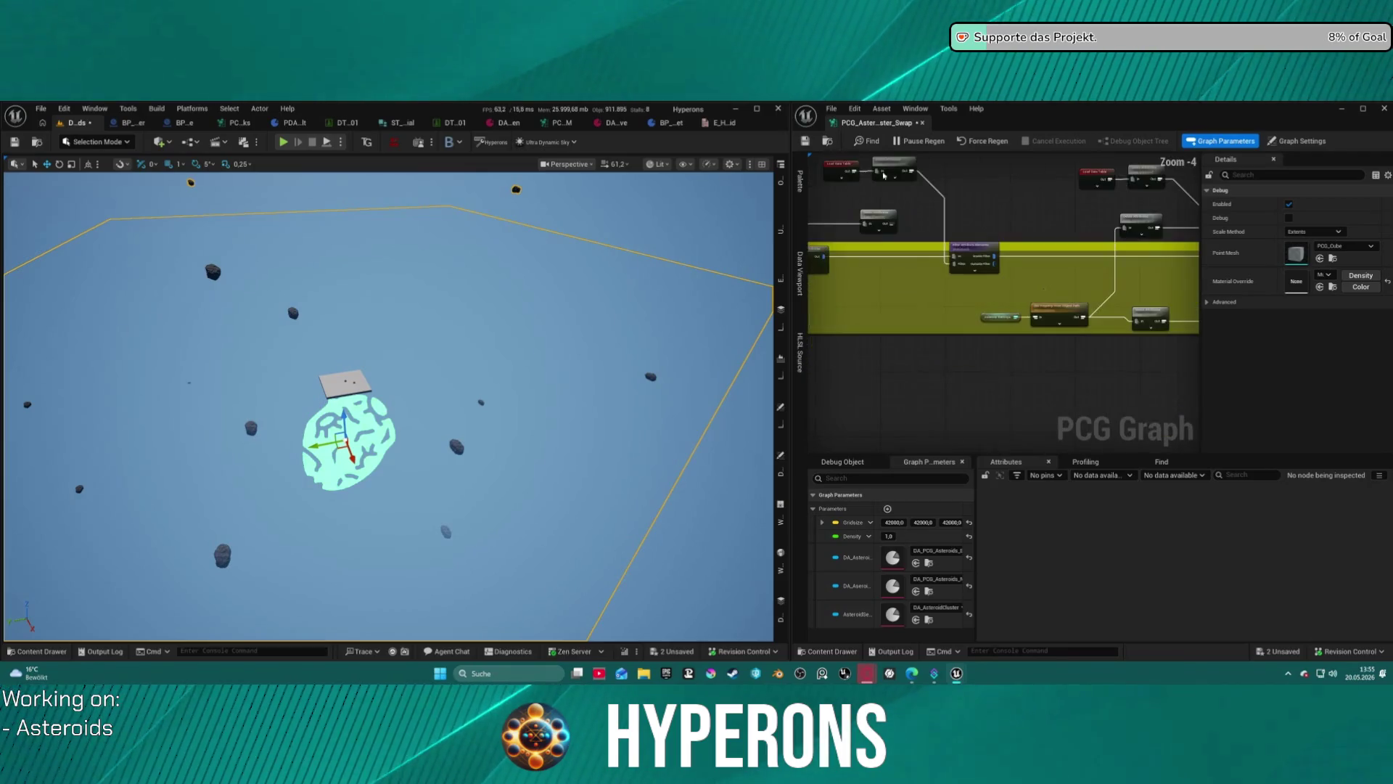
{"action": "scroll", "coordinate": [870, 169], "scroll_direction": "up", "scroll_amount": 4}
Widen the PCG graph window, fly among the asteroids, and start a wire from Outside Filter.
{"action": "mouse_move", "coordinate": [791, 299]}
{"action": "left_mouse_down"}
{"action": "mouse_move", "coordinate": [203, 299]}
{"action": "mouse_move", "coordinate": [308, 299]}
{"action": "left_mouse_up"}
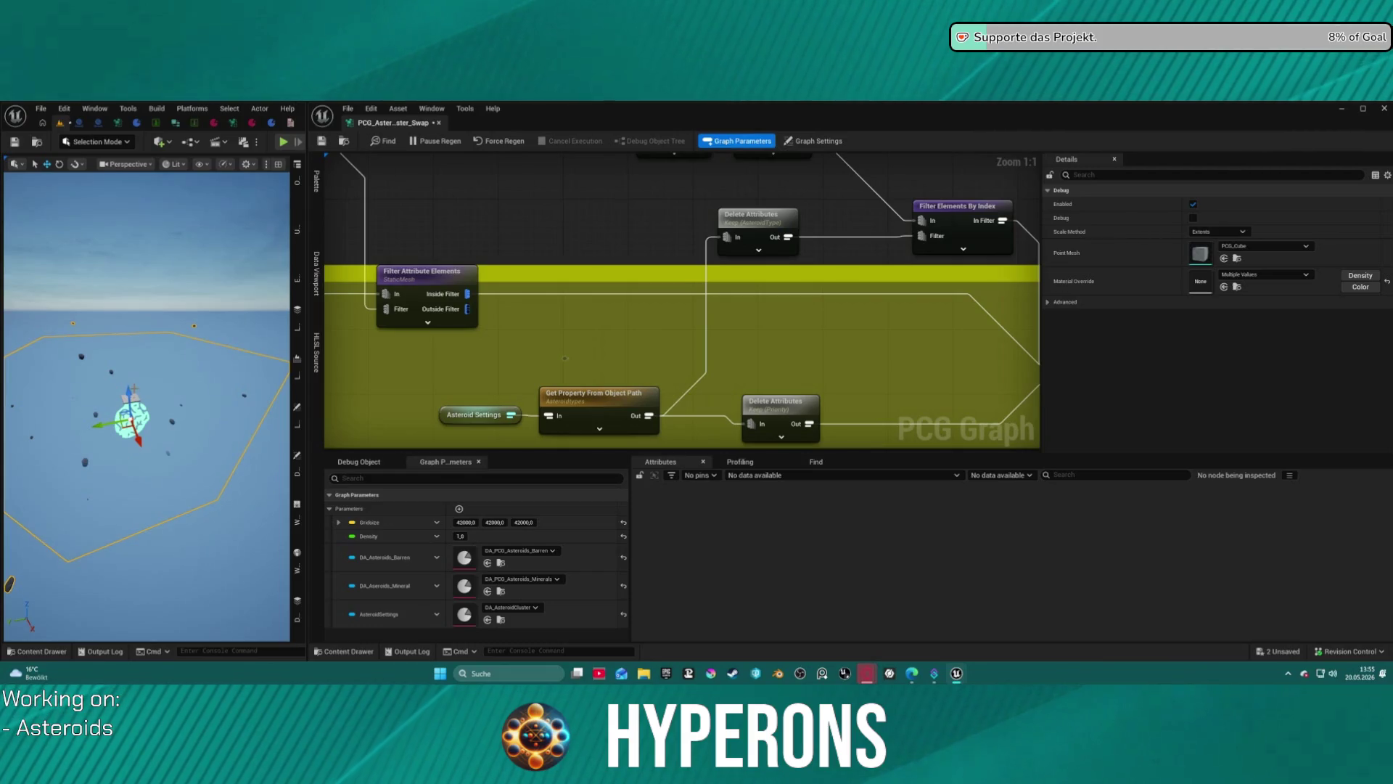
{"action": "left_click_drag", "start_coordinate": [145, 407], "coordinate": [174, 378]}
{"action": "mouse_move", "coordinate": [189, 435]}
{"action": "left_mouse_down"}
{"action": "mouse_move", "coordinate": [200, 443]}
{"action": "mouse_move", "coordinate": [214, 427]}
{"action": "left_mouse_up"}
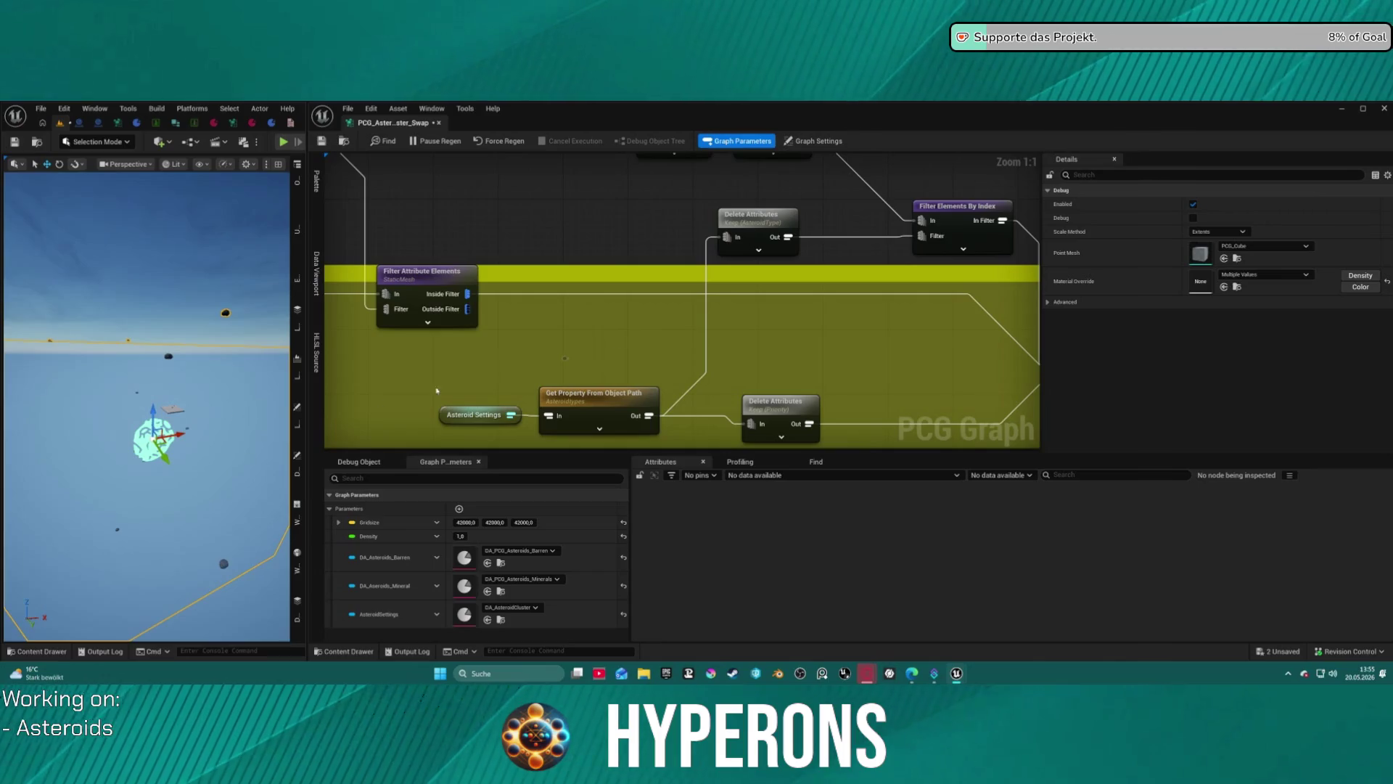
{"action": "mouse_move", "coordinate": [834, 351]}
{"action": "left_mouse_down"}
{"action": "mouse_move", "coordinate": [1073, 356]}
{"action": "mouse_move", "coordinate": [1037, 379]}
{"action": "mouse_move", "coordinate": [1110, 373]}
{"action": "mouse_move", "coordinate": [644, 379]}
{"action": "mouse_move", "coordinate": [861, 358]}
{"action": "mouse_move", "coordinate": [775, 370]}
{"action": "mouse_move", "coordinate": [805, 279]}
{"action": "left_mouse_up"}
{"action": "scroll", "coordinate": [1038, 363], "scroll_direction": "down", "scroll_amount": 1}
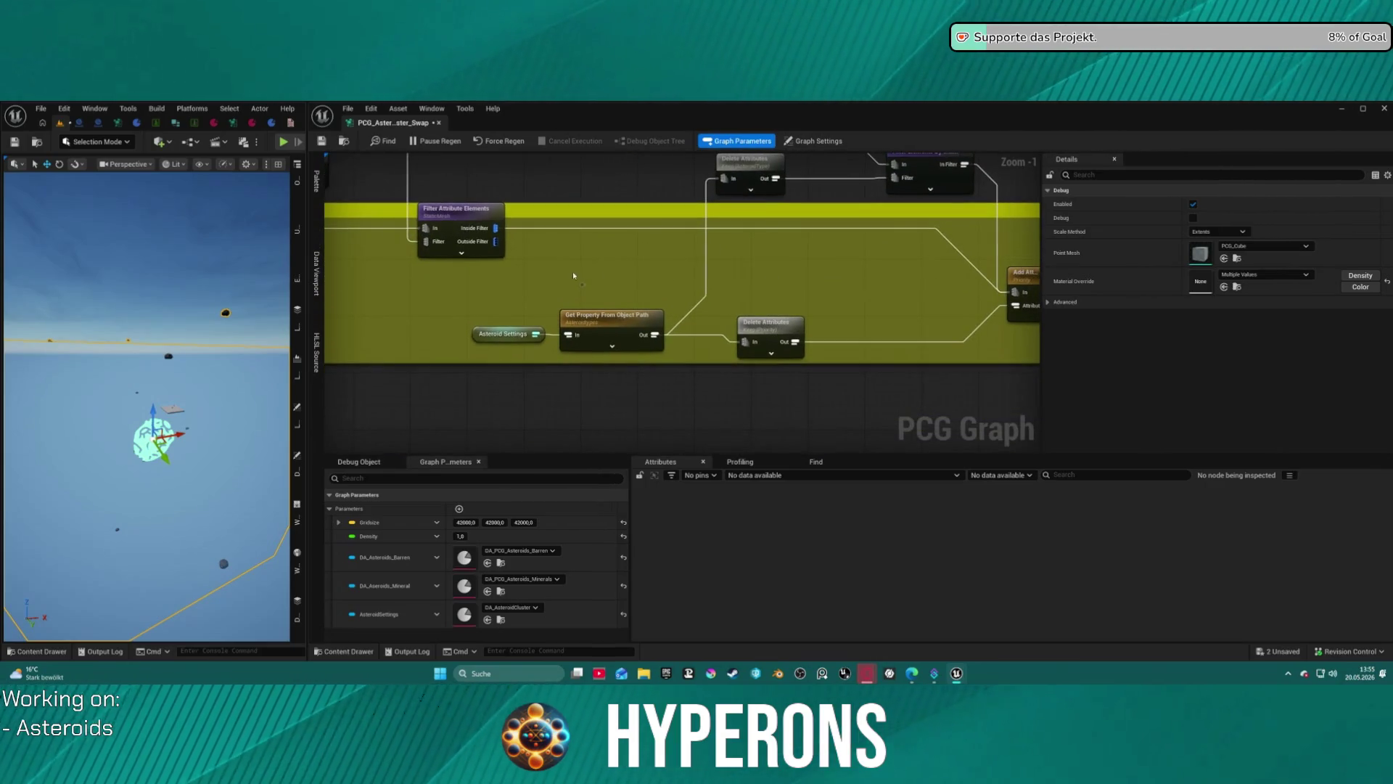
{"action": "left_click_drag", "start_coordinate": [497, 241], "coordinate": [535, 254]}
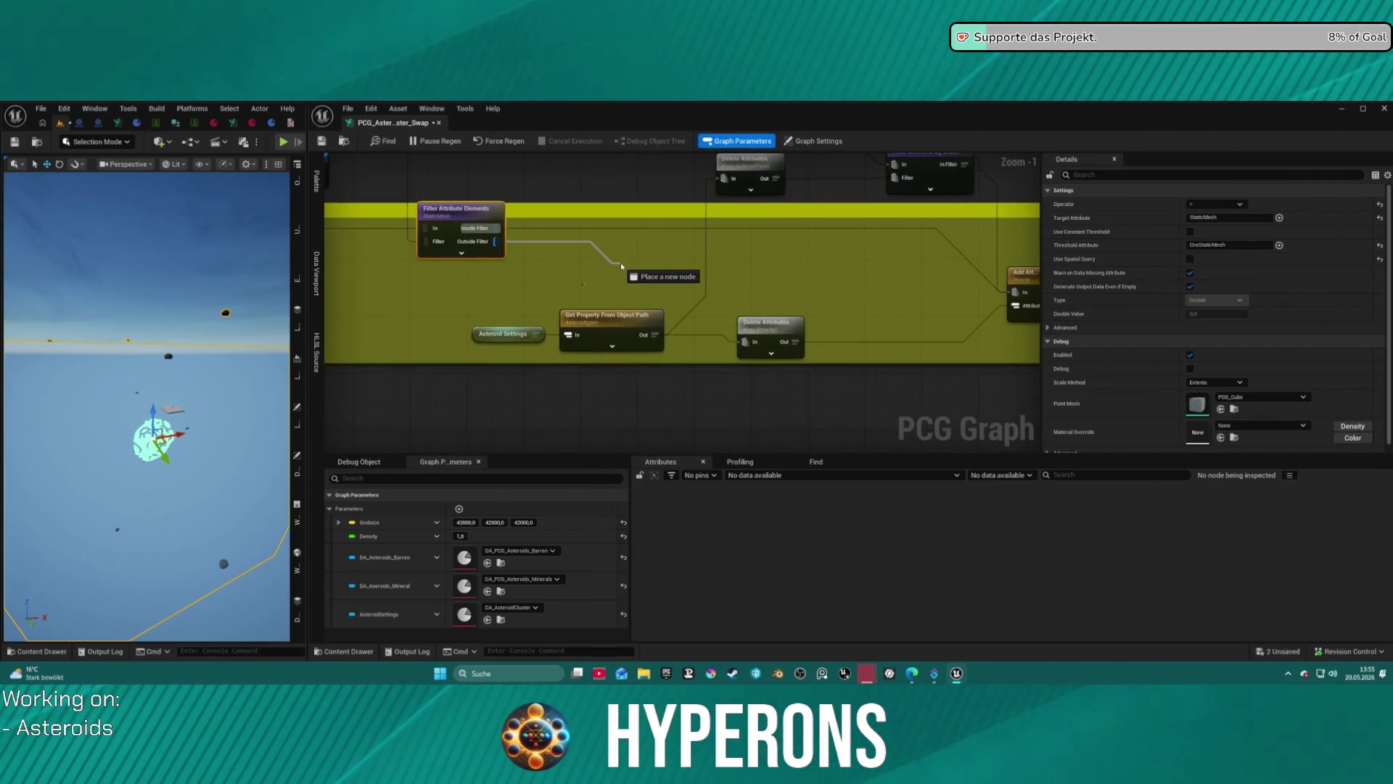
Add a Debug node on Outside Filter, inspect its 39 points, and move it up-left.
{"action": "left_click_drag", "start_coordinate": [622, 267], "coordinate": [622, 267]}
{"action": "type", "text": "d"}
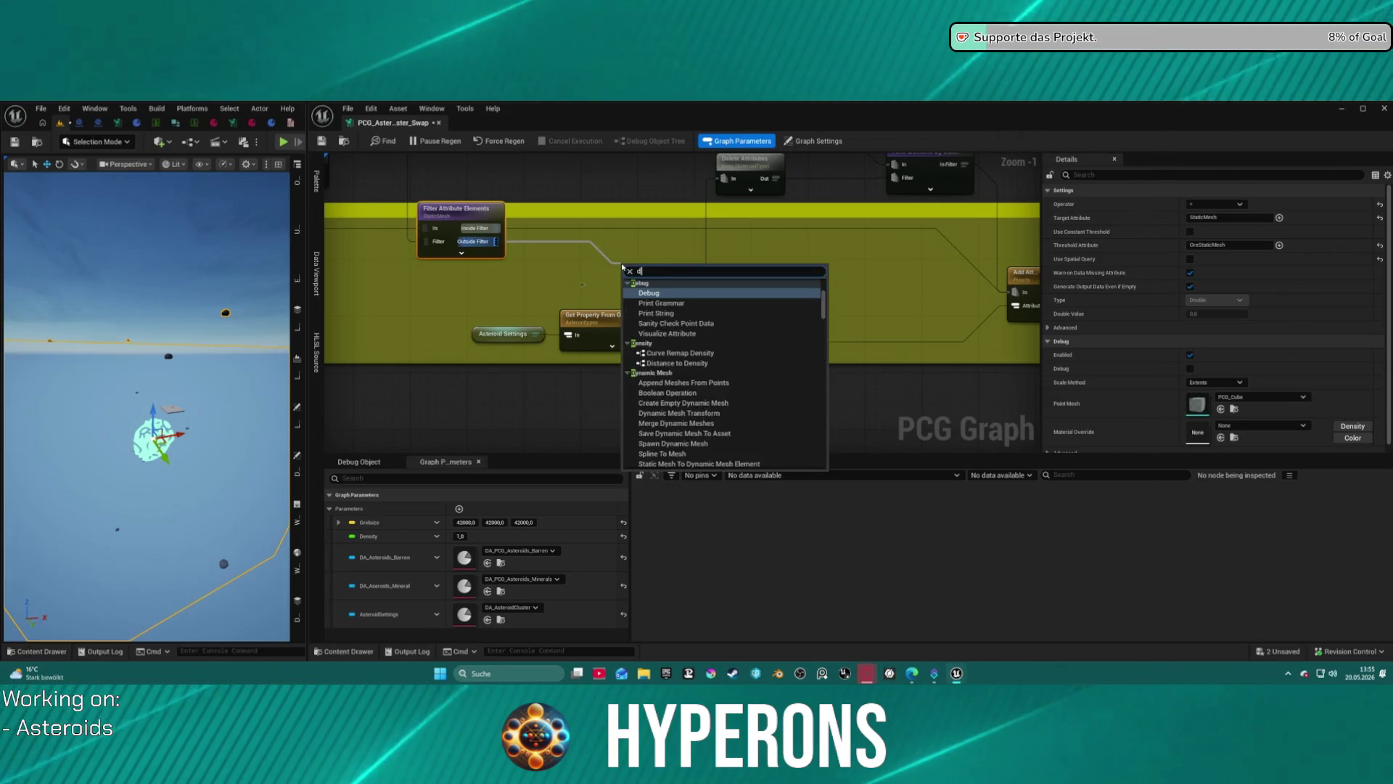
{"action": "type", "text": "ebug"}
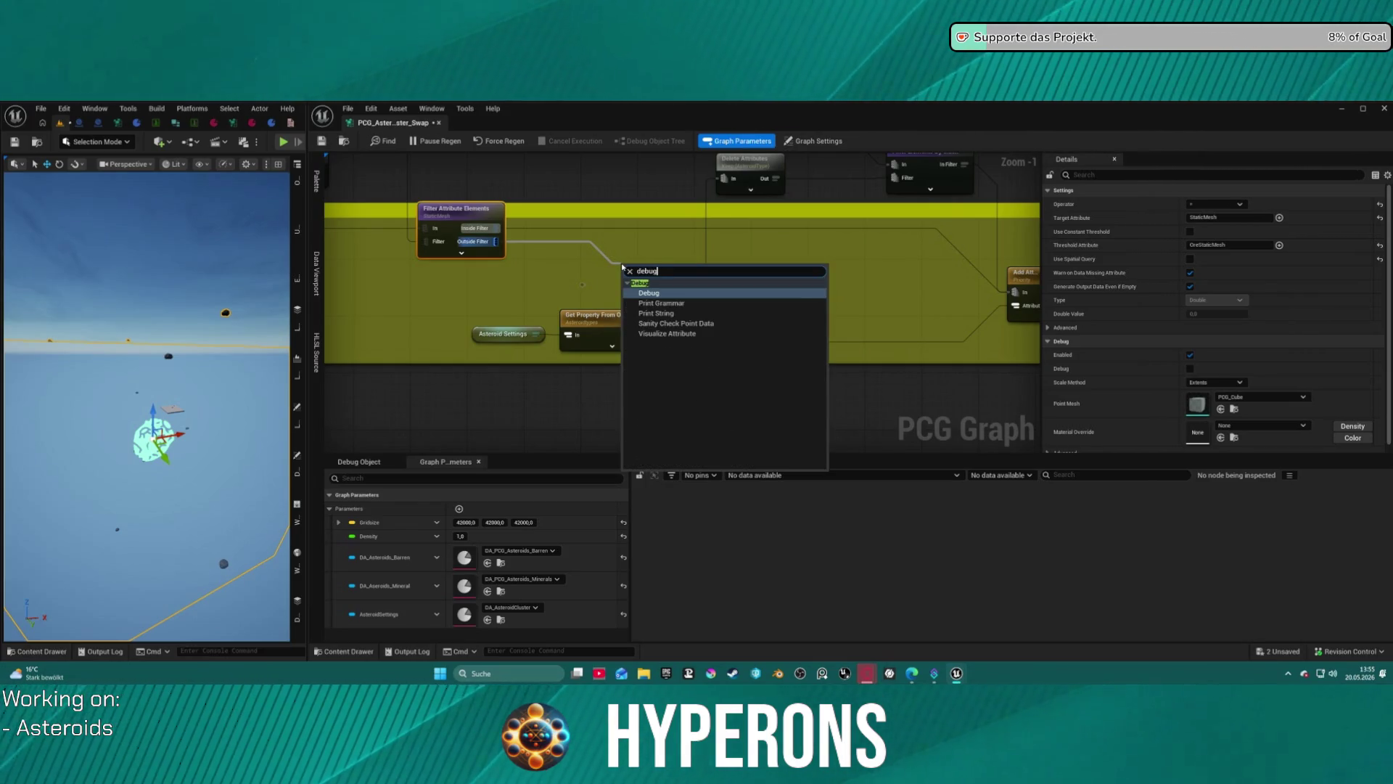
{"action": "key", "text": "Return"}
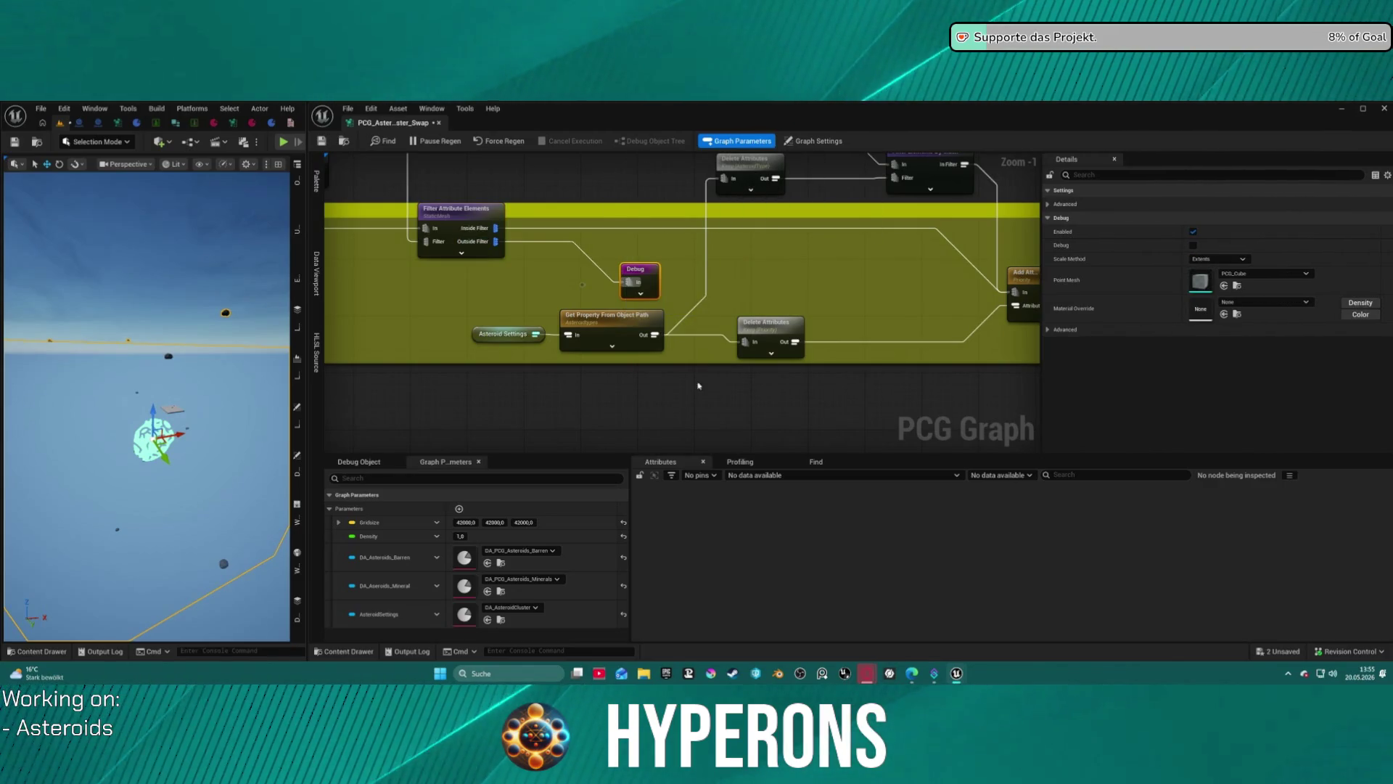
{"action": "key", "text": "a"}
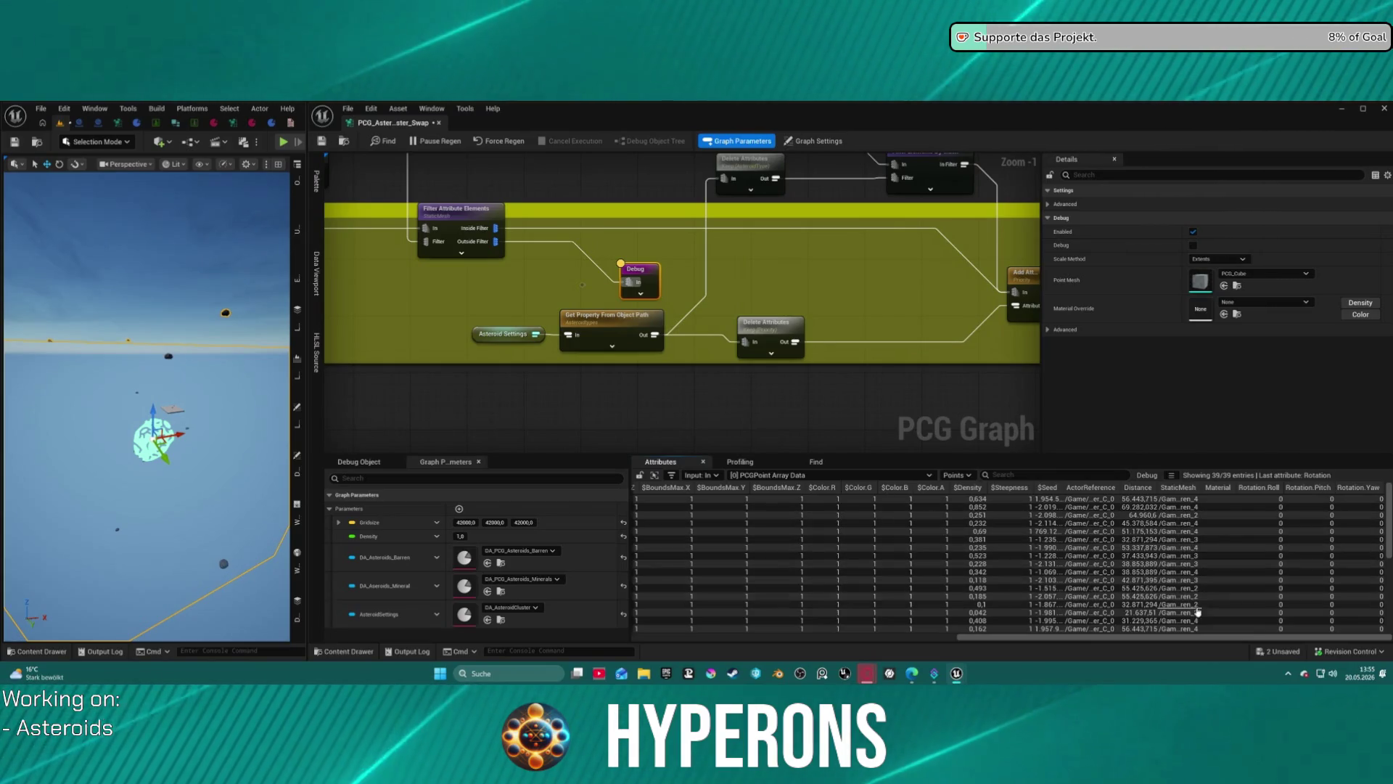
{"action": "scroll", "coordinate": [1218, 602], "scroll_direction": "down", "scroll_amount": 5}
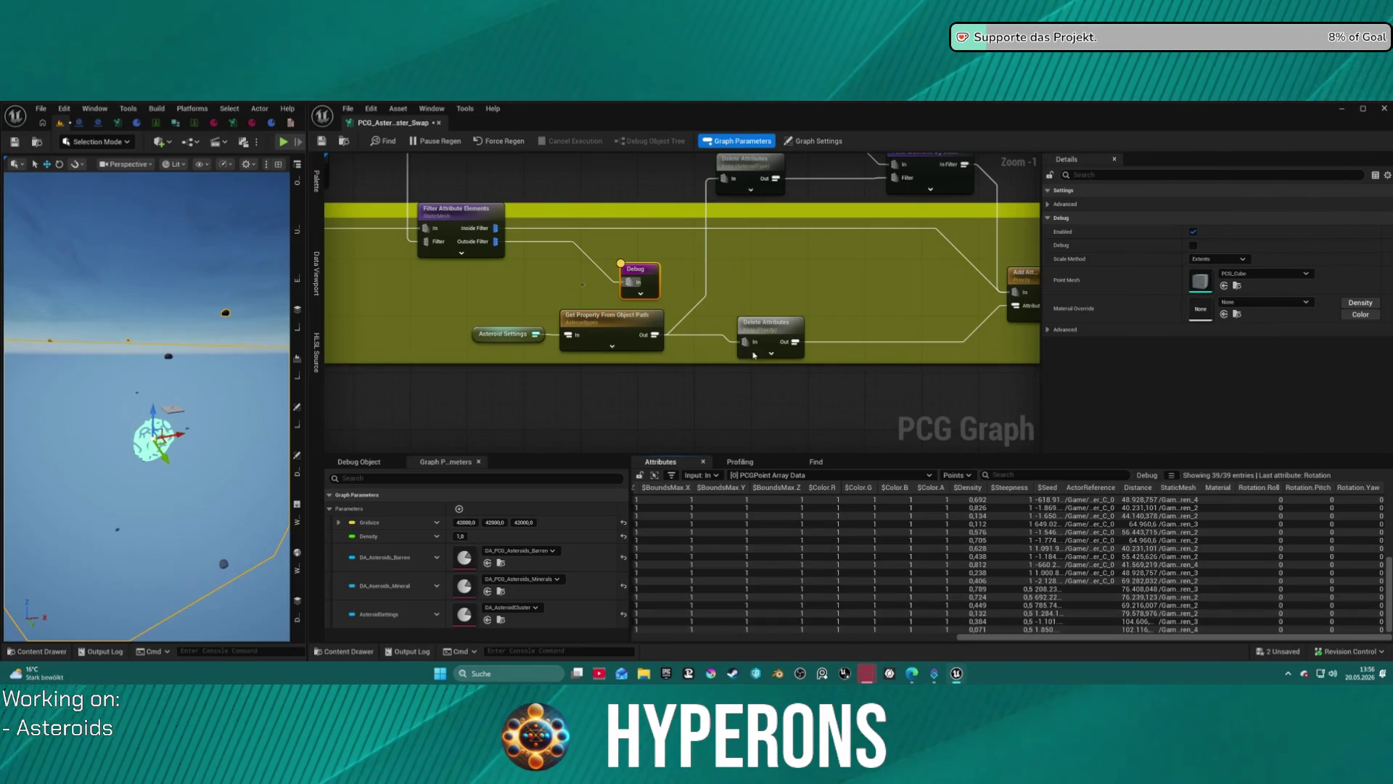
{"action": "mouse_move", "coordinate": [649, 275]}
{"action": "left_mouse_down"}
{"action": "mouse_move", "coordinate": [566, 269]}
{"action": "mouse_move", "coordinate": [992, 382]}
{"action": "mouse_move", "coordinate": [484, 215]}
{"action": "left_mouse_up"}
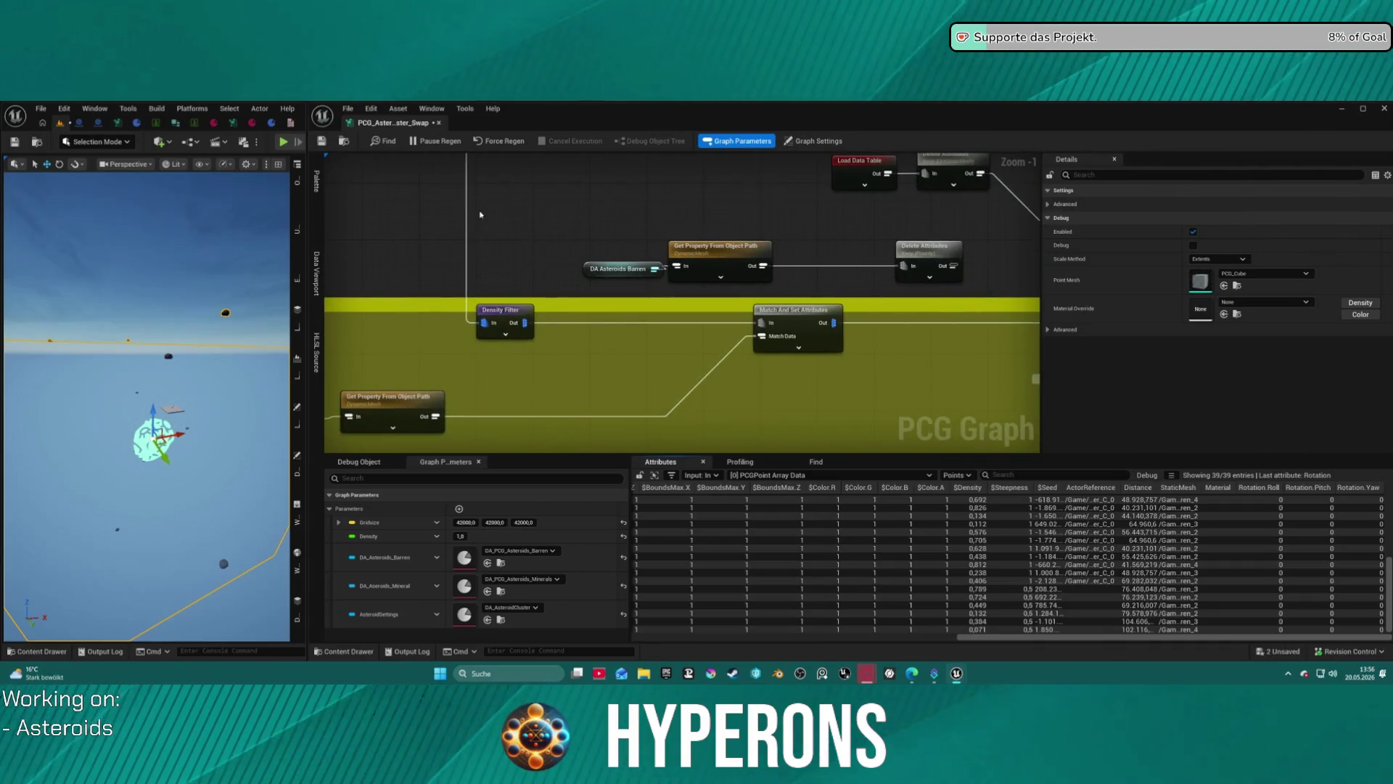
Select the Load Data Table node and bring the downstream nodes into view.
{"action": "left_click_drag", "start_coordinate": [961, 291], "coordinate": [961, 291]}
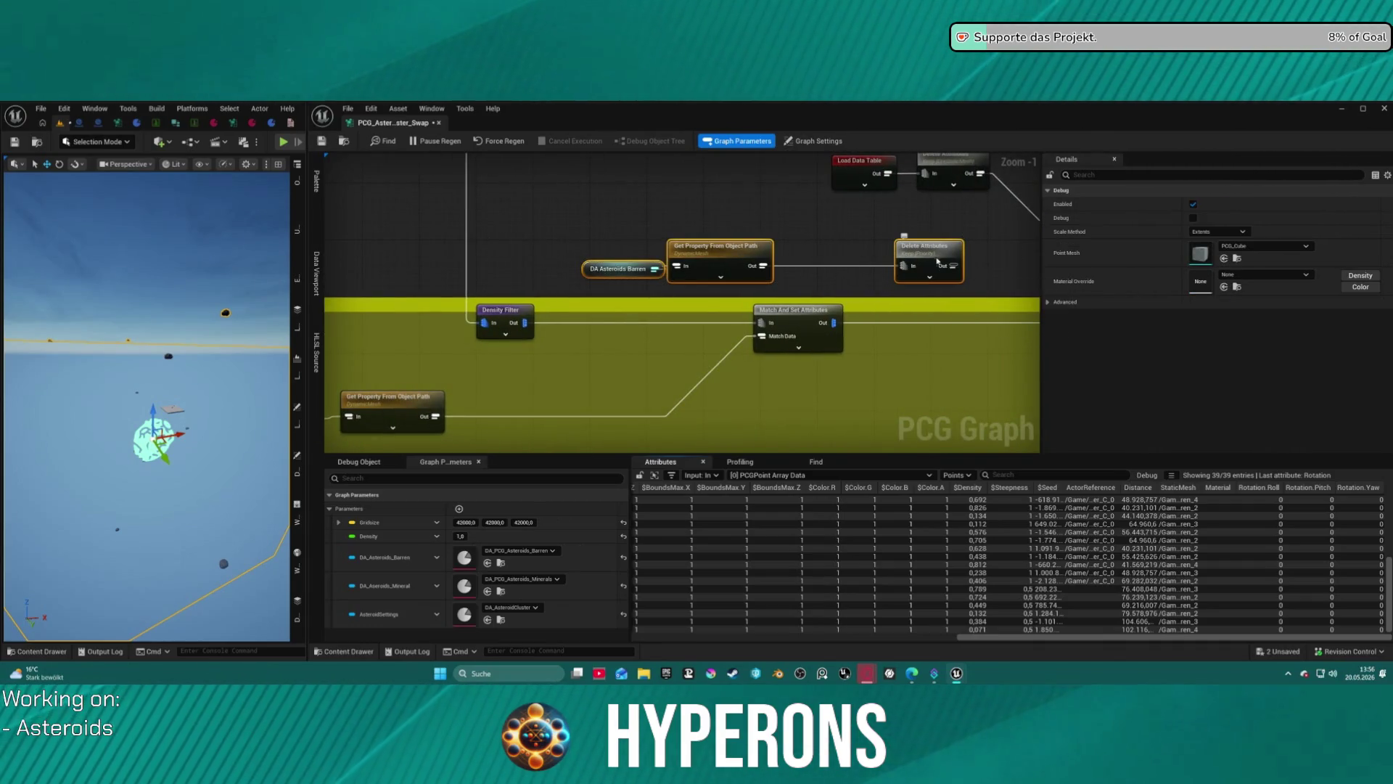
{"action": "left_click_drag", "start_coordinate": [812, 255], "coordinate": [765, 255]}
{"action": "scroll", "coordinate": [715, 196], "scroll_direction": "down", "scroll_amount": 3}
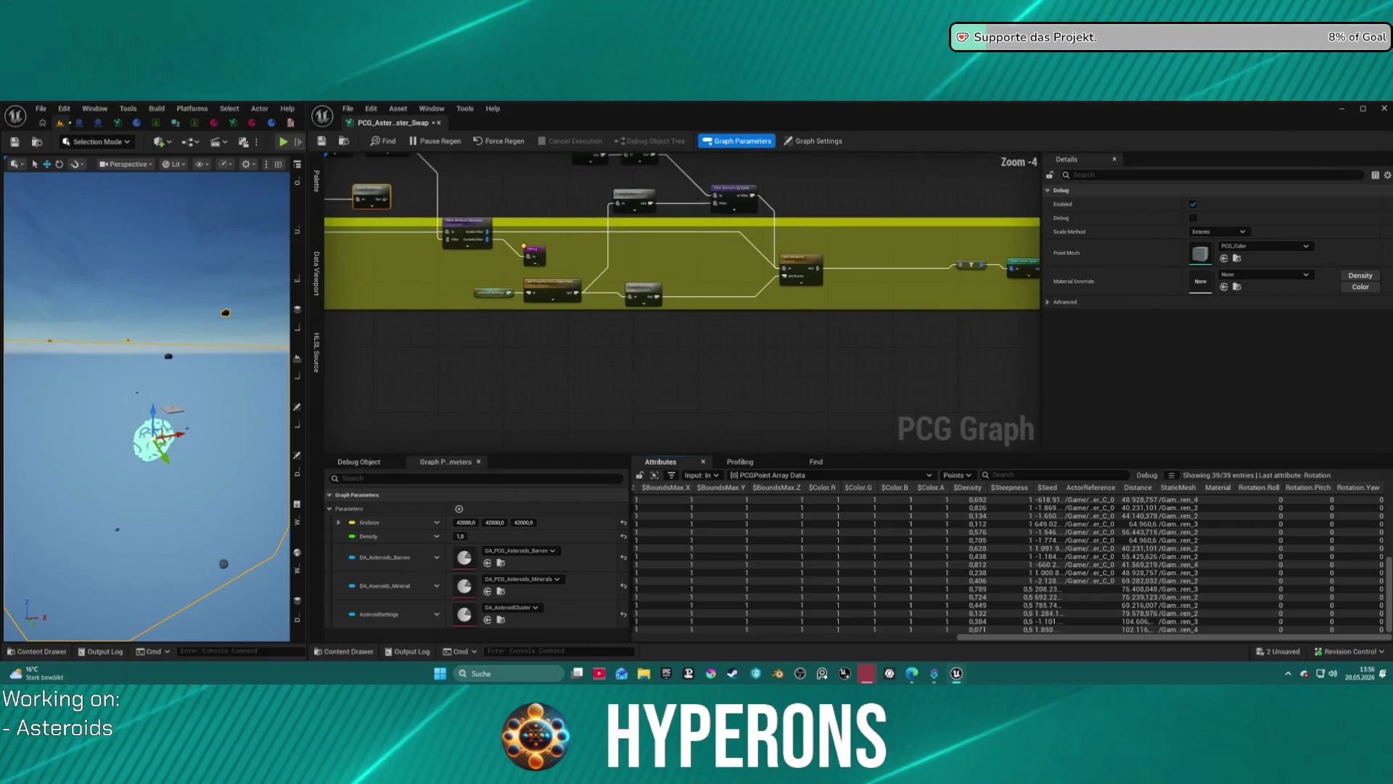
{"action": "left_click", "coordinate": [473, 195]}
{"action": "left_click_drag", "start_coordinate": [473, 196], "coordinate": [552, 246]}
{"action": "scroll", "coordinate": [653, 196], "scroll_direction": "up", "scroll_amount": 3}
{"action": "left_click", "coordinate": [584, 196]}
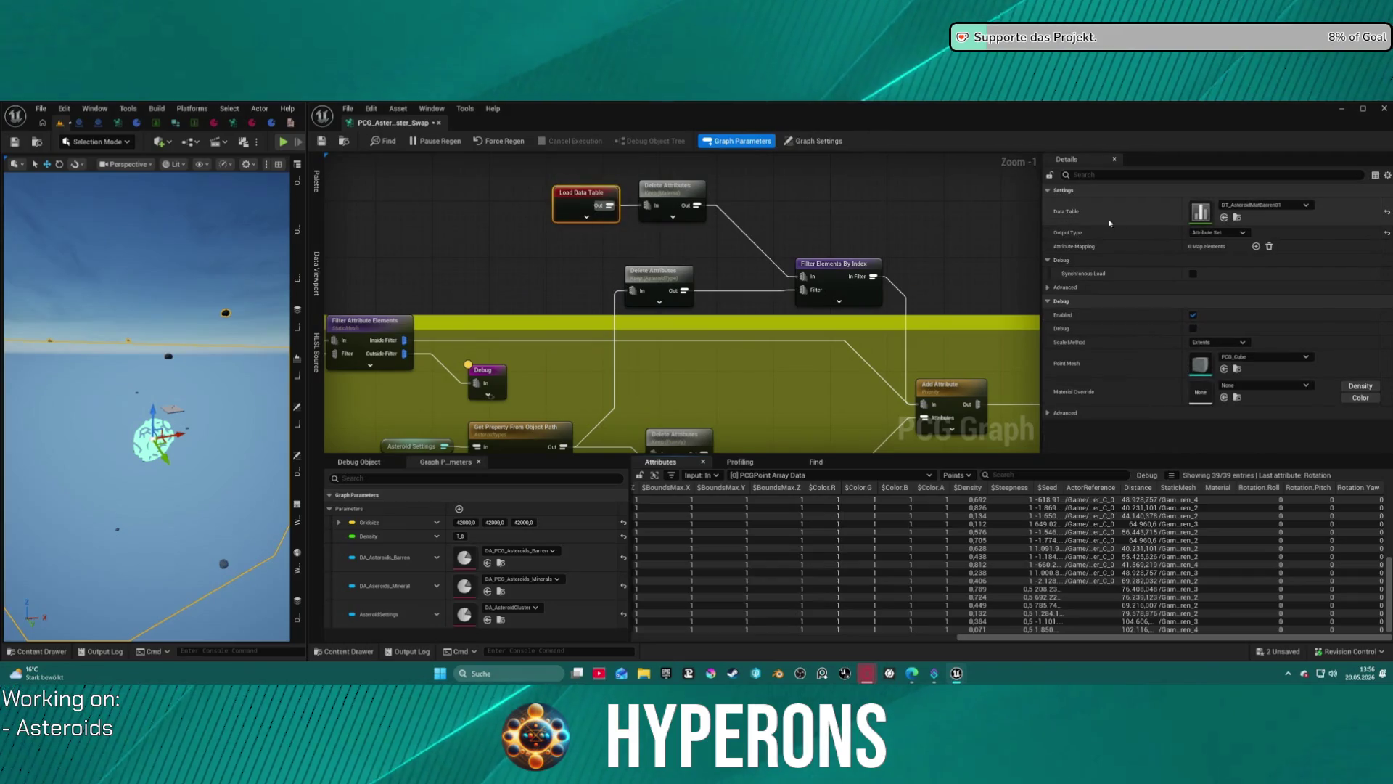
{"action": "mouse_move", "coordinate": [333, 239]}
{"action": "left_mouse_down"}
{"action": "mouse_move", "coordinate": [875, 263]}
{"action": "mouse_move", "coordinate": [656, 224]}
{"action": "mouse_move", "coordinate": [784, 183]}
{"action": "mouse_move", "coordinate": [730, 166]}
{"action": "left_mouse_up"}
{"action": "scroll", "coordinate": [956, 266], "scroll_direction": "down", "scroll_amount": 1}
Wire Load Data Table into Delete Attributes and save the DEV_Asteroids map.
{"action": "left_click_drag", "start_coordinate": [900, 189], "coordinate": [847, 132]}
{"action": "left_click", "coordinate": [829, 218]}
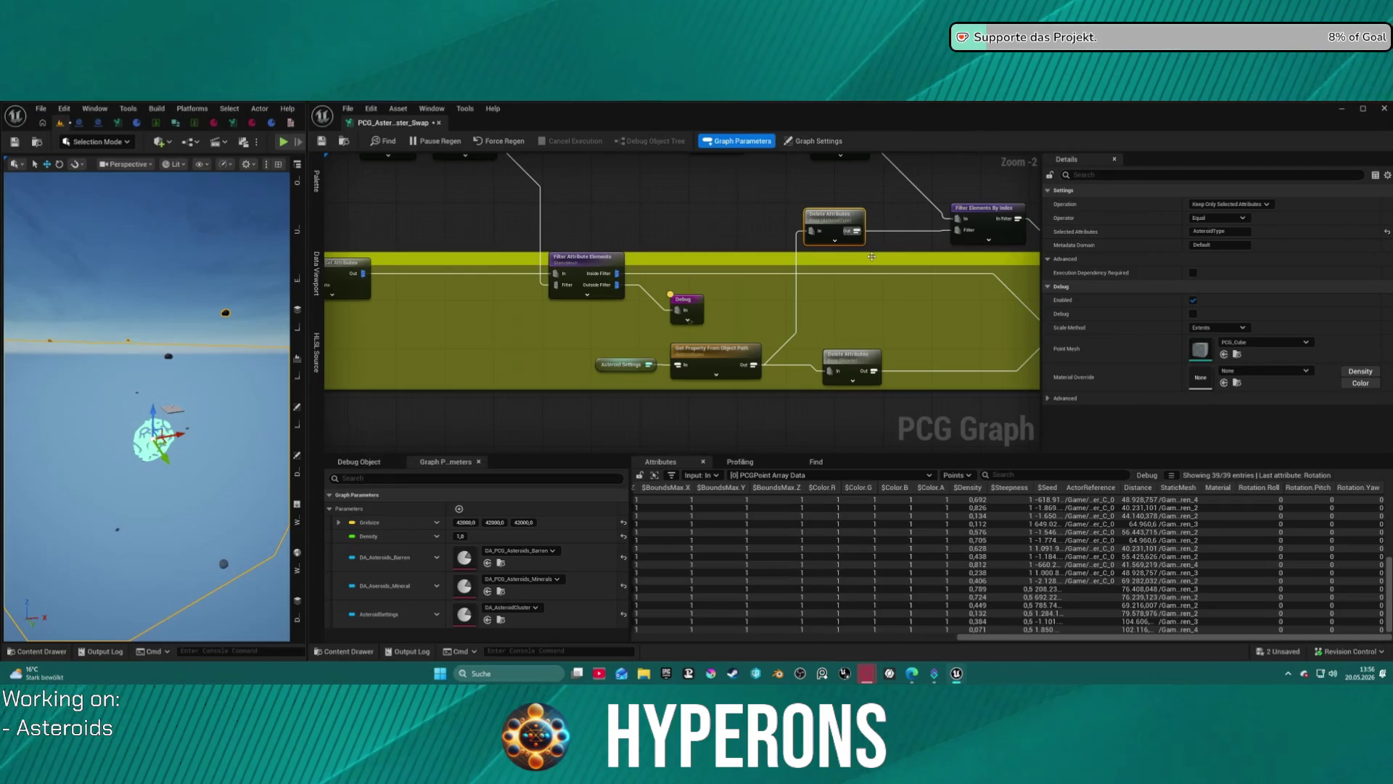
{"action": "left_click_drag", "start_coordinate": [651, 347], "coordinate": [599, 346]}
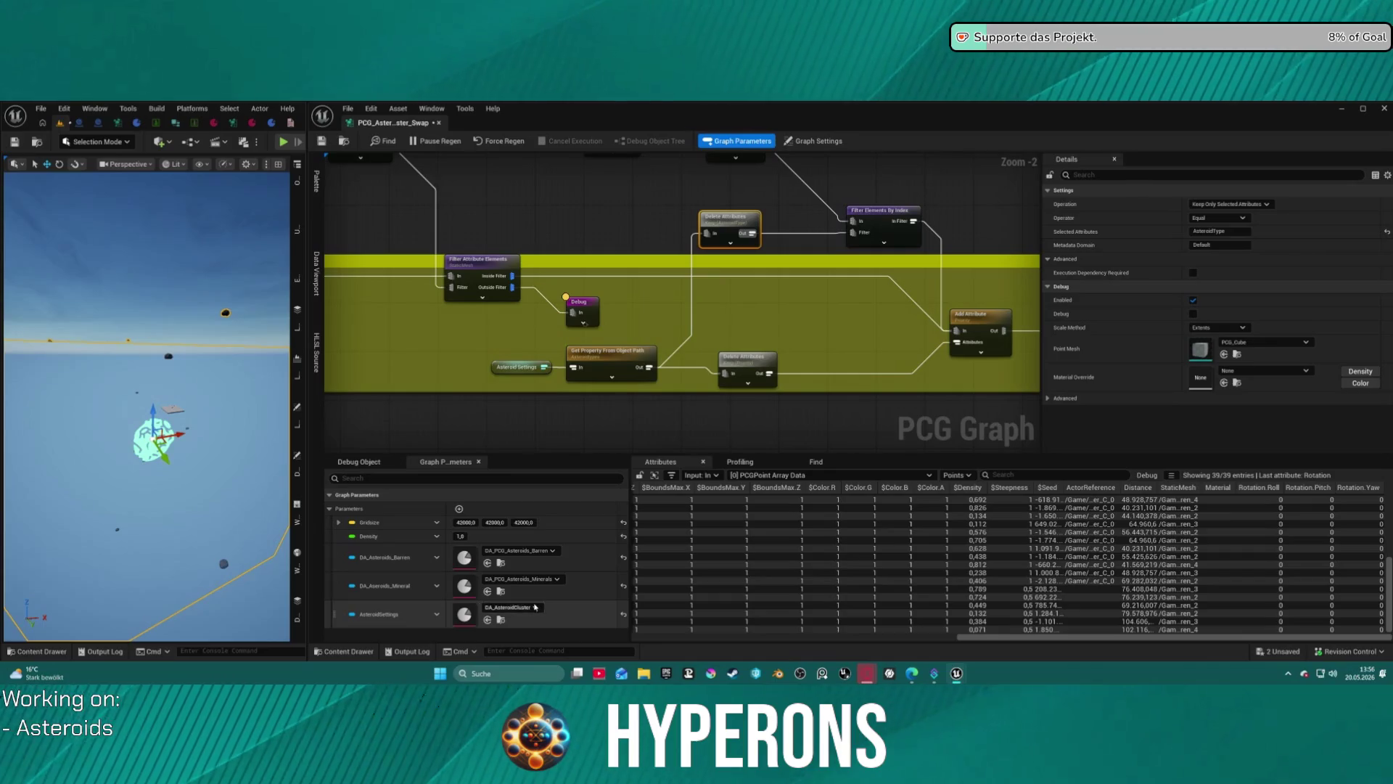
{"action": "key", "text": "ctrl+s"}
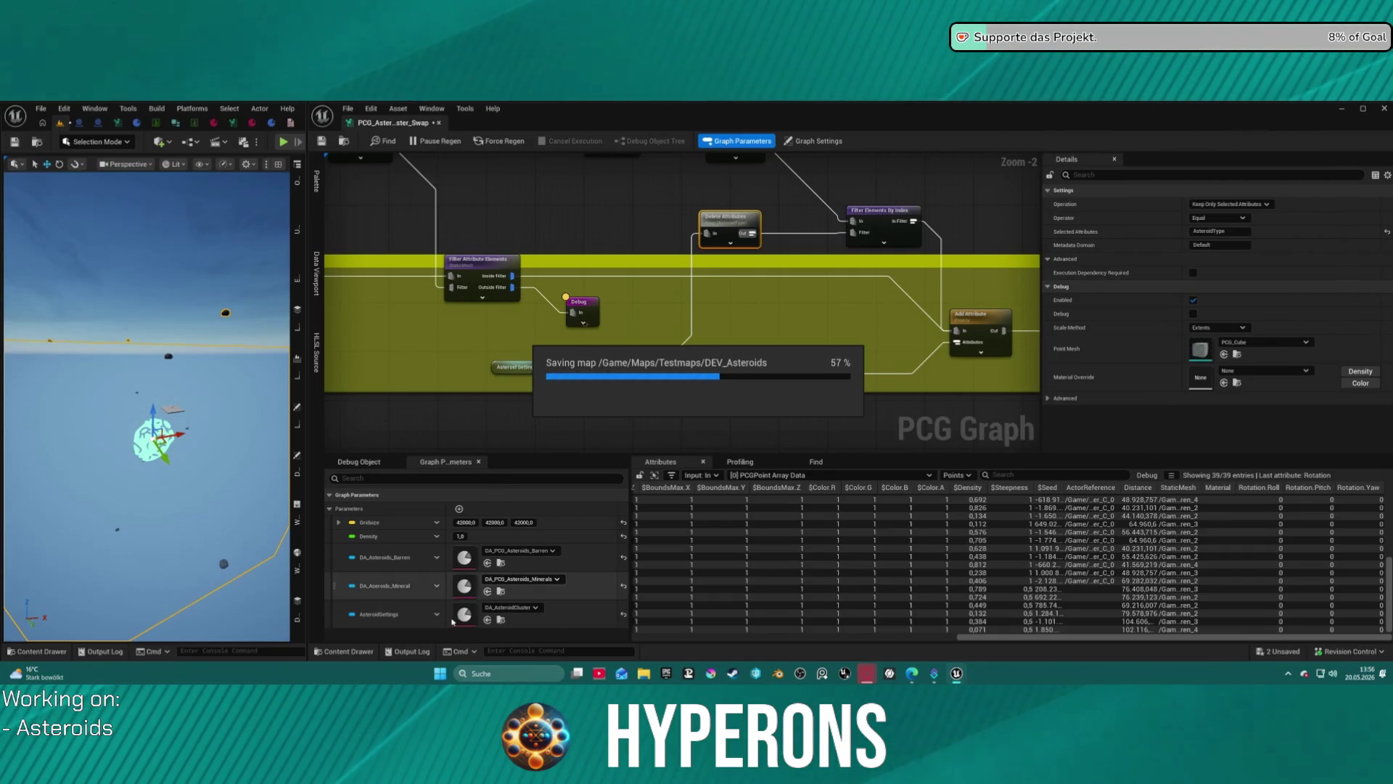
Change DA_AsteroidCluster's AsteroidType to M_Asteroid_B_Stone in the data asset.
{"action": "double_click", "coordinate": [464, 616]}
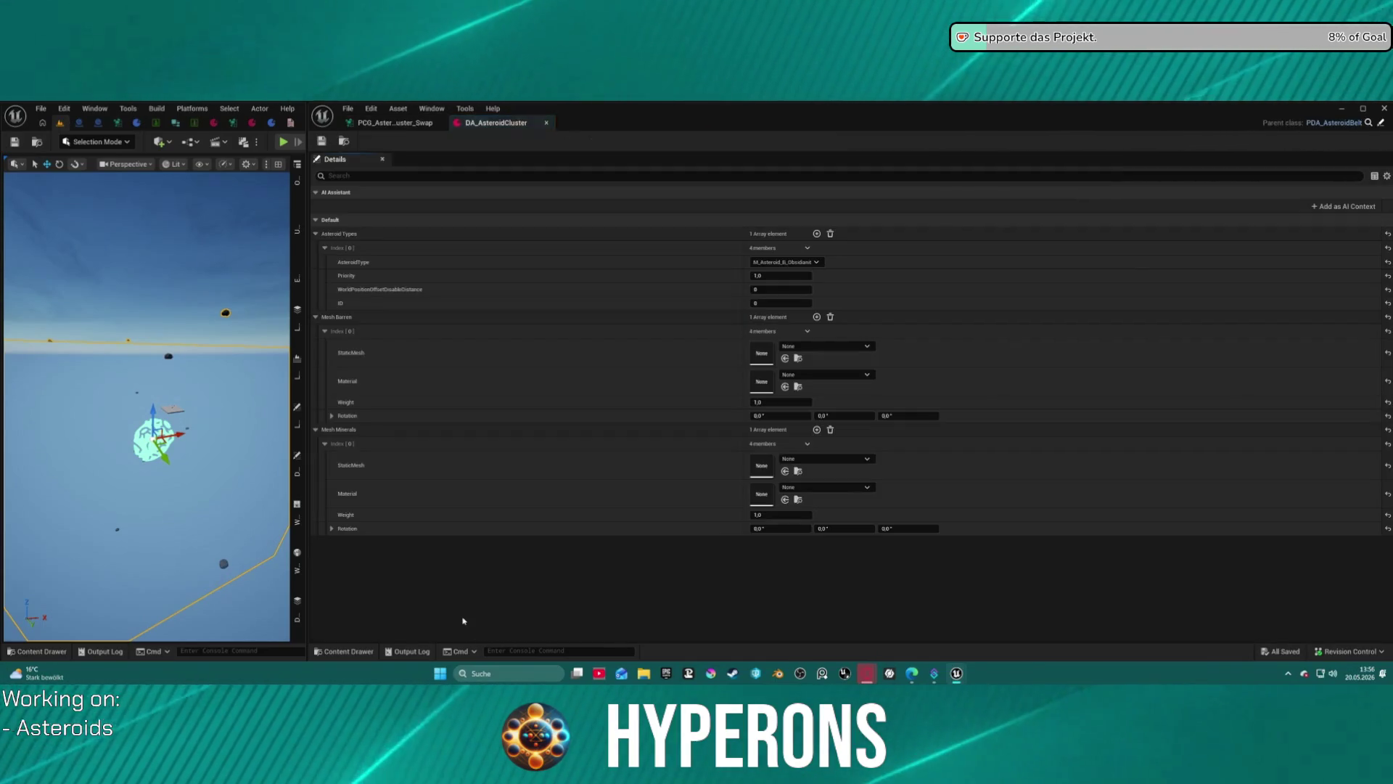
{"action": "left_click", "coordinate": [791, 263]}
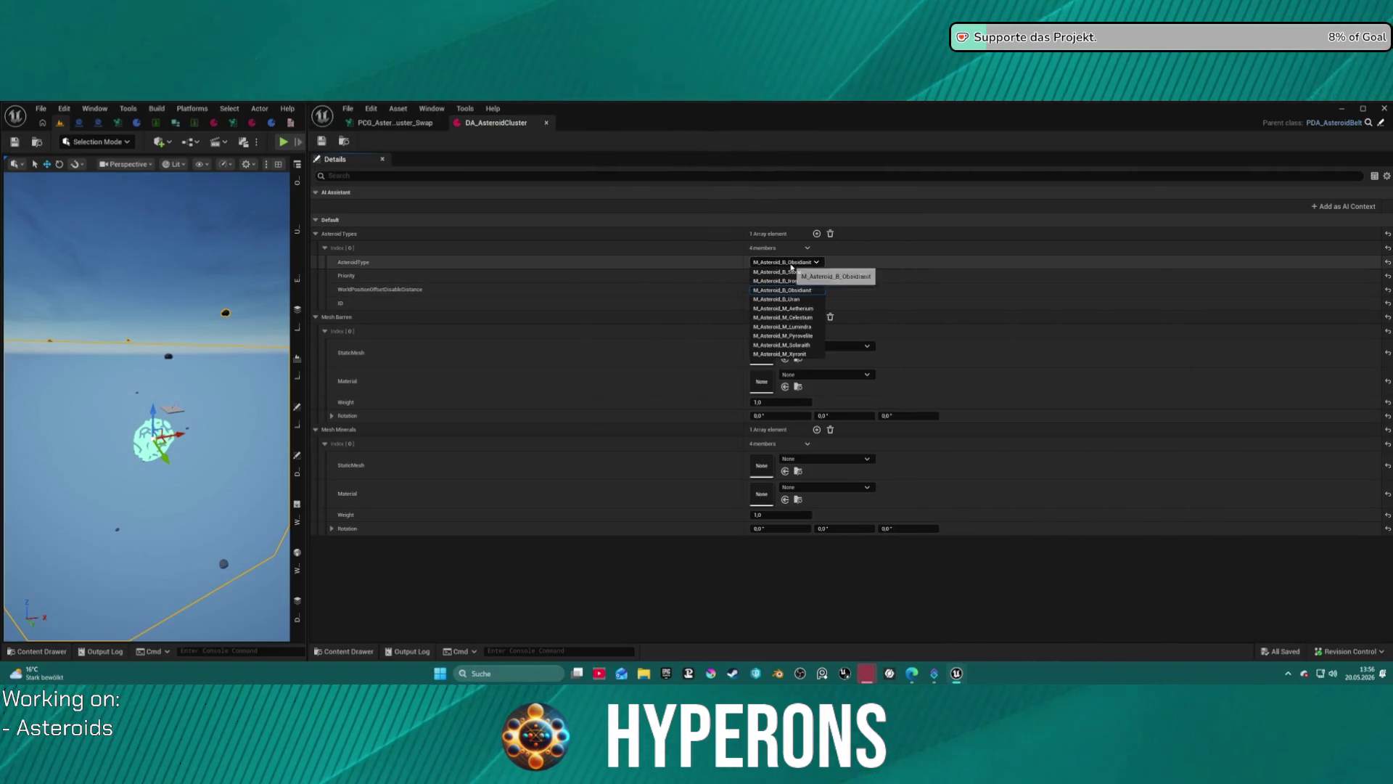
{"action": "left_click", "coordinate": [807, 274]}
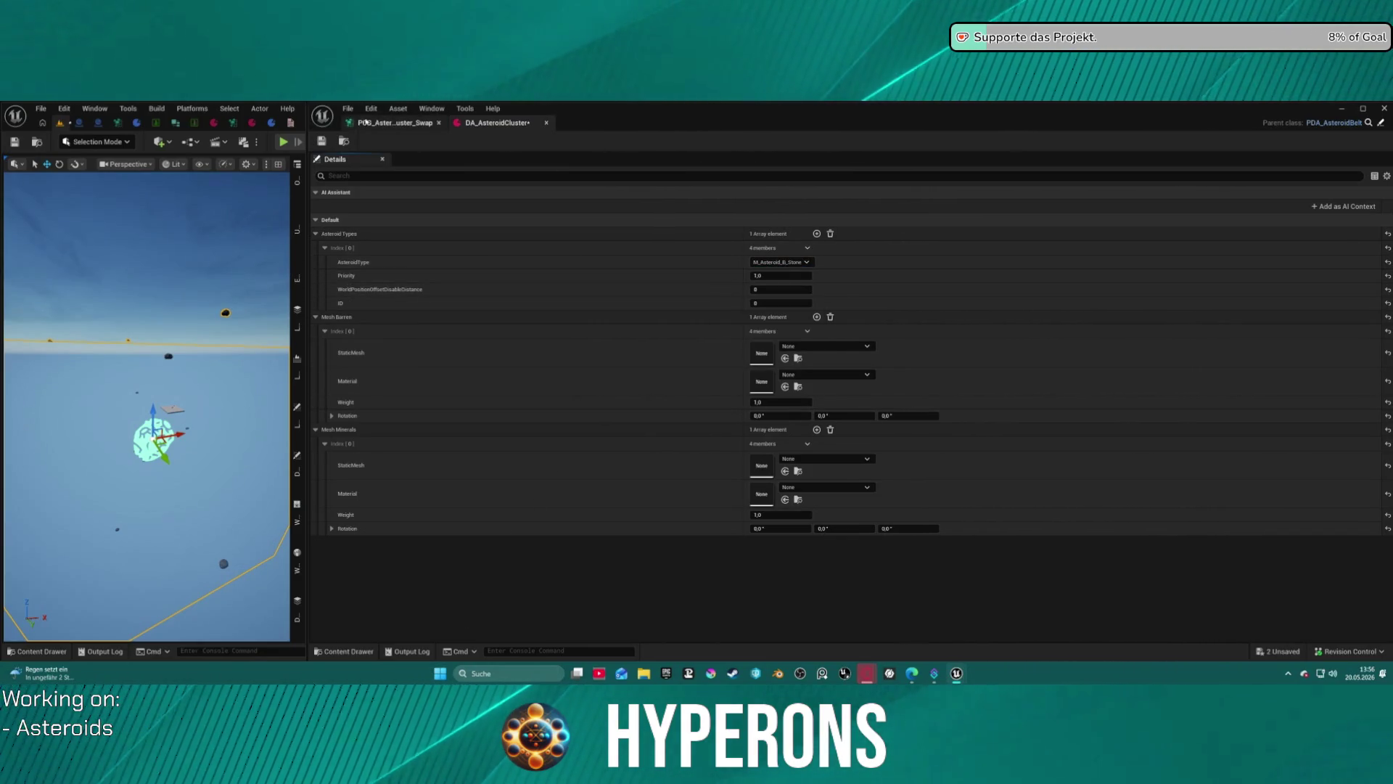
{"action": "left_click", "coordinate": [385, 125]}
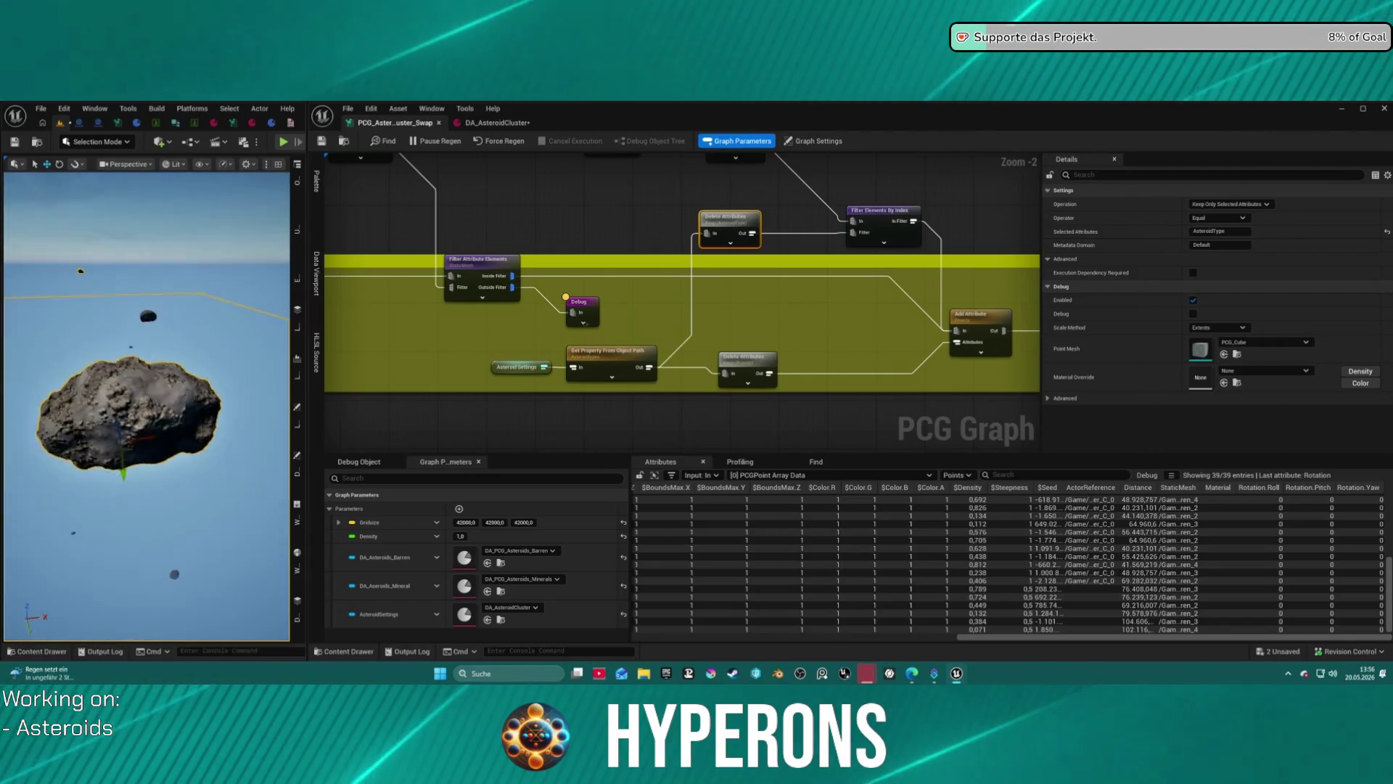
{"action": "scroll", "coordinate": [529, 198], "scroll_direction": "up", "scroll_amount": 1}
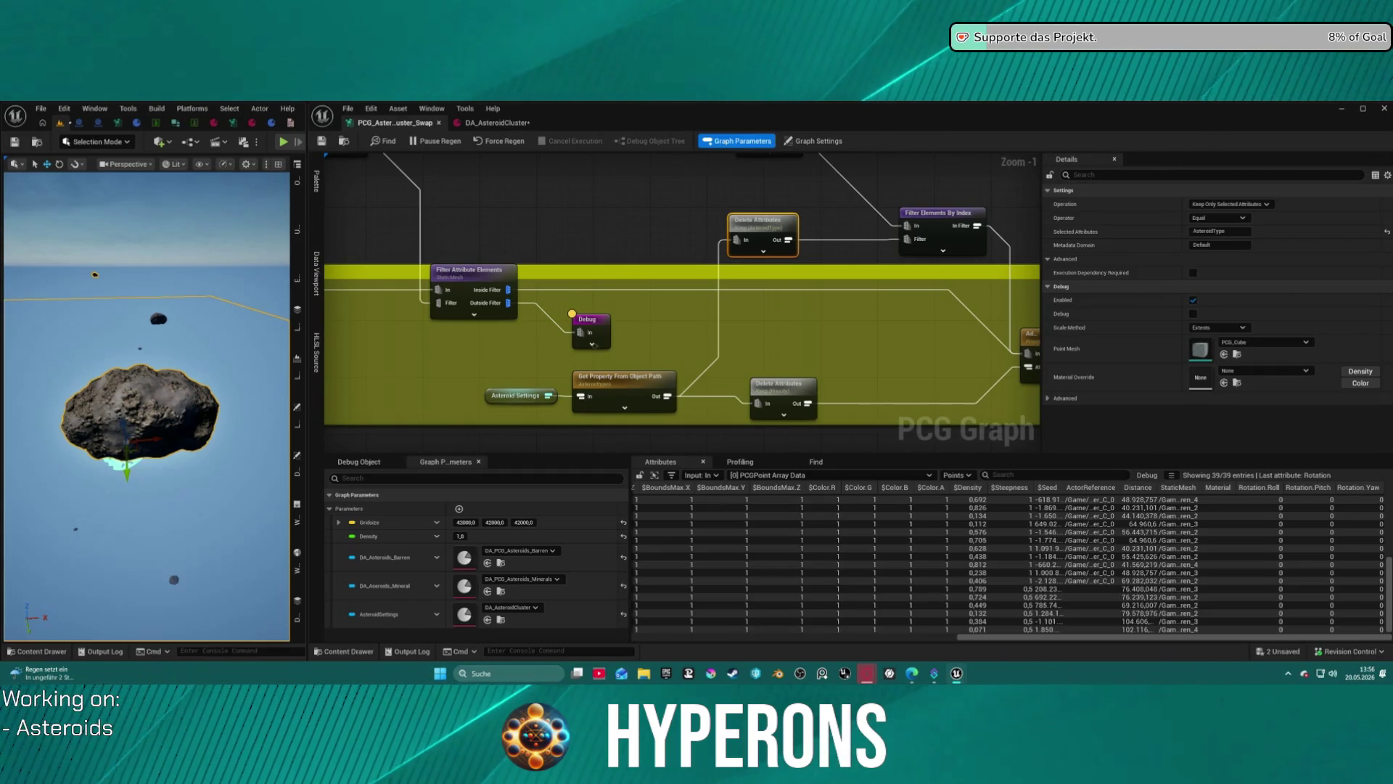
Expand the Static Mesh Spawner's By Attribute Material Overrides list.
{"action": "mouse_move", "coordinate": [1016, 328]}
{"action": "left_mouse_down"}
{"action": "mouse_move", "coordinate": [597, 276]}
{"action": "mouse_move", "coordinate": [678, 244]}
{"action": "left_mouse_up"}
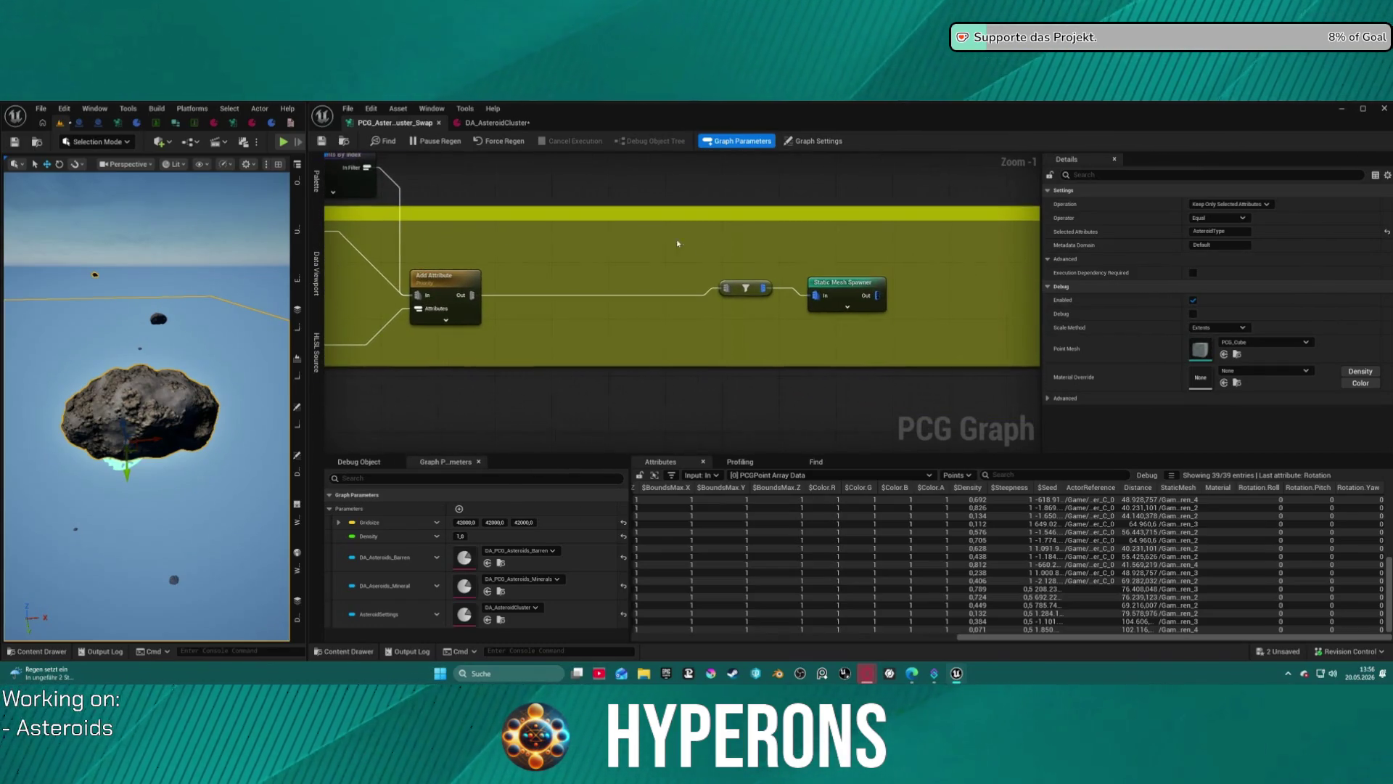
{"action": "left_click", "coordinate": [856, 295]}
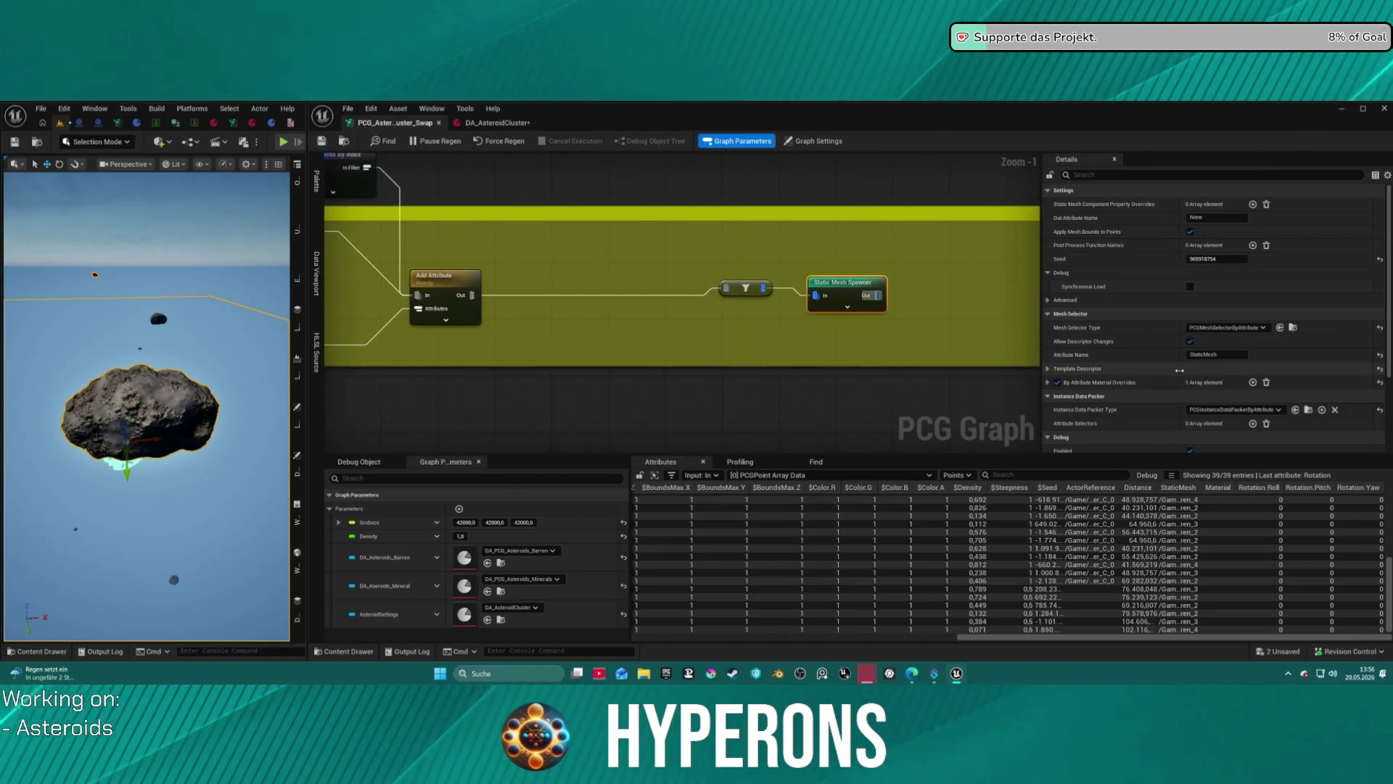
{"action": "left_click", "coordinate": [1048, 382]}
{"action": "left_click_drag", "start_coordinate": [538, 288], "coordinate": [971, 276]}
{"action": "left_click_drag", "start_coordinate": [625, 325], "coordinate": [631, 315]}
Inspect Load Data Table and Add Attribute output, widening the Material column to read paths.
{"action": "left_click_drag", "start_coordinate": [768, 254], "coordinate": [758, 360]}
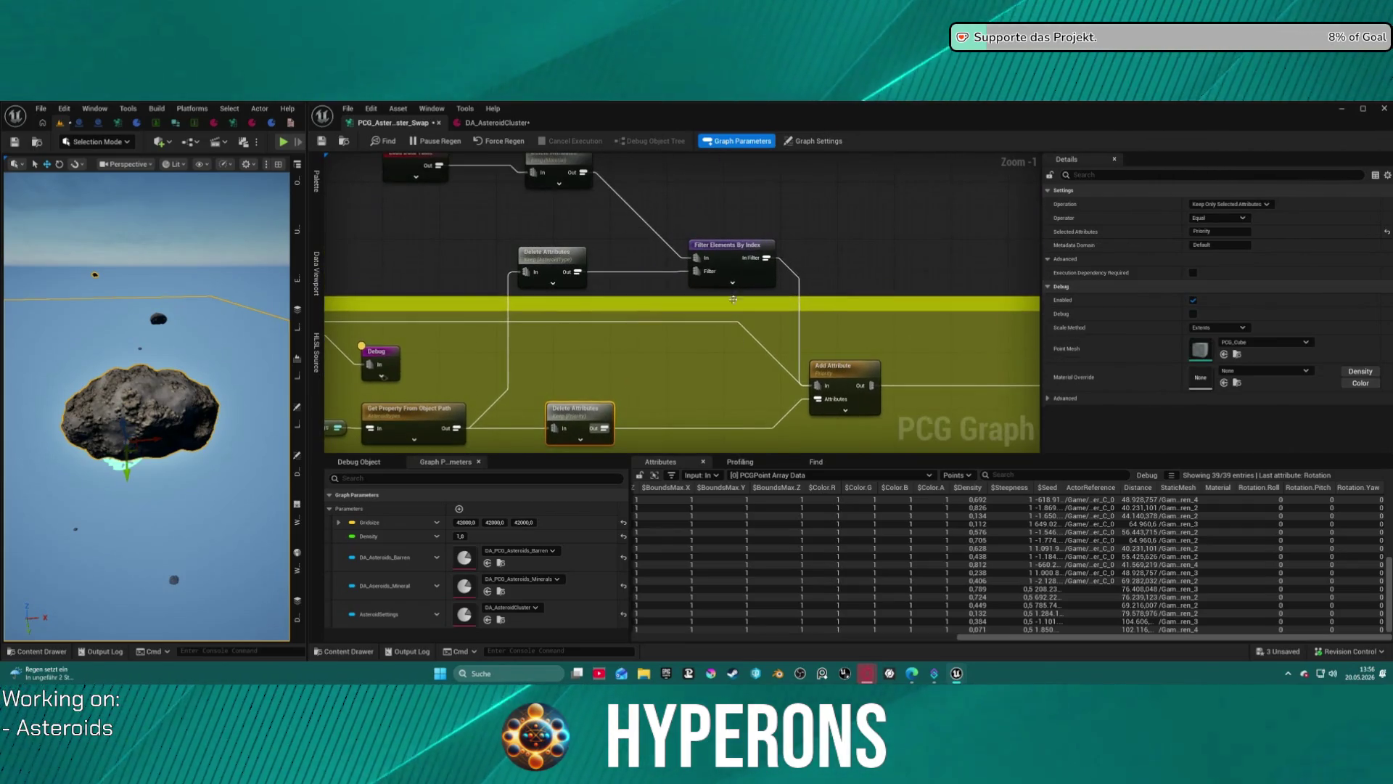
{"action": "left_click_drag", "start_coordinate": [567, 161], "coordinate": [557, 212]}
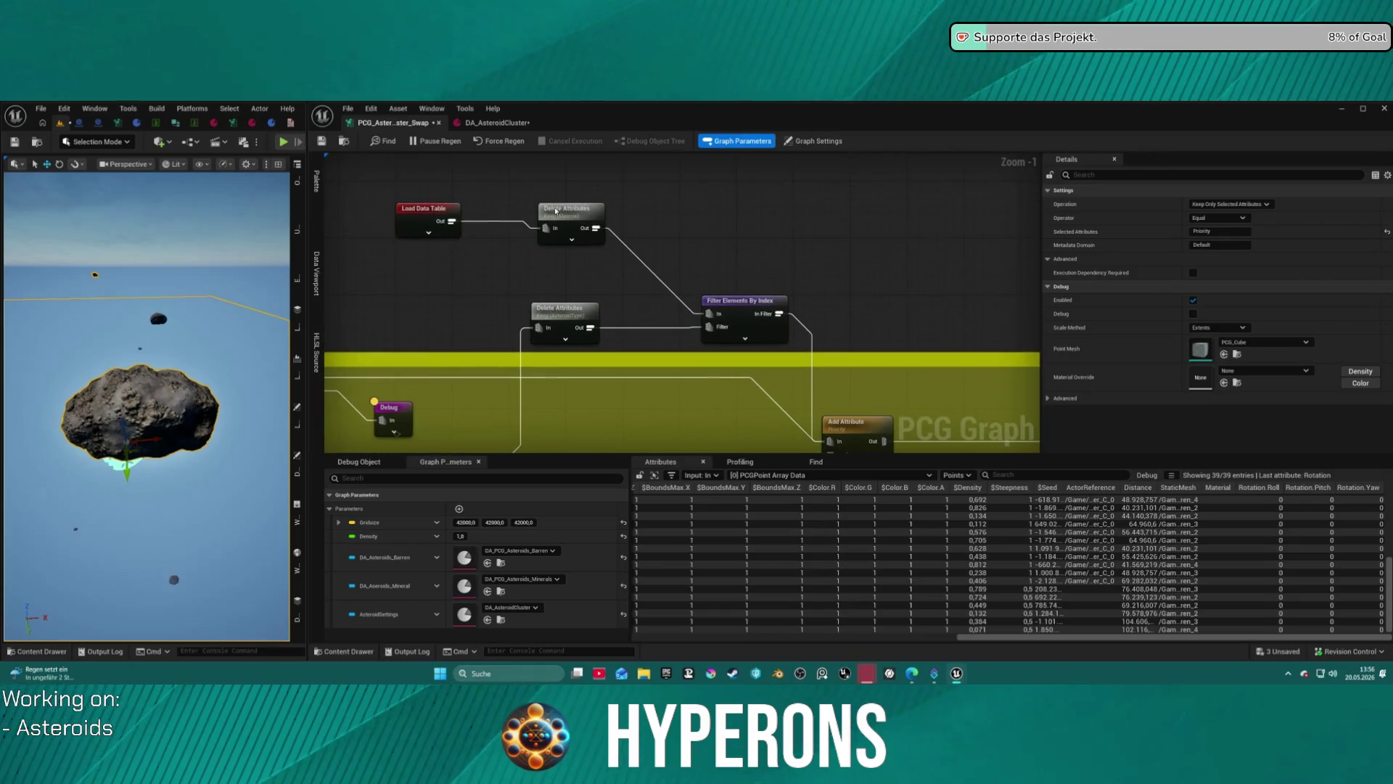
{"action": "left_click", "coordinate": [403, 213]}
{"action": "left_click_drag", "start_coordinate": [915, 429], "coordinate": [772, 314]}
{"action": "left_click", "coordinate": [713, 314]}
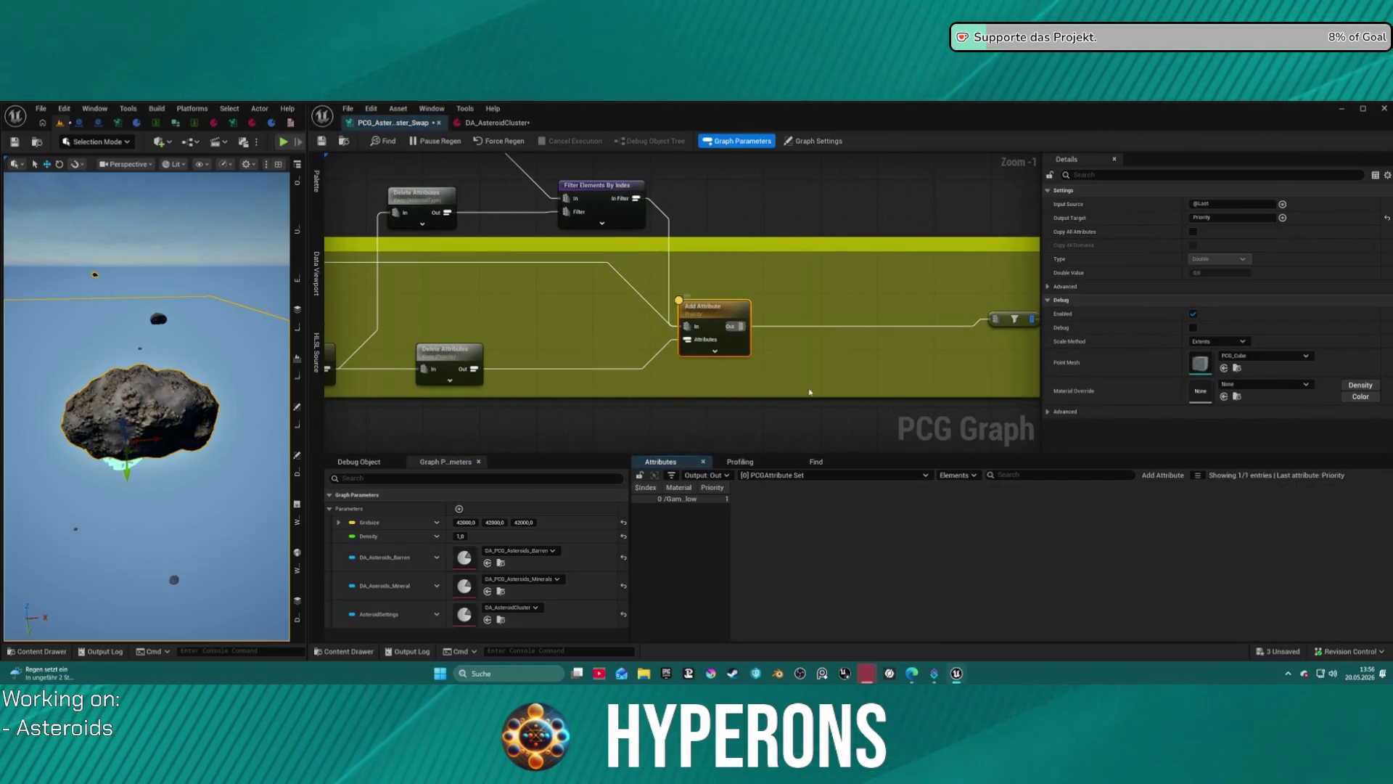
{"action": "left_click_drag", "start_coordinate": [693, 491], "coordinate": [857, 491]}
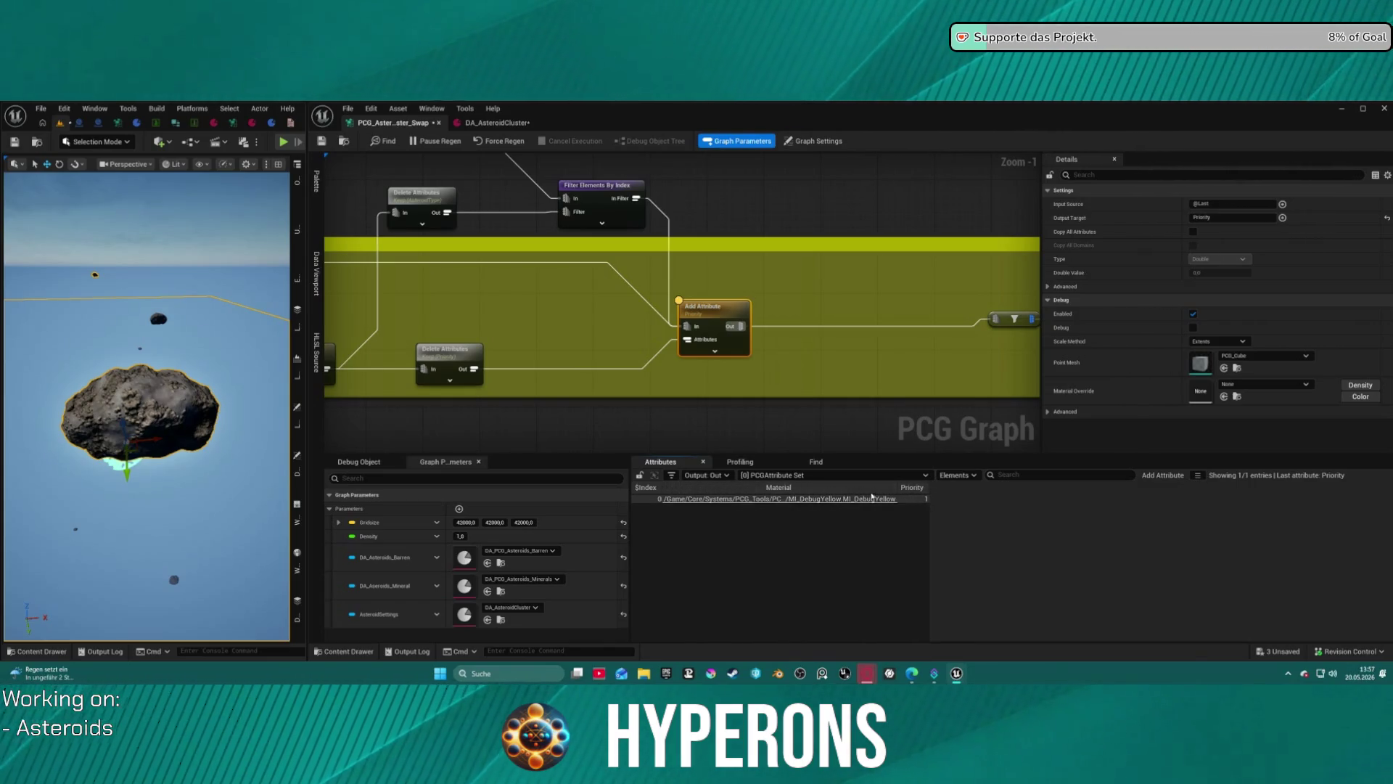
Check the filter's output points and move the Filter Attribute Elements and Debug nodes down-left.
{"action": "left_click_drag", "start_coordinate": [863, 339], "coordinate": [733, 317]}
{"action": "left_click", "coordinate": [714, 305]}
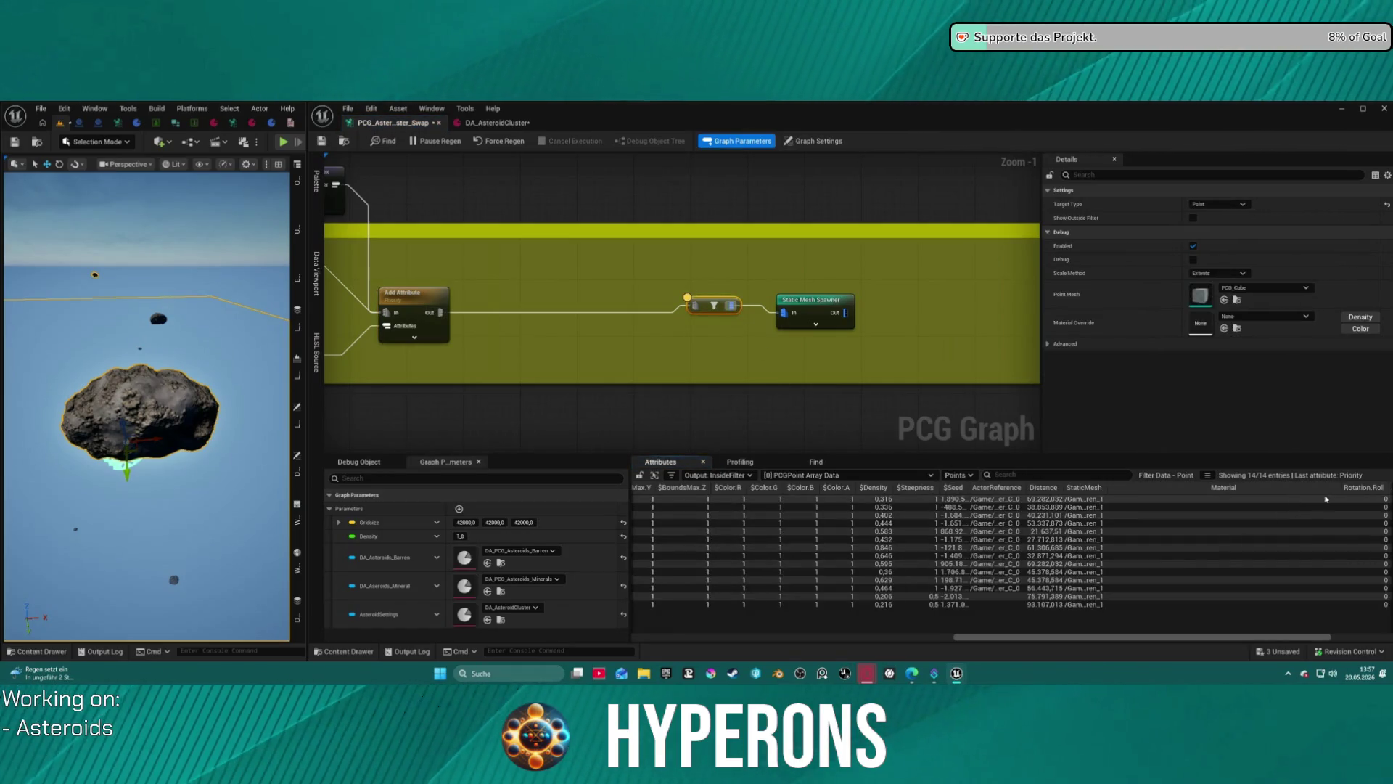
{"action": "mouse_move", "coordinate": [475, 301]}
{"action": "left_mouse_down"}
{"action": "mouse_move", "coordinate": [569, 271]}
{"action": "mouse_move", "coordinate": [799, 271]}
{"action": "mouse_move", "coordinate": [741, 279]}
{"action": "left_mouse_up"}
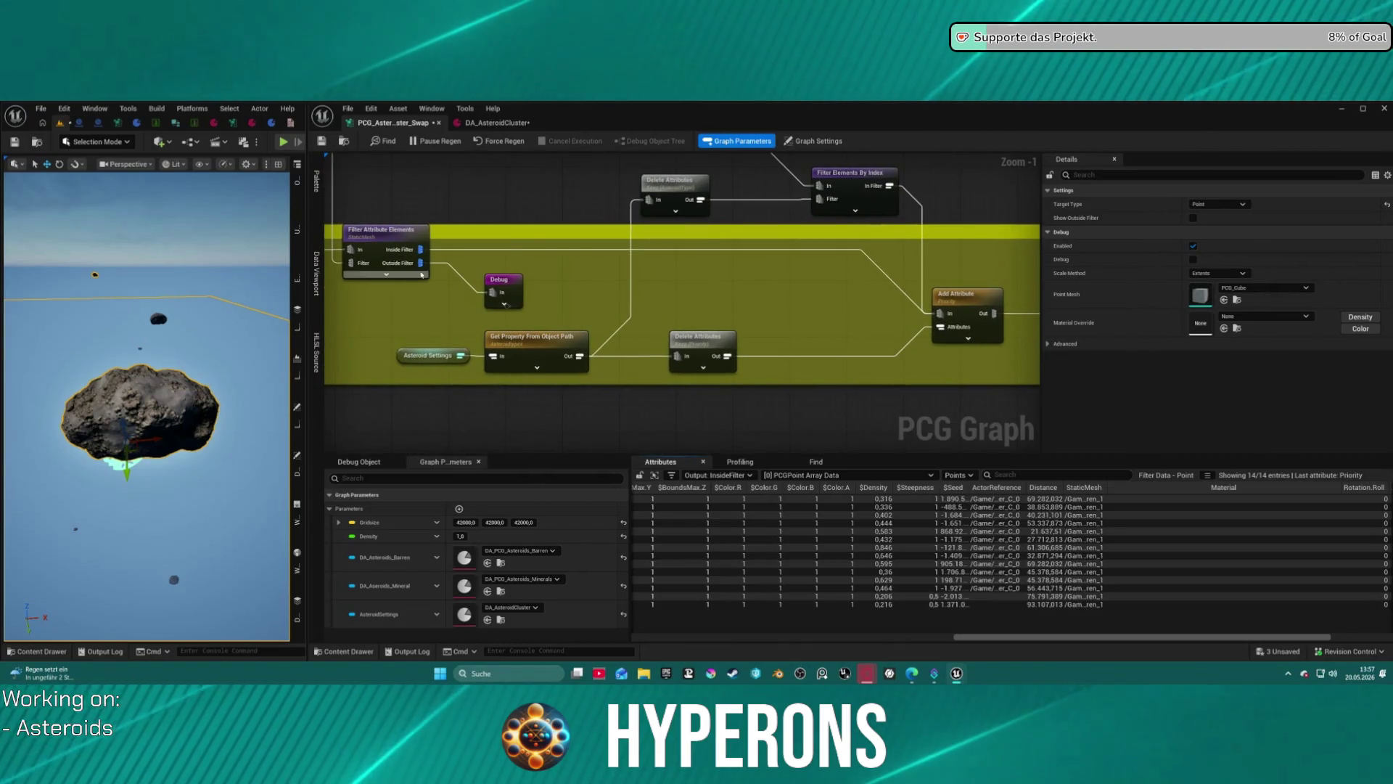
{"action": "left_click_drag", "start_coordinate": [371, 244], "coordinate": [351, 272]}
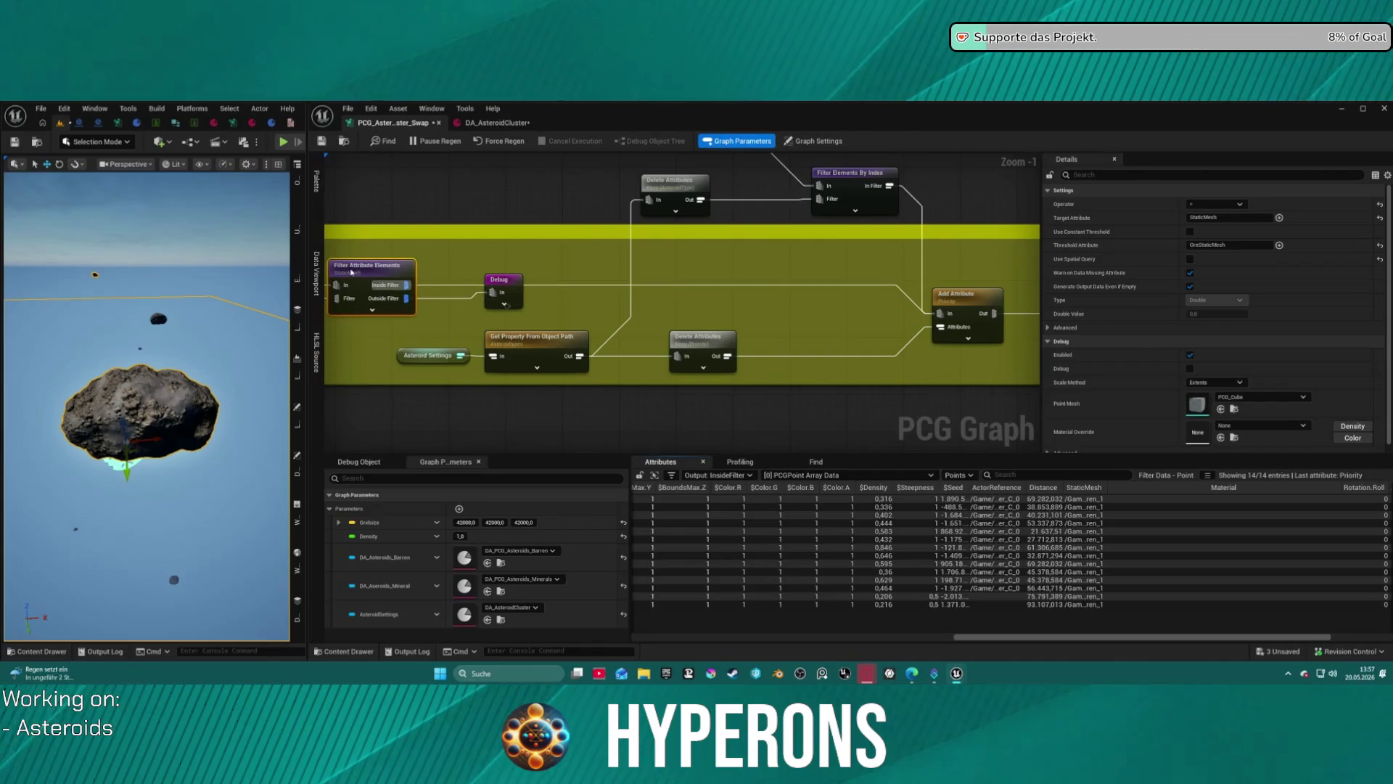
{"action": "left_click_drag", "start_coordinate": [518, 296], "coordinate": [472, 308]}
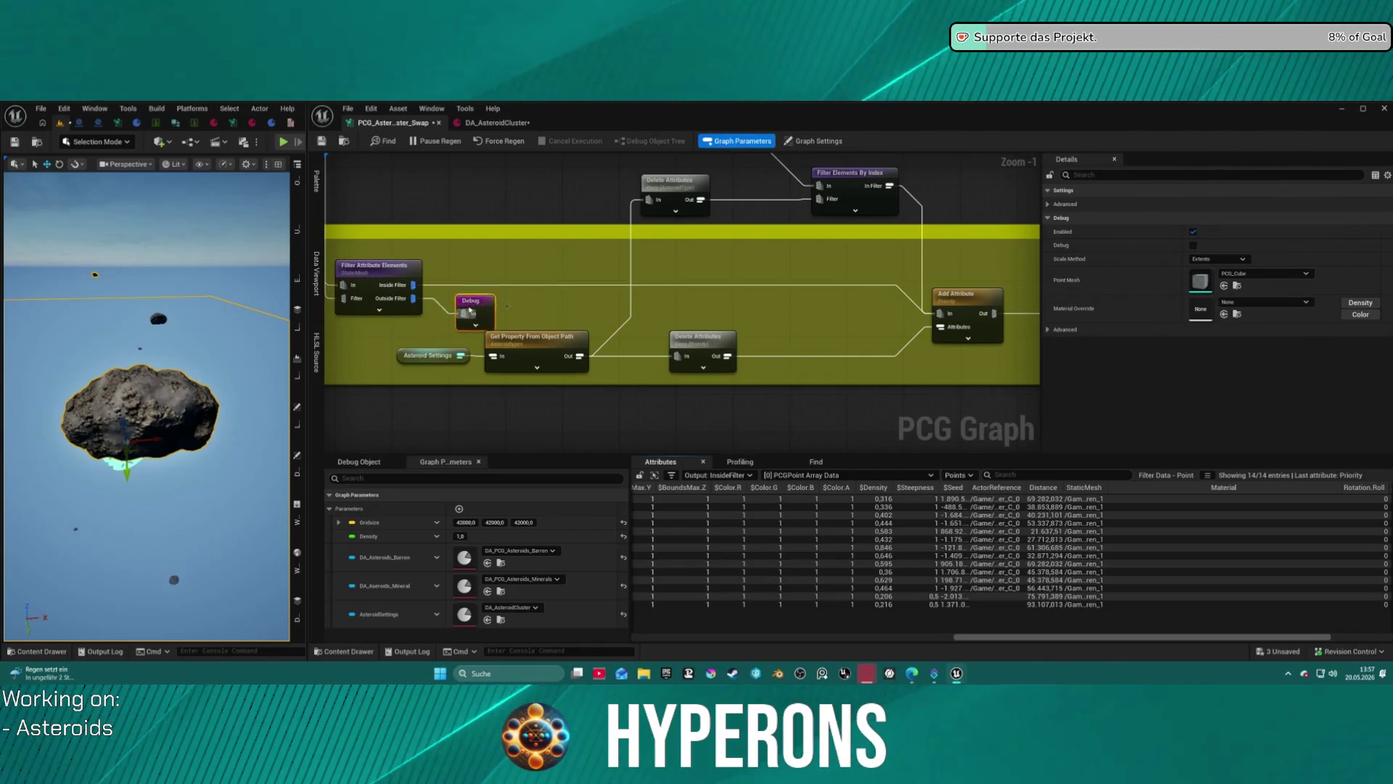
{"action": "scroll", "coordinate": [694, 200], "scroll_direction": "down", "scroll_amount": 11}
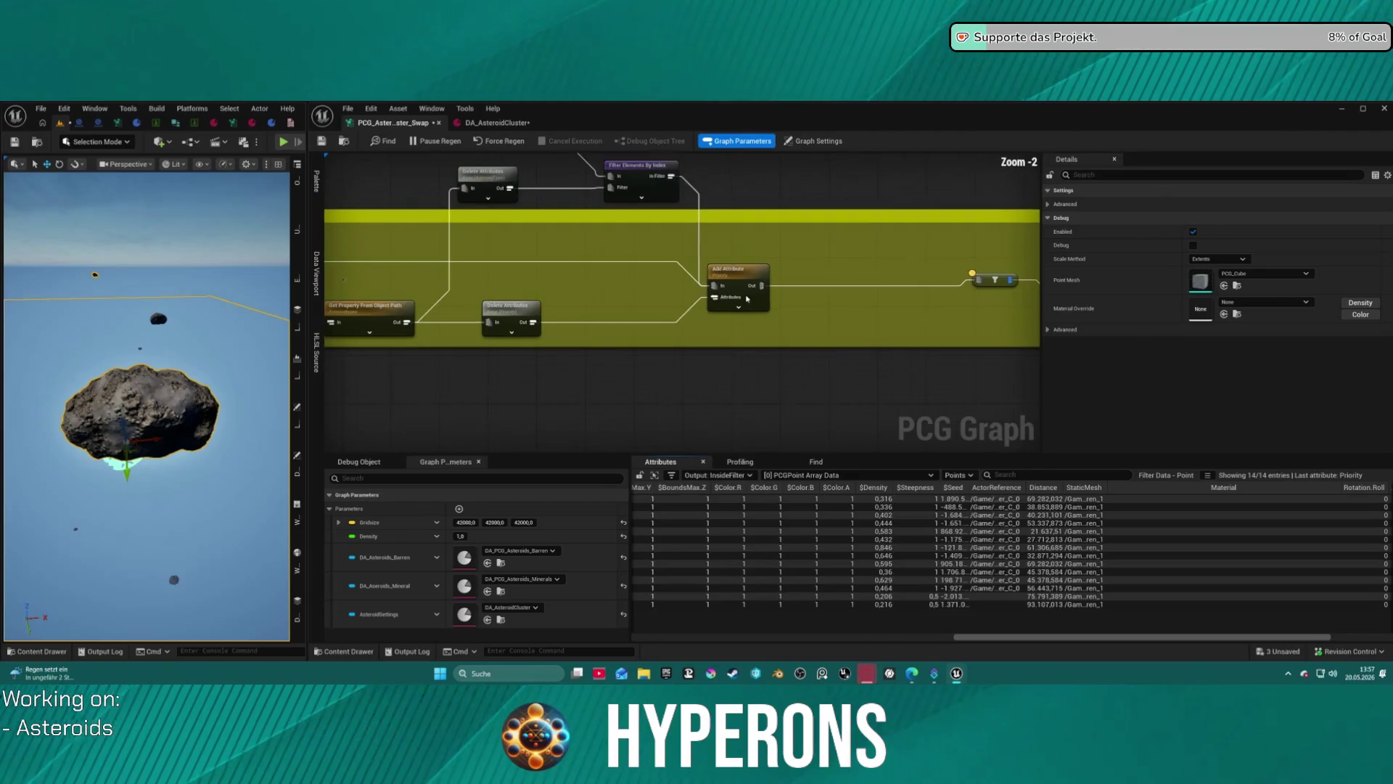
{"action": "scroll", "coordinate": [706, 261], "scroll_direction": "up", "scroll_amount": 11}
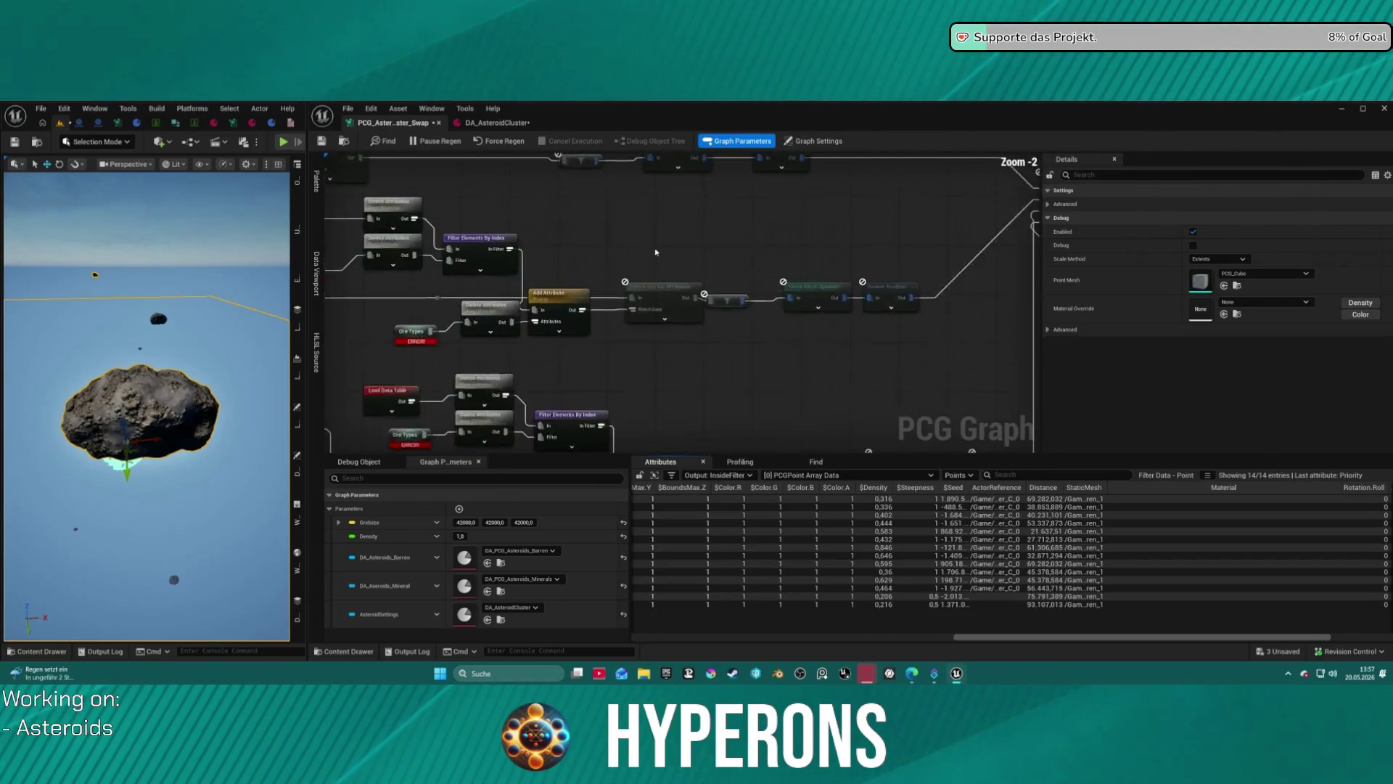
{"action": "left_click", "coordinate": [713, 317]}
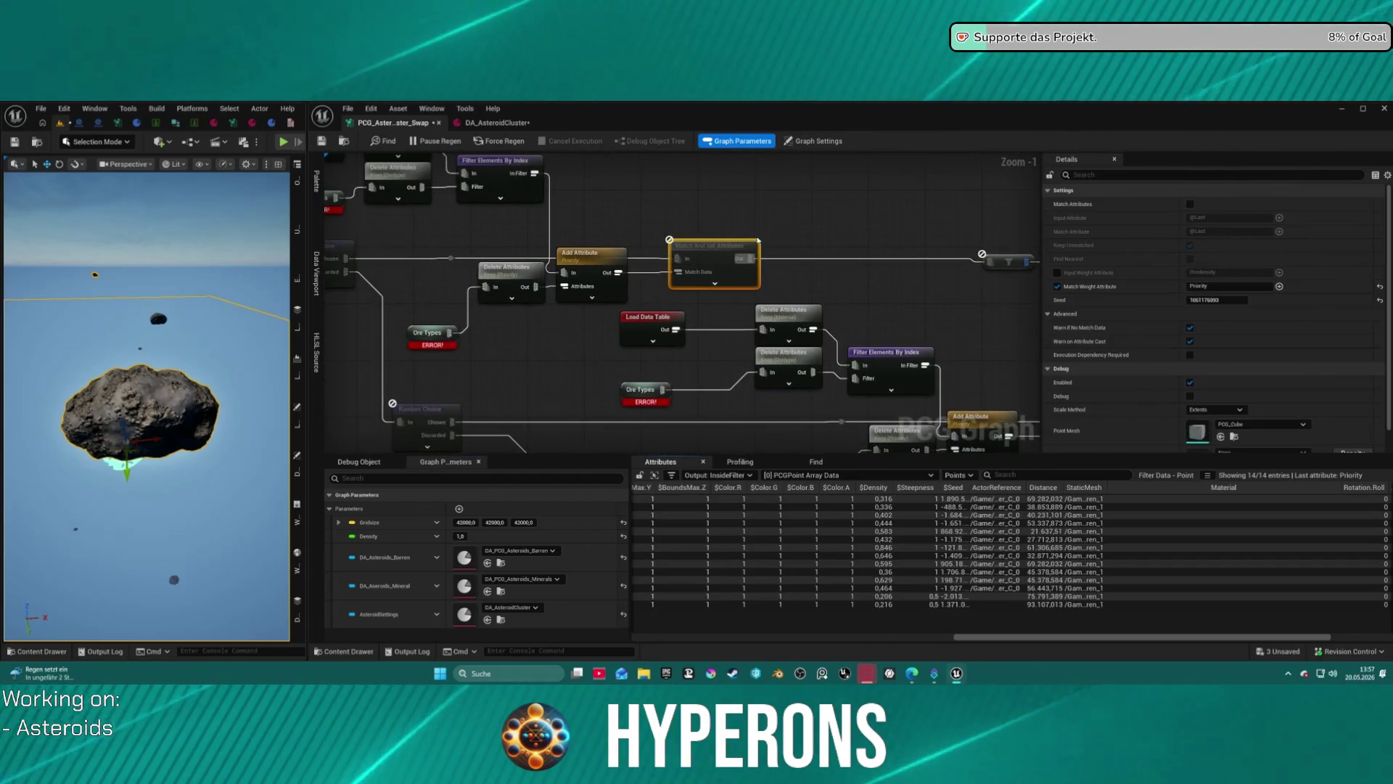
Wire Add Attribute's output into the Match And Set Attributes input.
{"action": "left_click_drag", "start_coordinate": [987, 244], "coordinate": [795, 371]}
{"action": "scroll", "coordinate": [795, 371], "scroll_direction": "down", "scroll_amount": 9}
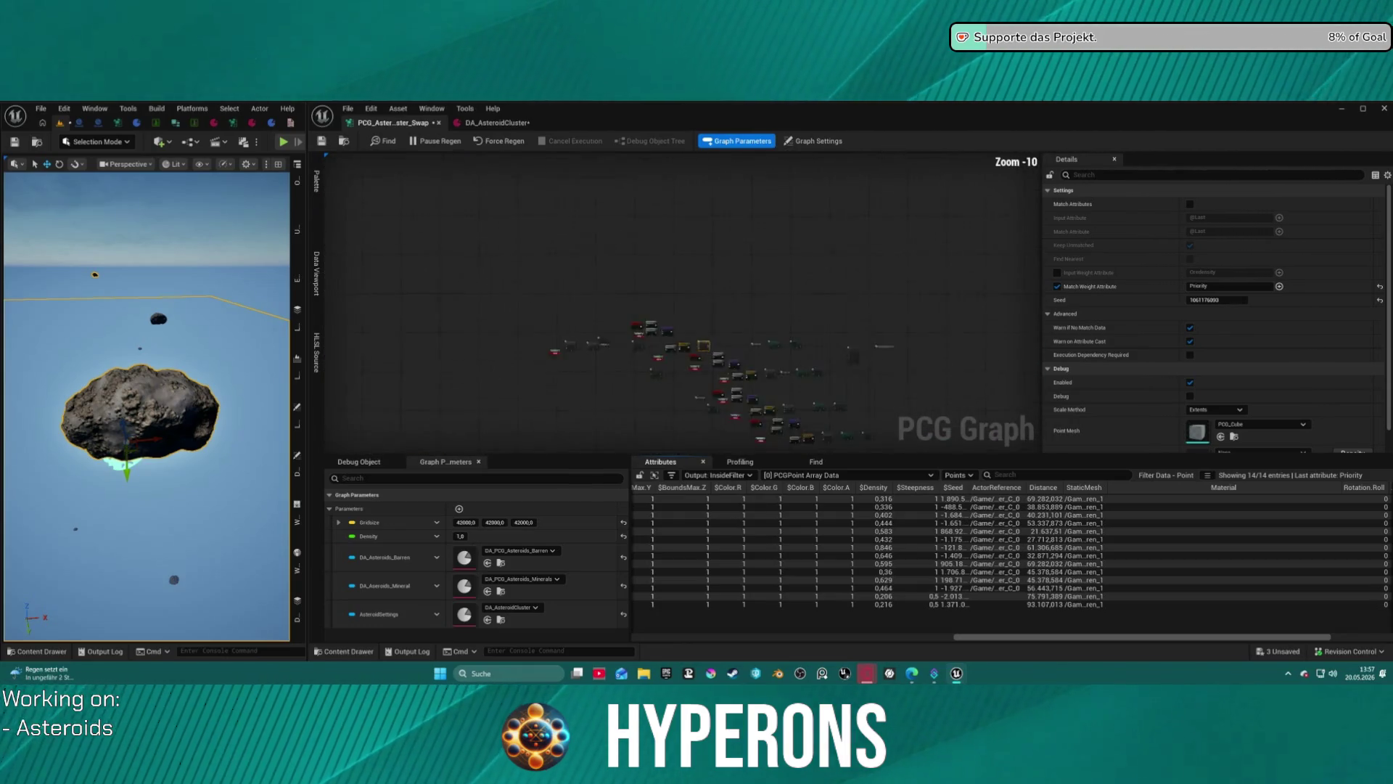
{"action": "scroll", "coordinate": [694, 298], "scroll_direction": "up", "scroll_amount": 4}
{"action": "scroll", "coordinate": [668, 287], "scroll_direction": "up", "scroll_amount": 7}
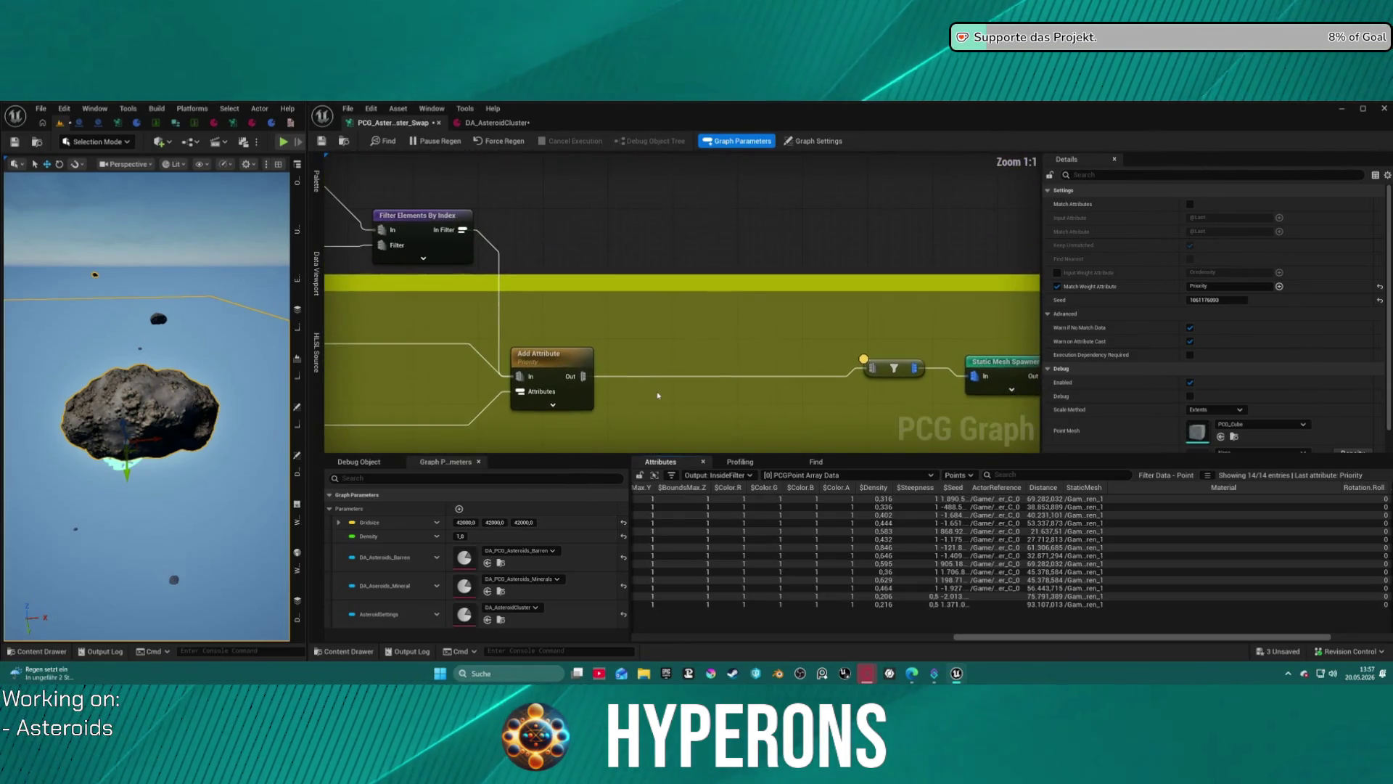
{"action": "left_click_drag", "start_coordinate": [636, 339], "coordinate": [768, 358]}
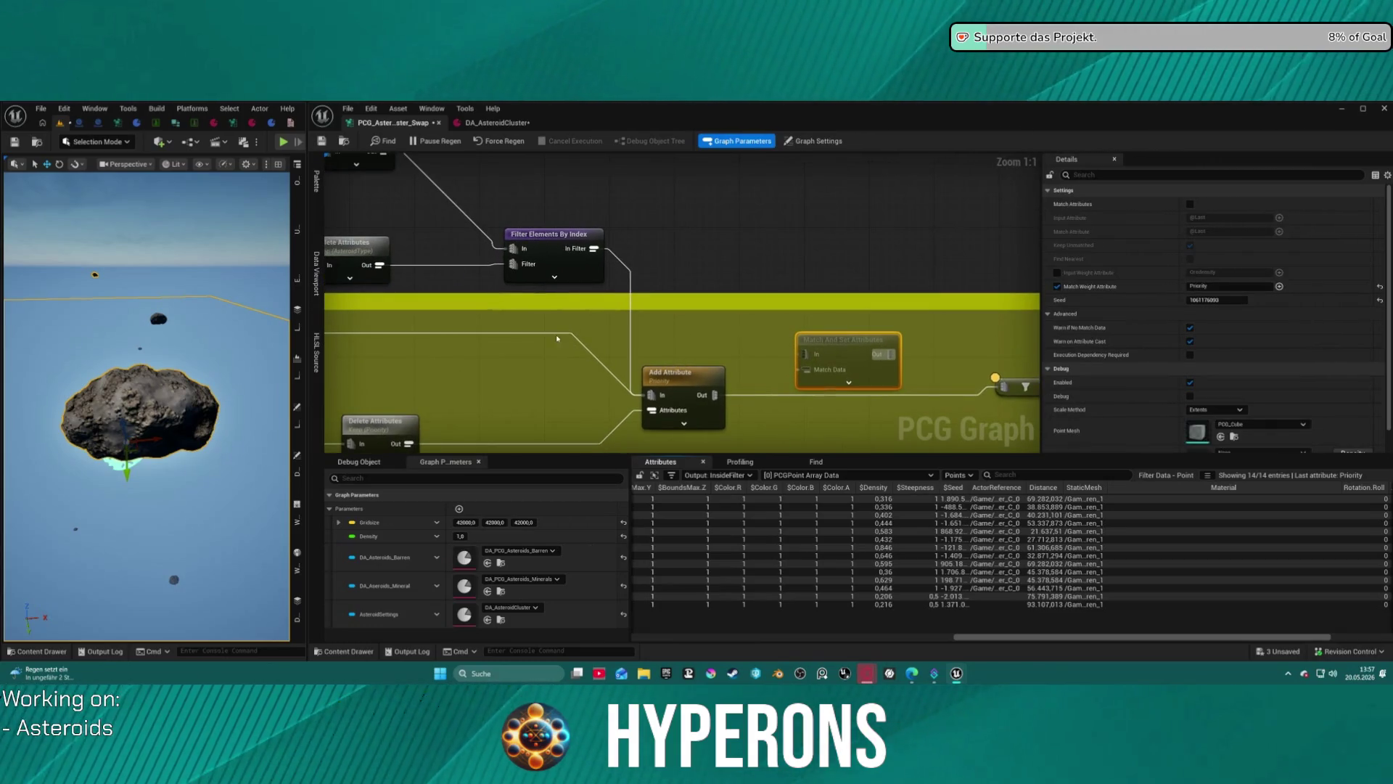
{"action": "mouse_move", "coordinate": [657, 360]}
{"action": "left_mouse_down"}
{"action": "mouse_move", "coordinate": [664, 314]}
{"action": "mouse_move", "coordinate": [796, 313]}
{"action": "left_mouse_up"}
{"action": "mouse_move", "coordinate": [538, 288]}
{"action": "left_mouse_down"}
{"action": "mouse_move", "coordinate": [917, 295]}
{"action": "mouse_move", "coordinate": [651, 331]}
{"action": "mouse_move", "coordinate": [924, 333]}
{"action": "mouse_move", "coordinate": [992, 386]}
{"action": "mouse_move", "coordinate": [724, 302]}
{"action": "mouse_move", "coordinate": [657, 254]}
{"action": "left_mouse_up"}
Feed Filter Elements By Index's filtered output into Add Attribute's input.
{"action": "left_click", "coordinate": [580, 232]}
{"action": "mouse_move", "coordinate": [630, 208]}
{"action": "left_mouse_down"}
{"action": "mouse_move", "coordinate": [650, 324]}
{"action": "mouse_move", "coordinate": [688, 355]}
{"action": "left_mouse_up"}
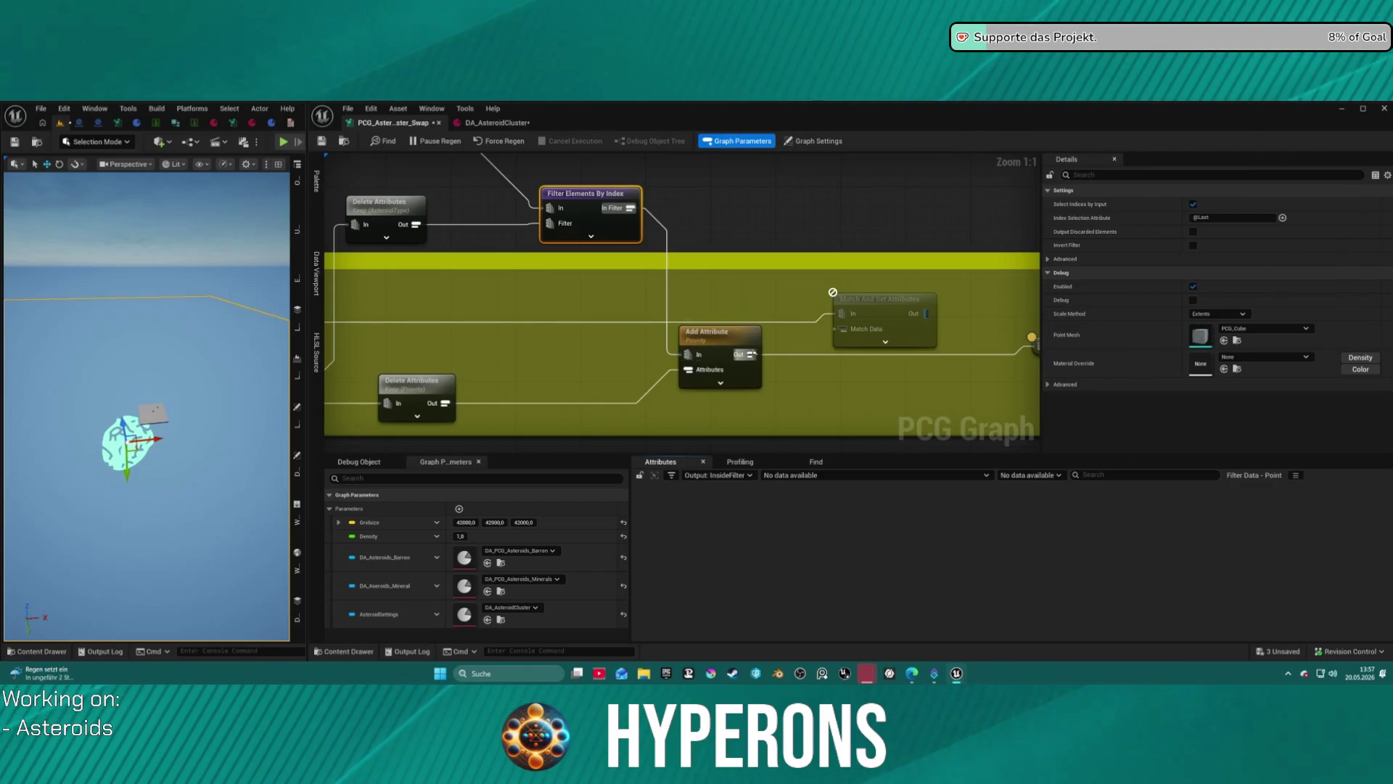
{"action": "left_click", "coordinate": [718, 341]}
{"action": "left_click", "coordinate": [885, 330]}
Enclose Add Attribute in an Asteroid Barren comment and align Match And Set Attributes beside it.
{"action": "left_click_drag", "start_coordinate": [966, 360], "coordinate": [658, 360]}
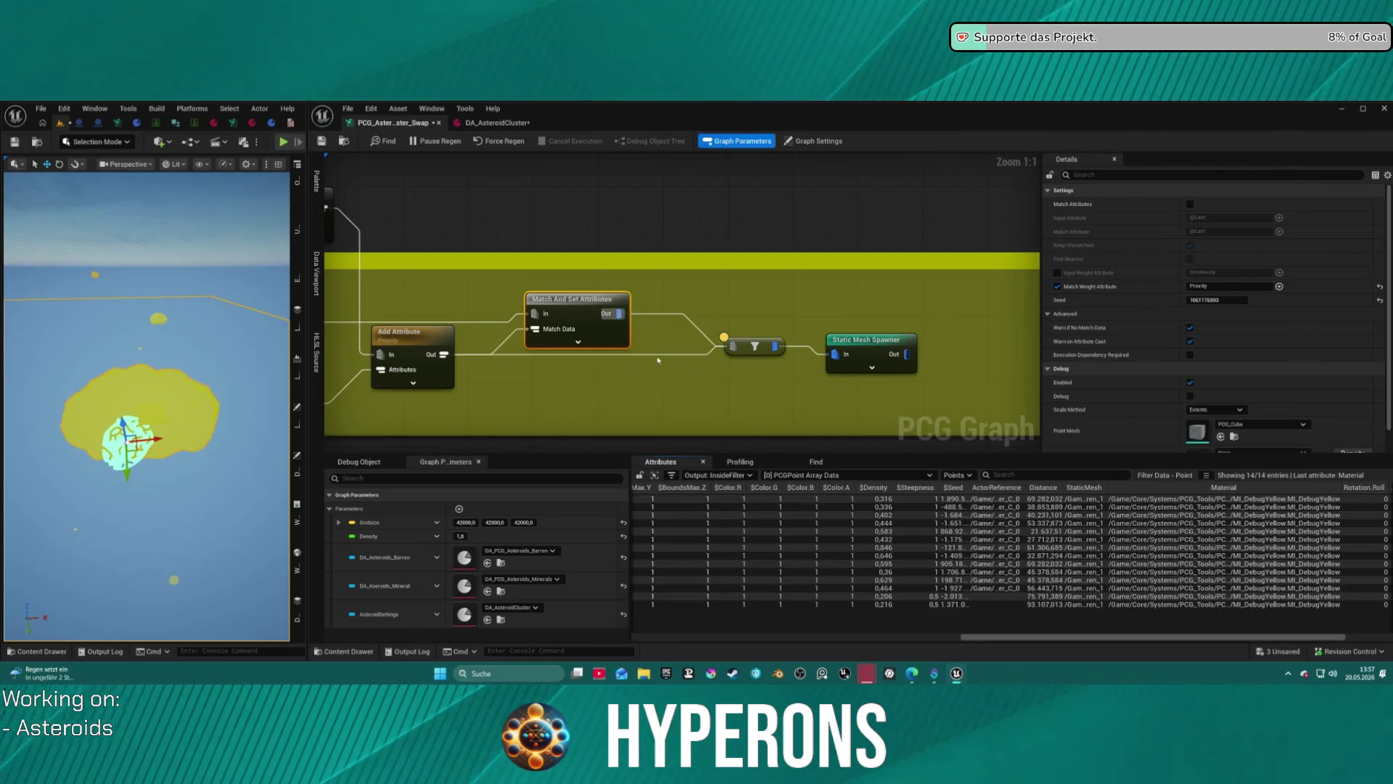
{"action": "key", "text": "ctrl+z"}
{"action": "left_click_drag", "start_coordinate": [573, 300], "coordinate": [573, 324]}
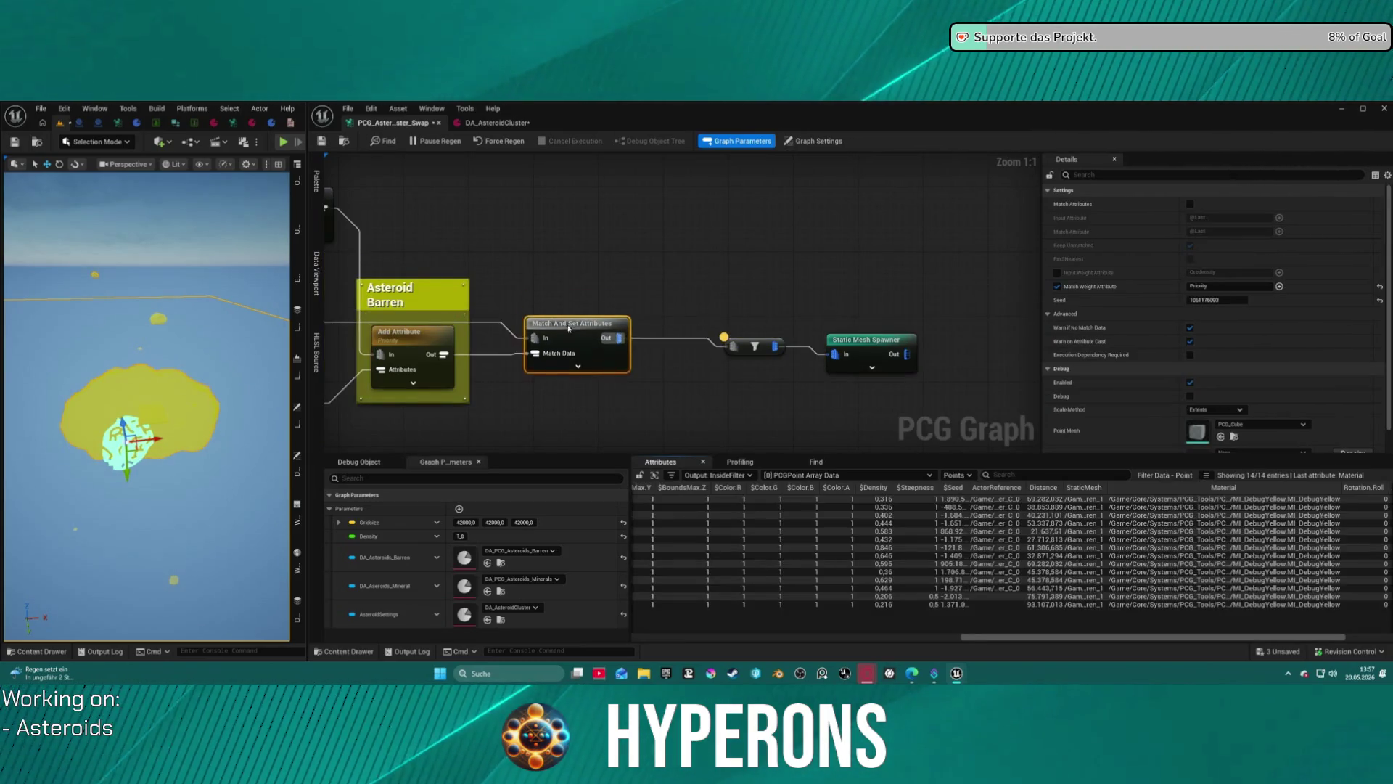
{"action": "left_click_drag", "start_coordinate": [787, 333], "coordinate": [878, 320]}
{"action": "scroll", "coordinate": [874, 308], "scroll_direction": "down", "scroll_amount": 3}
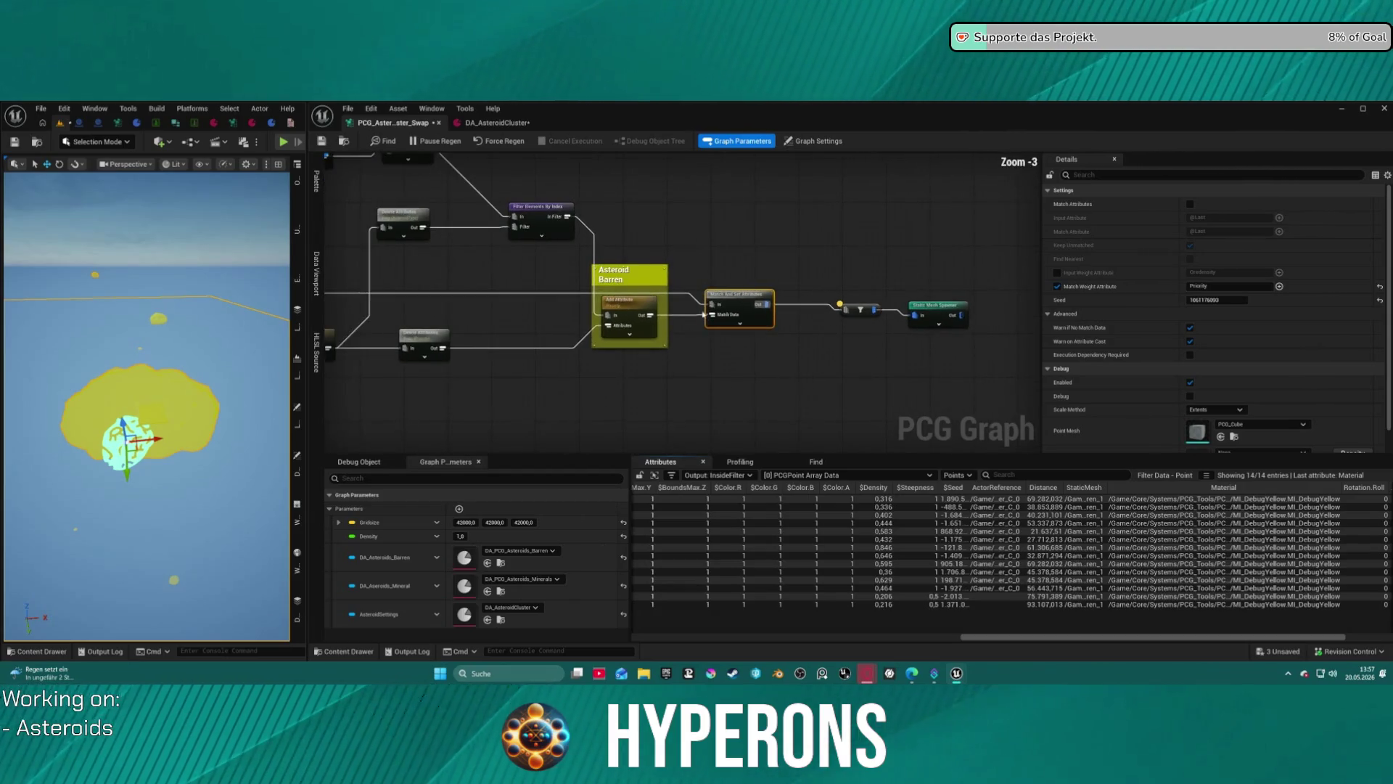
Connect the Density Filter output to Match And Set Attributes' input.
{"action": "mouse_move", "coordinate": [690, 361]}
{"action": "left_mouse_down"}
{"action": "mouse_move", "coordinate": [1056, 360]}
{"action": "mouse_move", "coordinate": [840, 341]}
{"action": "left_mouse_up"}
{"action": "scroll", "coordinate": [999, 341], "scroll_direction": "down", "scroll_amount": 3}
{"action": "scroll", "coordinate": [493, 263], "scroll_direction": "up", "scroll_amount": 3}
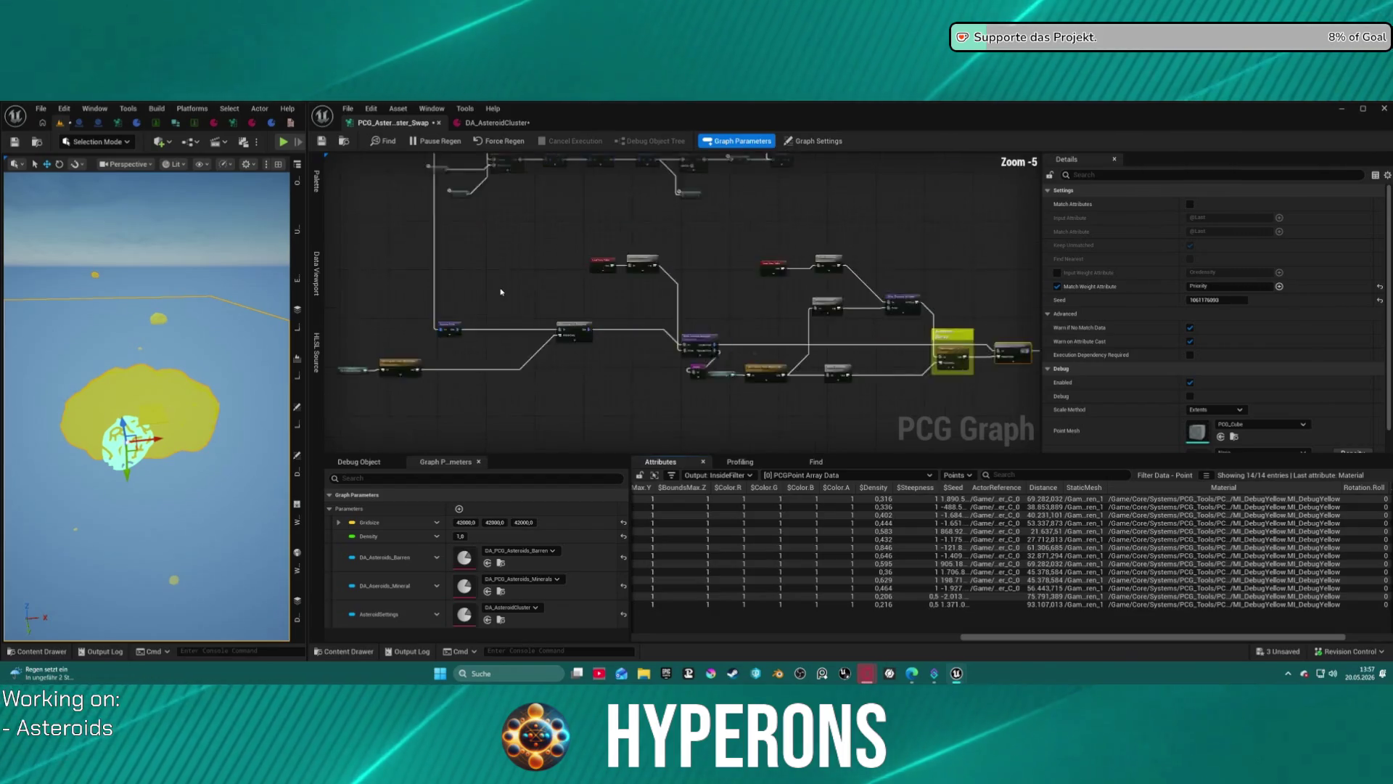
{"action": "left_click", "coordinate": [447, 367]}
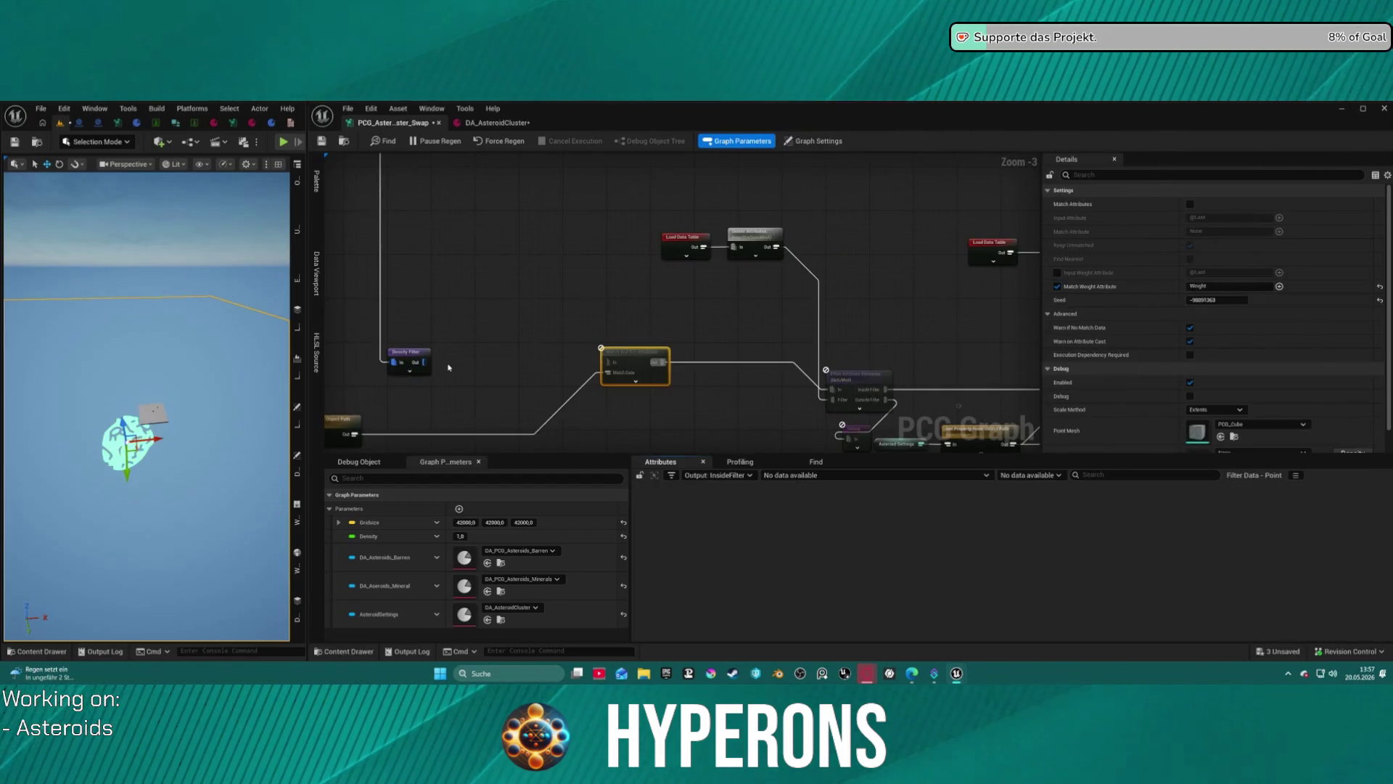
{"action": "scroll", "coordinate": [485, 331], "scroll_direction": "down", "scroll_amount": 5}
{"action": "scroll", "coordinate": [484, 330], "scroll_direction": "up", "scroll_amount": 1}
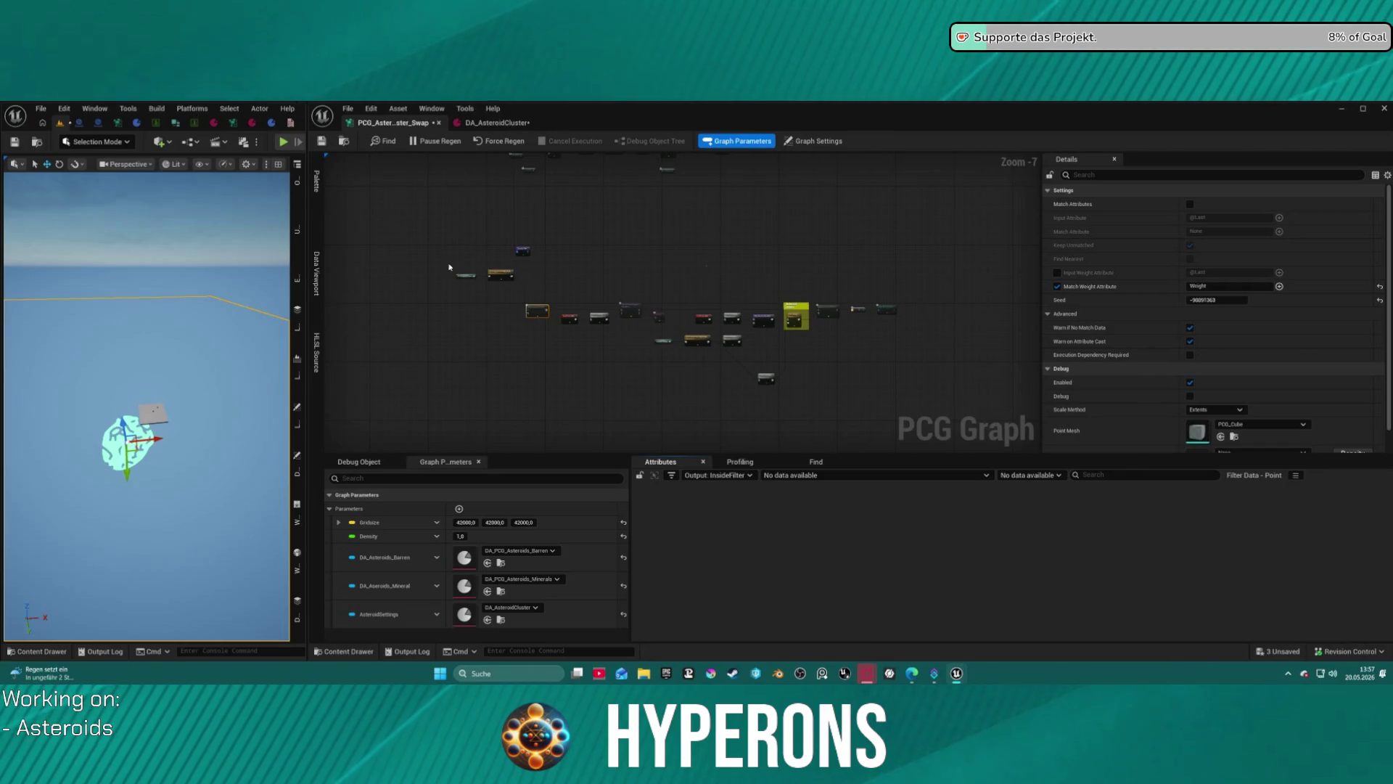
{"action": "left_click_drag", "start_coordinate": [911, 407], "coordinate": [912, 407]}
{"action": "scroll", "coordinate": [572, 237], "scroll_direction": "up", "scroll_amount": 4}
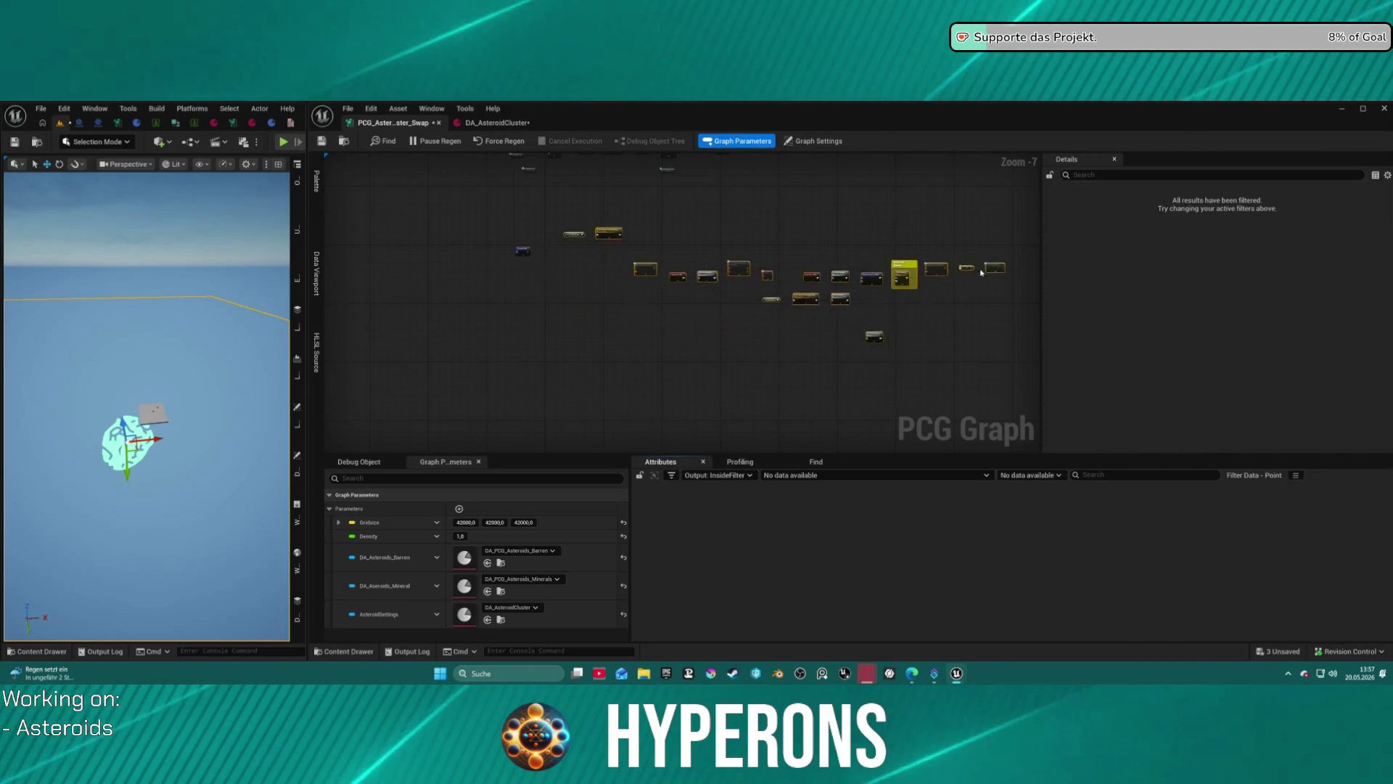
{"action": "scroll", "coordinate": [573, 241], "scroll_direction": "up", "scroll_amount": 4}
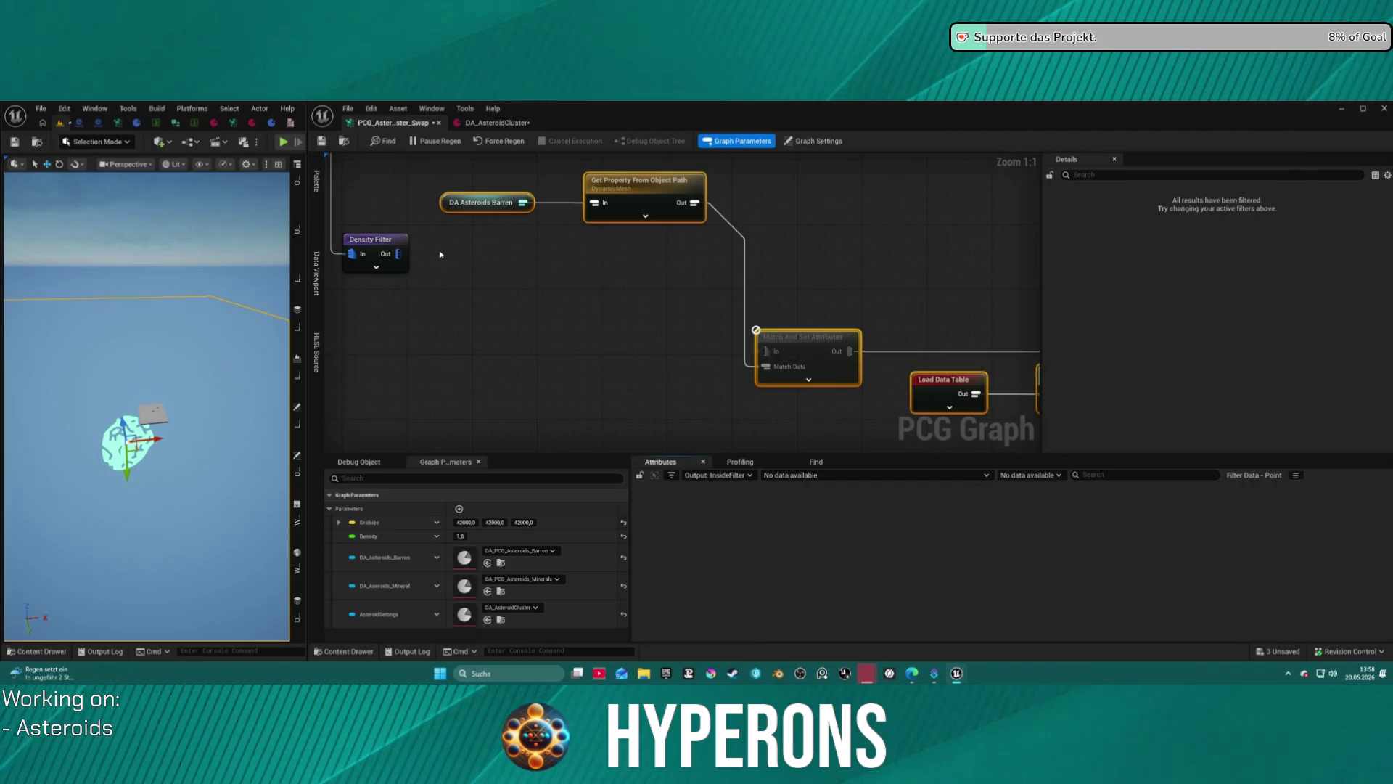
{"action": "left_click_drag", "start_coordinate": [398, 251], "coordinate": [769, 341]}
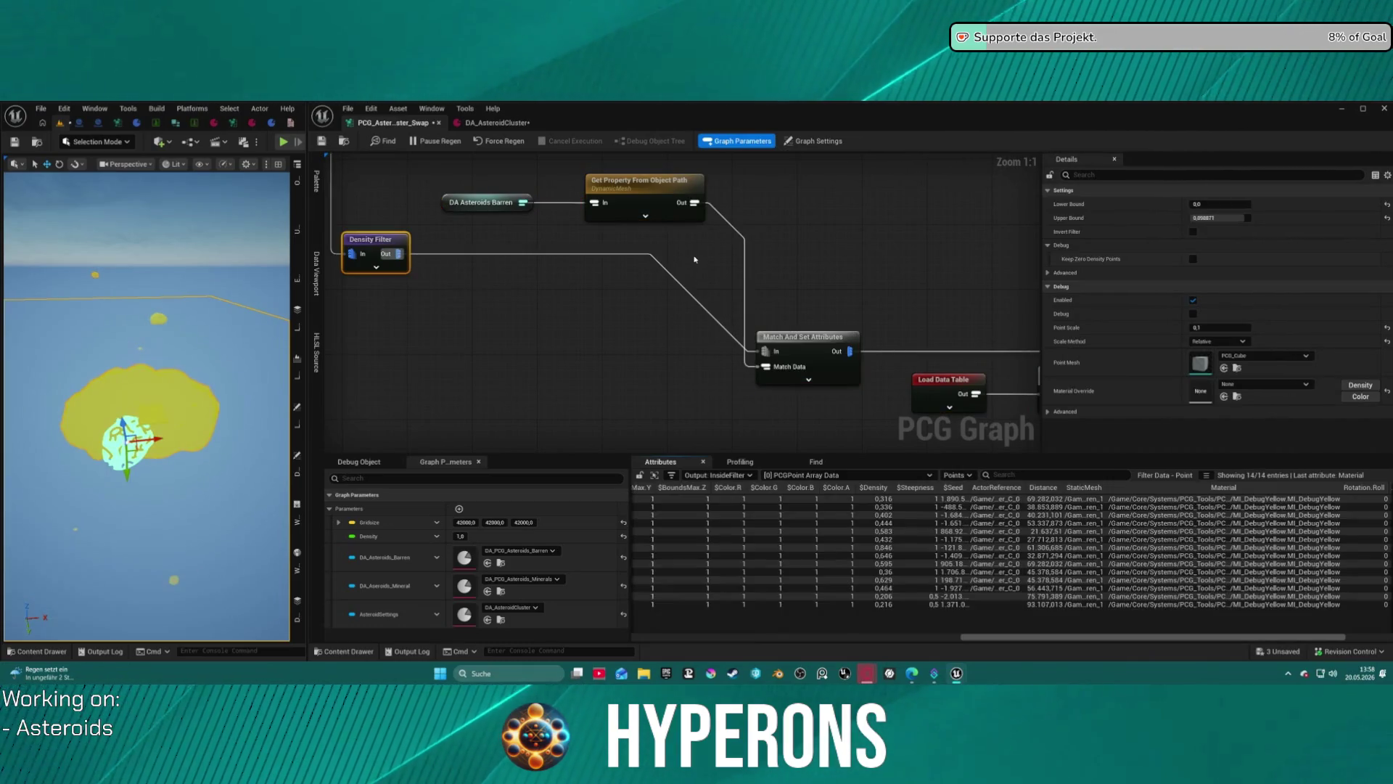
Box-select node groups and shift them to tidy the asteroid chain layout.
{"action": "left_click_drag", "start_coordinate": [465, 195], "coordinate": [372, 388]}
{"action": "scroll", "coordinate": [683, 297], "scroll_direction": "down", "scroll_amount": 4}
{"action": "key", "text": "Home"}
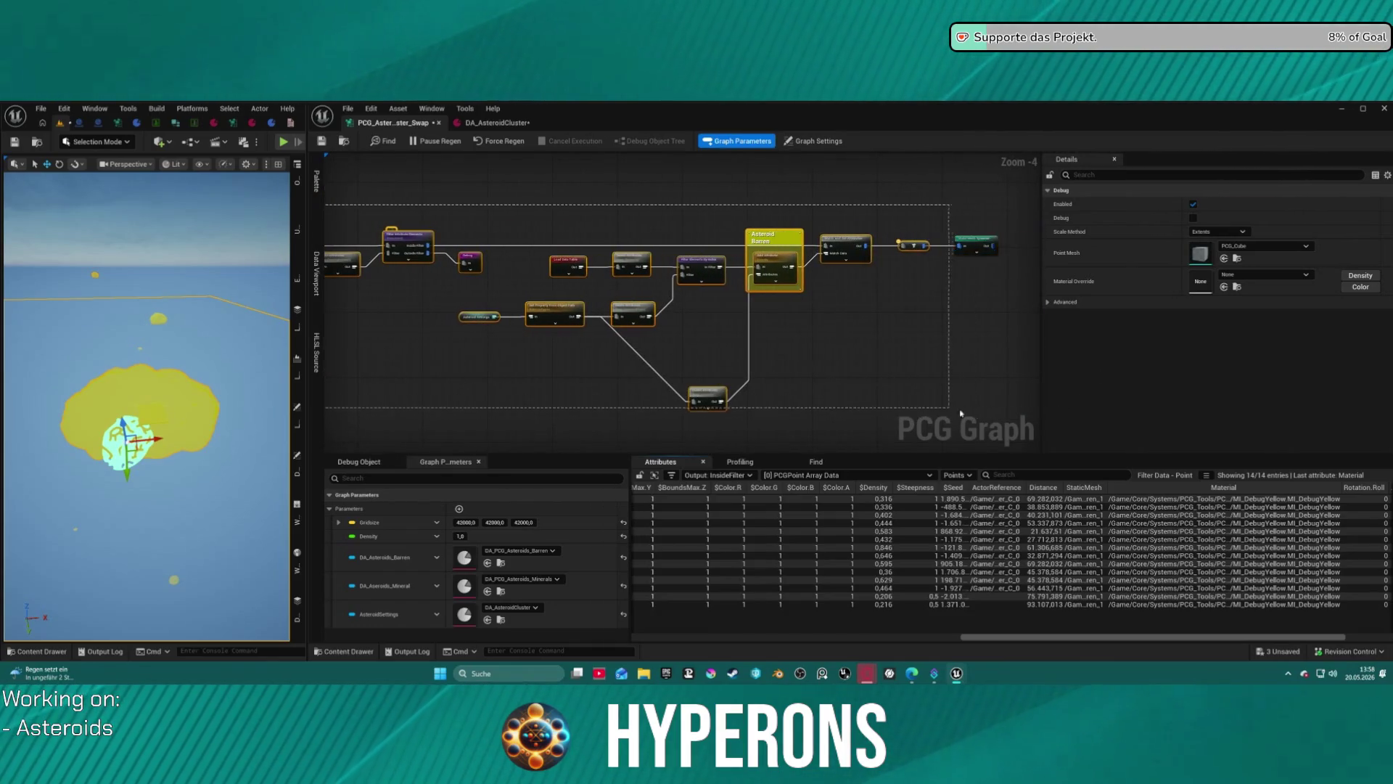
{"action": "key", "text": "ctrl+a"}
{"action": "scroll", "coordinate": [534, 199], "scroll_direction": "up", "scroll_amount": 5}
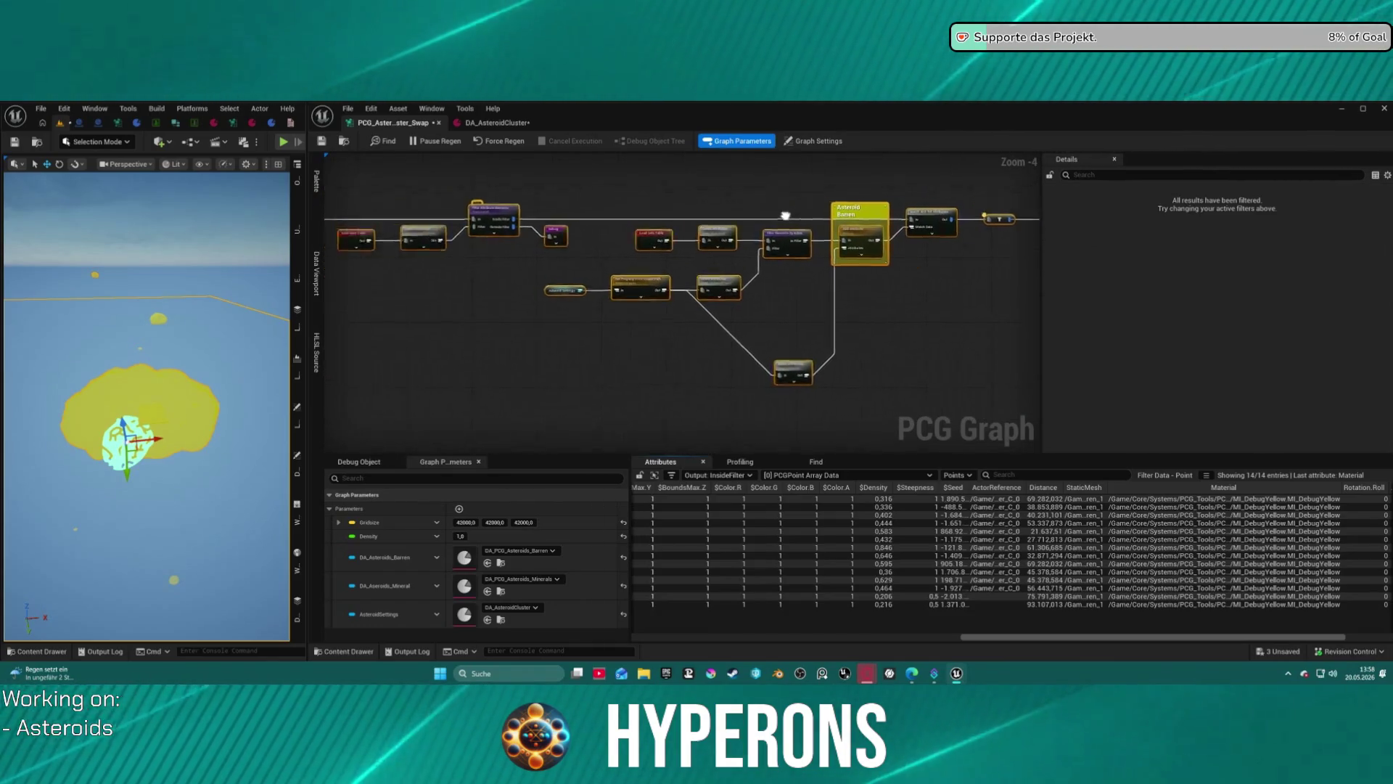
{"action": "left_click", "coordinate": [534, 200]}
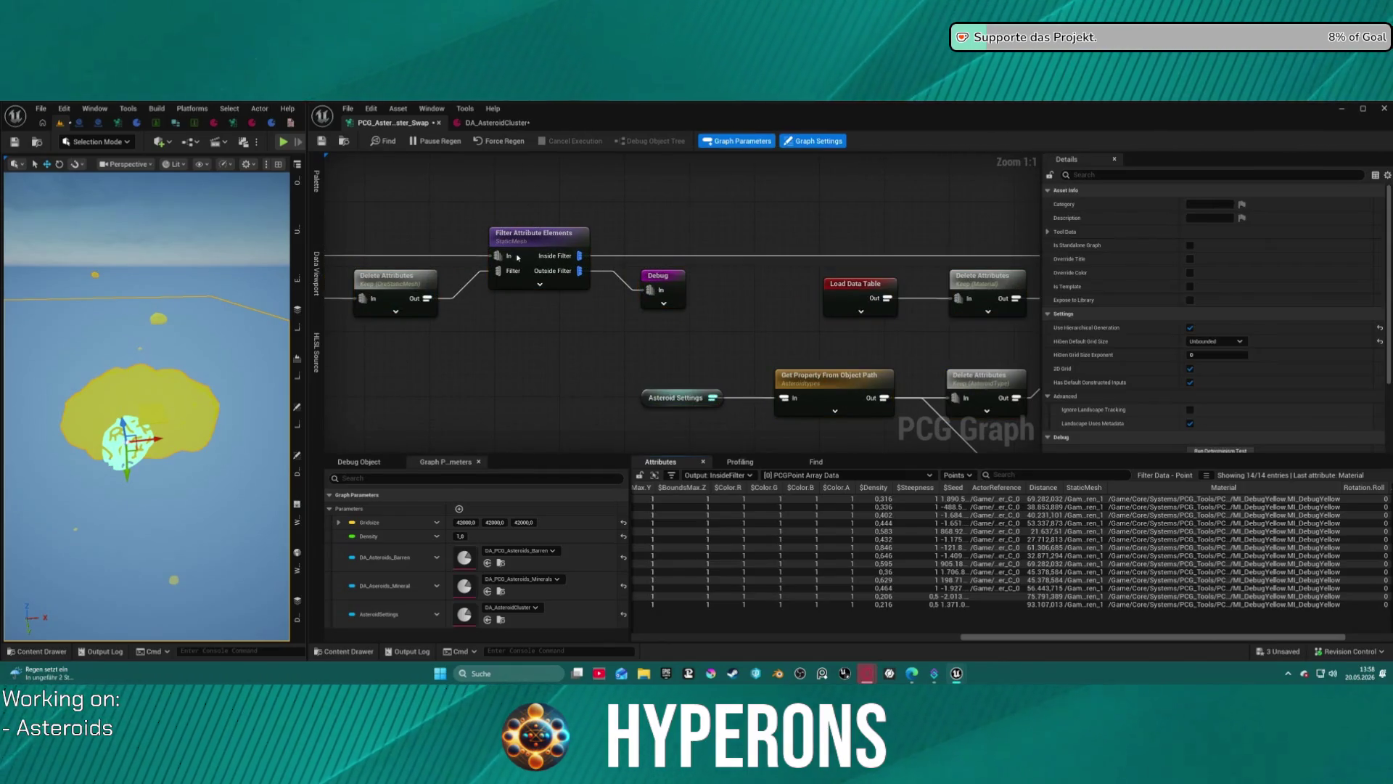
{"action": "scroll", "coordinate": [534, 199], "scroll_direction": "down", "scroll_amount": 1}
{"action": "scroll", "coordinate": [612, 237], "scroll_direction": "down", "scroll_amount": 5}
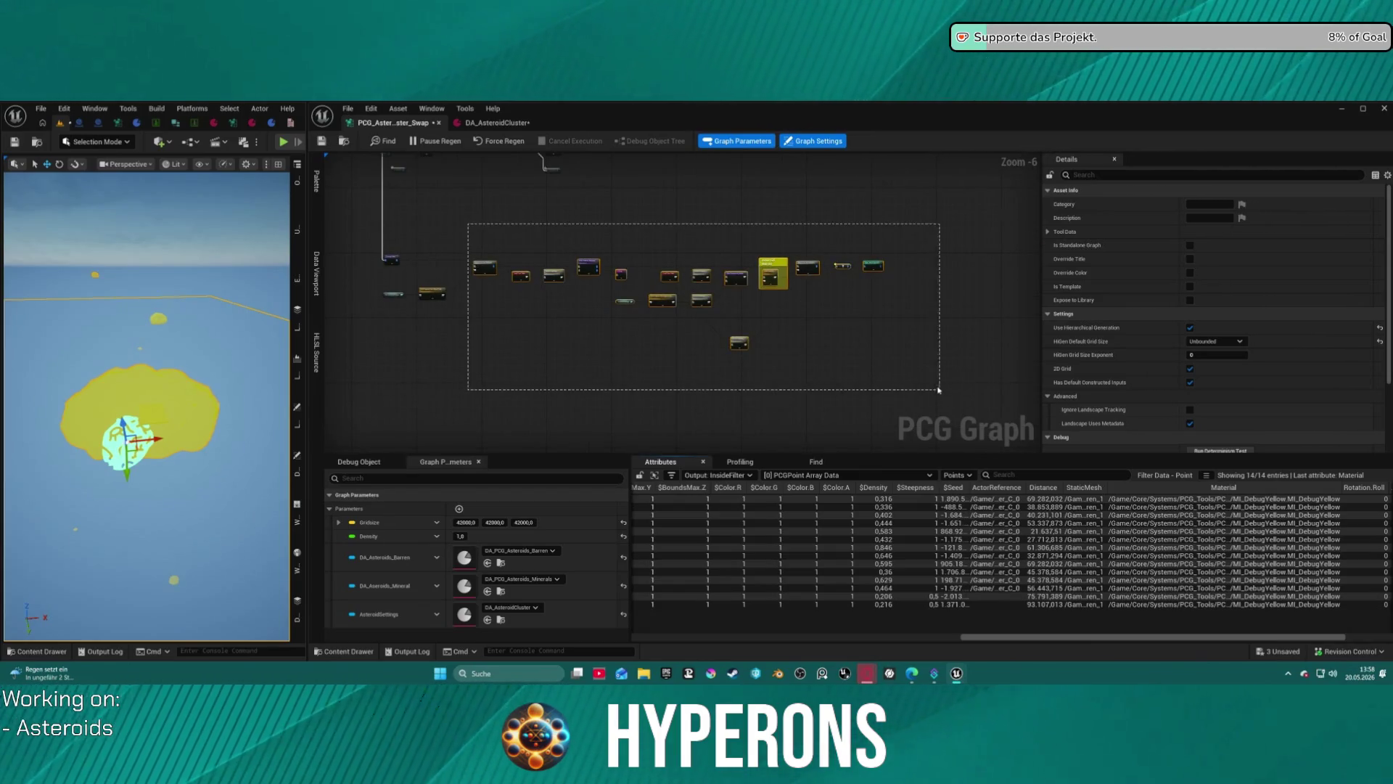
{"action": "left_click_drag", "start_coordinate": [939, 391], "coordinate": [939, 391]}
{"action": "left_click_drag", "start_coordinate": [880, 265], "coordinate": [857, 261]}
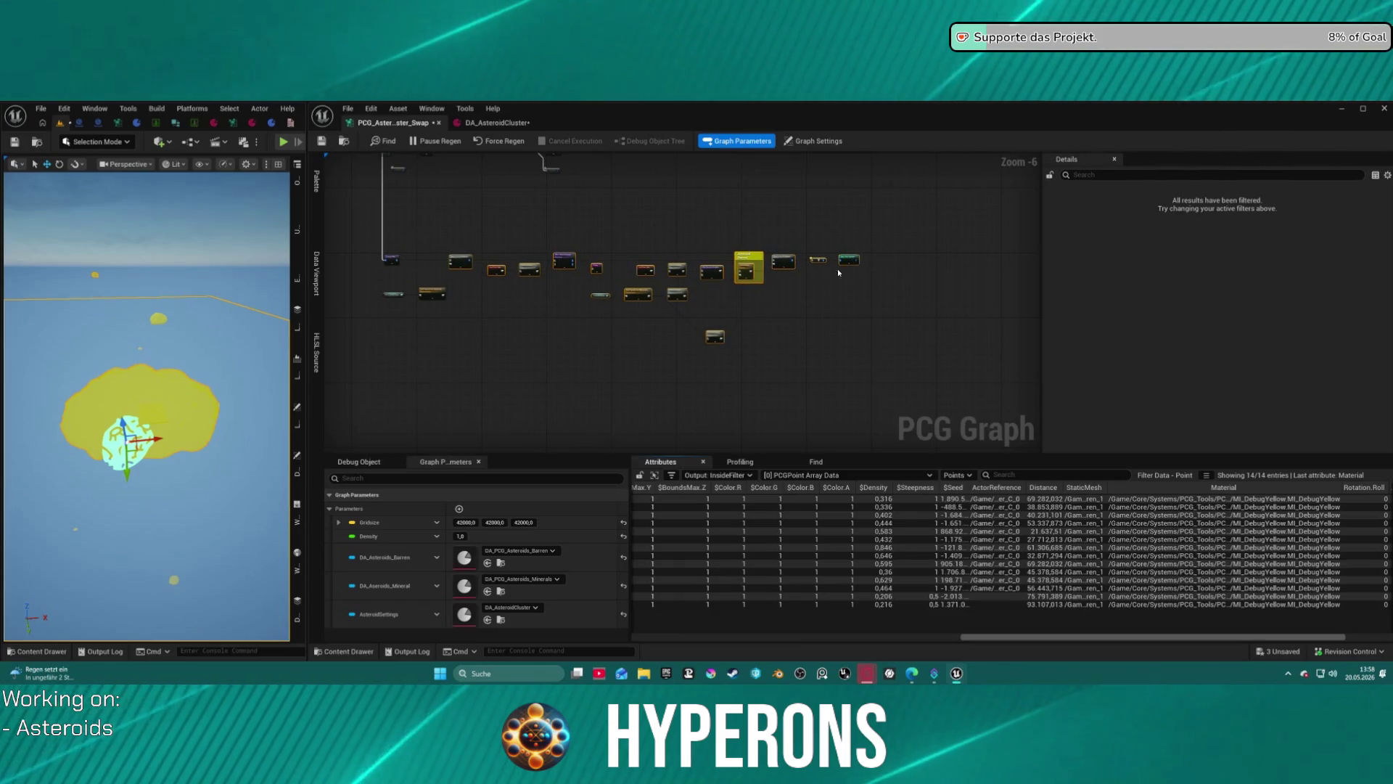
{"action": "left_click", "coordinate": [777, 299]}
Move the Debug node below the node chain.
{"action": "scroll", "coordinate": [822, 324], "scroll_direction": "up", "scroll_amount": 4}
{"action": "mouse_move", "coordinate": [822, 325]}
{"action": "left_mouse_down"}
{"action": "mouse_move", "coordinate": [721, 304]}
{"action": "mouse_move", "coordinate": [1112, 335]}
{"action": "mouse_move", "coordinate": [931, 353]}
{"action": "mouse_move", "coordinate": [1115, 371]}
{"action": "left_mouse_up"}
{"action": "left_click_drag", "start_coordinate": [833, 363], "coordinate": [1038, 353]}
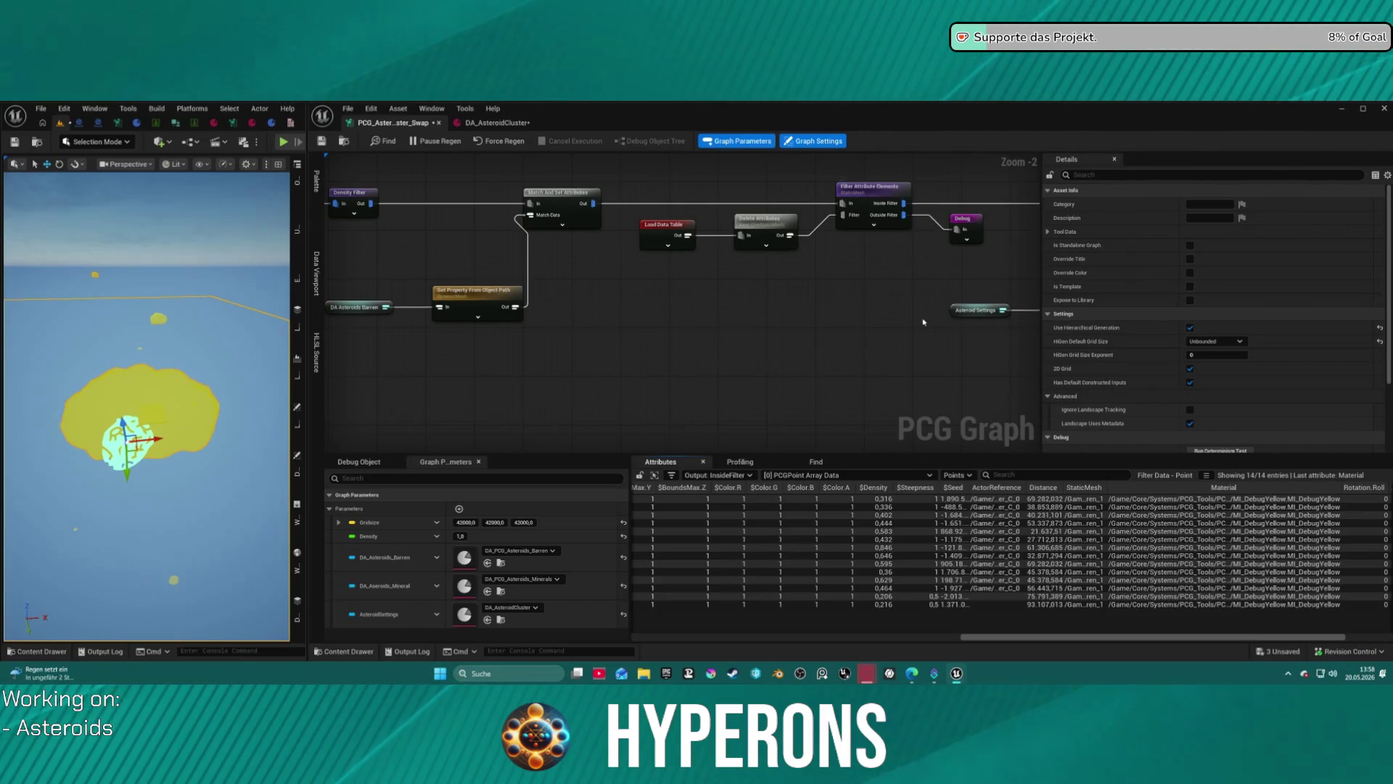
{"action": "left_click_drag", "start_coordinate": [934, 312], "coordinate": [827, 312]}
{"action": "mouse_move", "coordinate": [835, 228]}
{"action": "left_mouse_down"}
{"action": "mouse_move", "coordinate": [834, 410]}
{"action": "mouse_move", "coordinate": [940, 227]}
{"action": "mouse_move", "coordinate": [775, 414]}
{"action": "mouse_move", "coordinate": [700, 286]}
{"action": "mouse_move", "coordinate": [659, 311]}
{"action": "left_mouse_up"}
{"action": "scroll", "coordinate": [941, 226], "scroll_direction": "down", "scroll_amount": 2}
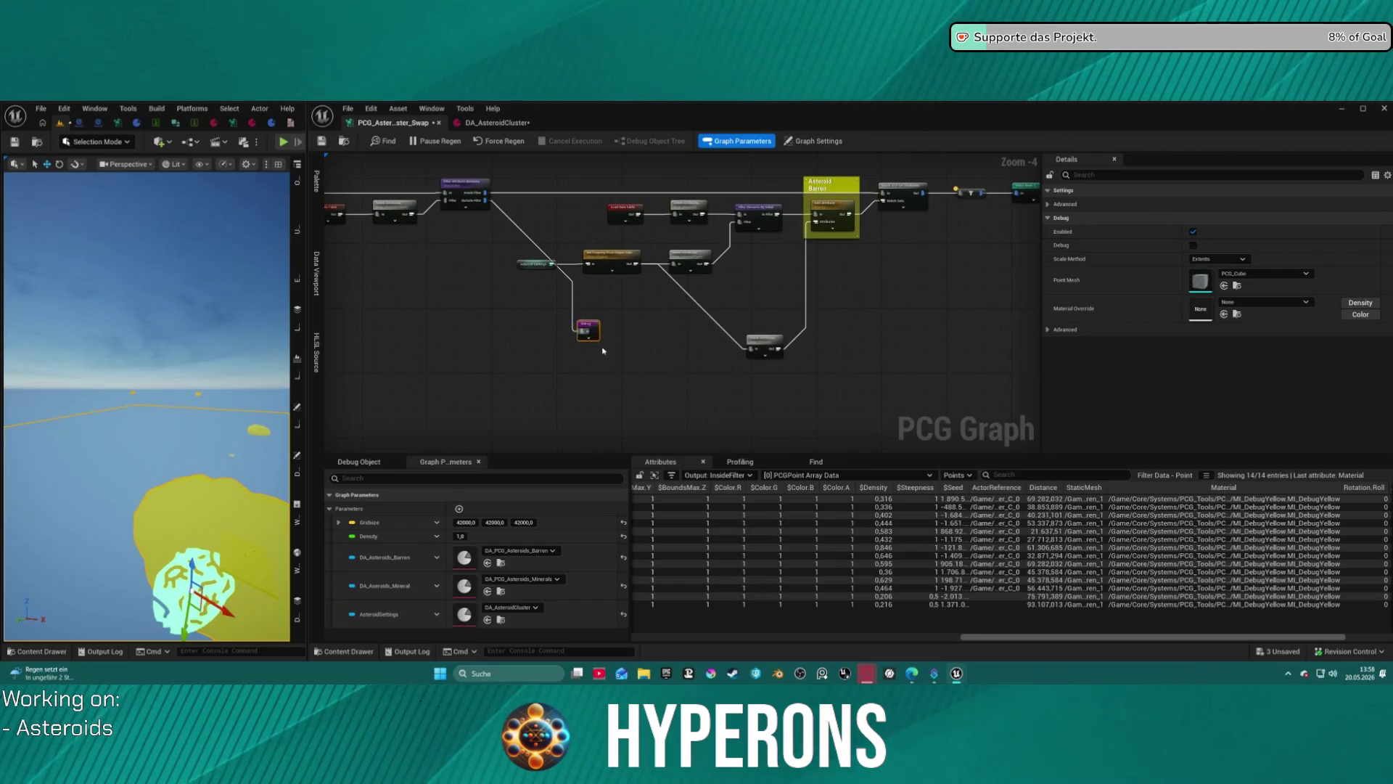
Set the Debug node's Scale Method to Absolute with Point Scale 1000.
{"action": "left_click", "coordinate": [1226, 283]}
{"action": "type", "text": "1000"}
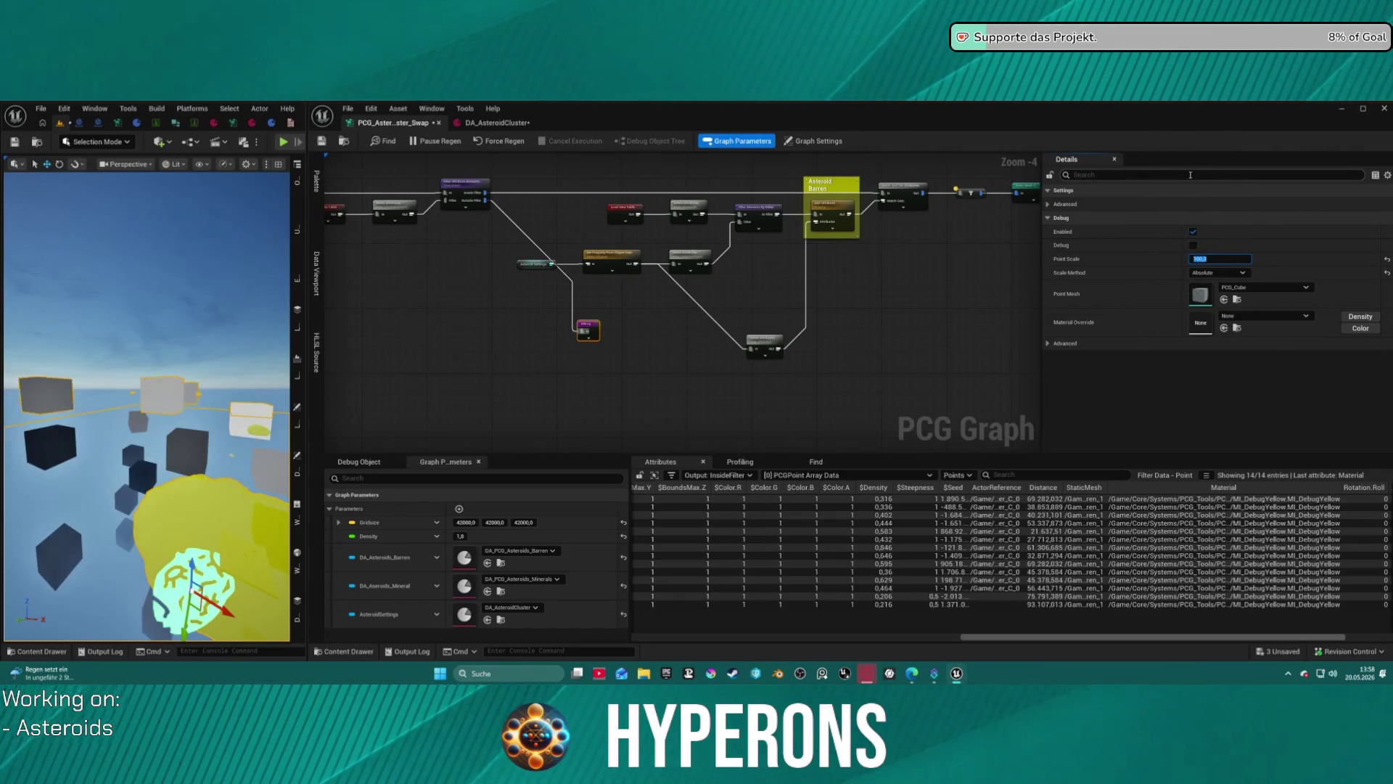
{"action": "left_click_drag", "start_coordinate": [145, 362], "coordinate": [287, 335]}
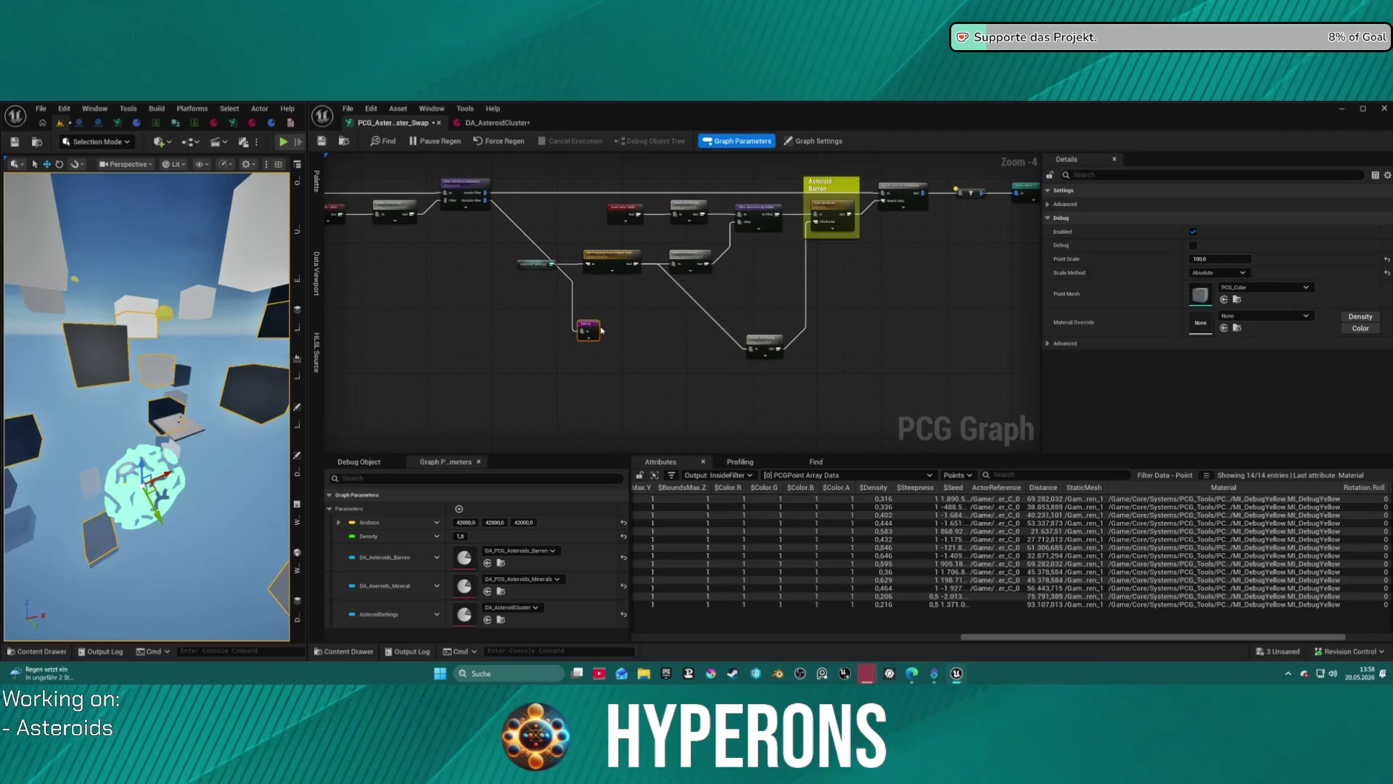
Rearrange the small nodes and node group near the mesh spawner.
{"action": "left_click", "coordinate": [1031, 193]}
{"action": "scroll", "coordinate": [692, 371], "scroll_direction": "down", "scroll_amount": 1}
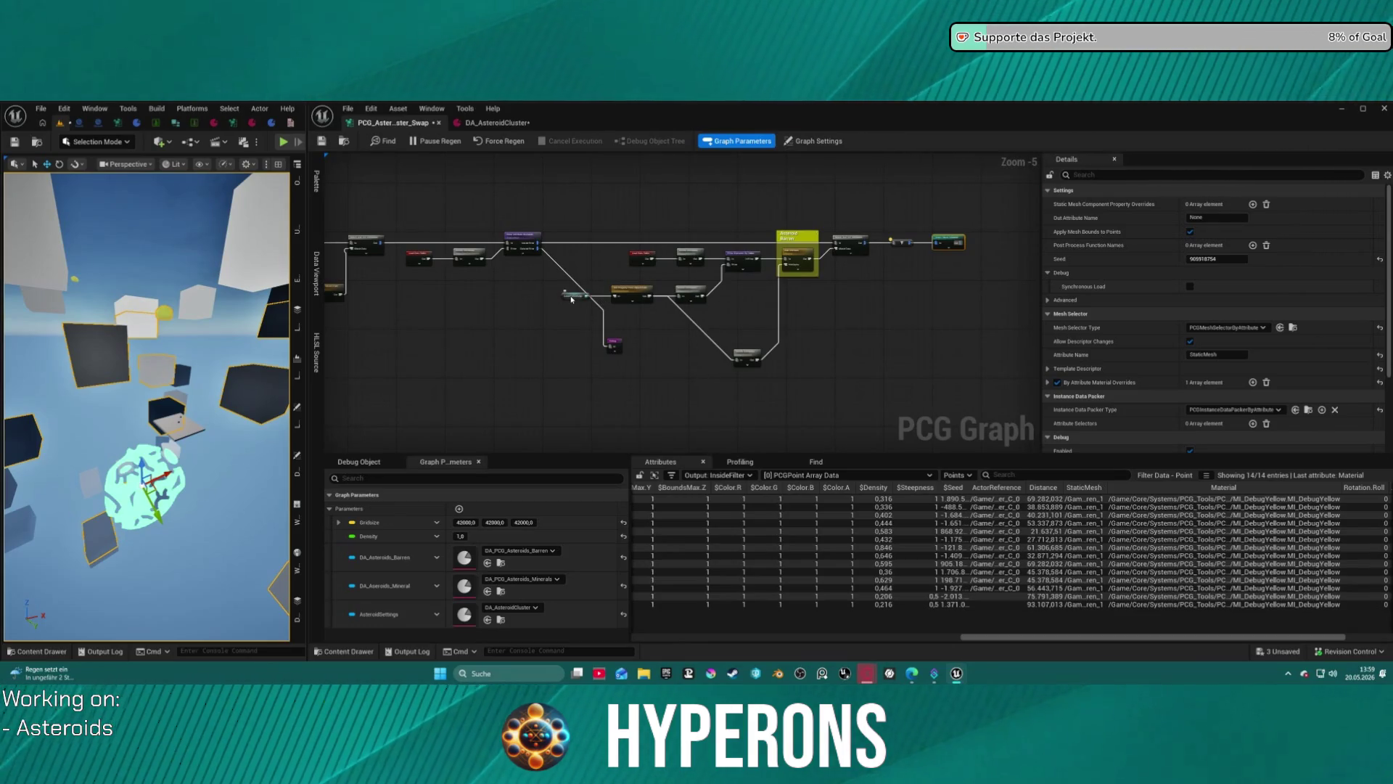
{"action": "left_click_drag", "start_coordinate": [573, 295], "coordinate": [587, 280]}
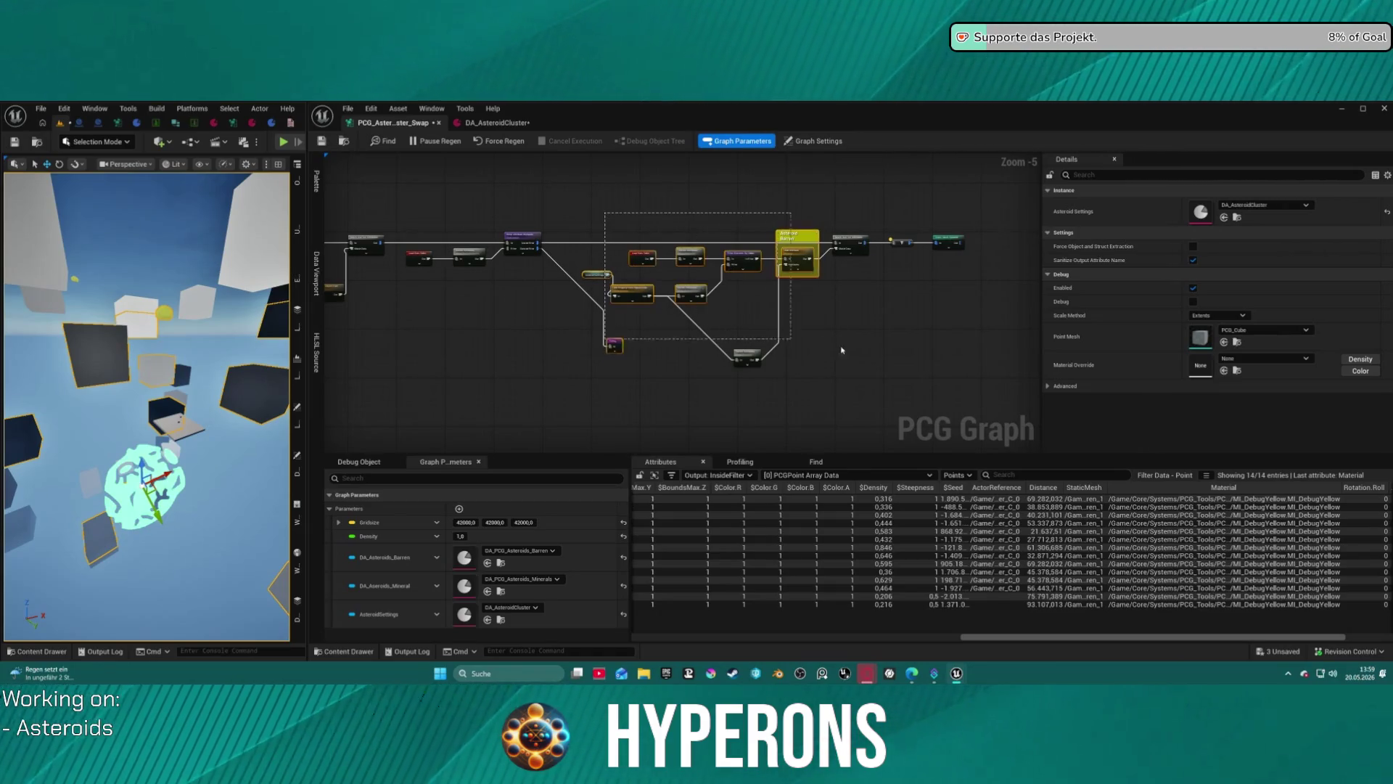
{"action": "left_click_drag", "start_coordinate": [956, 370], "coordinate": [955, 370]}
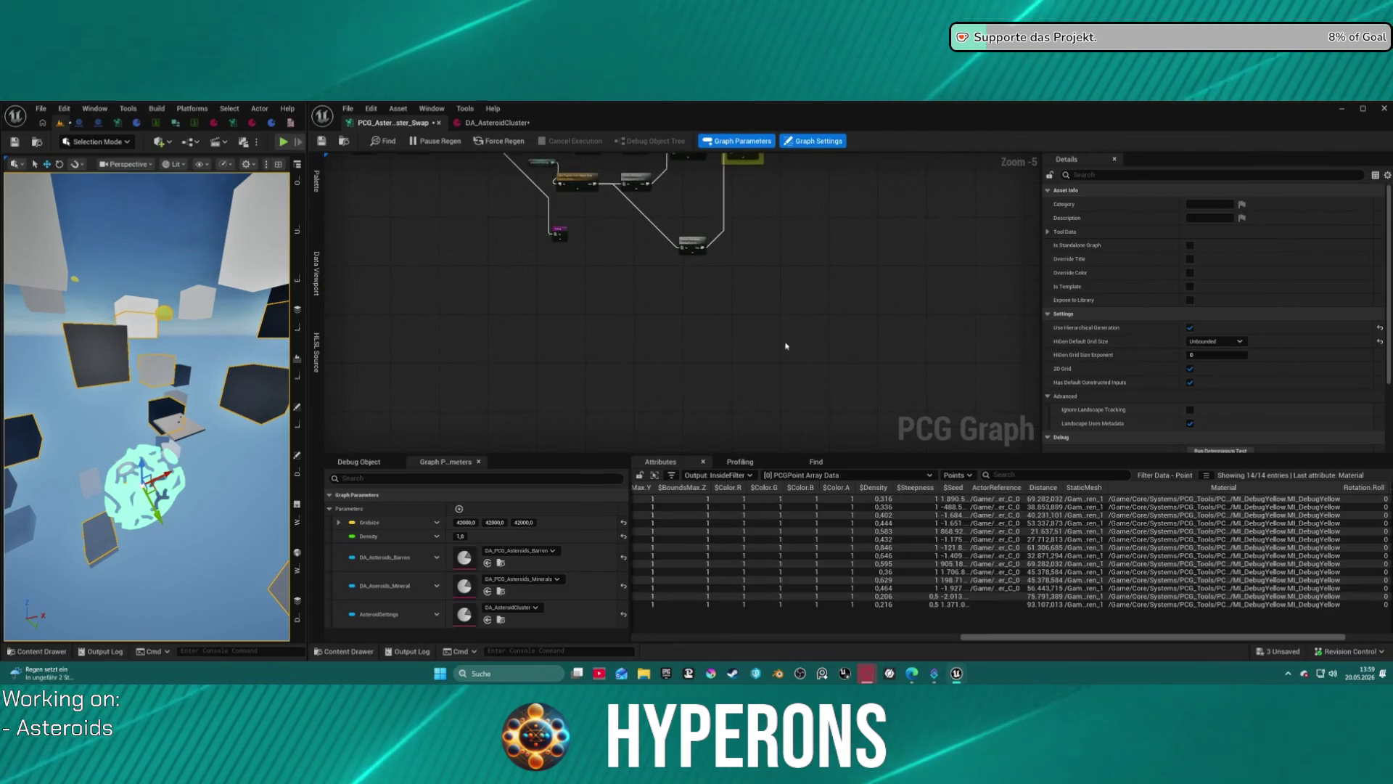
{"action": "left_click_drag", "start_coordinate": [787, 348], "coordinate": [756, 330]}
{"action": "left_click", "coordinate": [821, 329]}
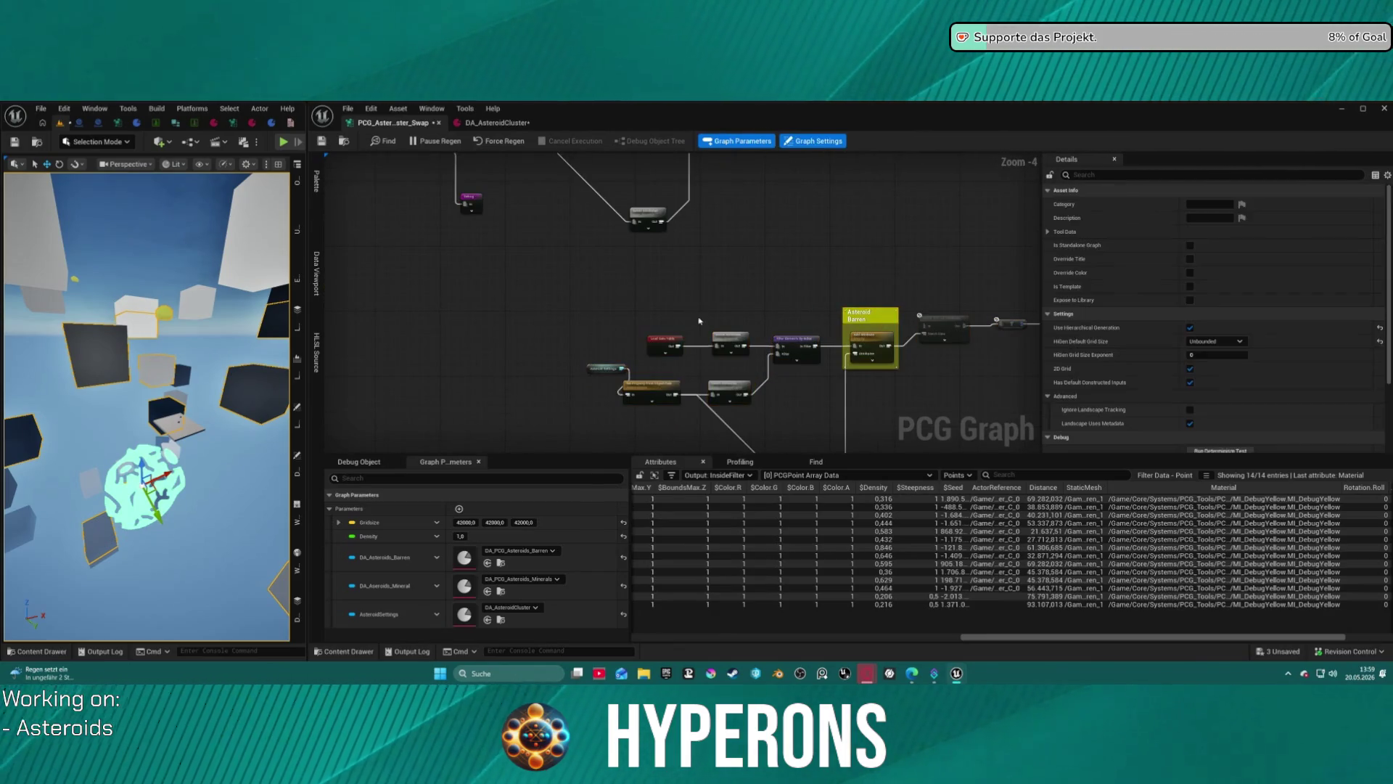
{"action": "scroll", "coordinate": [695, 416], "scroll_direction": "up", "scroll_amount": 3}
{"action": "scroll", "coordinate": [695, 416], "scroll_direction": "down", "scroll_amount": 1}
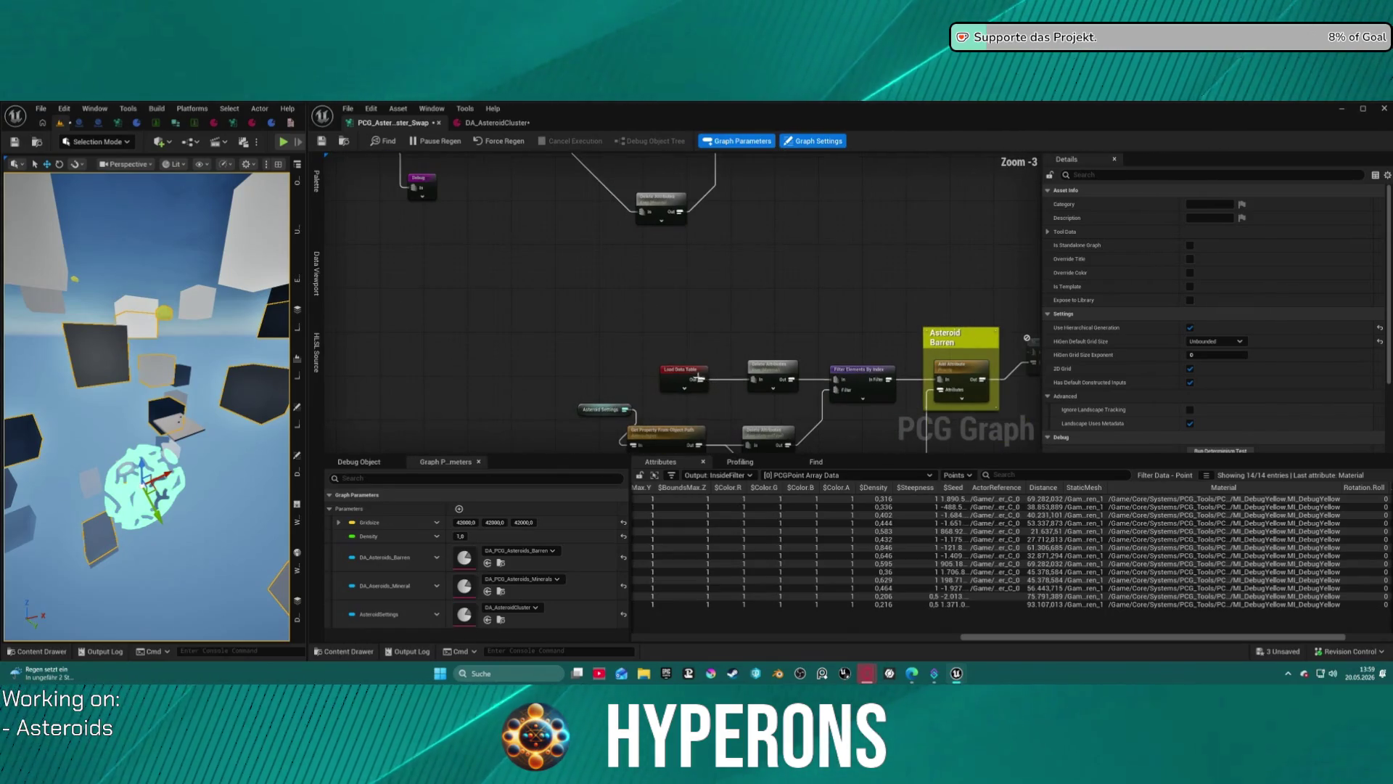
{"action": "mouse_move", "coordinate": [748, 376]}
{"action": "left_mouse_down"}
{"action": "mouse_move", "coordinate": [689, 372]}
{"action": "mouse_move", "coordinate": [684, 306]}
{"action": "mouse_move", "coordinate": [674, 342]}
{"action": "mouse_move", "coordinate": [502, 264]}
{"action": "mouse_move", "coordinate": [541, 450]}
{"action": "mouse_move", "coordinate": [570, 444]}
{"action": "left_mouse_up"}
{"action": "scroll", "coordinate": [700, 375], "scroll_direction": "down", "scroll_amount": 1}
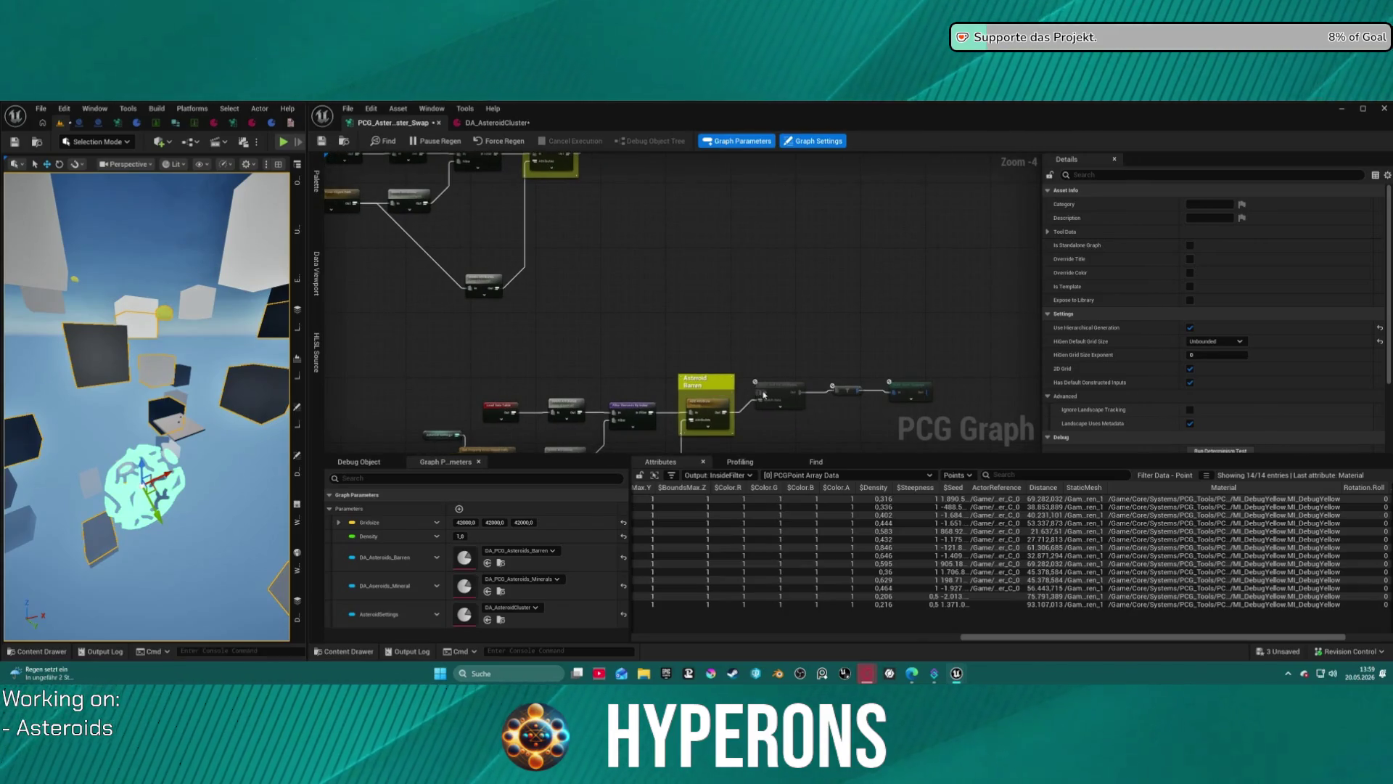
Disable the Debug node's display and view all the asteroids.
{"action": "mouse_move", "coordinate": [763, 395]}
{"action": "left_mouse_down"}
{"action": "mouse_move", "coordinate": [690, 238]}
{"action": "mouse_move", "coordinate": [658, 311]}
{"action": "mouse_move", "coordinate": [617, 316]}
{"action": "left_mouse_up"}
{"action": "right_click", "coordinate": [721, 445]}
{"action": "key", "text": "Escape"}
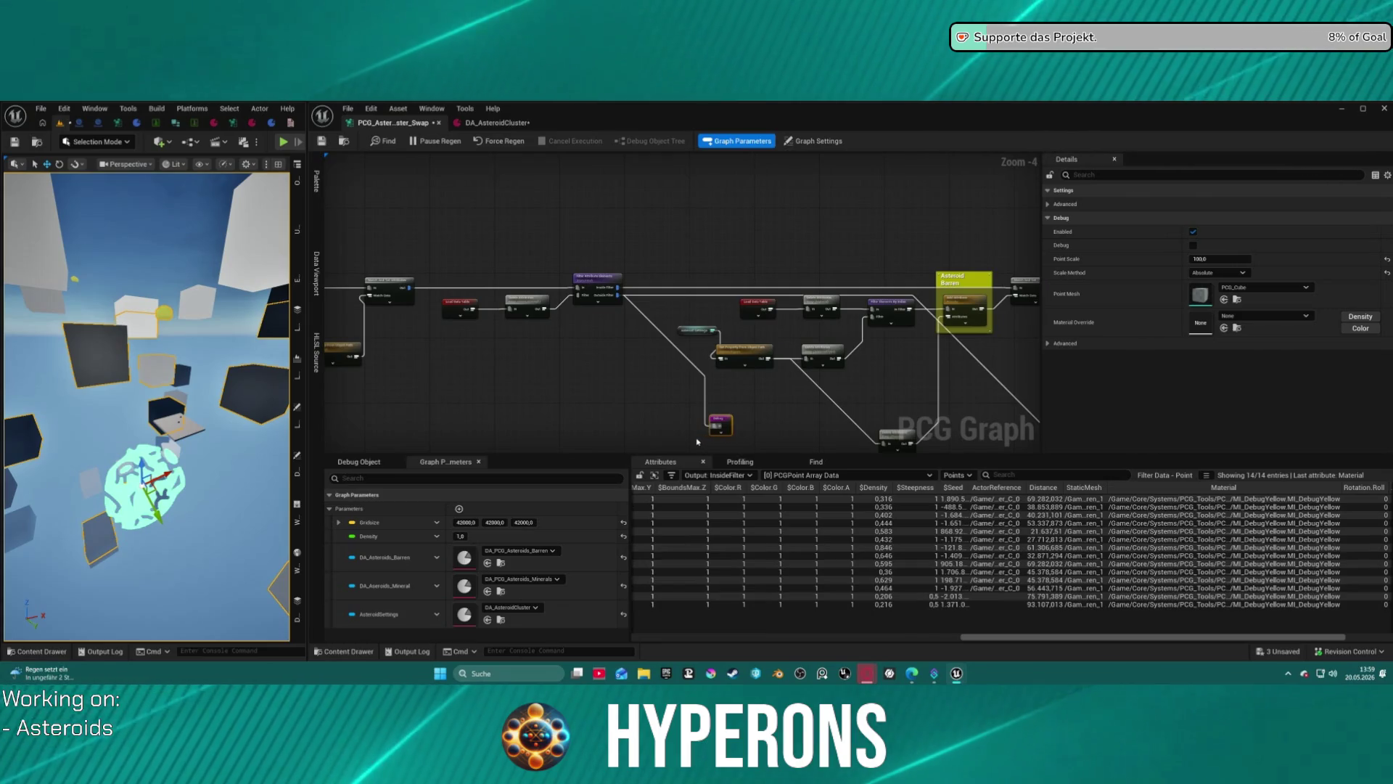
{"action": "key", "text": "d"}
{"action": "mouse_move", "coordinate": [145, 406]}
{"action": "left_mouse_down"}
{"action": "mouse_move", "coordinate": [145, 472]}
{"action": "mouse_move", "coordinate": [153, 371]}
{"action": "left_mouse_up"}
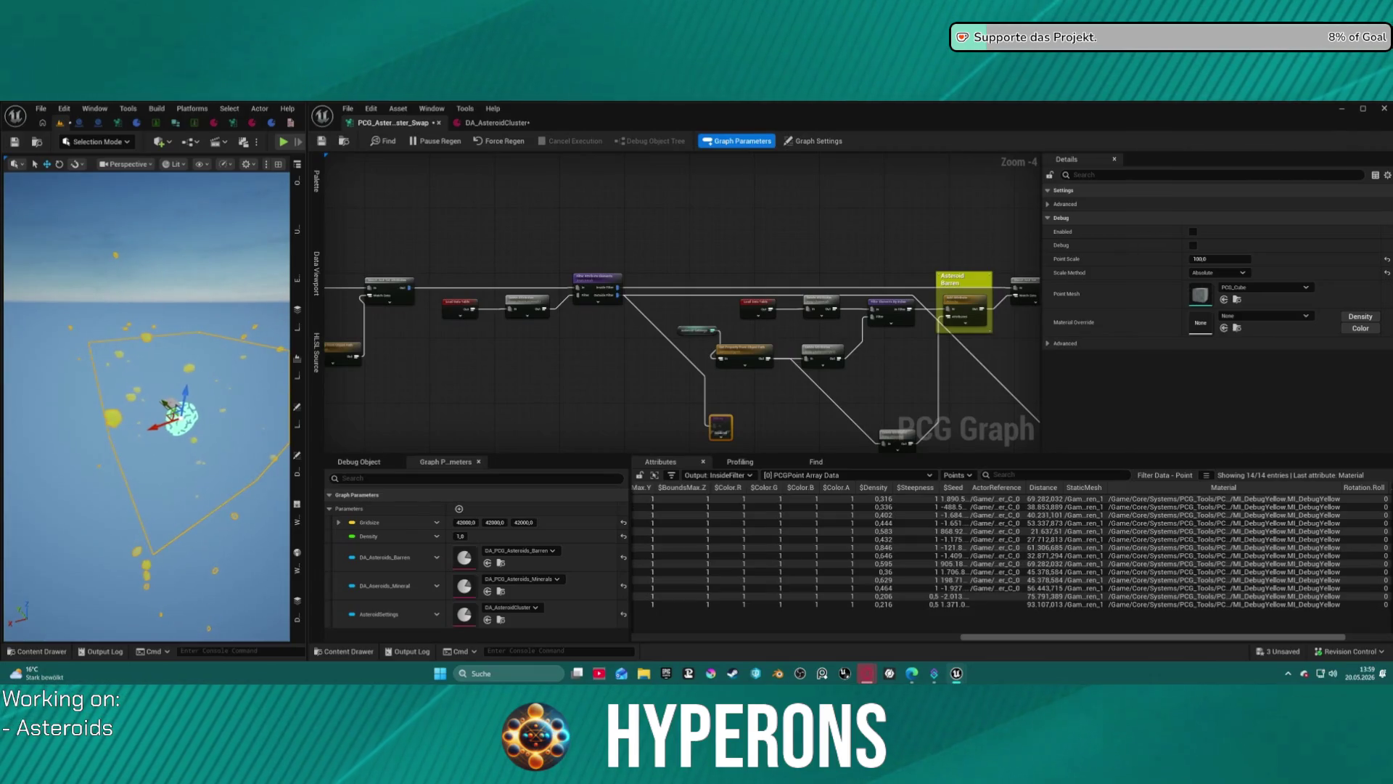
Reposition Asteroid Settings, Get Property From Object Path and Delete Attributes, then open DA_AsteroidCluster.
{"action": "left_click", "coordinate": [646, 298]}
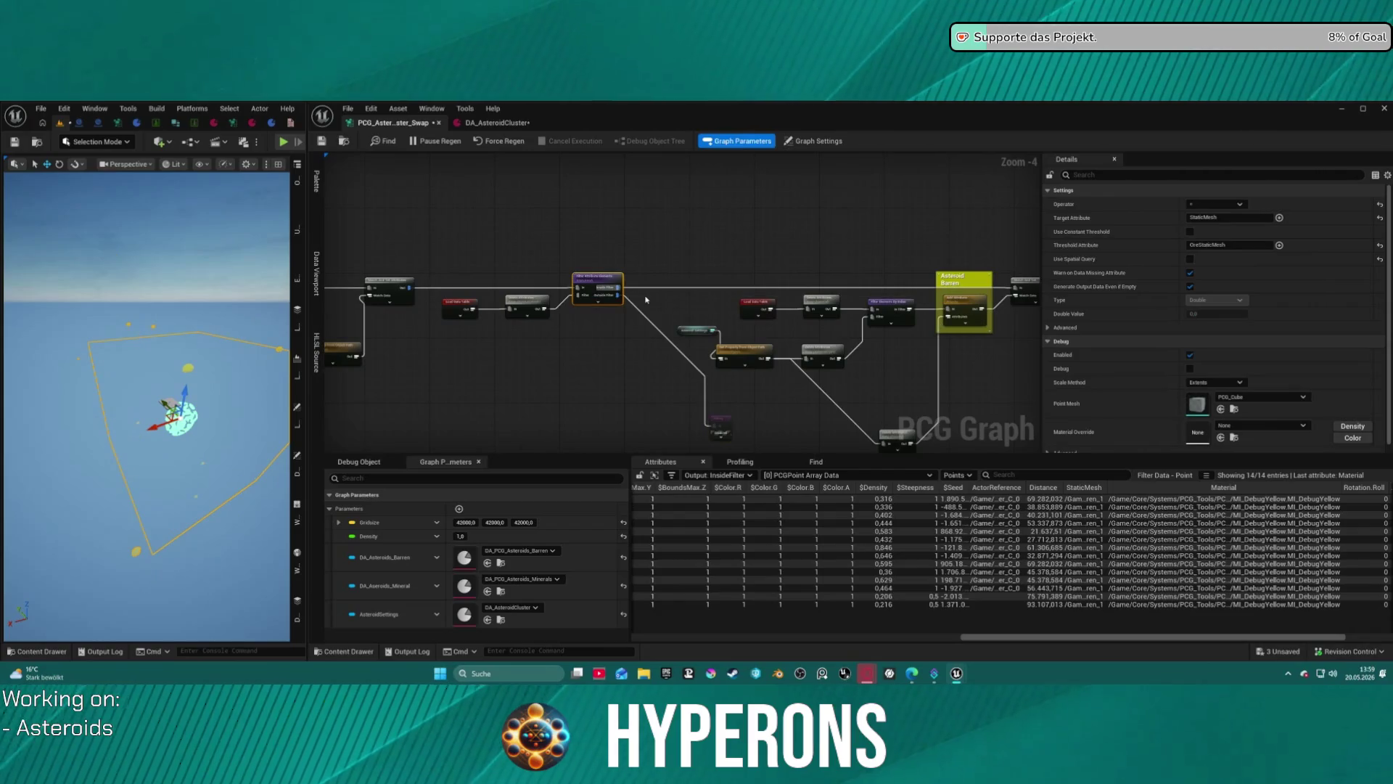
{"action": "left_click", "coordinate": [720, 428]}
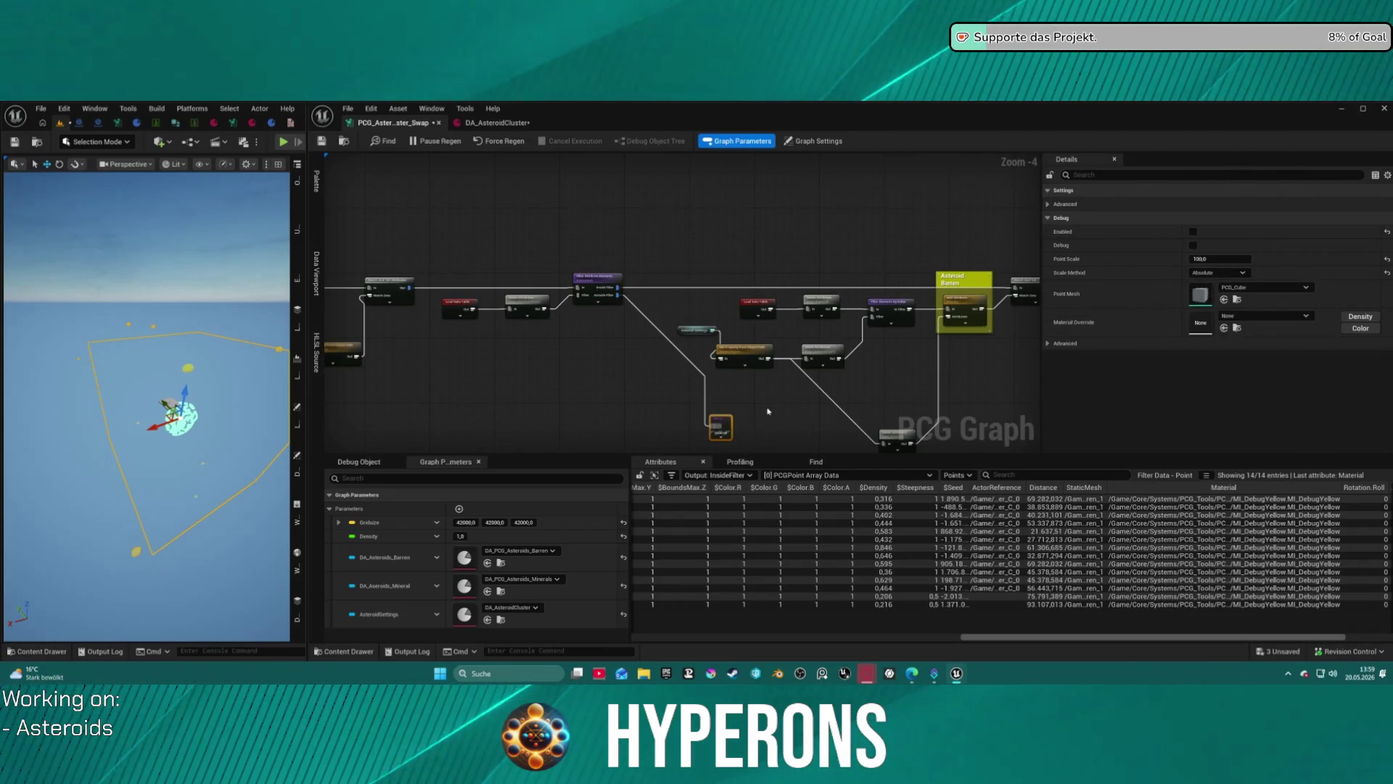
{"action": "scroll", "coordinate": [767, 414], "scroll_direction": "up", "scroll_amount": 2}
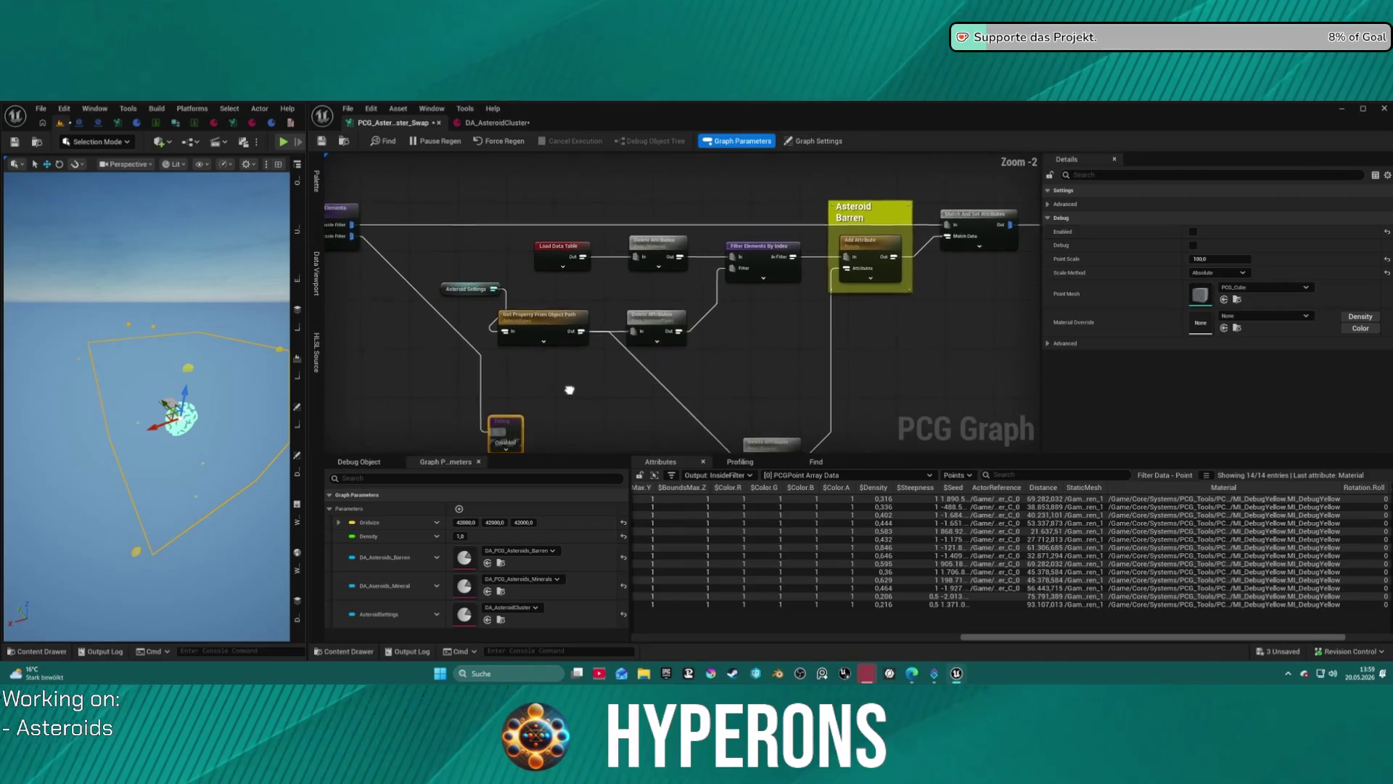
{"action": "left_click_drag", "start_coordinate": [456, 288], "coordinate": [429, 276]}
{"action": "mouse_move", "coordinate": [546, 328]}
{"action": "left_mouse_down"}
{"action": "mouse_move", "coordinate": [553, 288]}
{"action": "mouse_move", "coordinate": [584, 294]}
{"action": "mouse_move", "coordinate": [535, 297]}
{"action": "mouse_move", "coordinate": [554, 289]}
{"action": "left_mouse_up"}
{"action": "left_click_drag", "start_coordinate": [654, 319], "coordinate": [656, 315]}
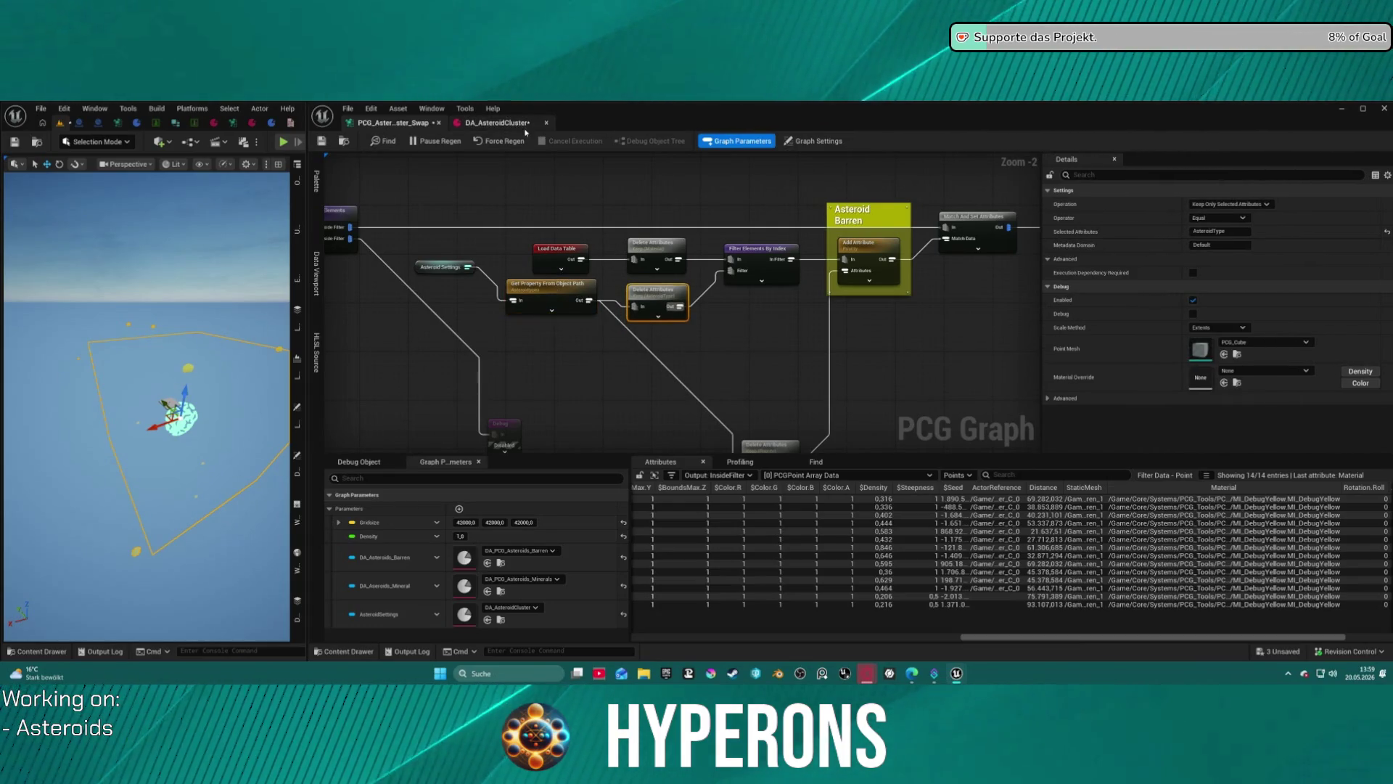
{"action": "left_click", "coordinate": [501, 126]}
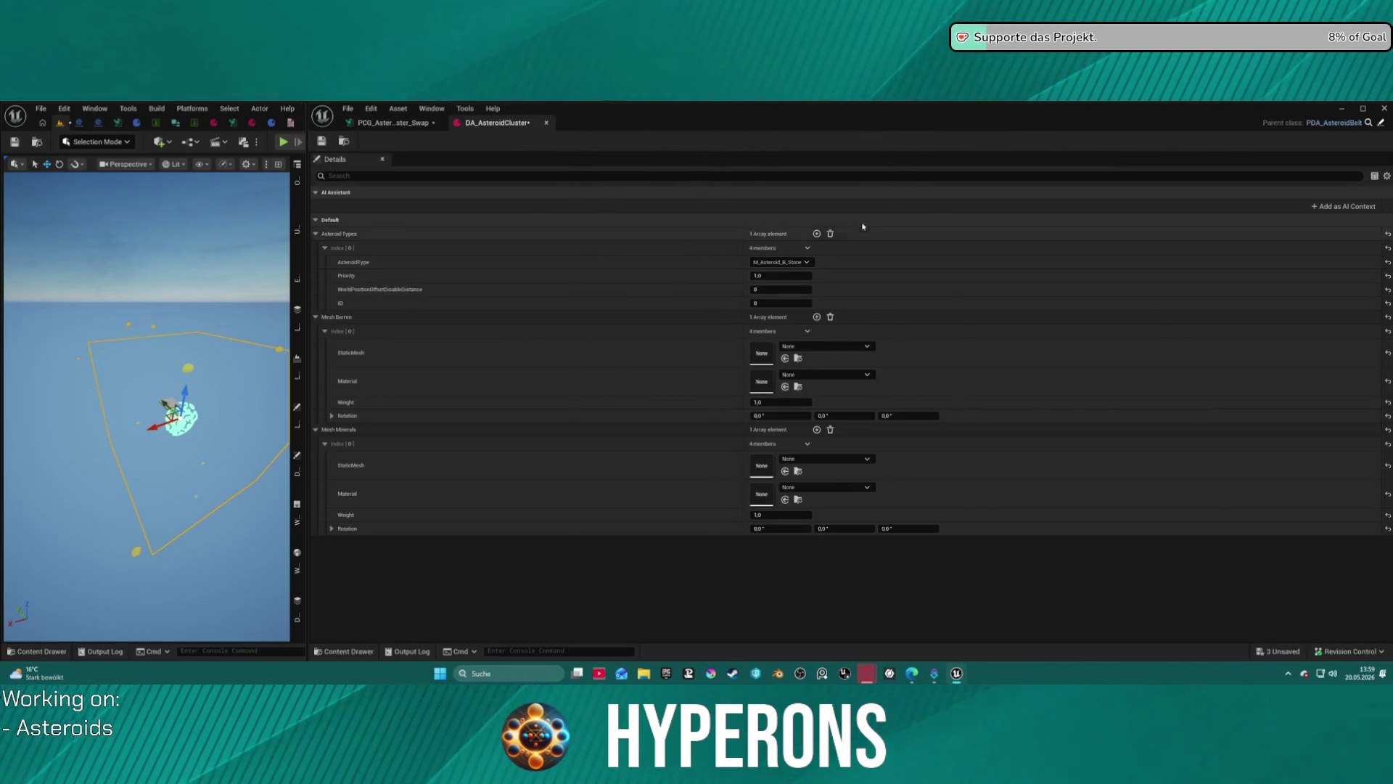
Add a second Asteroid Types entry set to M_Asteroid_B_Iron.
{"action": "left_click", "coordinate": [817, 234]}
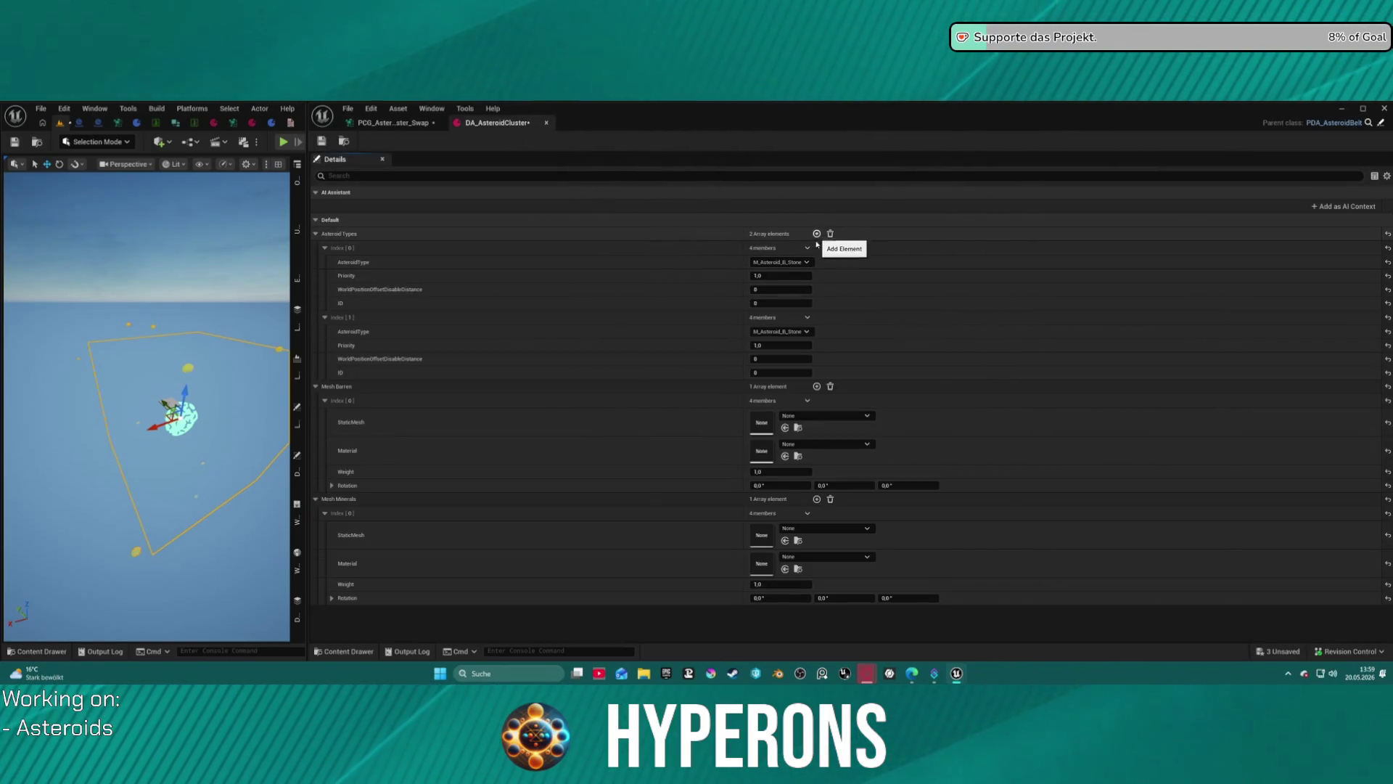
{"action": "left_click", "coordinate": [779, 331]}
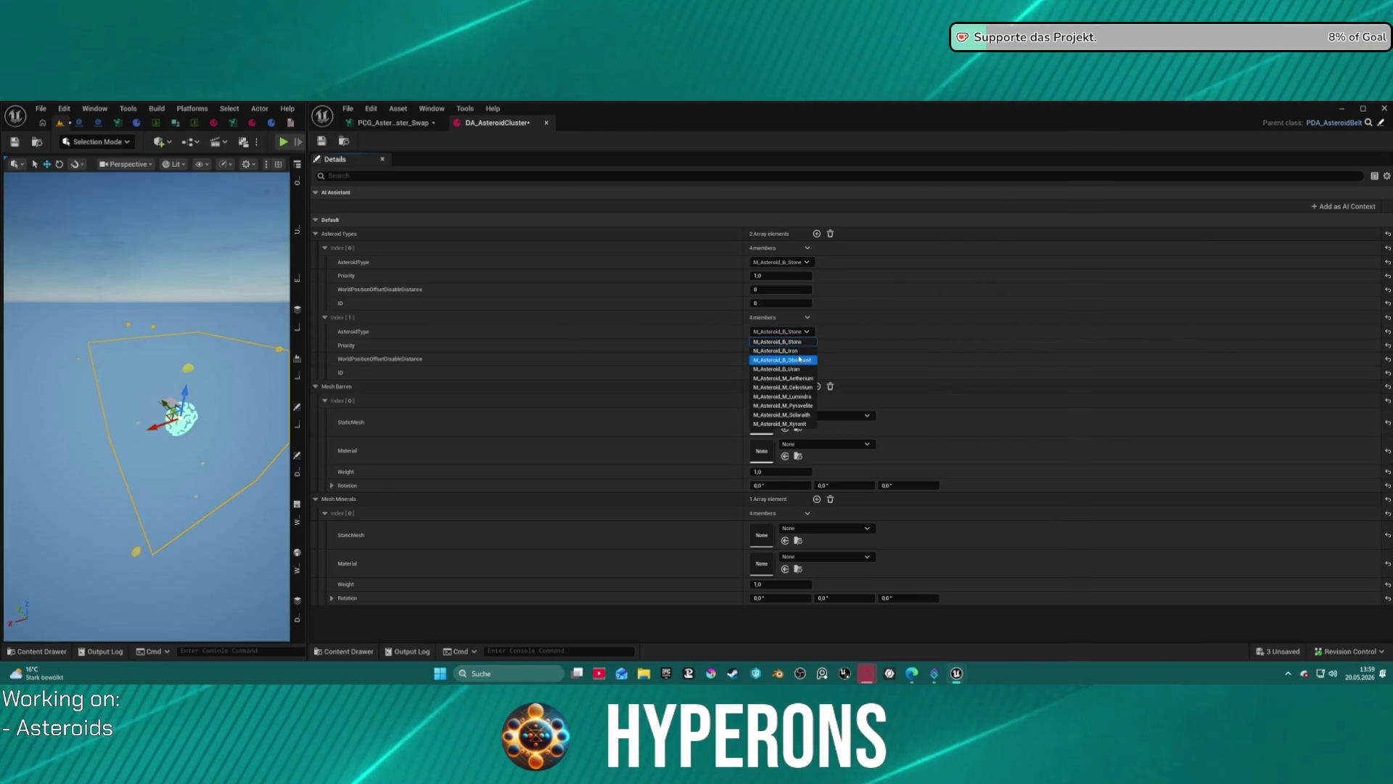
{"action": "left_click", "coordinate": [787, 351]}
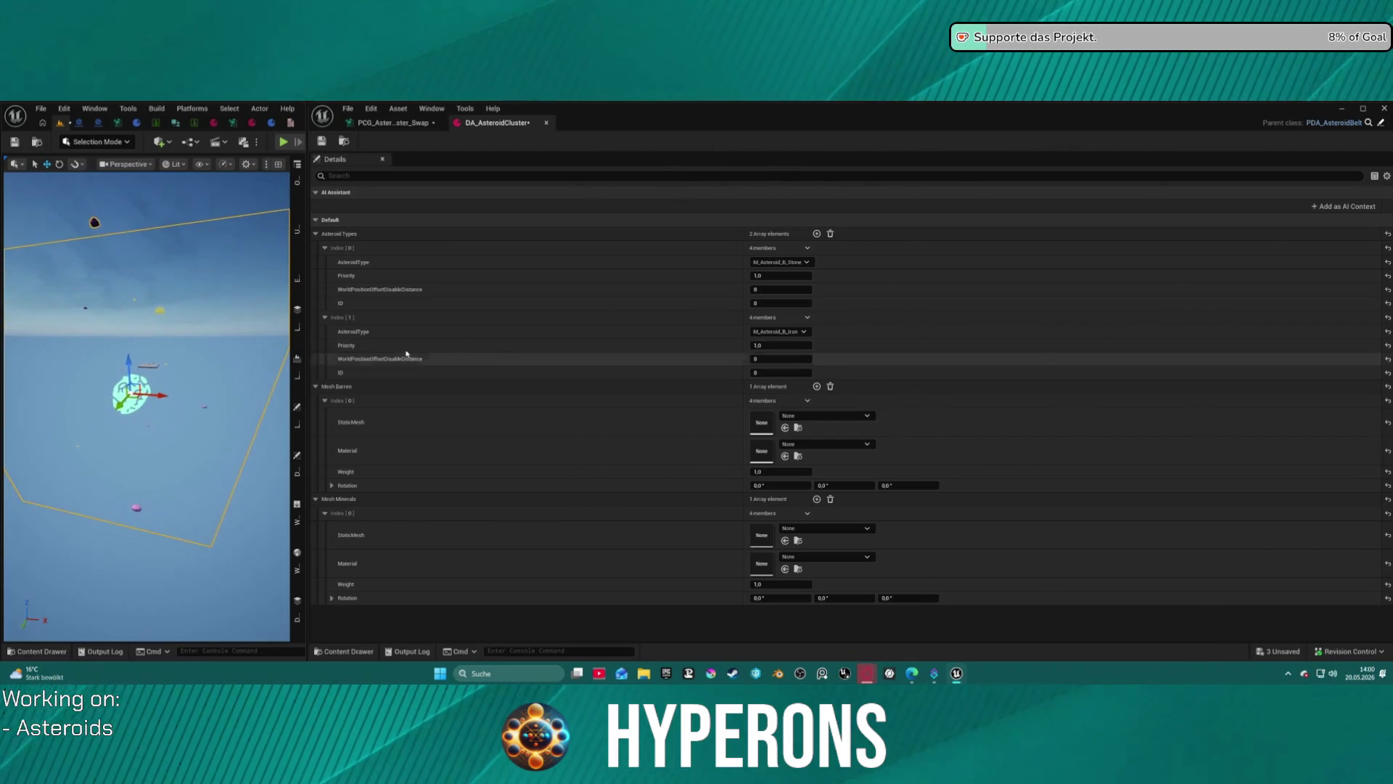
Add third and fourth types M_Asteroid_B_Obsidiant and M_Asteroid_B_Uran, and view the level Unlit.
{"action": "left_click", "coordinate": [817, 234]}
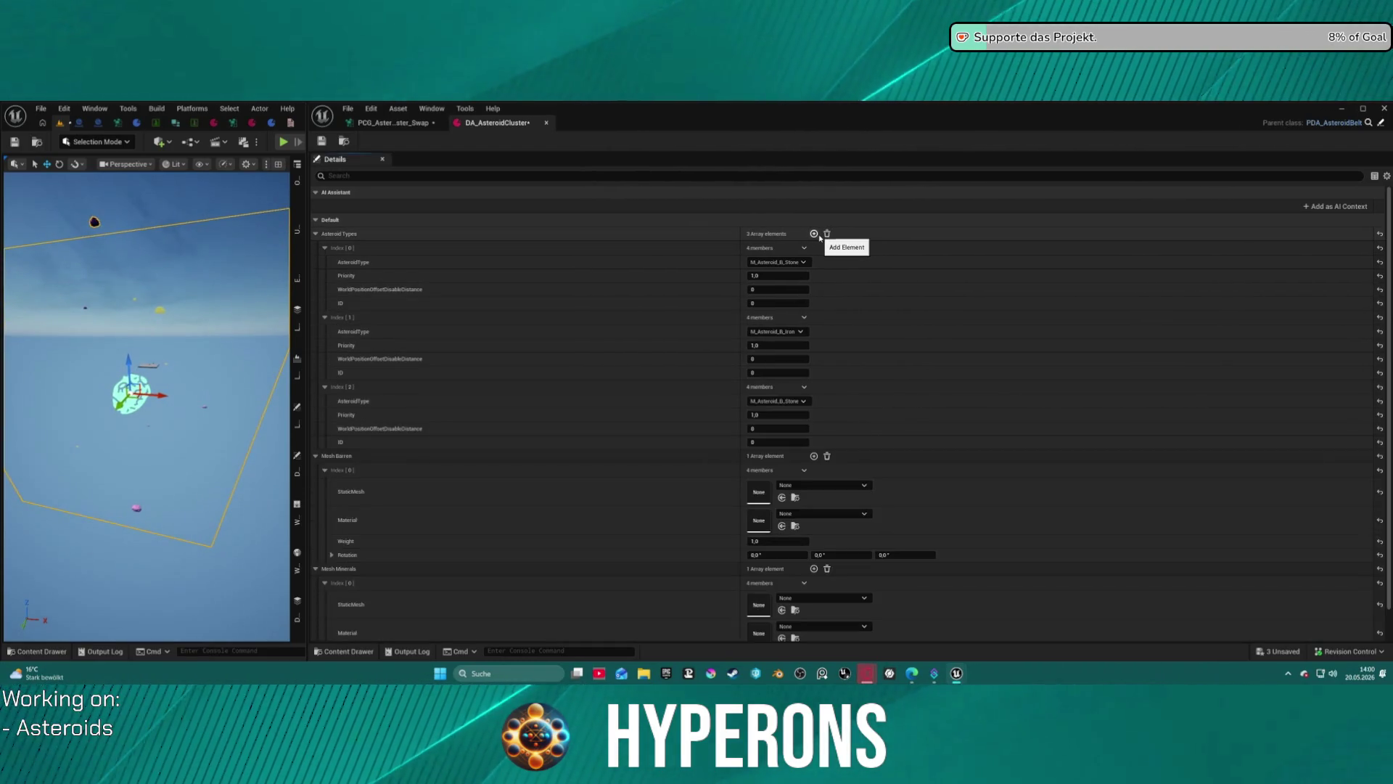
{"action": "left_click", "coordinate": [817, 233]}
{"action": "left_click", "coordinate": [795, 401]}
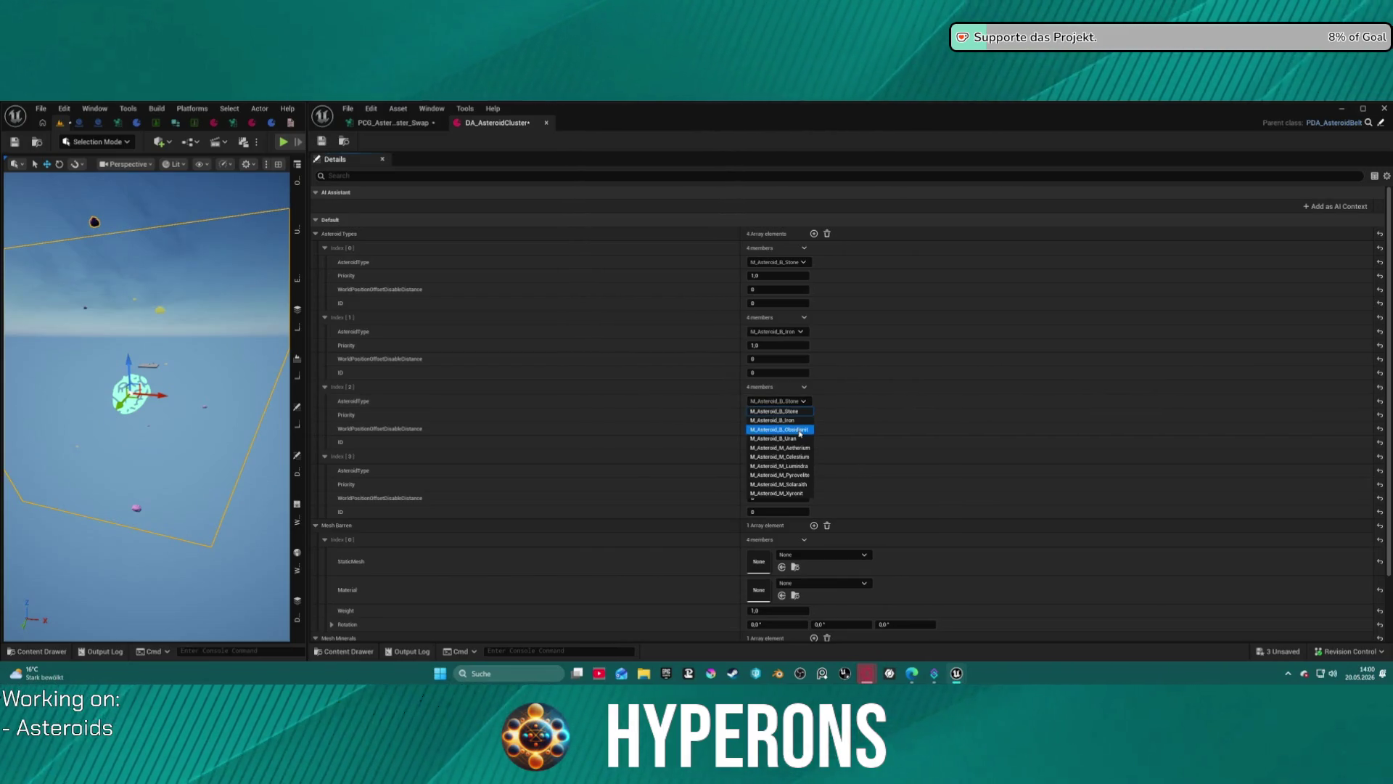
{"action": "left_click", "coordinate": [799, 430]}
{"action": "left_click", "coordinate": [796, 470]}
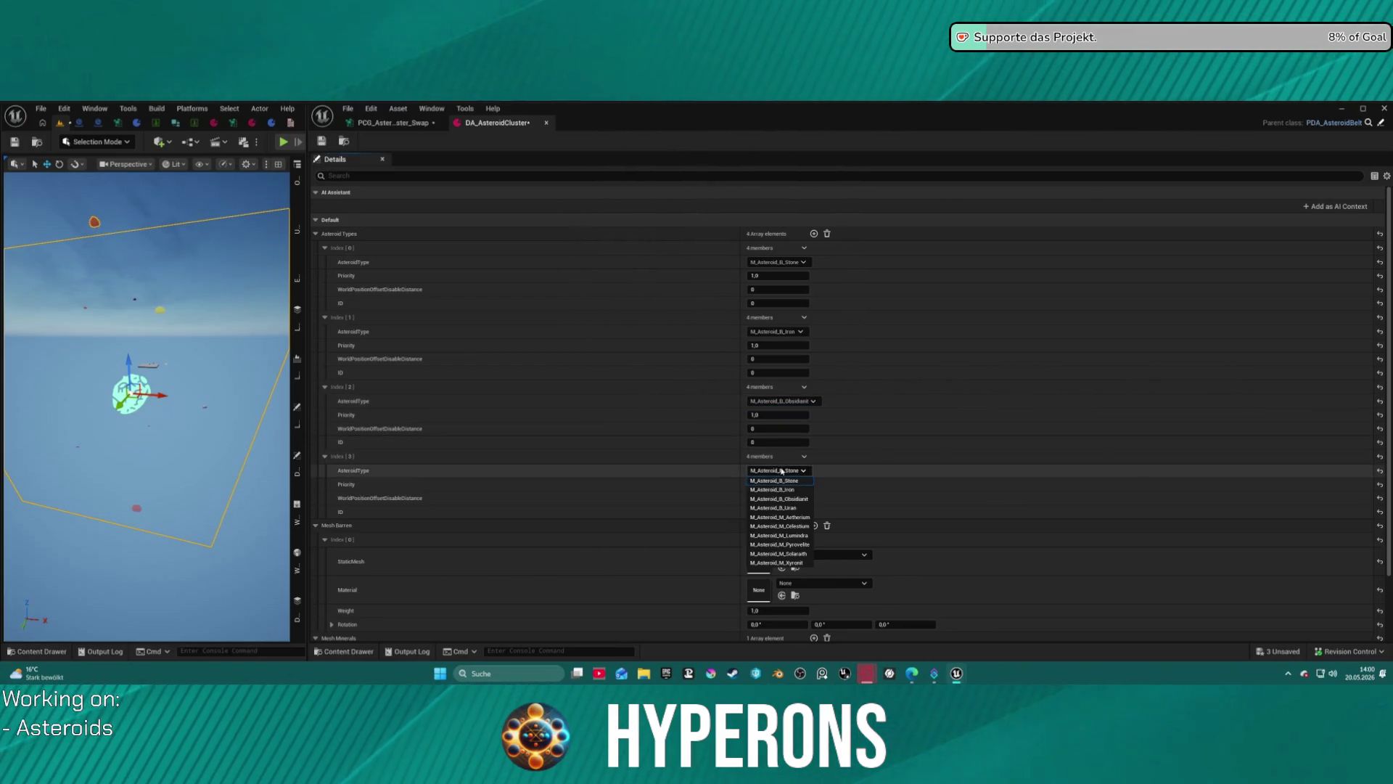
{"action": "left_click", "coordinate": [793, 508]}
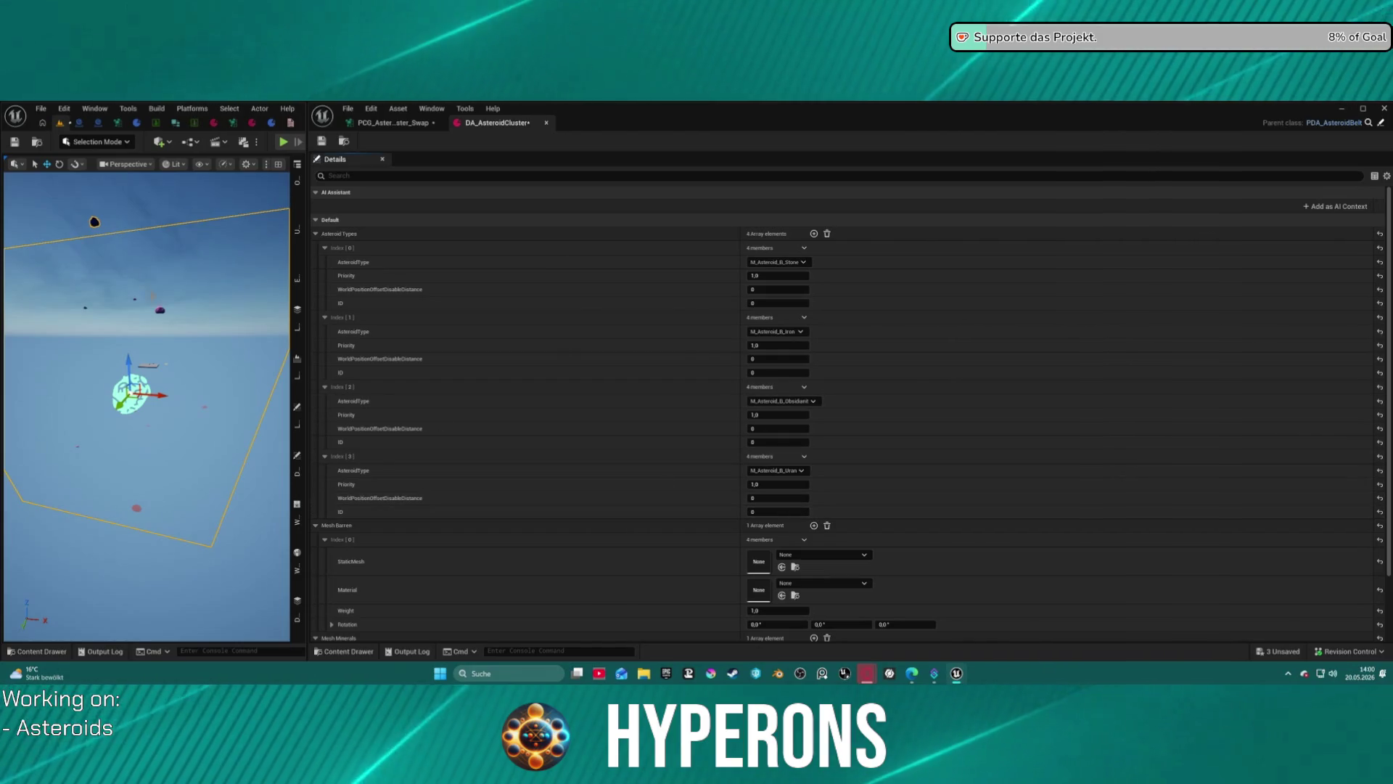
{"action": "key", "text": "F3"}
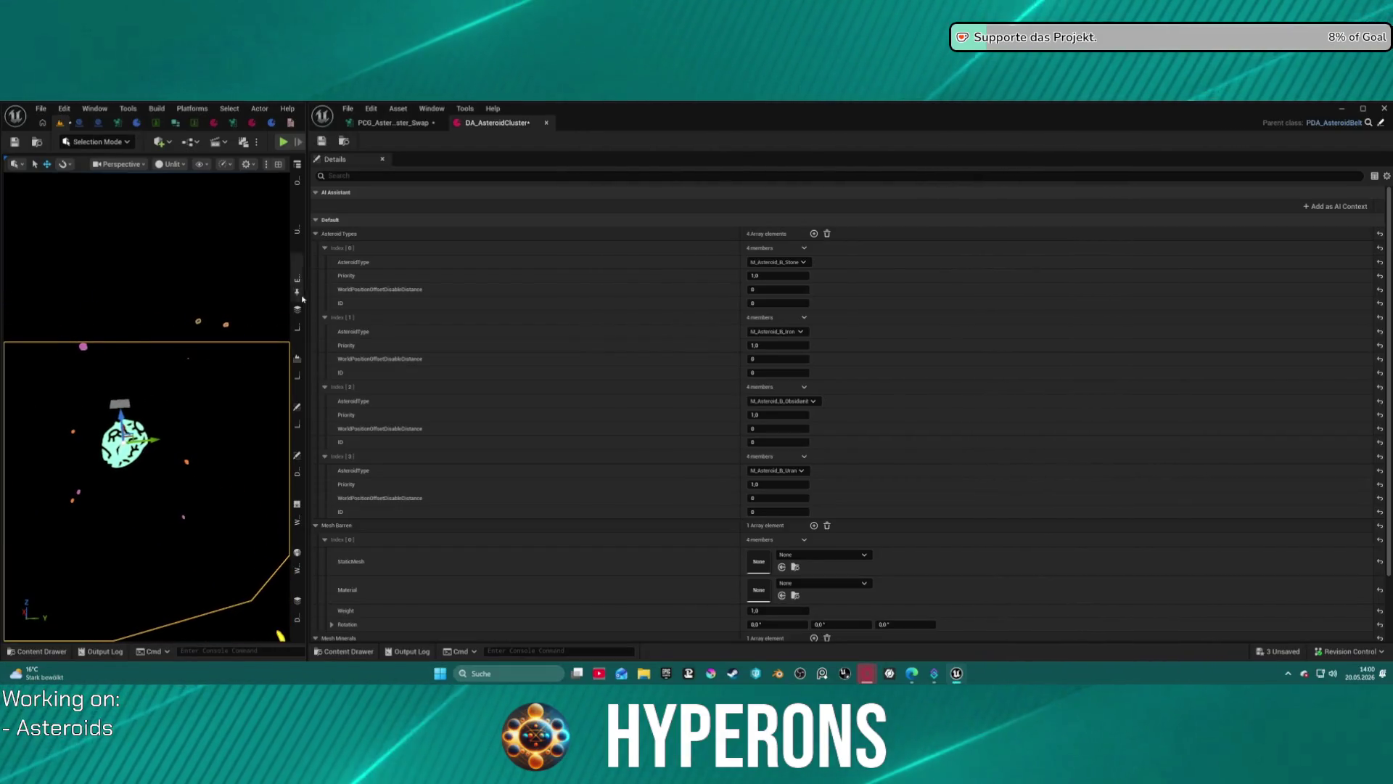
{"action": "left_click_drag", "start_coordinate": [307, 297], "coordinate": [724, 297]}
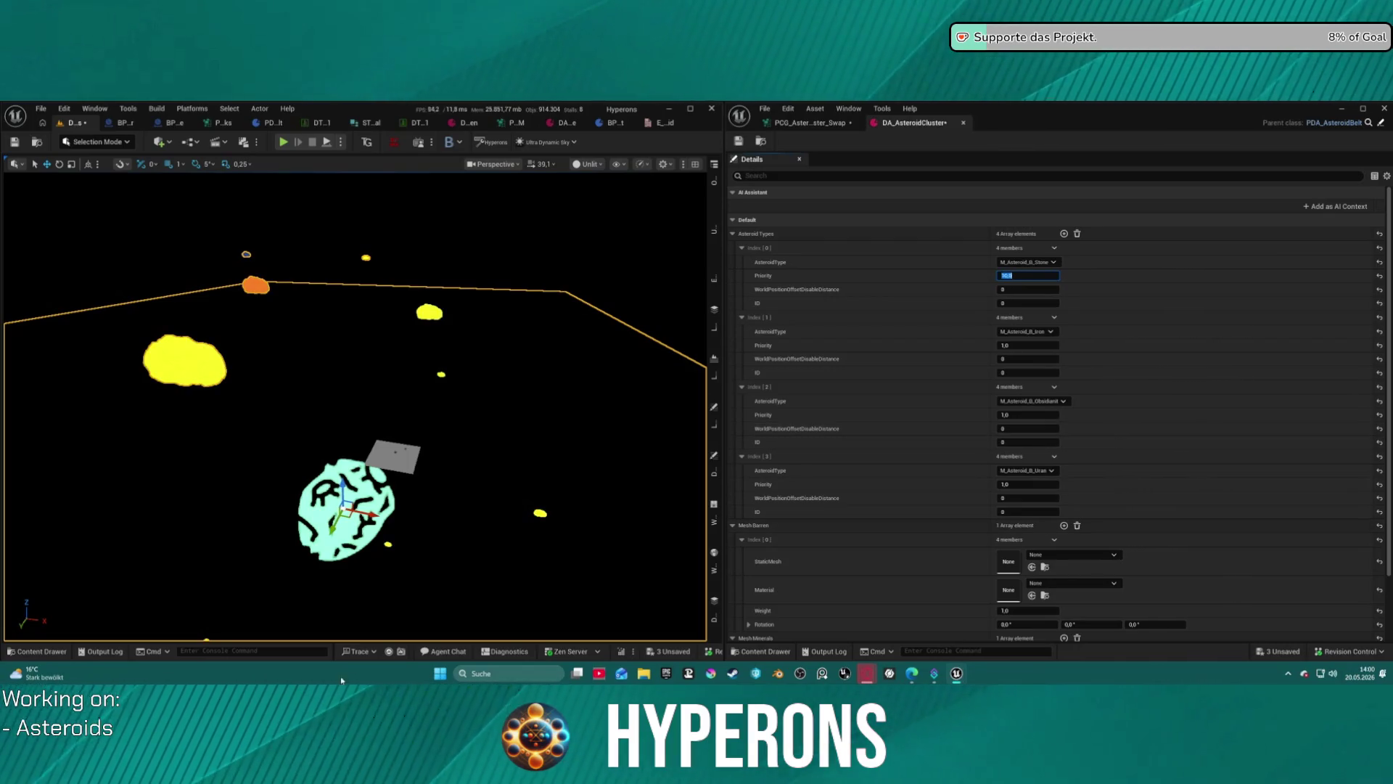
{"action": "type", "text": "10"}
Set Index [0] Priority to 100 then back to 1, and return to the PCG_Aster..ster_Swap graph.
{"action": "mouse_move", "coordinate": [406, 406]}
{"action": "left_mouse_down"}
{"action": "mouse_move", "coordinate": [406, 472]}
{"action": "mouse_move", "coordinate": [452, 531]}
{"action": "left_mouse_up"}
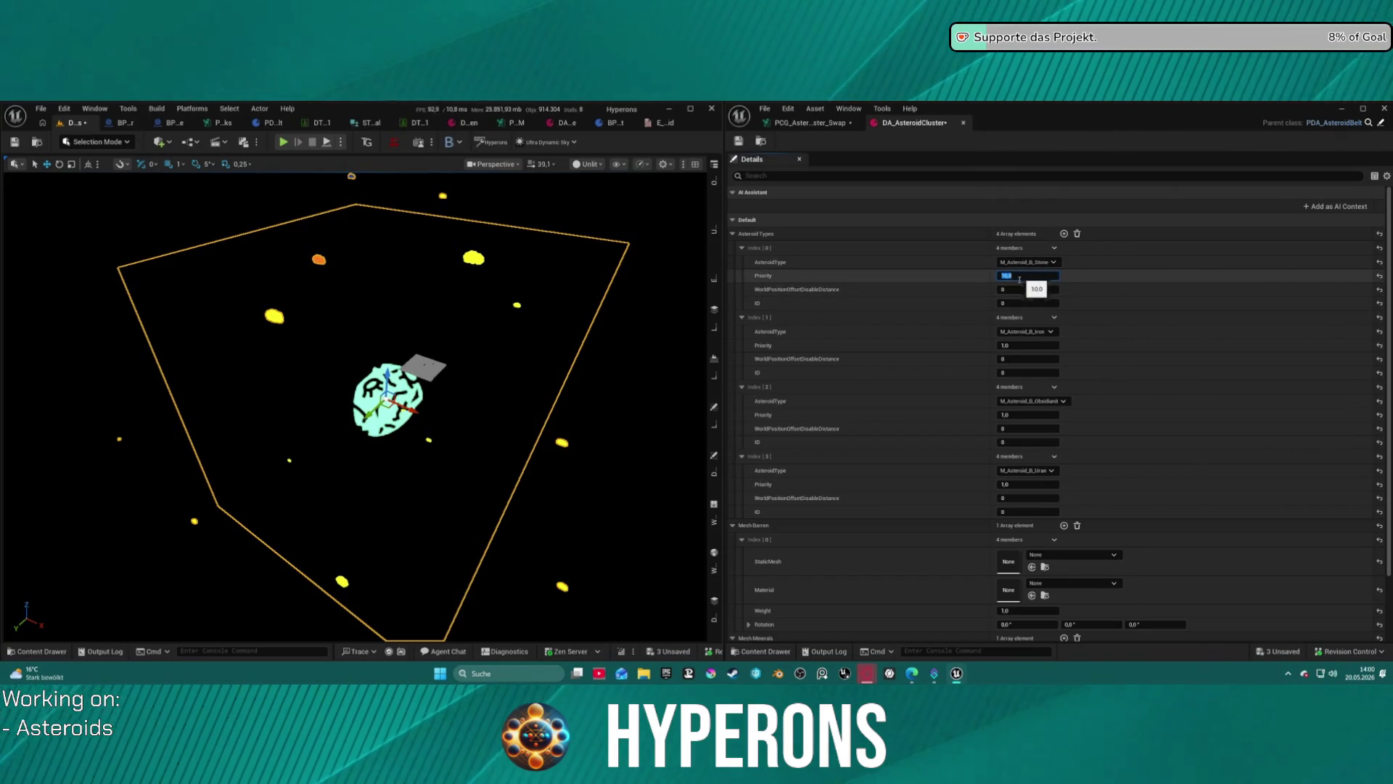
{"action": "left_click_drag", "start_coordinate": [406, 406], "coordinate": [407, 494]}
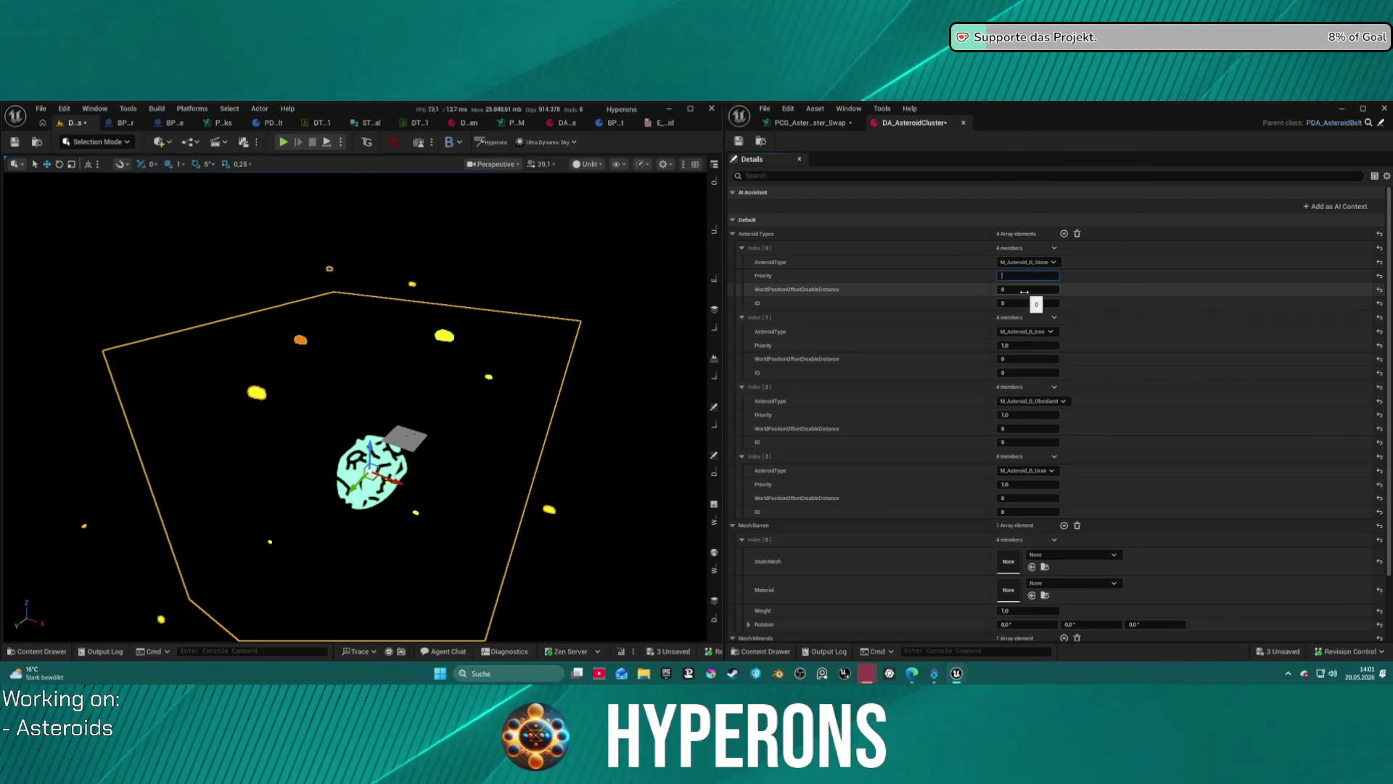
{"action": "type", "text": "1"}
{"action": "mouse_move", "coordinate": [363, 363]}
{"action": "left_mouse_down"}
{"action": "mouse_move", "coordinate": [363, 435]}
{"action": "mouse_move", "coordinate": [421, 464]}
{"action": "mouse_move", "coordinate": [363, 407]}
{"action": "mouse_move", "coordinate": [363, 450]}
{"action": "mouse_move", "coordinate": [363, 392]}
{"action": "left_mouse_up"}
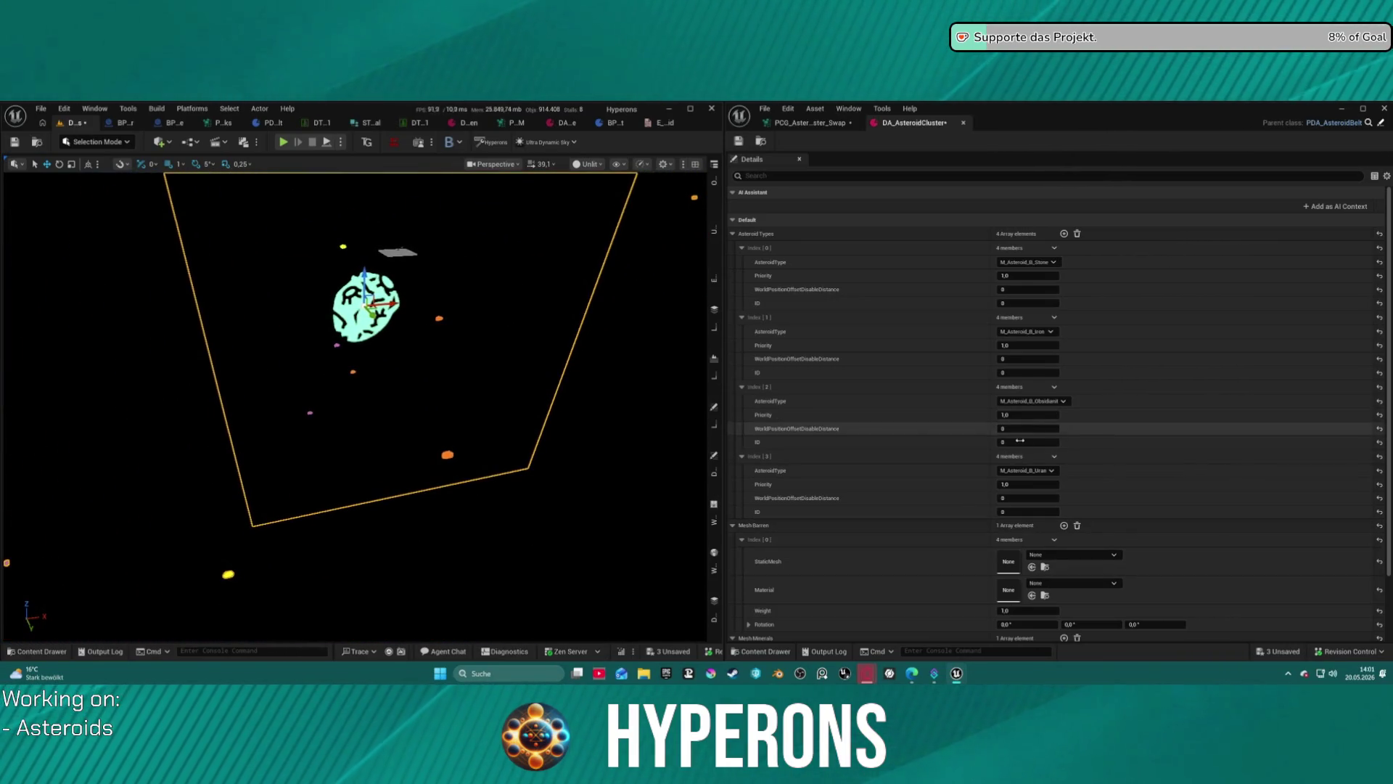
{"action": "left_click_drag", "start_coordinate": [588, 394], "coordinate": [566, 395]}
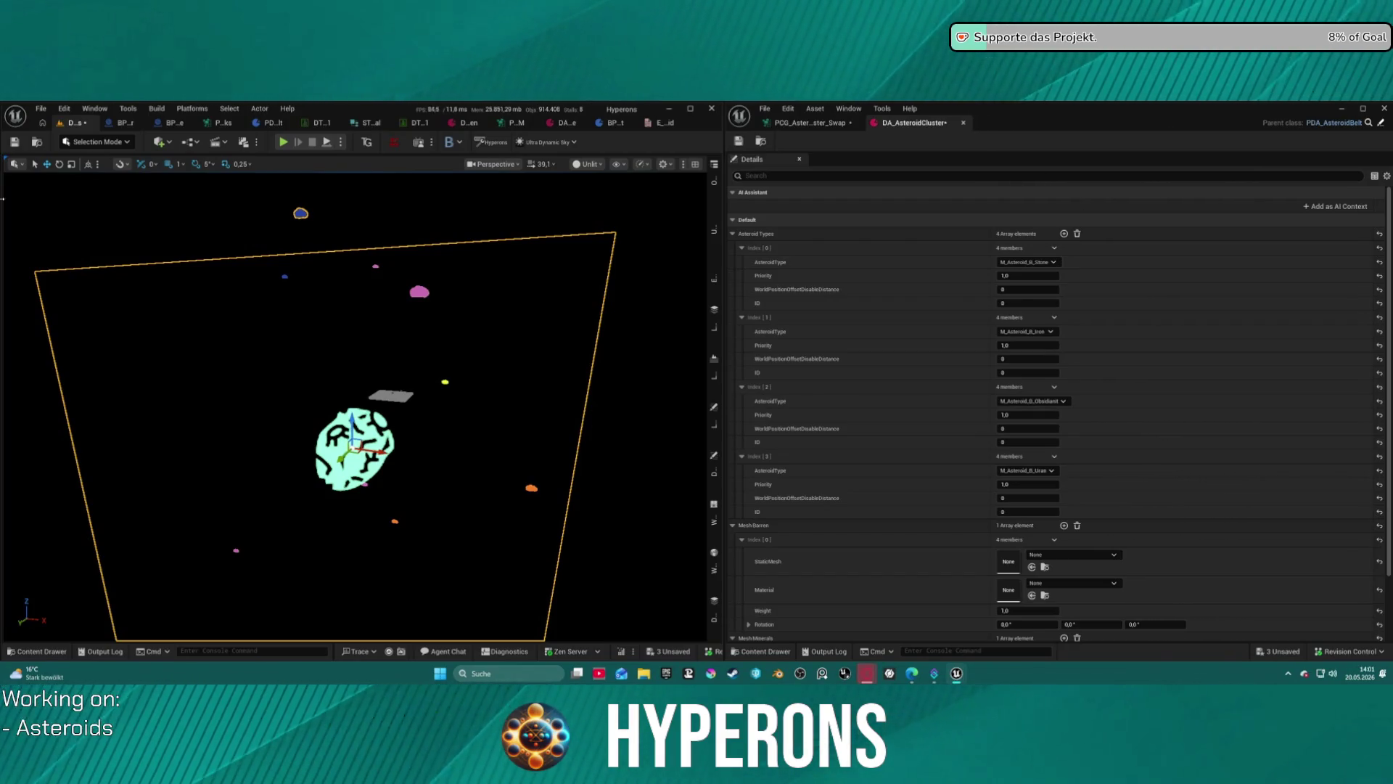
{"action": "left_click", "coordinate": [807, 122]}
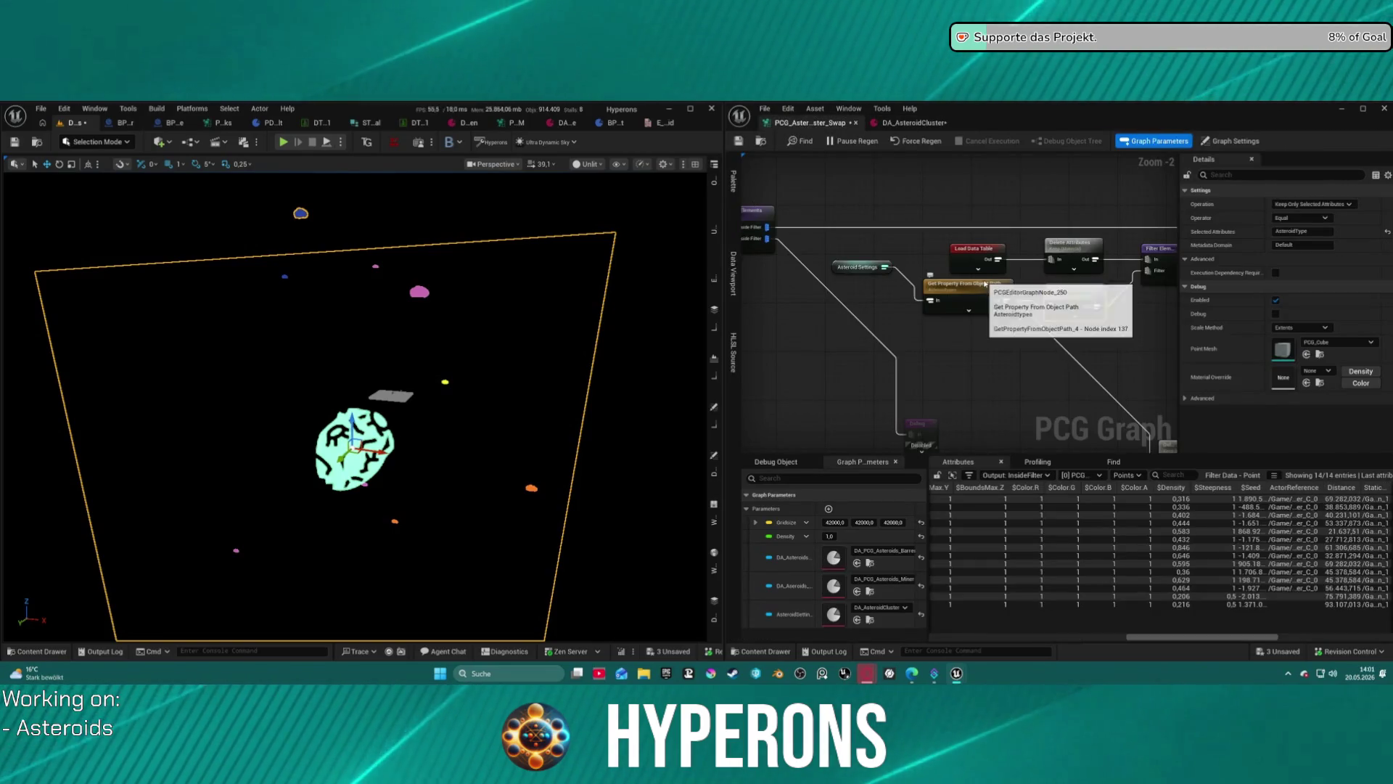
Inspect the Filter Attribute Elements node's settings.
{"action": "scroll", "coordinate": [1054, 166], "scroll_direction": "down", "scroll_amount": 3}
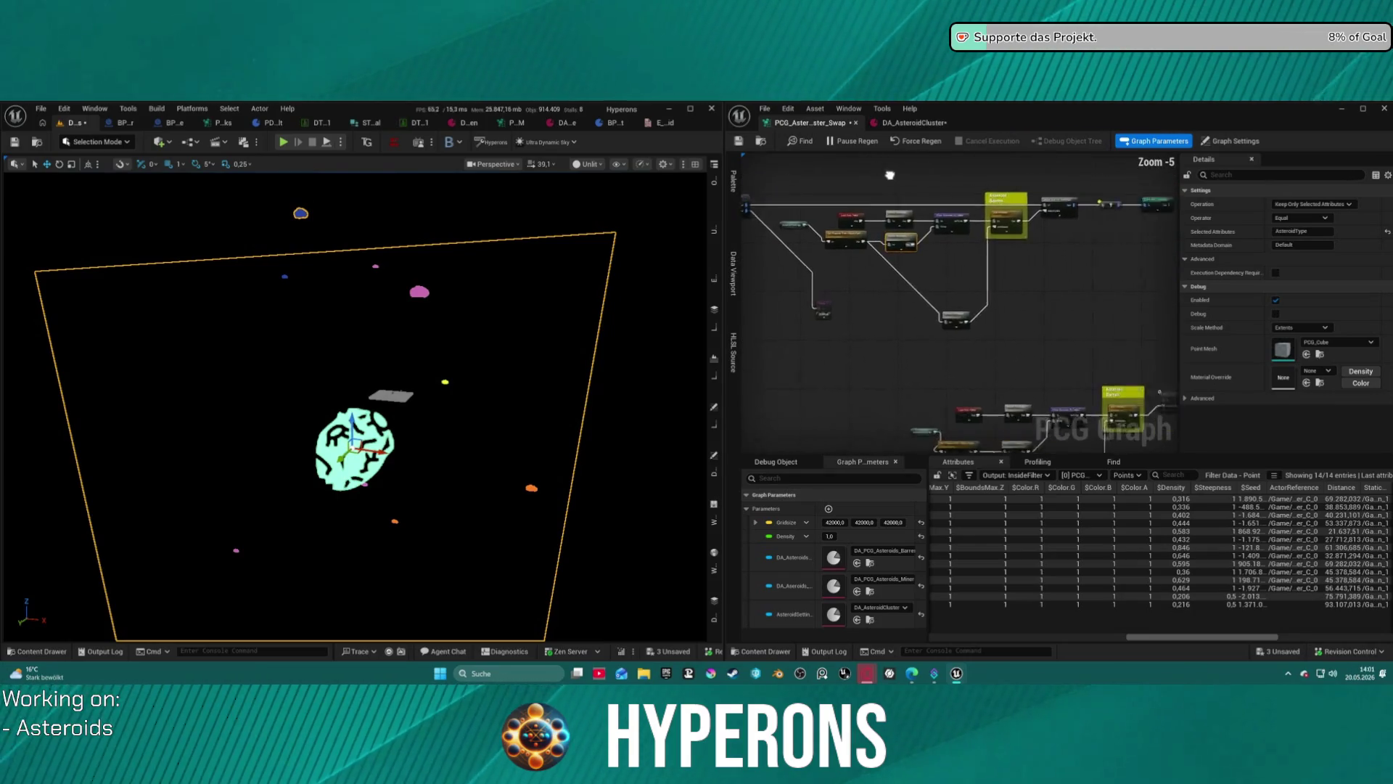
{"action": "mouse_move", "coordinate": [832, 175]}
{"action": "left_mouse_down"}
{"action": "mouse_move", "coordinate": [886, 208]}
{"action": "mouse_move", "coordinate": [1054, 209]}
{"action": "mouse_move", "coordinate": [1015, 203]}
{"action": "mouse_move", "coordinate": [969, 109]}
{"action": "mouse_move", "coordinate": [1073, 222]}
{"action": "left_mouse_up"}
{"action": "scroll", "coordinate": [987, 207], "scroll_direction": "up", "scroll_amount": 3}
{"action": "scroll", "coordinate": [1054, 209], "scroll_direction": "up", "scroll_amount": 1}
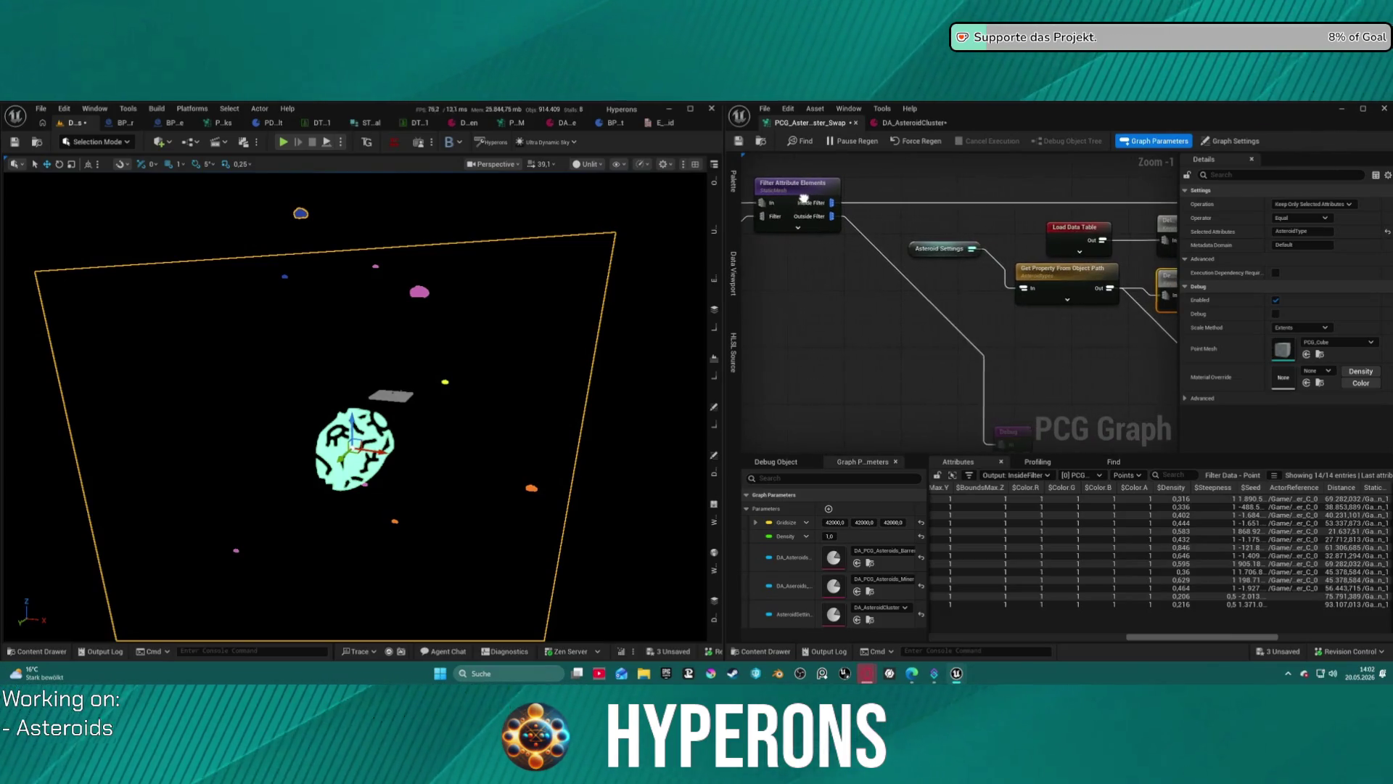
{"action": "left_click_drag", "start_coordinate": [1121, 199], "coordinate": [946, 188]}
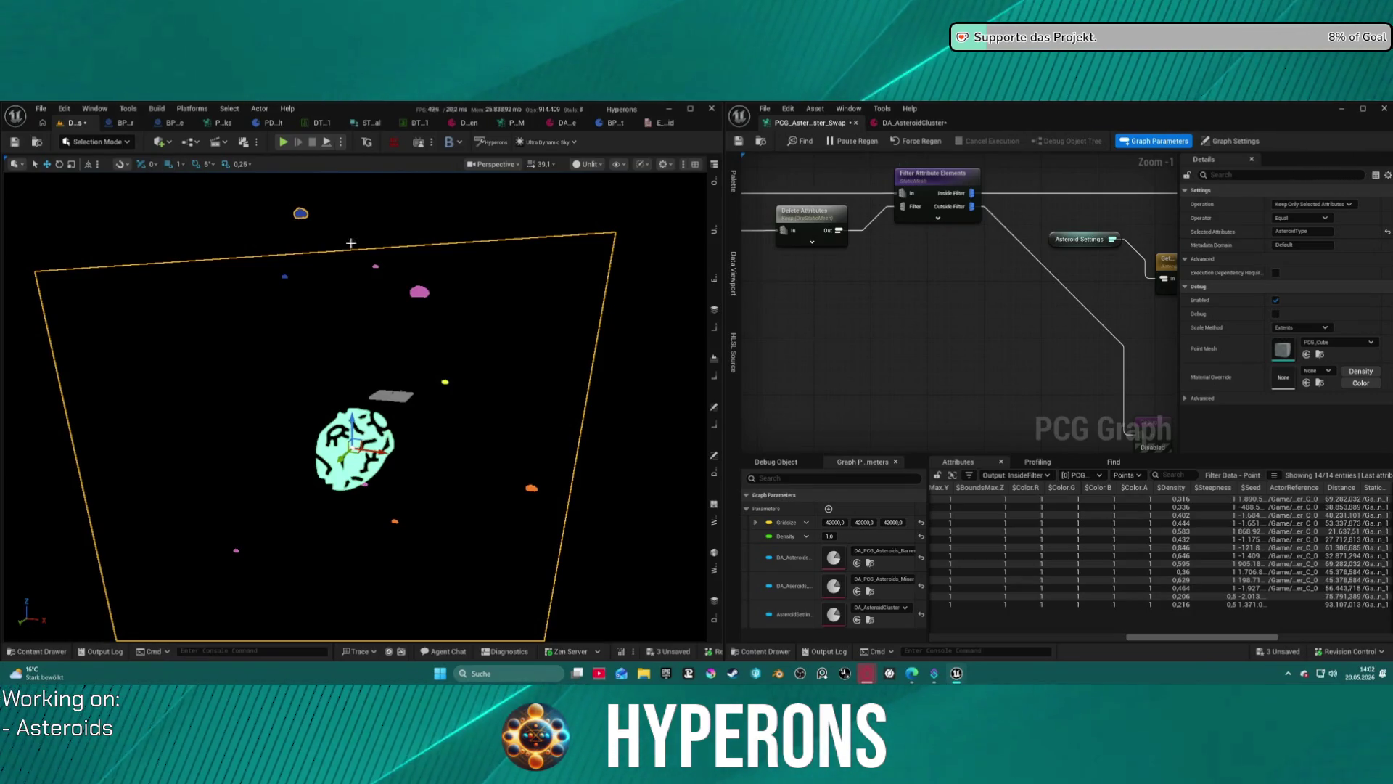
{"action": "mouse_move", "coordinate": [472, 316]}
{"action": "left_mouse_down"}
{"action": "mouse_move", "coordinate": [370, 363]}
{"action": "mouse_move", "coordinate": [495, 317]}
{"action": "left_mouse_up"}
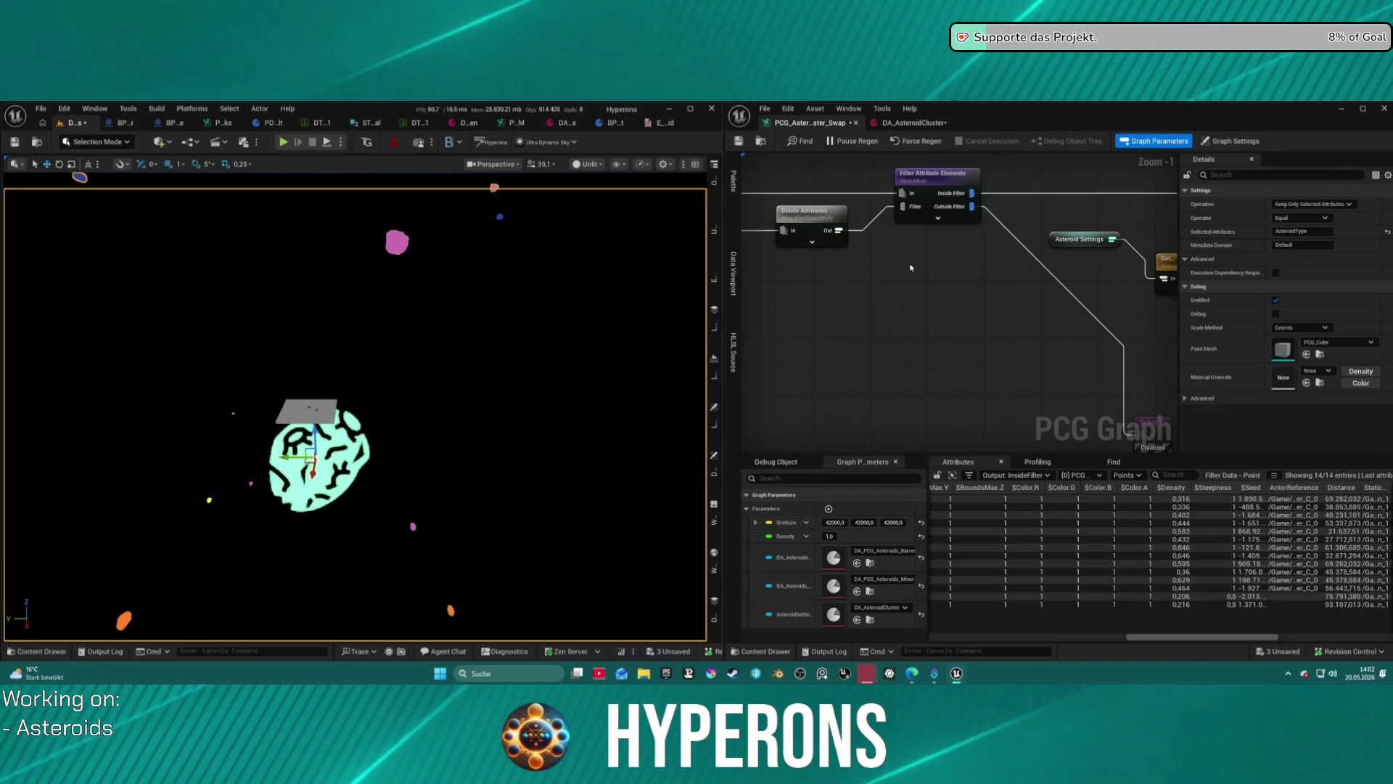
{"action": "left_click", "coordinate": [934, 174]}
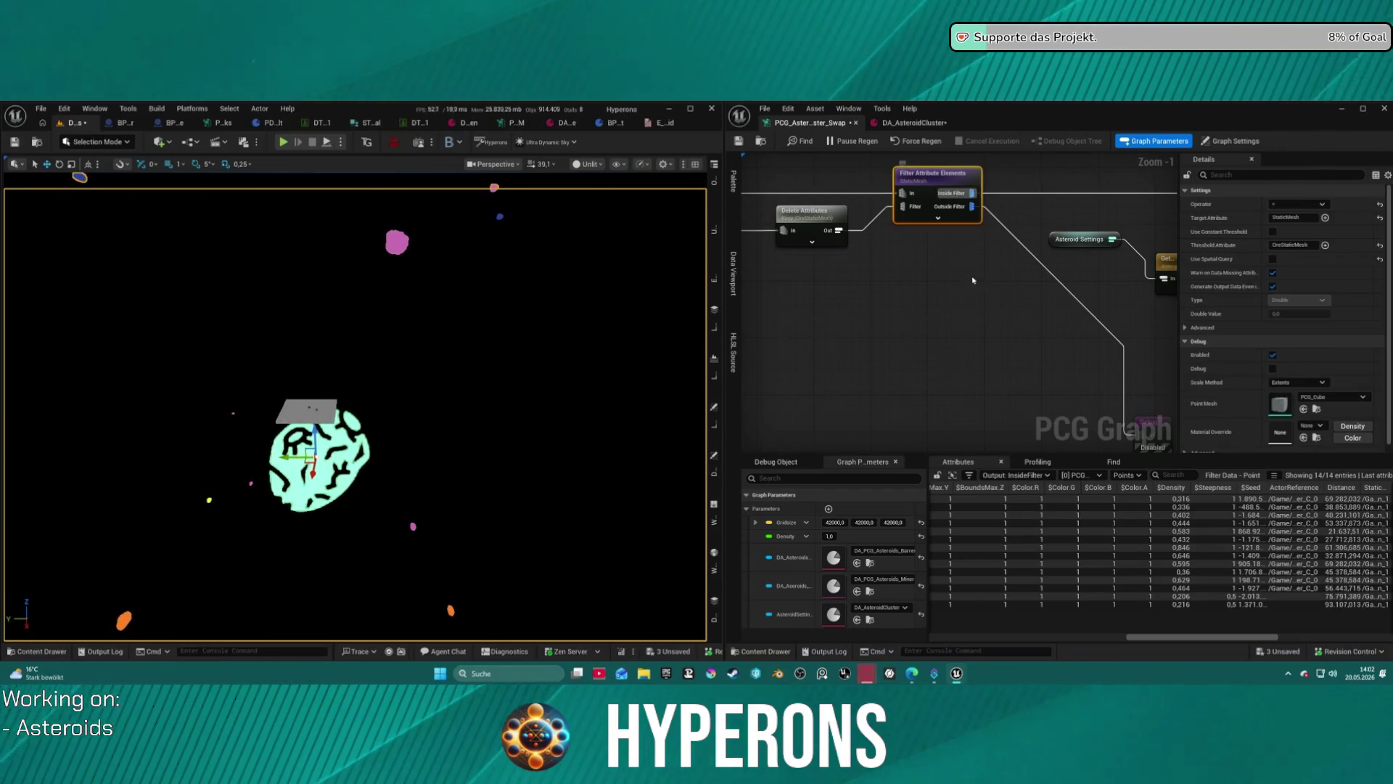
Inspect Load Data Table settings and the 39 points entering the Debug node.
{"action": "mouse_move", "coordinate": [1020, 370]}
{"action": "left_mouse_down"}
{"action": "mouse_move", "coordinate": [918, 283]}
{"action": "mouse_move", "coordinate": [972, 327]}
{"action": "mouse_move", "coordinate": [949, 364]}
{"action": "mouse_move", "coordinate": [714, 342]}
{"action": "left_mouse_up"}
{"action": "scroll", "coordinate": [918, 282], "scroll_direction": "down", "scroll_amount": 2}
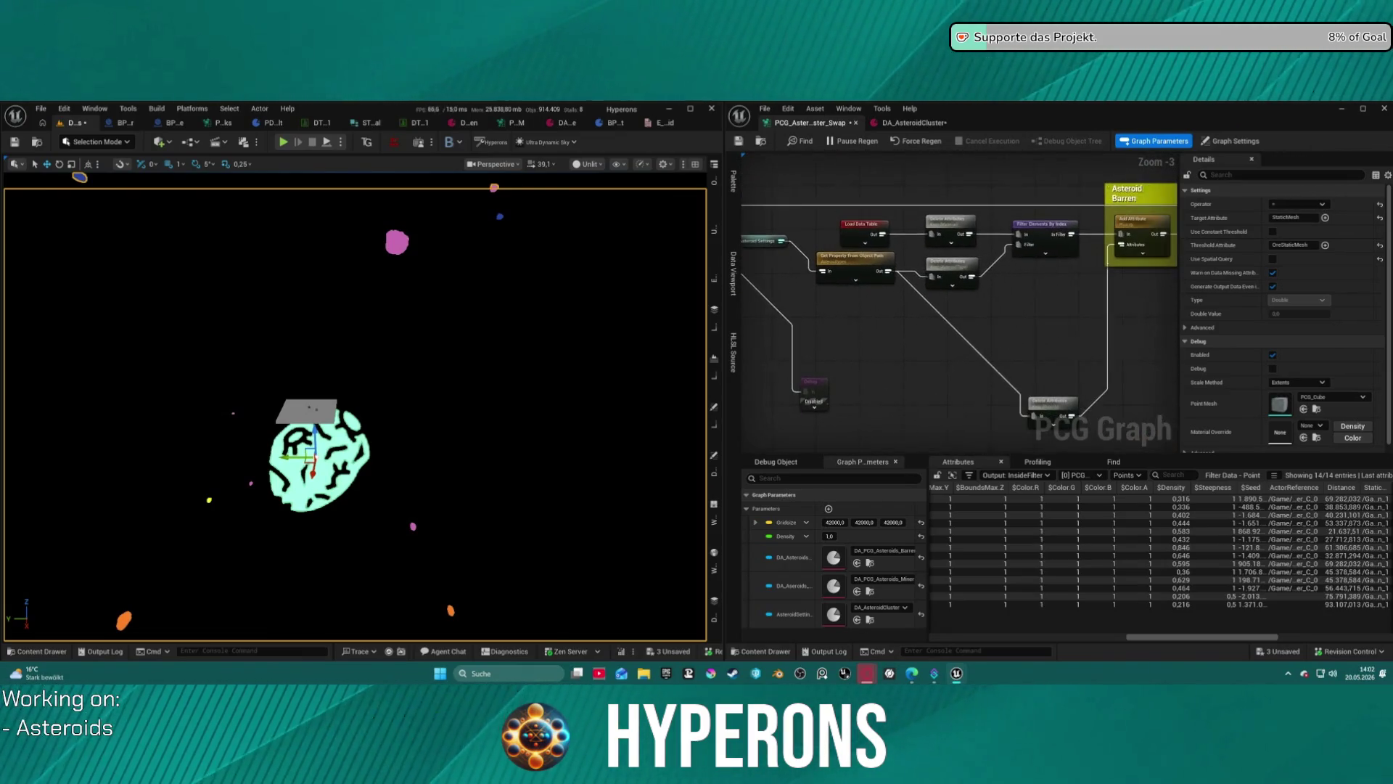
{"action": "left_click_drag", "start_coordinate": [1030, 348], "coordinate": [784, 366]}
{"action": "left_click_drag", "start_coordinate": [988, 389], "coordinate": [726, 380]}
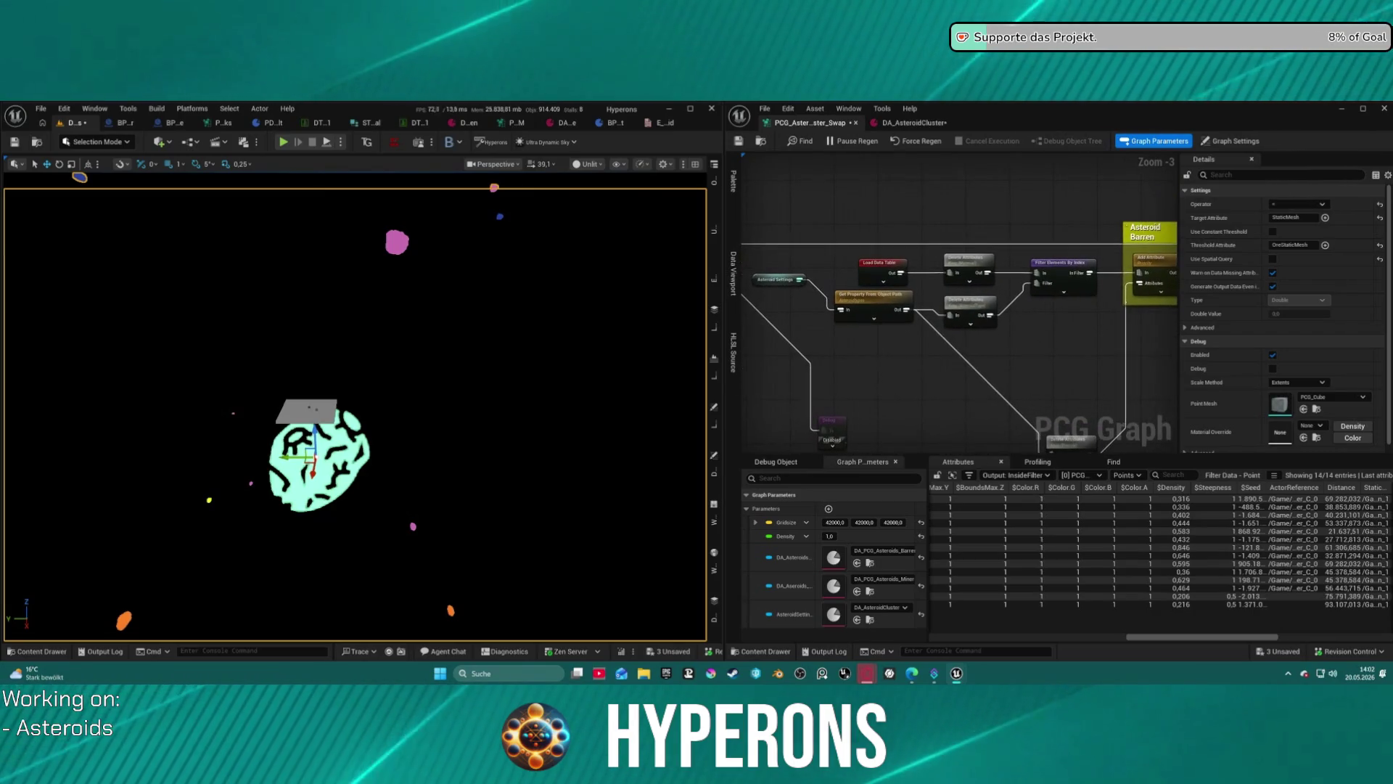
{"action": "left_click_drag", "start_coordinate": [824, 315], "coordinate": [825, 314]}
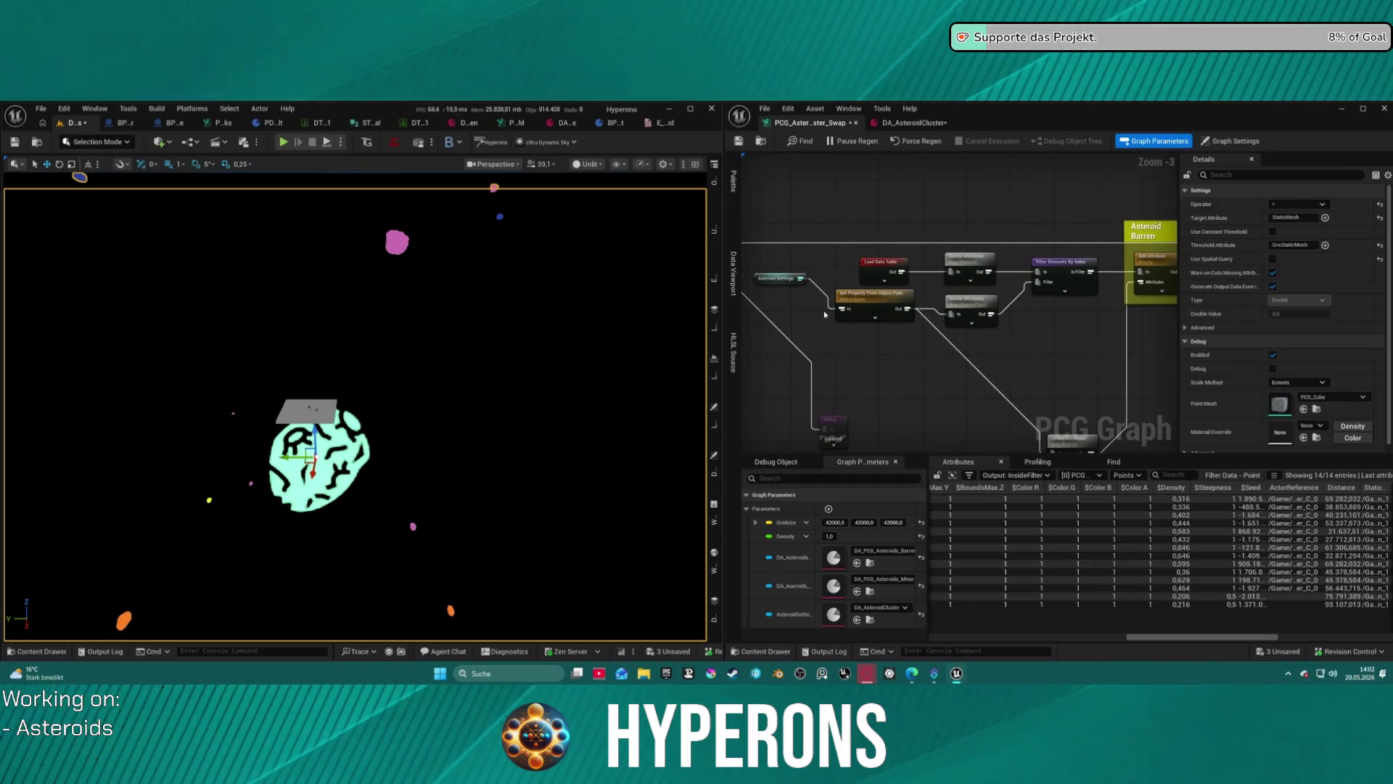
{"action": "left_click", "coordinate": [870, 279]}
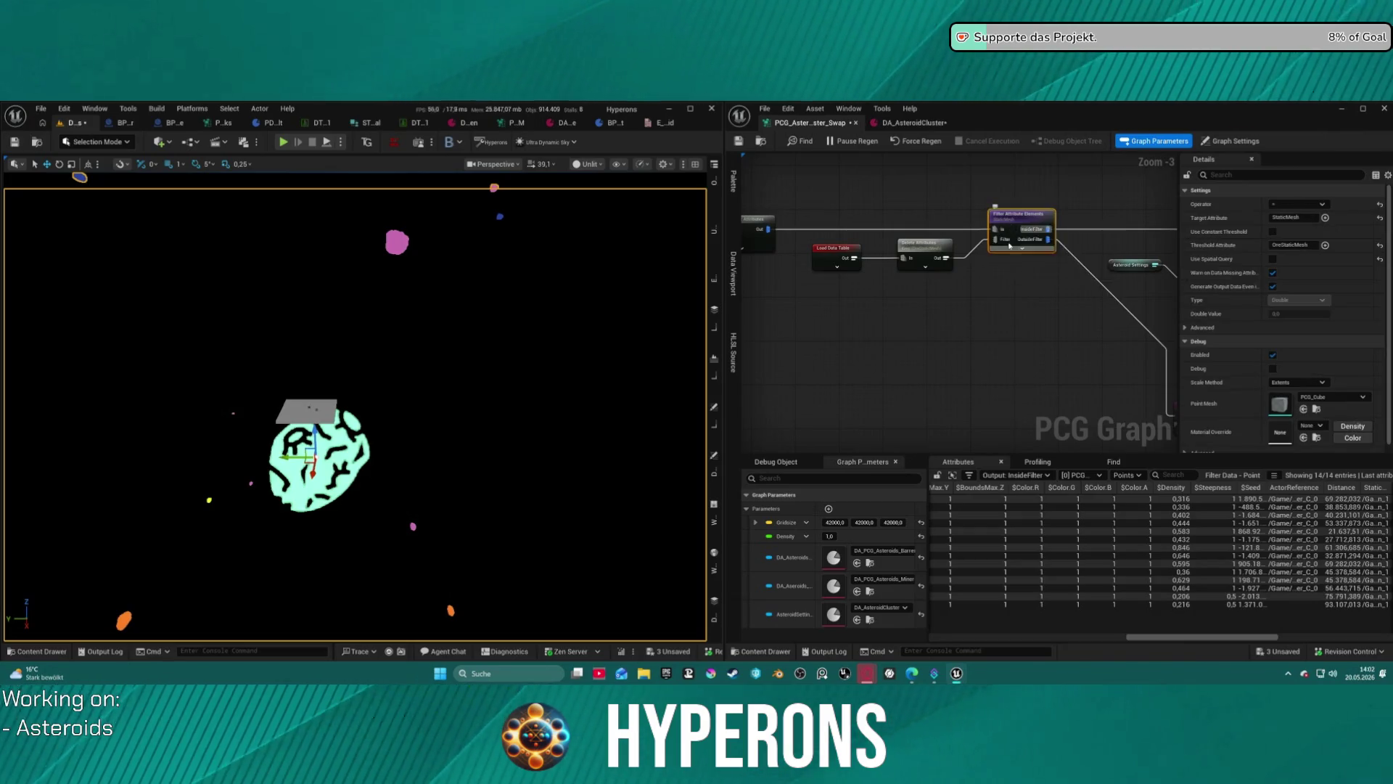
{"action": "left_click_drag", "start_coordinate": [880, 440], "coordinate": [951, 377]}
{"action": "left_click", "coordinate": [907, 367]}
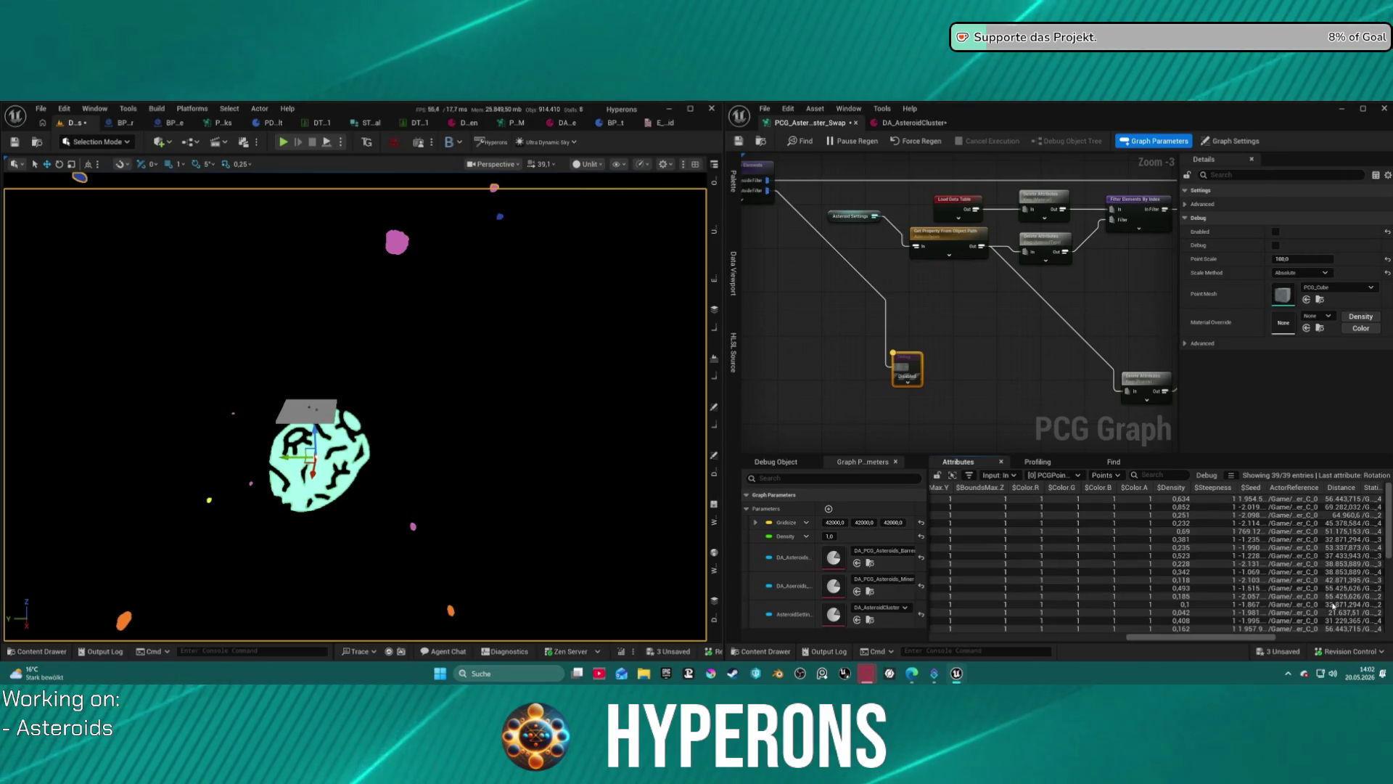
{"action": "mouse_move", "coordinate": [939, 330]}
{"action": "left_mouse_down"}
{"action": "mouse_move", "coordinate": [985, 435]}
{"action": "mouse_move", "coordinate": [1061, 416]}
{"action": "mouse_move", "coordinate": [976, 406]}
{"action": "mouse_move", "coordinate": [1134, 427]}
{"action": "left_mouse_up"}
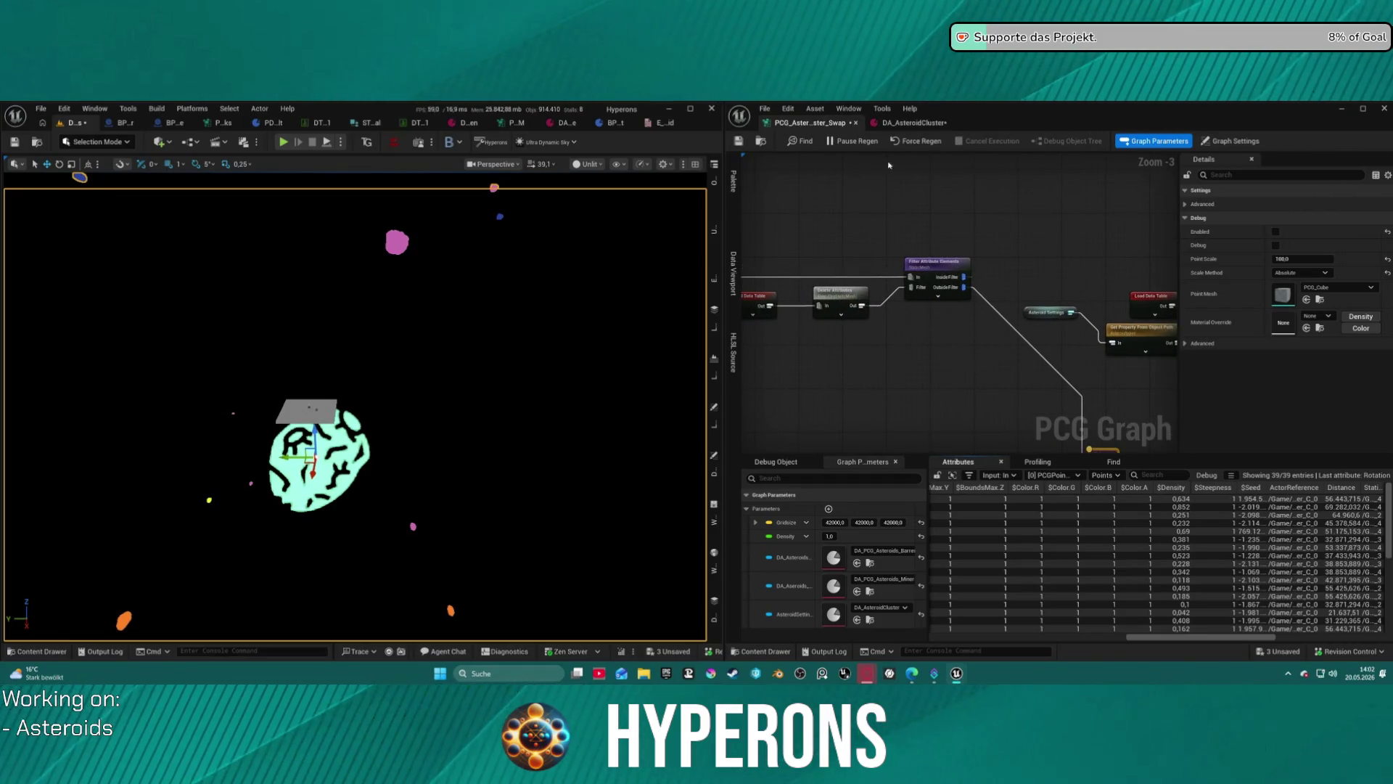
Open the DT_1 data table and resize its Row Name and OreStaticMesh columns.
{"action": "left_click", "coordinate": [319, 122]}
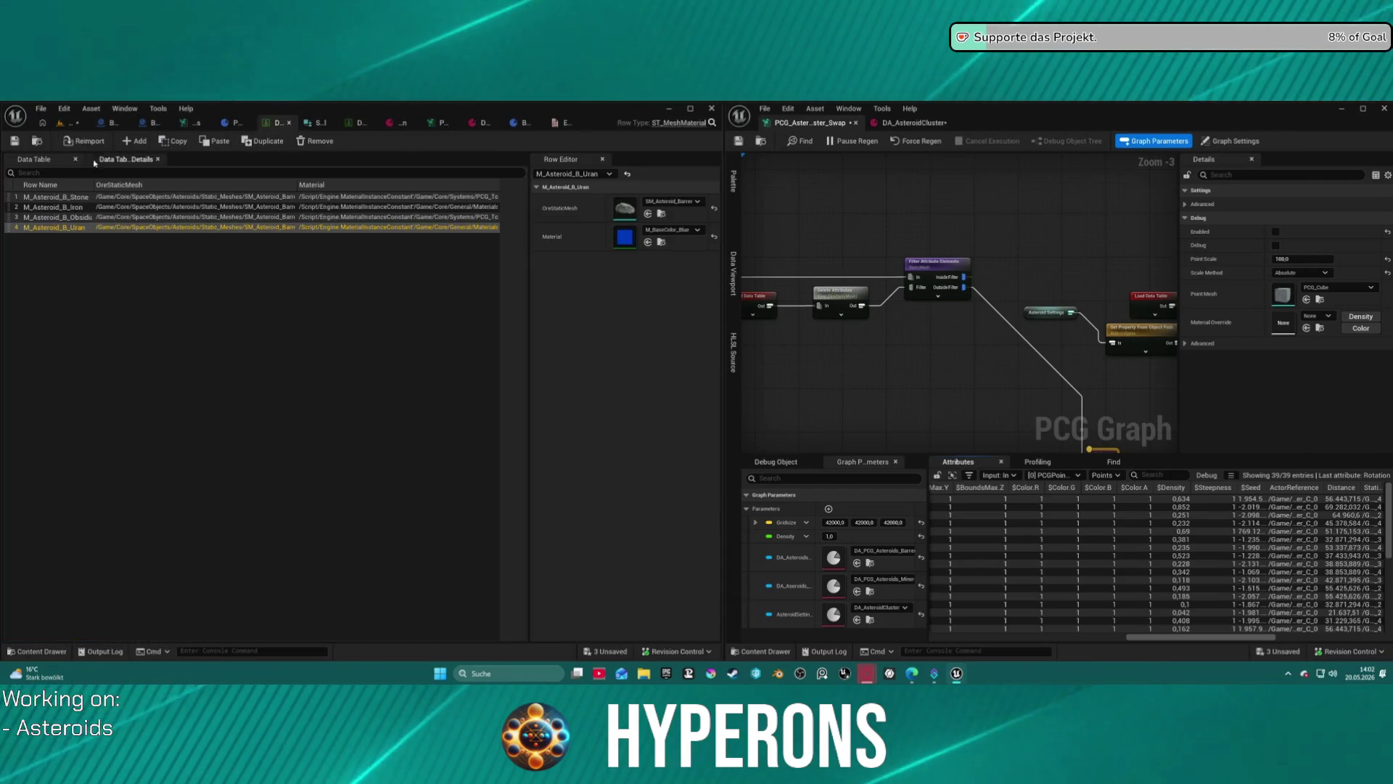
{"action": "mouse_move", "coordinate": [93, 187]}
{"action": "left_mouse_down"}
{"action": "mouse_move", "coordinate": [126, 190]}
{"action": "mouse_move", "coordinate": [108, 186]}
{"action": "left_mouse_up"}
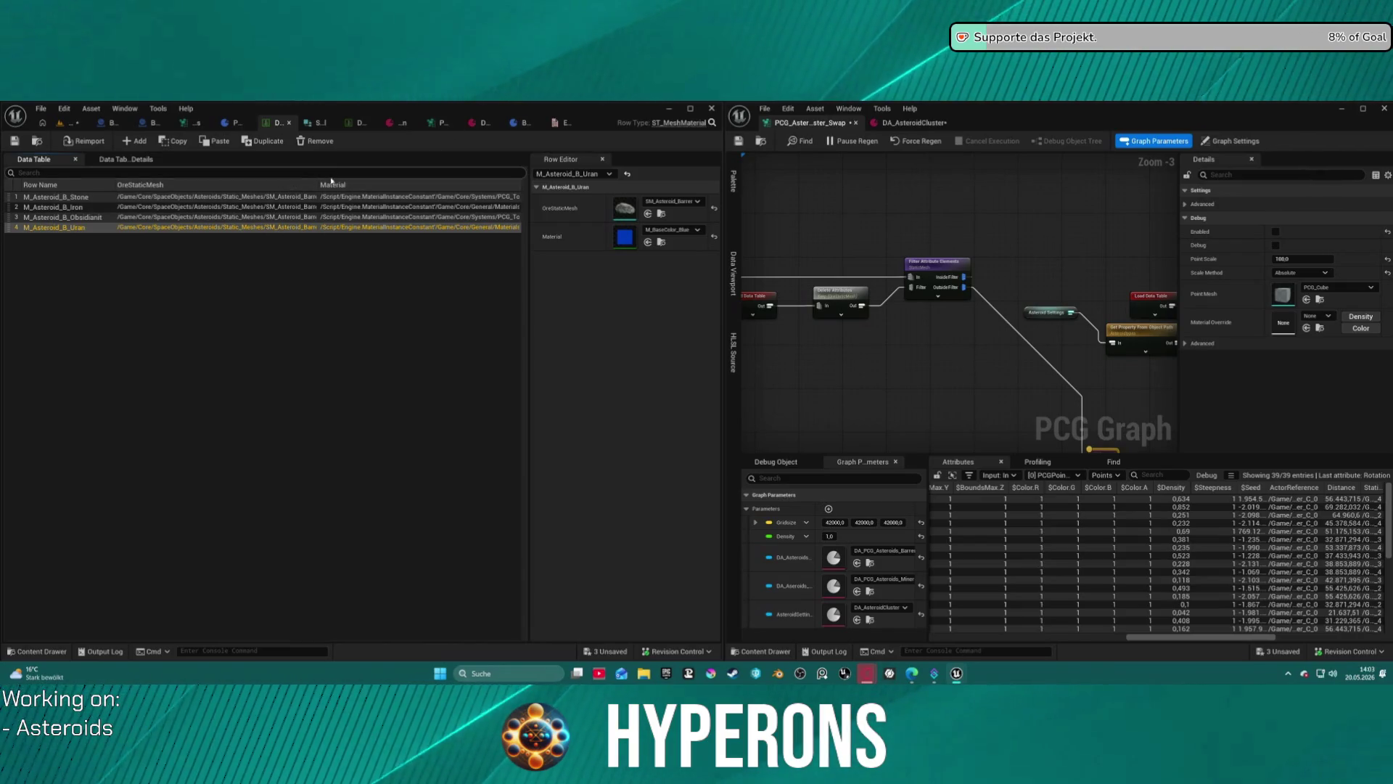
{"action": "mouse_move", "coordinate": [317, 181]}
{"action": "left_mouse_down"}
{"action": "mouse_move", "coordinate": [147, 180]}
{"action": "mouse_move", "coordinate": [231, 185]}
{"action": "mouse_move", "coordinate": [272, 210]}
{"action": "mouse_move", "coordinate": [392, 196]}
{"action": "left_mouse_up"}
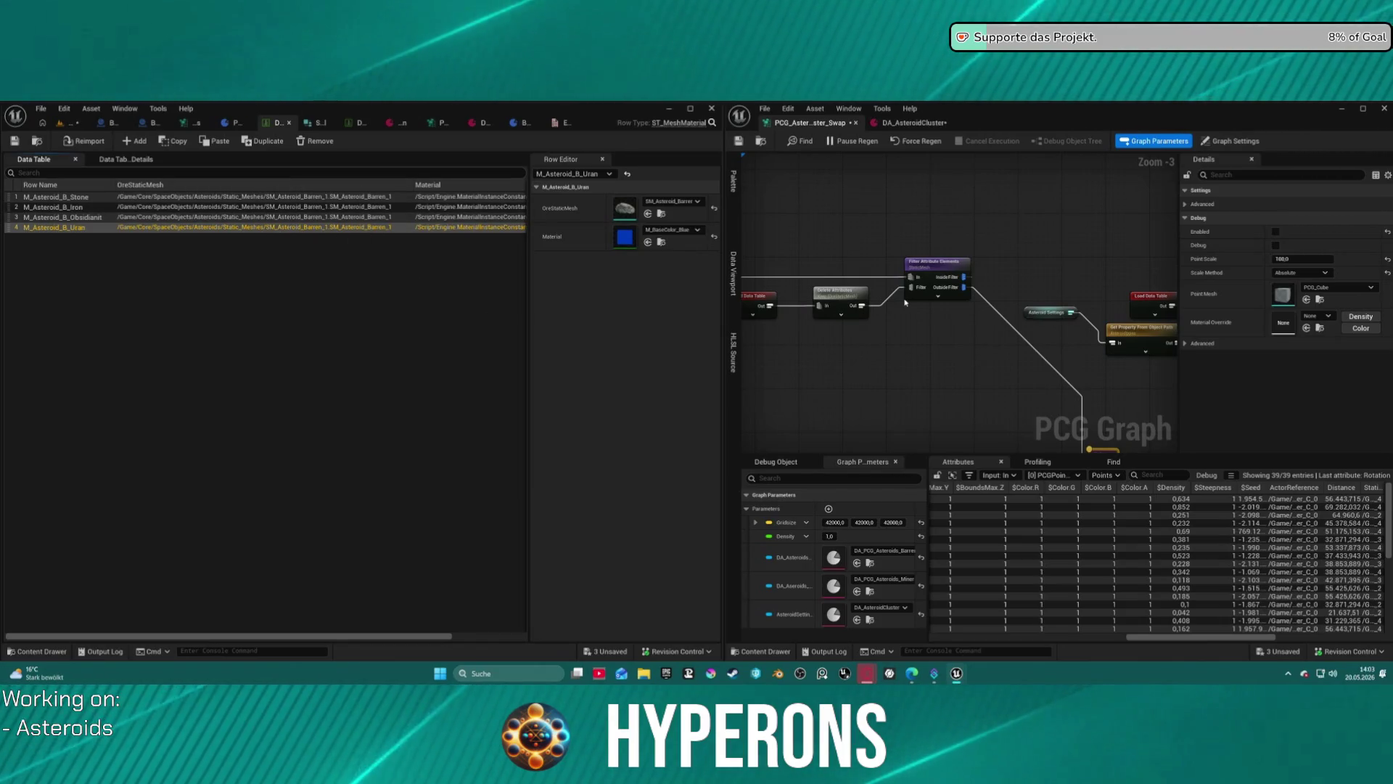
Review the Iron and Obsidiant rows' meshes and materials.
{"action": "left_click_drag", "start_coordinate": [738, 329], "coordinate": [745, 364]}
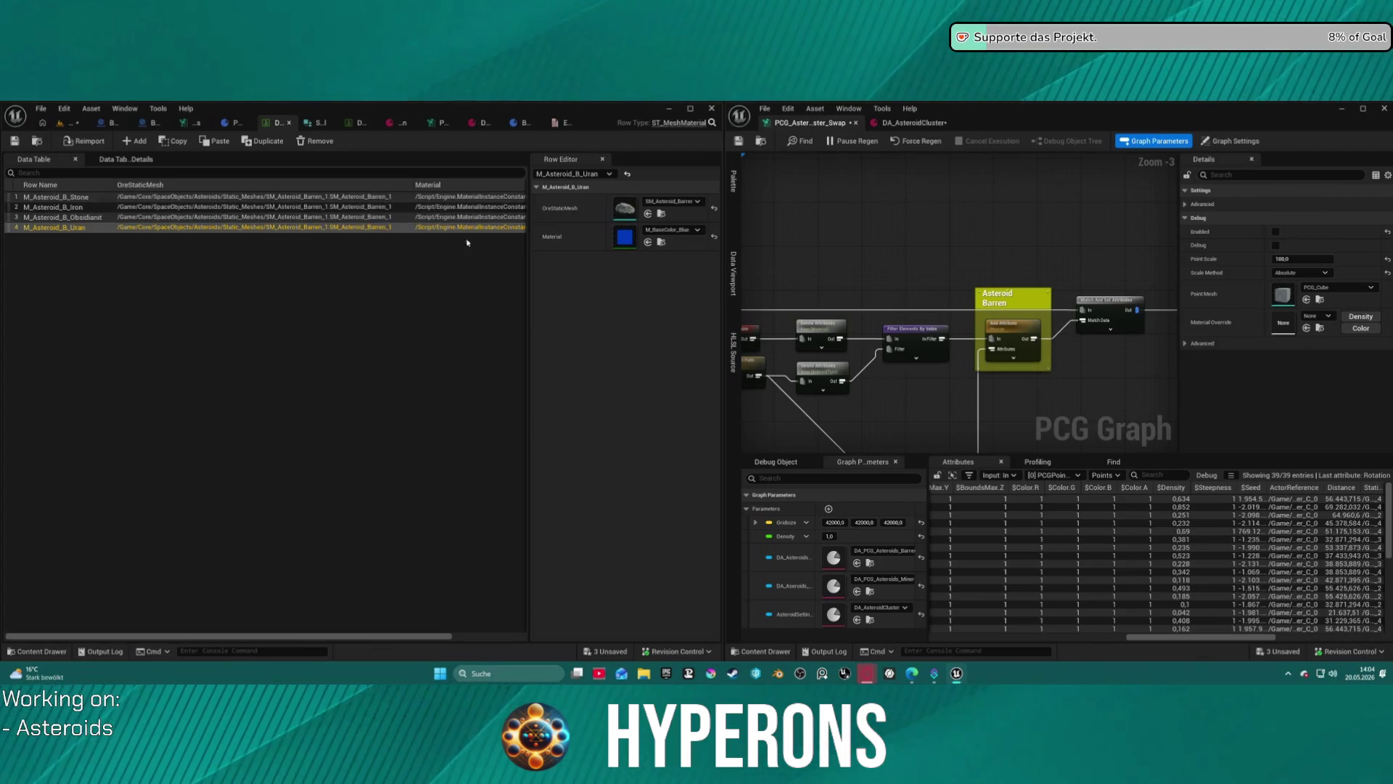
{"action": "scroll", "coordinate": [864, 264], "scroll_direction": "down", "scroll_amount": 3}
{"action": "left_click_drag", "start_coordinate": [1036, 158], "coordinate": [983, 200]}
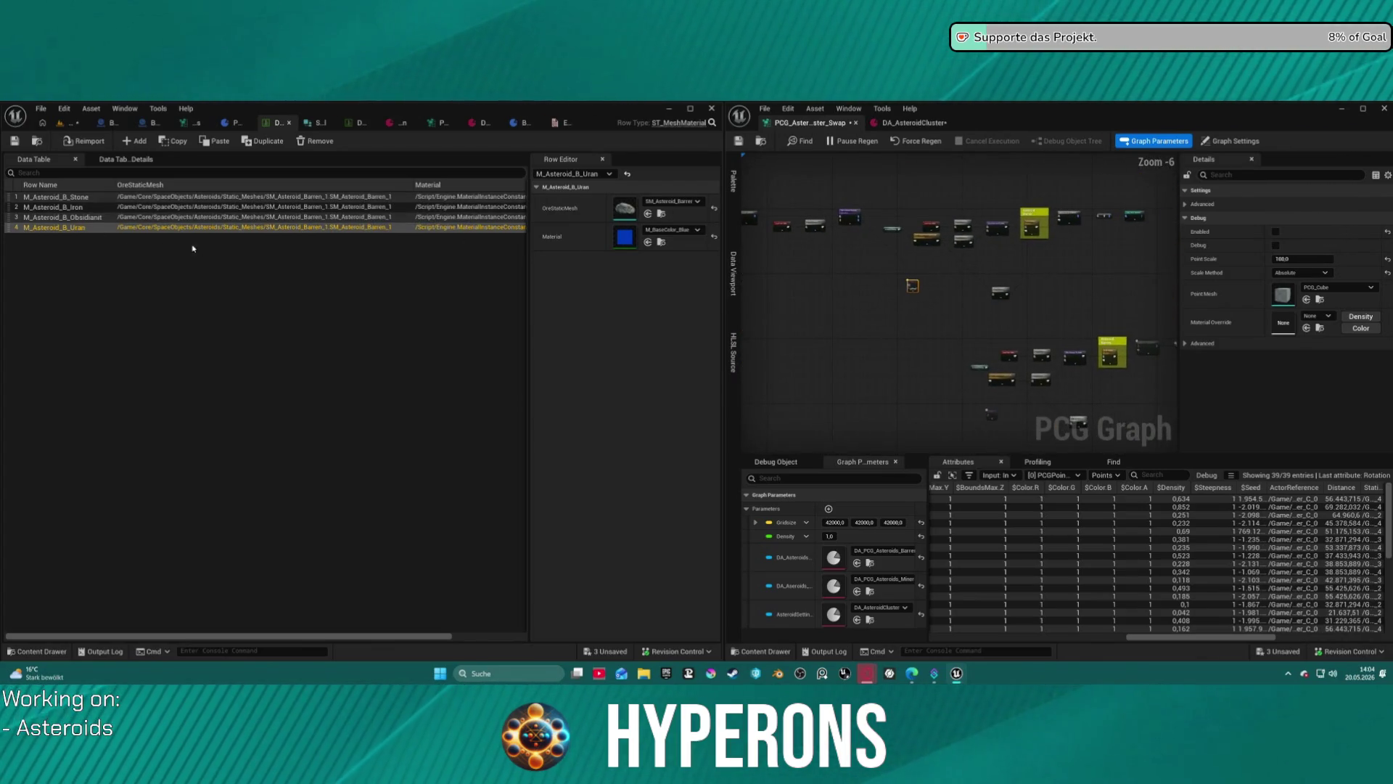
{"action": "left_click", "coordinate": [67, 207]}
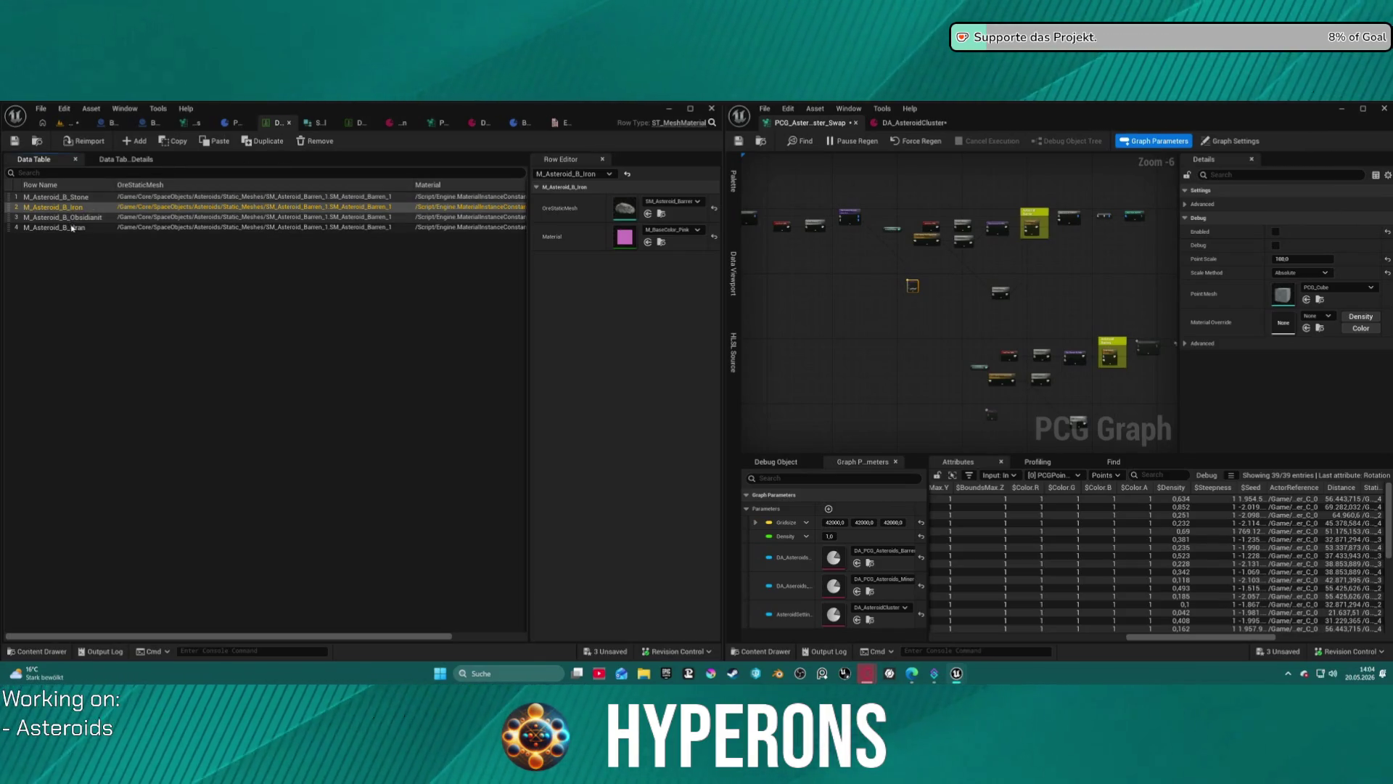
{"action": "left_click", "coordinate": [233, 218]}
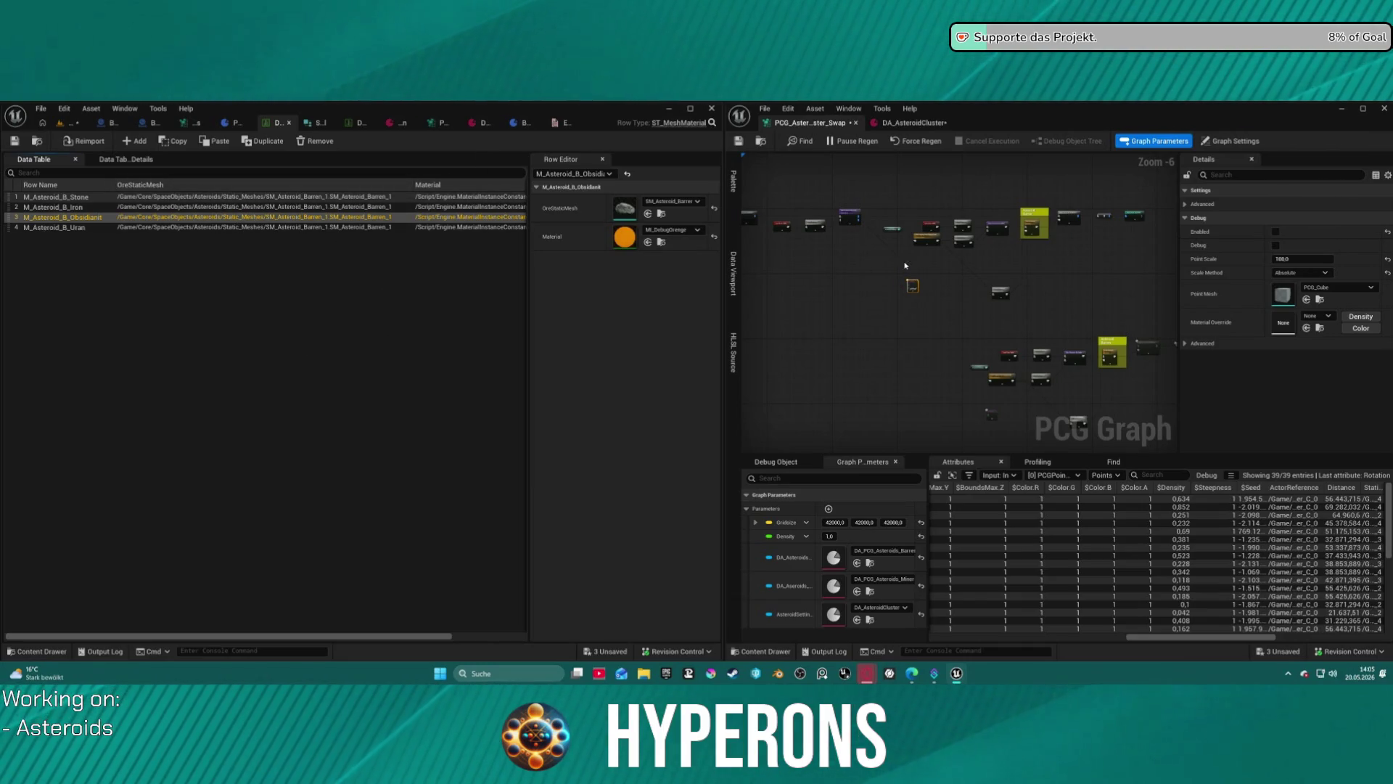
Zoom the PCG graph in on the Load Data Table and filter nodes.
{"action": "scroll", "coordinate": [909, 268], "scroll_direction": "up", "scroll_amount": 1}
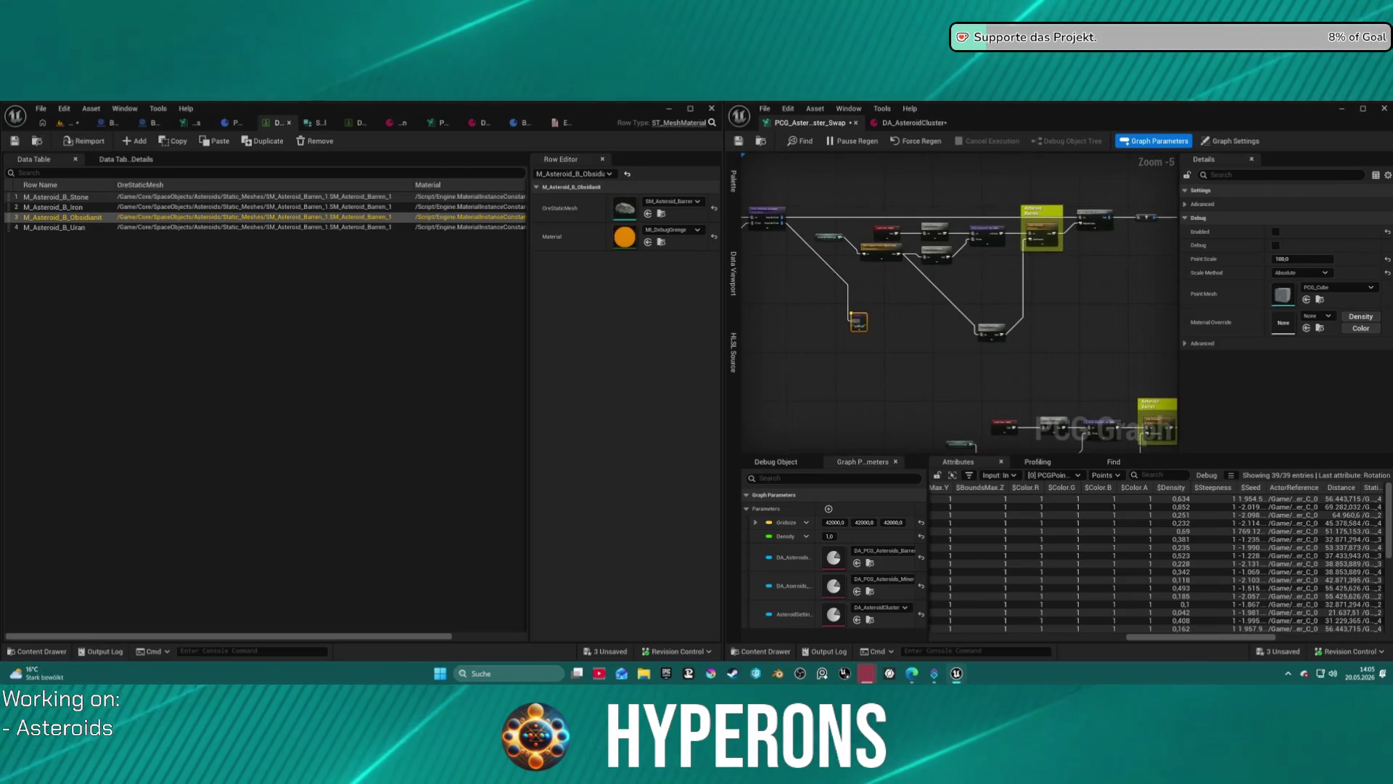
{"action": "scroll", "coordinate": [941, 300], "scroll_direction": "up", "scroll_amount": 1}
{"action": "scroll", "coordinate": [941, 300], "scroll_direction": "up", "scroll_amount": 1}
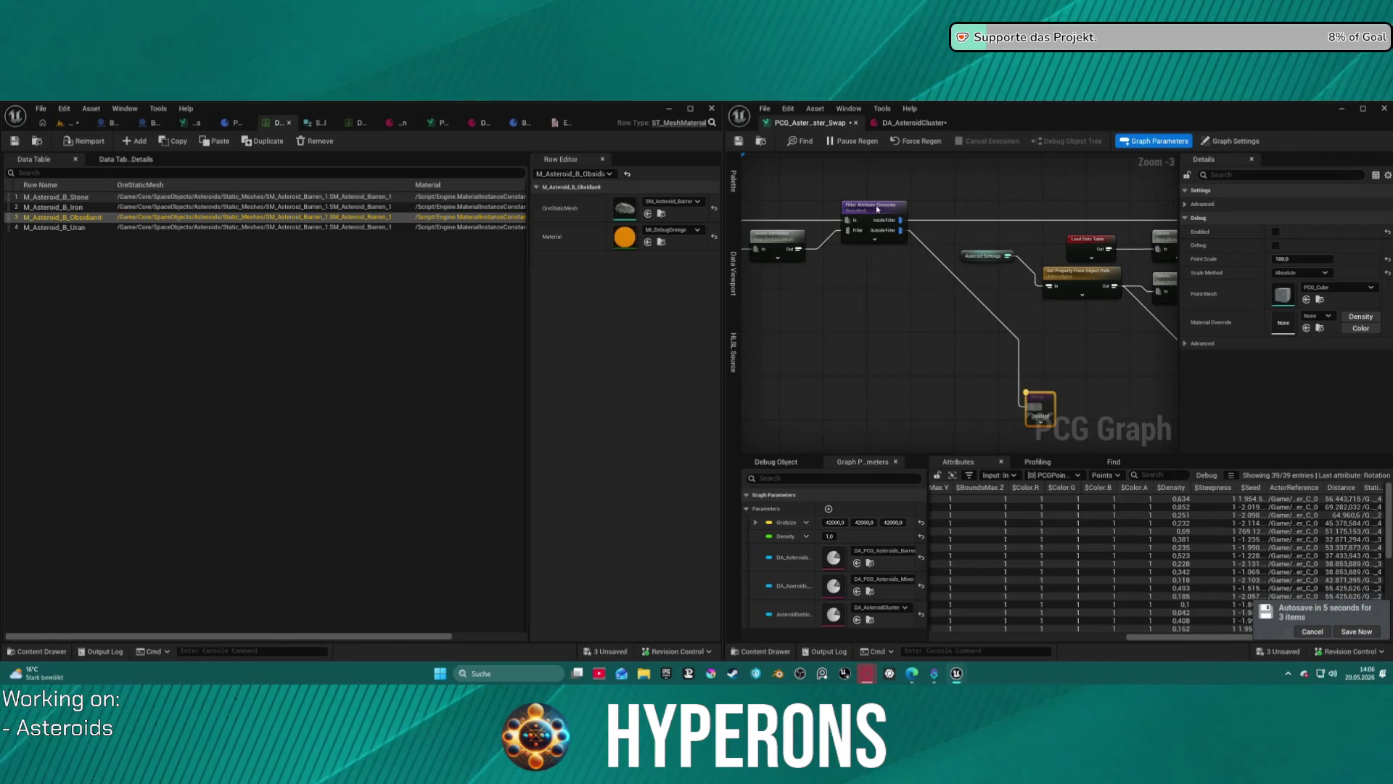
Duplicate the Load Data Table, Delete Attributes and Filter Attribute Elements nodes and wire the copy.
{"action": "scroll", "coordinate": [877, 210], "scroll_direction": "up", "scroll_amount": 3}
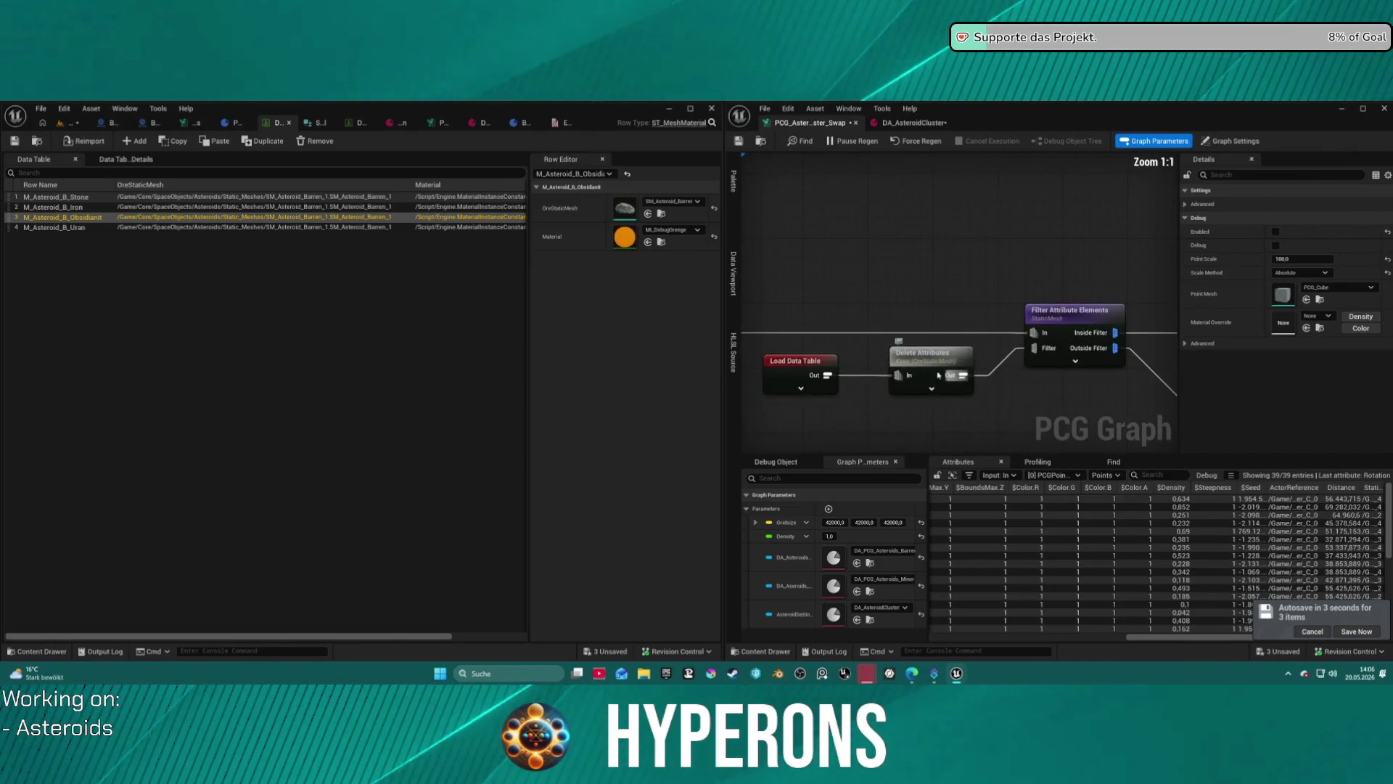
{"action": "left_click", "coordinate": [941, 375]}
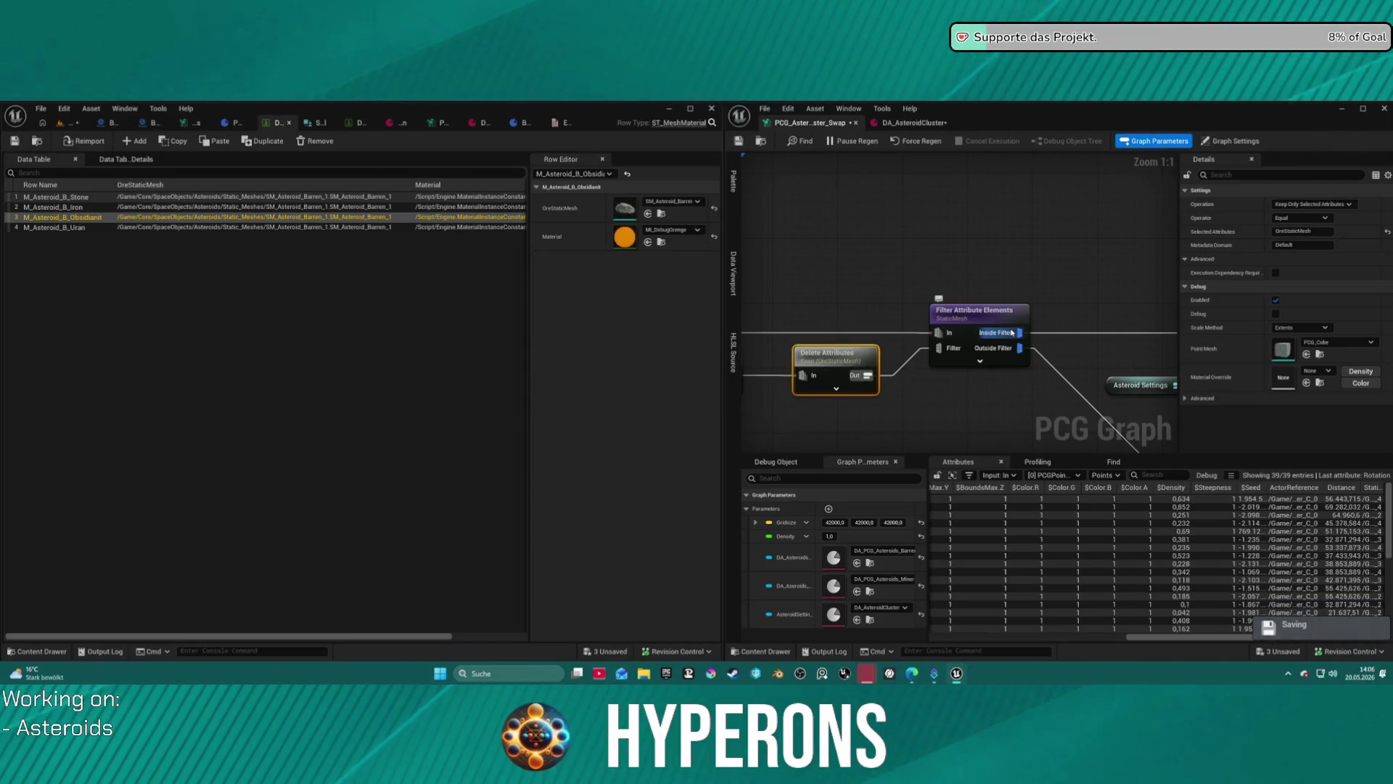
{"action": "mouse_move", "coordinate": [985, 445]}
{"action": "left_mouse_down"}
{"action": "mouse_move", "coordinate": [1111, 317]}
{"action": "mouse_move", "coordinate": [1277, 306]}
{"action": "mouse_move", "coordinate": [1057, 305]}
{"action": "left_mouse_up"}
{"action": "mouse_move", "coordinate": [790, 203]}
{"action": "left_mouse_down"}
{"action": "mouse_move", "coordinate": [1080, 330]}
{"action": "mouse_move", "coordinate": [1120, 377]}
{"action": "mouse_move", "coordinate": [1064, 398]}
{"action": "left_mouse_up"}
{"action": "left_click", "coordinate": [1039, 326]}
{"action": "key", "text": "ctrl+v"}
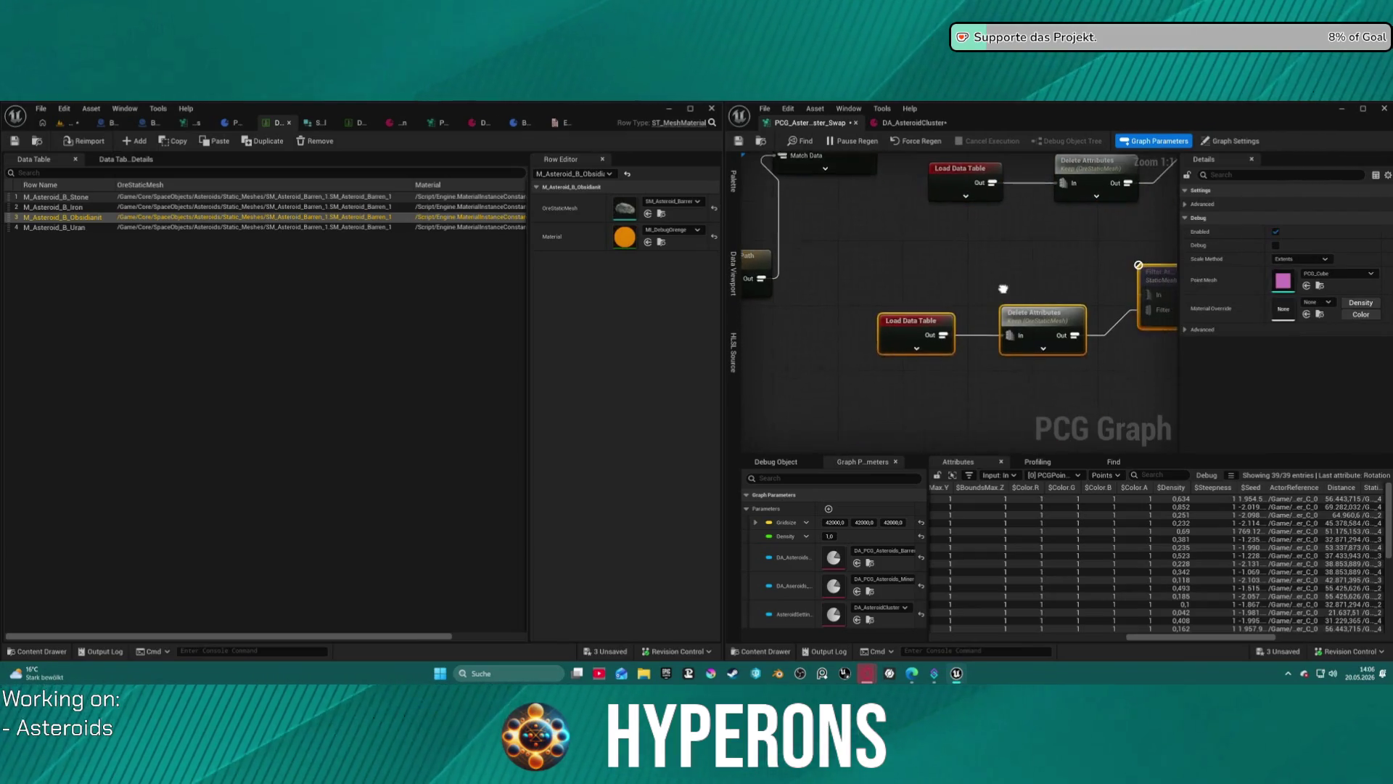
{"action": "mouse_move", "coordinate": [878, 292]}
{"action": "left_mouse_down"}
{"action": "mouse_move", "coordinate": [802, 303]}
{"action": "mouse_move", "coordinate": [833, 302]}
{"action": "mouse_move", "coordinate": [754, 275]}
{"action": "left_mouse_up"}
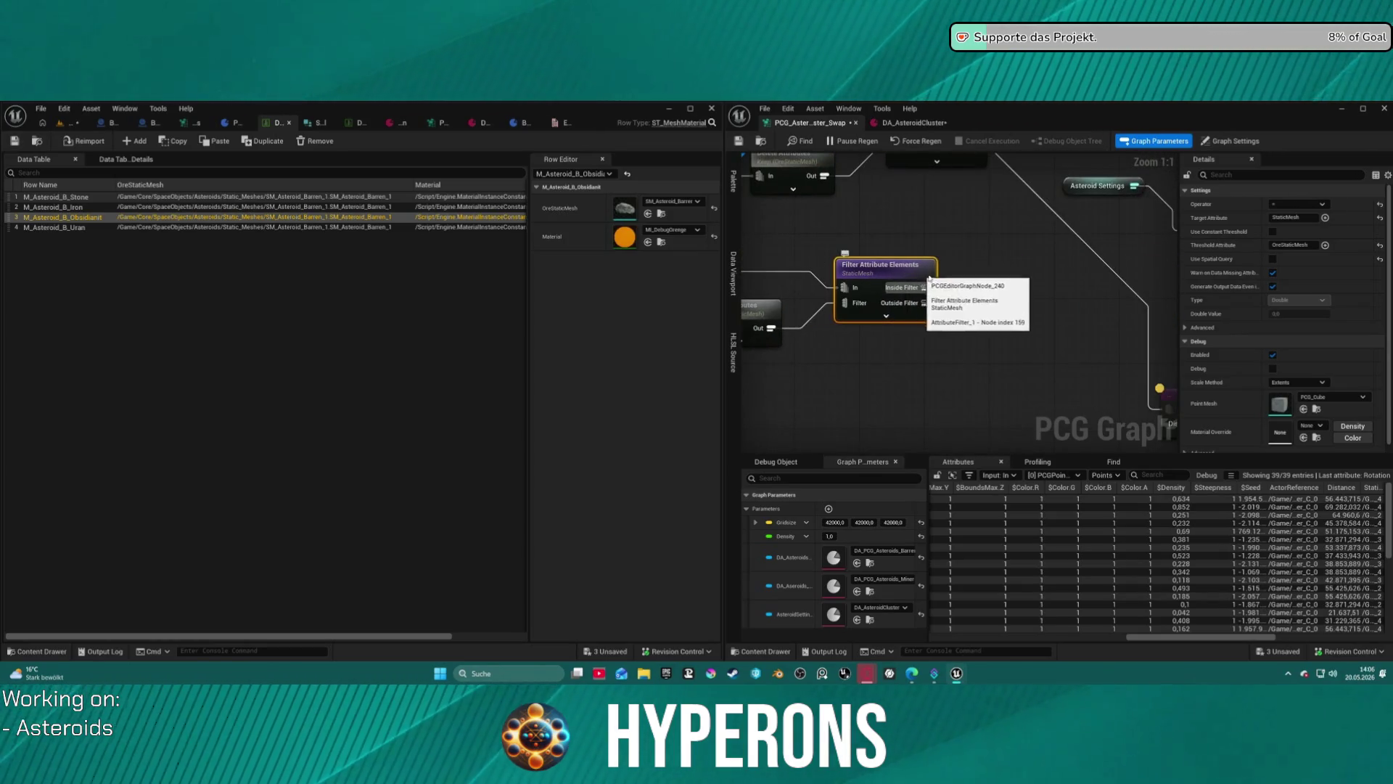
Inspect the Filter Attribute Elements output with the StaticMesh column widened to show full paths.
{"action": "key", "text": "a"}
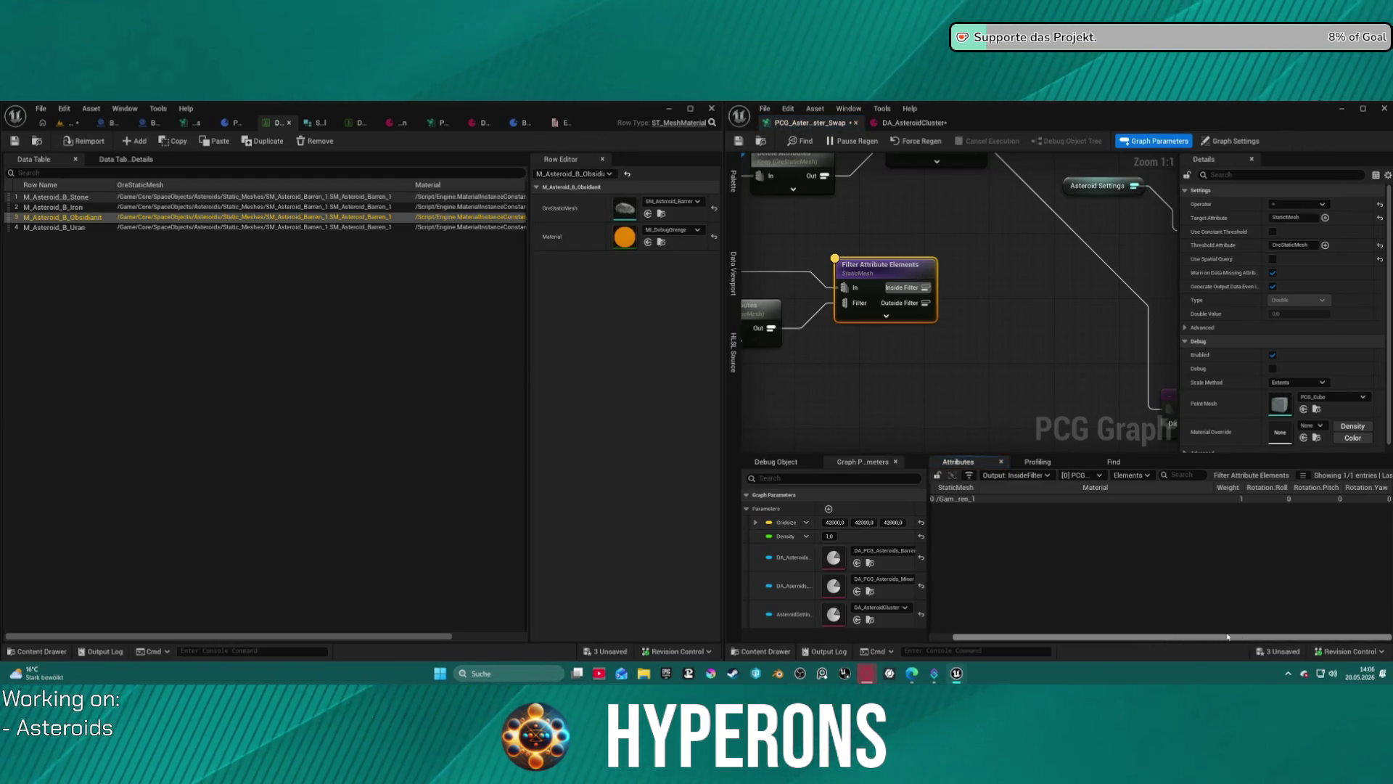
{"action": "left_click_drag", "start_coordinate": [977, 488], "coordinate": [1204, 488]}
{"action": "mouse_move", "coordinate": [995, 401]}
{"action": "left_mouse_down"}
{"action": "mouse_move", "coordinate": [1169, 385]}
{"action": "mouse_move", "coordinate": [1146, 432]}
{"action": "mouse_move", "coordinate": [1117, 364]}
{"action": "mouse_move", "coordinate": [1161, 168]}
{"action": "mouse_move", "coordinate": [1045, 368]}
{"action": "mouse_move", "coordinate": [1054, 348]}
{"action": "mouse_move", "coordinate": [1234, 436]}
{"action": "mouse_move", "coordinate": [1131, 457]}
{"action": "left_mouse_up"}
{"action": "mouse_move", "coordinate": [1168, 353]}
{"action": "left_mouse_down"}
{"action": "mouse_move", "coordinate": [1066, 360]}
{"action": "mouse_move", "coordinate": [1143, 347]}
{"action": "left_mouse_up"}
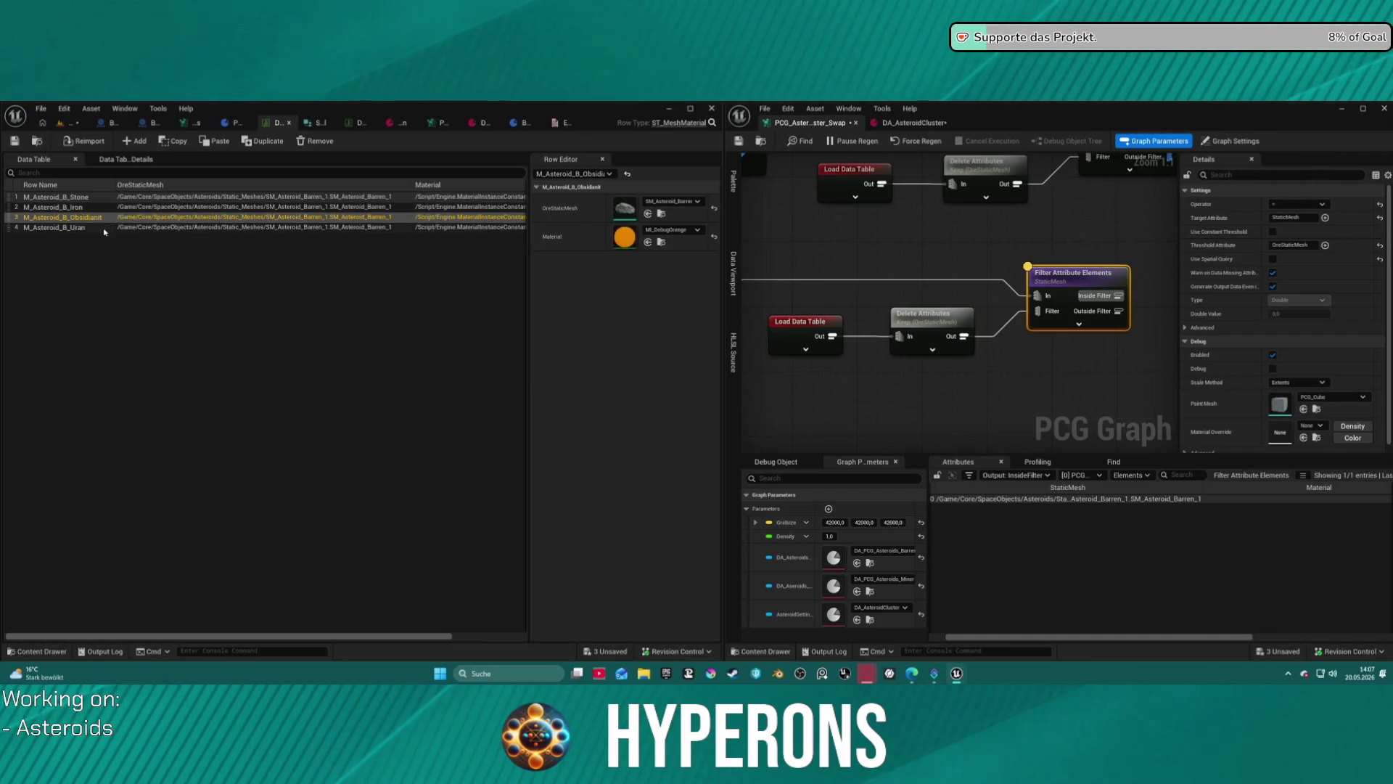
Review the Uran and Stone rows, then sort the table by Row Name descending.
{"action": "left_click", "coordinate": [102, 230]}
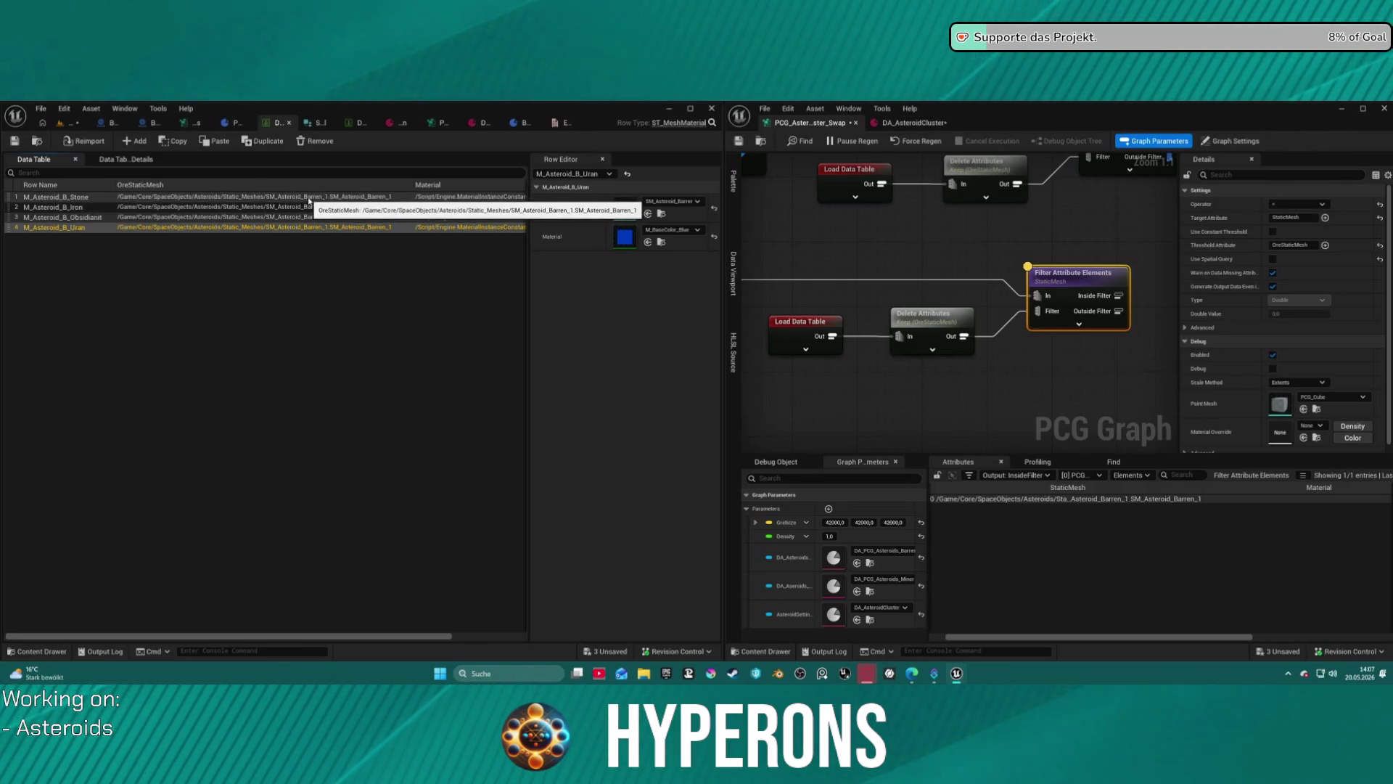
{"action": "left_click", "coordinate": [309, 198]}
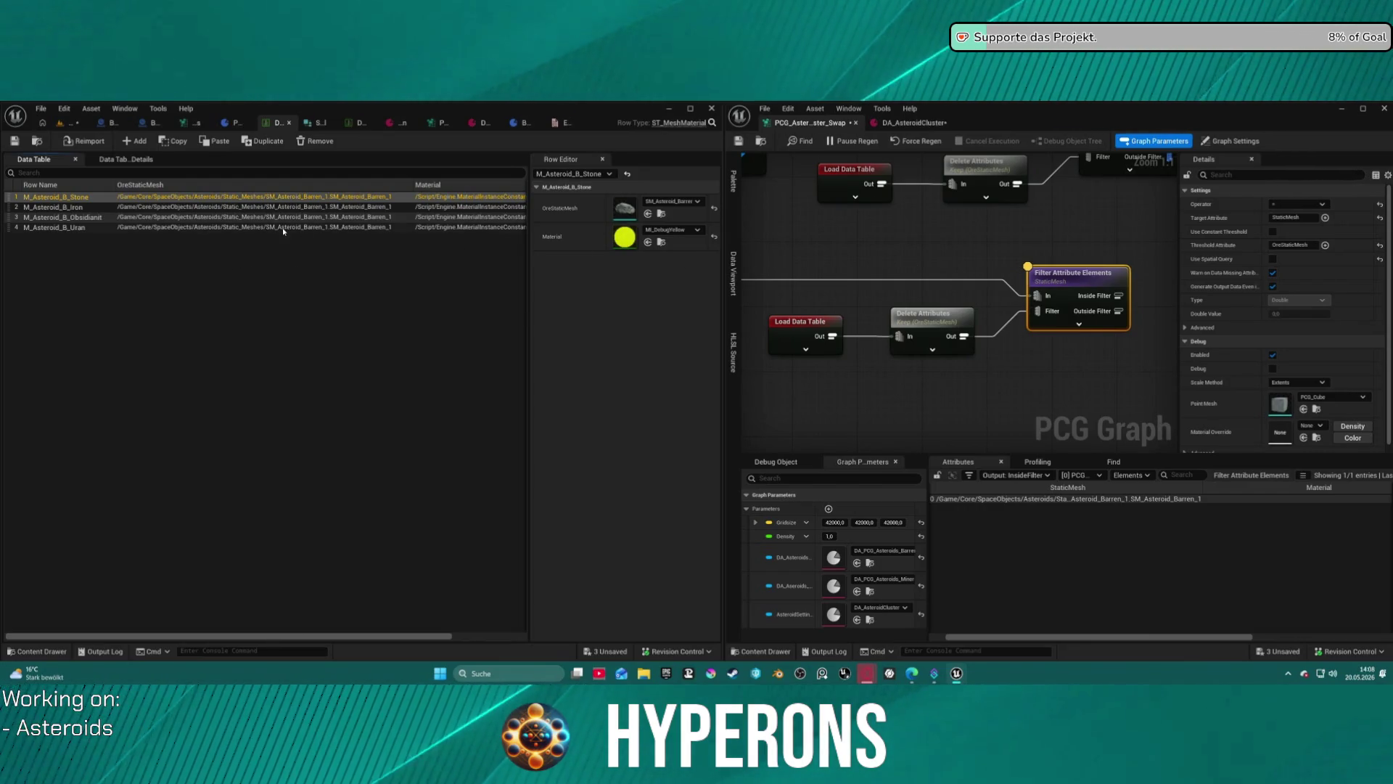
{"action": "left_click", "coordinate": [216, 227]}
{"action": "left_click", "coordinate": [218, 185]}
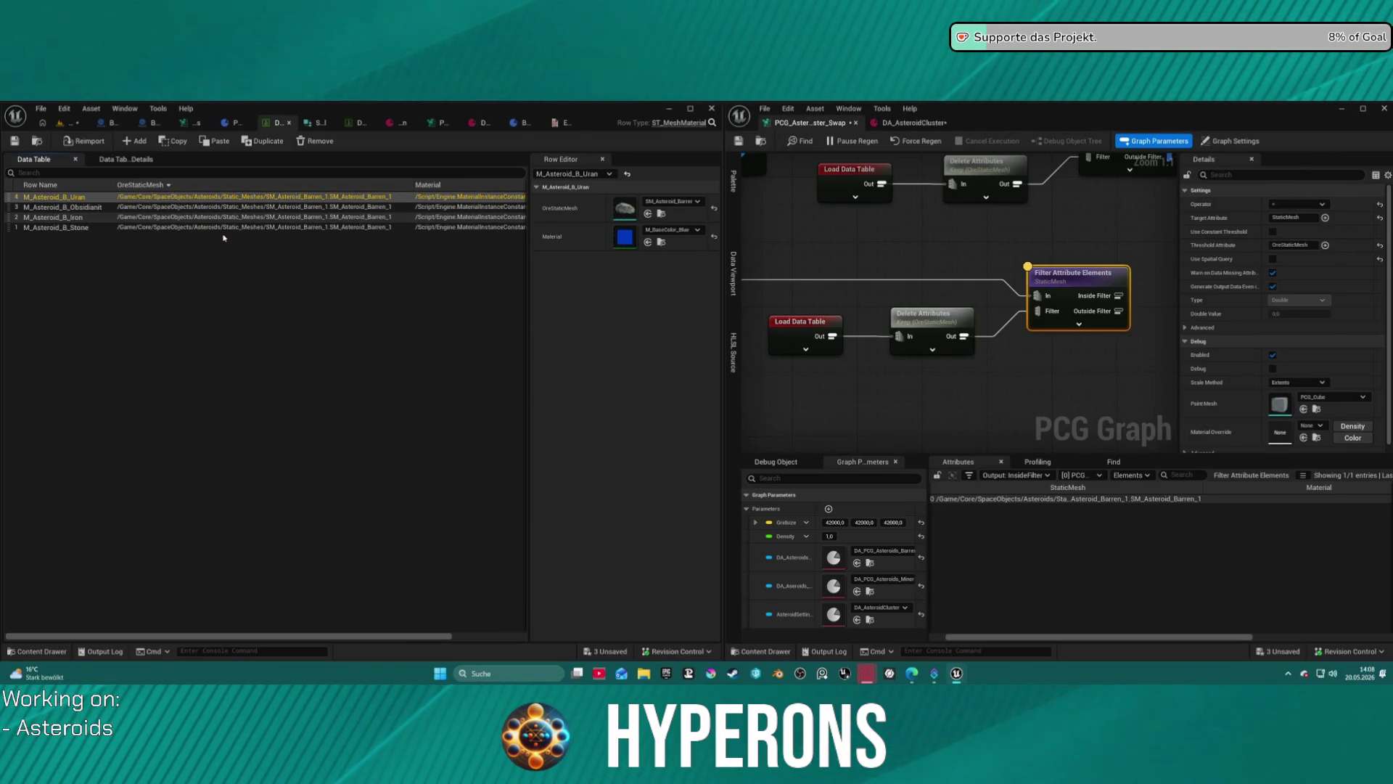
{"action": "left_click", "coordinate": [175, 186]}
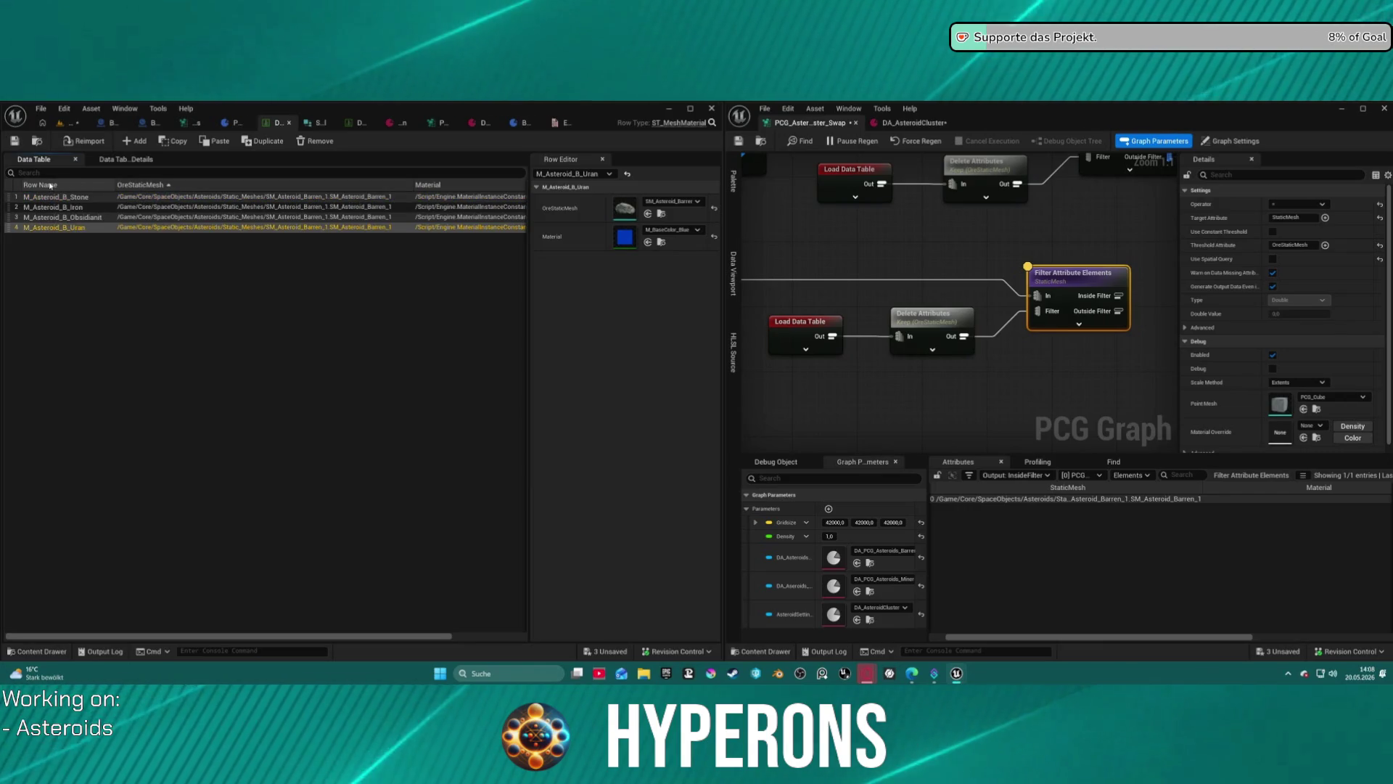
{"action": "left_click", "coordinate": [101, 186]}
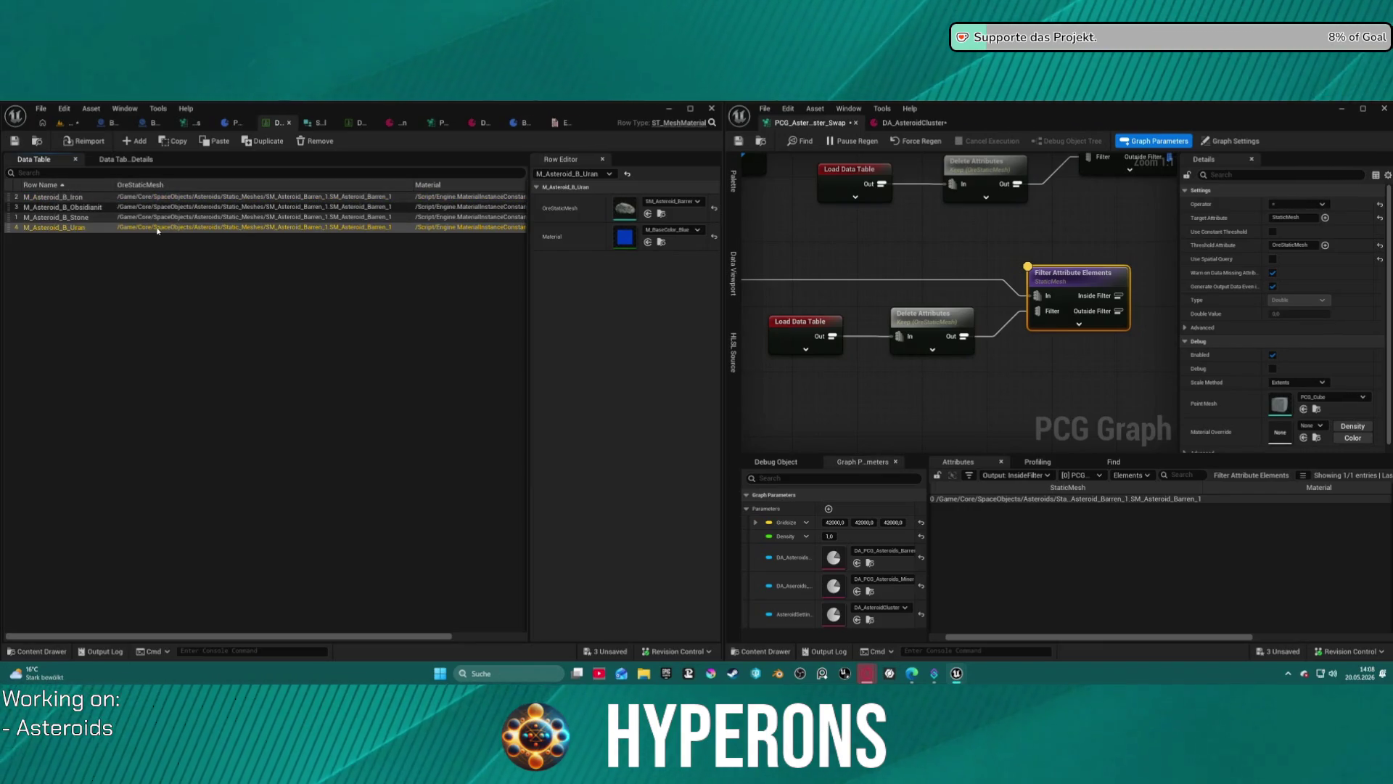
{"action": "left_click", "coordinate": [51, 185]}
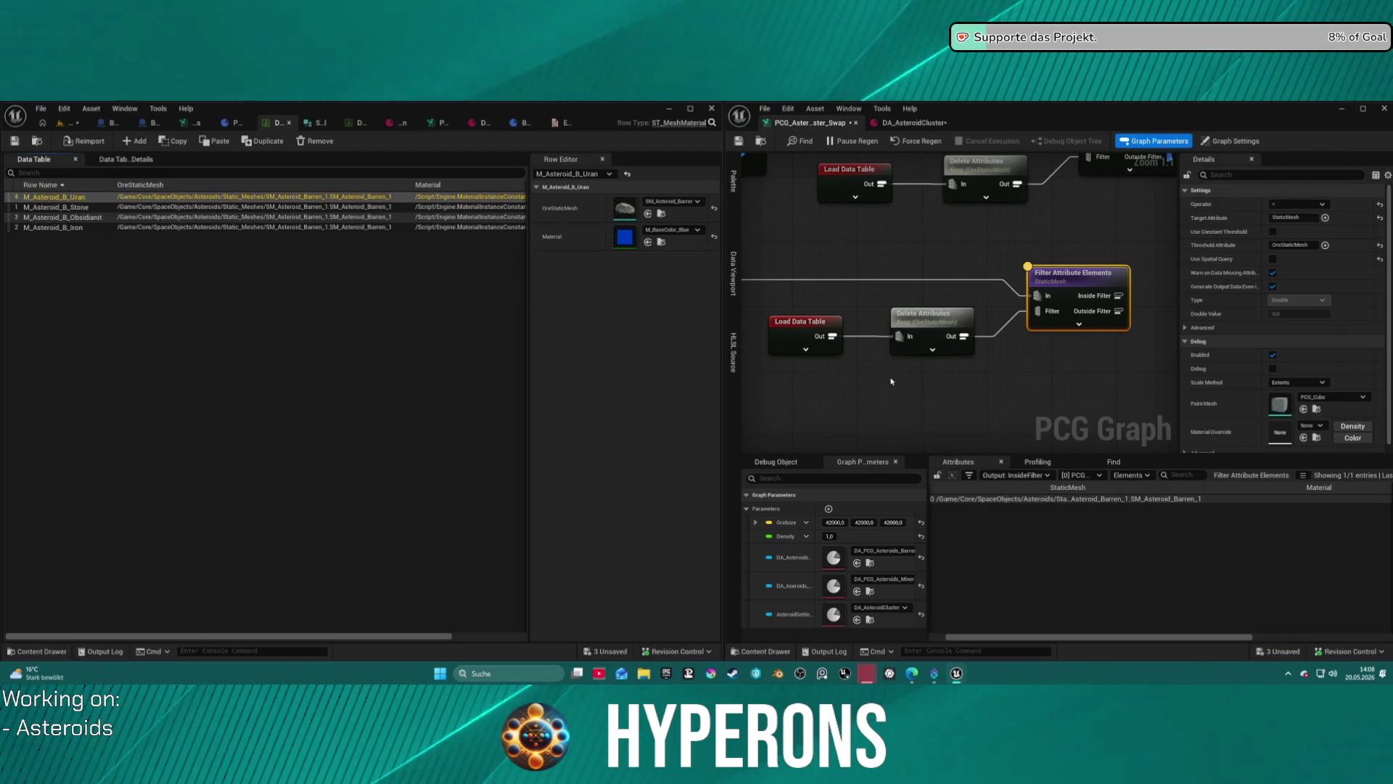
{"action": "scroll", "coordinate": [991, 341], "scroll_direction": "down", "scroll_amount": 3}
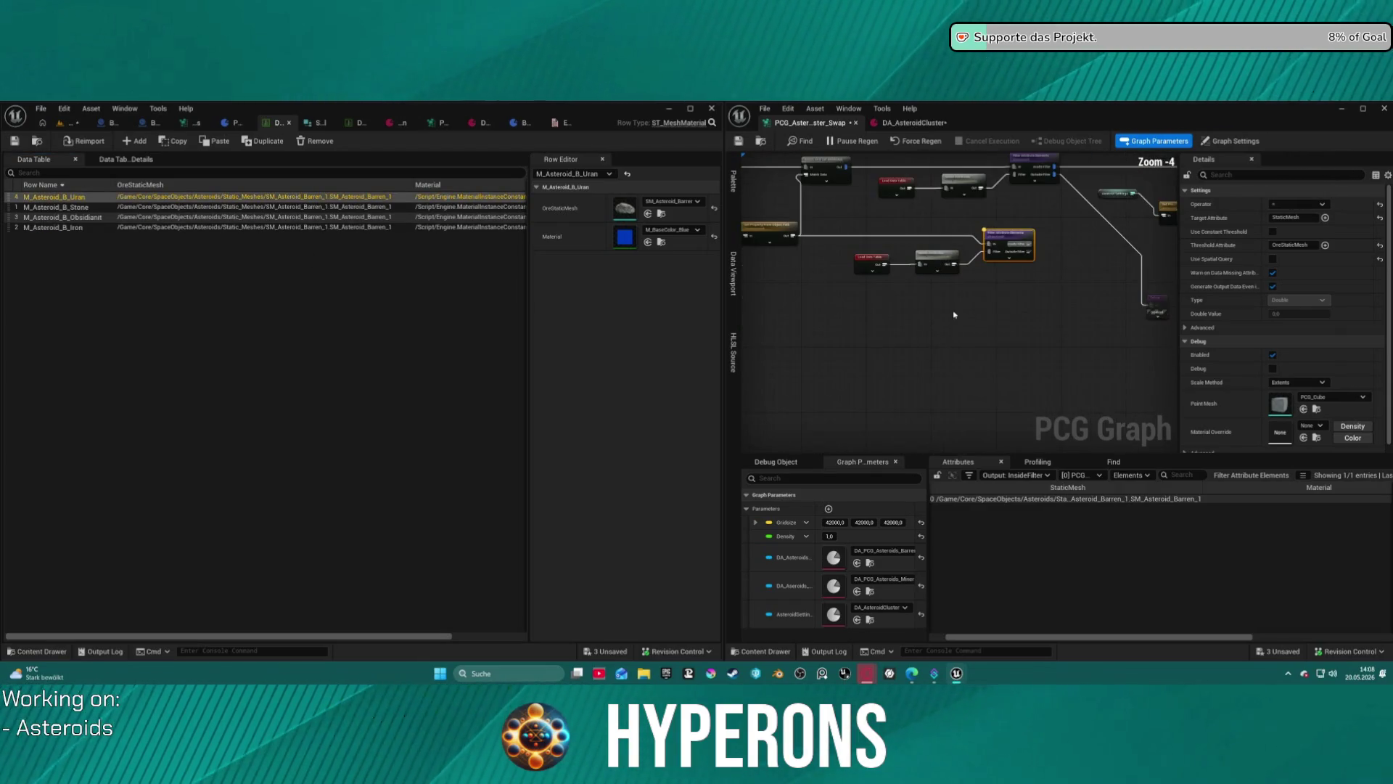
Dismiss the graph canvas context menu and deselect the nodes.
{"action": "scroll", "coordinate": [955, 311], "scroll_direction": "down", "scroll_amount": 1}
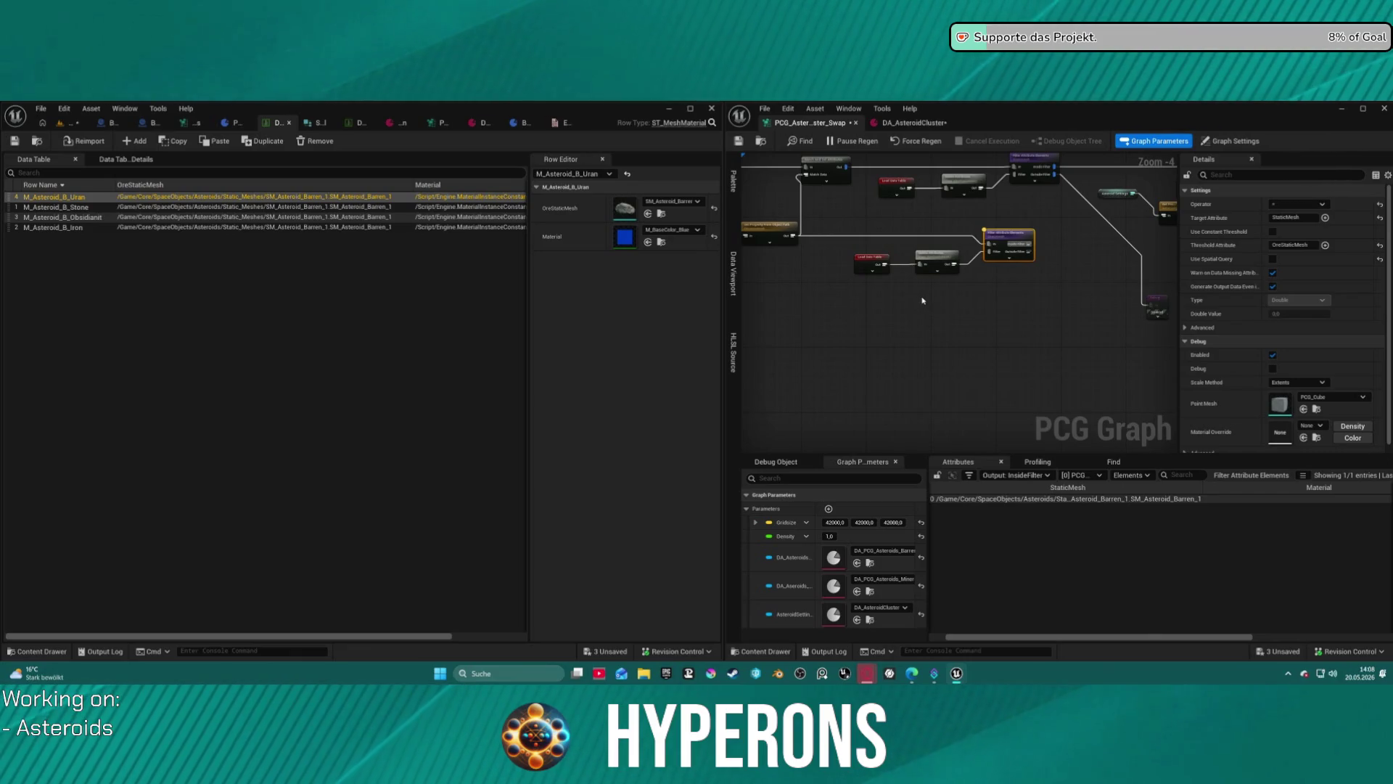
{"action": "right_click", "coordinate": [940, 307]}
{"action": "left_click", "coordinate": [902, 311]}
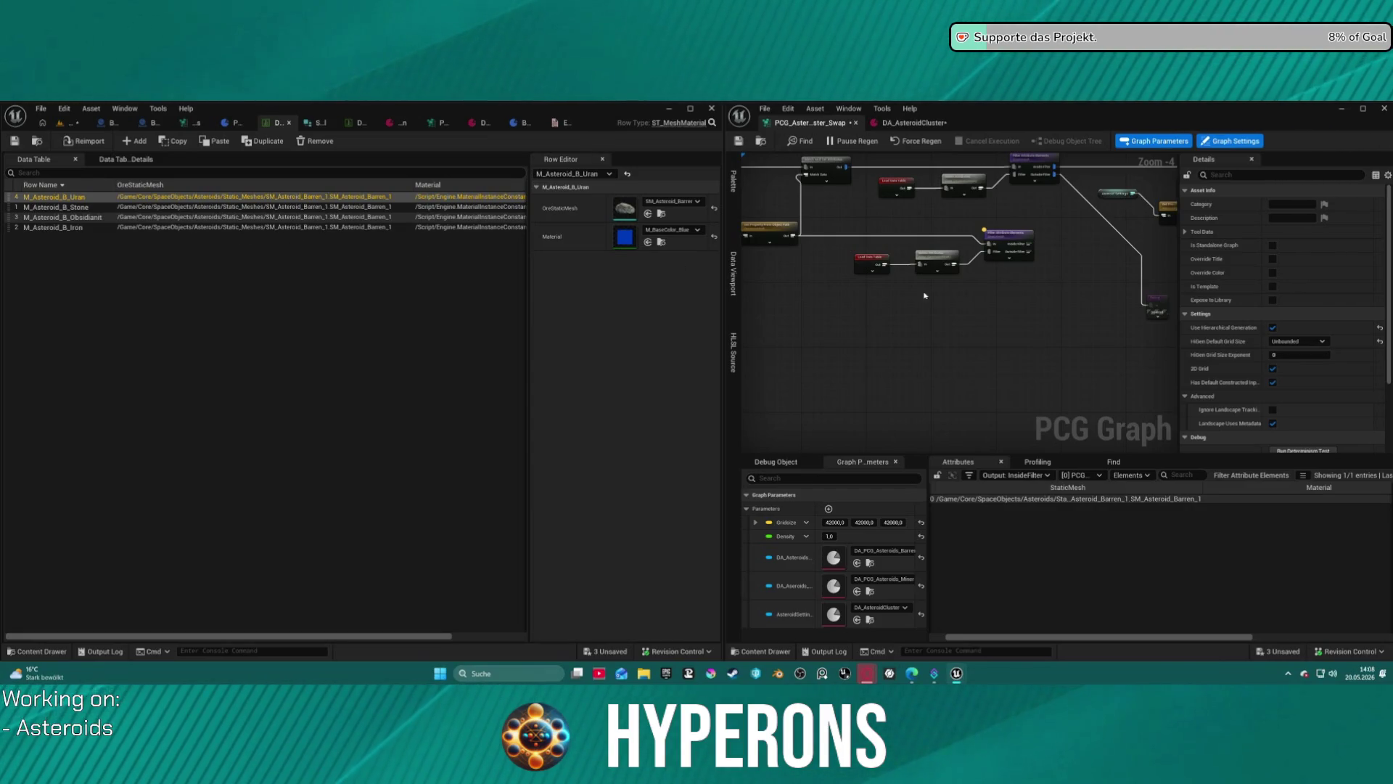
Open the Content Drawer and browse to the PCG graph asset's folder.
{"action": "key", "text": "ctrl+space"}
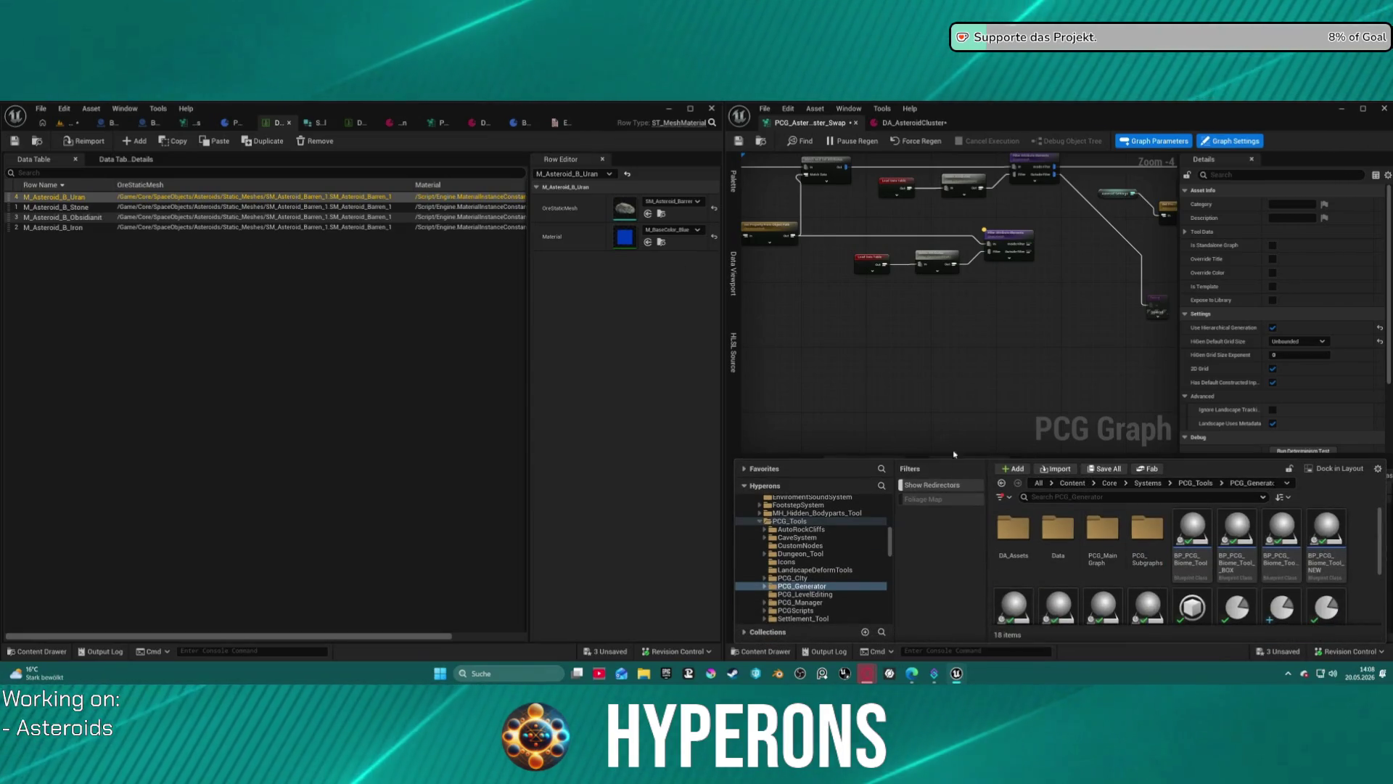
{"action": "scroll", "coordinate": [1120, 573], "scroll_direction": "down", "scroll_amount": 3}
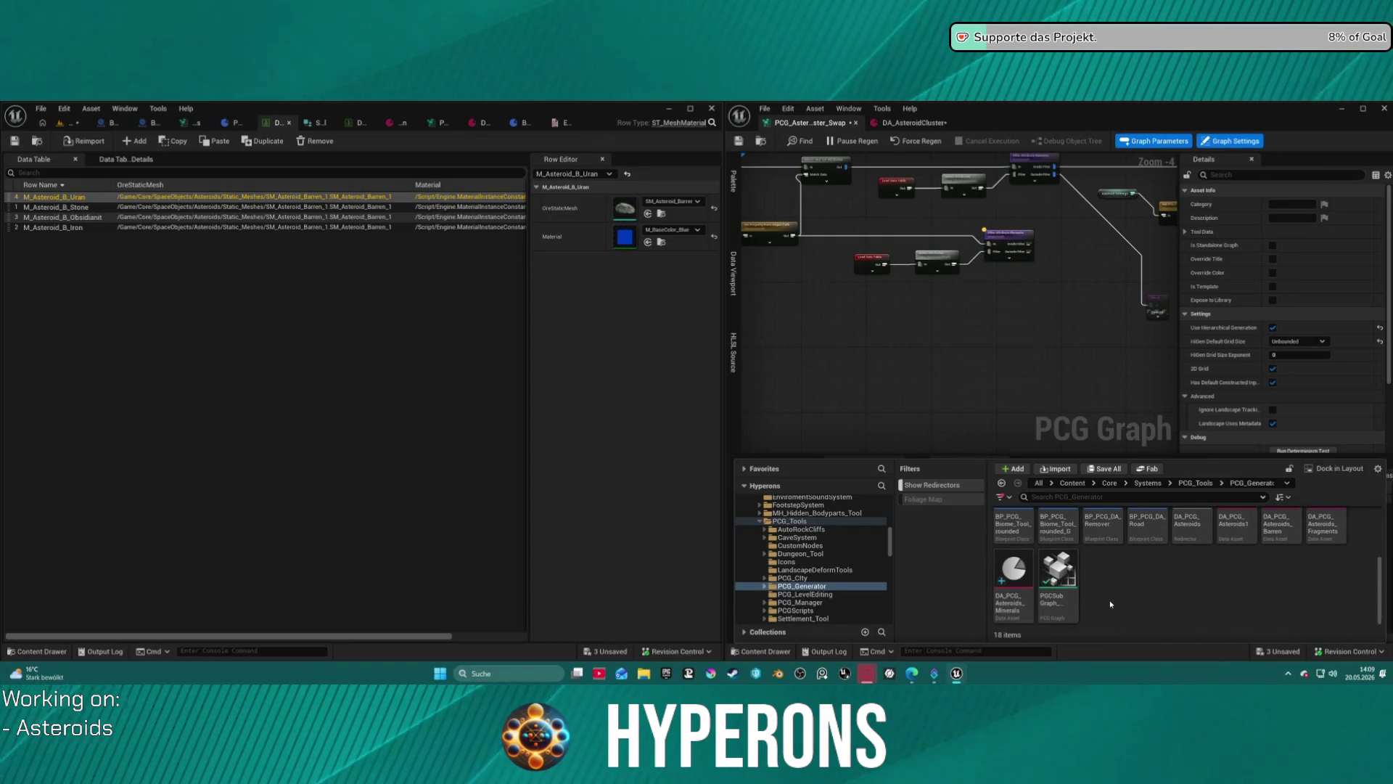
{"action": "scroll", "coordinate": [1110, 603], "scroll_direction": "up", "scroll_amount": 5}
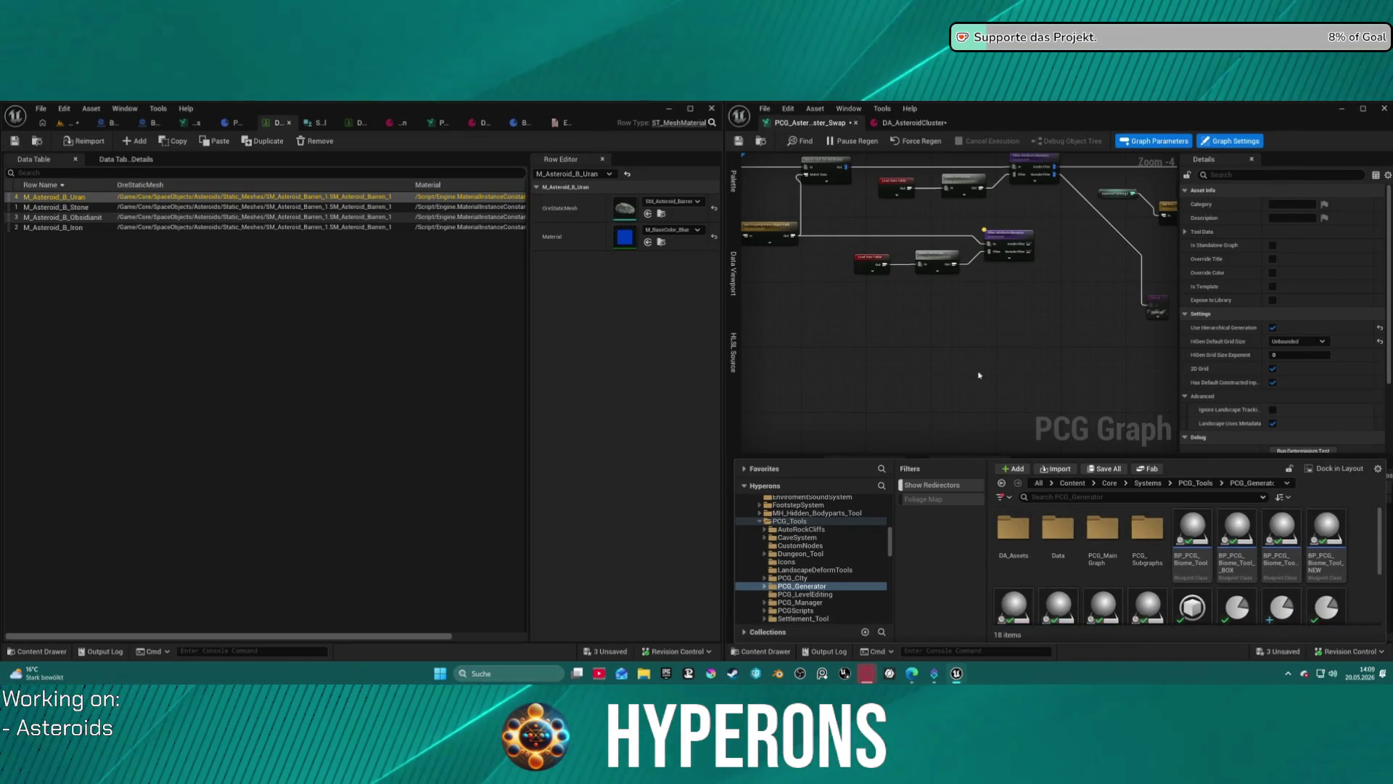
{"action": "left_click", "coordinate": [762, 142]}
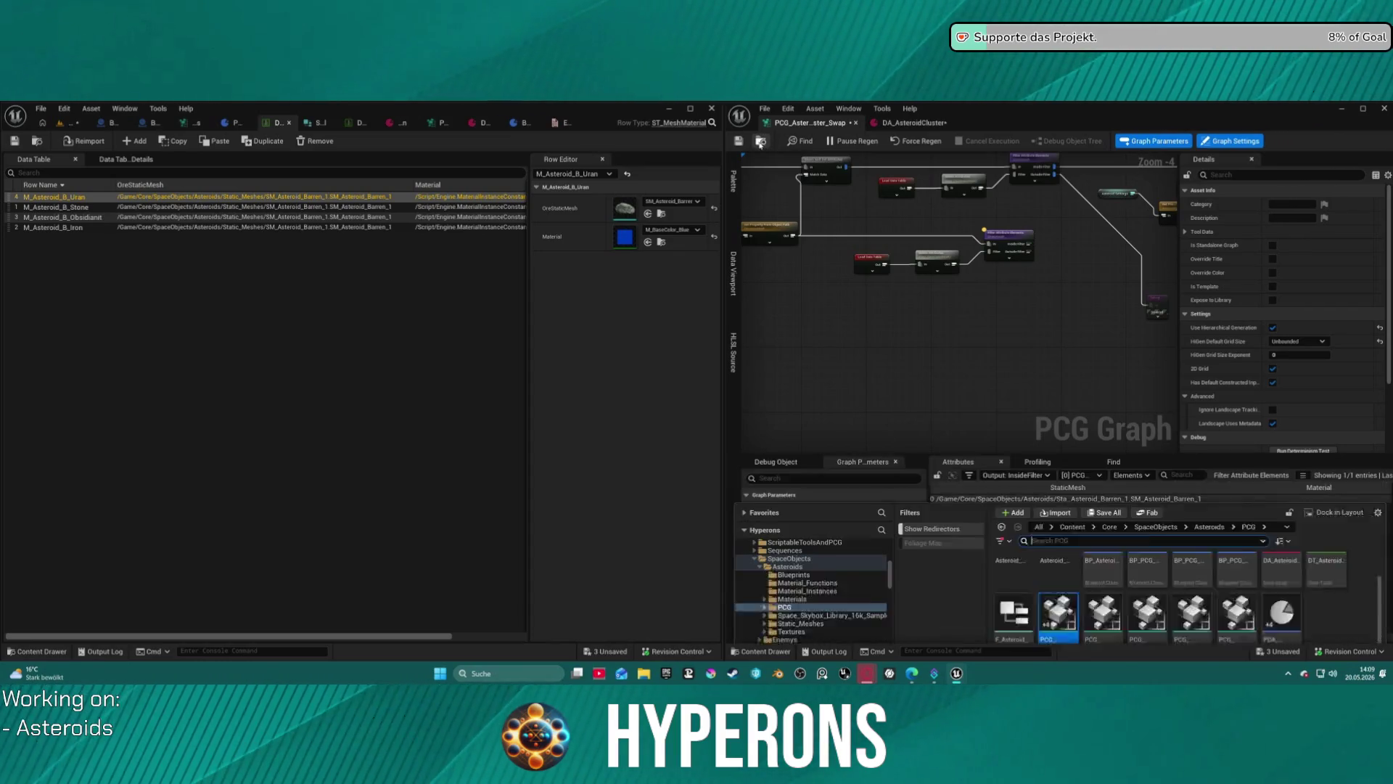
Create a Blueprint Structure asset named ST_AsteroidTEST in the Asteroids PCG folder.
{"action": "right_click", "coordinate": [1348, 588]}
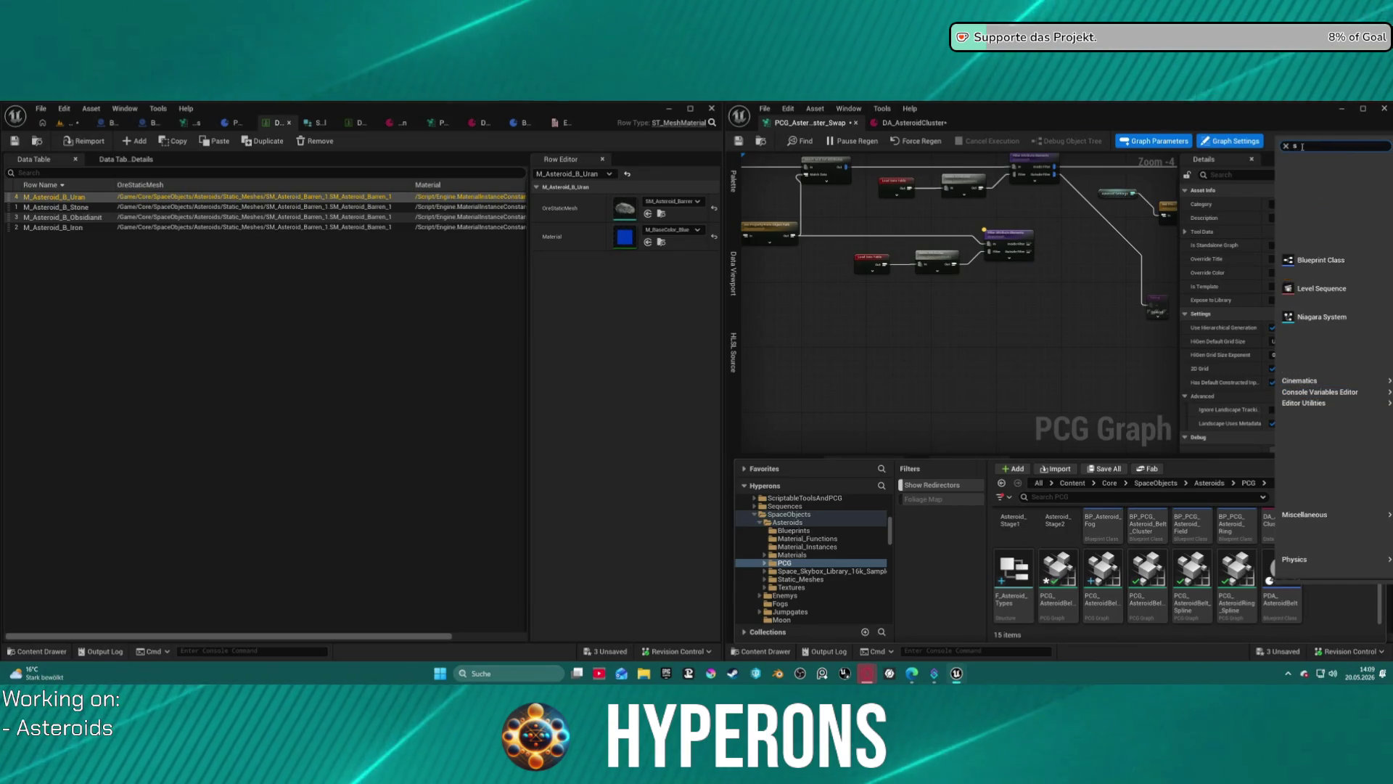
{"action": "type", "text": "struc"}
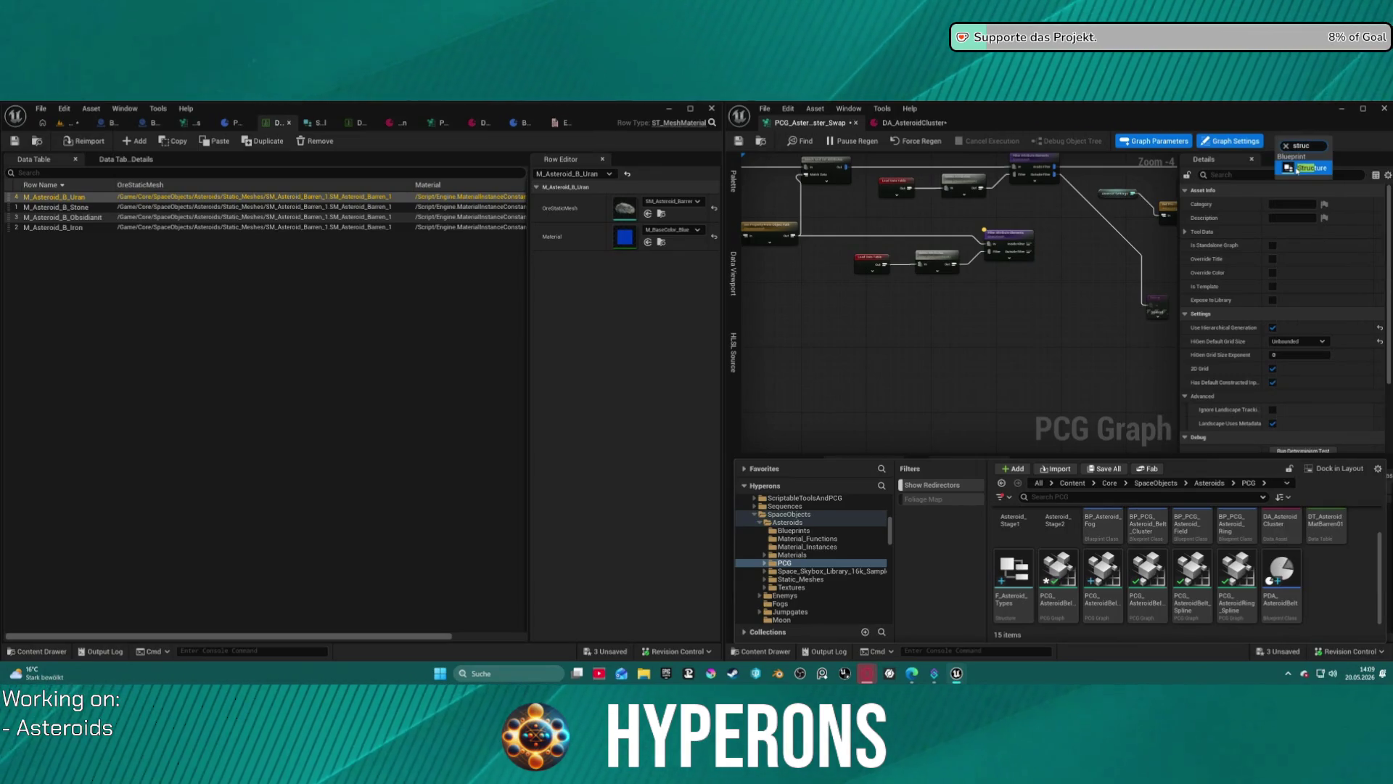
{"action": "left_click", "coordinate": [1306, 168]}
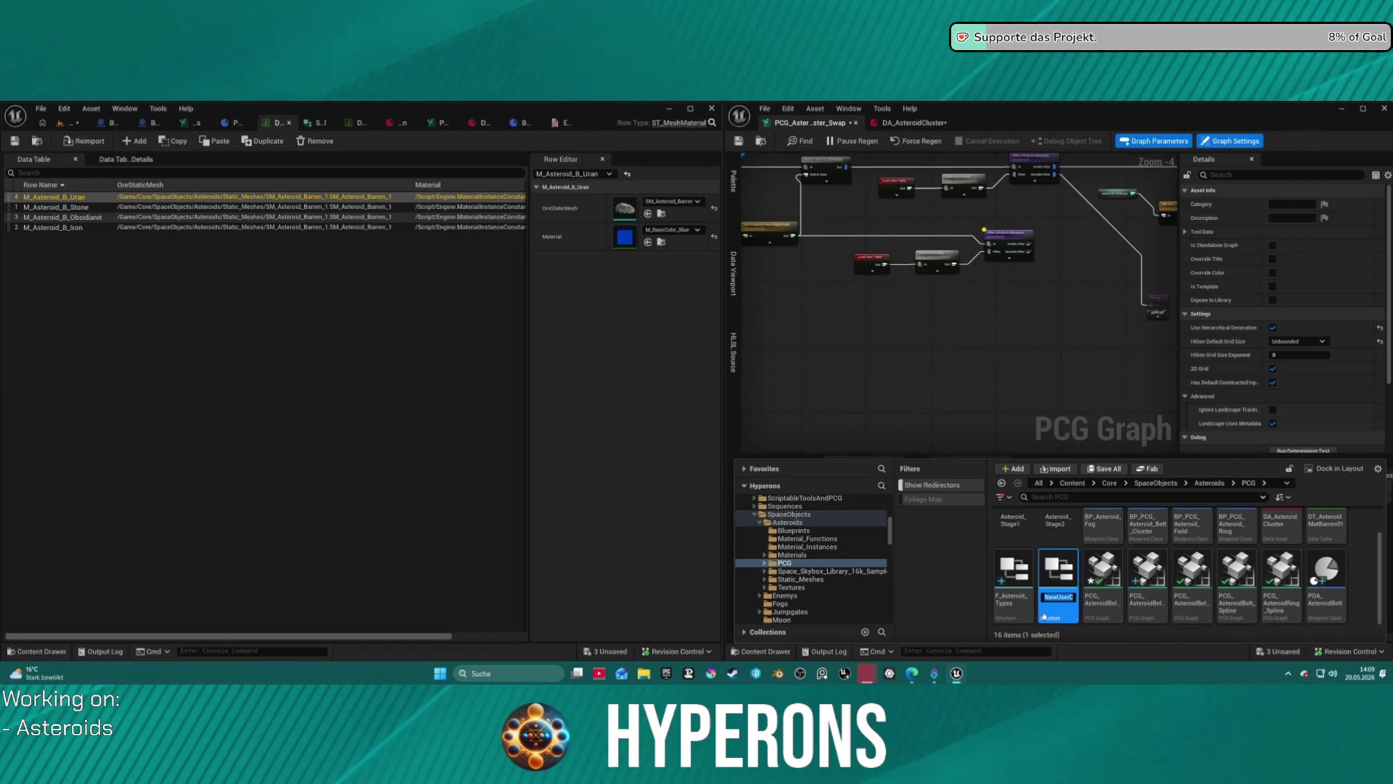
{"action": "type", "text": "ST_S"}
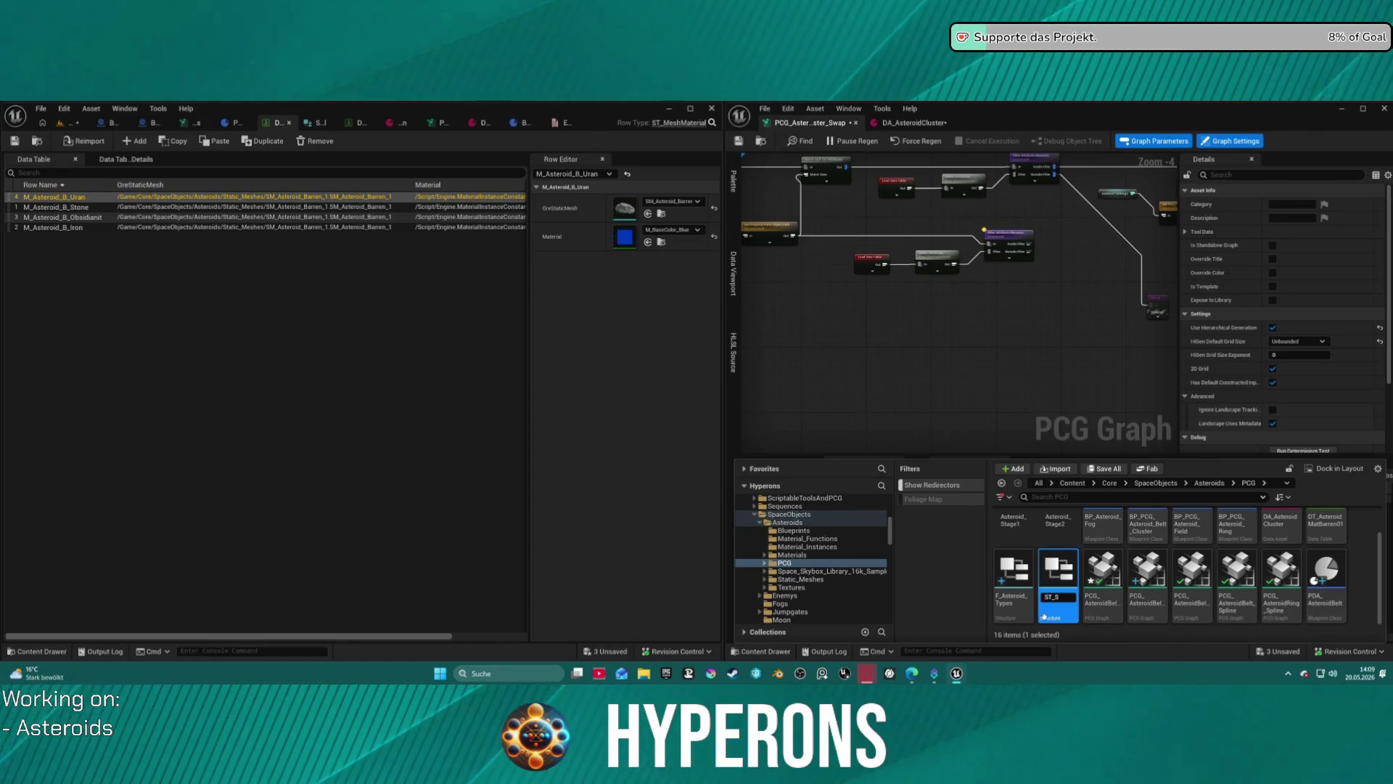
{"action": "type", "text": "_Asteroid"}
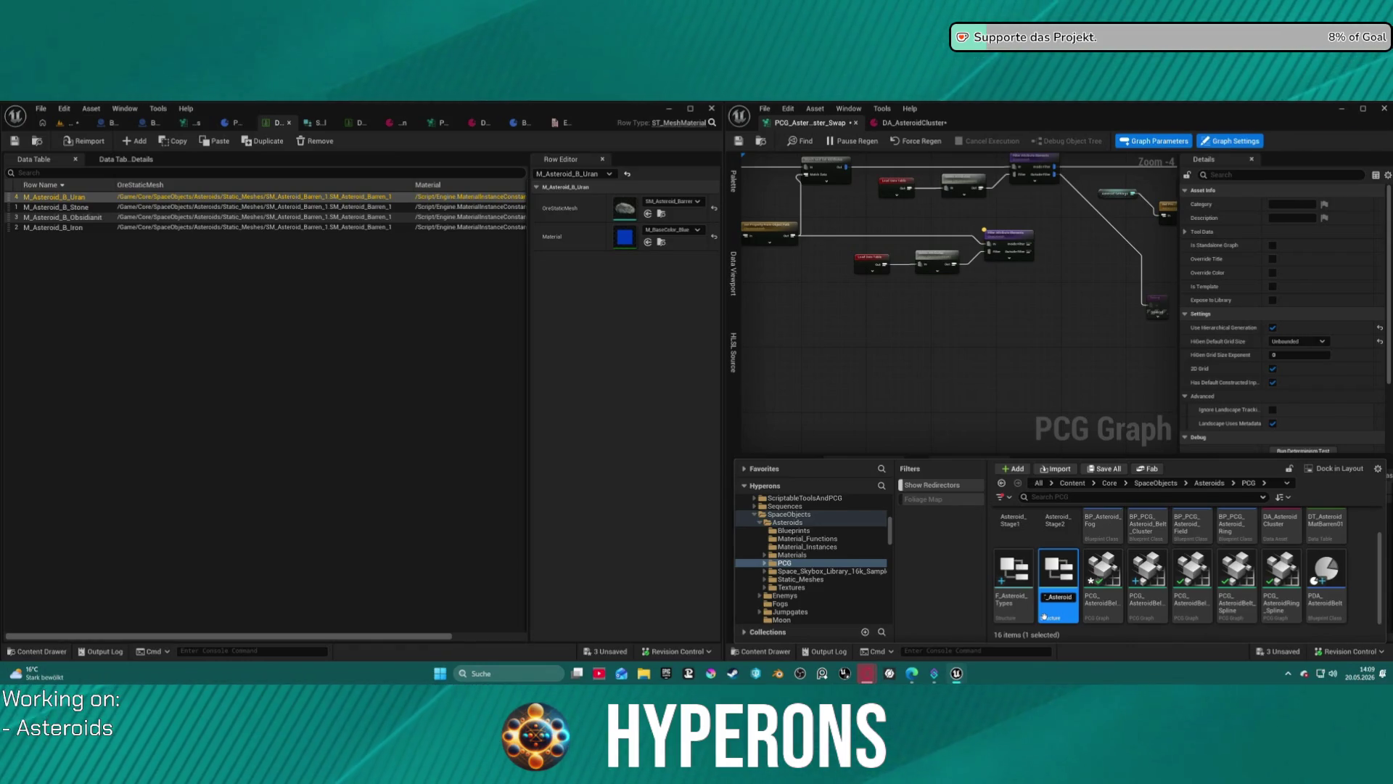
{"action": "type", "text": "TEST"}
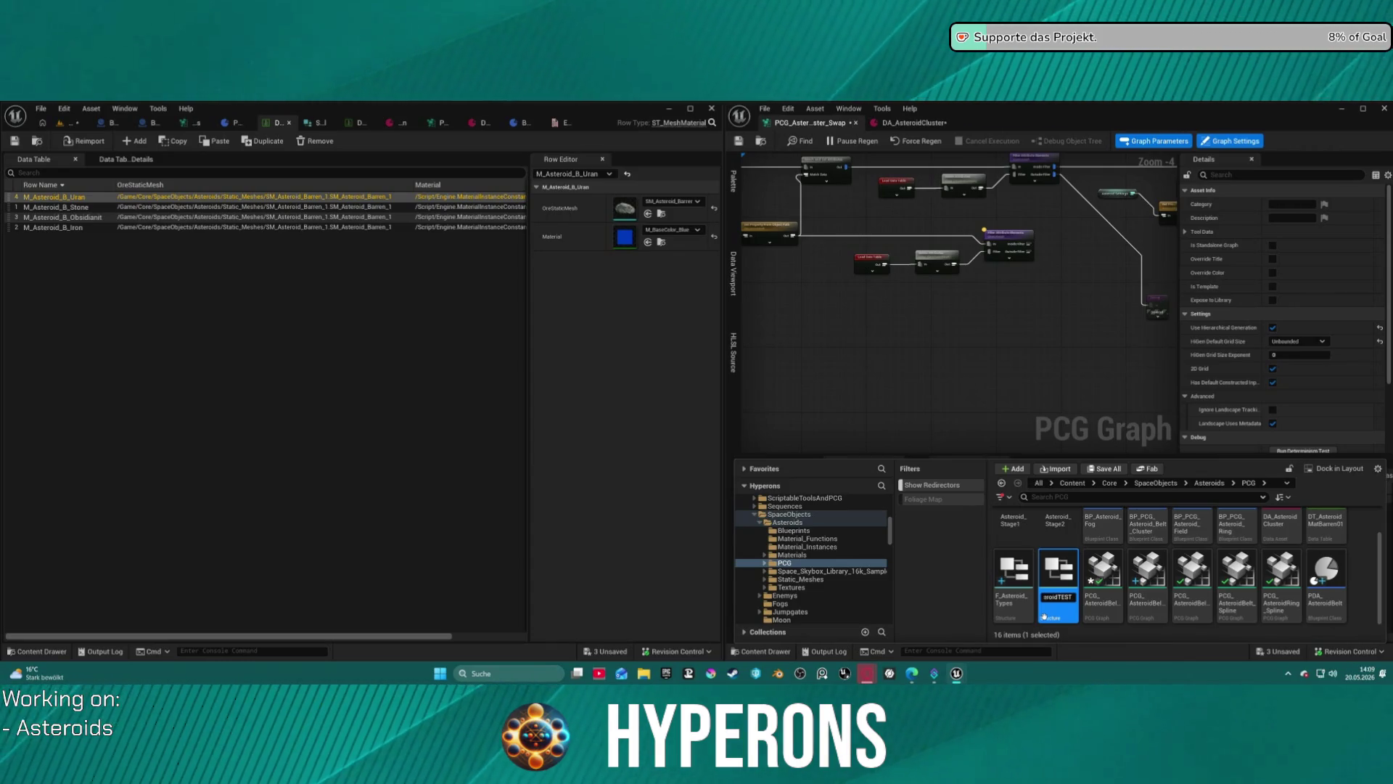
{"action": "key", "text": "Return"}
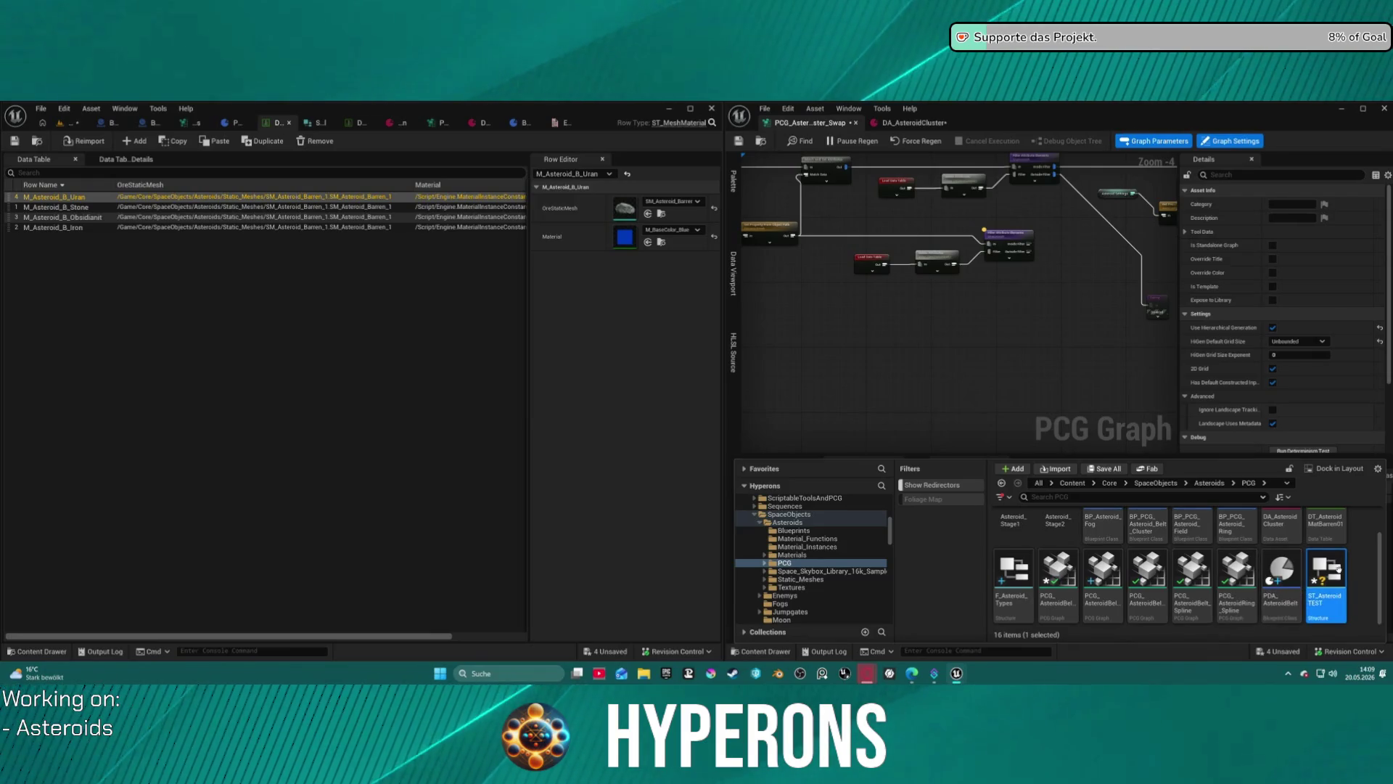
{"action": "right_click", "coordinate": [1339, 569]}
{"action": "left_click", "coordinate": [1362, 591]}
{"action": "right_click", "coordinate": [1356, 594]}
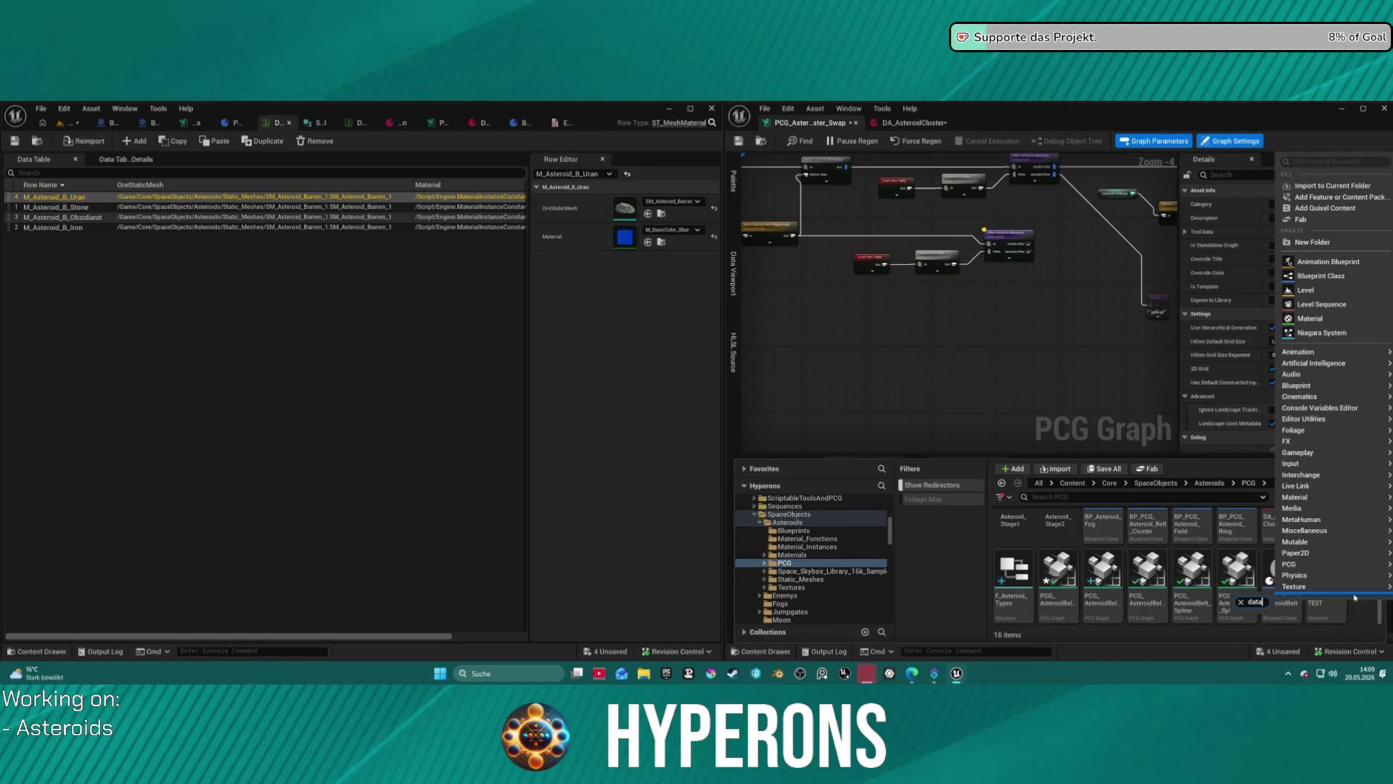
Create a new Data Table using ST_AsteroidTEST as its row structure.
{"action": "key", "text": "Tab"}
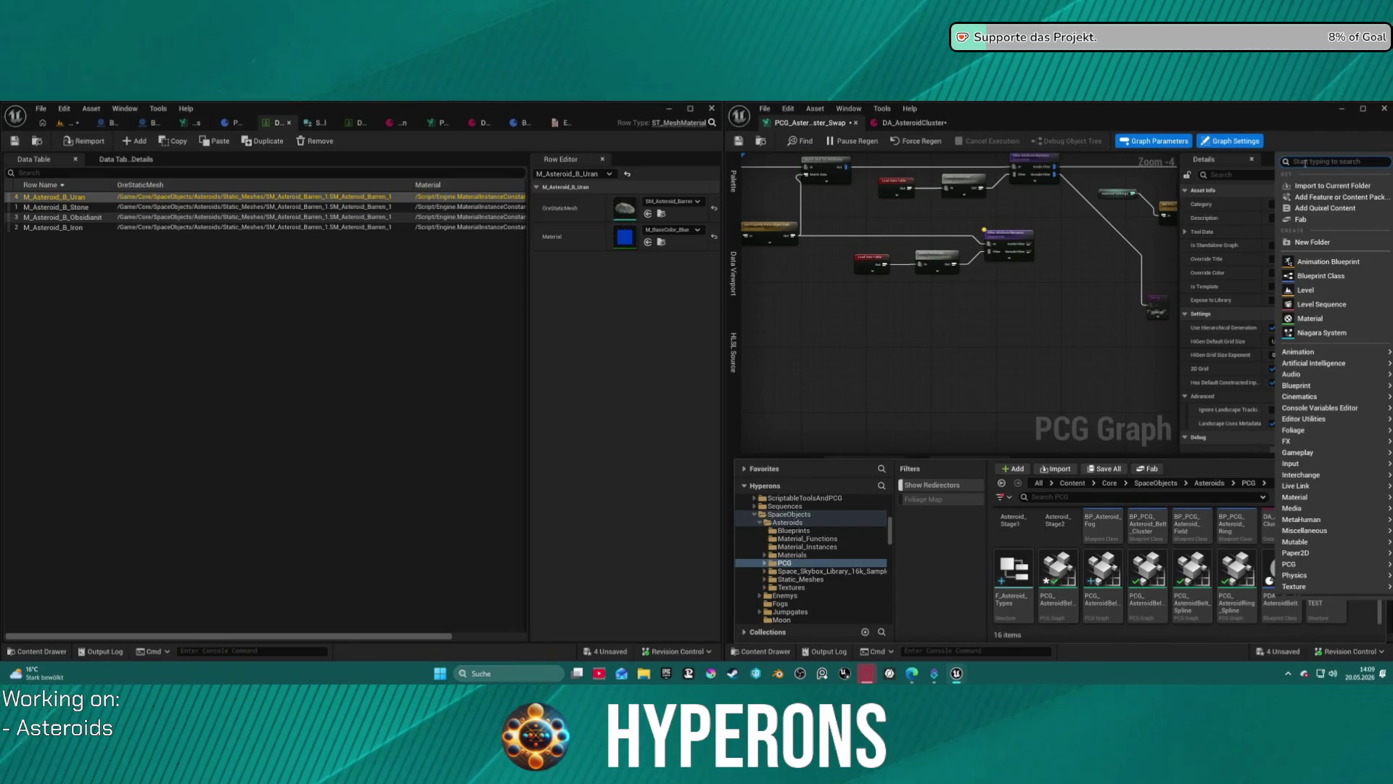
{"action": "type", "text": "data"}
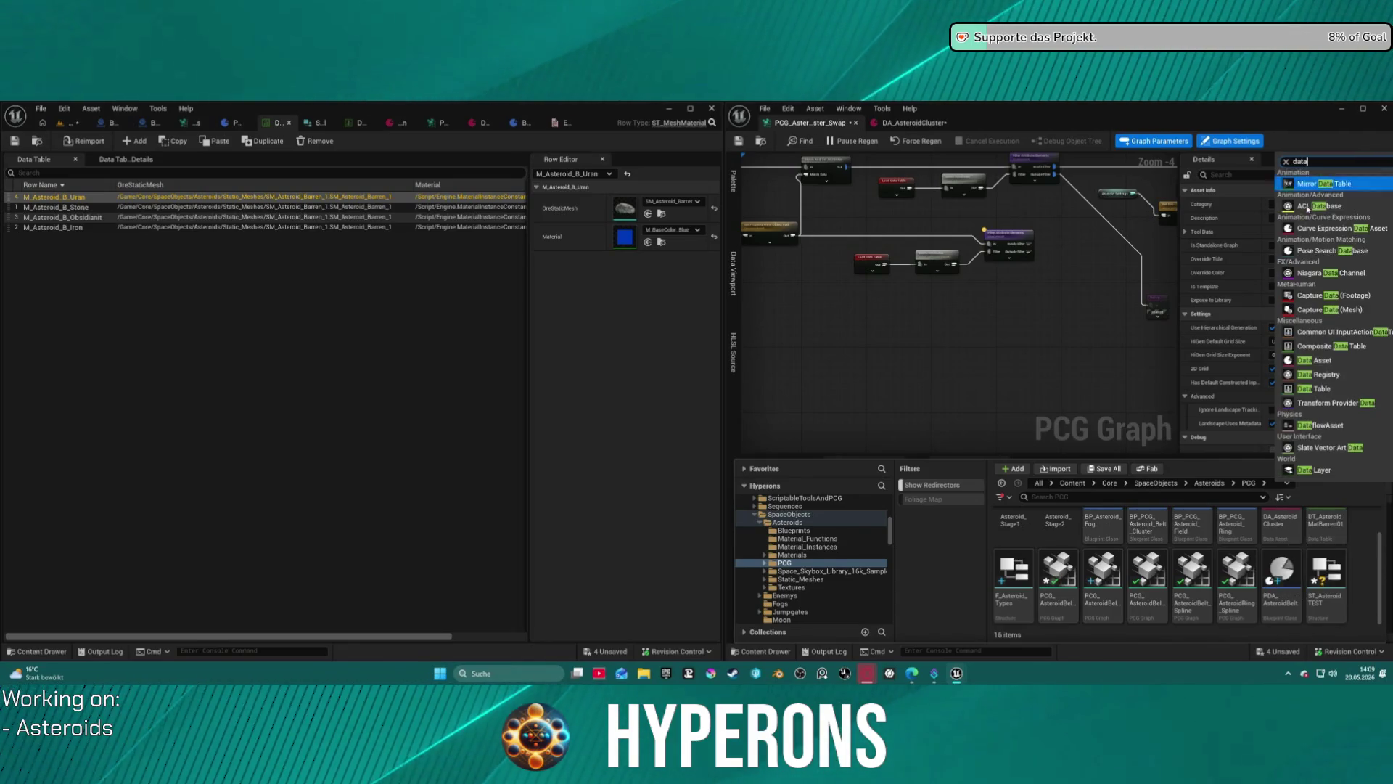
{"action": "left_click", "coordinate": [1316, 388]}
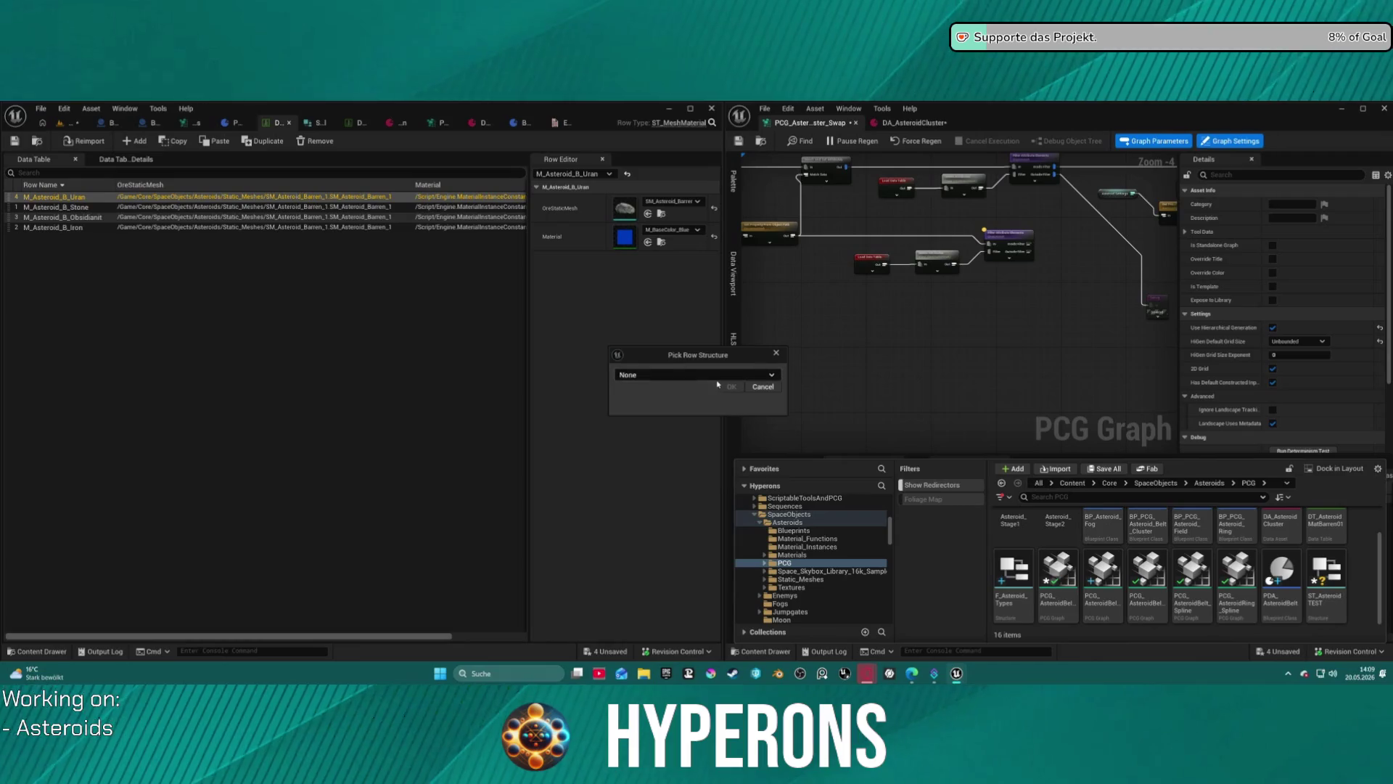
{"action": "left_click", "coordinate": [645, 378]}
{"action": "type", "text": "a"}
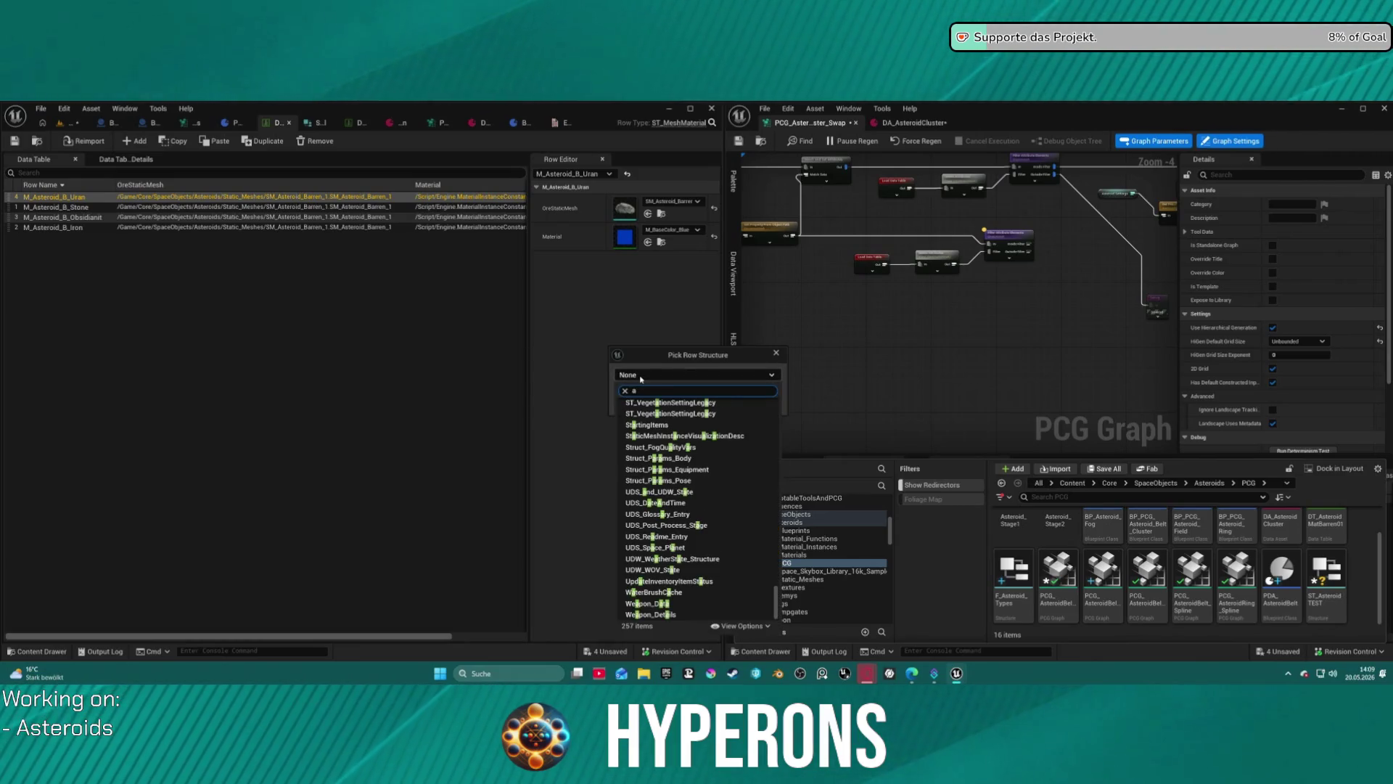
{"action": "type", "text": "ster test"}
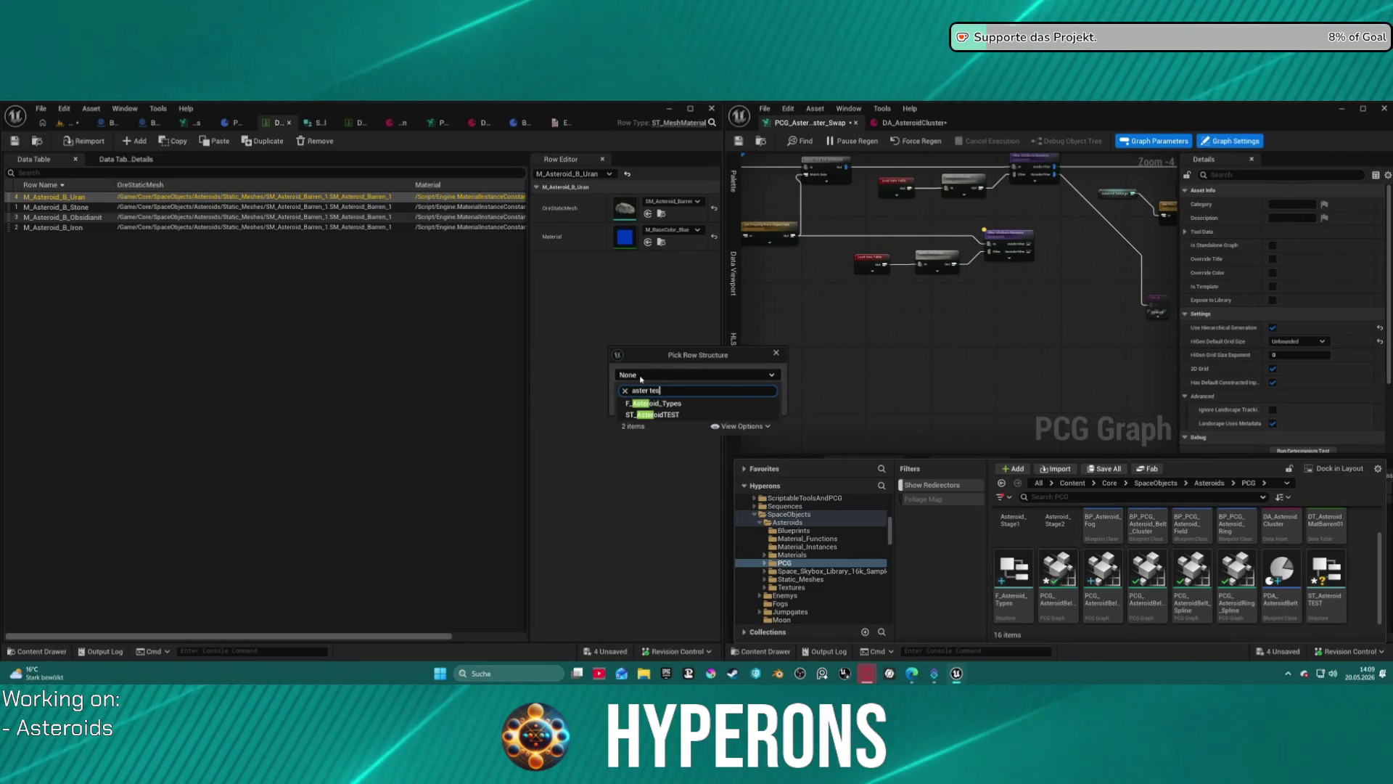
{"action": "left_click", "coordinate": [652, 403]}
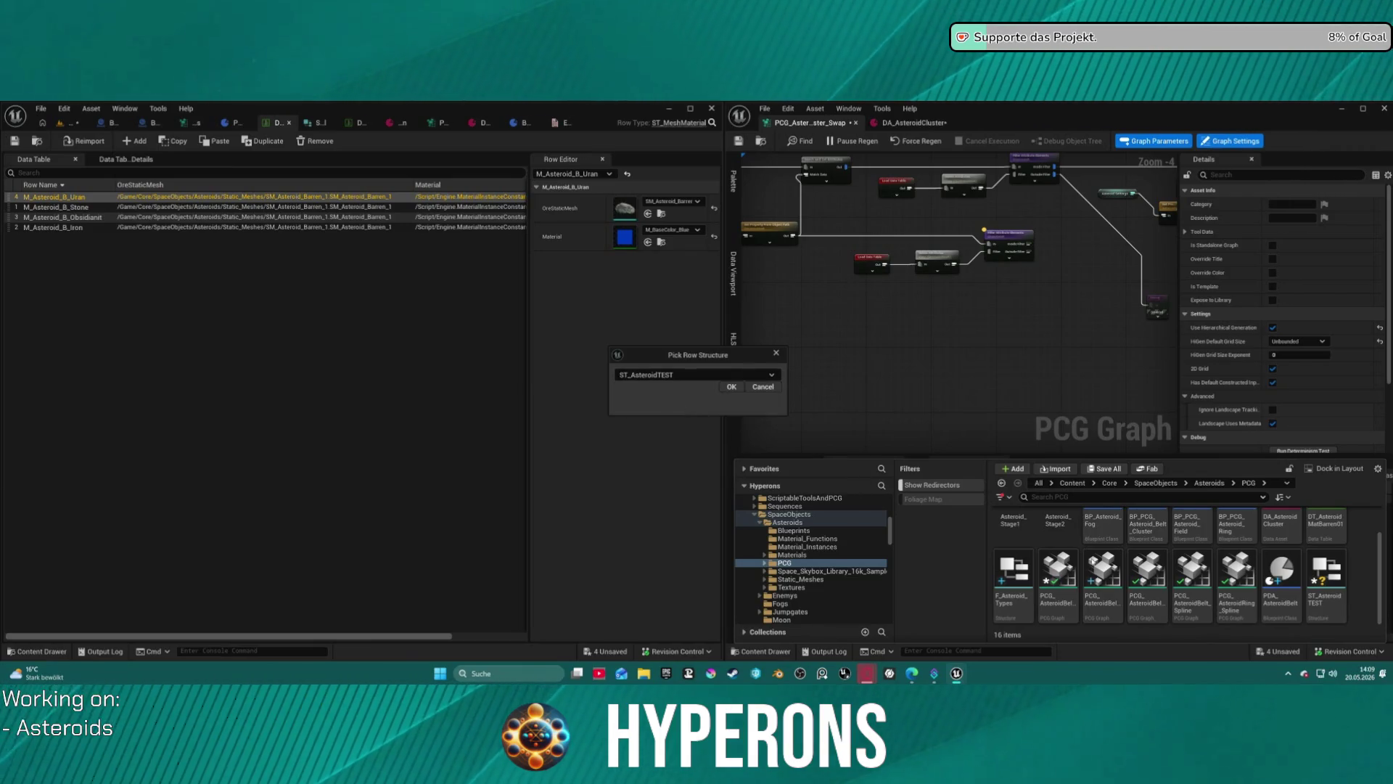
{"action": "key", "text": "Return"}
{"action": "type", "text": "DT_Astero"}
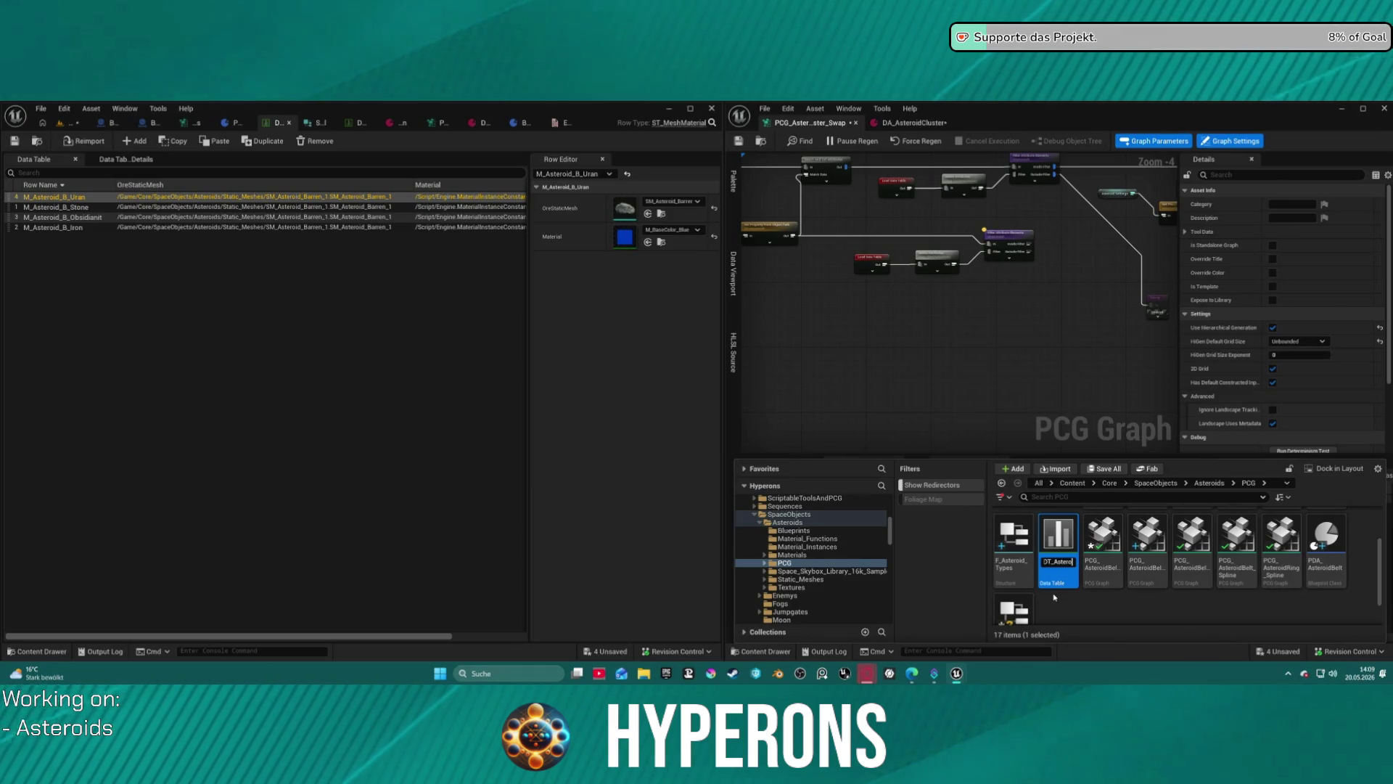
Name the data table DT_AsteroidTest and open it.
{"action": "type", "text": "idTest"}
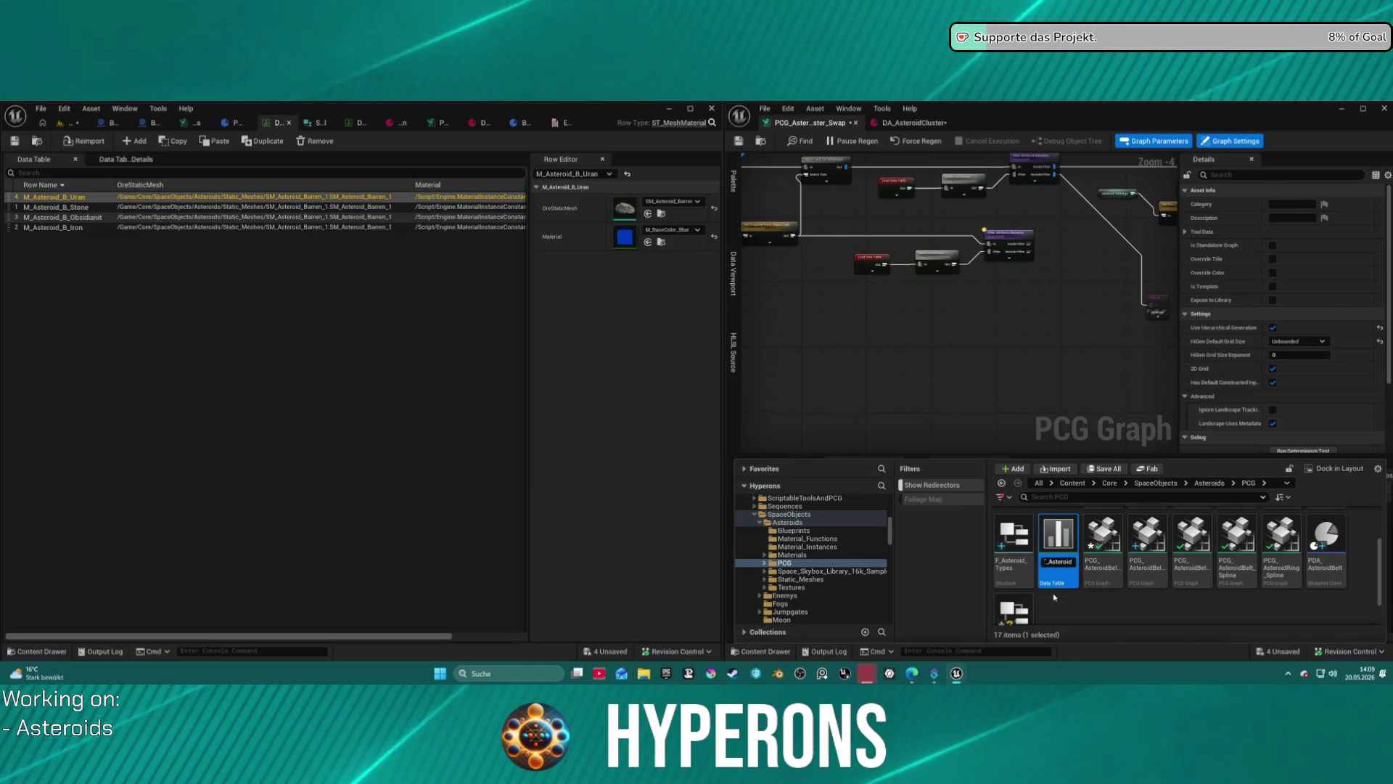
{"action": "key", "text": "Return"}
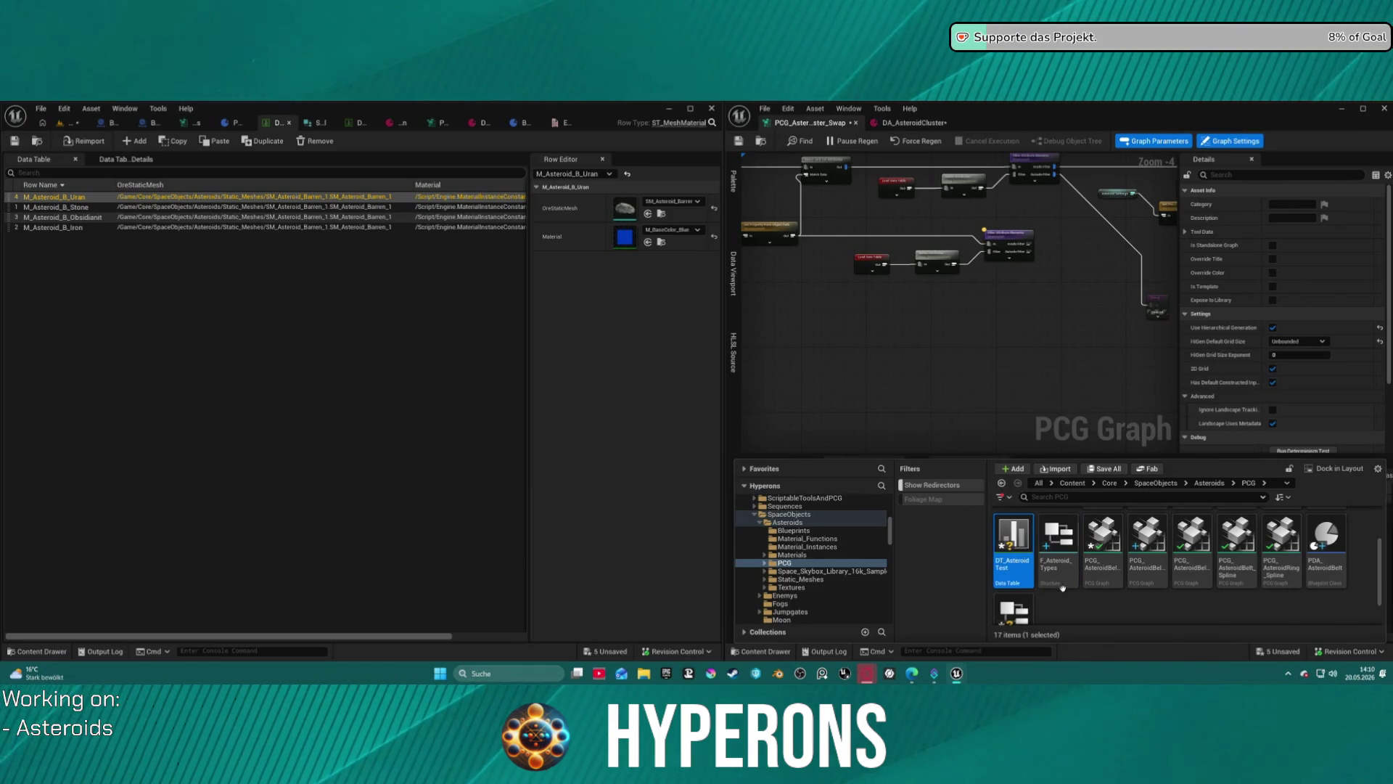
{"action": "double_click", "coordinate": [1011, 531]}
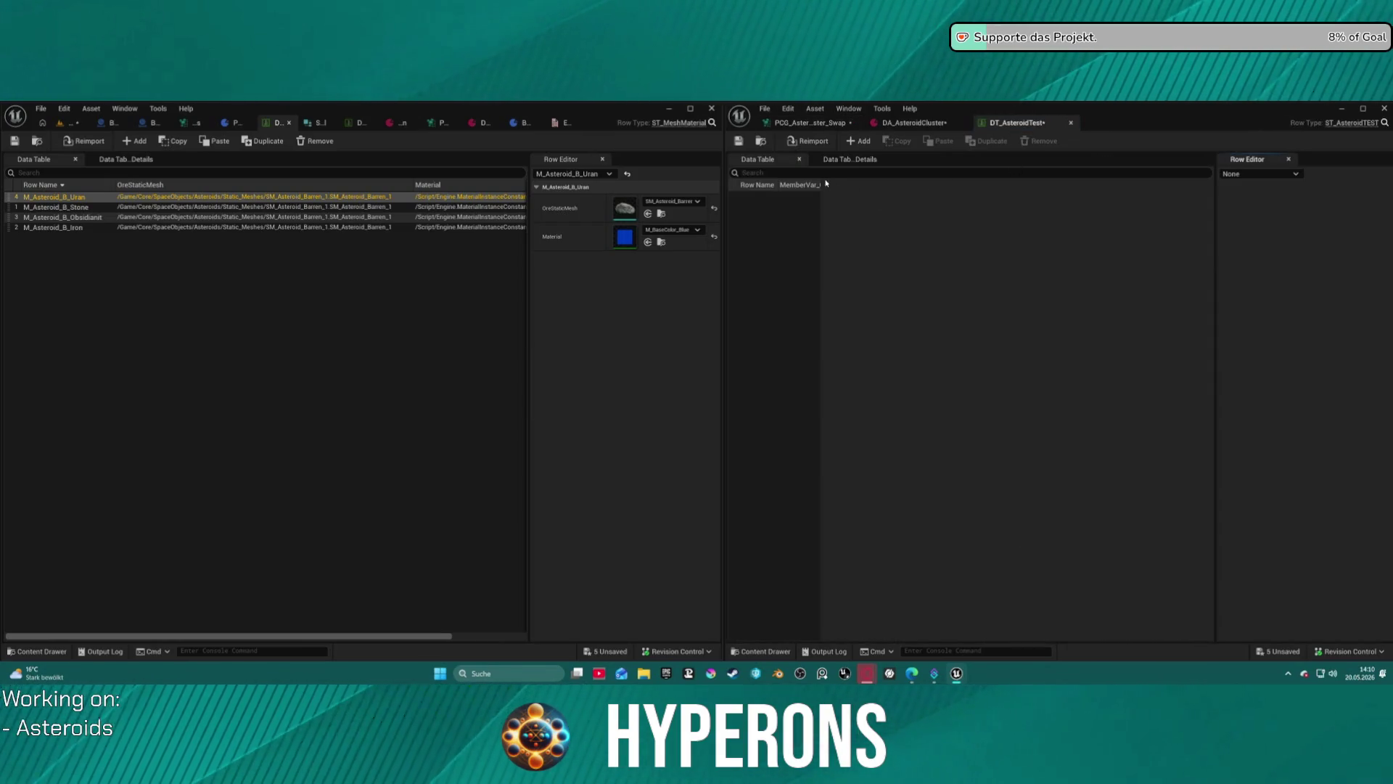
Widen the MemberVar_0 column and open the ST_AsteroidTEST structure from the Content Drawer.
{"action": "left_click_drag", "start_coordinate": [818, 185], "coordinate": [907, 186]}
{"action": "key", "text": "ctrl+space"}
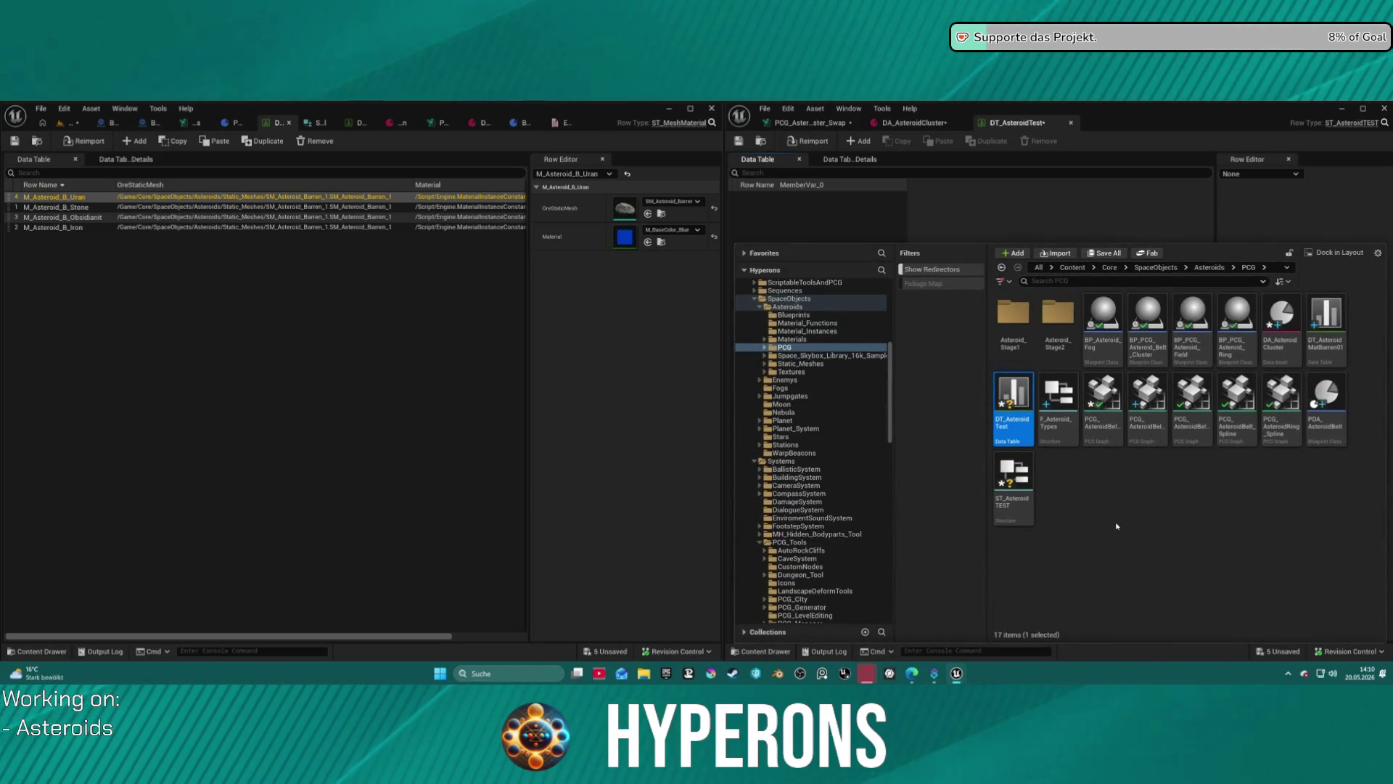
{"action": "left_click", "coordinate": [1012, 476]}
{"action": "double_click", "coordinate": [1013, 478]}
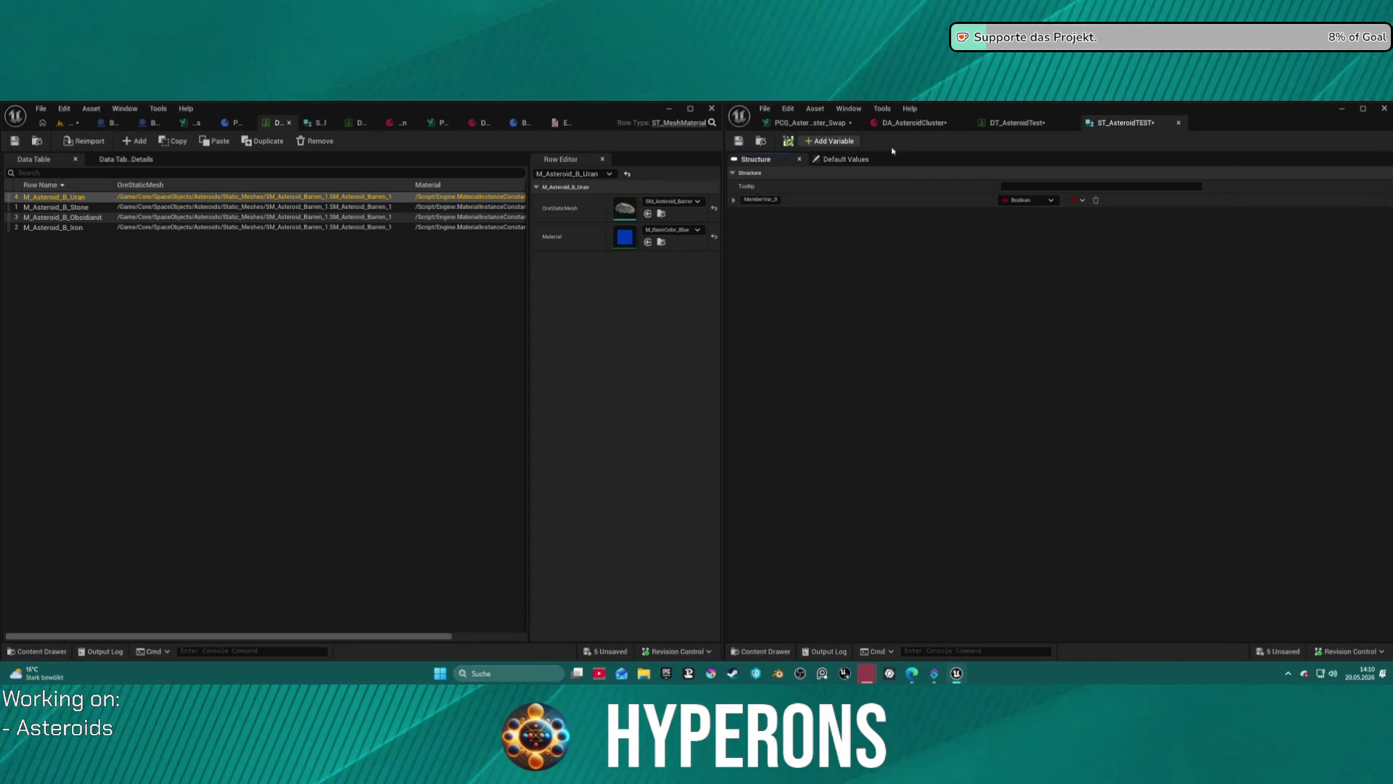
Give the DT_AsteroidTest editor more room and widen its Row Name column.
{"action": "left_click", "coordinate": [1003, 125]}
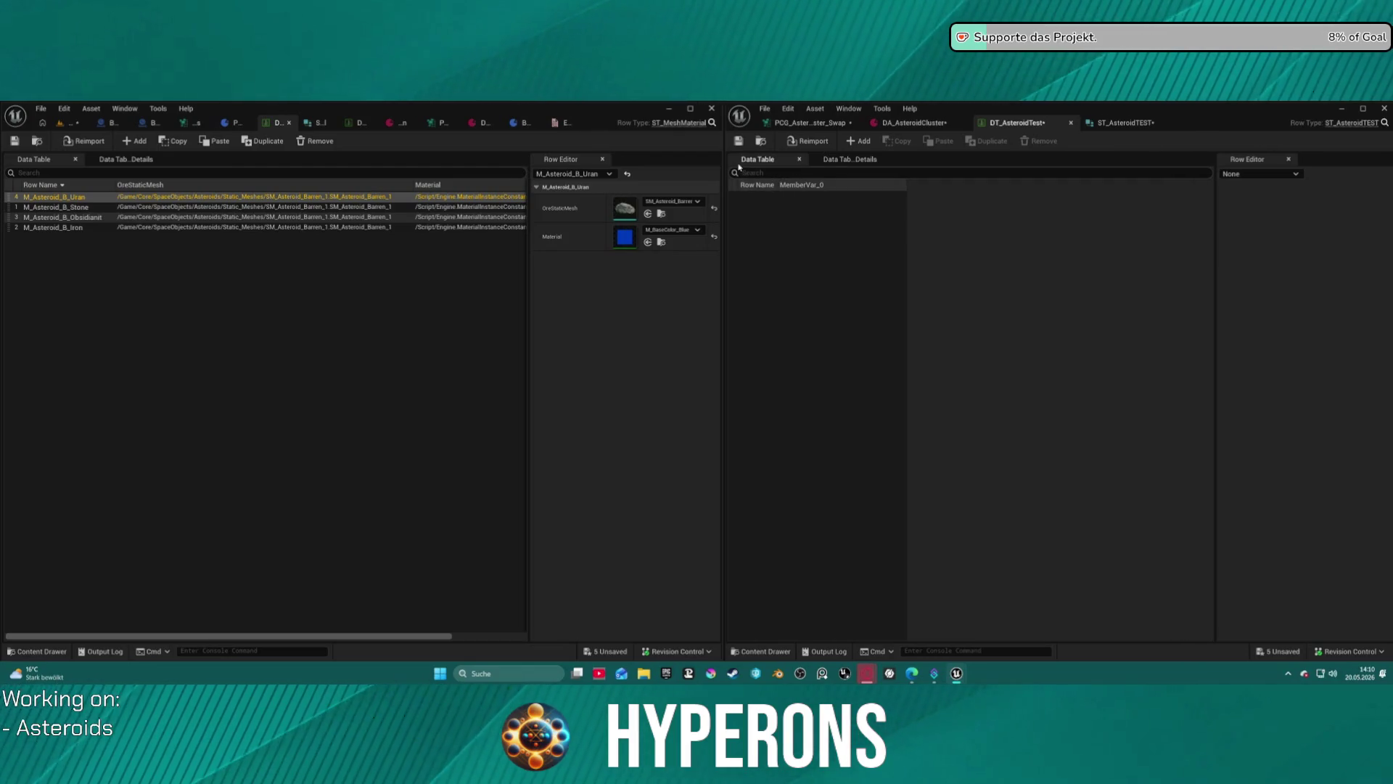
{"action": "left_click_drag", "start_coordinate": [723, 169], "coordinate": [656, 168]}
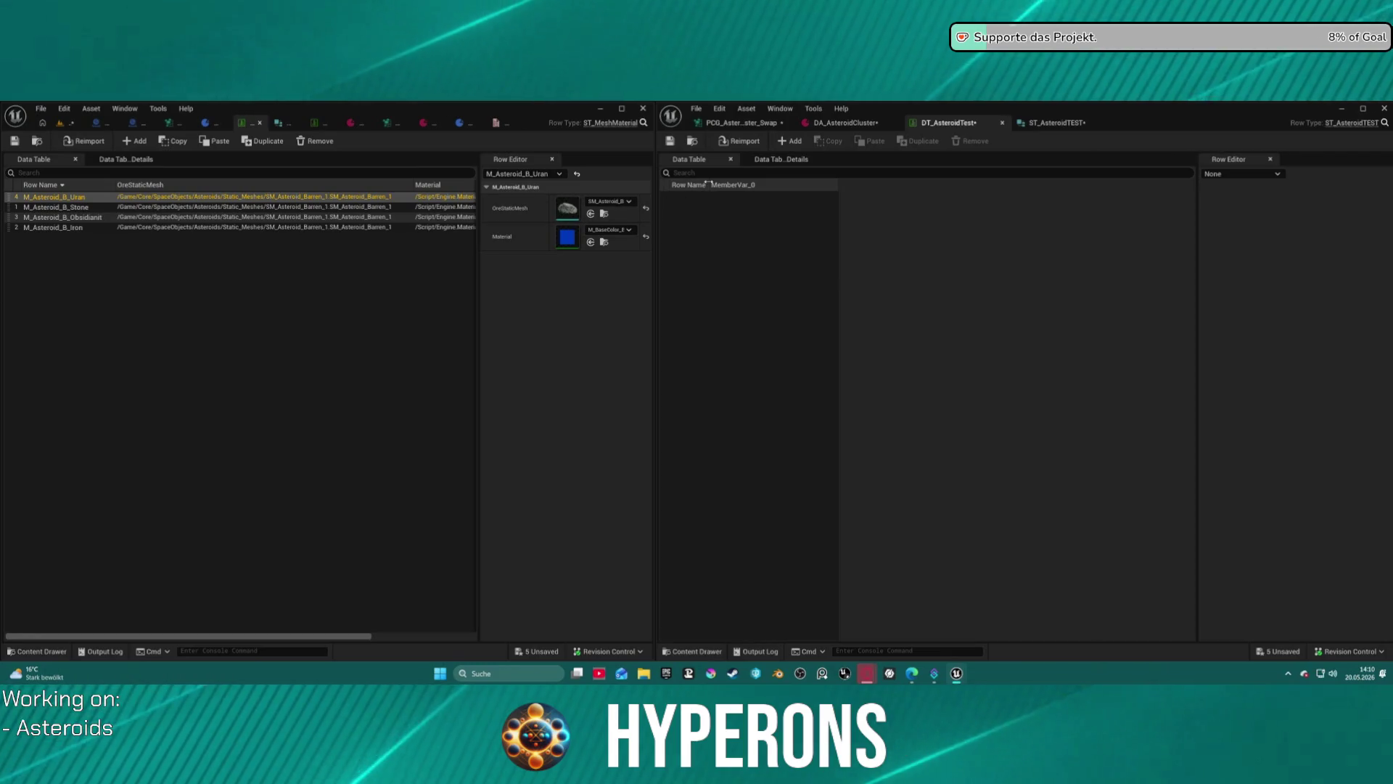
{"action": "left_click_drag", "start_coordinate": [709, 186], "coordinate": [777, 191]}
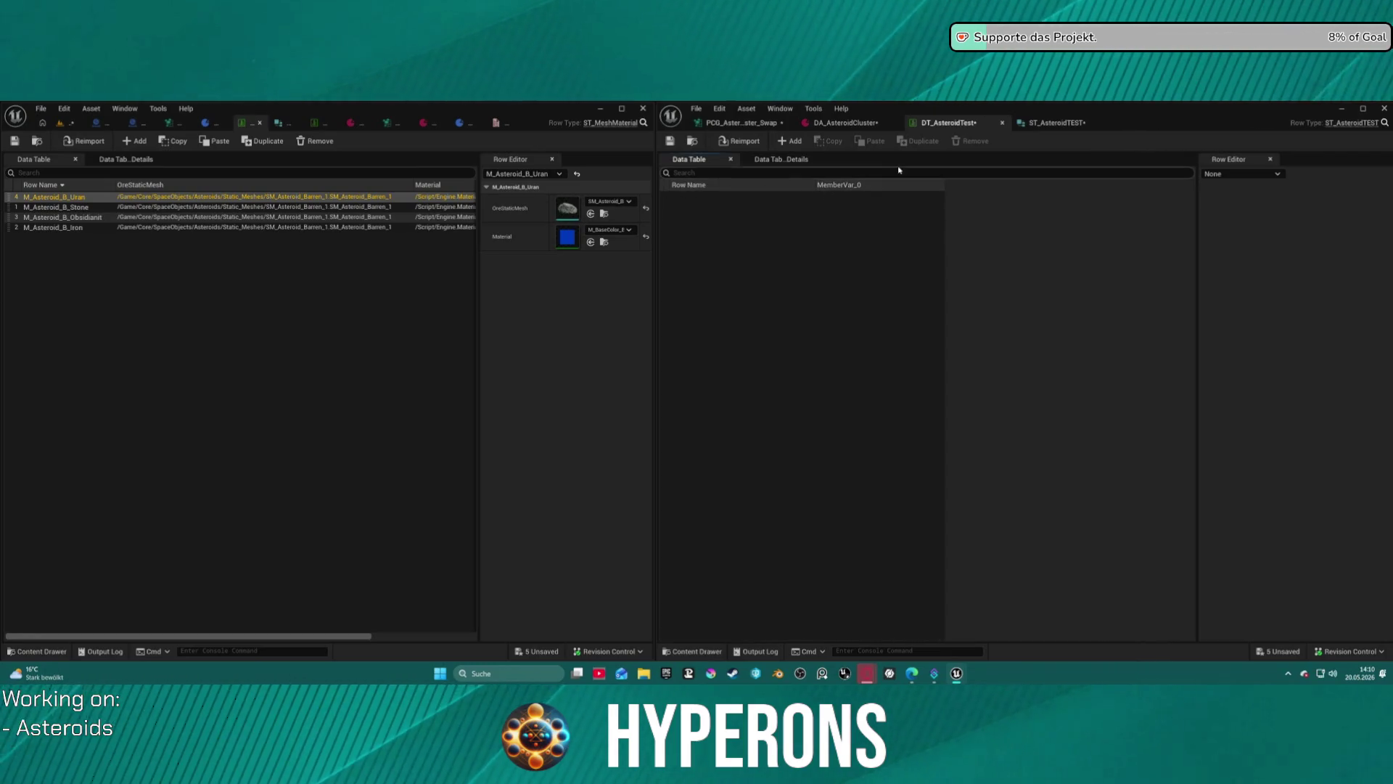
{"action": "left_click", "coordinate": [1064, 124]}
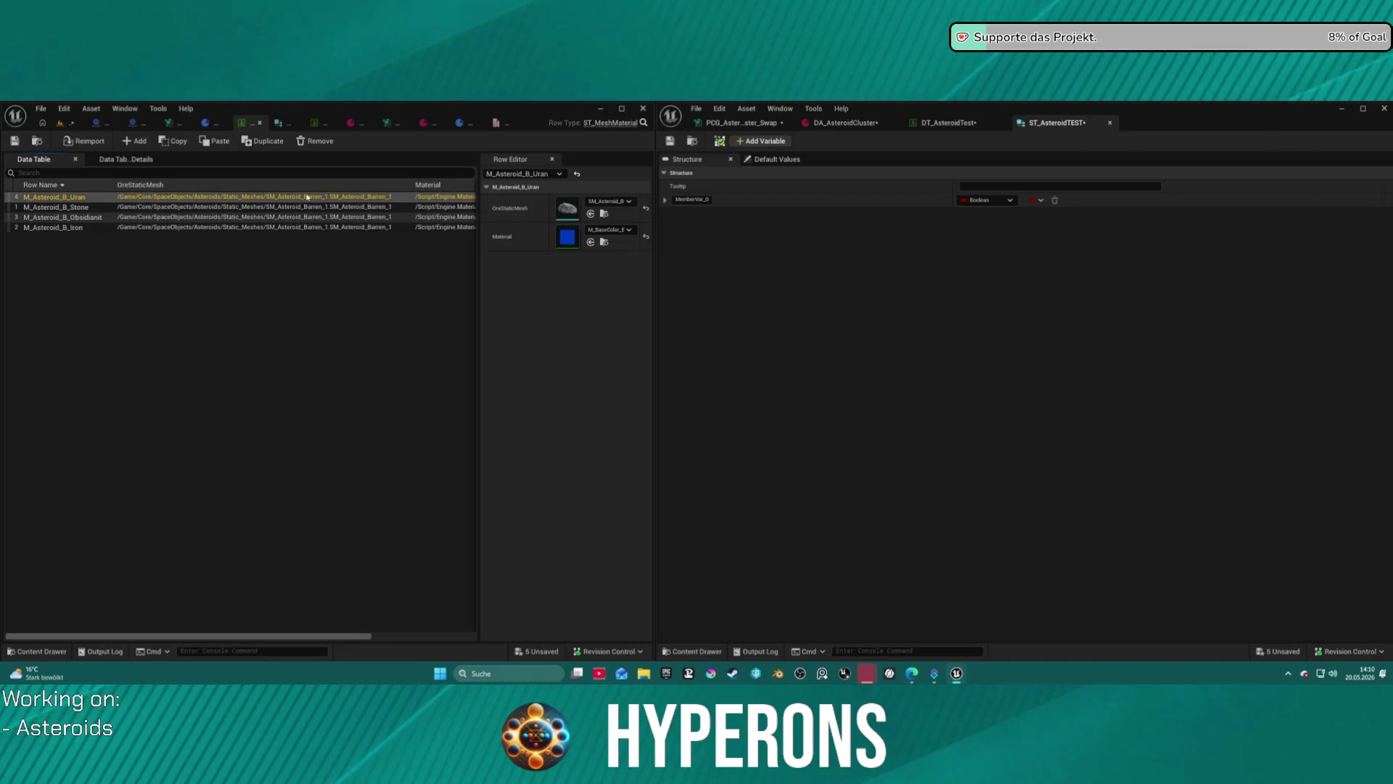
{"action": "key", "text": "F2"}
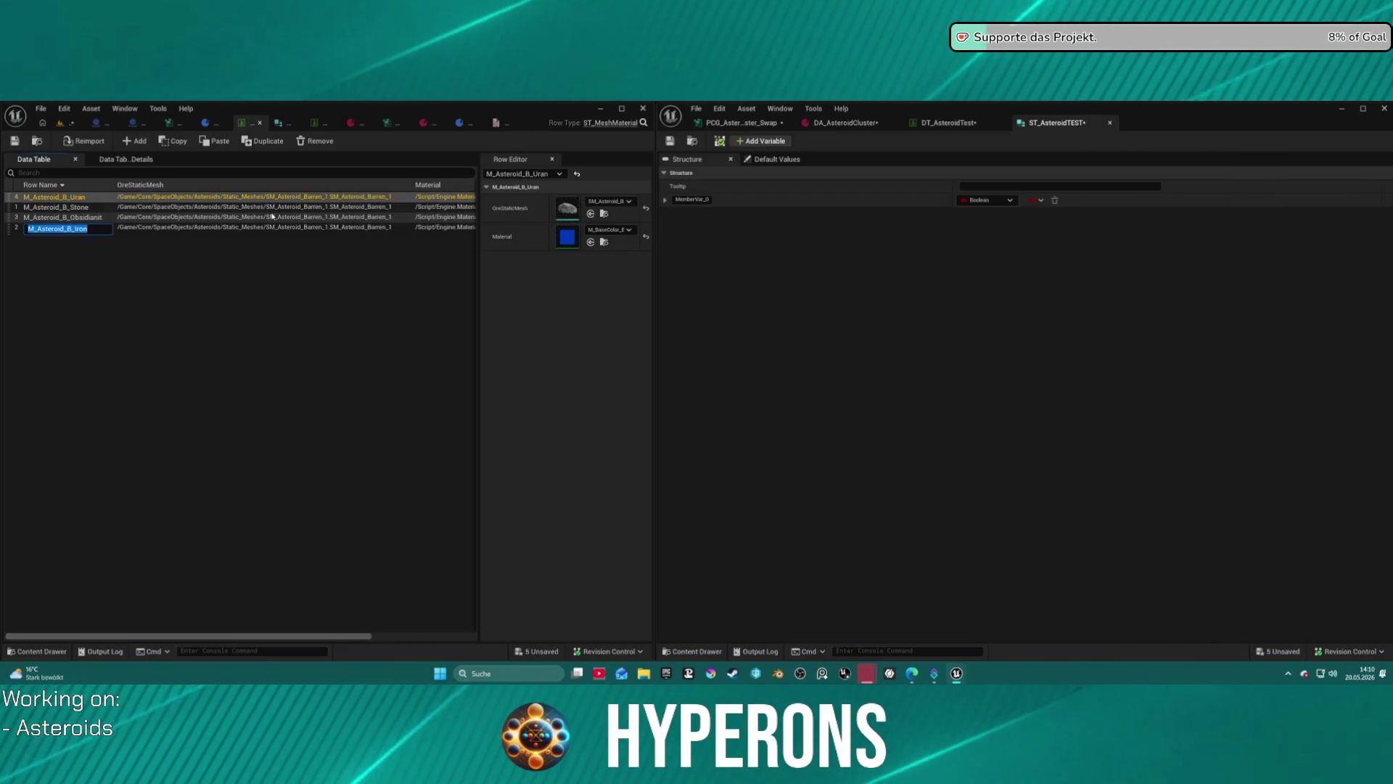
{"action": "left_click", "coordinate": [338, 243]}
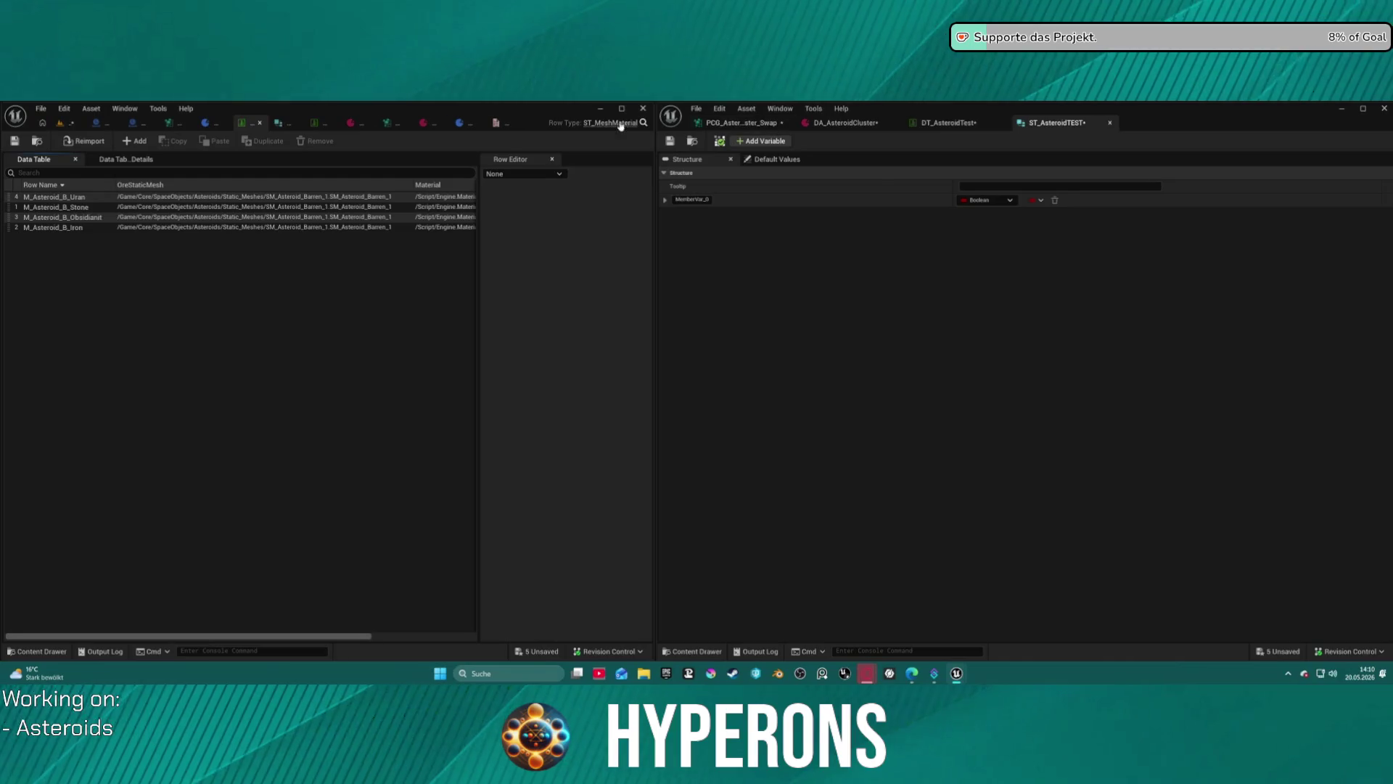
{"action": "left_click", "coordinate": [725, 123]}
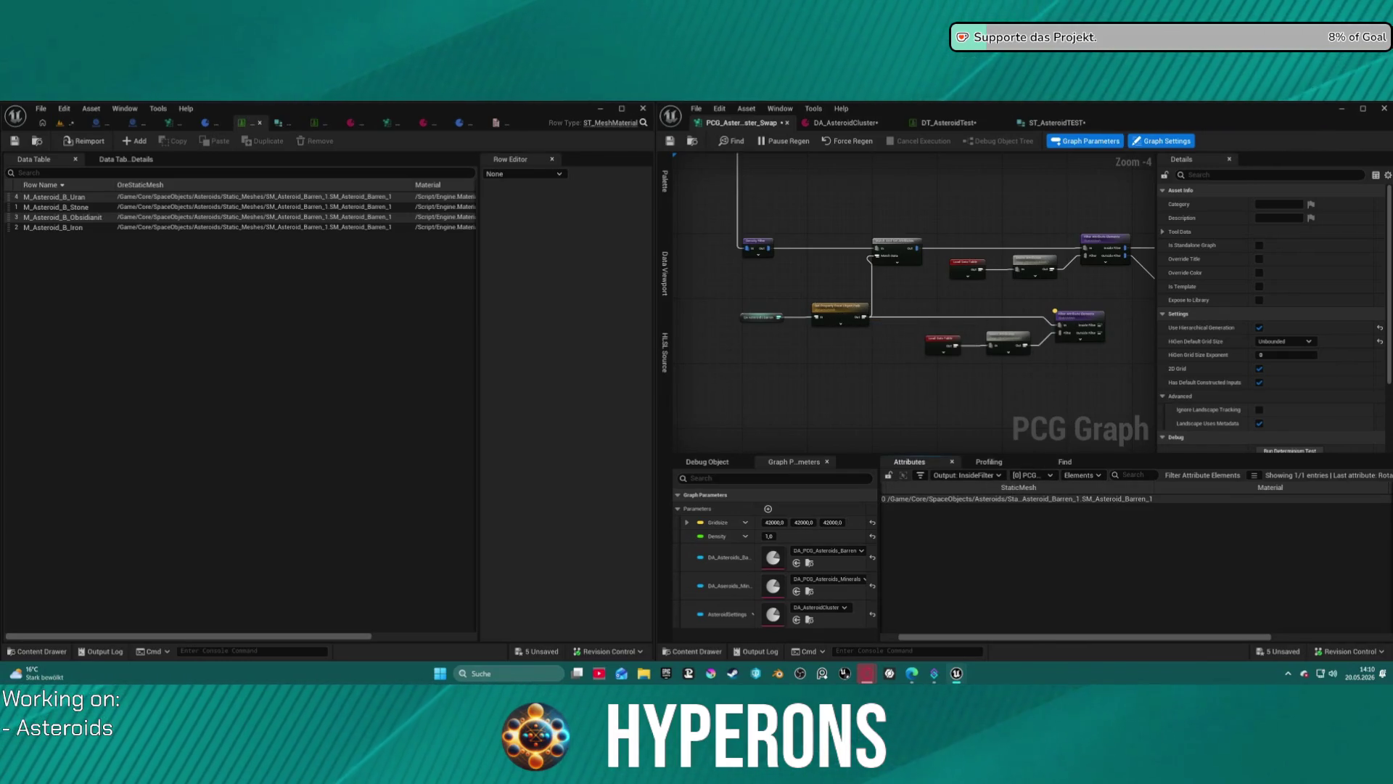
{"action": "left_click", "coordinate": [1071, 127]}
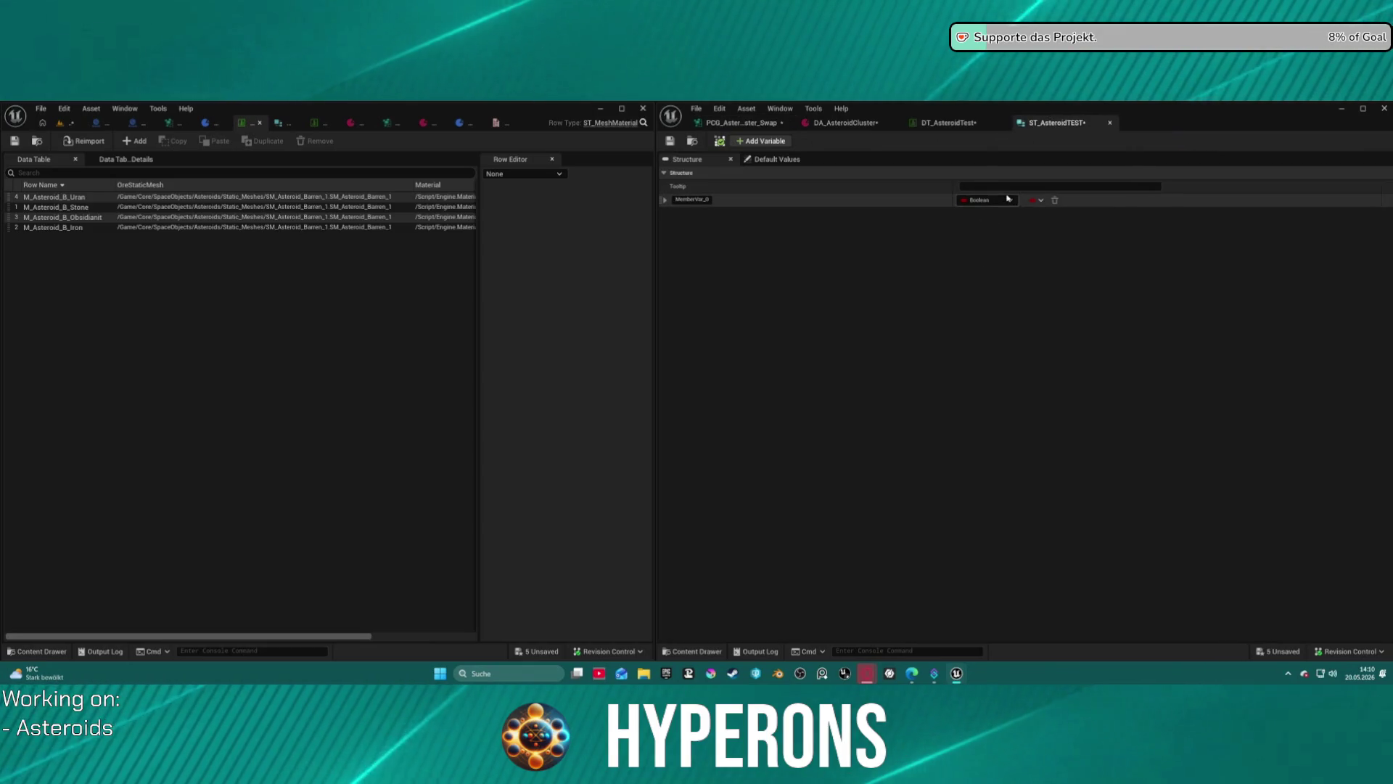
Change the type of ST_AsteroidTEST's MemberVar_0 from Boolean to String.
{"action": "left_click", "coordinate": [986, 199]}
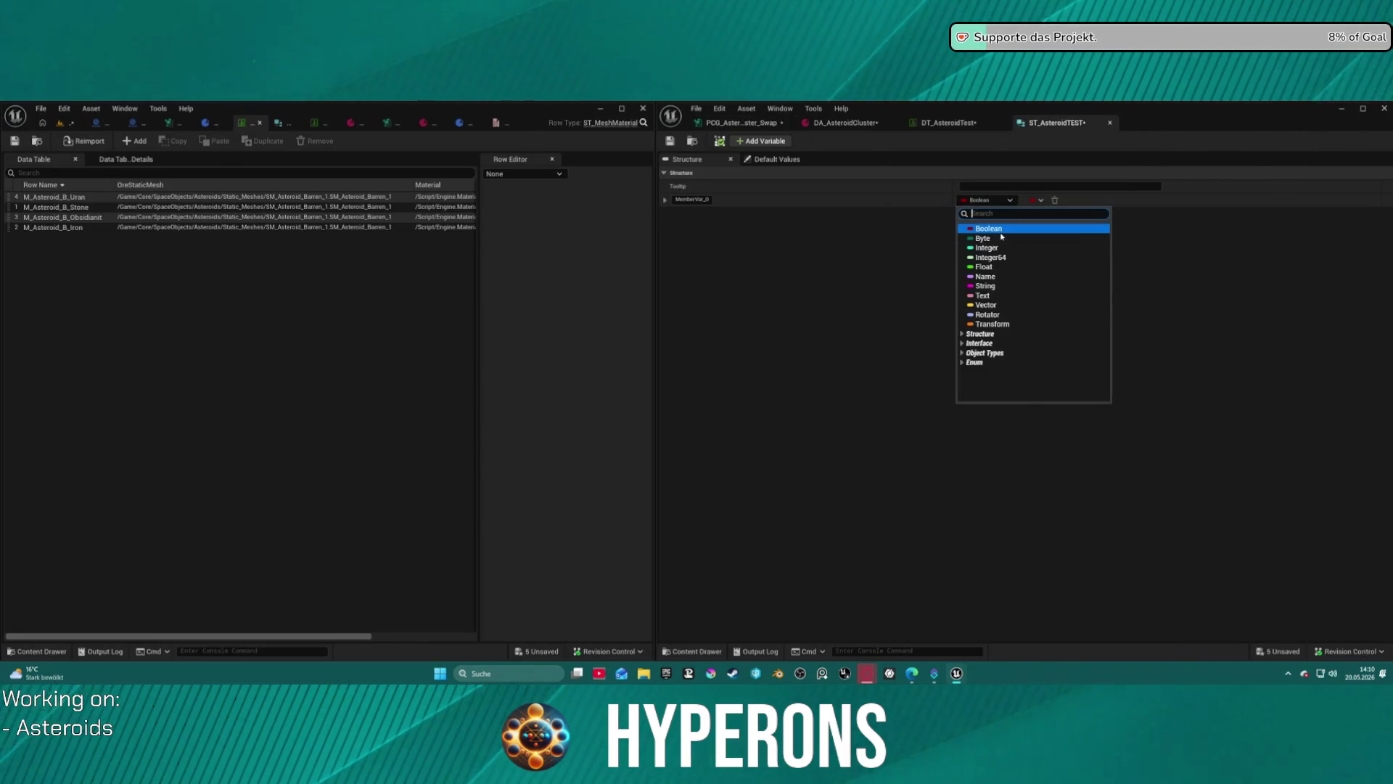
{"action": "type", "text": "s"}
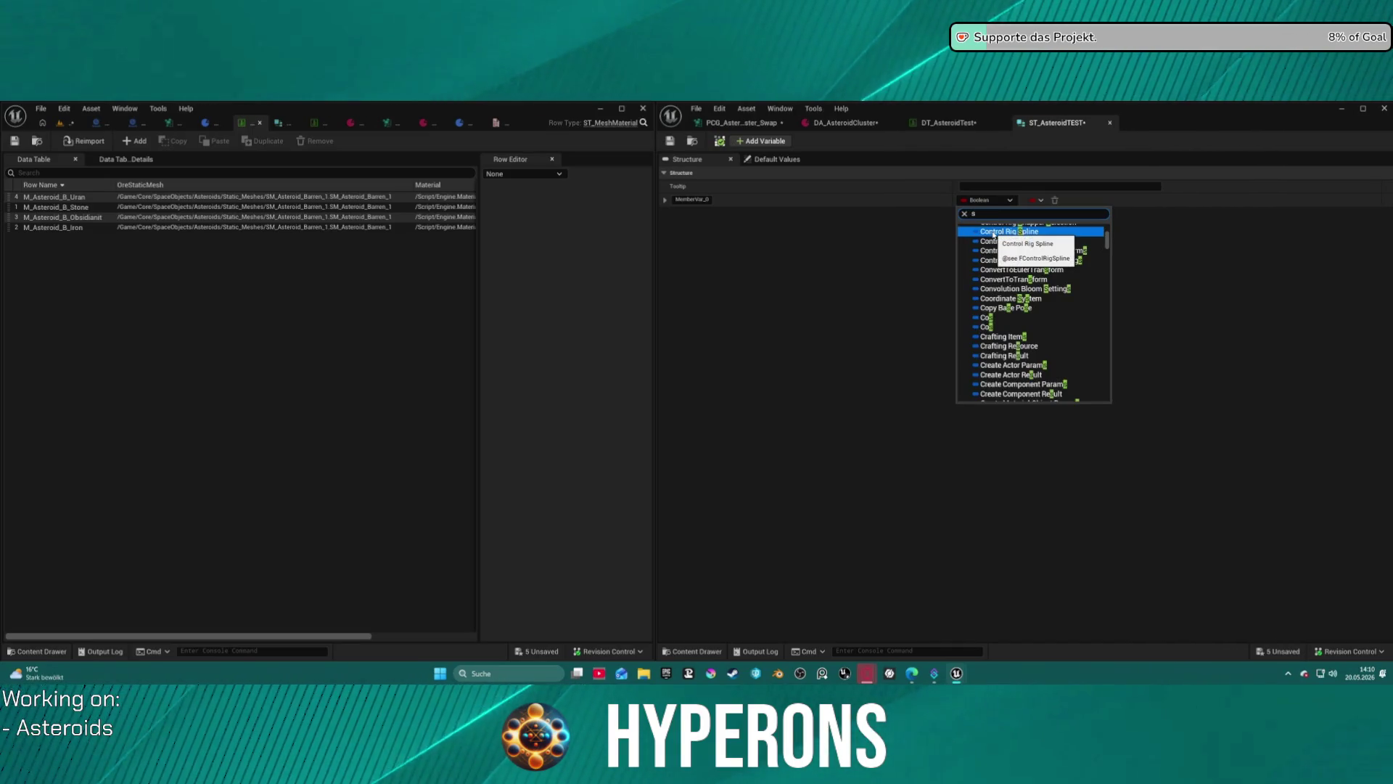
{"action": "key", "text": "BackSpace"}
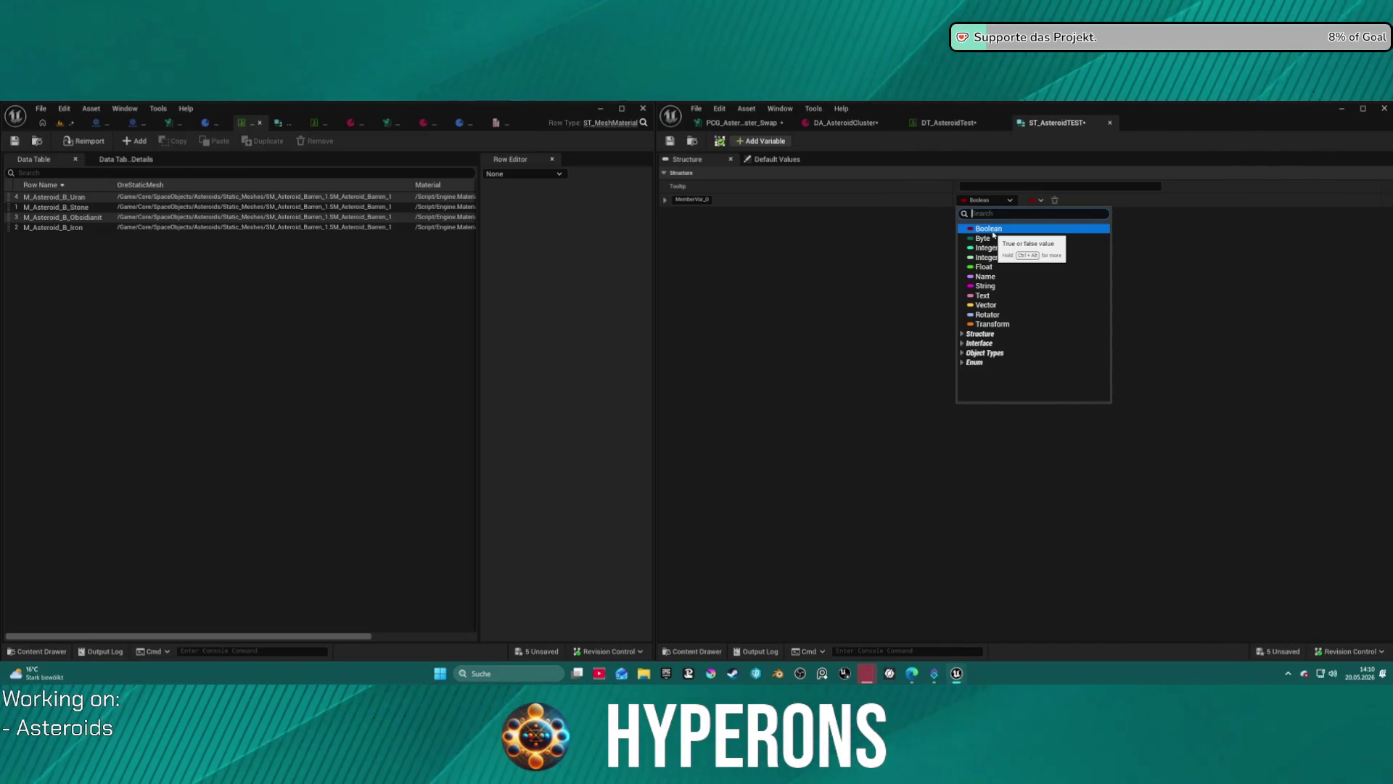
{"action": "left_click", "coordinate": [1011, 287]}
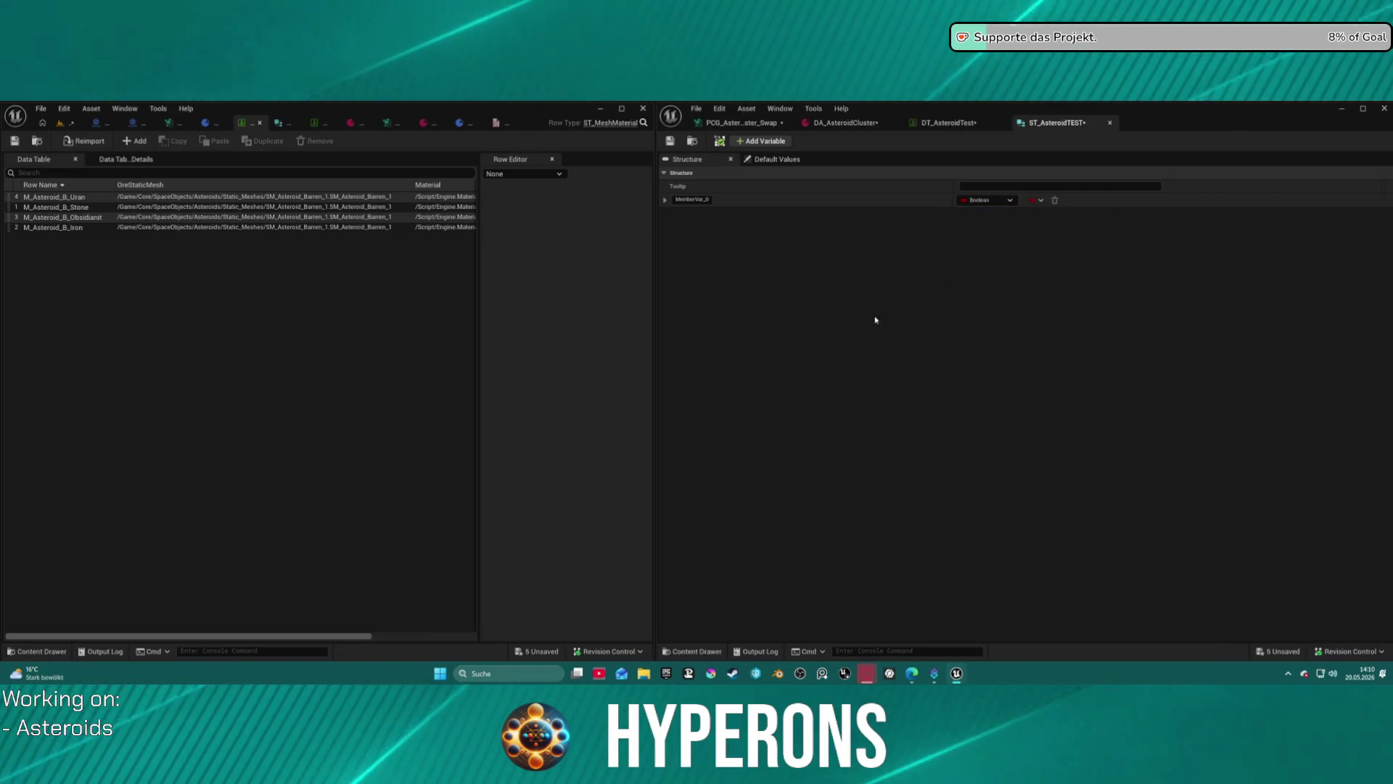
{"action": "left_click", "coordinate": [947, 122]}
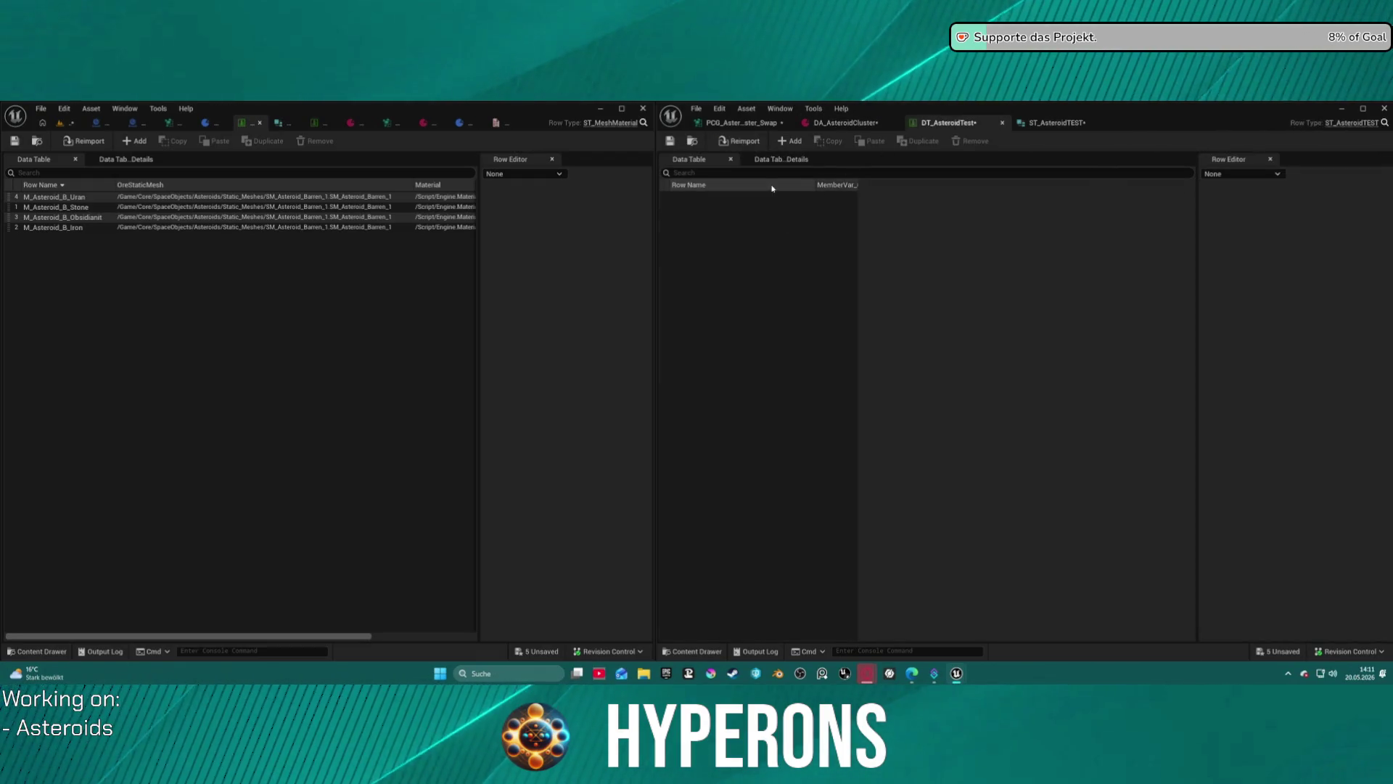
Save the ST_AsteroidTEST structure and add a new row to DT_AsteroidTest.
{"action": "left_click", "coordinate": [1043, 125]}
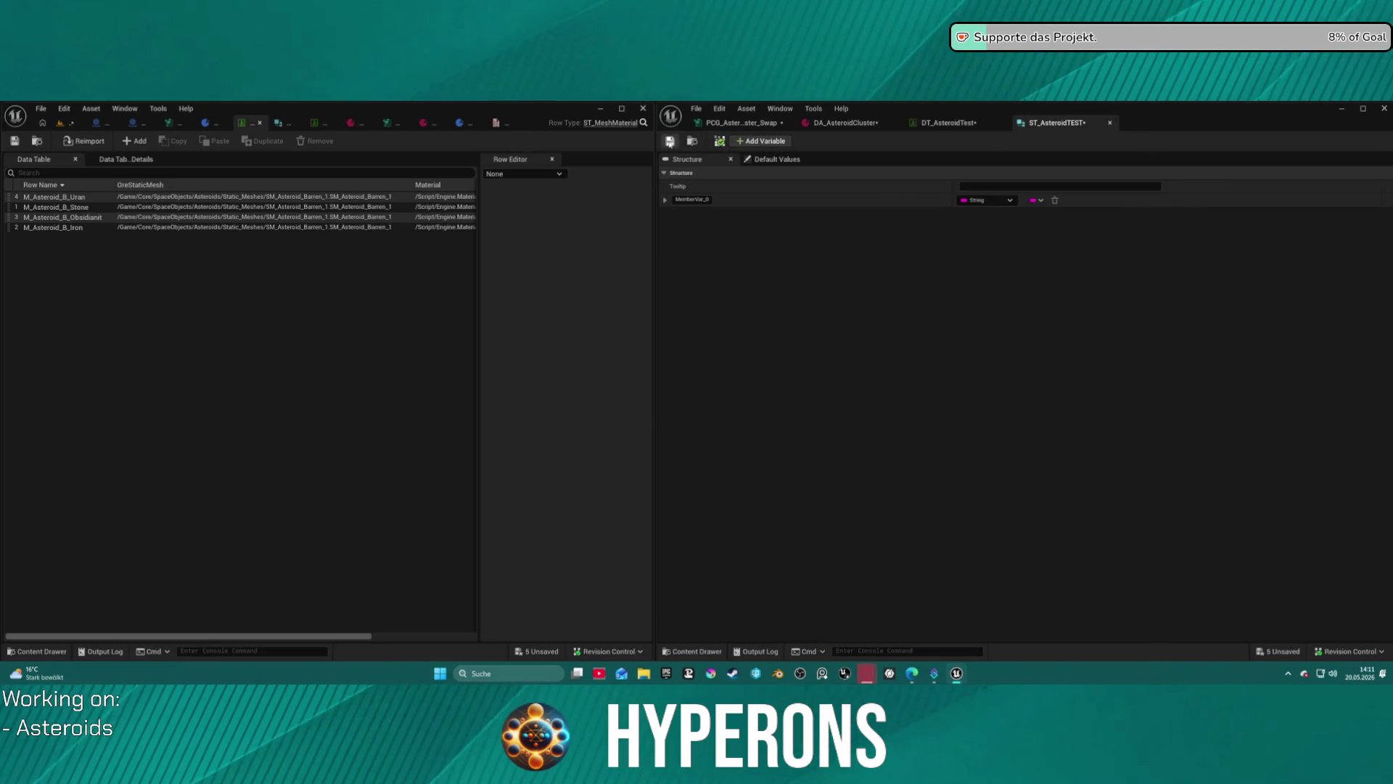
{"action": "left_click", "coordinate": [670, 142]}
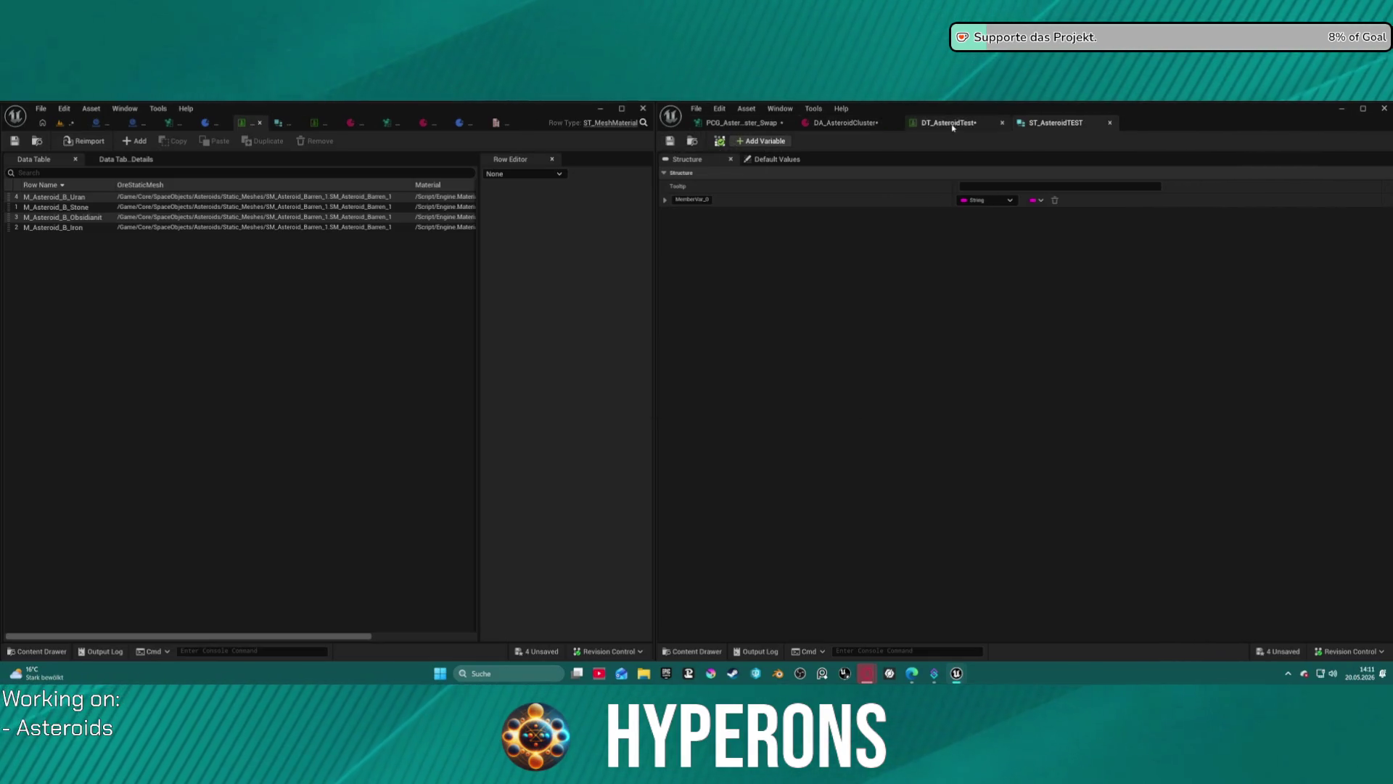
{"action": "left_click", "coordinate": [936, 127]}
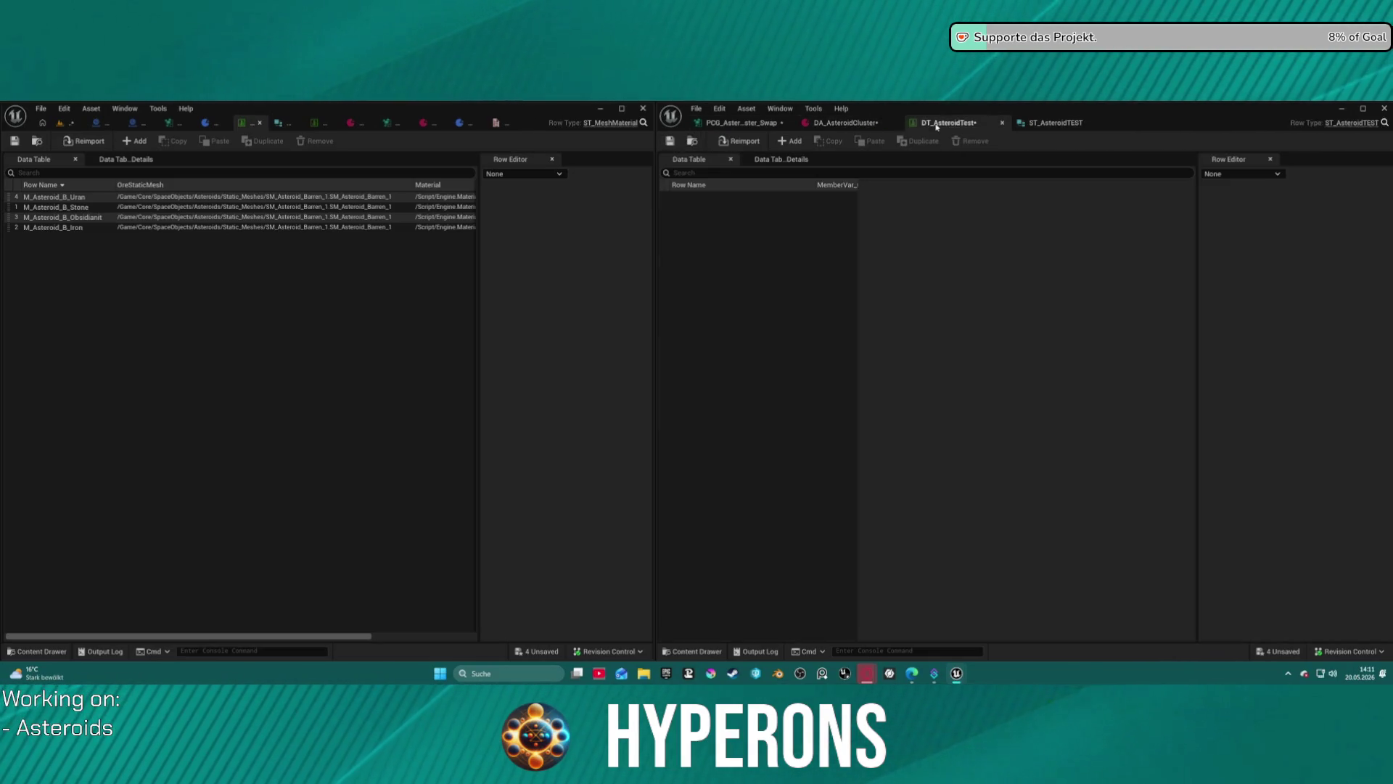
{"action": "left_click", "coordinate": [789, 141]}
Try naming the row with the pasted mesh path and dismiss the invalid-name warning.
{"action": "left_click", "coordinate": [711, 201]}
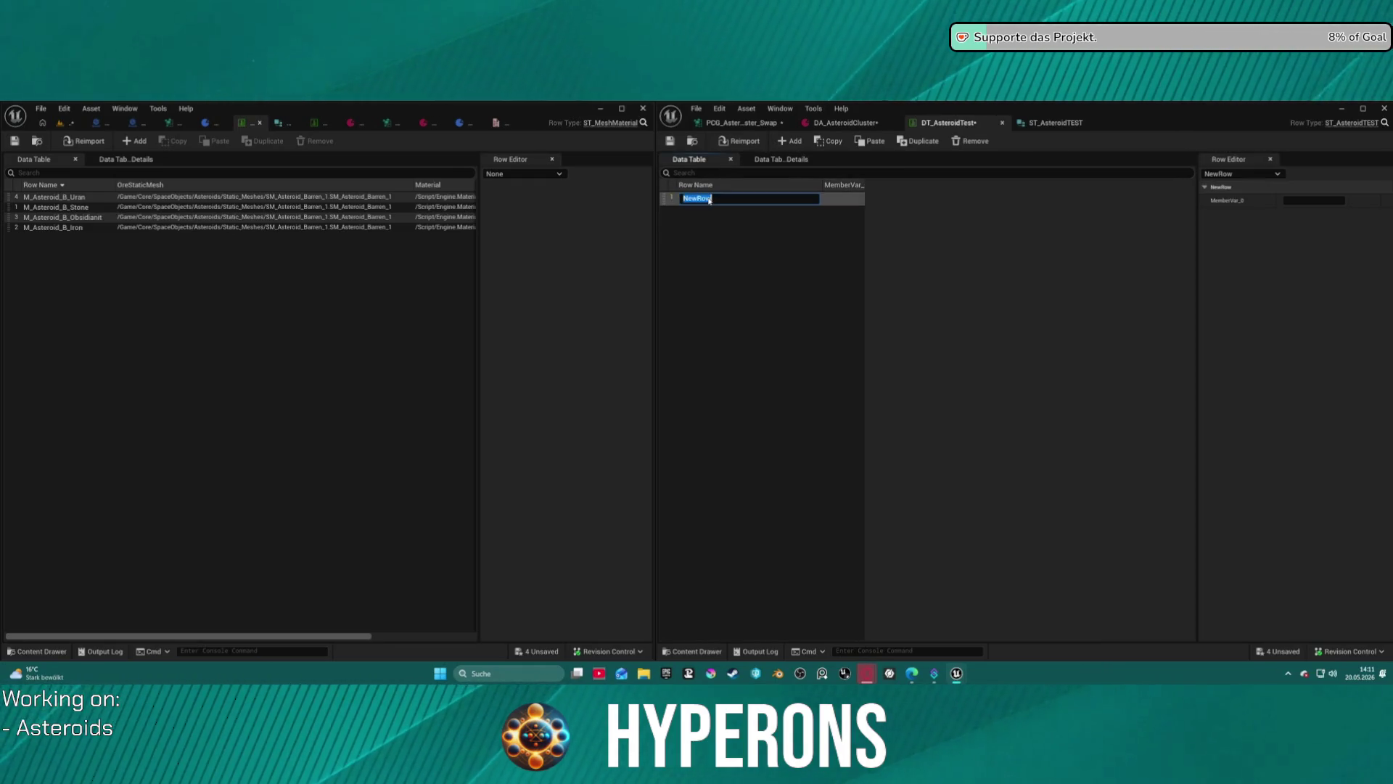
{"action": "left_click", "coordinate": [279, 197]}
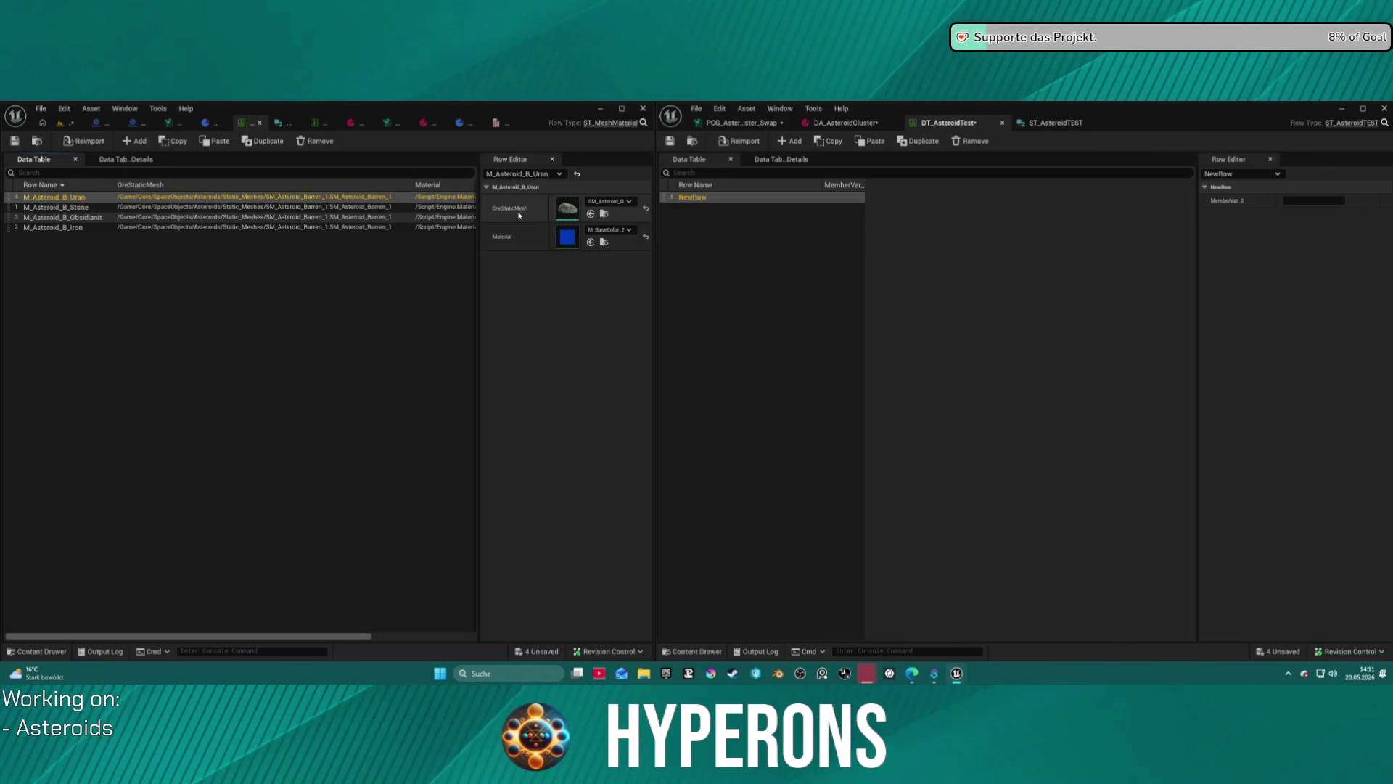
{"action": "left_click", "coordinate": [695, 198]}
{"action": "key", "text": "ctrl+v"}
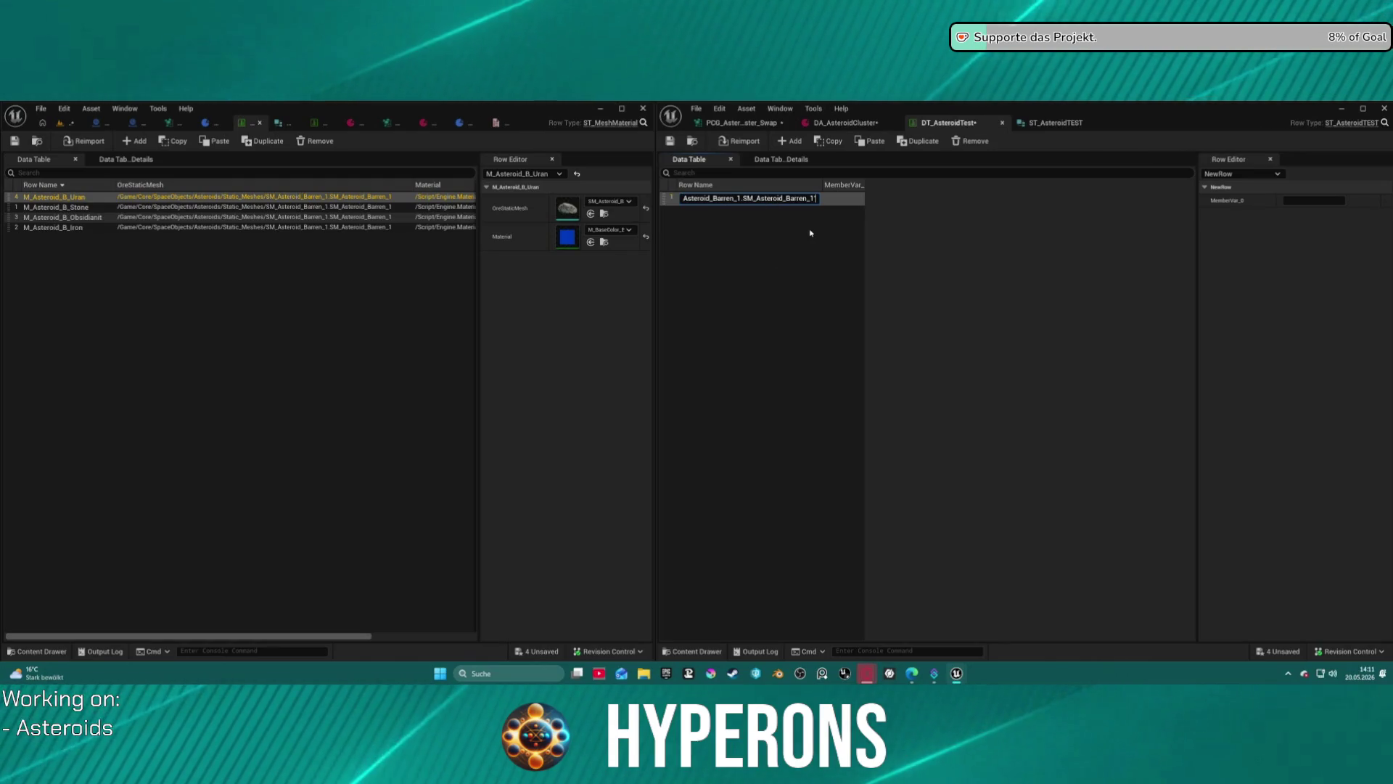
{"action": "key", "text": "ctrl+a"}
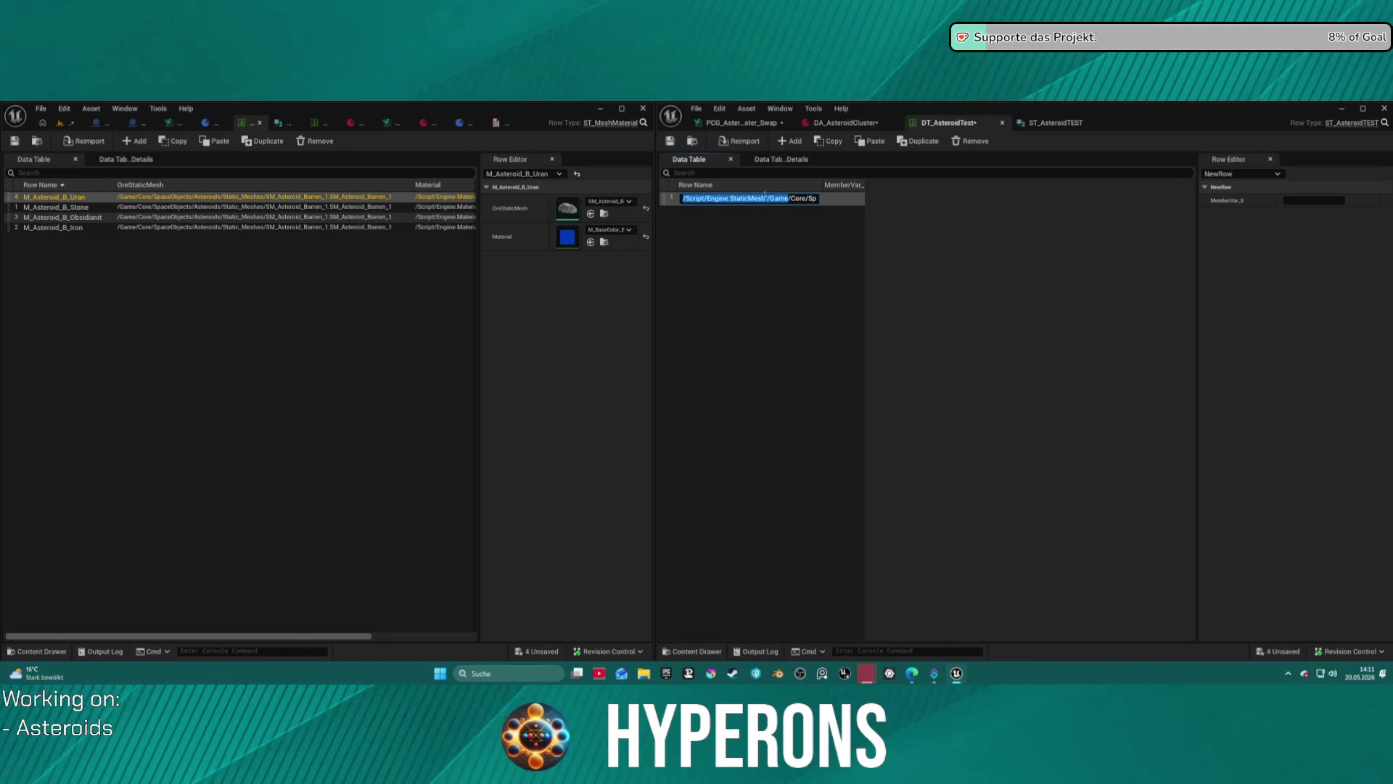
{"action": "key", "text": "Return"}
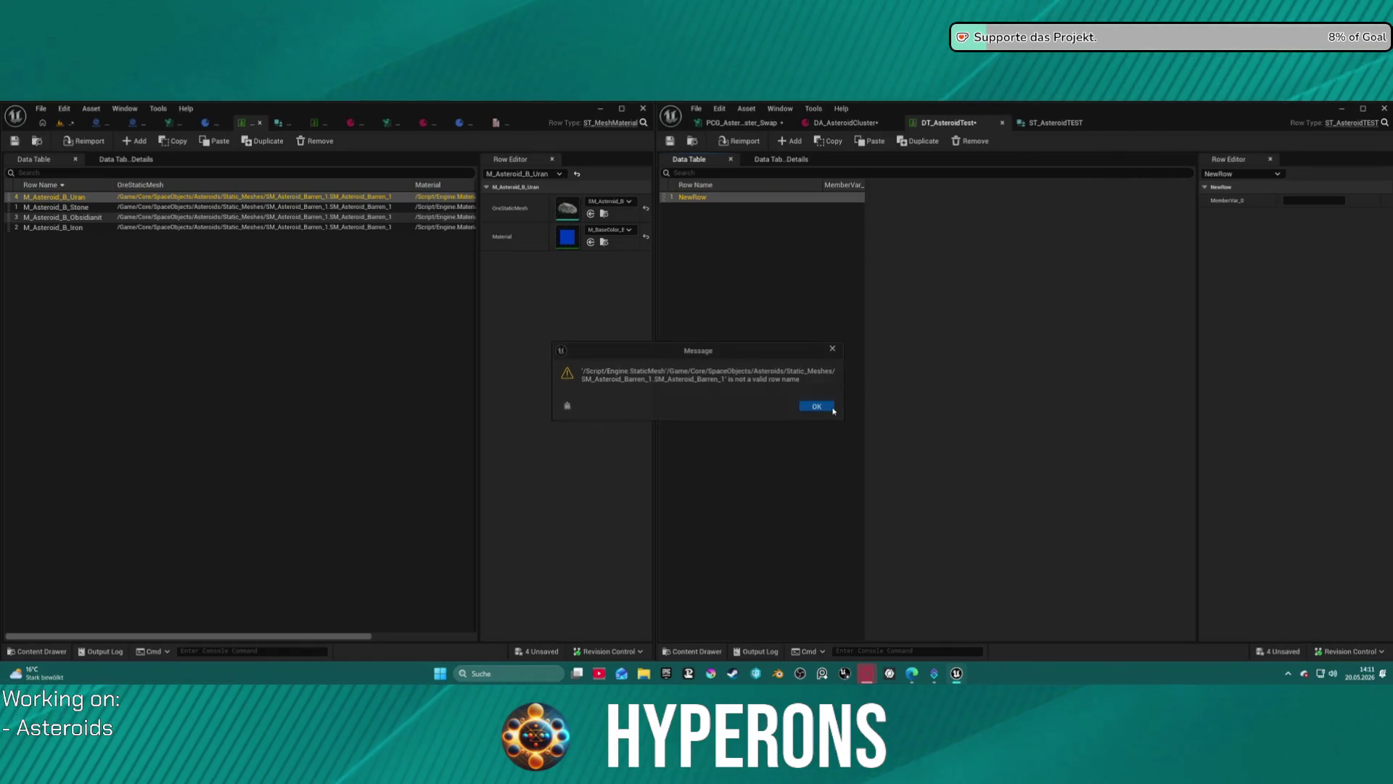
{"action": "left_click", "coordinate": [832, 409]}
Rename the new row to Barren_1.
{"action": "double_click", "coordinate": [704, 199]}
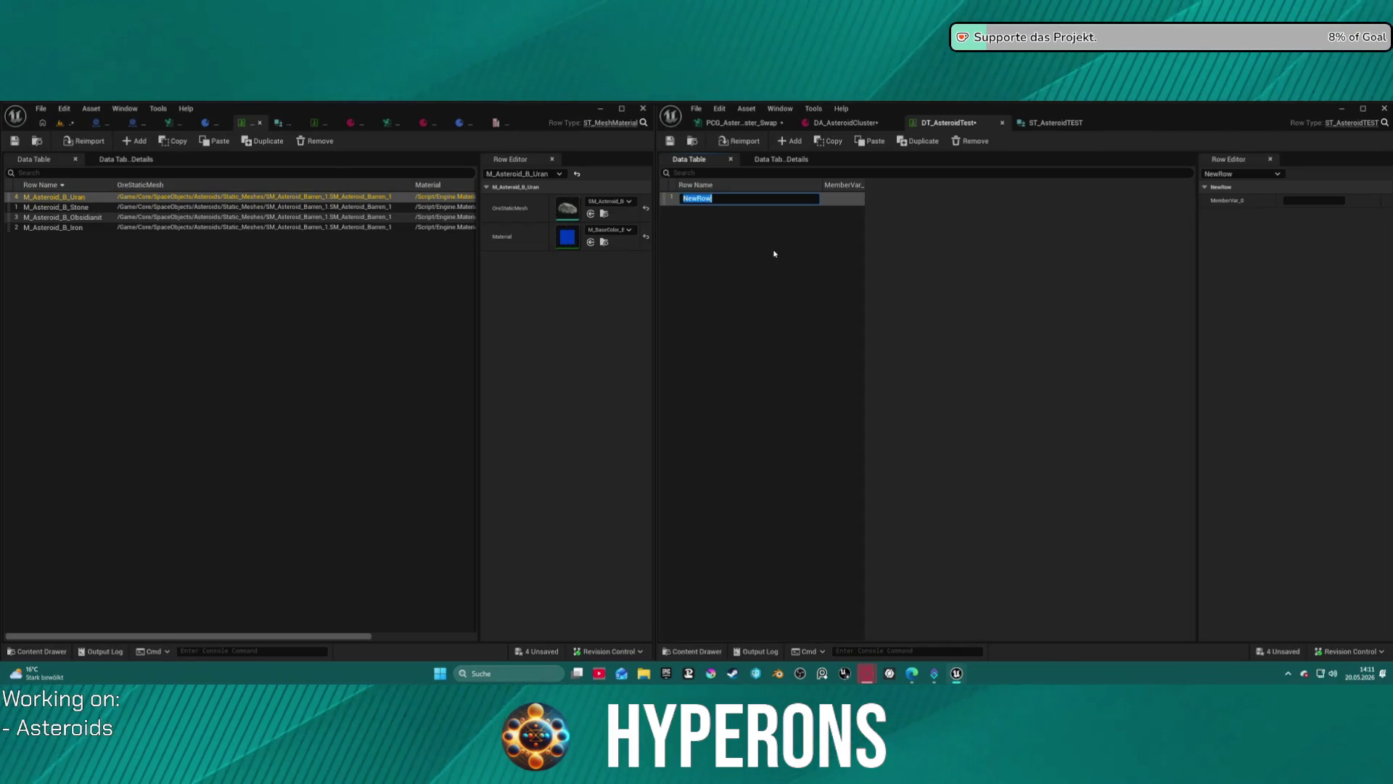
{"action": "type", "text": "Barren1"}
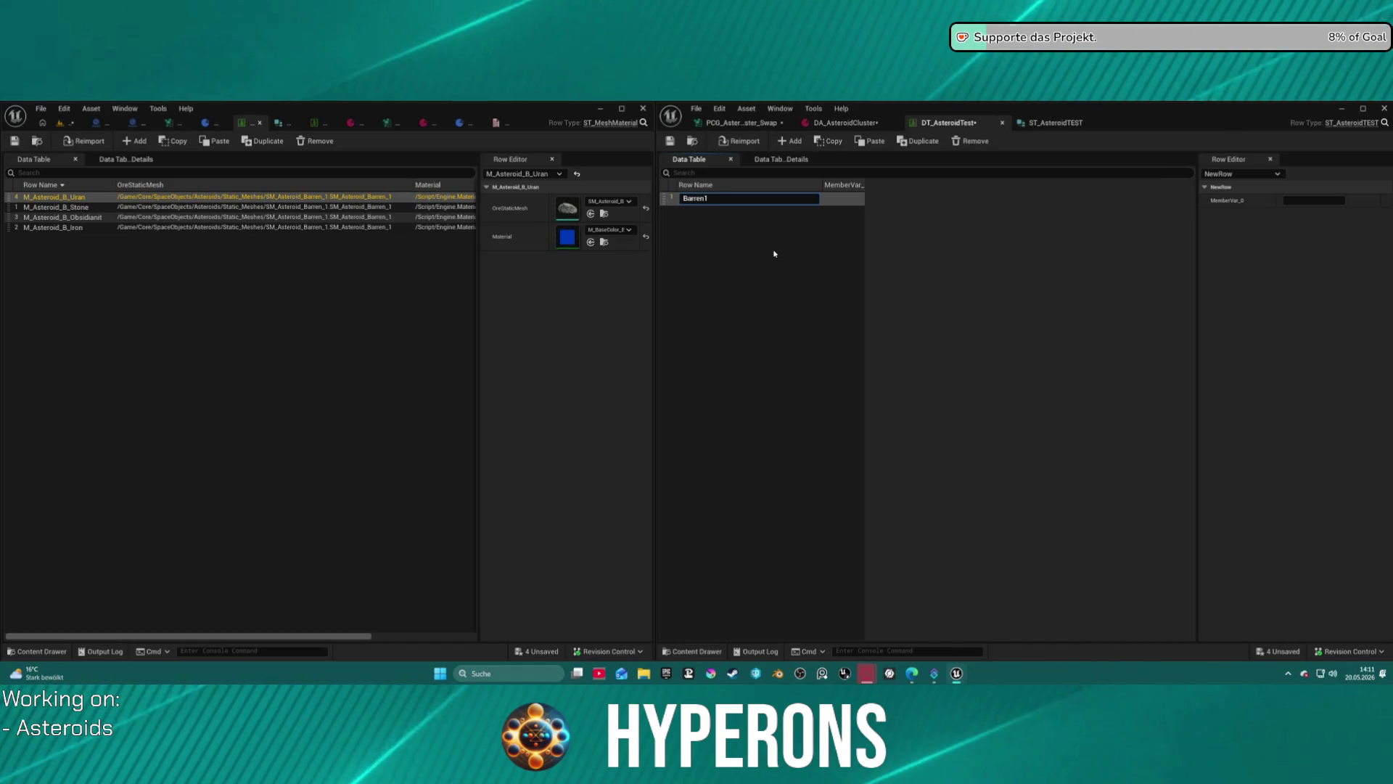
{"action": "key", "text": "Return"}
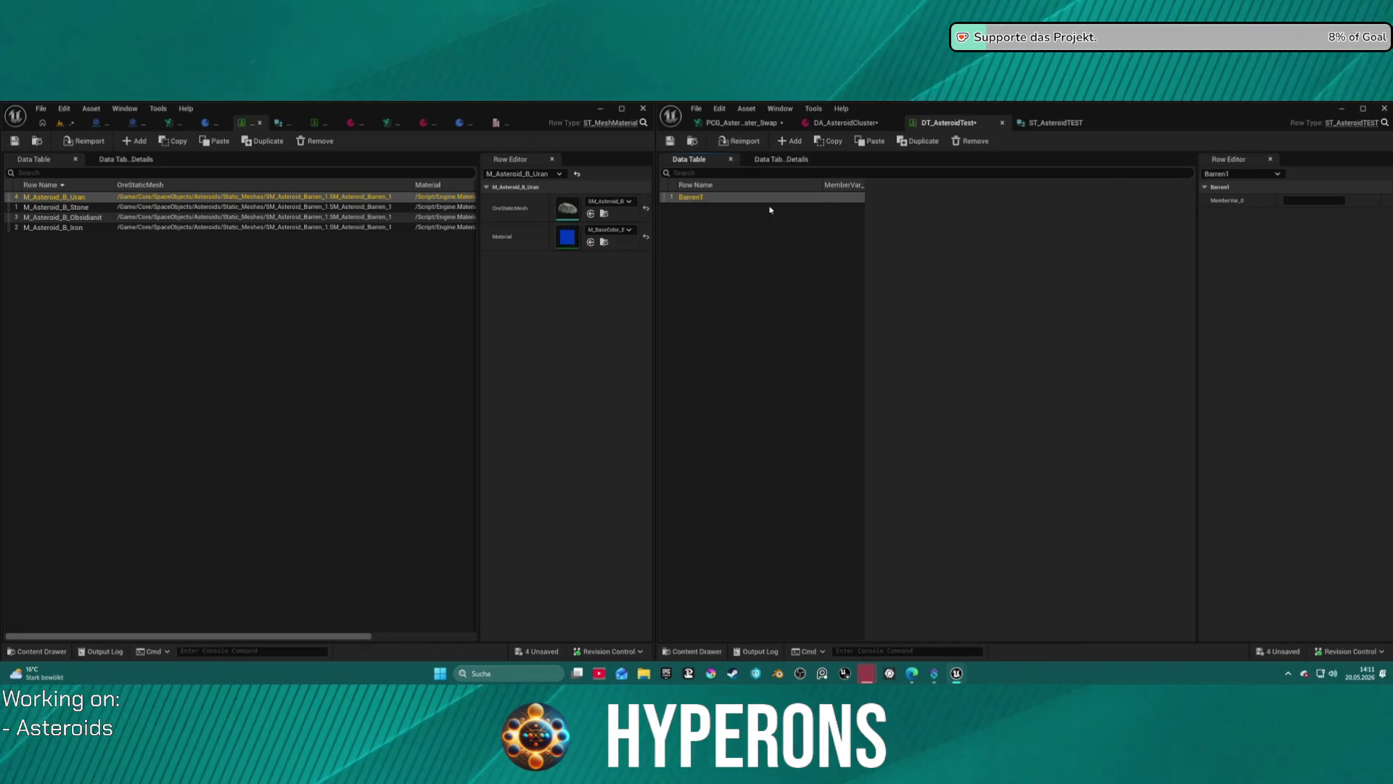
{"action": "double_click", "coordinate": [695, 198]}
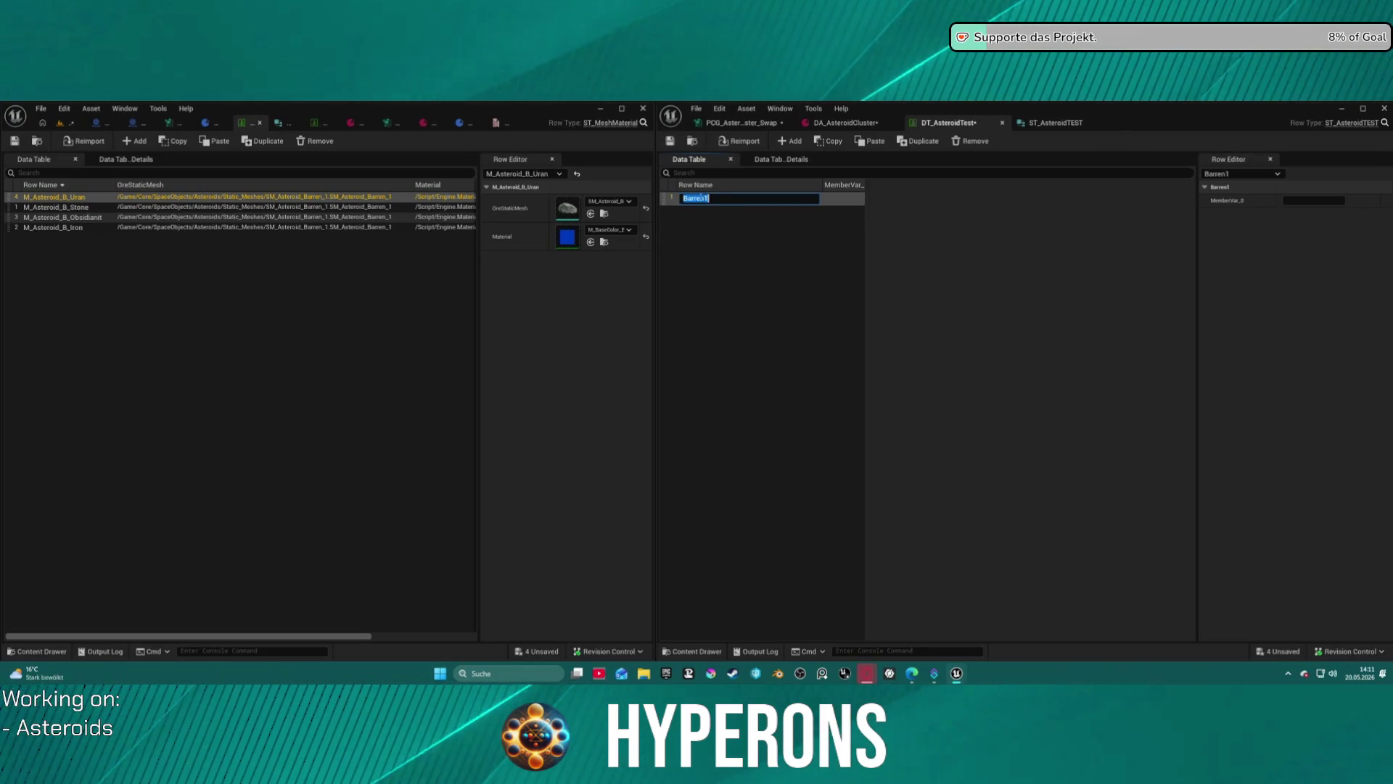
{"action": "left_click", "coordinate": [704, 198]}
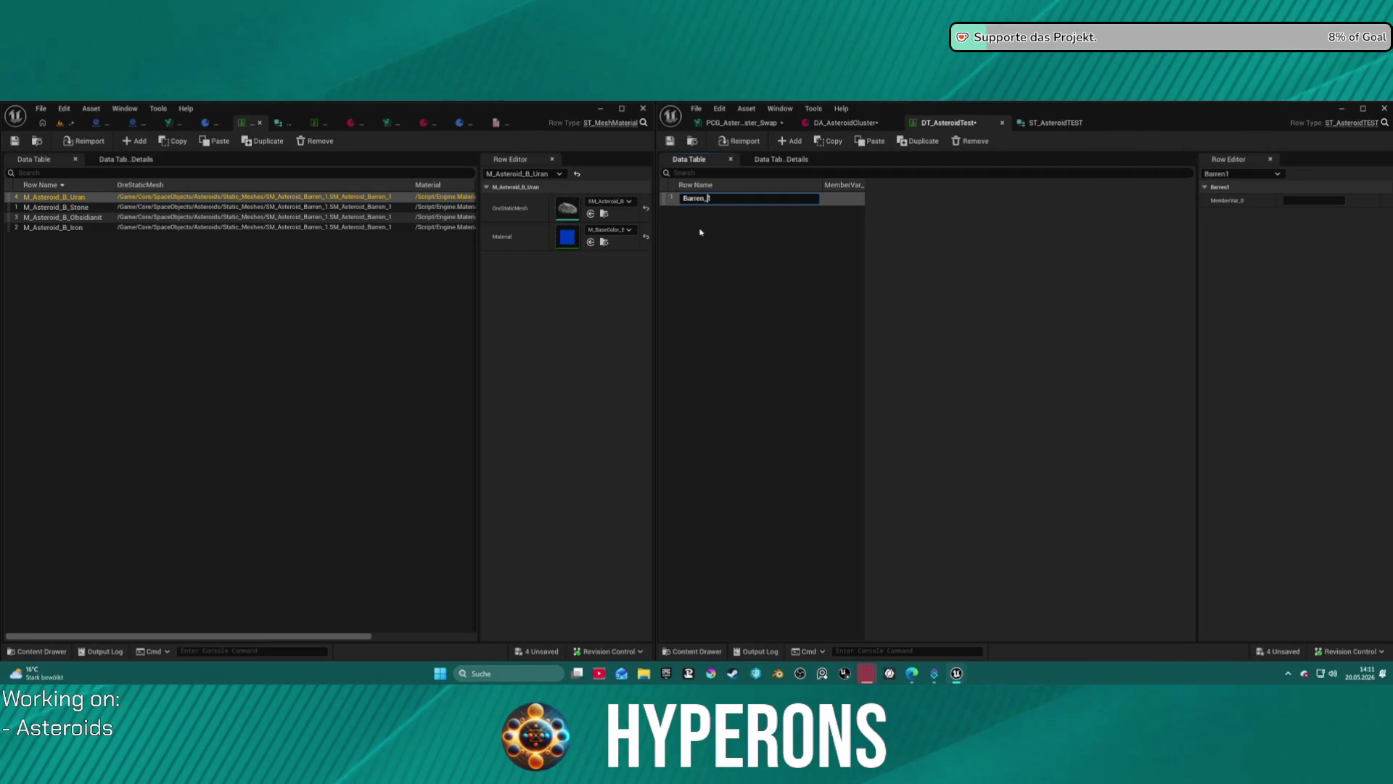
{"action": "key", "text": "Return"}
Add three more rows, Barren_2, Barren_3 and Barren_4.
{"action": "left_click", "coordinate": [919, 141]}
{"action": "left_click", "coordinate": [918, 141]}
{"action": "left_click", "coordinate": [919, 140]}
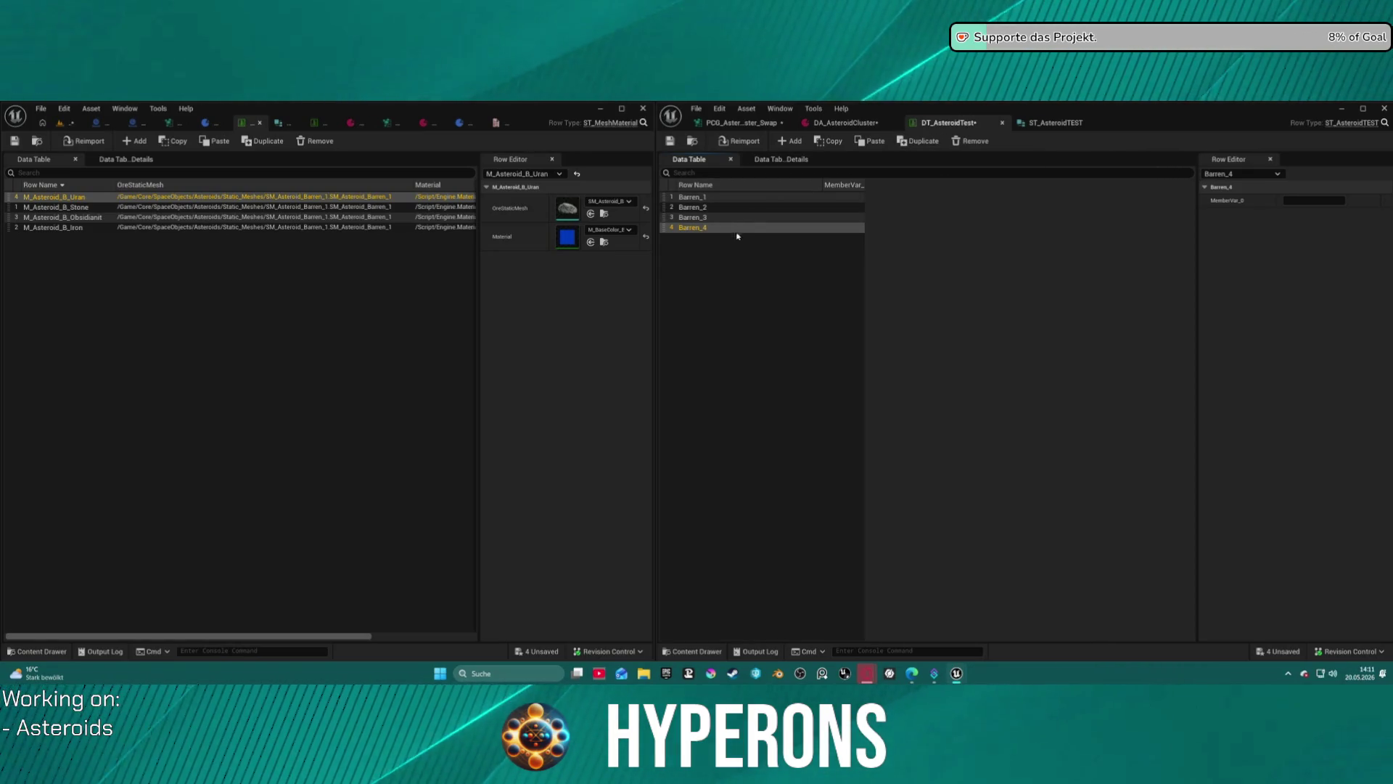
{"action": "left_click", "coordinate": [741, 261]}
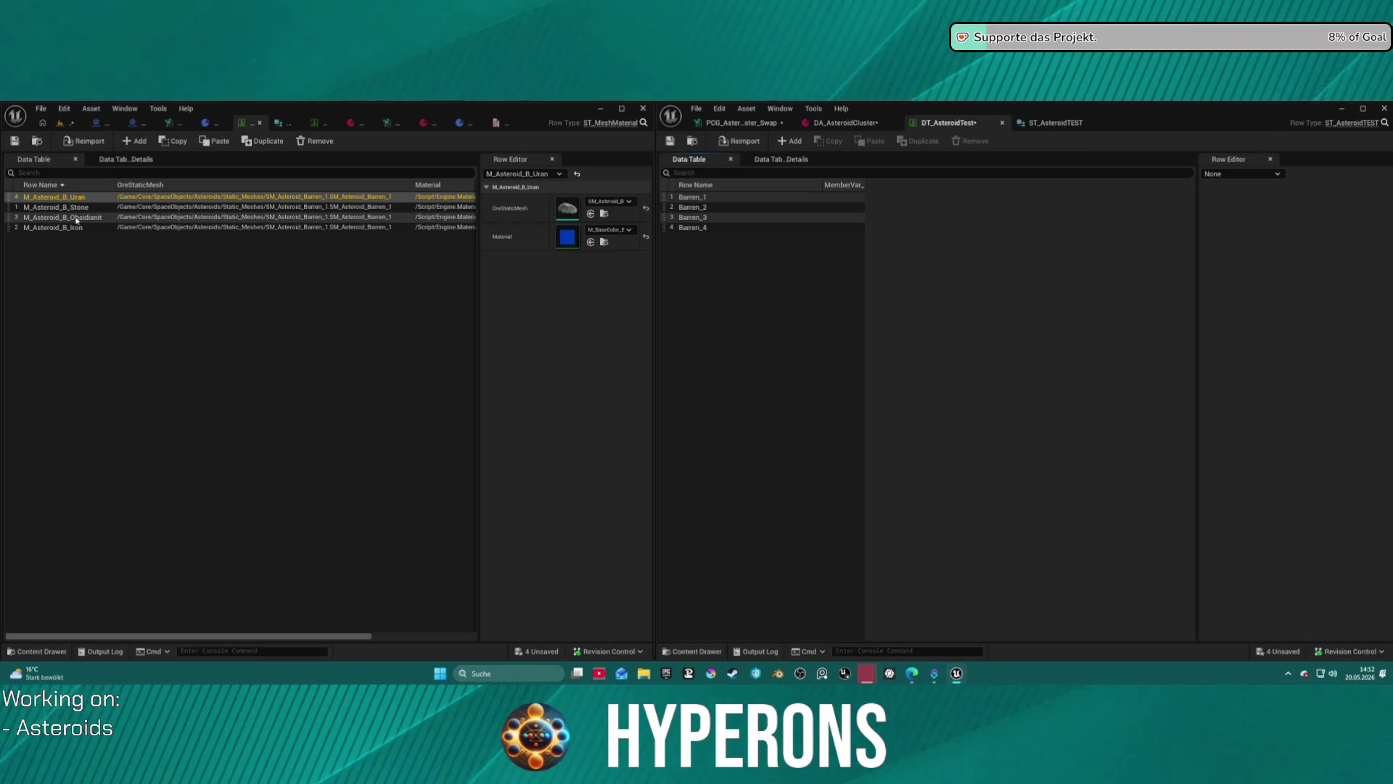
Select the Barren_1 row, then return to the PCG asteroid graph.
{"action": "left_click", "coordinate": [845, 197]}
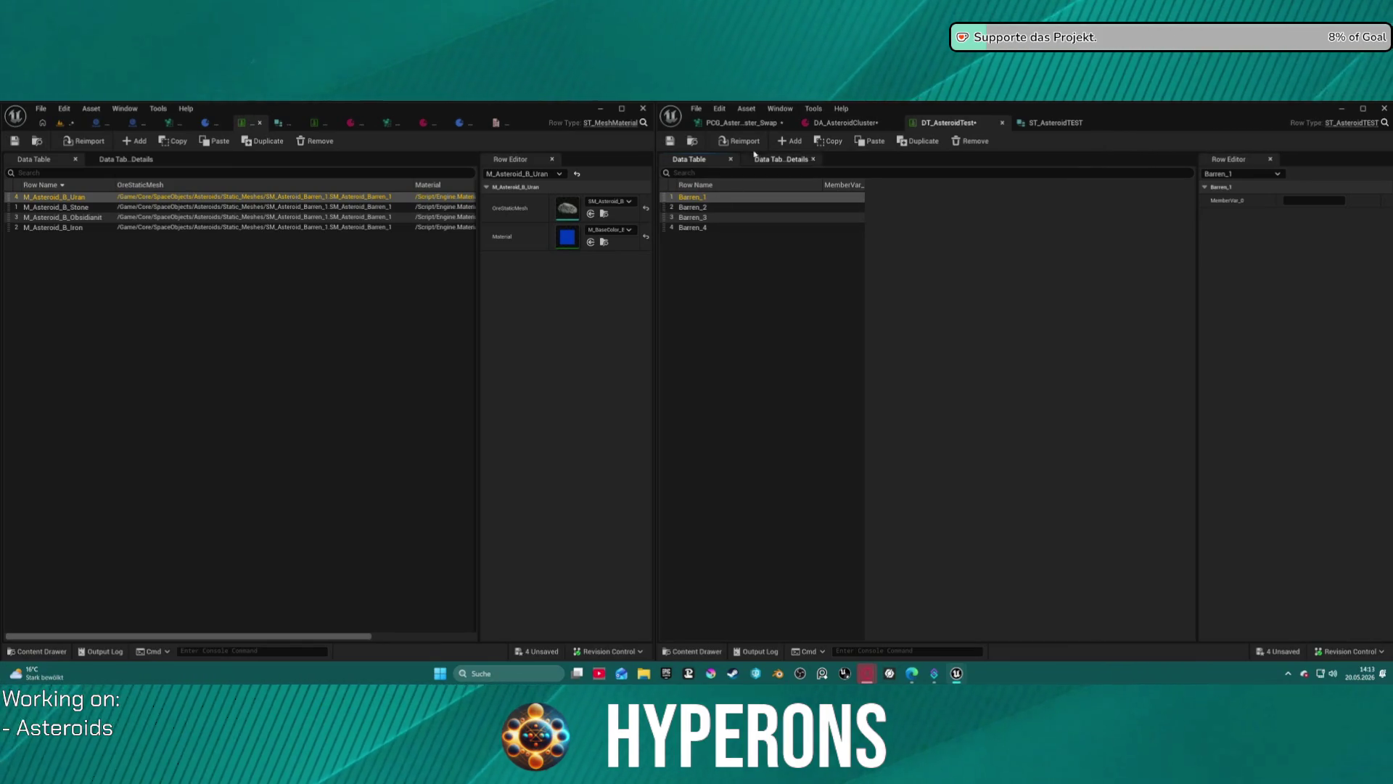
{"action": "left_click", "coordinate": [733, 123]}
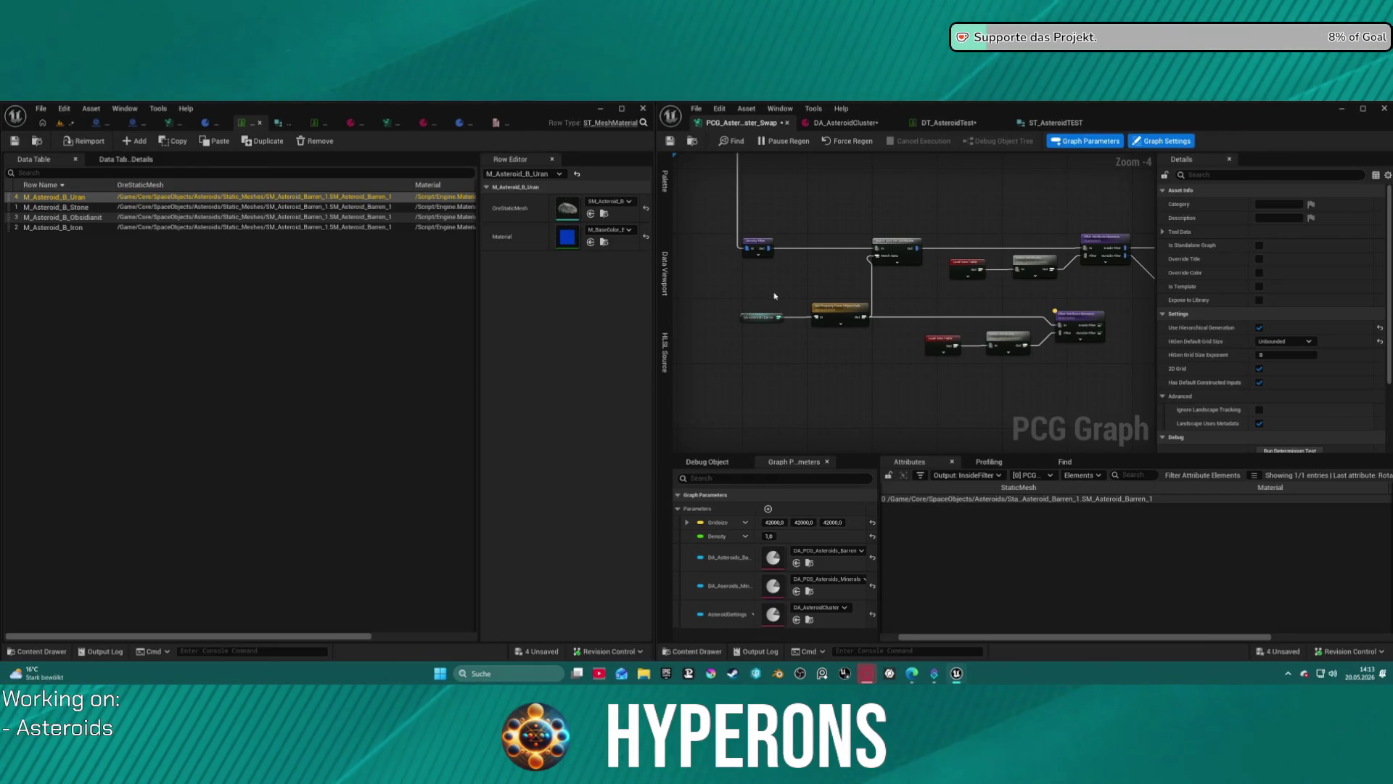
Move the small node further left beside the Asteroid Barren branch.
{"action": "mouse_move", "coordinate": [871, 292]}
{"action": "left_mouse_down"}
{"action": "mouse_move", "coordinate": [503, 282]}
{"action": "mouse_move", "coordinate": [698, 283]}
{"action": "mouse_move", "coordinate": [658, 289]}
{"action": "mouse_move", "coordinate": [724, 269]}
{"action": "left_mouse_up"}
{"action": "left_click", "coordinate": [817, 251]}
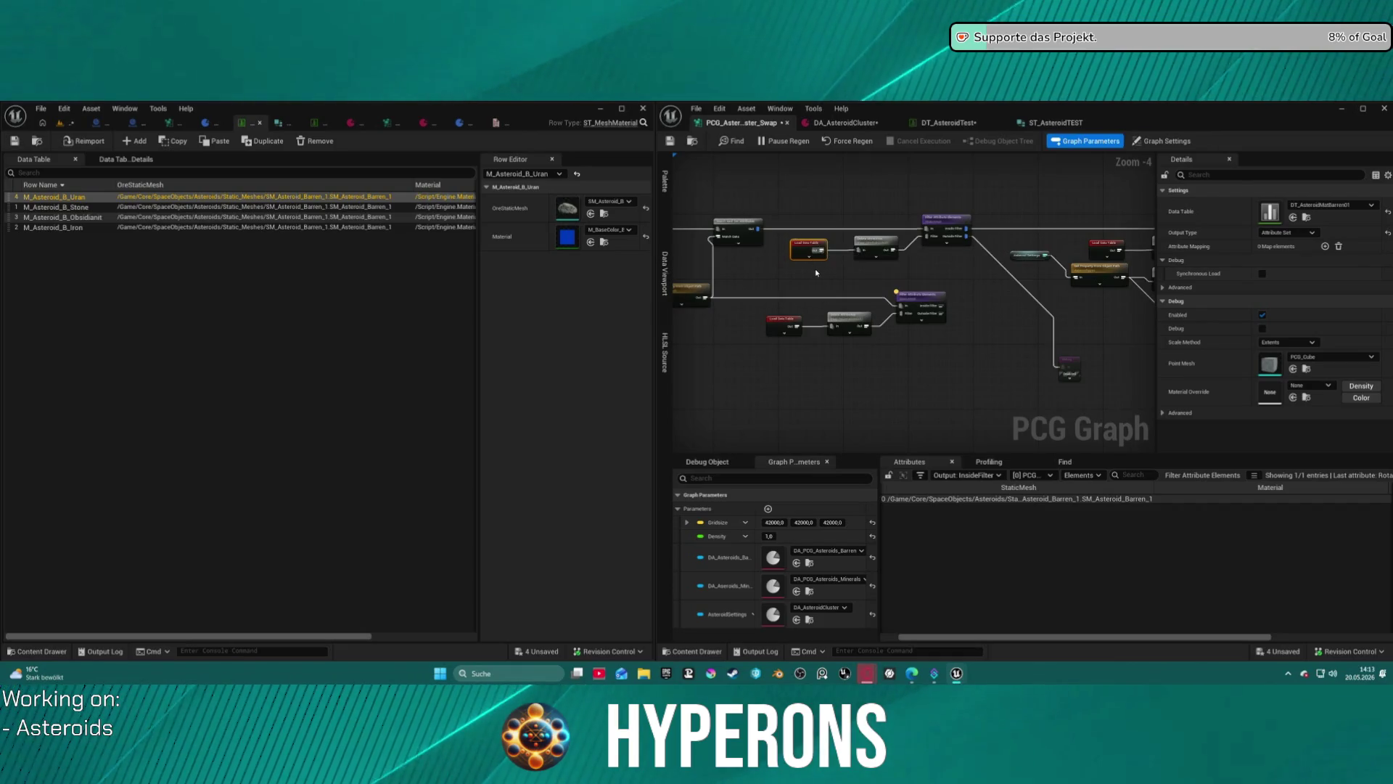
{"action": "mouse_move", "coordinate": [873, 273]}
{"action": "left_mouse_down"}
{"action": "mouse_move", "coordinate": [911, 277]}
{"action": "mouse_move", "coordinate": [752, 302]}
{"action": "mouse_move", "coordinate": [733, 291]}
{"action": "mouse_move", "coordinate": [943, 276]}
{"action": "left_mouse_up"}
{"action": "left_click_drag", "start_coordinate": [758, 288], "coordinate": [851, 349]}
{"action": "left_click_drag", "start_coordinate": [941, 364], "coordinate": [952, 367]}
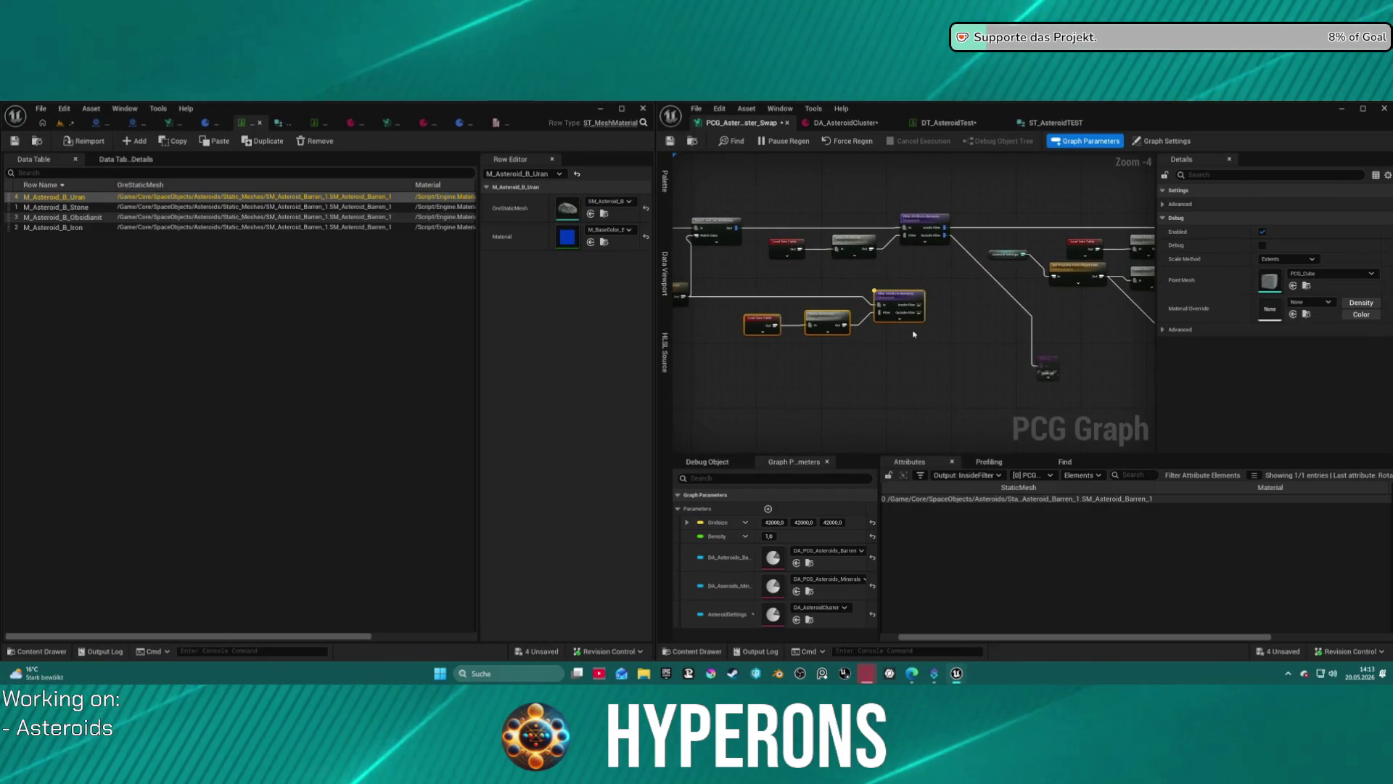
{"action": "left_click", "coordinate": [985, 331]}
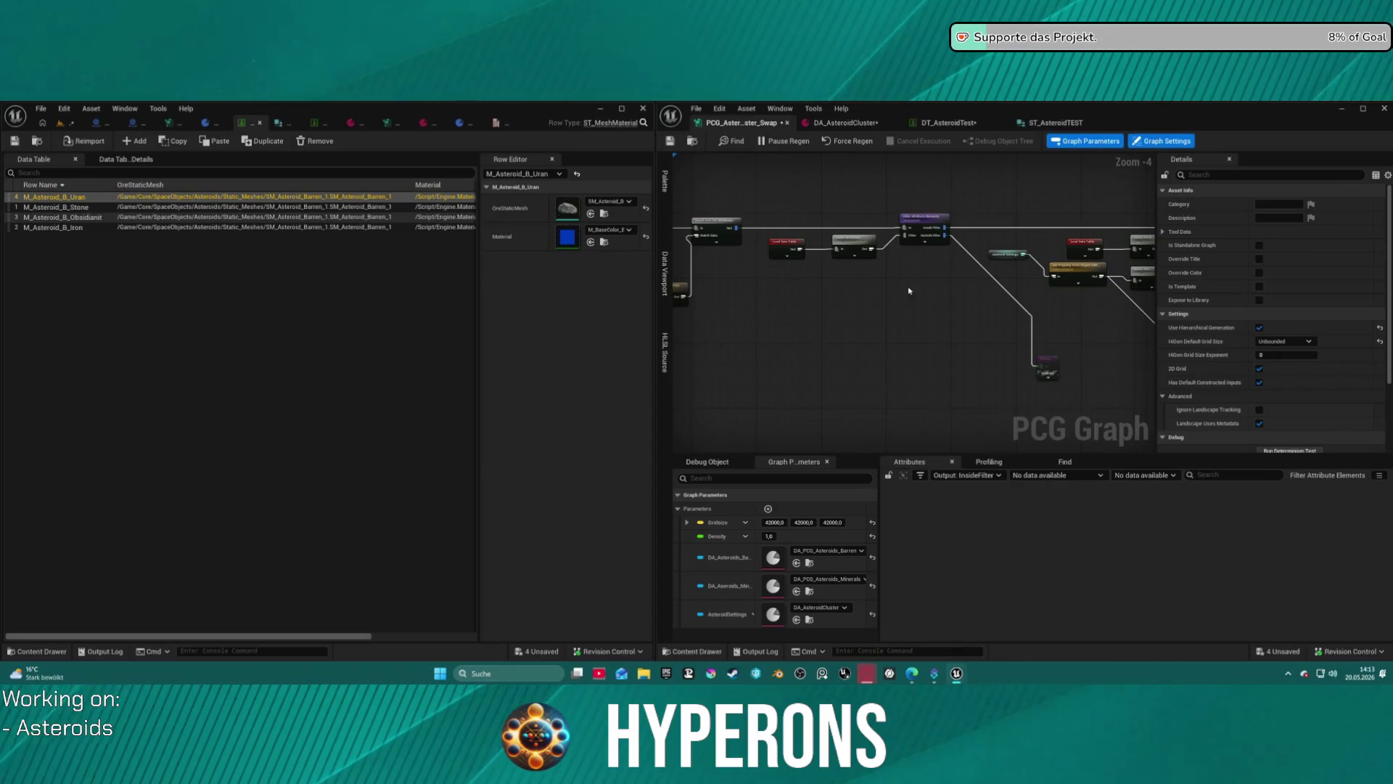
{"action": "mouse_move", "coordinate": [980, 263]}
{"action": "left_mouse_down"}
{"action": "mouse_move", "coordinate": [939, 286]}
{"action": "mouse_move", "coordinate": [973, 301]}
{"action": "mouse_move", "coordinate": [939, 309]}
{"action": "left_mouse_up"}
{"action": "mouse_move", "coordinate": [956, 357]}
{"action": "left_mouse_down"}
{"action": "mouse_move", "coordinate": [845, 376]}
{"action": "mouse_move", "coordinate": [879, 328]}
{"action": "left_mouse_up"}
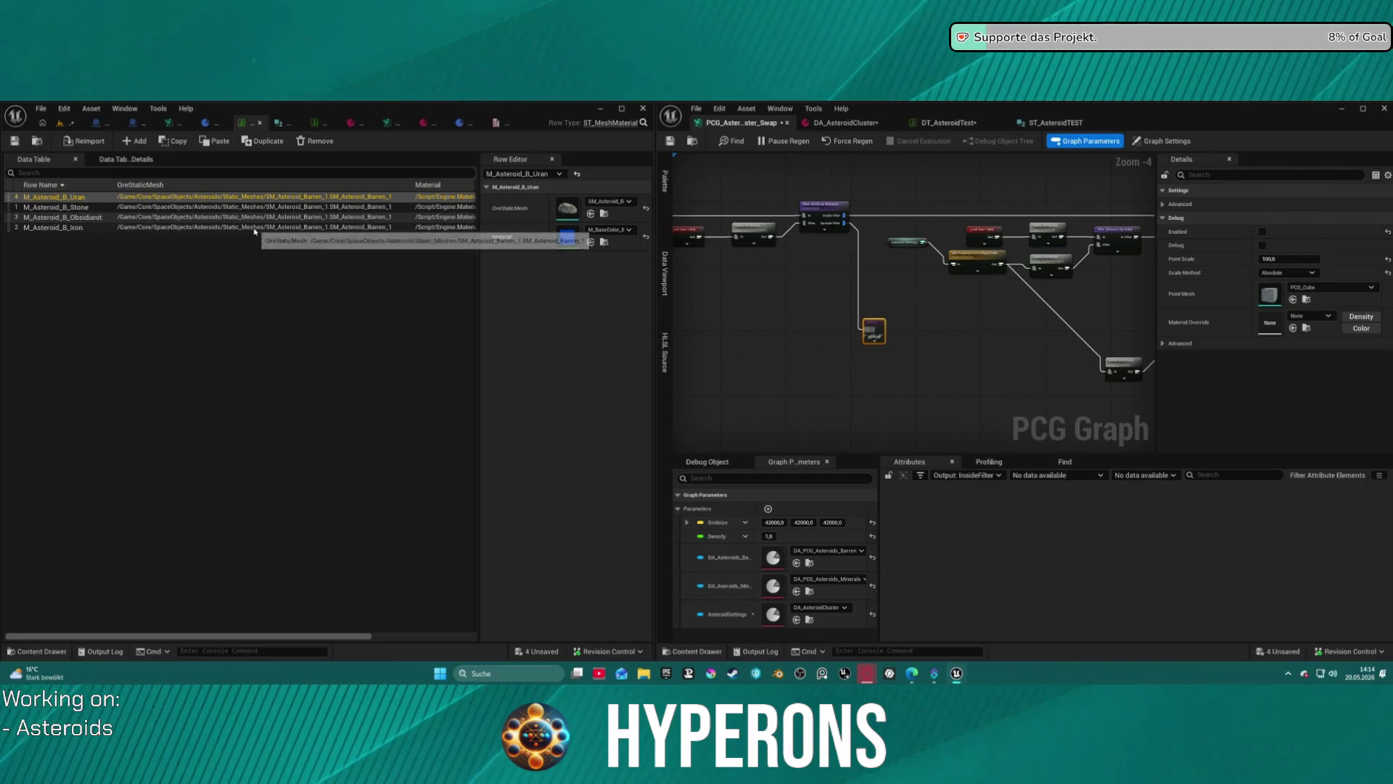
Shift the Asteroid Barren group left and select the Static Mesh Spawner node after it.
{"action": "left_click_drag", "start_coordinate": [815, 264], "coordinate": [878, 247]}
{"action": "left_click_drag", "start_coordinate": [725, 270], "coordinate": [799, 259]}
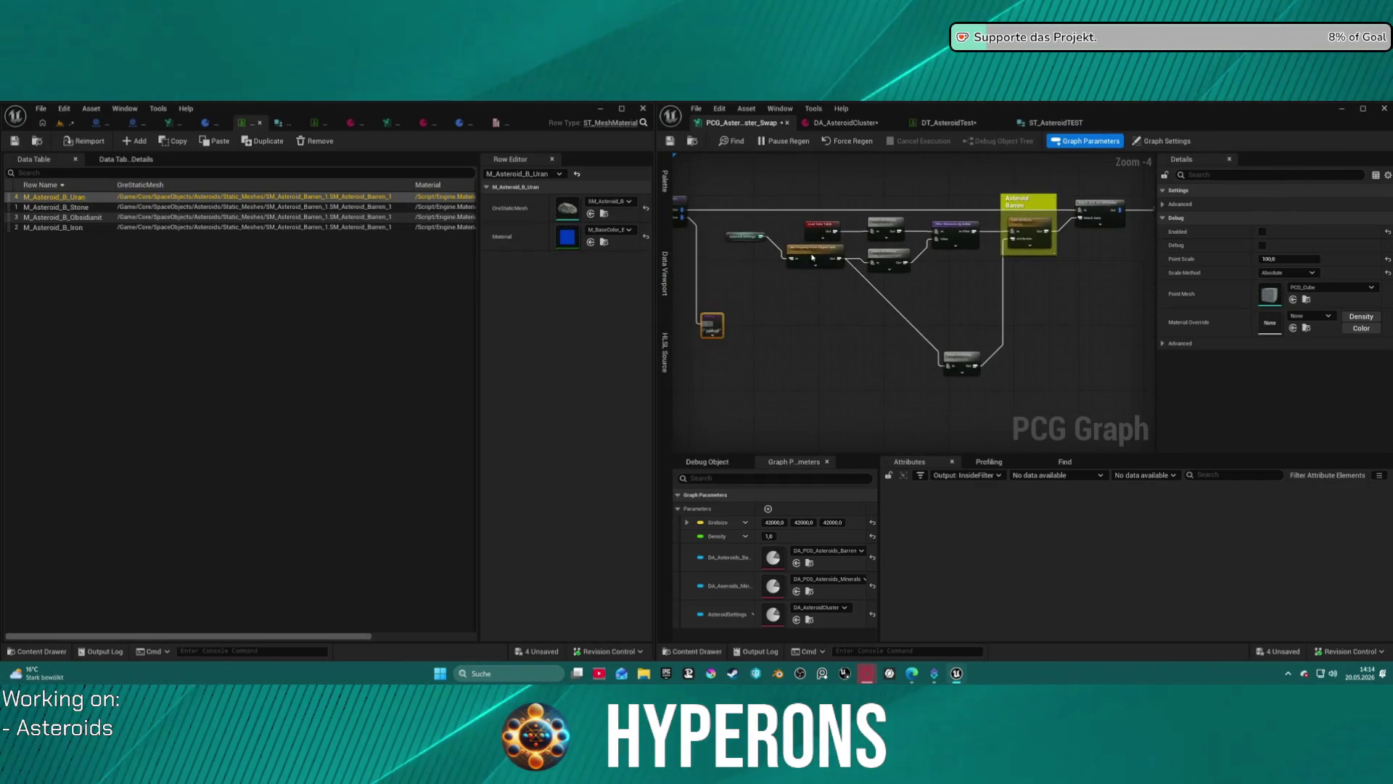
{"action": "left_click_drag", "start_coordinate": [1052, 312], "coordinate": [811, 312]}
{"action": "left_click", "coordinate": [929, 313]}
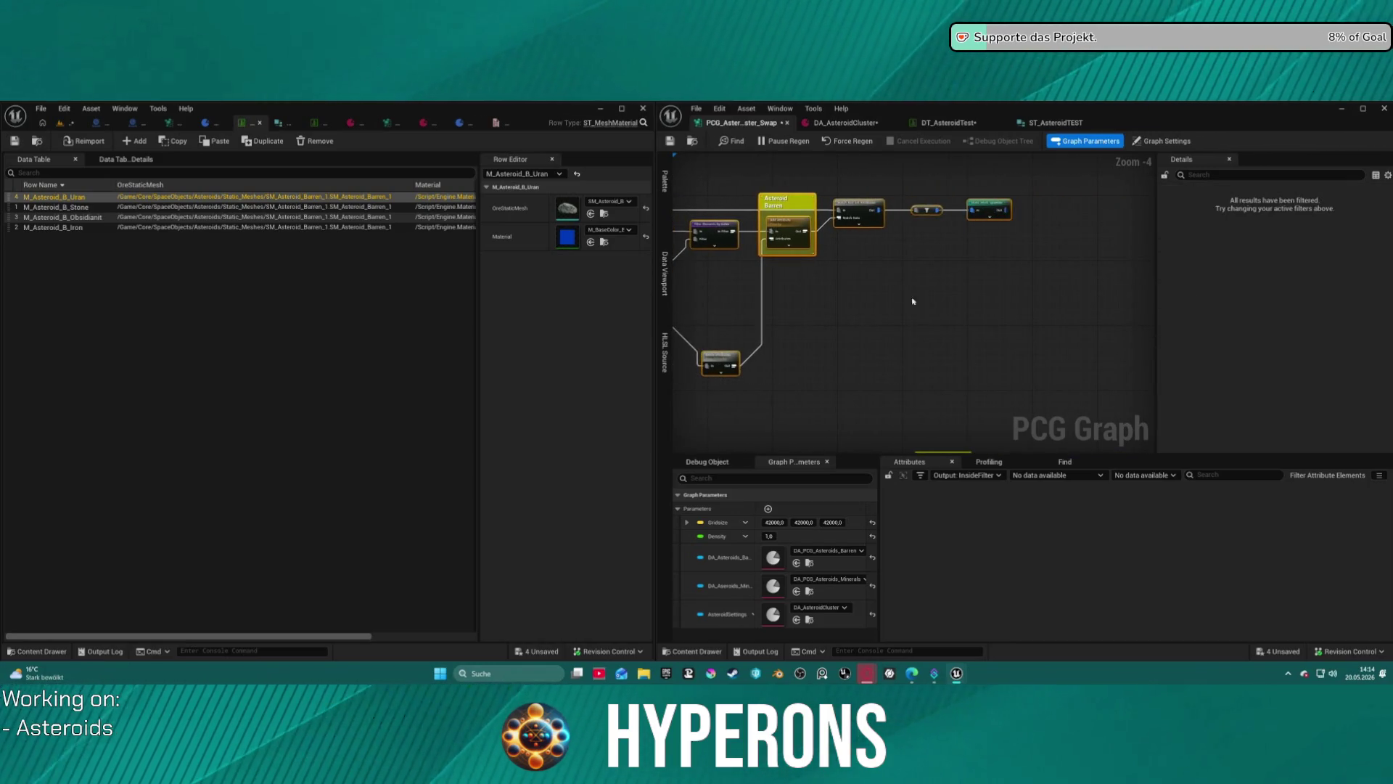
{"action": "left_click", "coordinate": [989, 195]}
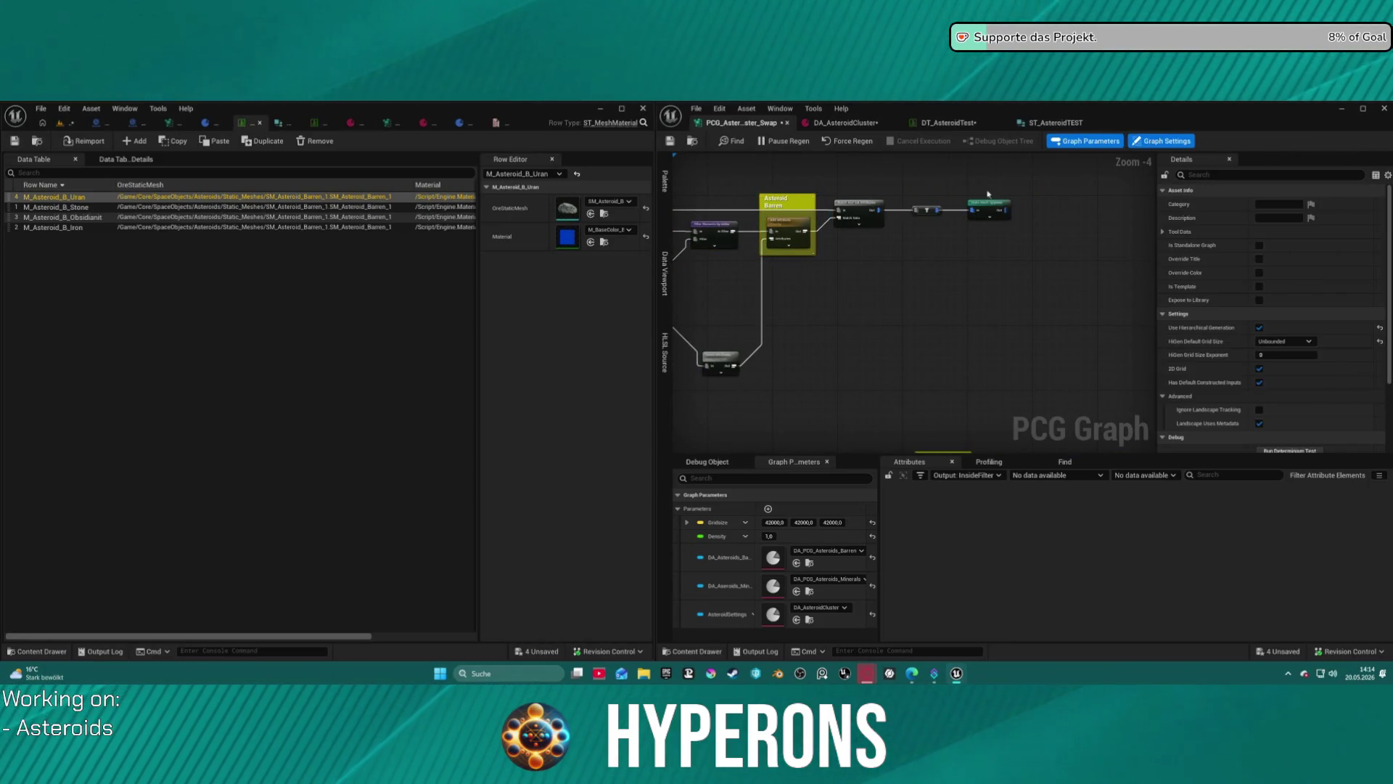
{"action": "left_click_drag", "start_coordinate": [996, 231], "coordinate": [1008, 224]}
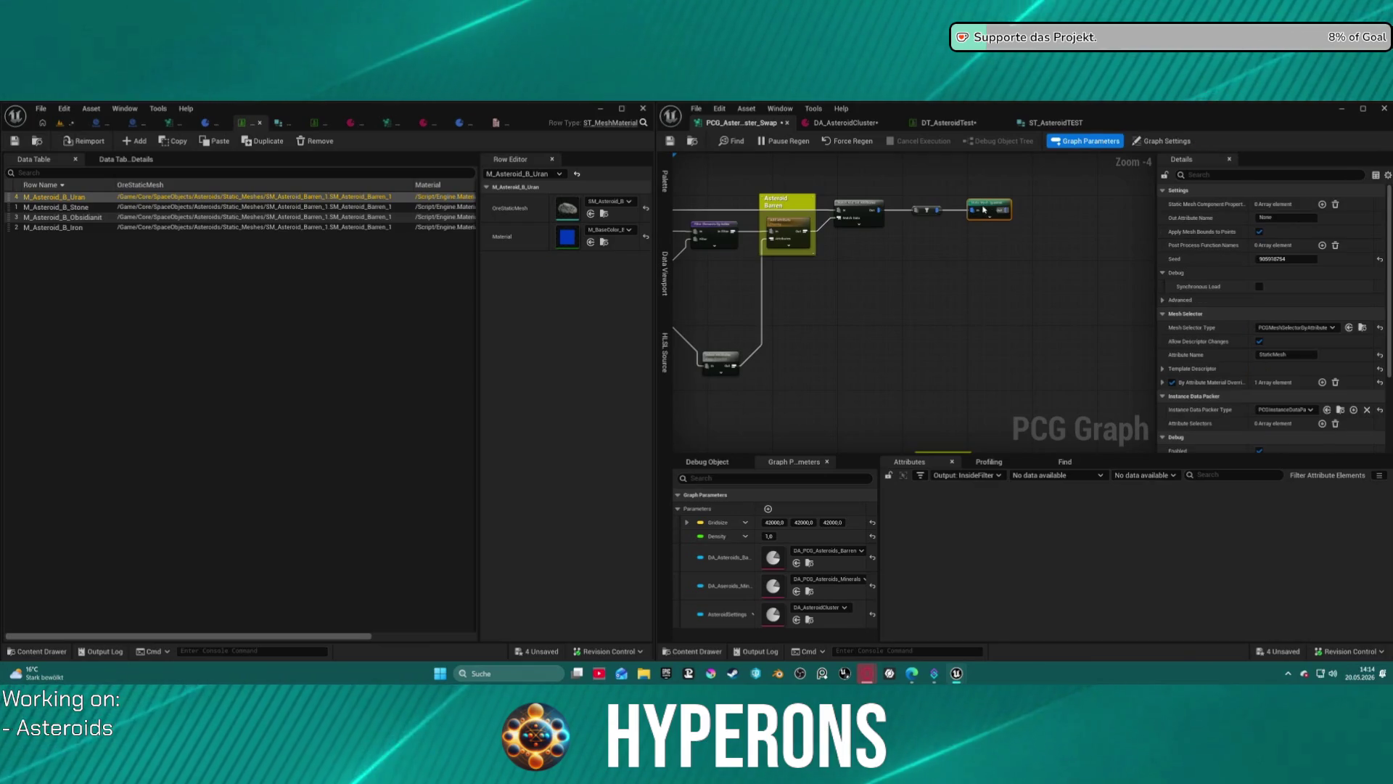
Create a comment box around the Static Mesh Spawner node titled Barren1.
{"action": "right_click", "coordinate": [986, 211]}
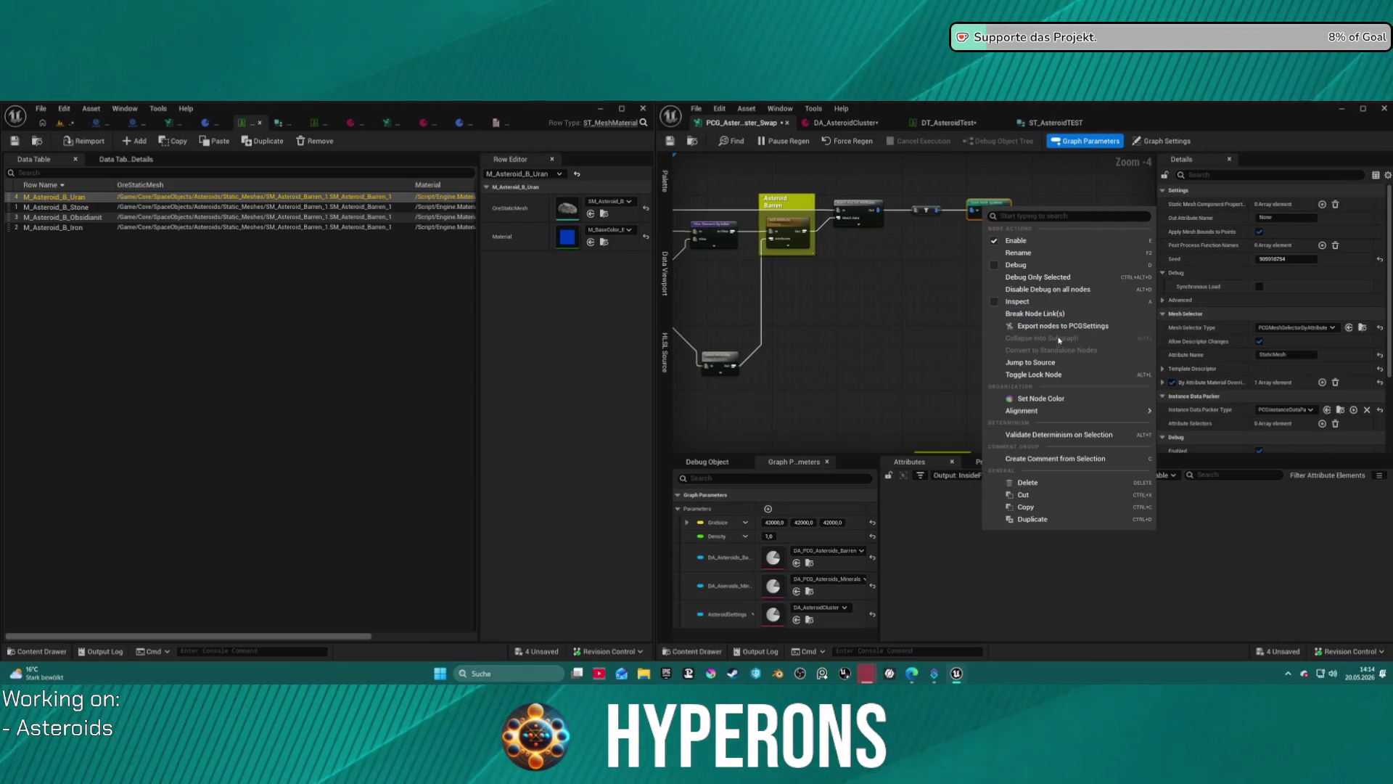
{"action": "left_click", "coordinate": [1061, 460]}
{"action": "type", "text": "Barr"}
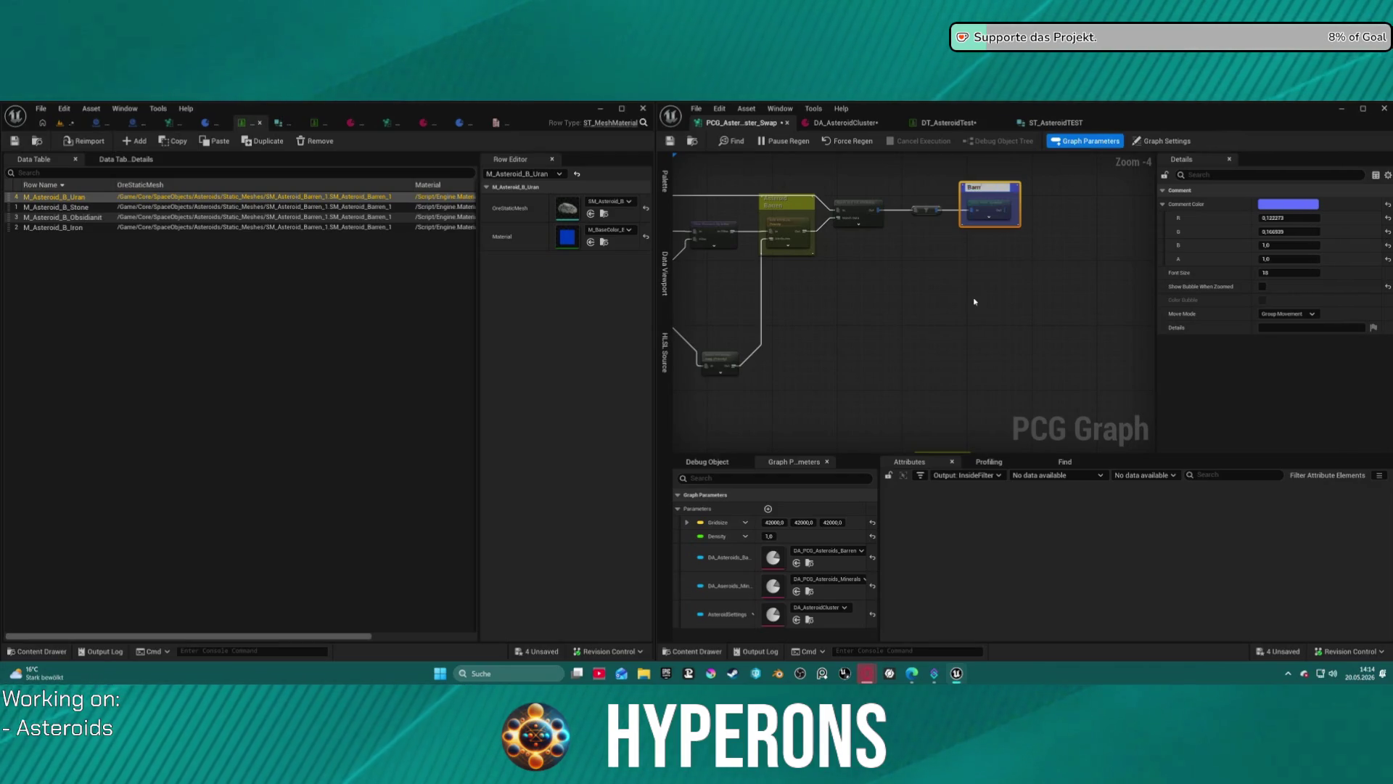
{"action": "type", "text": "en1"}
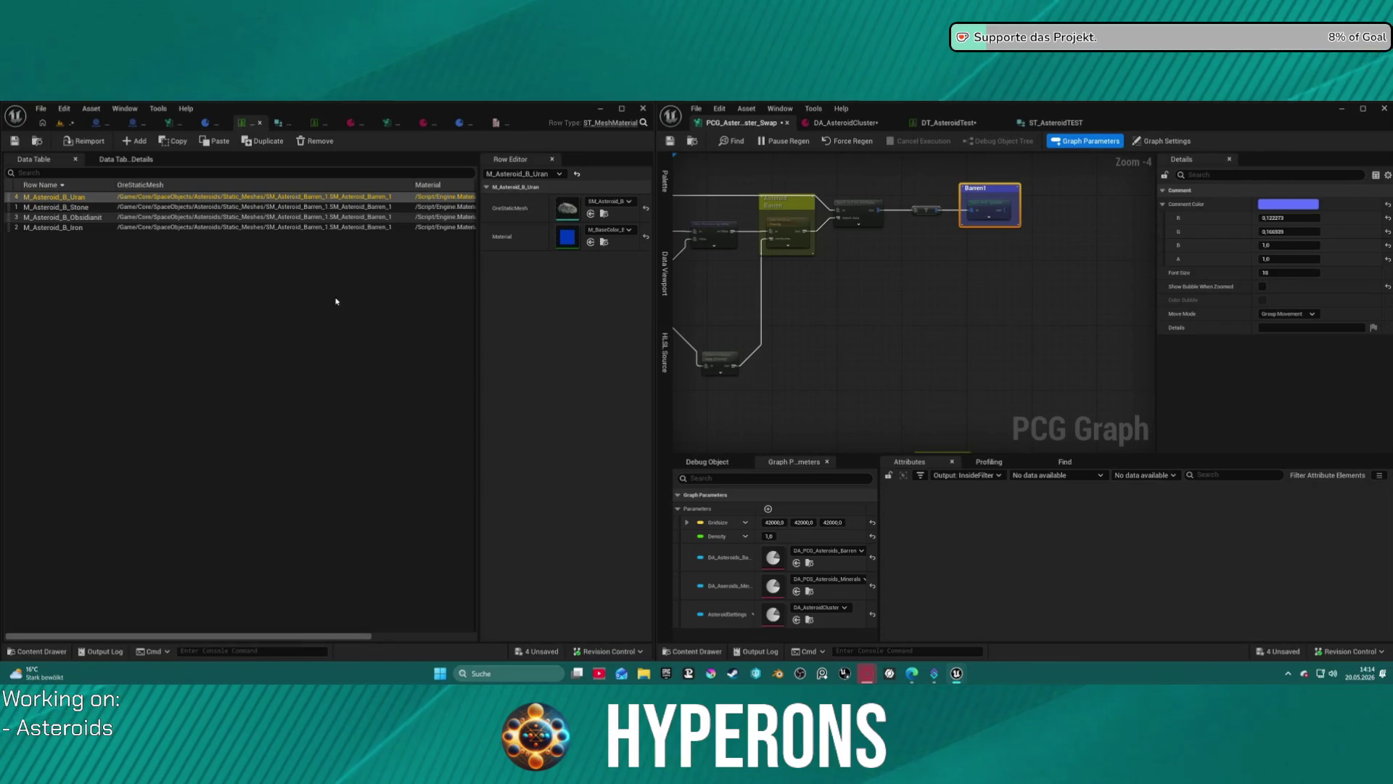
{"action": "mouse_move", "coordinate": [647, 145]}
{"action": "left_mouse_down"}
{"action": "mouse_move", "coordinate": [261, 171]}
{"action": "mouse_move", "coordinate": [585, 182]}
{"action": "left_mouse_up"}
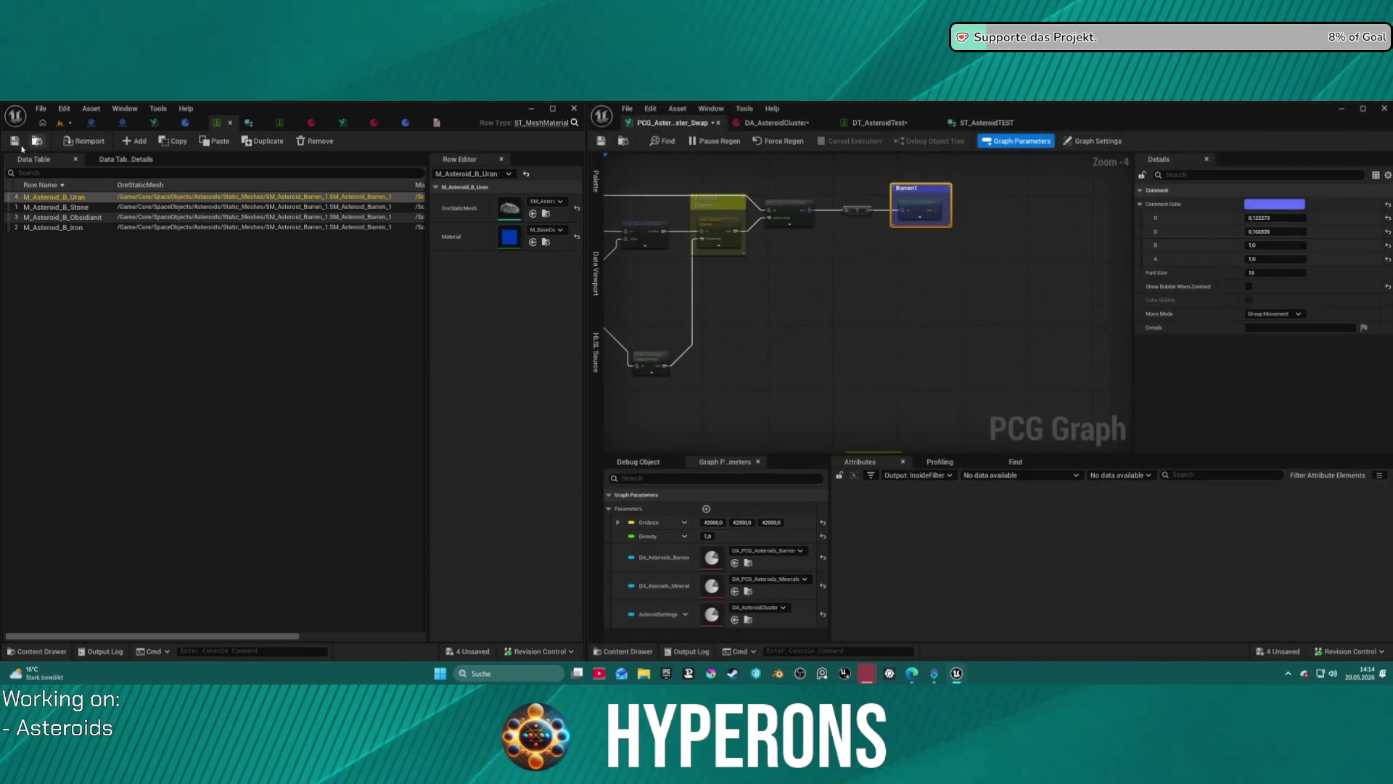
Duplicate DT_Asteroid MatBarren01, save, and force-delete the DT_AsteroidTest data table.
{"action": "key", "text": "ctrl+space"}
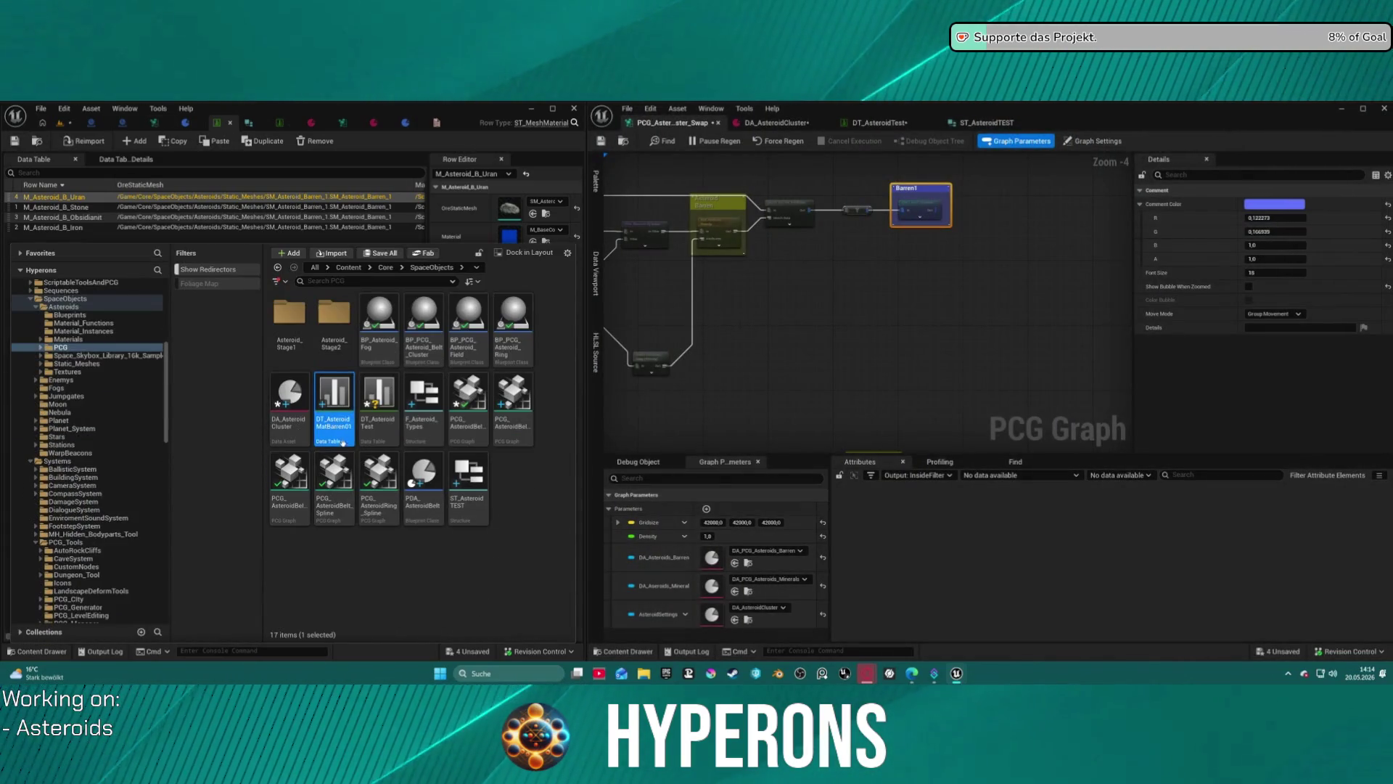
{"action": "key", "text": "ctrl+d"}
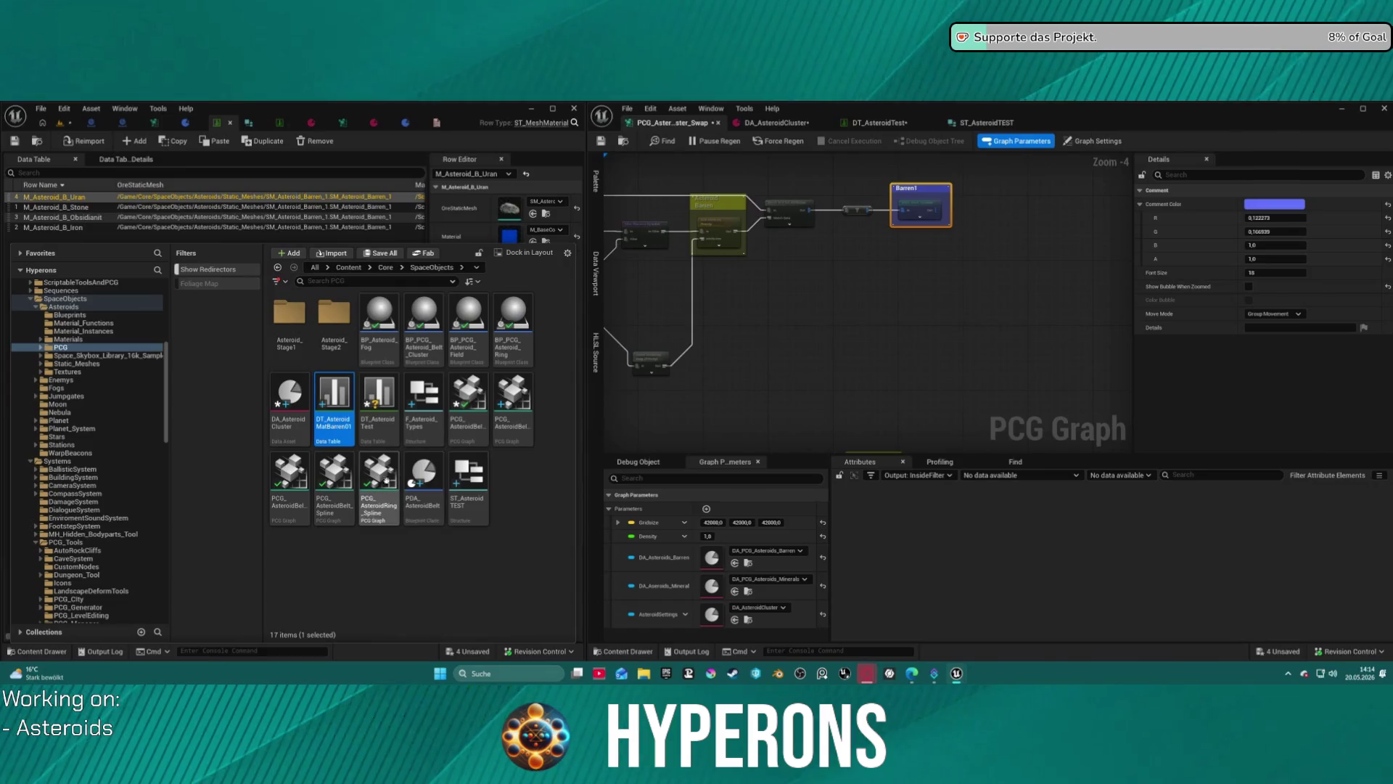
{"action": "key", "text": "ctrl+s"}
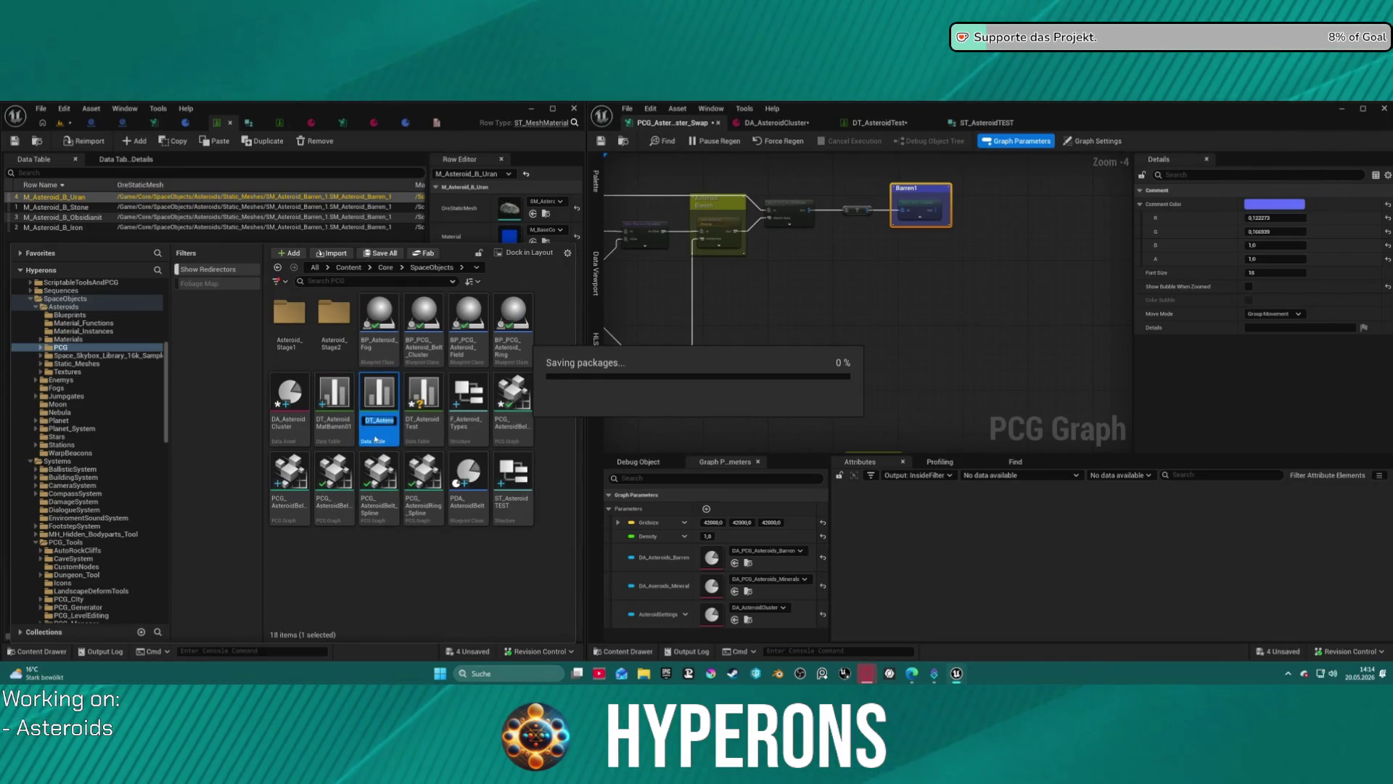
{"action": "left_click", "coordinate": [428, 433]}
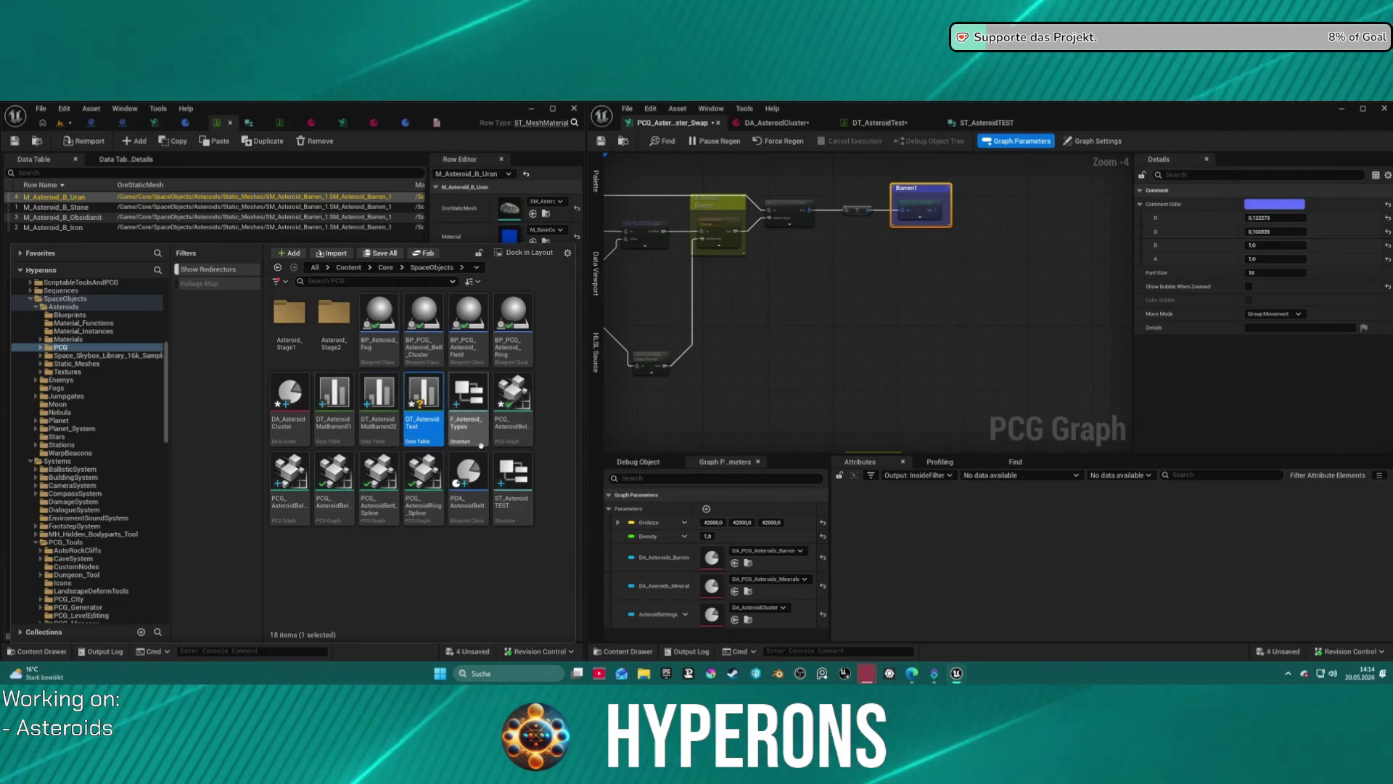
{"action": "key", "text": "Delete"}
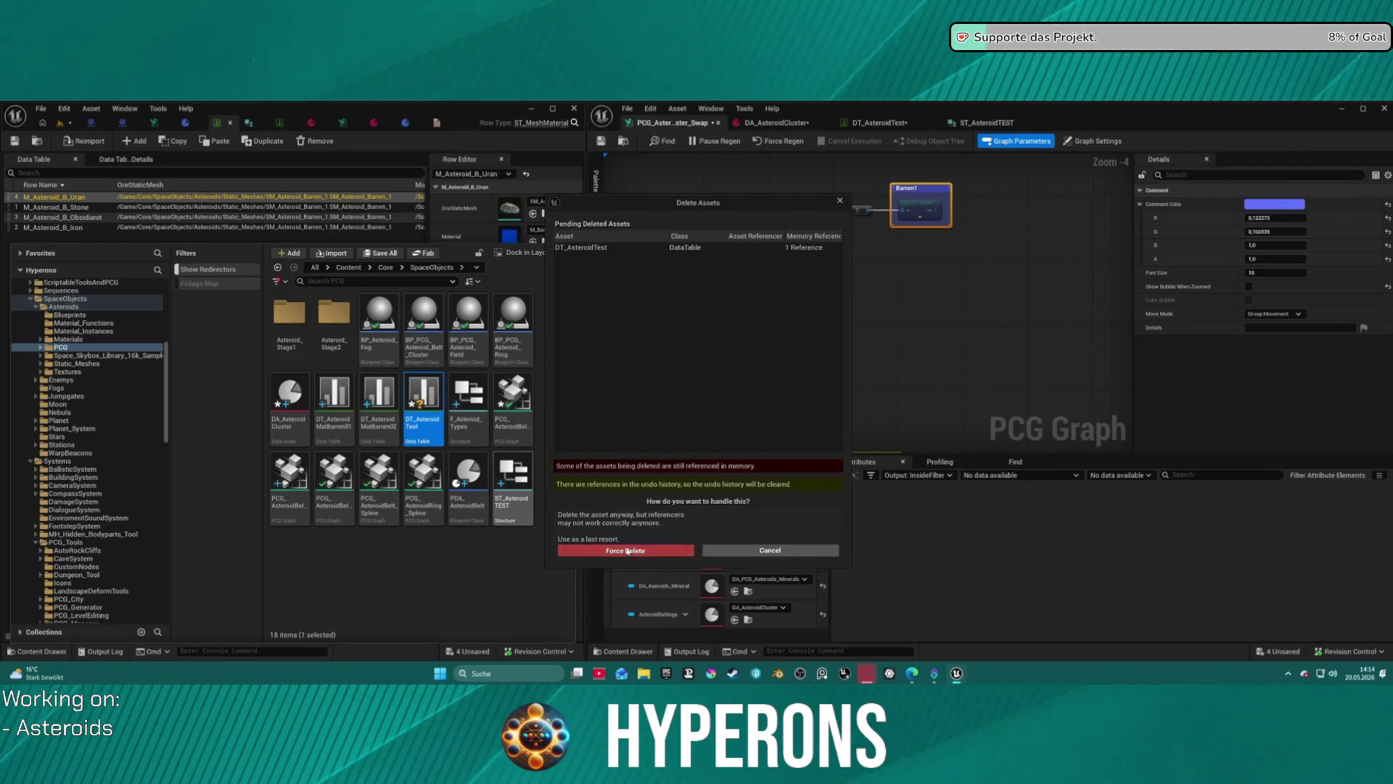
{"action": "left_click", "coordinate": [627, 551]}
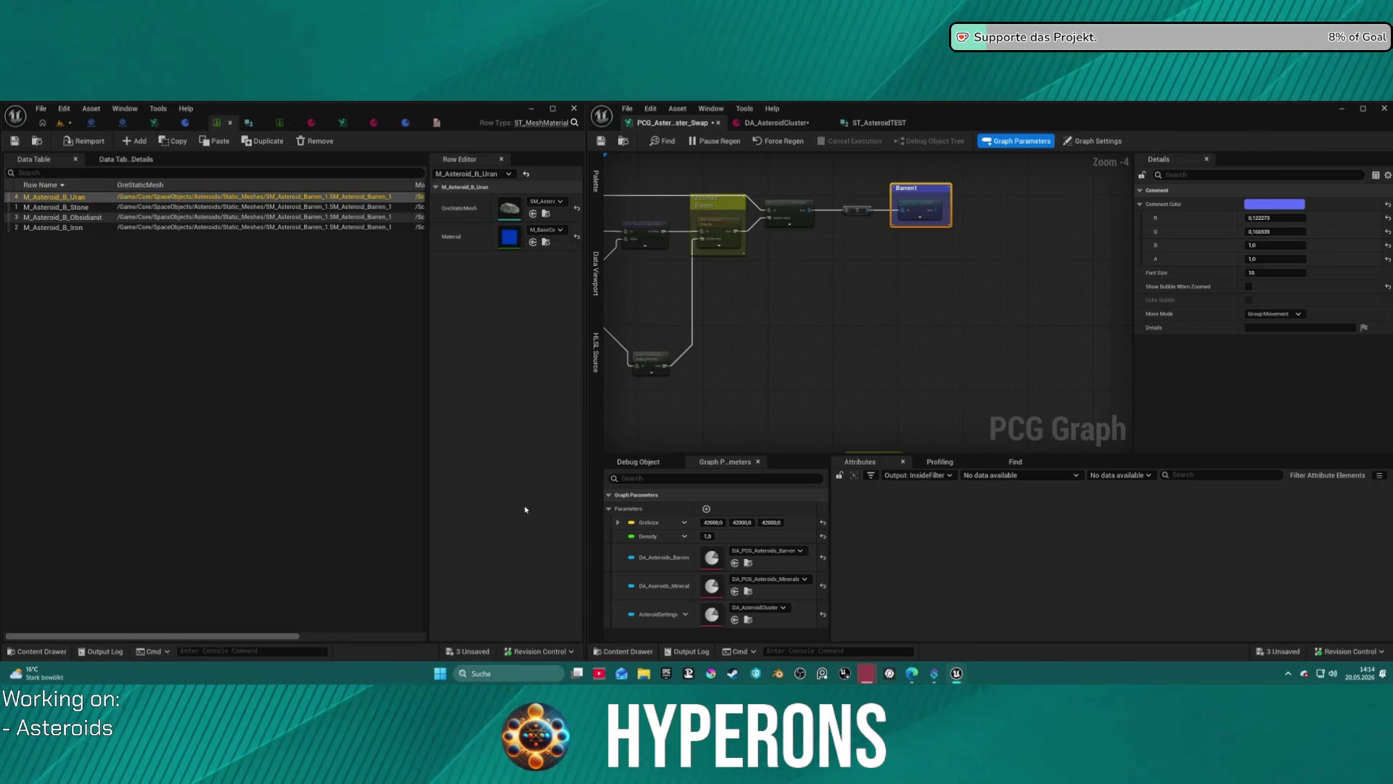
Force-delete the ST_AsteroidTEST structure despite its remaining references.
{"action": "key", "text": "ctrl+space"}
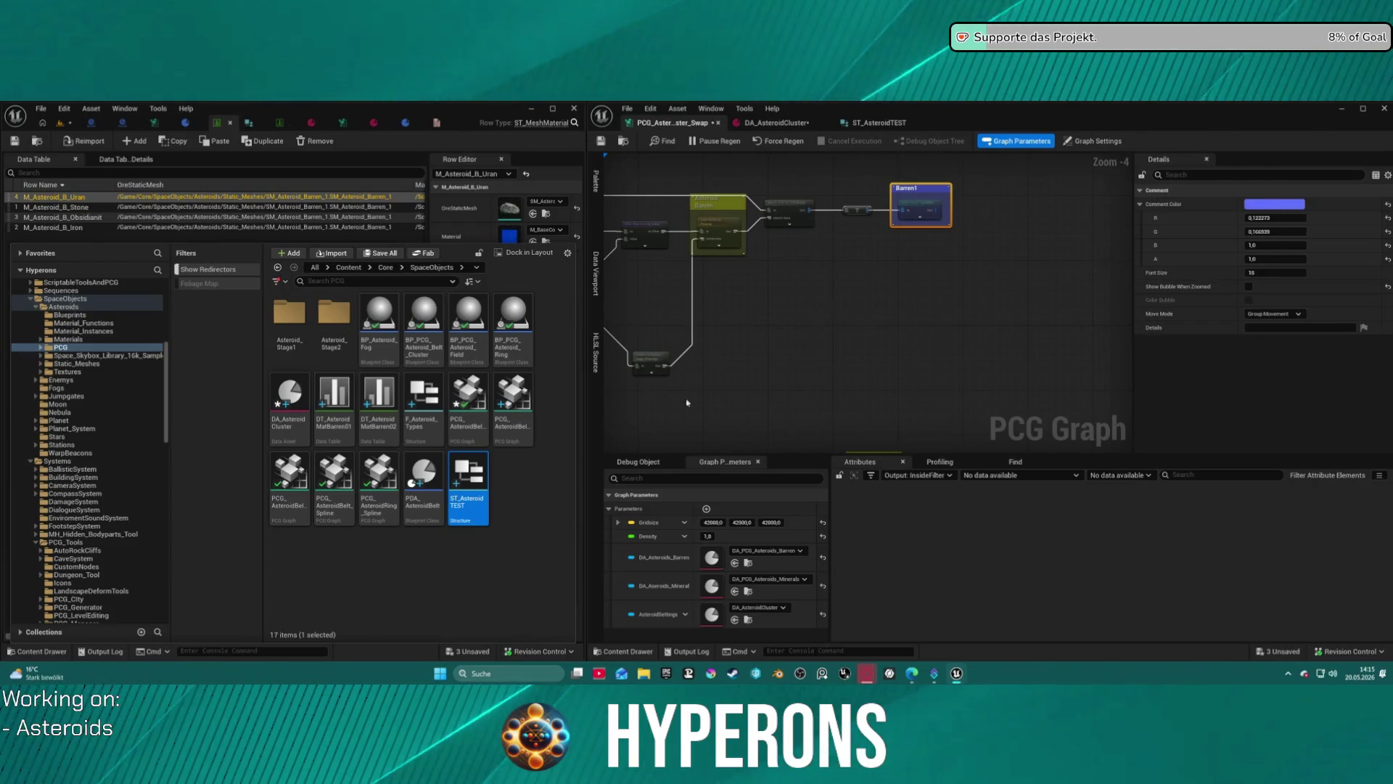
{"action": "key", "text": "Delete"}
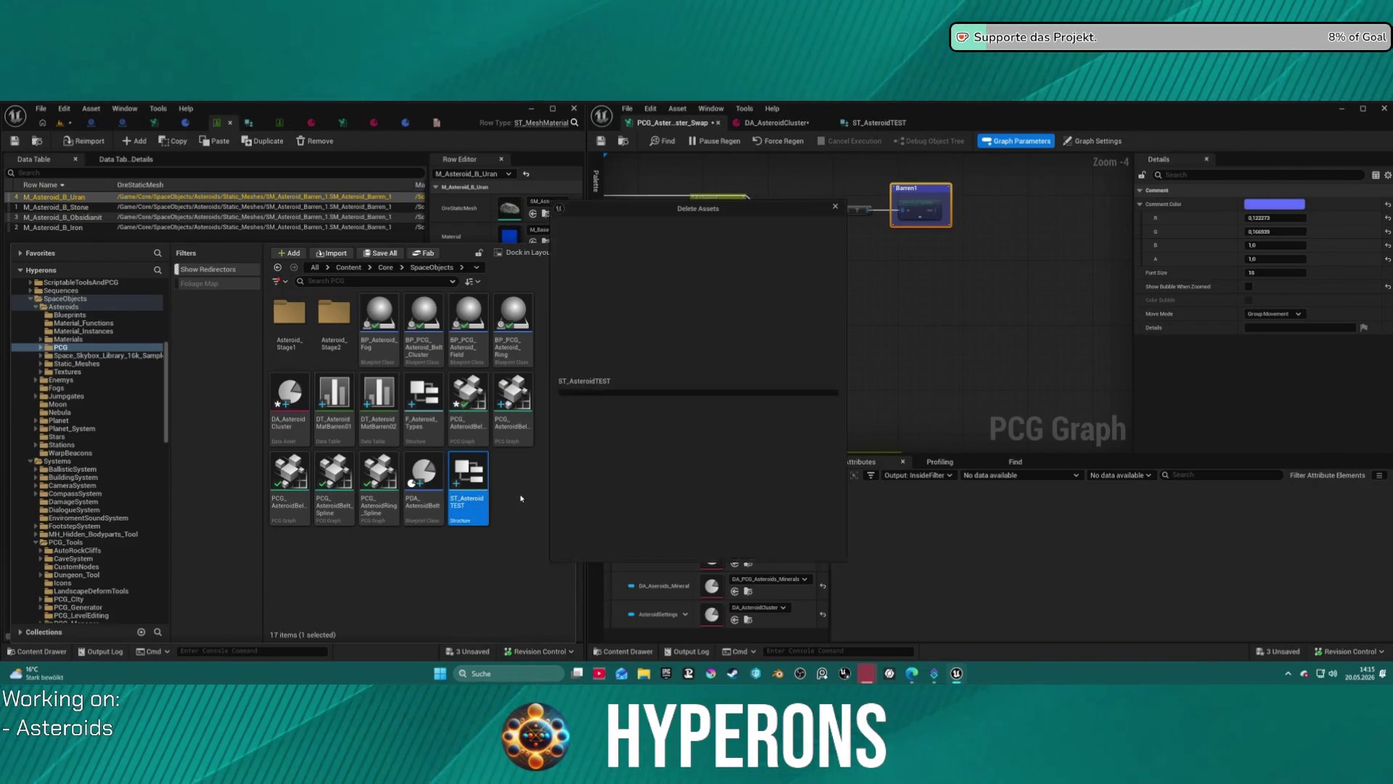
{"action": "left_click", "coordinate": [644, 549]}
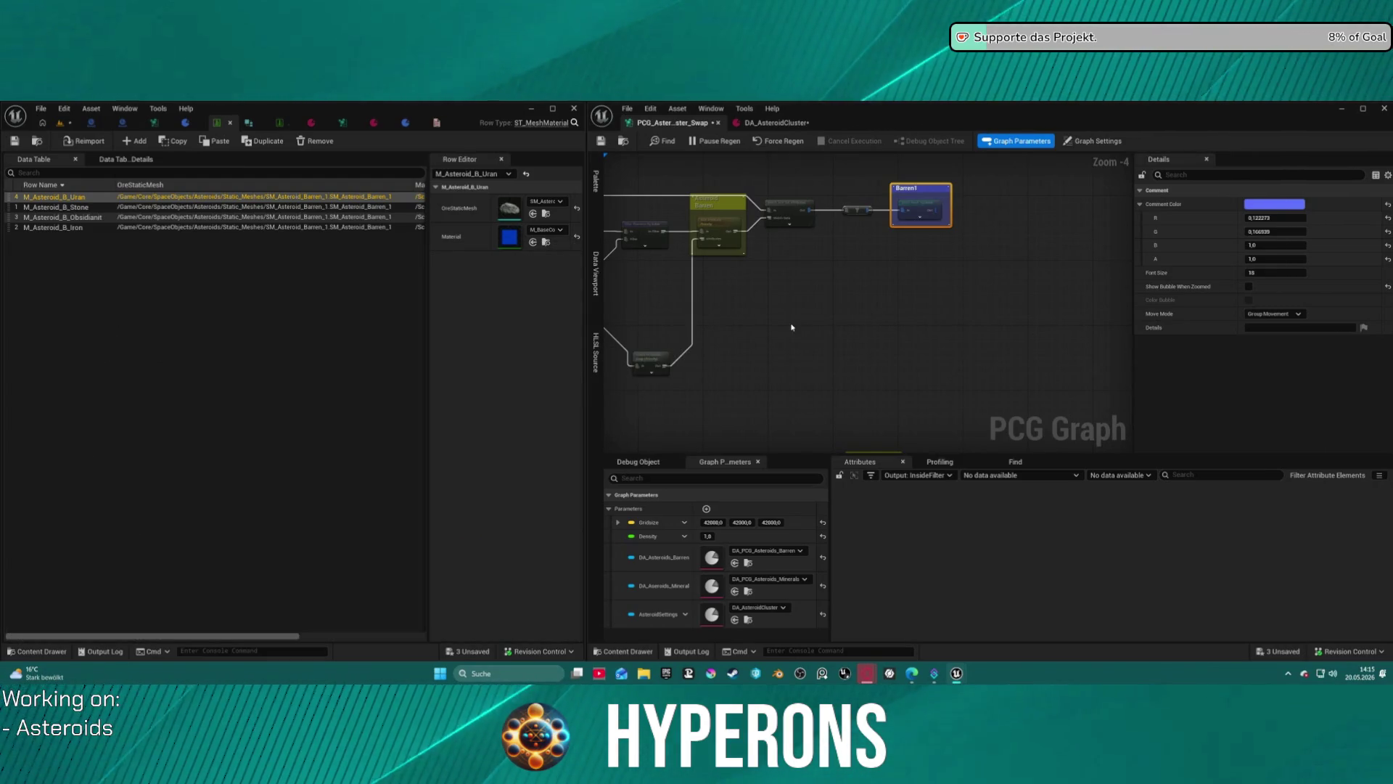
{"action": "left_click", "coordinate": [791, 327]}
{"action": "scroll", "coordinate": [927, 311], "scroll_direction": "down", "scroll_amount": 1}
Inspect the Barren branch nodes and drag a new connection from the filter node.
{"action": "mouse_move", "coordinate": [926, 310]}
{"action": "left_mouse_down"}
{"action": "mouse_move", "coordinate": [1048, 261]}
{"action": "mouse_move", "coordinate": [1018, 306]}
{"action": "mouse_move", "coordinate": [955, 310]}
{"action": "mouse_move", "coordinate": [1125, 289]}
{"action": "left_mouse_up"}
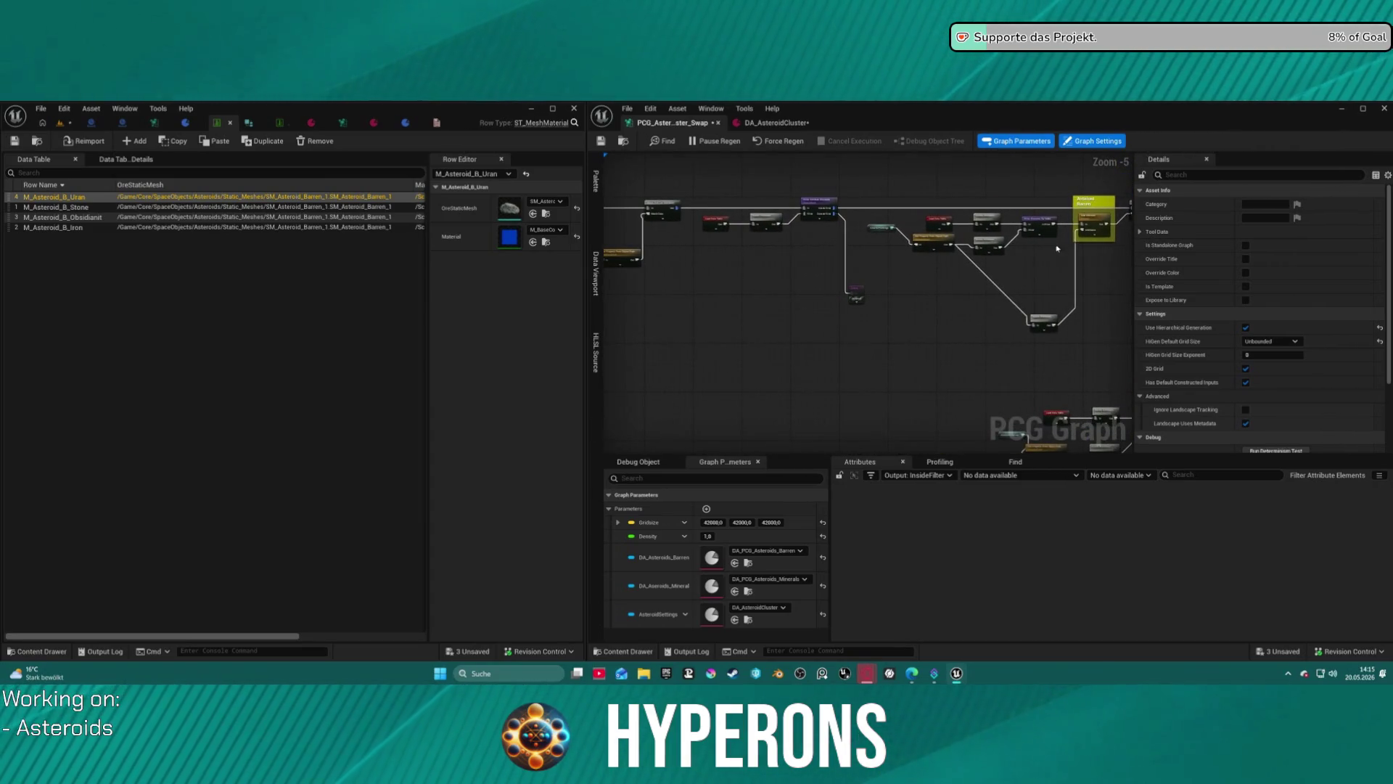
{"action": "left_click", "coordinate": [946, 219]}
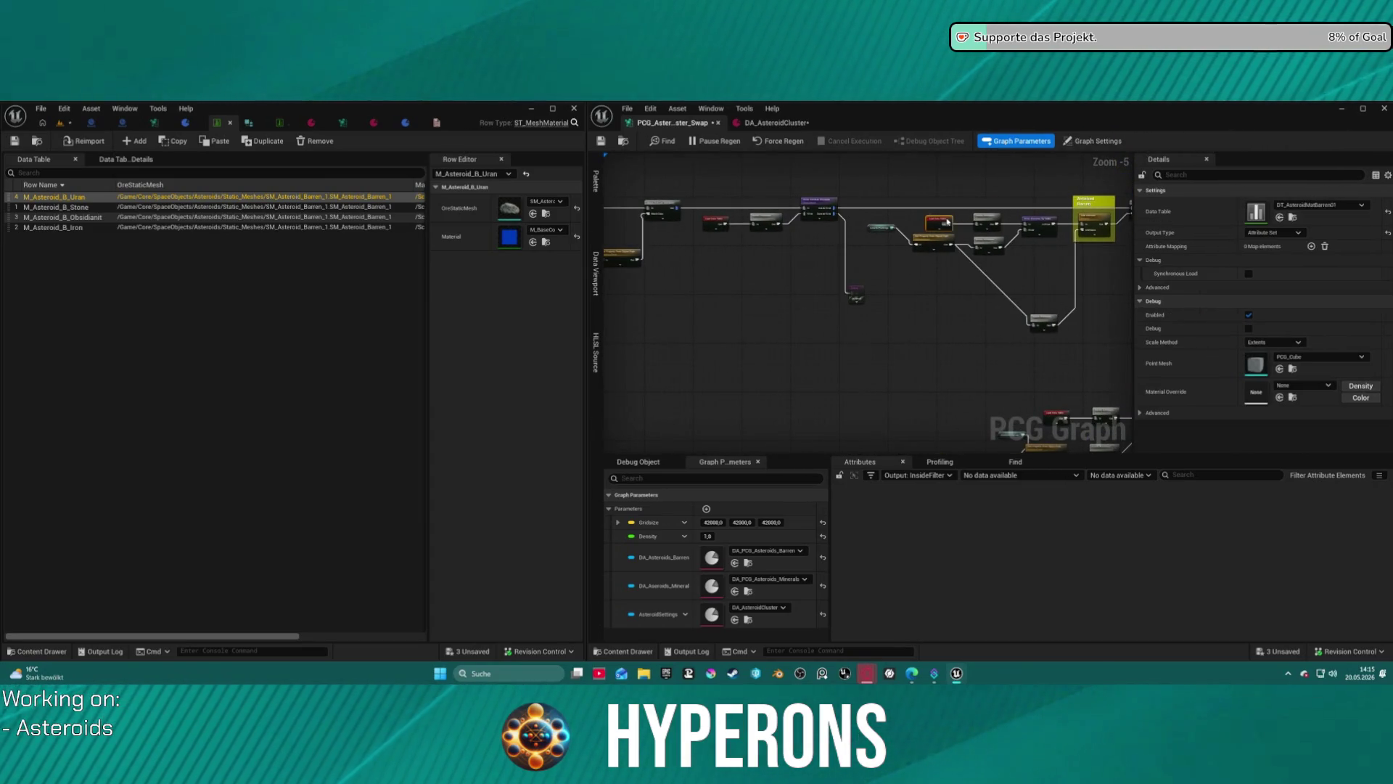
{"action": "left_click", "coordinate": [720, 217]}
{"action": "left_click", "coordinate": [720, 219]}
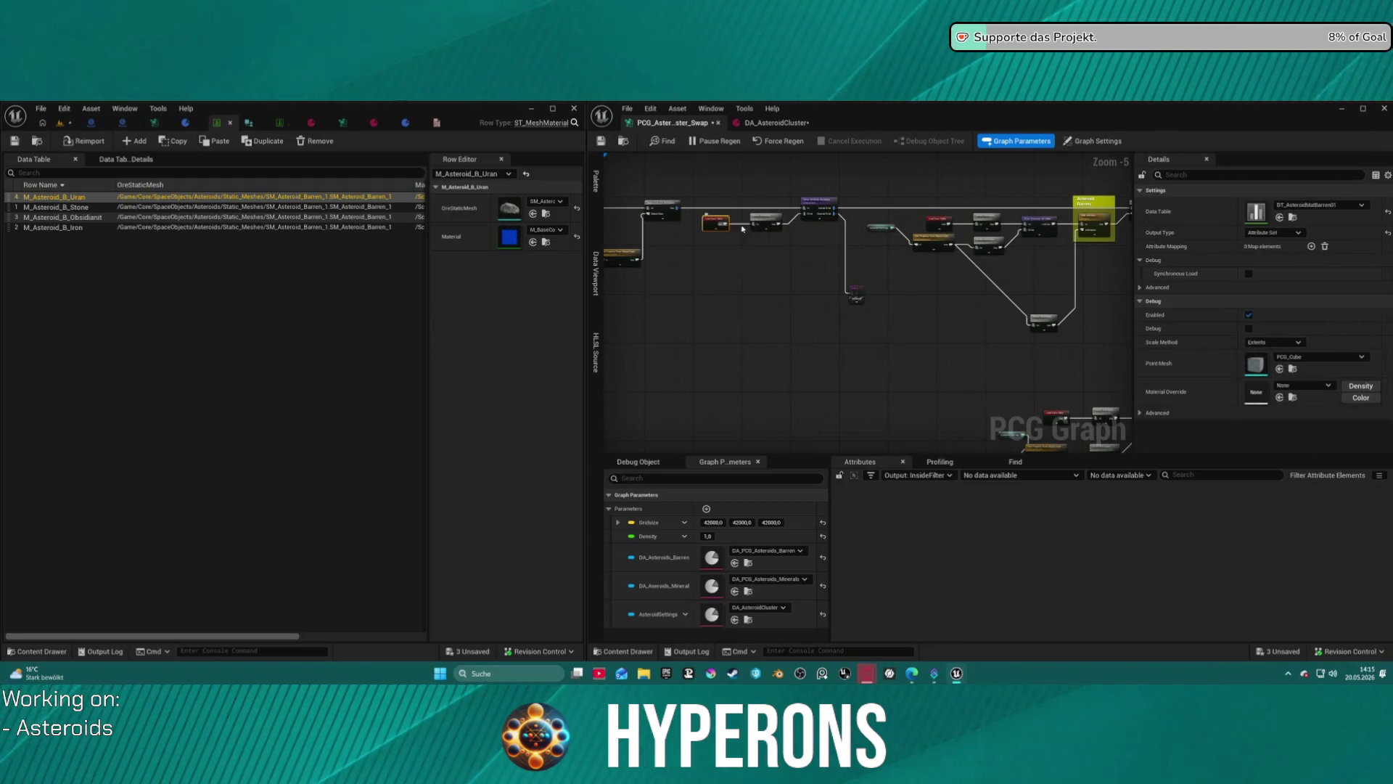
{"action": "scroll", "coordinate": [791, 333], "scroll_direction": "up", "scroll_amount": 1}
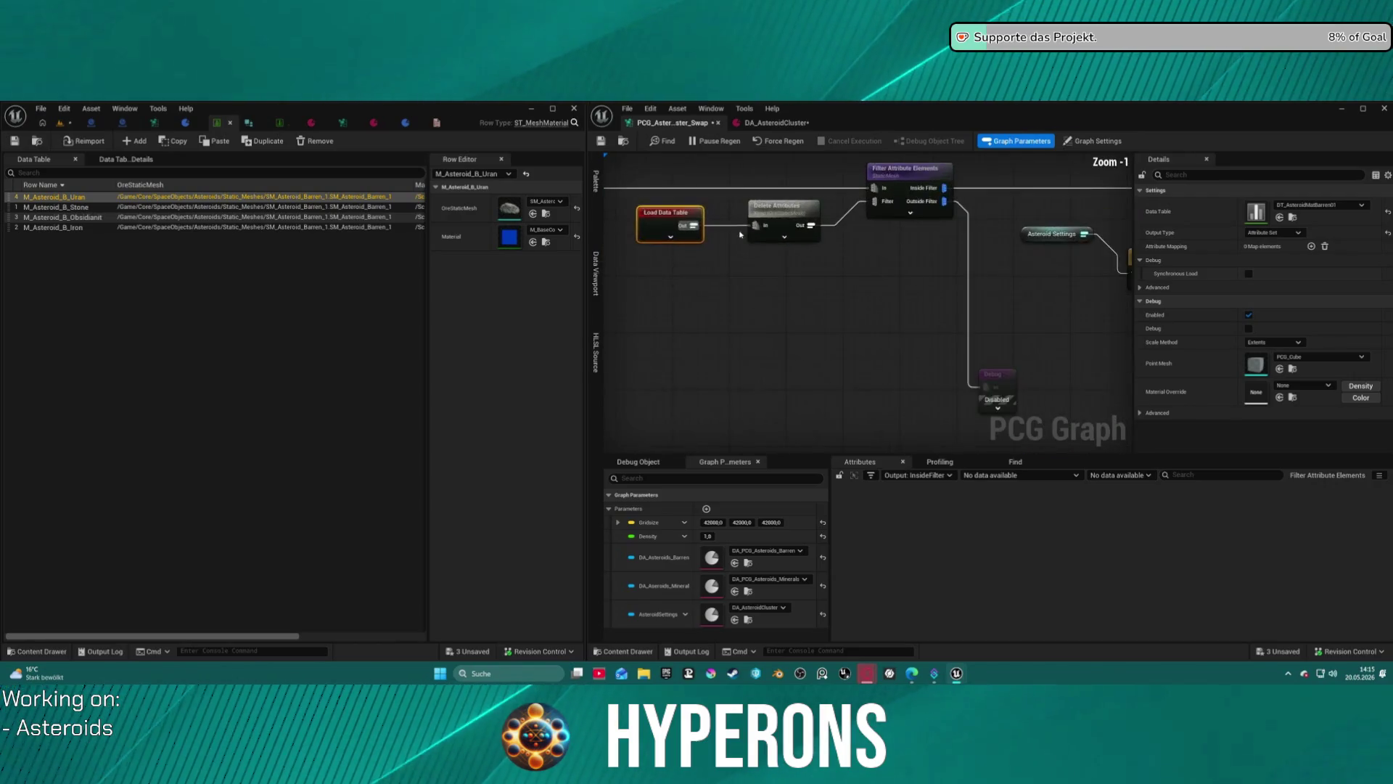
{"action": "left_click_drag", "start_coordinate": [607, 223], "coordinate": [755, 285]}
{"action": "left_click", "coordinate": [1030, 281]}
{"action": "left_click_drag", "start_coordinate": [1029, 283], "coordinate": [699, 286]}
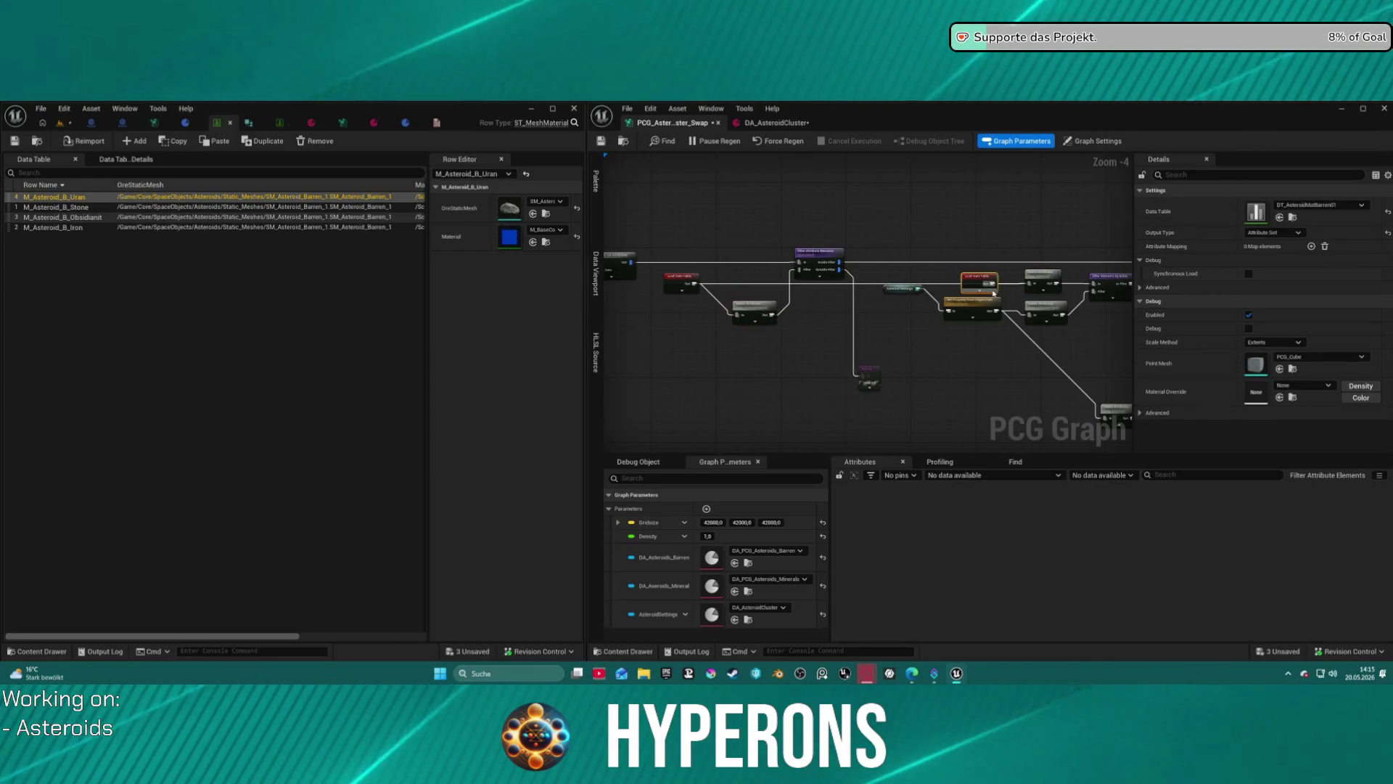
{"action": "left_click", "coordinate": [888, 240]}
{"action": "scroll", "coordinate": [884, 236], "scroll_direction": "down", "scroll_amount": 2}
{"action": "scroll", "coordinate": [885, 237], "scroll_direction": "up", "scroll_amount": 2}
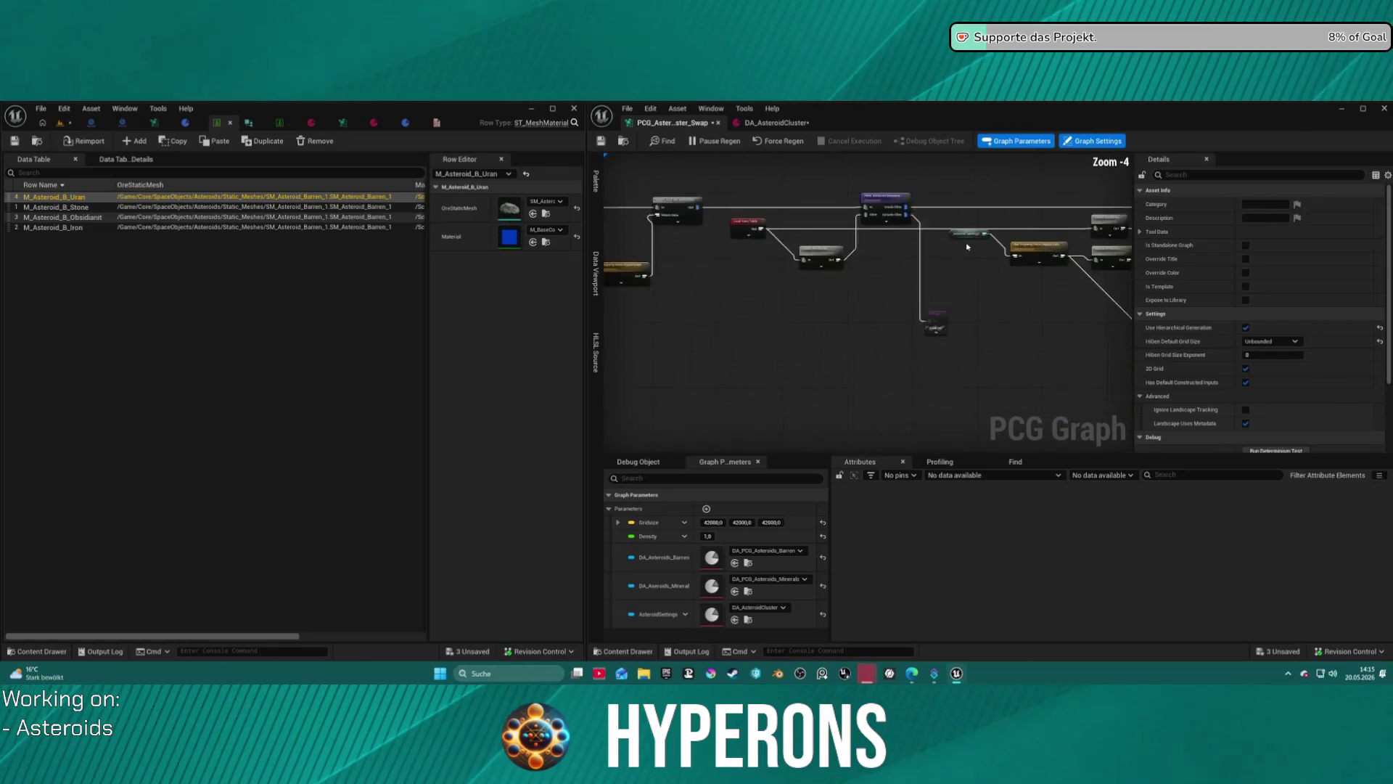
{"action": "mouse_move", "coordinate": [760, 279]}
{"action": "left_mouse_down"}
{"action": "mouse_move", "coordinate": [804, 266]}
{"action": "mouse_move", "coordinate": [763, 256]}
{"action": "left_mouse_up"}
{"action": "left_click", "coordinate": [693, 237]}
{"action": "scroll", "coordinate": [760, 251], "scroll_direction": "down", "scroll_amount": 2}
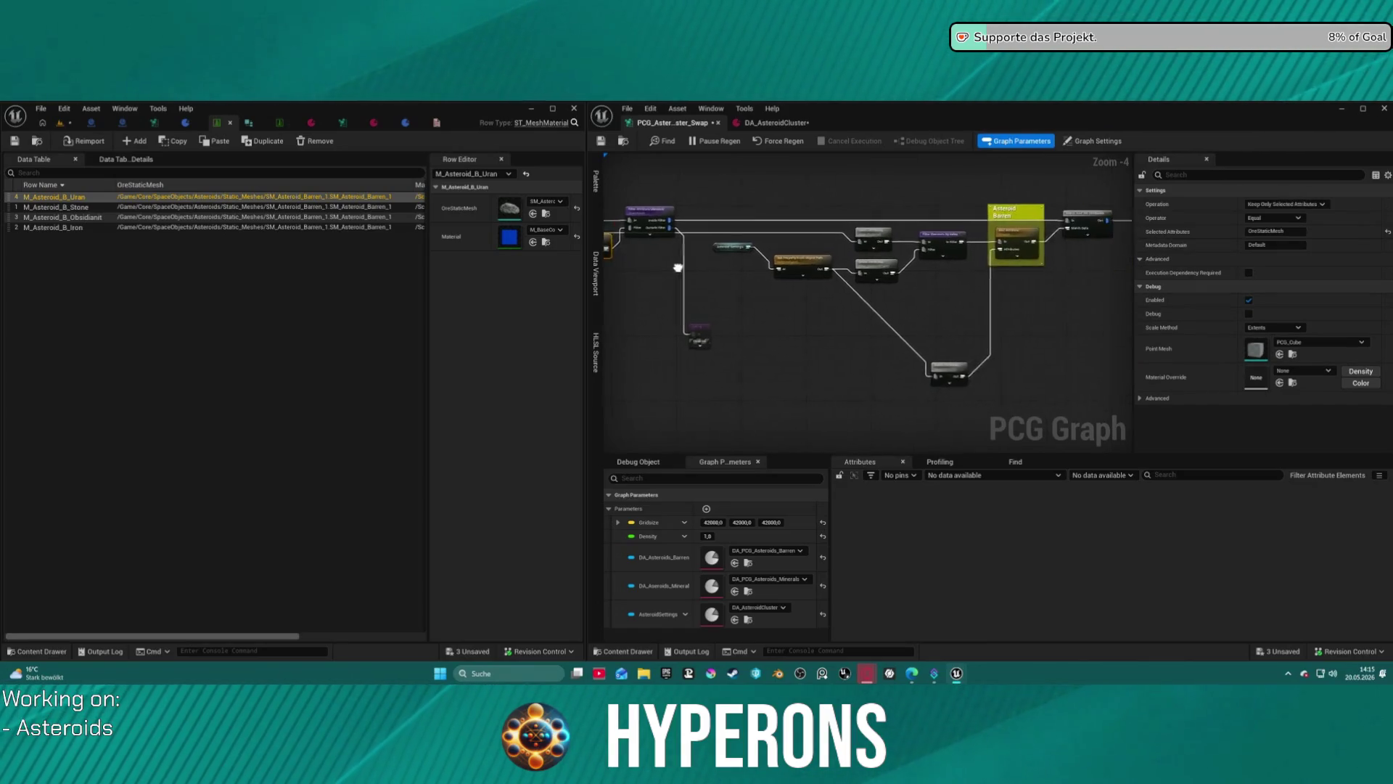
{"action": "scroll", "coordinate": [917, 299], "scroll_direction": "up", "scroll_amount": 3}
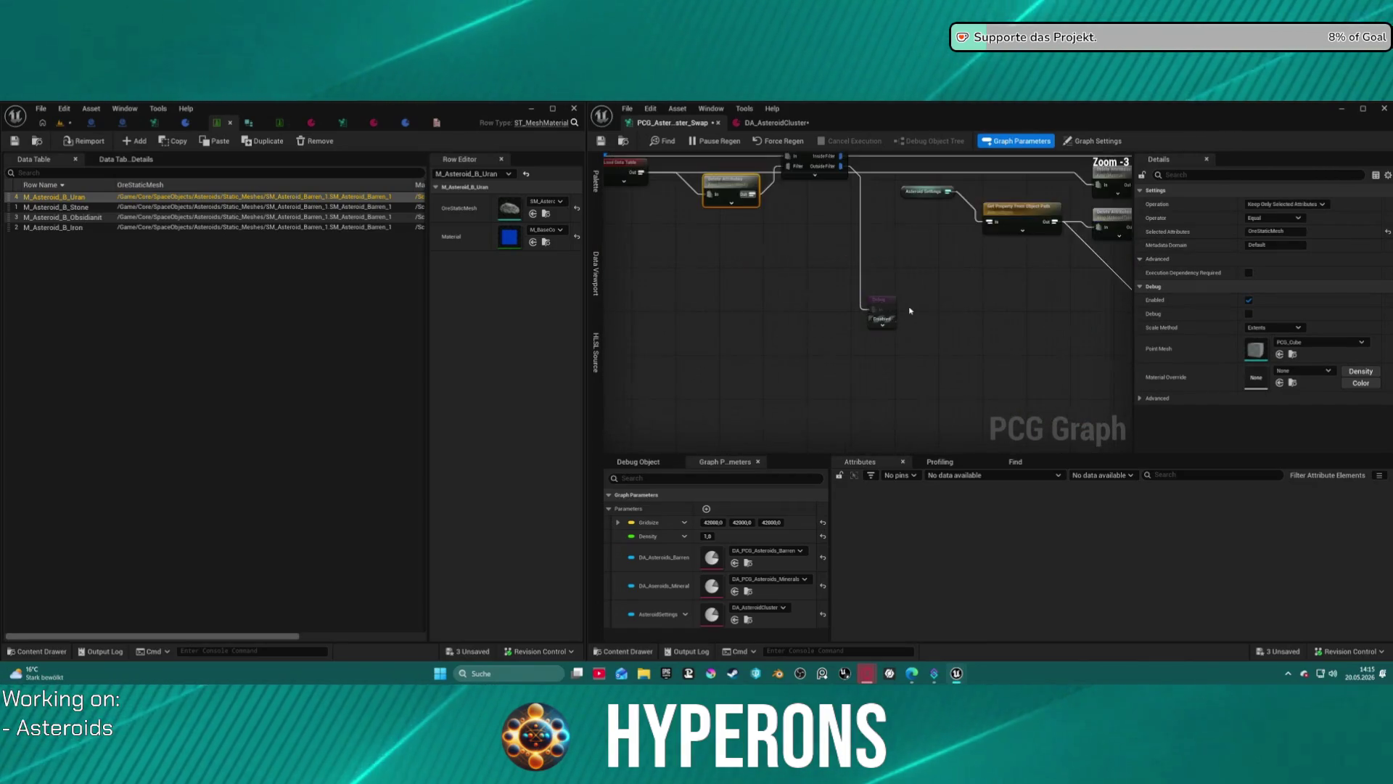
Move Delete Attributes up, the red data table into the chain, and Get Property and Asteroid Settings down.
{"action": "left_click", "coordinate": [900, 335]}
{"action": "left_click_drag", "start_coordinate": [891, 314], "coordinate": [877, 205]}
{"action": "scroll", "coordinate": [909, 289], "scroll_direction": "down", "scroll_amount": 4}
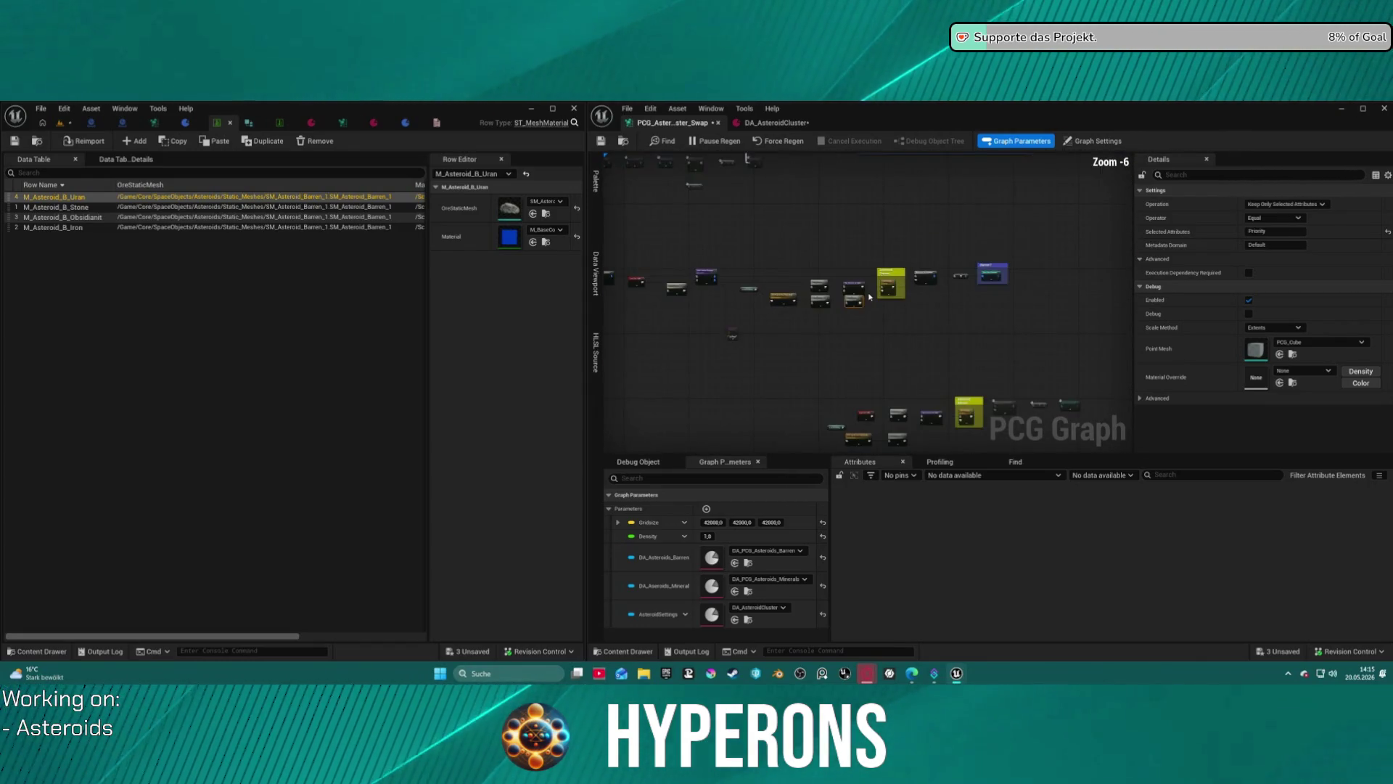
{"action": "scroll", "coordinate": [910, 290], "scroll_direction": "up", "scroll_amount": 3}
{"action": "left_click_drag", "start_coordinate": [954, 285], "coordinate": [1133, 245]}
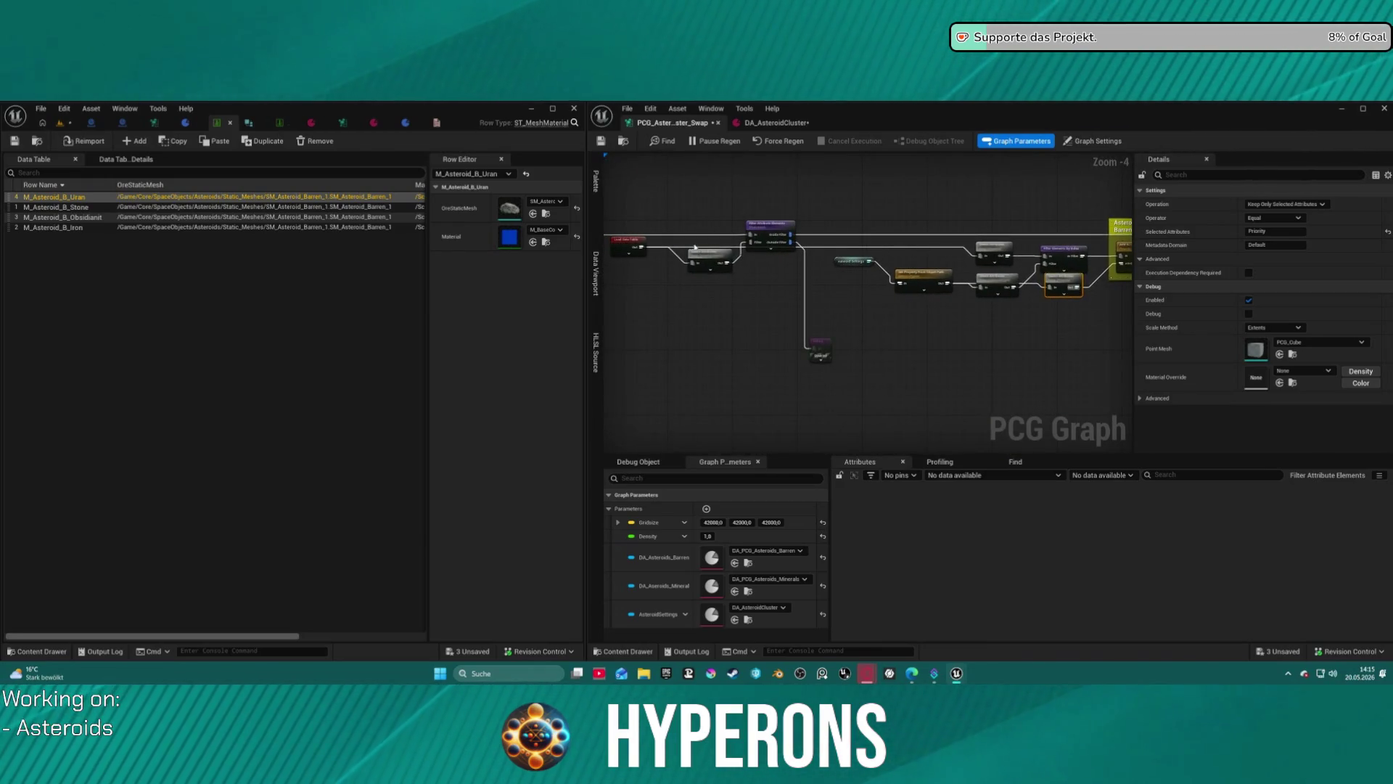
{"action": "left_click_drag", "start_coordinate": [625, 237], "coordinate": [746, 323]}
{"action": "left_click_drag", "start_coordinate": [666, 302], "coordinate": [634, 290]}
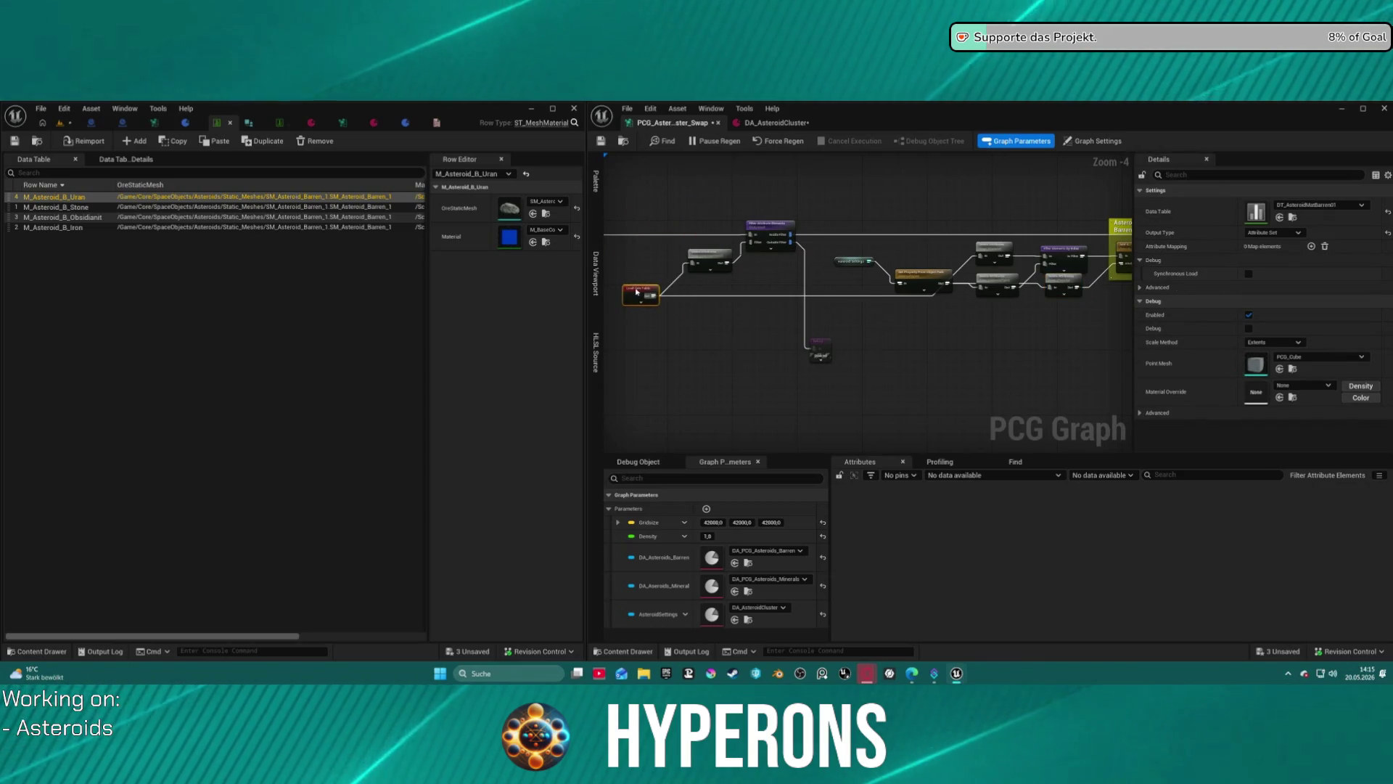
{"action": "left_click_drag", "start_coordinate": [933, 279], "coordinate": [951, 319]}
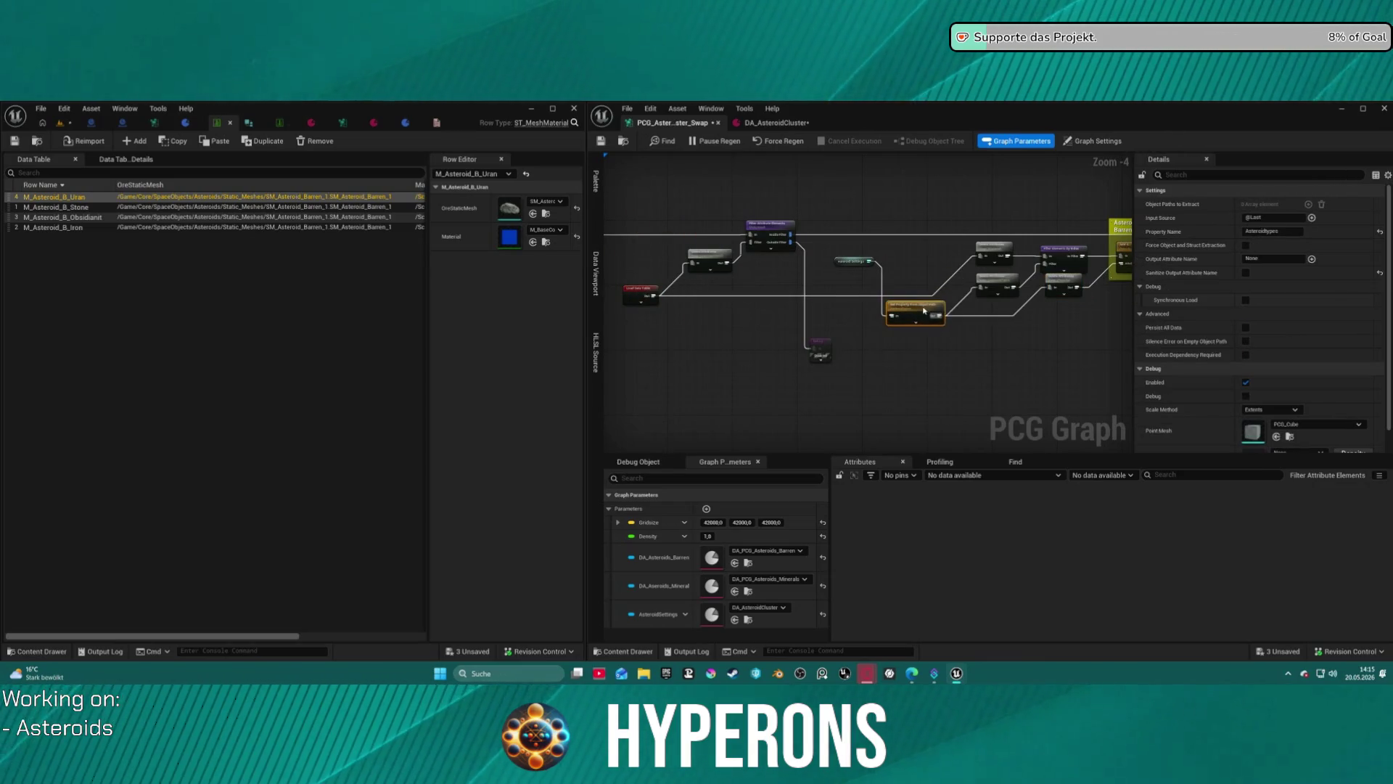
{"action": "left_click_drag", "start_coordinate": [856, 261], "coordinate": [853, 310]}
{"action": "scroll", "coordinate": [851, 289], "scroll_direction": "down", "scroll_amount": 4}
{"action": "right_click", "coordinate": [852, 288]}
{"action": "scroll", "coordinate": [851, 288], "scroll_direction": "up", "scroll_amount": 3}
{"action": "key", "text": "Escape"}
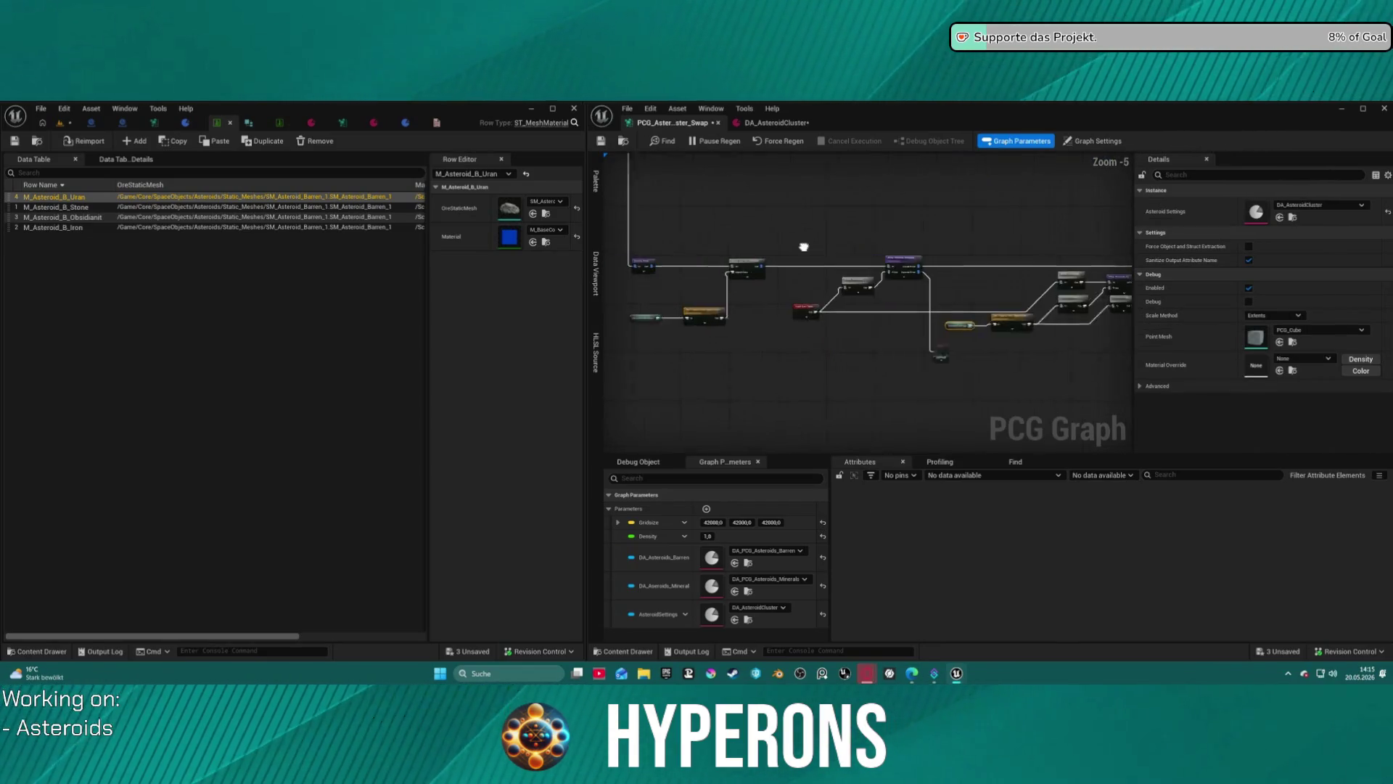
Check a node's weight settings, wire a new output connection, and show the level viewport on the left.
{"action": "left_click", "coordinate": [834, 267]}
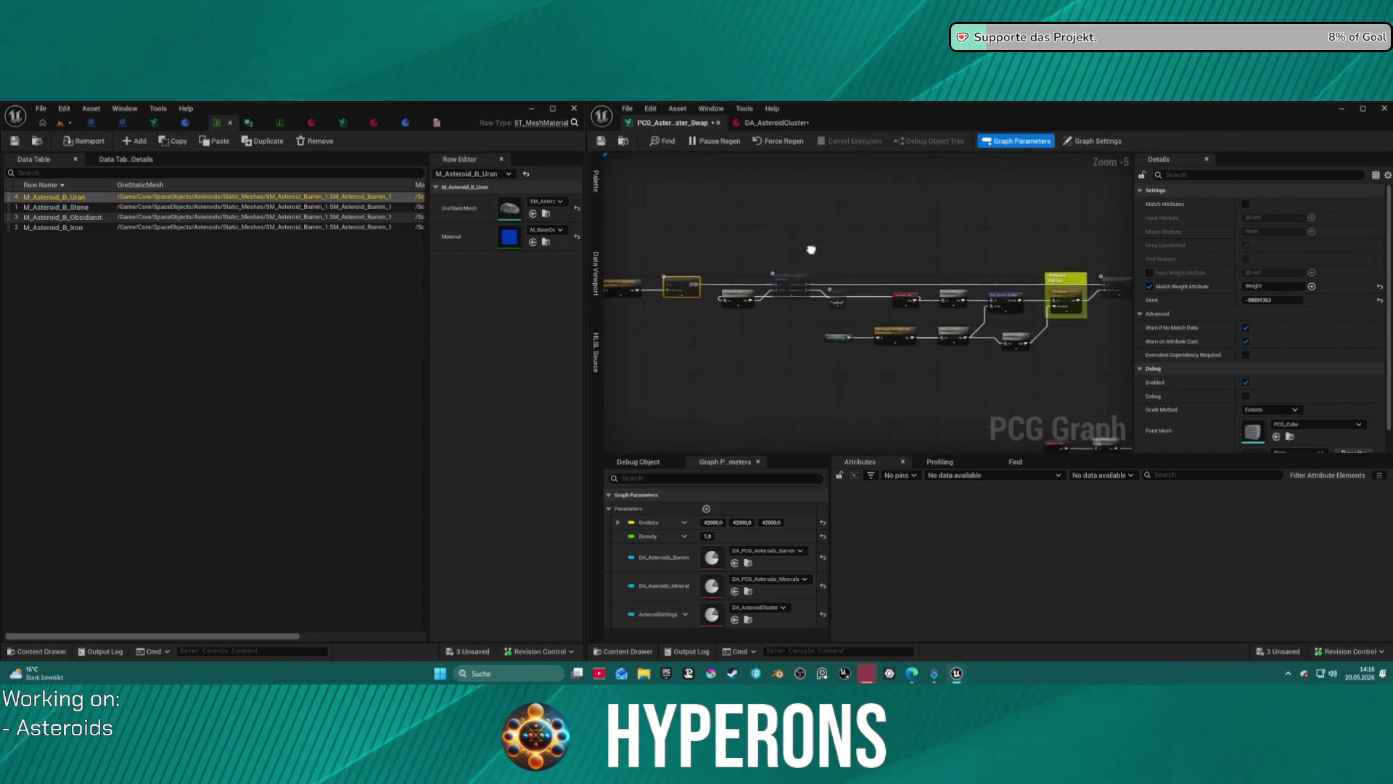
{"action": "scroll", "coordinate": [886, 233], "scroll_direction": "down", "scroll_amount": 2}
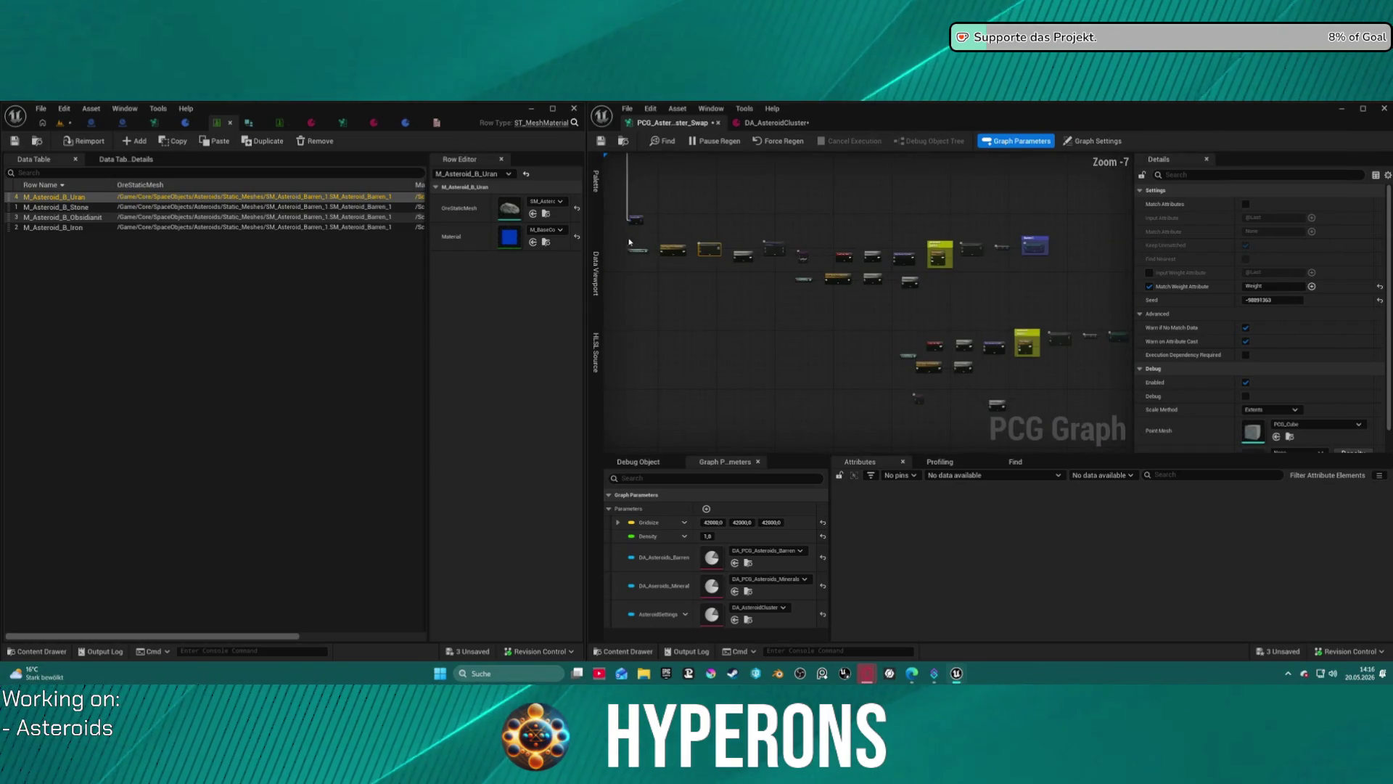
{"action": "left_click", "coordinate": [1045, 273]}
{"action": "scroll", "coordinate": [1036, 250], "scroll_direction": "up", "scroll_amount": 4}
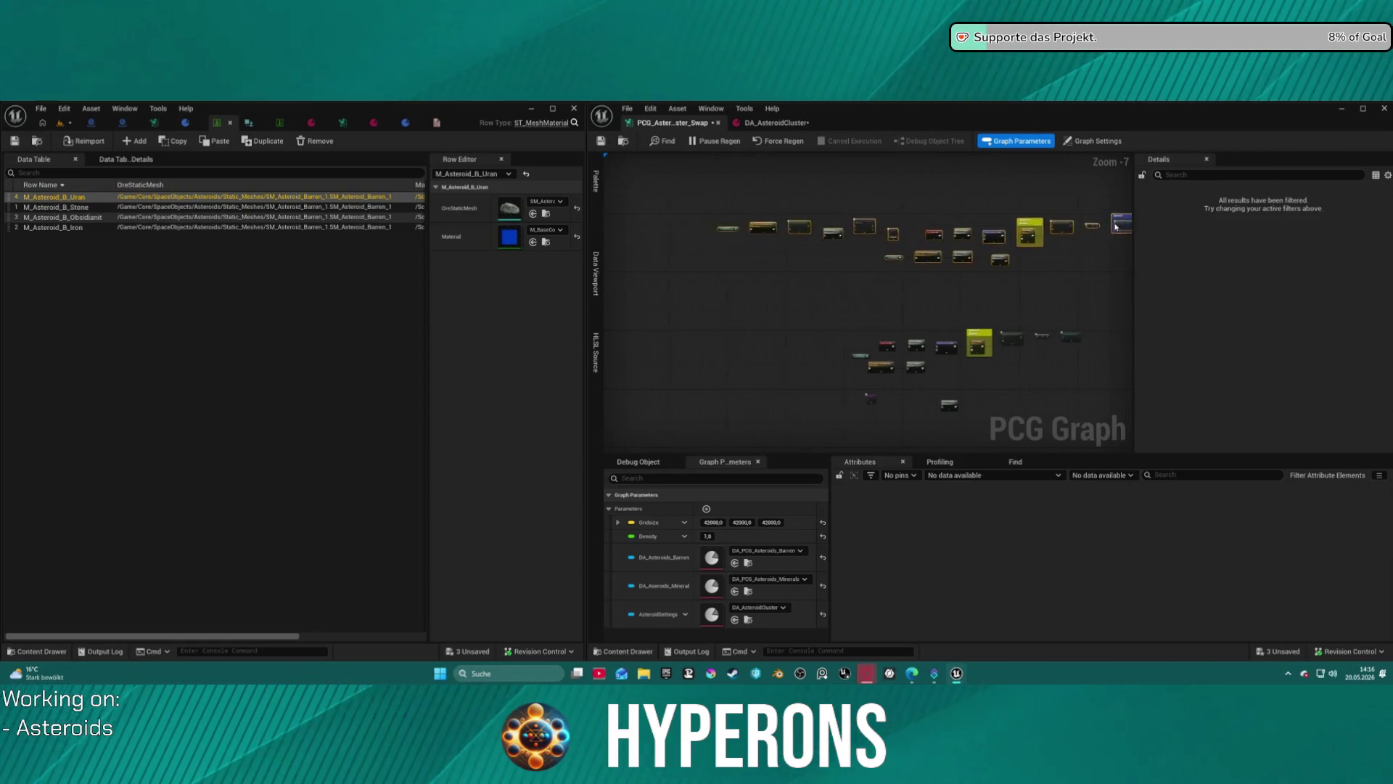
{"action": "scroll", "coordinate": [870, 312], "scroll_direction": "up", "scroll_amount": 2}
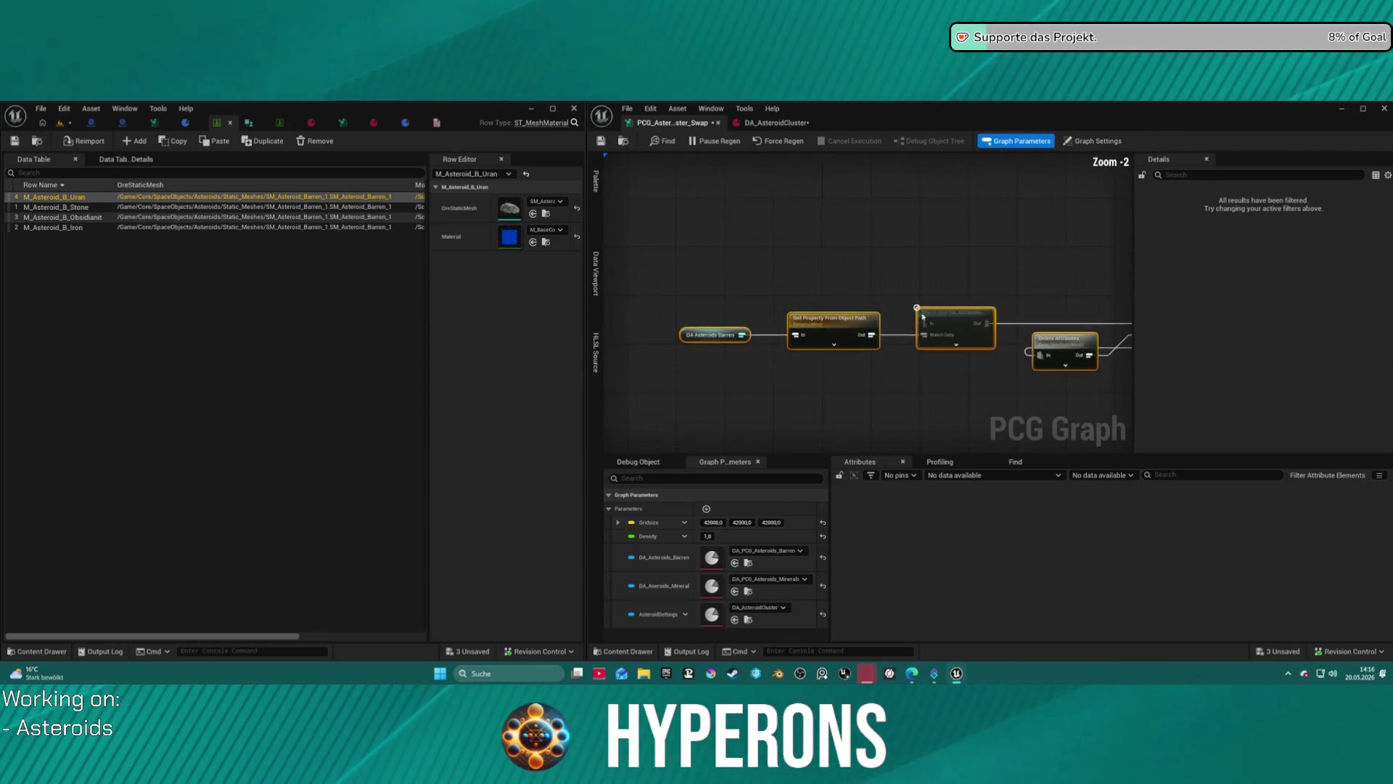
{"action": "mouse_move", "coordinate": [1121, 341]}
{"action": "left_mouse_down"}
{"action": "mouse_move", "coordinate": [569, 276]}
{"action": "mouse_move", "coordinate": [762, 269]}
{"action": "mouse_move", "coordinate": [687, 261]}
{"action": "left_mouse_up"}
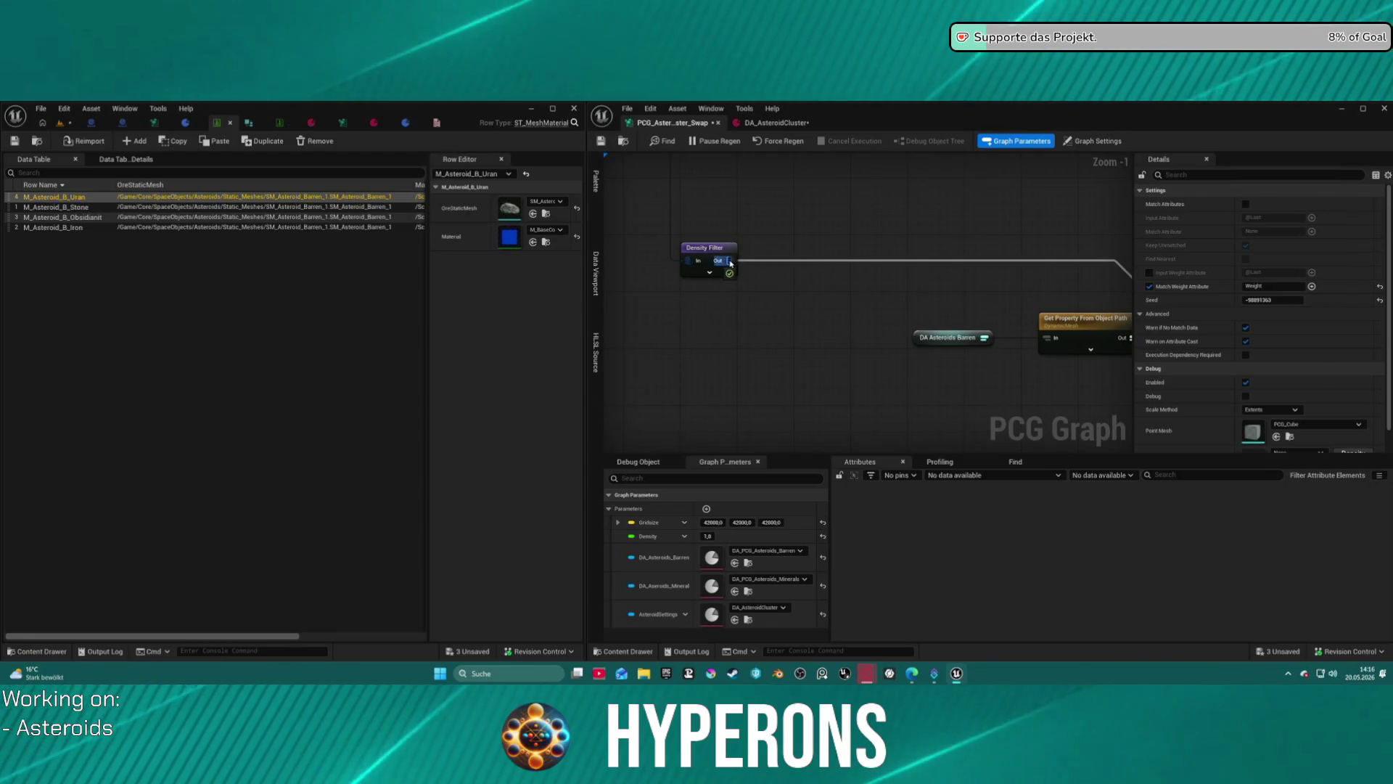
{"action": "left_click", "coordinate": [54, 121]}
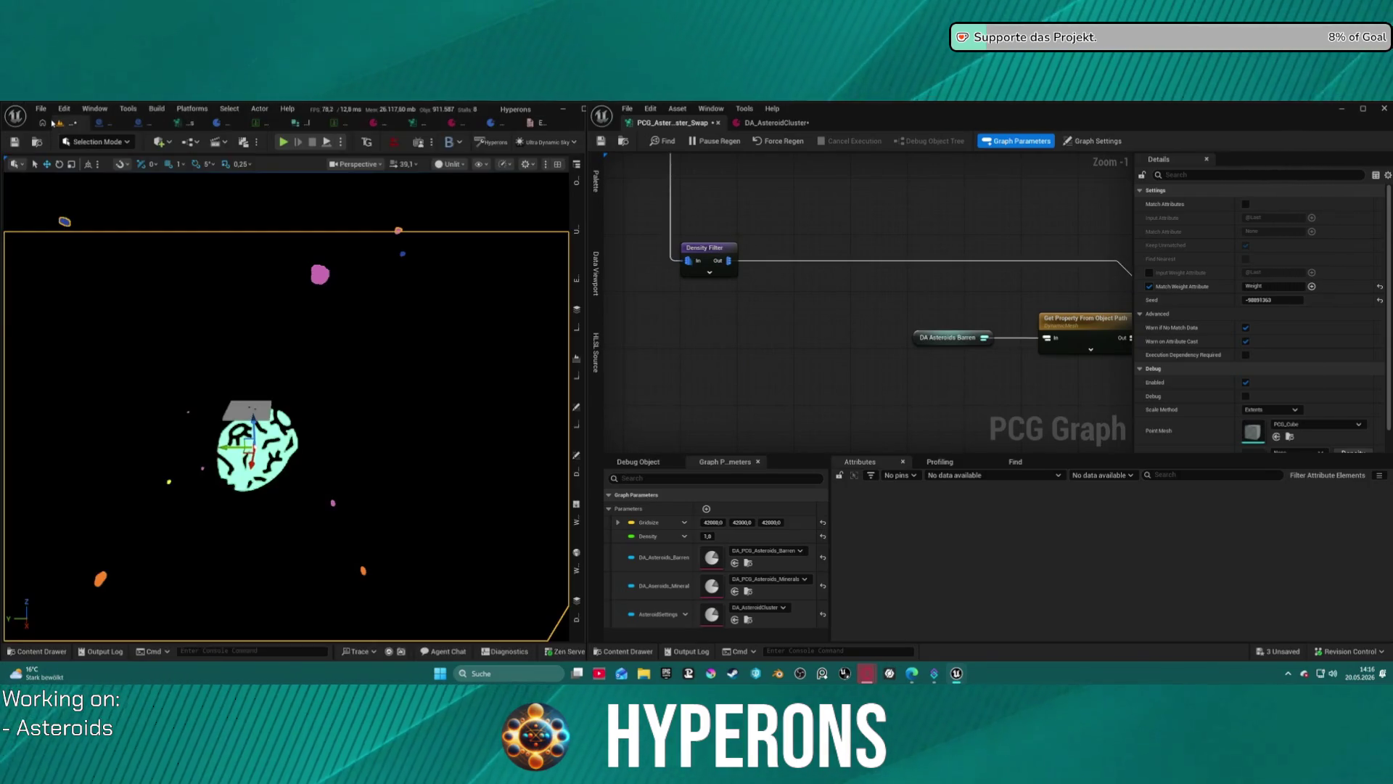
Move the Load Data Table node left and drop the small node below the chain.
{"action": "scroll", "coordinate": [926, 253], "scroll_direction": "down", "scroll_amount": 6}
{"action": "left_click", "coordinate": [1094, 201]}
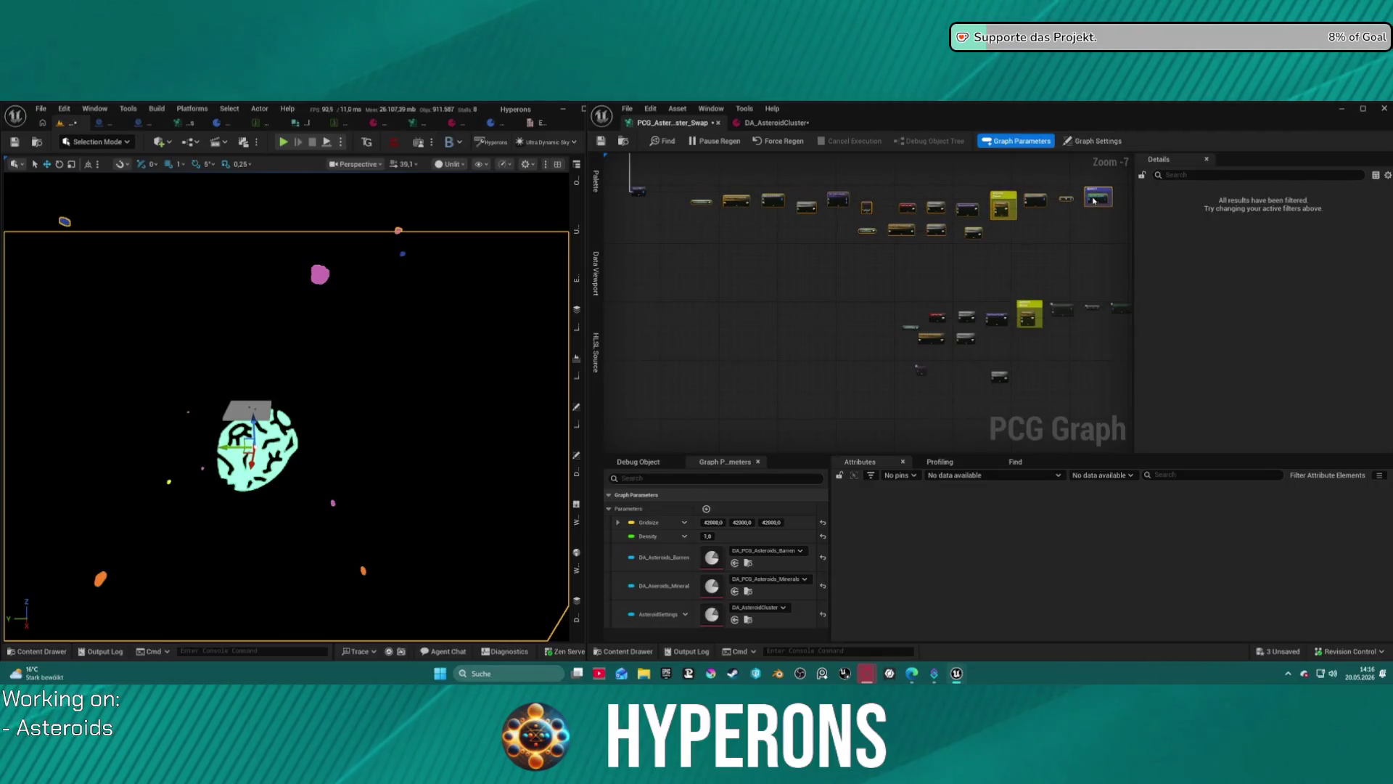
{"action": "left_click", "coordinate": [868, 180]}
{"action": "scroll", "coordinate": [869, 181], "scroll_direction": "up", "scroll_amount": 4}
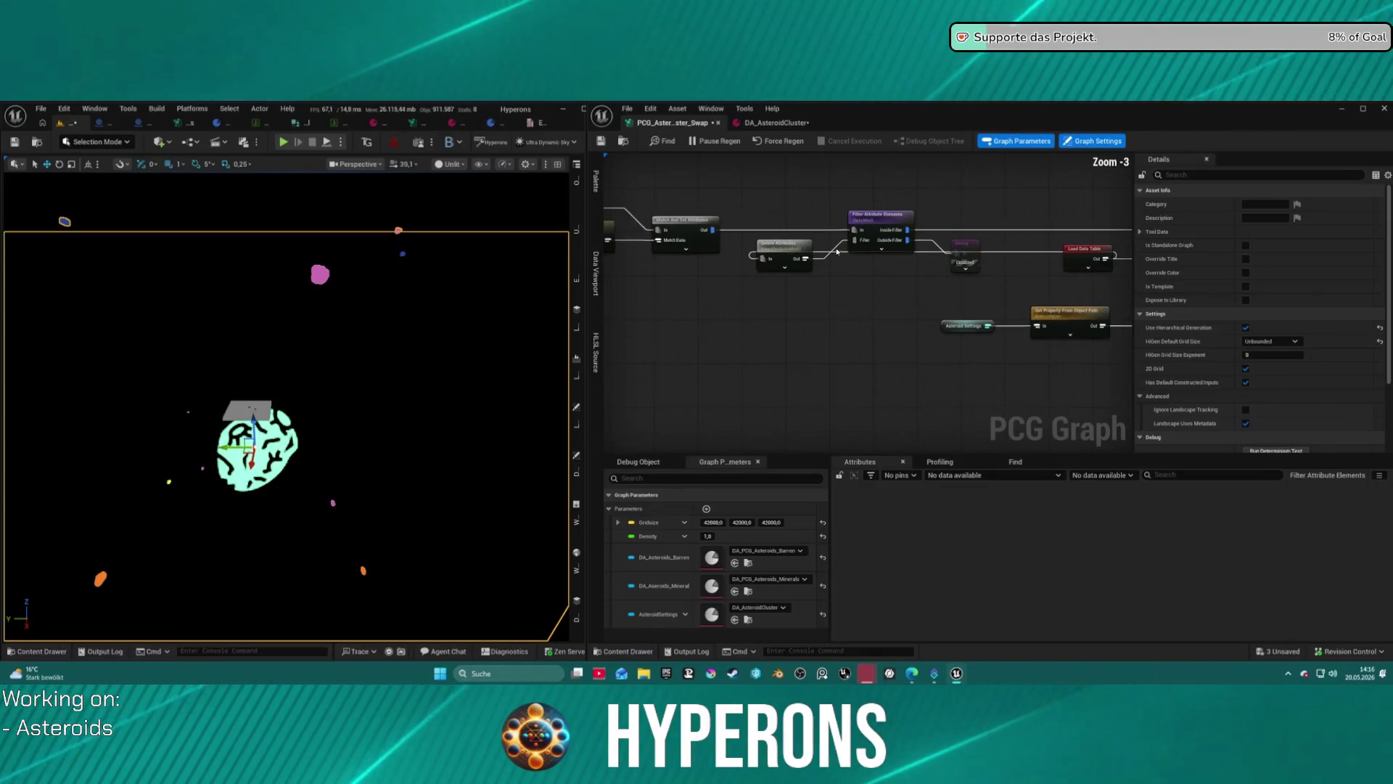
{"action": "left_click_drag", "start_coordinate": [1013, 243], "coordinate": [653, 275]}
{"action": "left_click", "coordinate": [835, 240]}
{"action": "scroll", "coordinate": [857, 331], "scroll_direction": "down", "scroll_amount": 2}
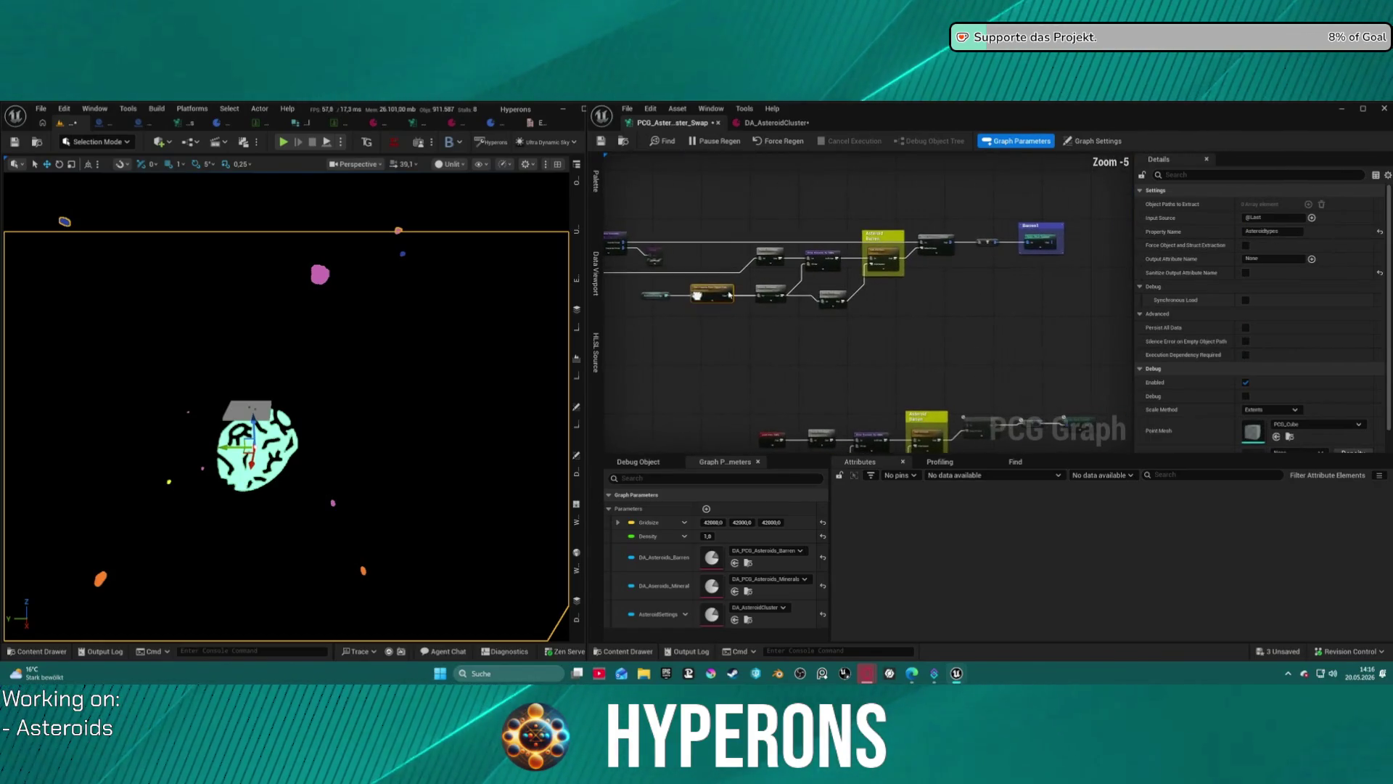
{"action": "left_click_drag", "start_coordinate": [669, 292], "coordinate": [666, 293]}
{"action": "left_click_drag", "start_coordinate": [836, 290], "coordinate": [883, 278]}
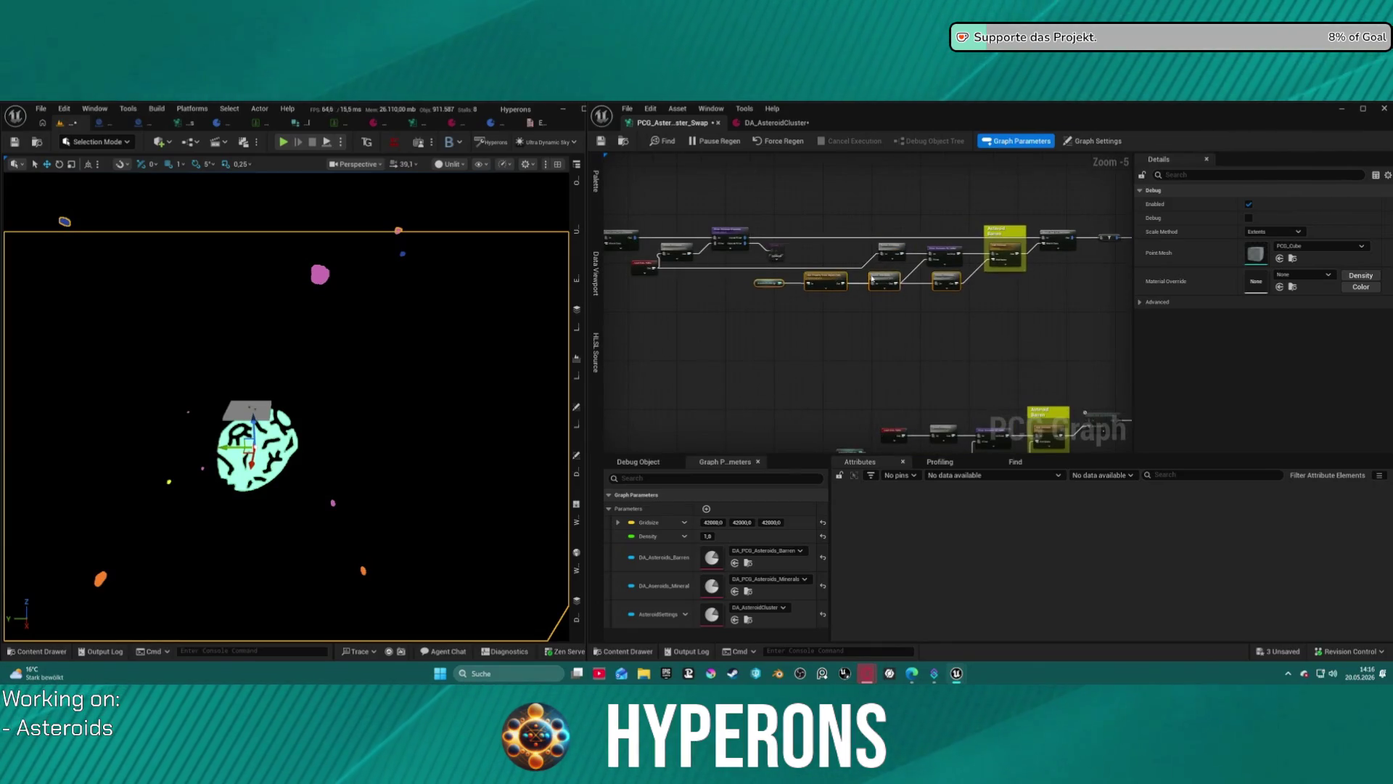
{"action": "left_click_drag", "start_coordinate": [777, 251], "coordinate": [761, 341]}
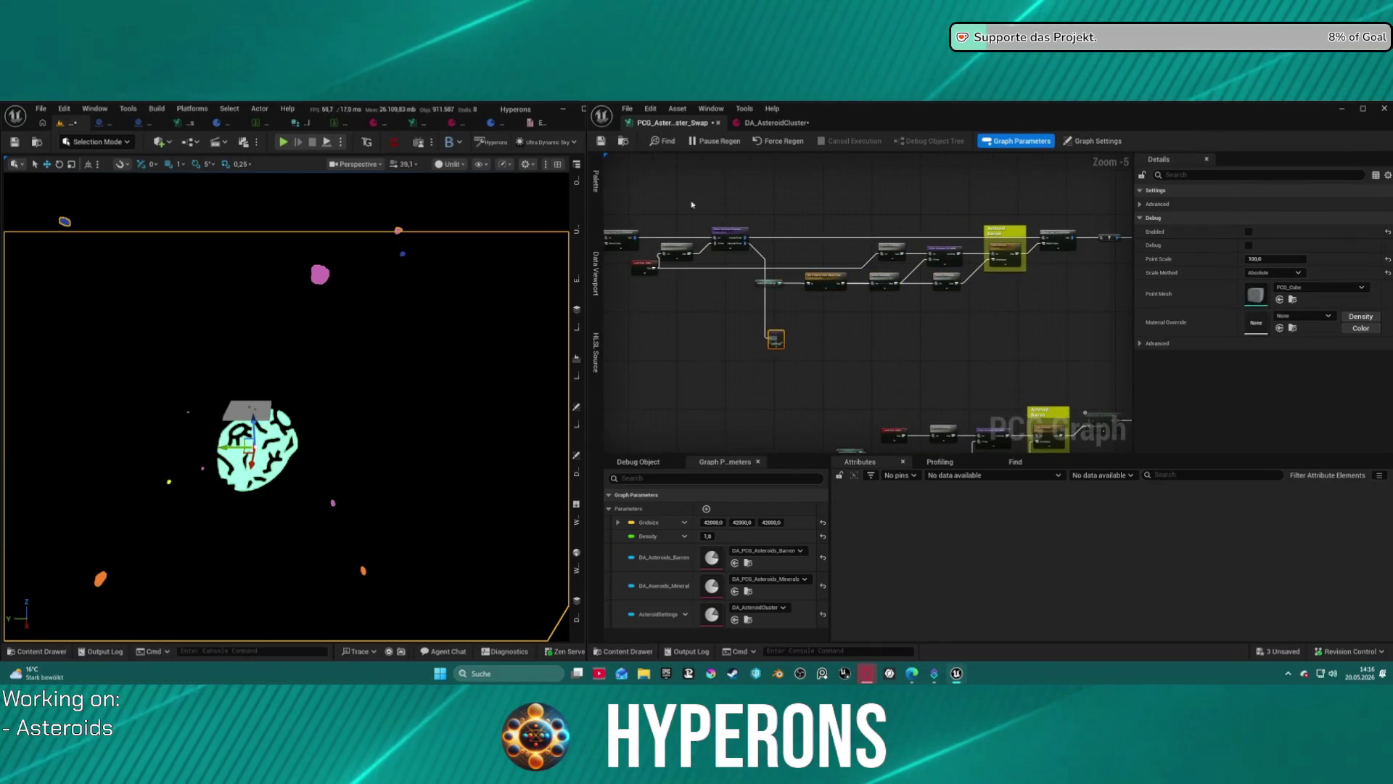
{"action": "scroll", "coordinate": [706, 192], "scroll_direction": "down", "scroll_amount": 2}
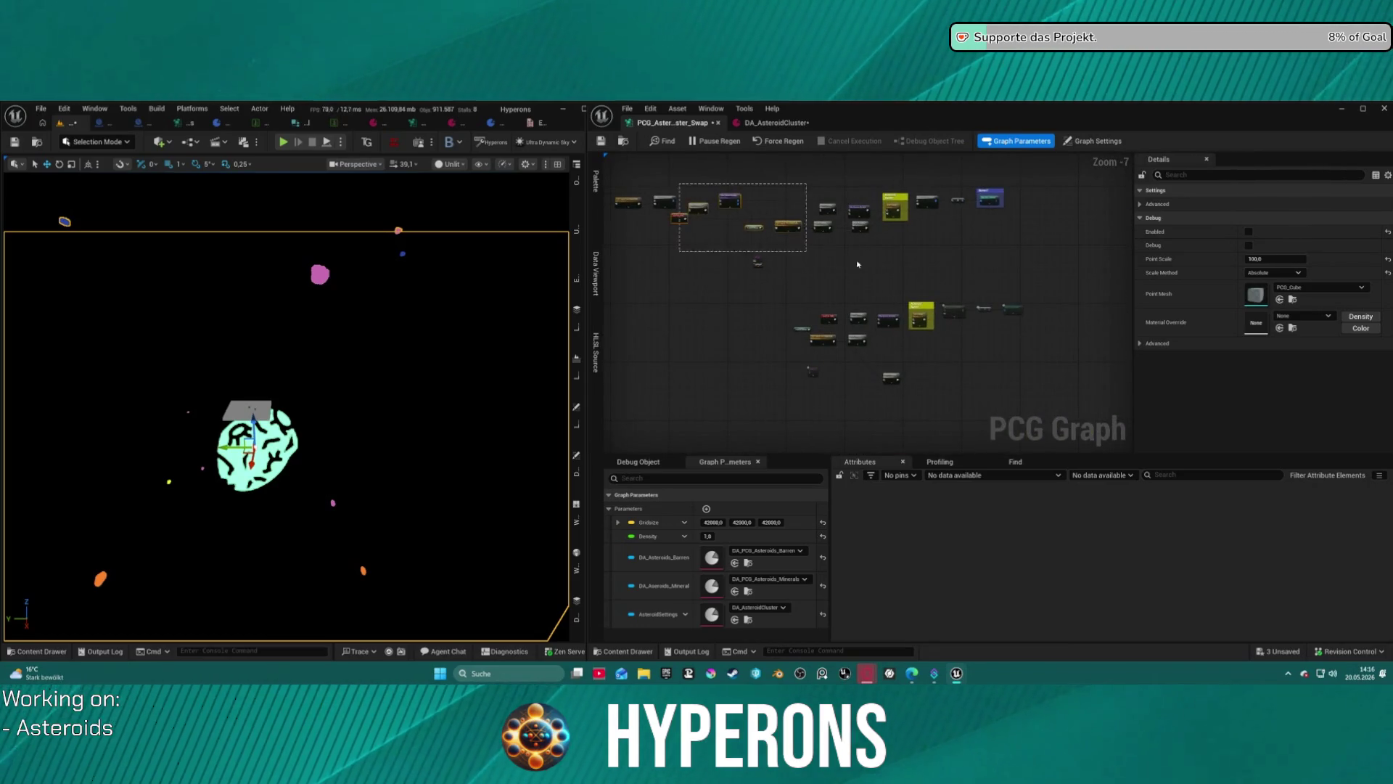
Duplicate the upper asteroid branch below it and shift the copy right and down.
{"action": "left_click_drag", "start_coordinate": [985, 259], "coordinate": [1016, 245]}
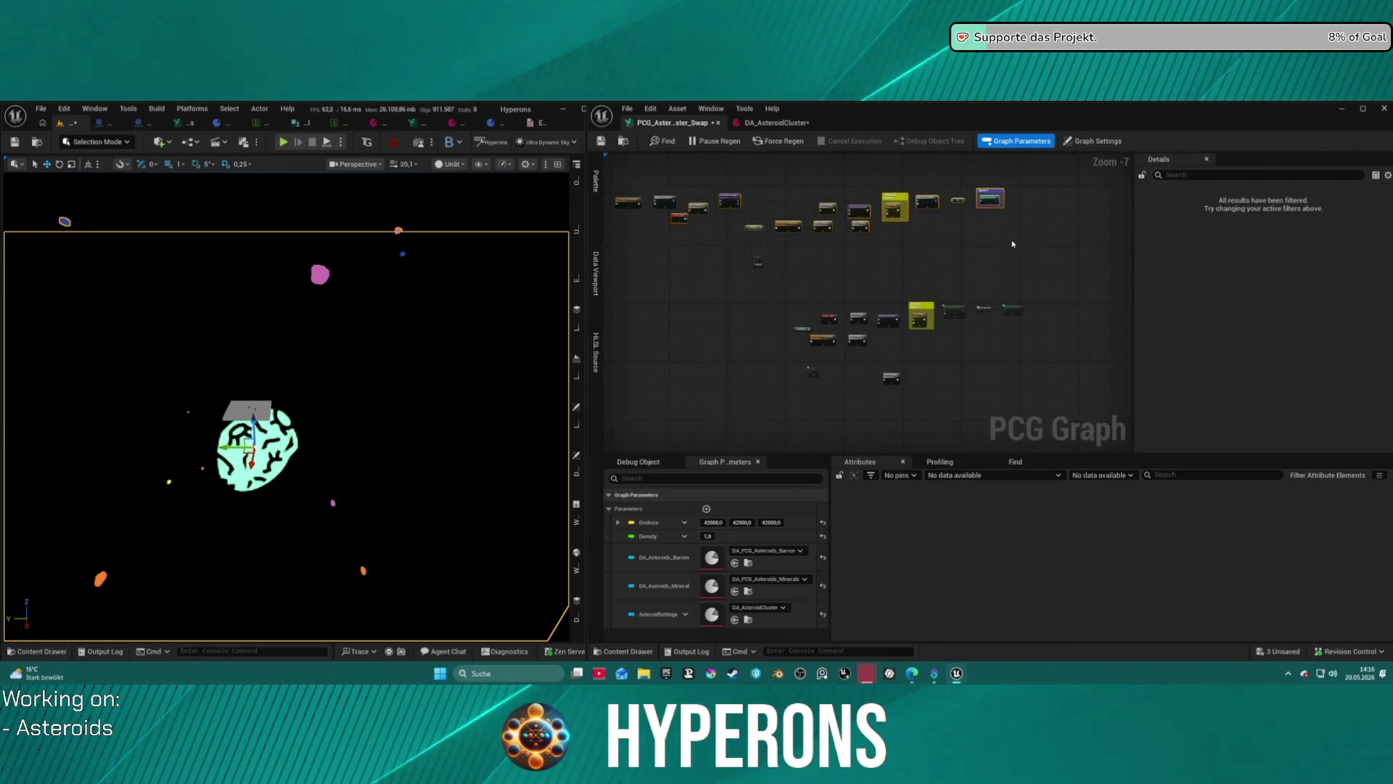
{"action": "key", "text": "ctrl+v"}
{"action": "left_click_drag", "start_coordinate": [748, 256], "coordinate": [798, 269]}
{"action": "scroll", "coordinate": [798, 269], "scroll_direction": "up", "scroll_amount": 3}
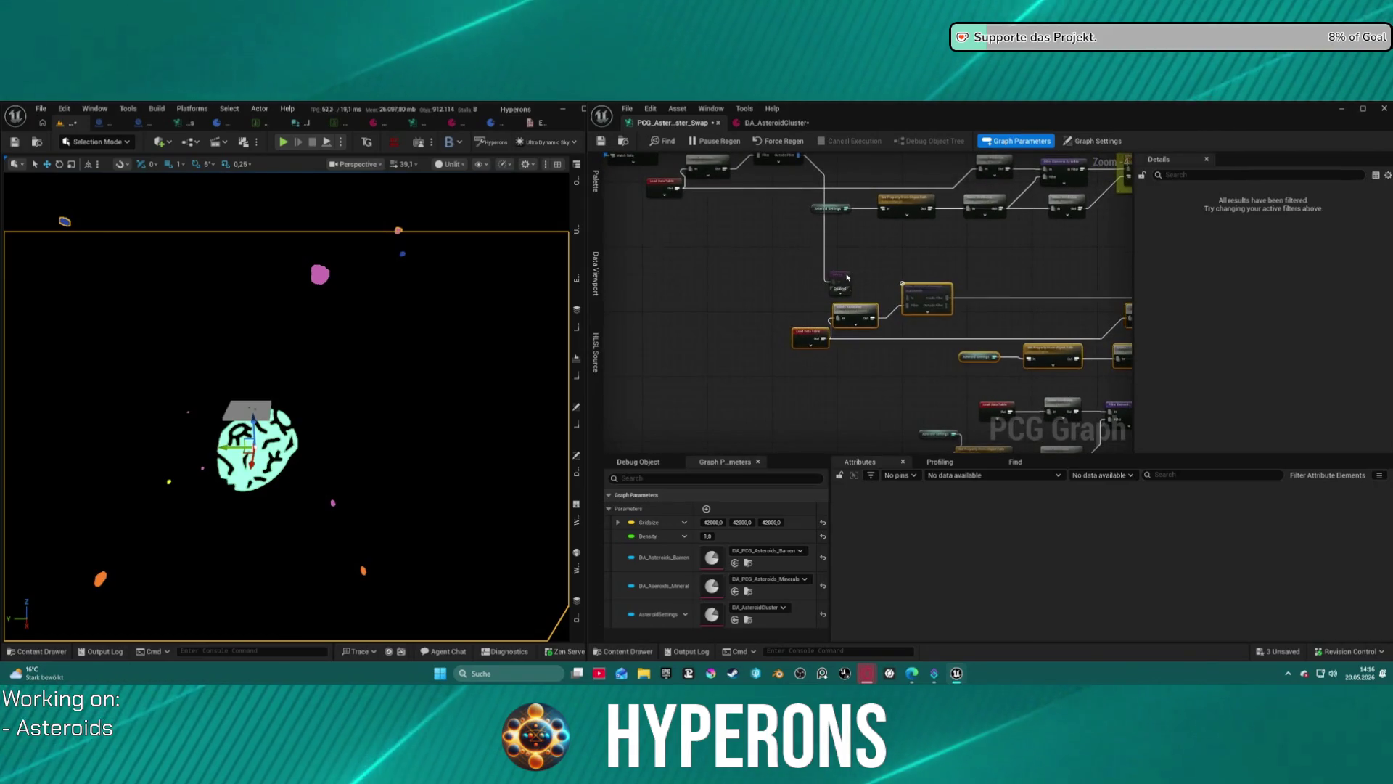
{"action": "left_click", "coordinate": [845, 279]}
{"action": "left_click", "coordinate": [944, 375]}
Reselect the nodes around the Asteroid Barren comment and lower the small node slightly.
{"action": "mouse_move", "coordinate": [832, 231]}
{"action": "left_mouse_down"}
{"action": "mouse_move", "coordinate": [880, 215]}
{"action": "mouse_move", "coordinate": [835, 193]}
{"action": "mouse_move", "coordinate": [806, 143]}
{"action": "left_mouse_up"}
{"action": "left_click_drag", "start_coordinate": [769, 331], "coordinate": [740, 224]}
{"action": "mouse_move", "coordinate": [834, 211]}
{"action": "left_mouse_down"}
{"action": "mouse_move", "coordinate": [766, 243]}
{"action": "mouse_move", "coordinate": [809, 282]}
{"action": "left_mouse_up"}
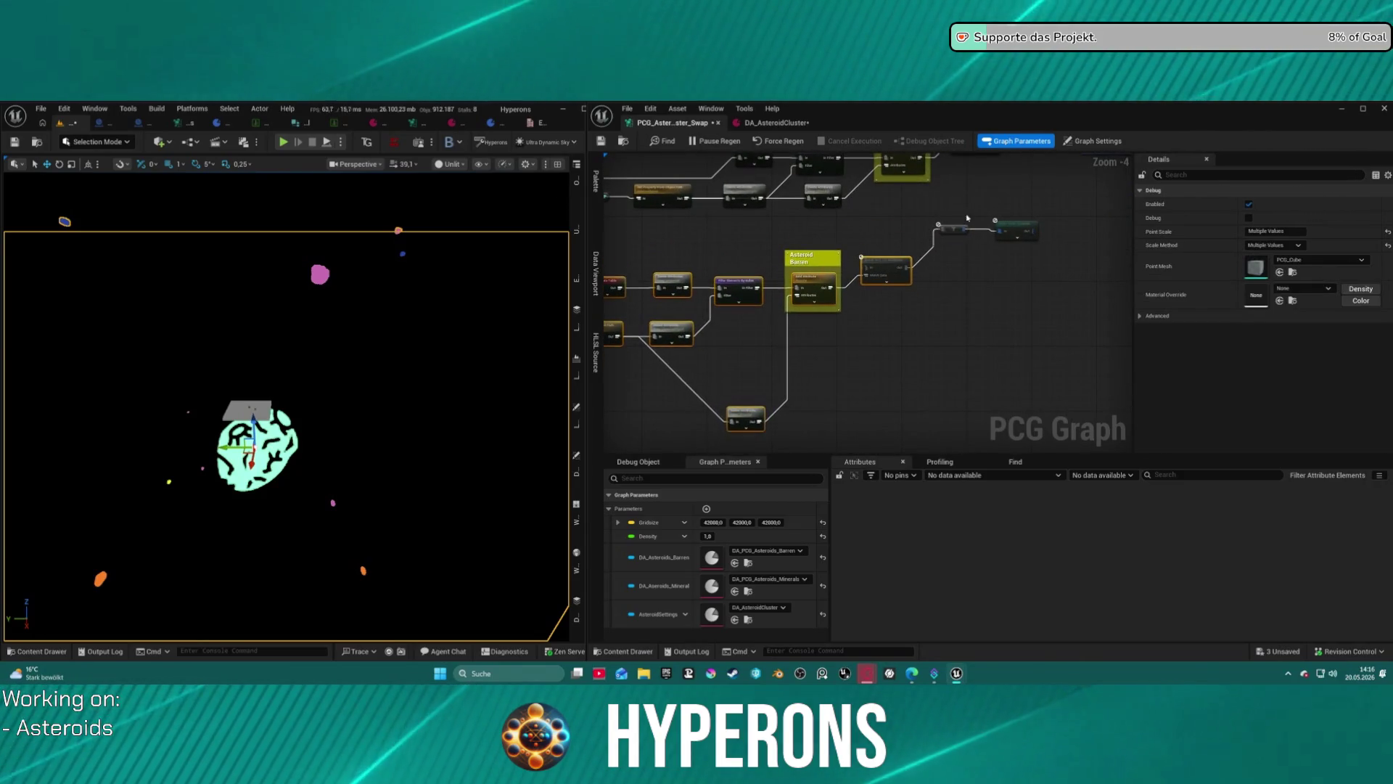
{"action": "left_click", "coordinate": [952, 229]}
{"action": "left_click_drag", "start_coordinate": [1017, 236], "coordinate": [1013, 263]}
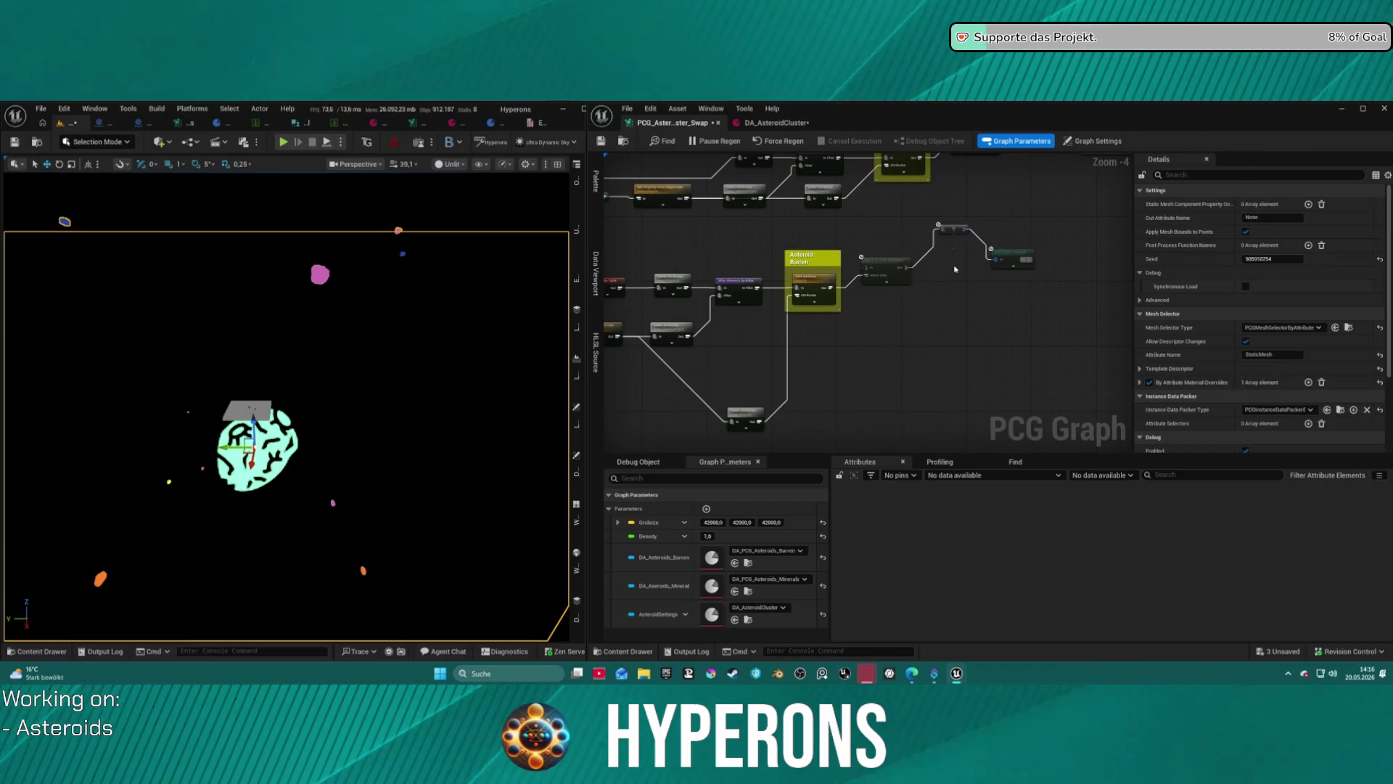
{"action": "left_click", "coordinate": [887, 269]}
{"action": "scroll", "coordinate": [788, 277], "scroll_direction": "down", "scroll_amount": 3}
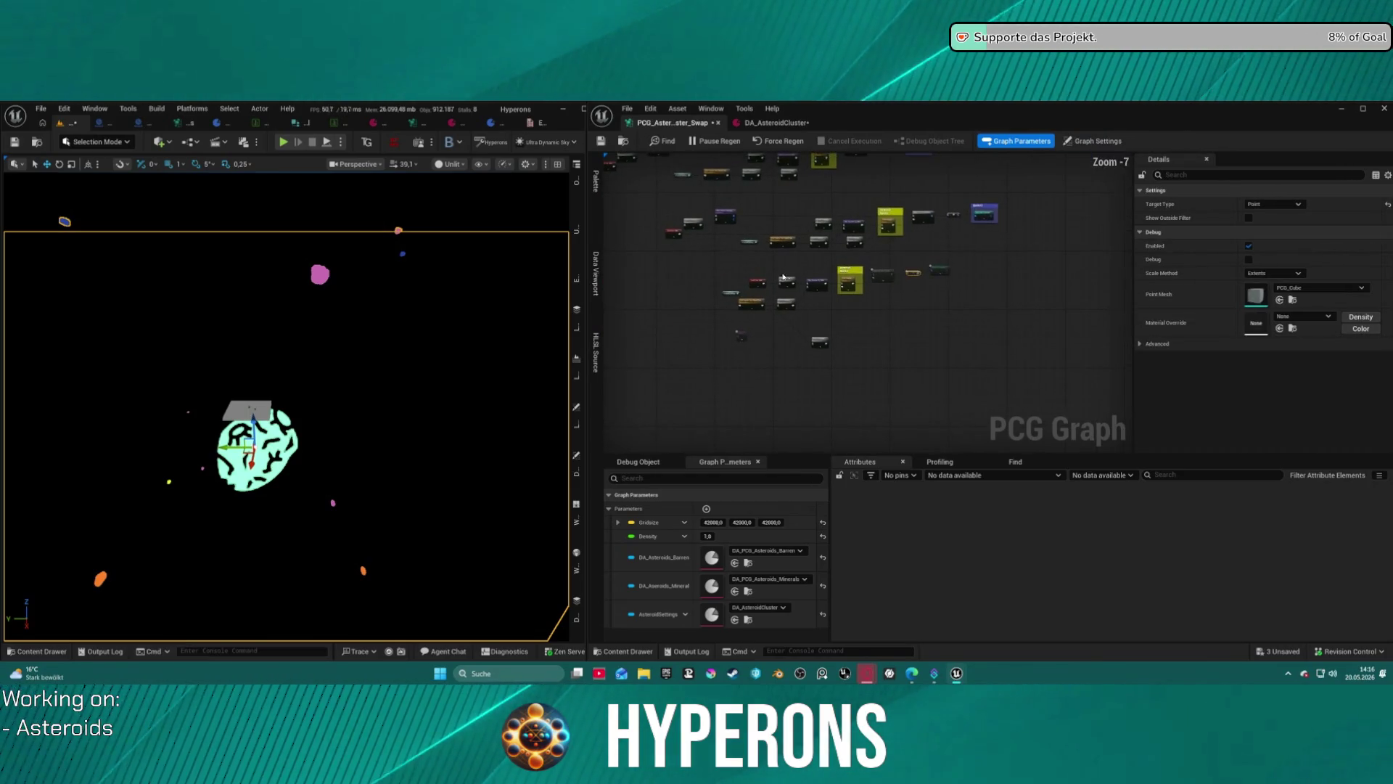
{"action": "left_click", "coordinate": [1055, 410]}
{"action": "scroll", "coordinate": [882, 337], "scroll_direction": "down", "scroll_amount": 4}
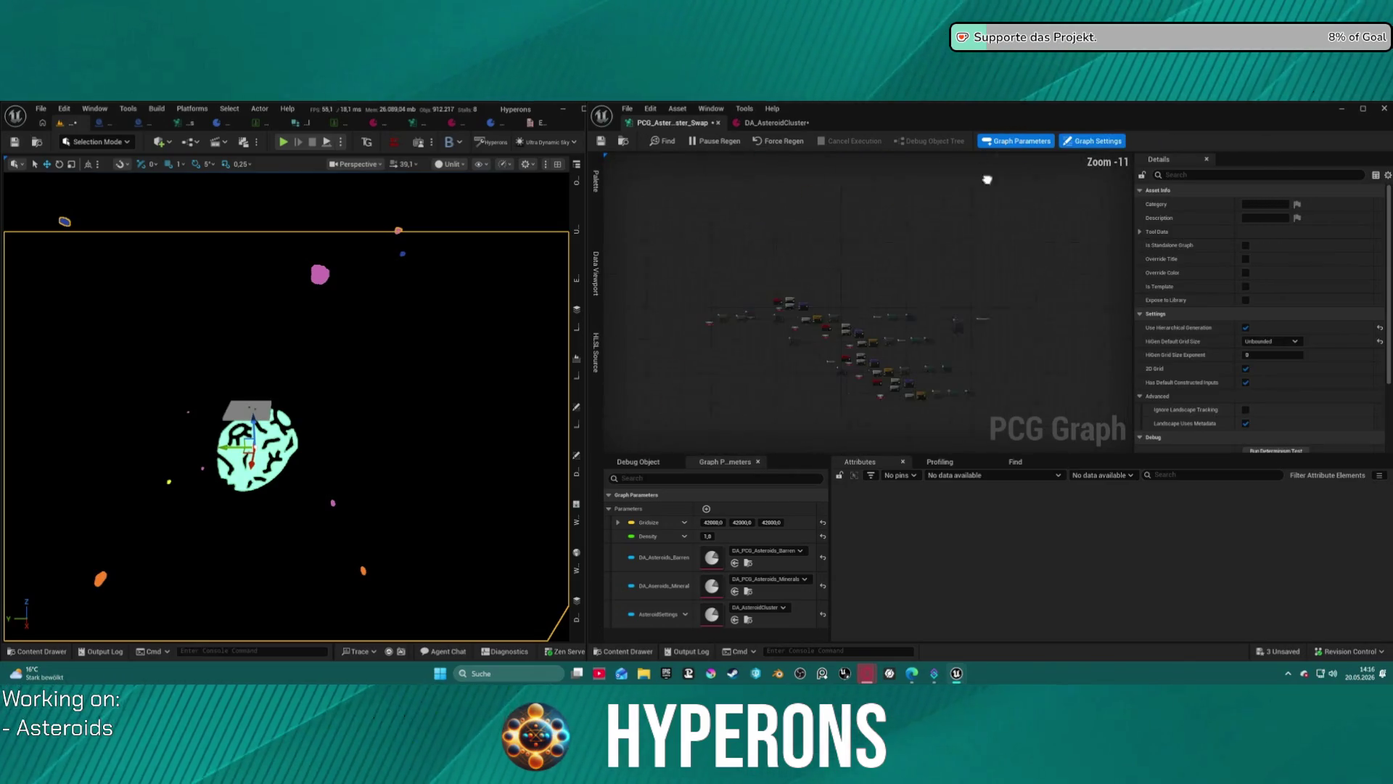
Pan down the graph to bring the second Load Data Table node into view.
{"action": "left_click_drag", "start_coordinate": [749, 294], "coordinate": [987, 412]}
{"action": "left_click_drag", "start_coordinate": [685, 251], "coordinate": [1067, 401]}
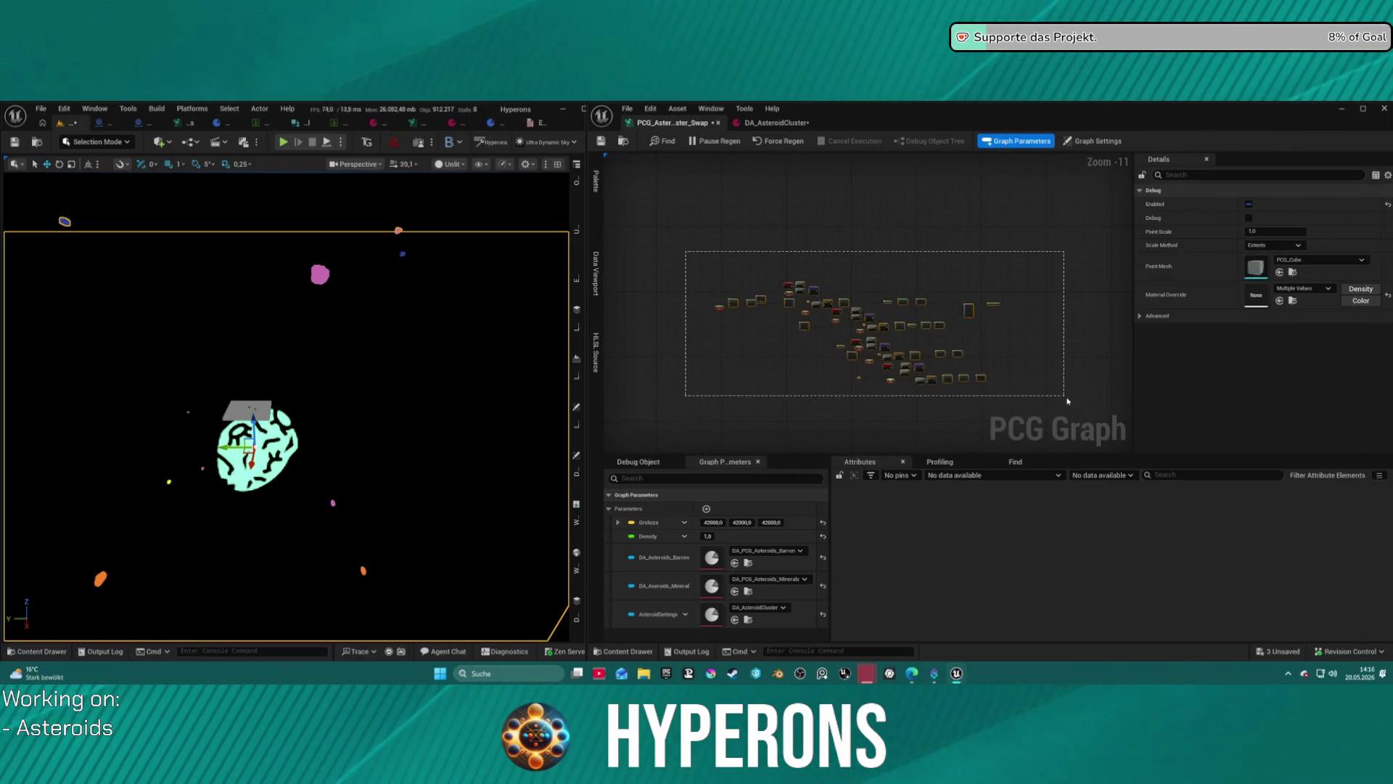
{"action": "left_click", "coordinate": [1061, 385]}
{"action": "scroll", "coordinate": [943, 305], "scroll_direction": "up", "scroll_amount": 3}
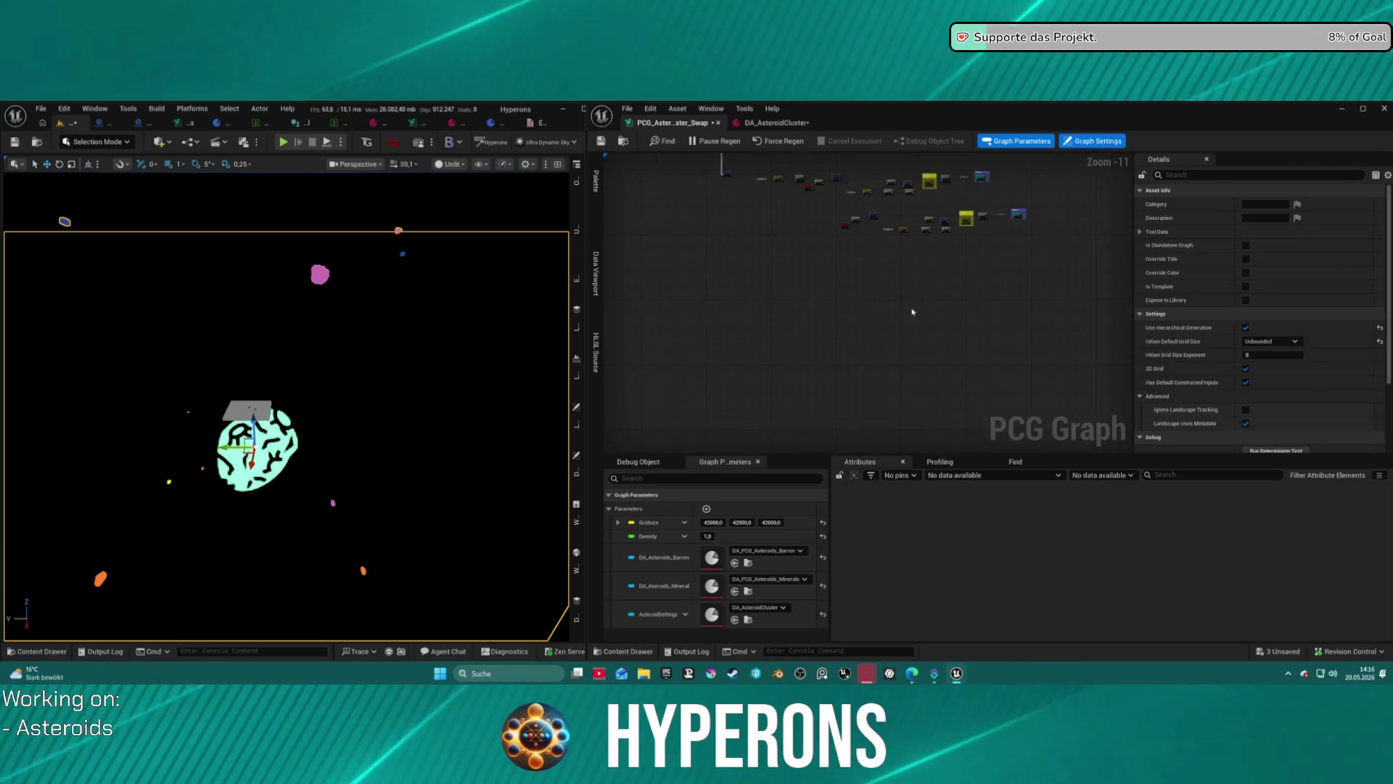
{"action": "scroll", "coordinate": [834, 310], "scroll_direction": "up", "scroll_amount": 4}
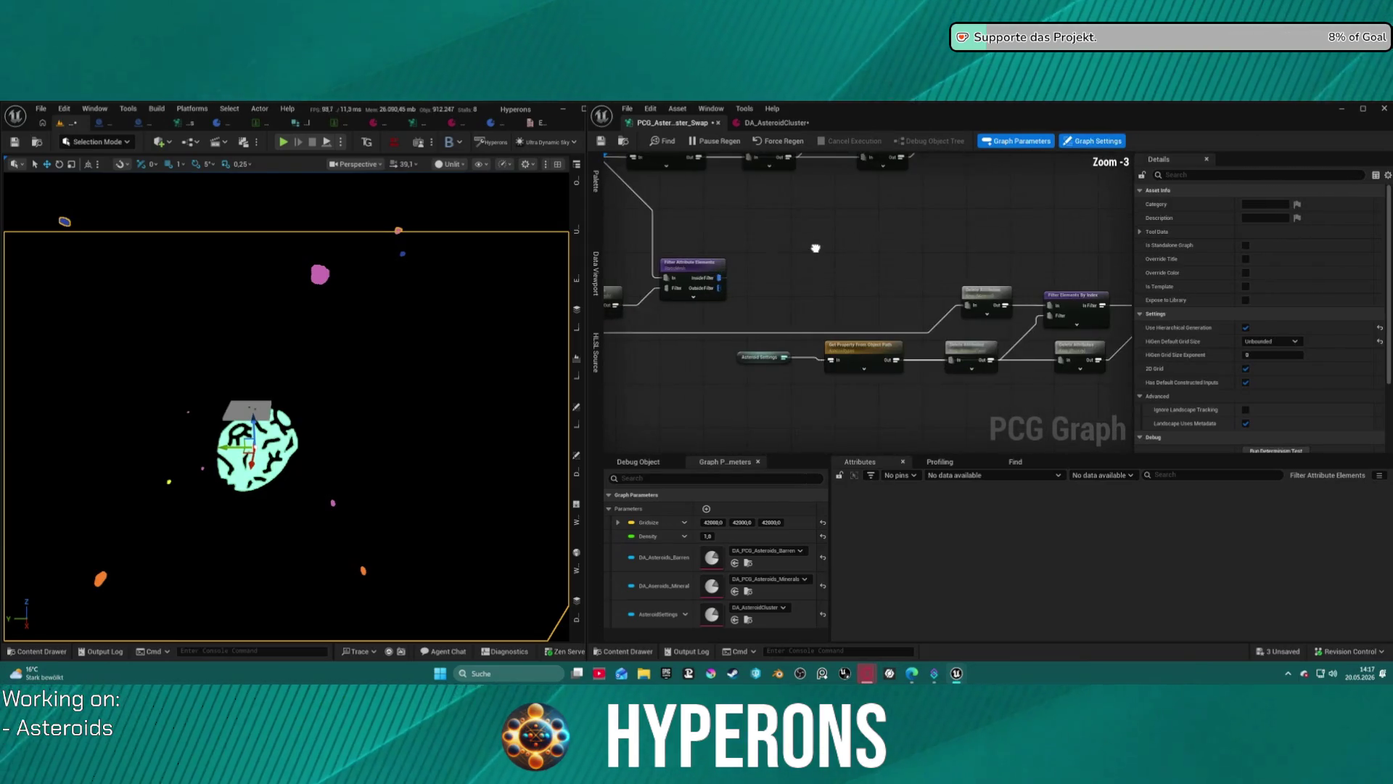
{"action": "scroll", "coordinate": [826, 236], "scroll_direction": "down", "scroll_amount": 3}
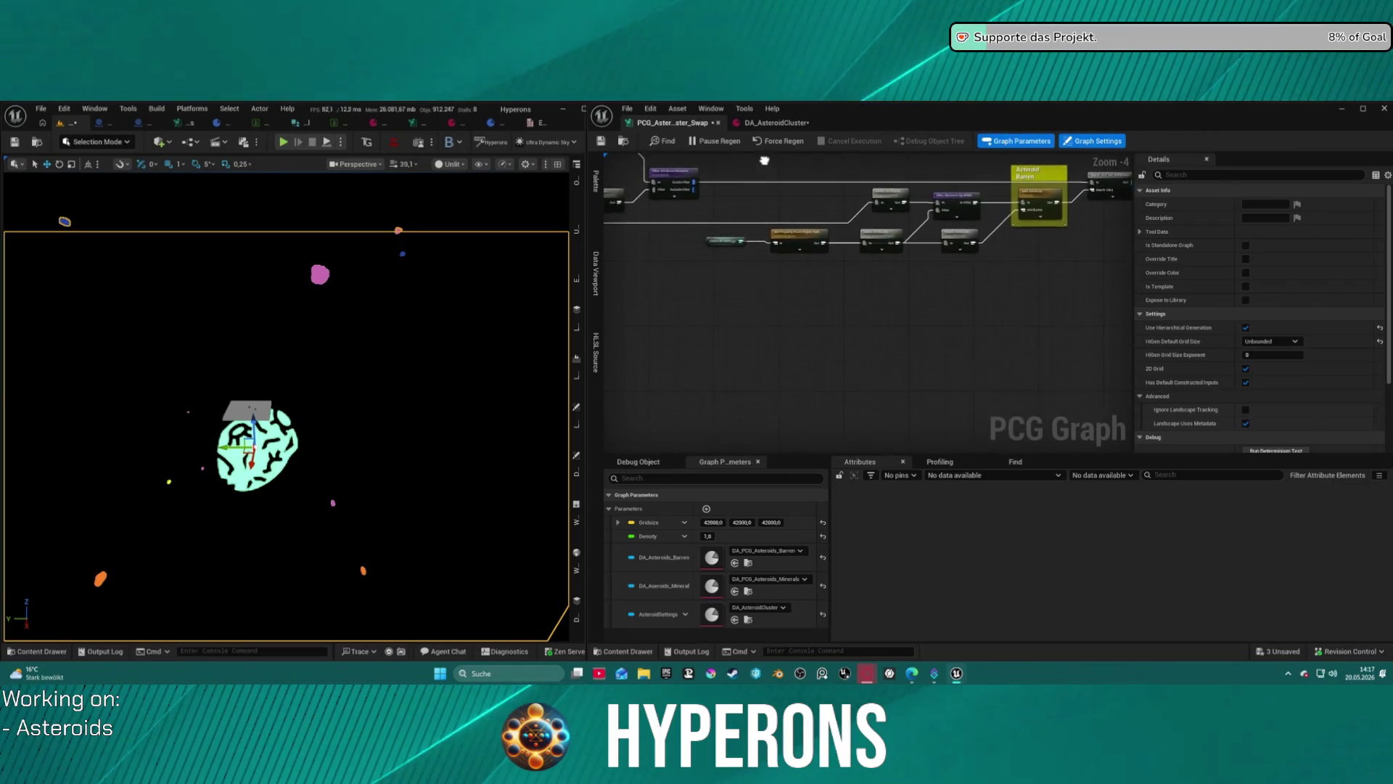
{"action": "left_click_drag", "start_coordinate": [780, 236], "coordinate": [845, 262]}
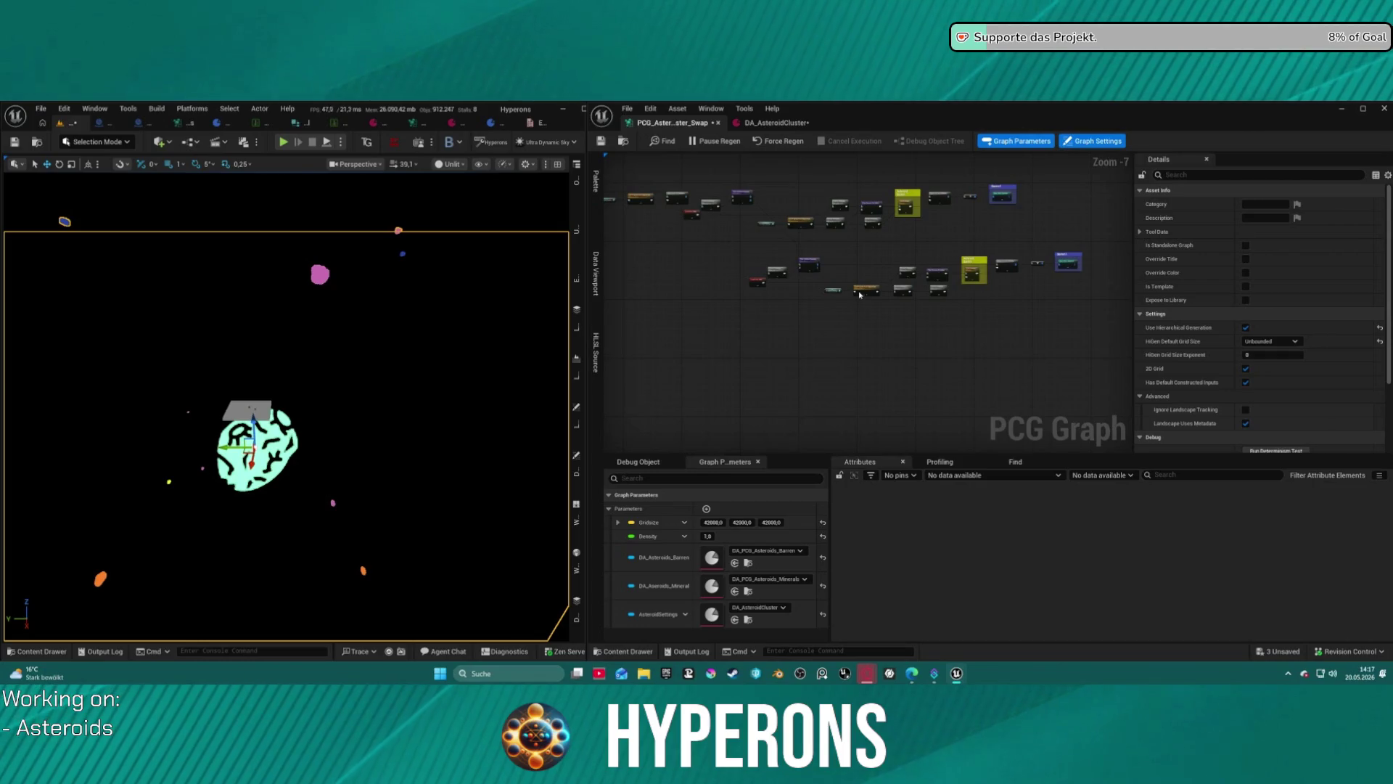
{"action": "scroll", "coordinate": [857, 296], "scroll_direction": "up", "scroll_amount": 2}
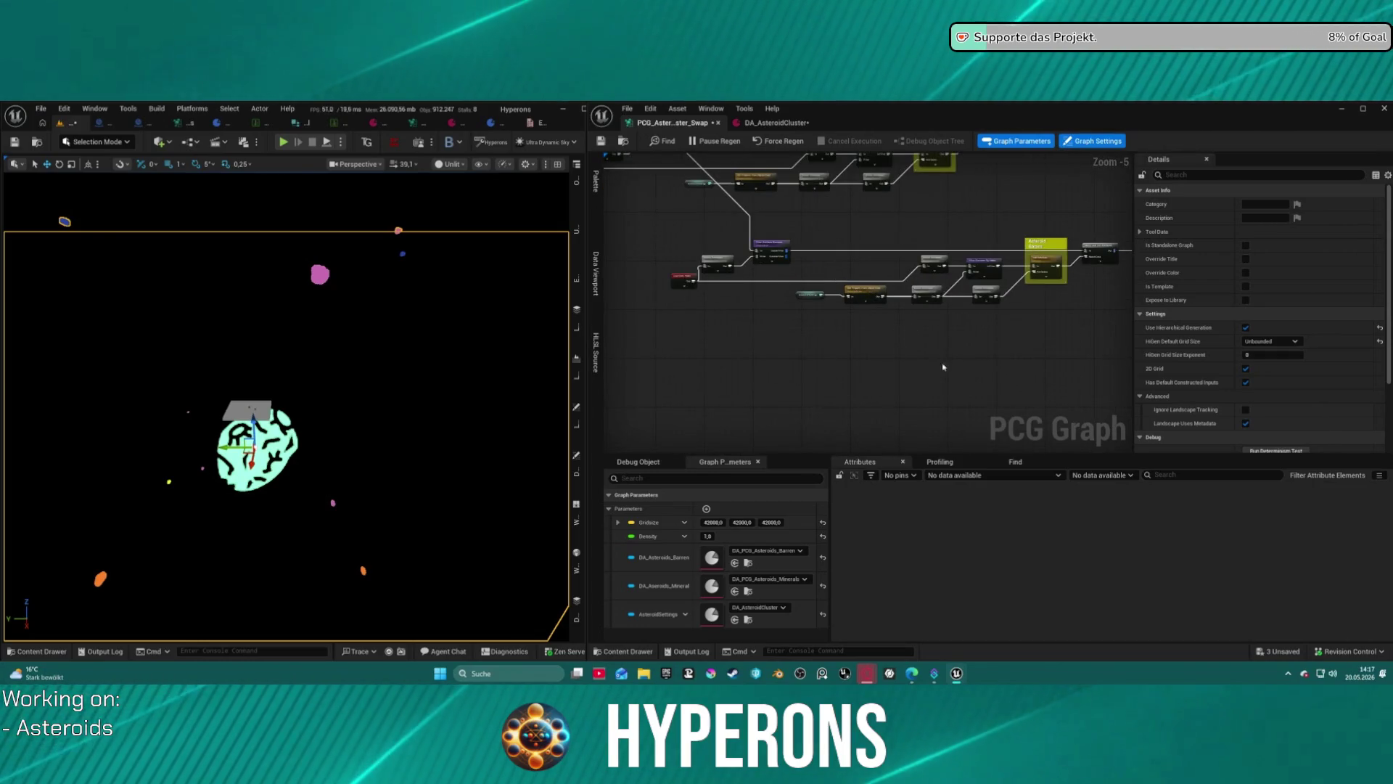
{"action": "left_click_drag", "start_coordinate": [939, 364], "coordinate": [855, 382]}
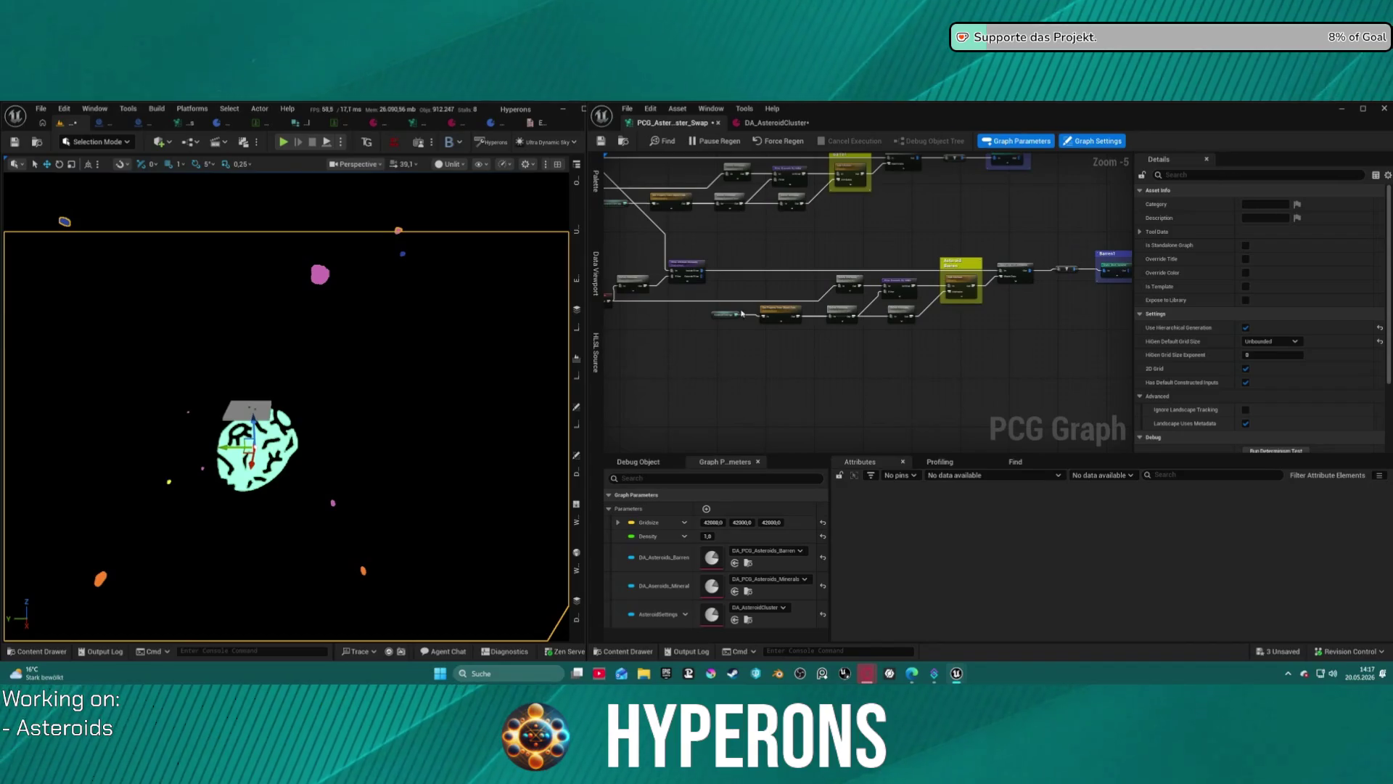
{"action": "left_click_drag", "start_coordinate": [745, 296], "coordinate": [927, 290]}
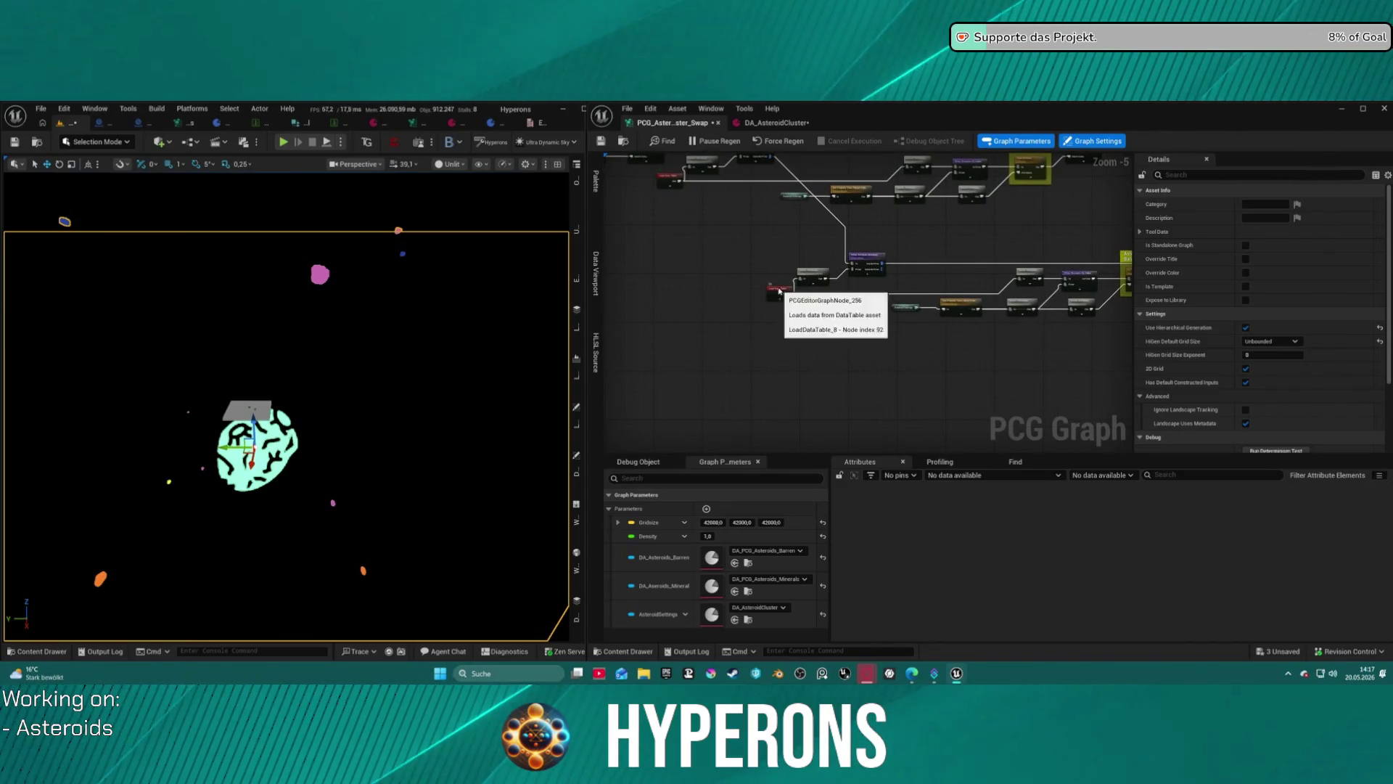
Set the second Load Data Table node's Data Table to DT_AsteroidMatBarren02.
{"action": "left_click", "coordinate": [745, 288]}
{"action": "left_click", "coordinate": [1319, 205]}
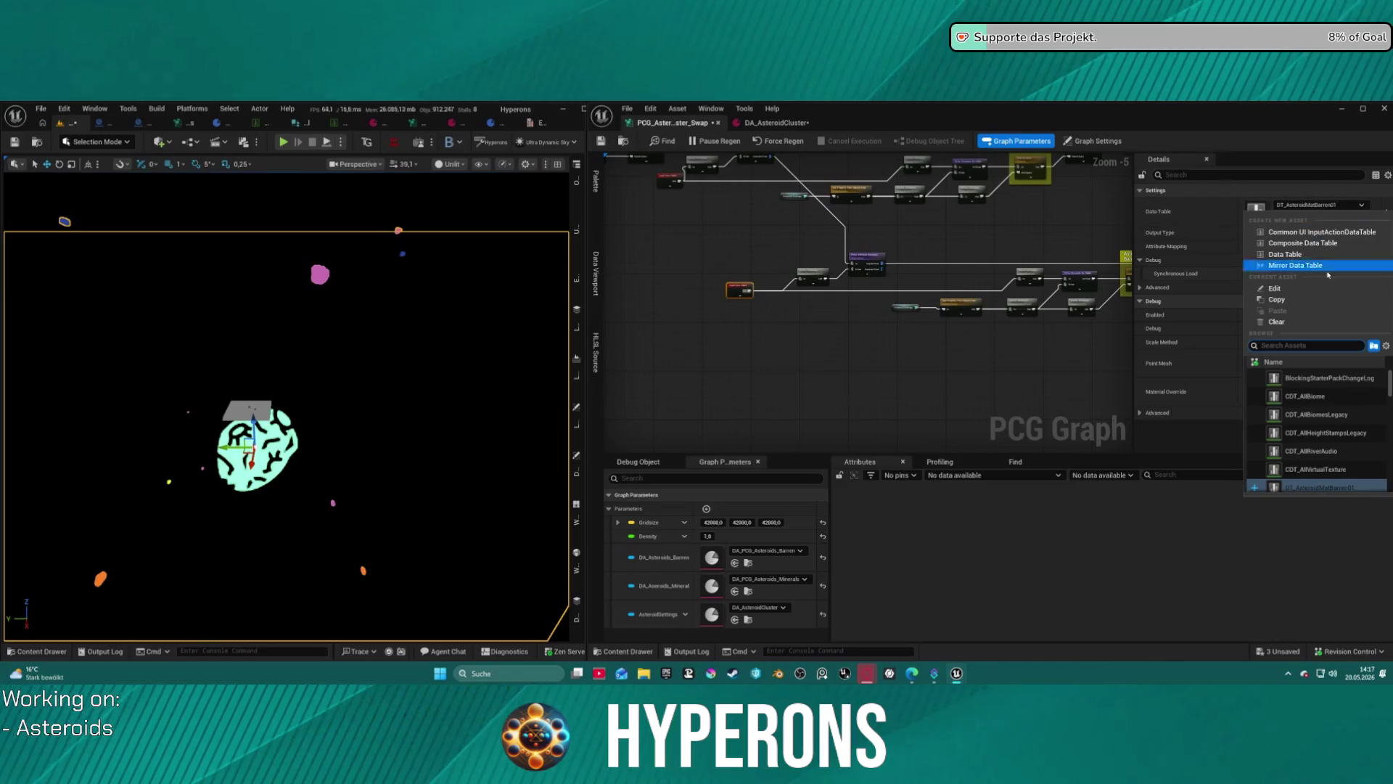
{"action": "left_click", "coordinate": [1321, 473]}
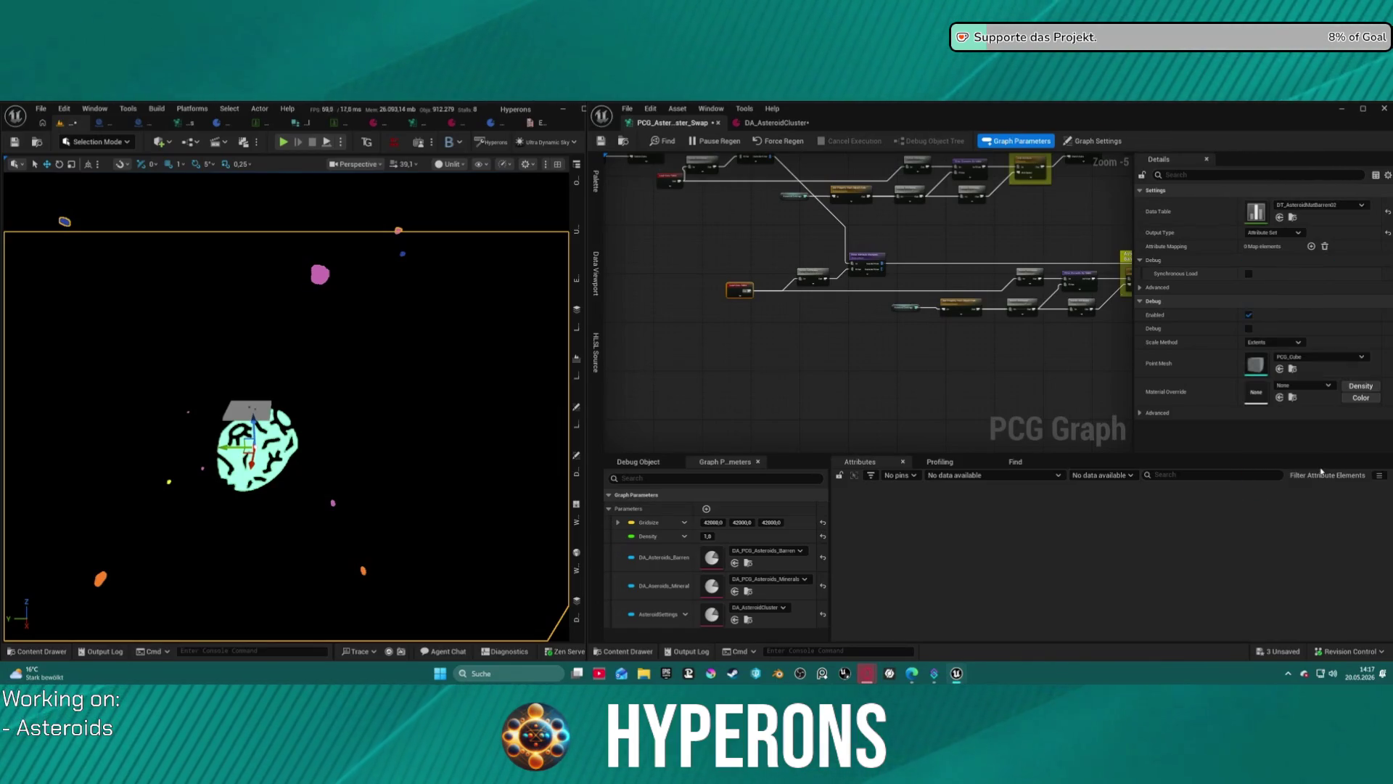
{"action": "scroll", "coordinate": [757, 288], "scroll_direction": "up", "scroll_amount": 1}
{"action": "key", "text": "a"}
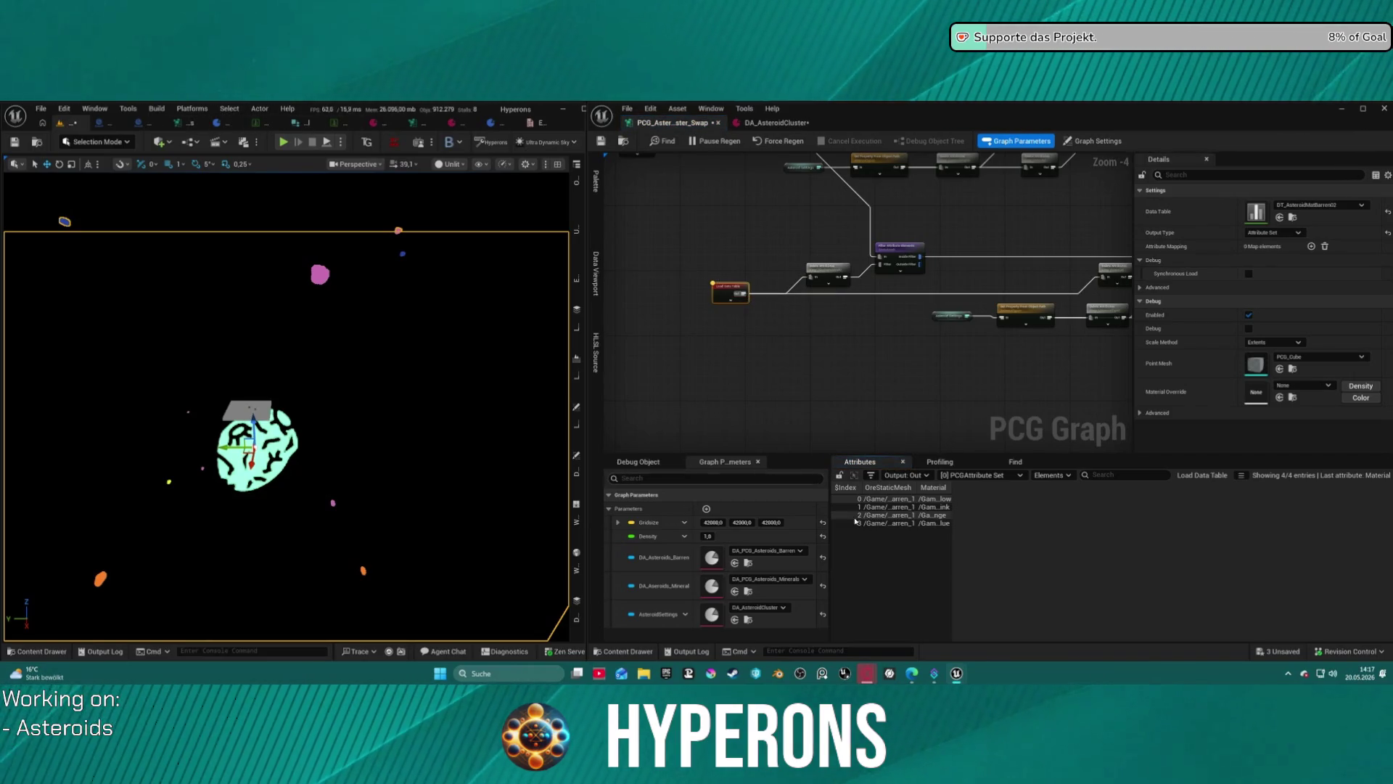
Review the data table's Stone, Obsidian and Uran rows and save it.
{"action": "left_click", "coordinate": [271, 125]}
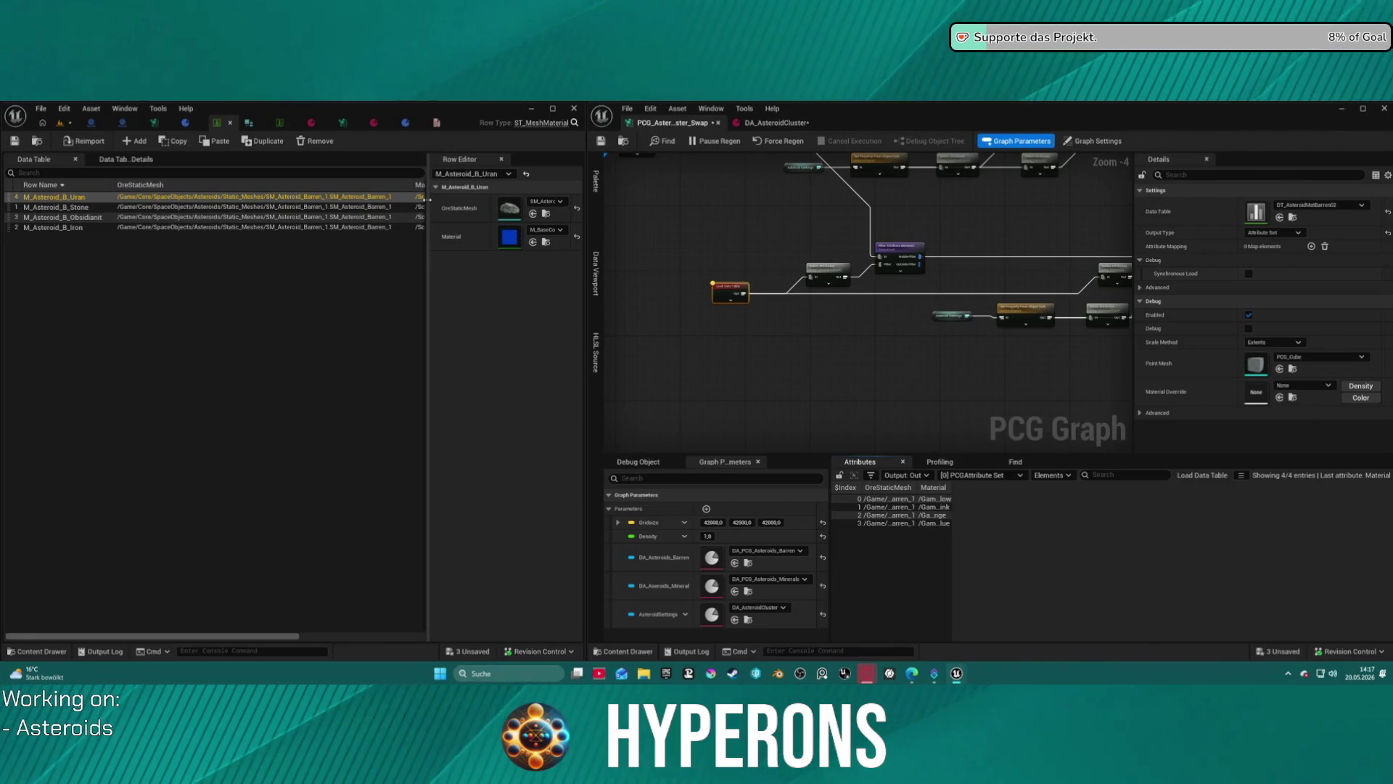
{"action": "left_click", "coordinate": [470, 240]}
{"action": "left_click", "coordinate": [269, 208]}
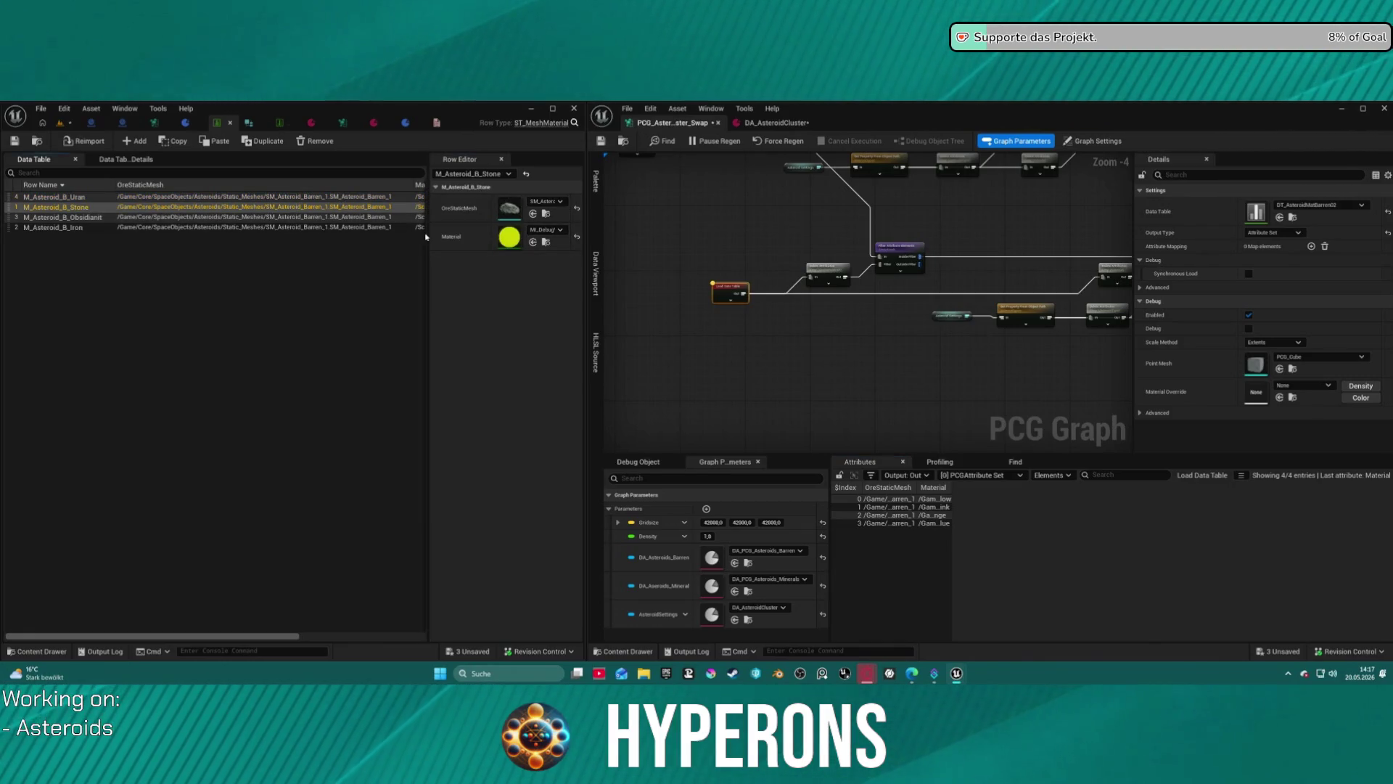
{"action": "left_click", "coordinate": [378, 217]}
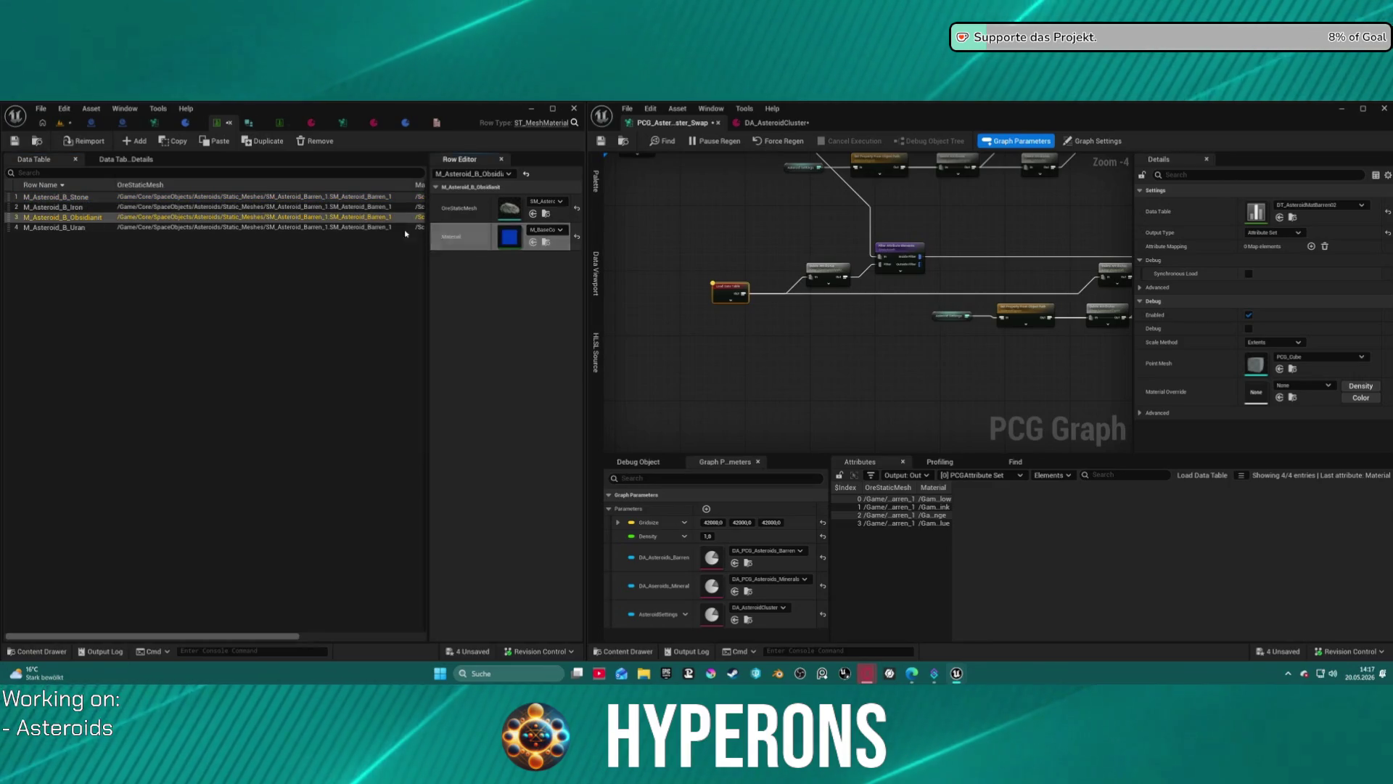
{"action": "left_click", "coordinate": [378, 226]}
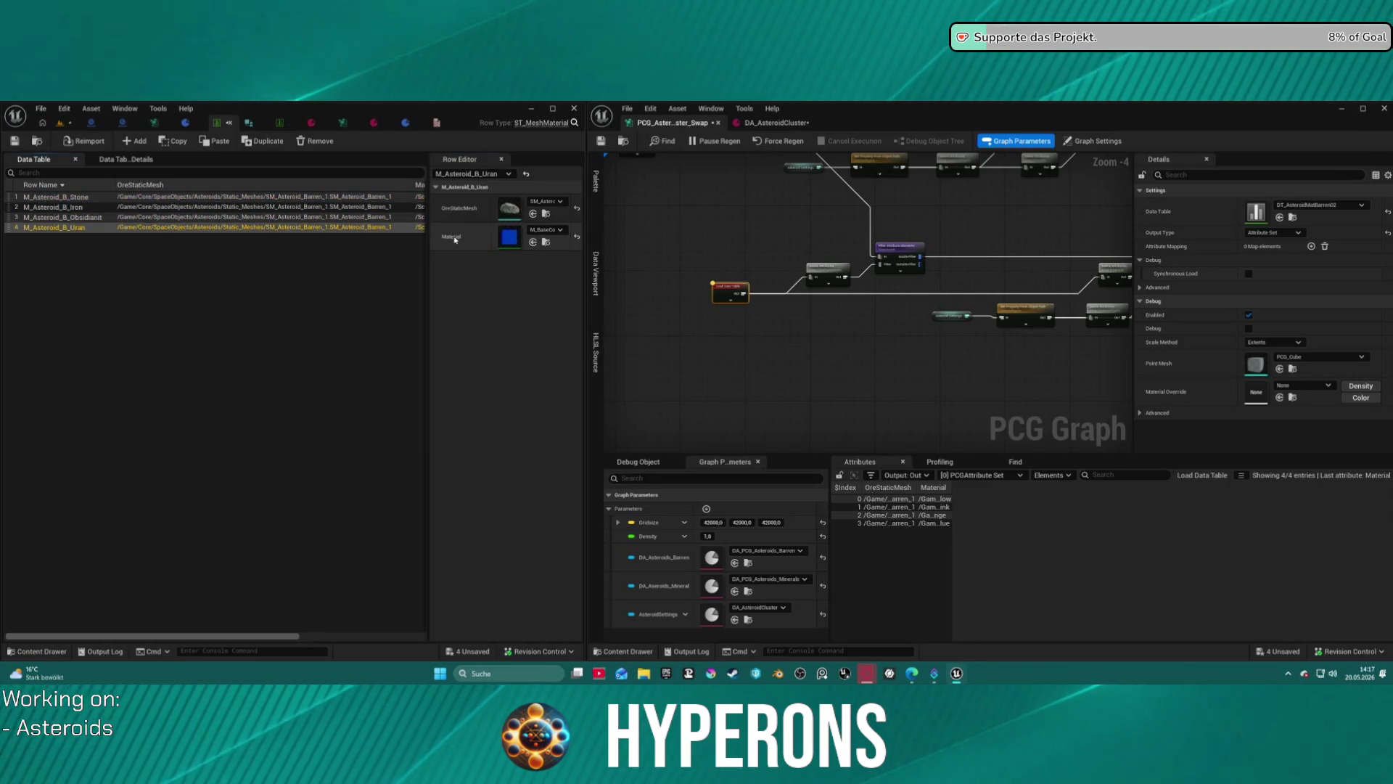
{"action": "left_click", "coordinate": [15, 141]}
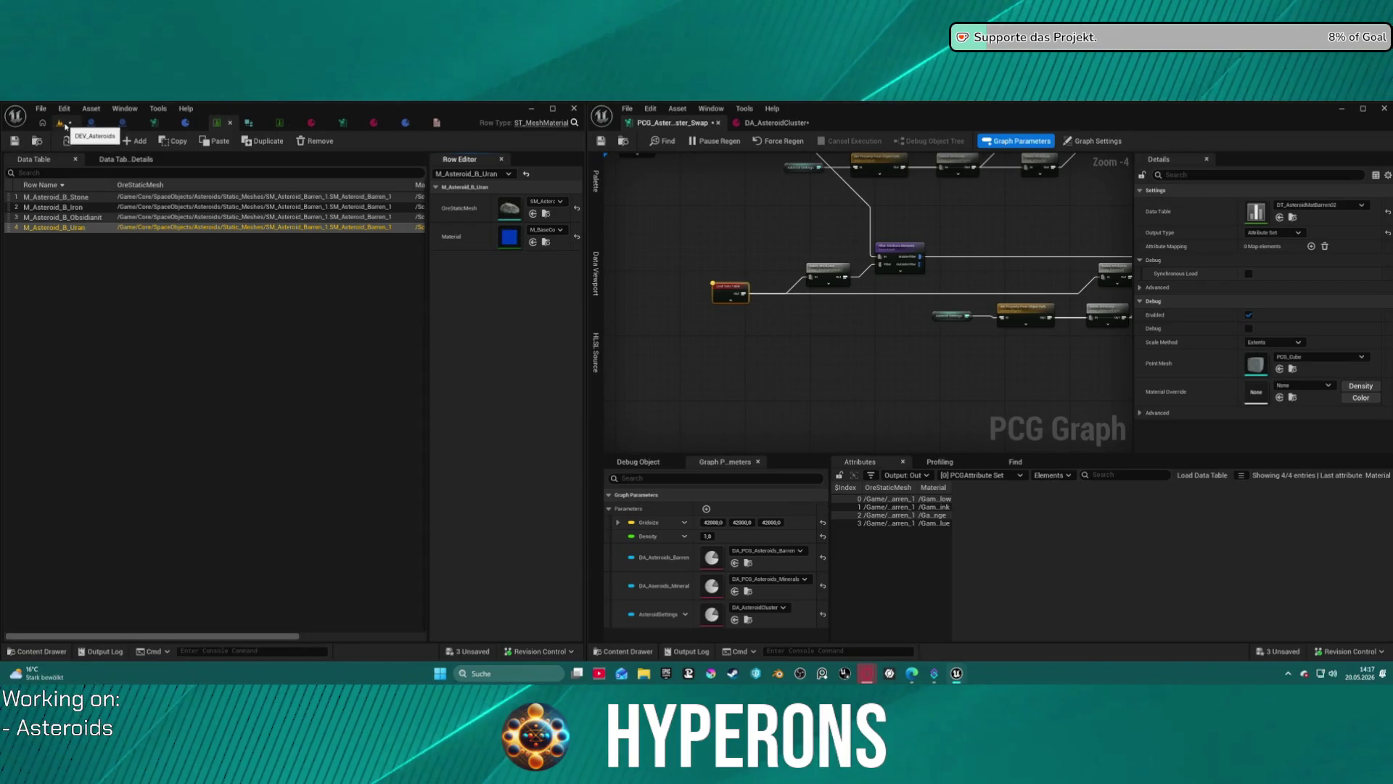
{"action": "left_click", "coordinate": [64, 124]}
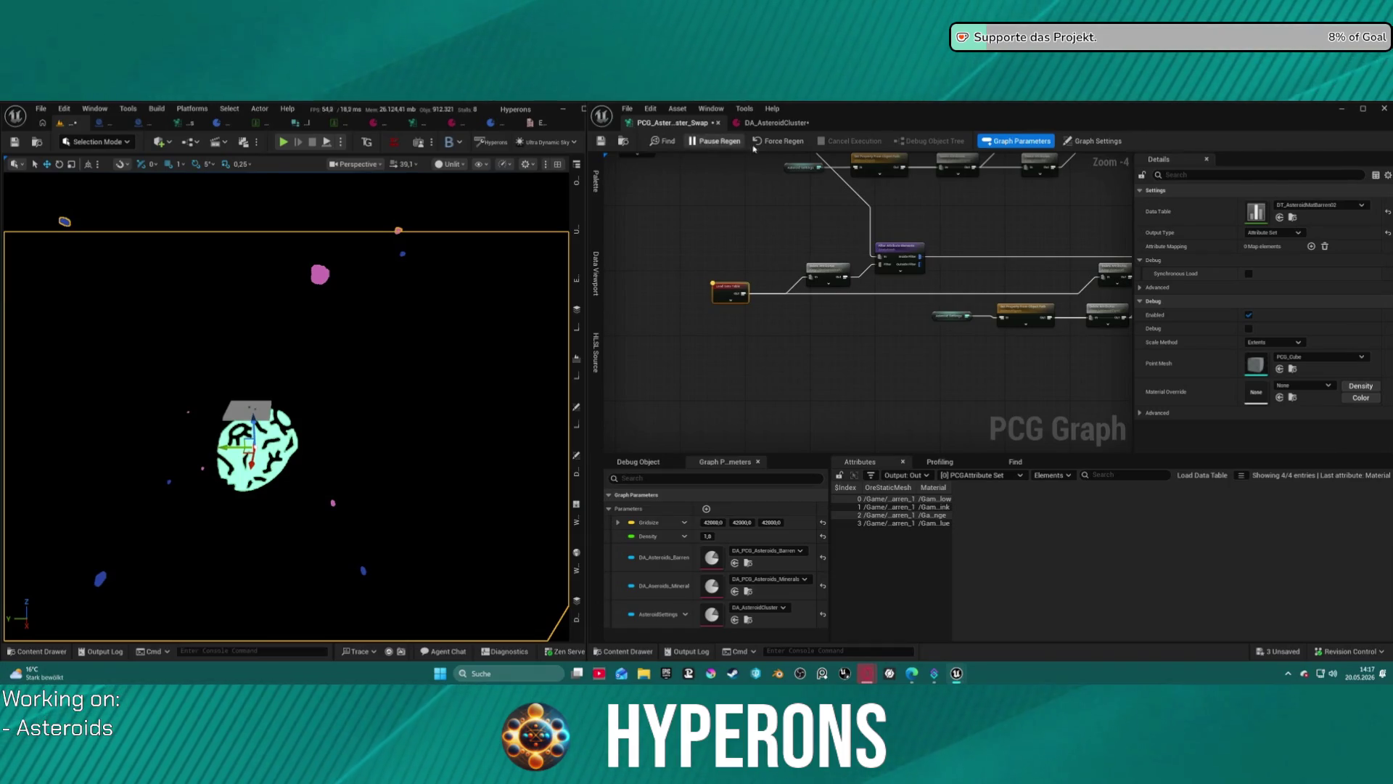
Select the second Load Data Table node and open DT_AsteroidMatBarren02 from its Details.
{"action": "mouse_move", "coordinate": [297, 426]}
{"action": "left_mouse_down"}
{"action": "mouse_move", "coordinate": [247, 418]}
{"action": "mouse_move", "coordinate": [309, 412]}
{"action": "left_mouse_up"}
{"action": "left_click_drag", "start_coordinate": [913, 296], "coordinate": [849, 336]}
{"action": "scroll", "coordinate": [876, 298], "scroll_direction": "up", "scroll_amount": 3}
{"action": "left_click_drag", "start_coordinate": [800, 292], "coordinate": [933, 271]}
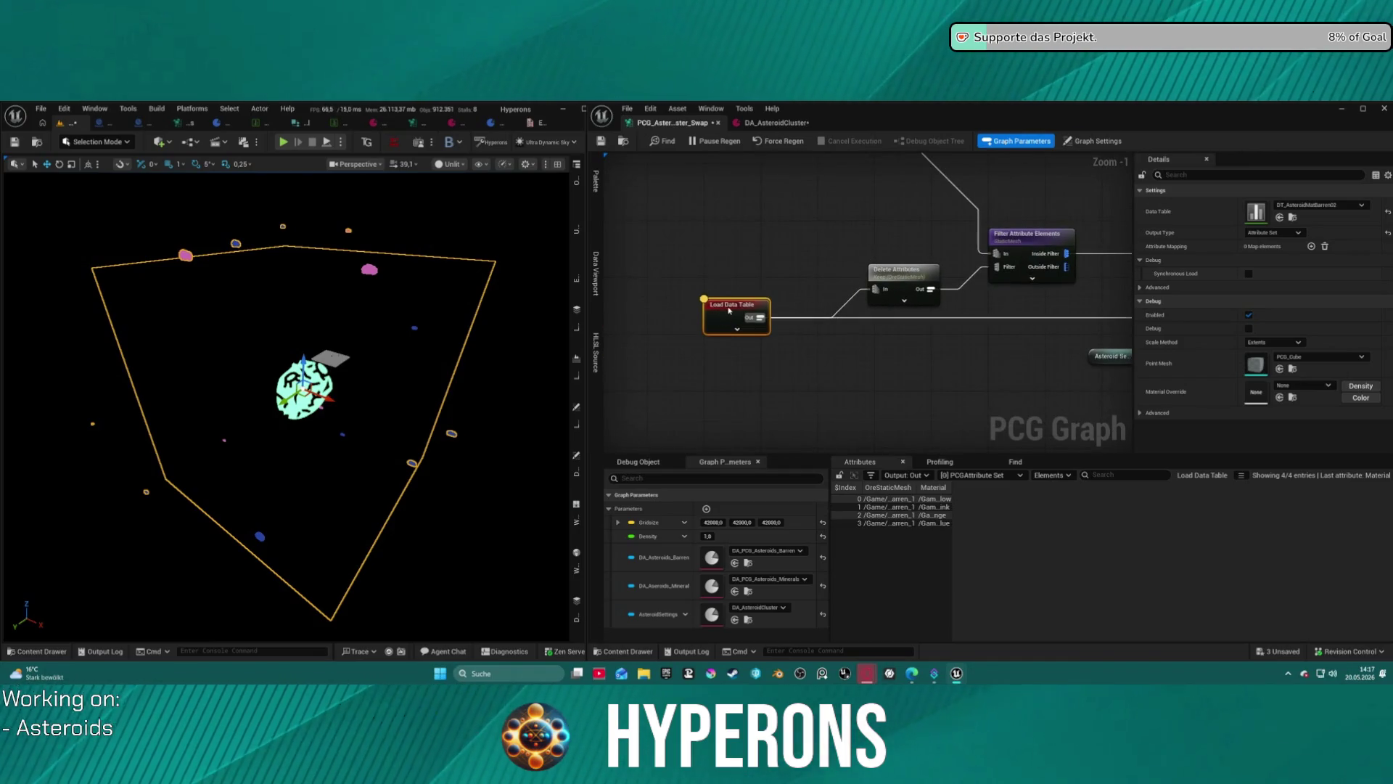
{"action": "scroll", "coordinate": [724, 330], "scroll_direction": "down", "scroll_amount": 3}
{"action": "left_click", "coordinate": [767, 345]}
{"action": "left_click_drag", "start_coordinate": [837, 391], "coordinate": [773, 226]}
{"action": "left_click", "coordinate": [784, 325]}
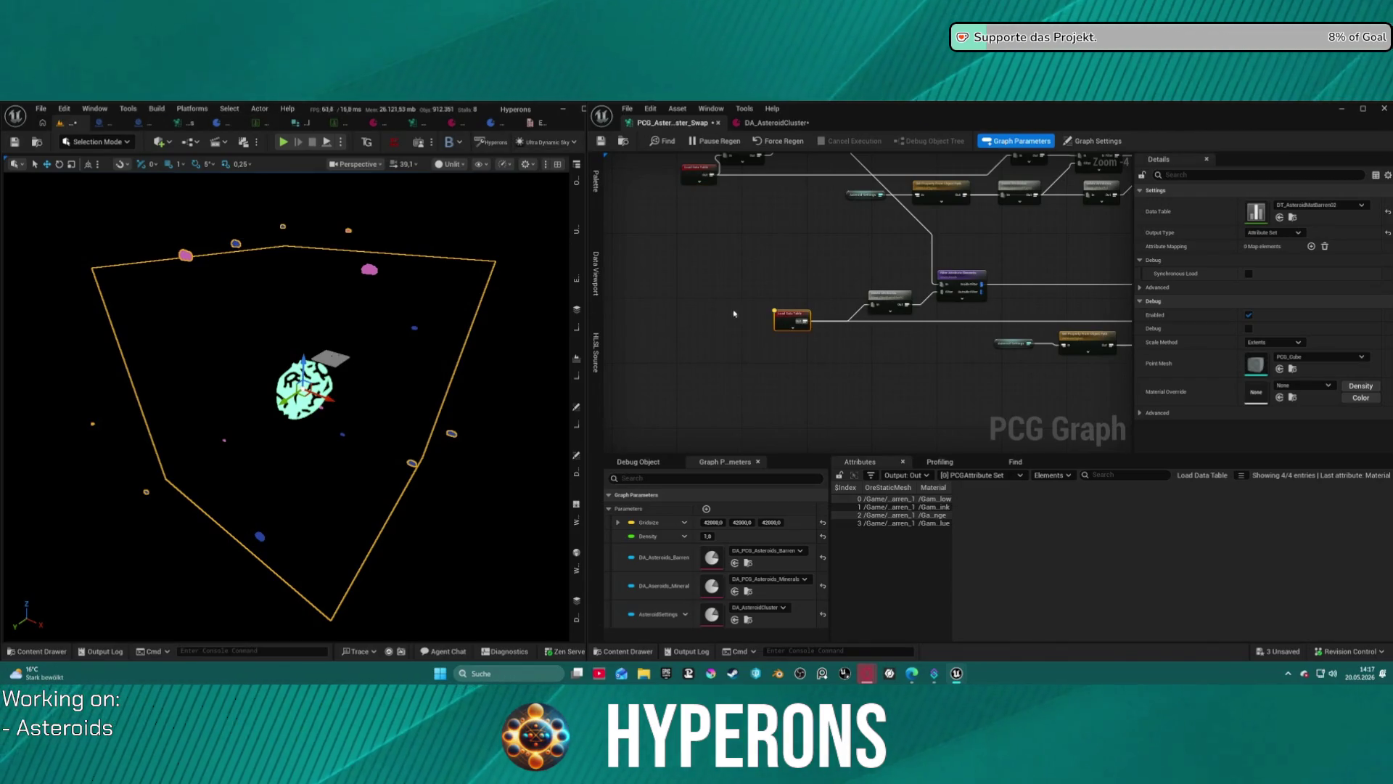
{"action": "double_click", "coordinate": [1248, 214]}
{"action": "left_click", "coordinate": [885, 186]}
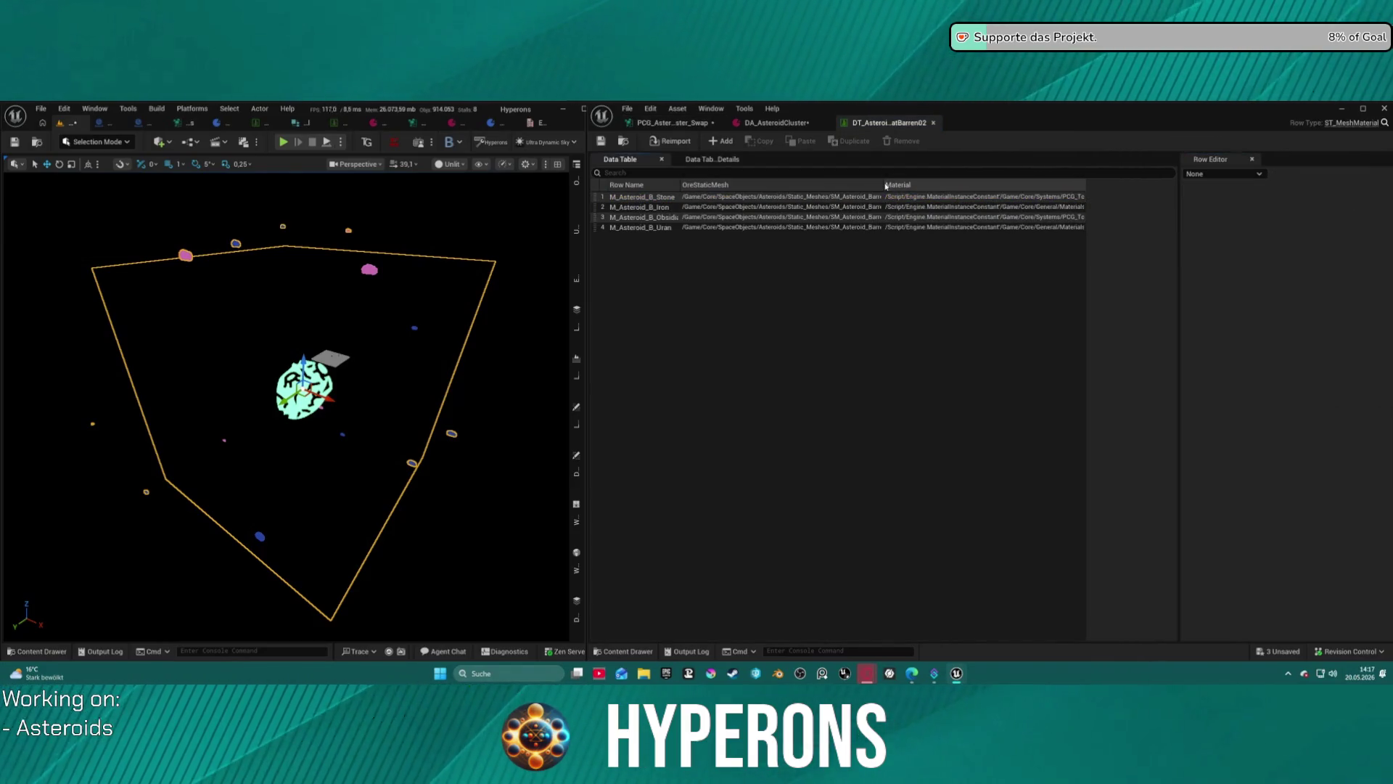
Set the Stone row's mesh to SM_Asteroid_Barren_2 and paste it into the Iron, Obsidian and Uran rows.
{"action": "left_click_drag", "start_coordinate": [880, 184], "coordinate": [978, 185]}
{"action": "left_click", "coordinate": [890, 196]}
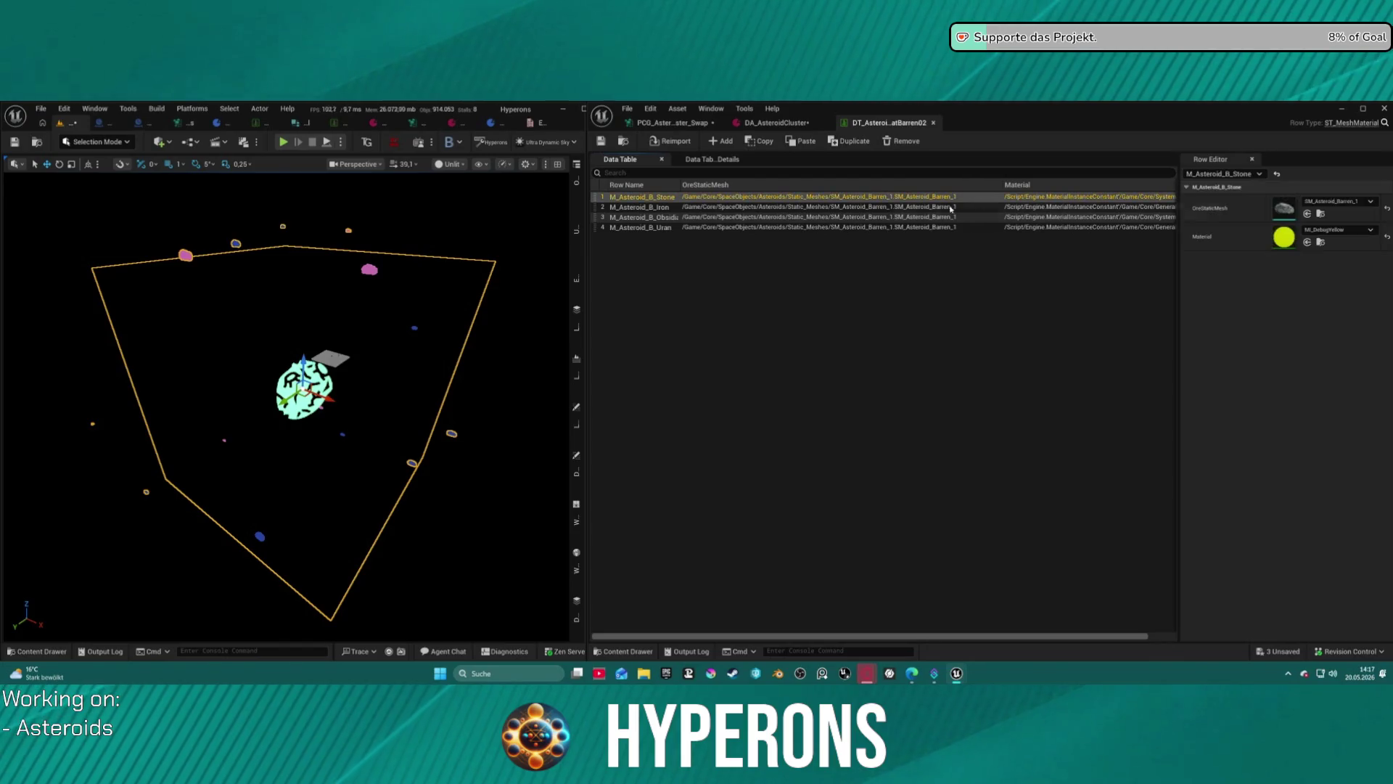
{"action": "left_click", "coordinate": [1337, 202]}
{"action": "left_click", "coordinate": [1337, 336]}
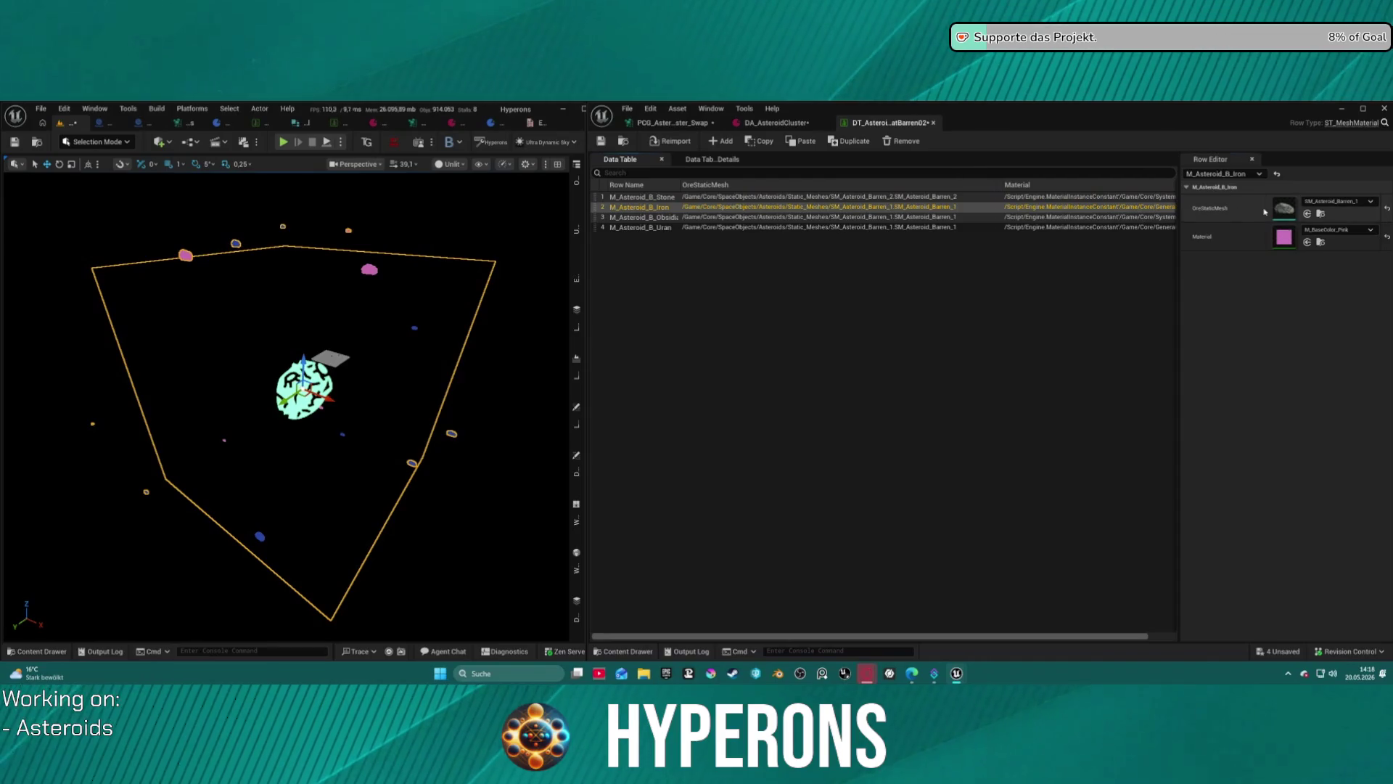
{"action": "key", "text": "ctrl+v"}
{"action": "left_click", "coordinate": [784, 217]}
{"action": "key", "text": "ctrl+v"}
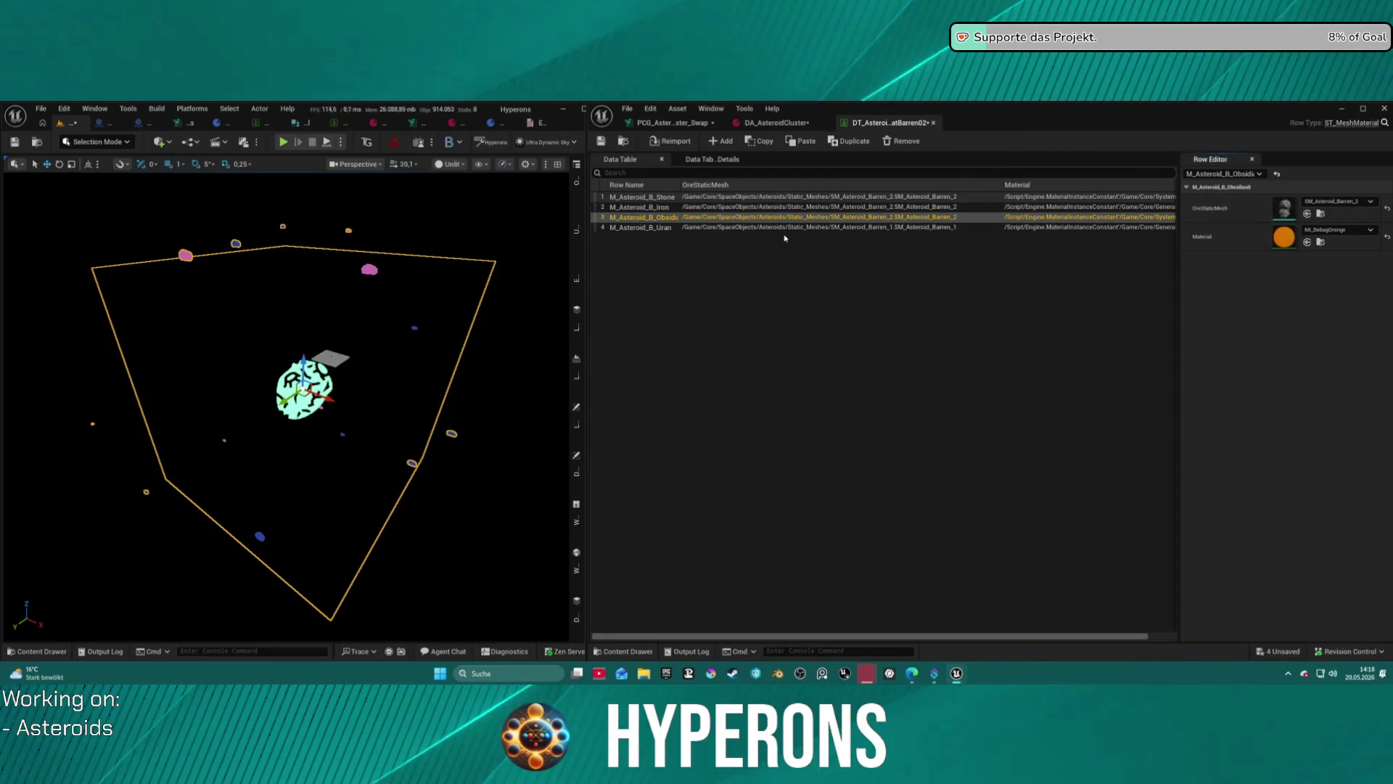
{"action": "left_click", "coordinate": [784, 228]}
{"action": "key", "text": "ctrl+v"}
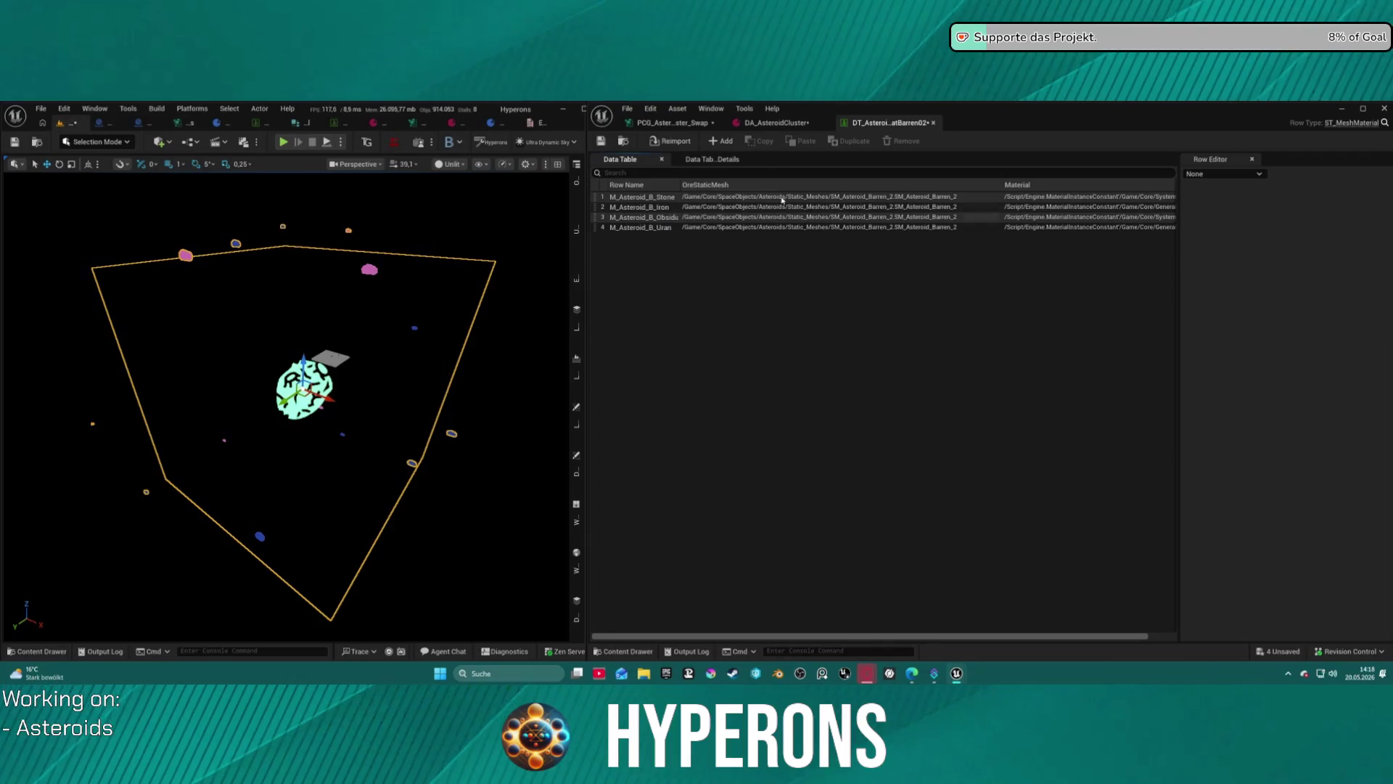
Paste the Iron row's pink material into the Stone, Obsidian and Uran rows and save the table.
{"action": "key", "text": "Down"}
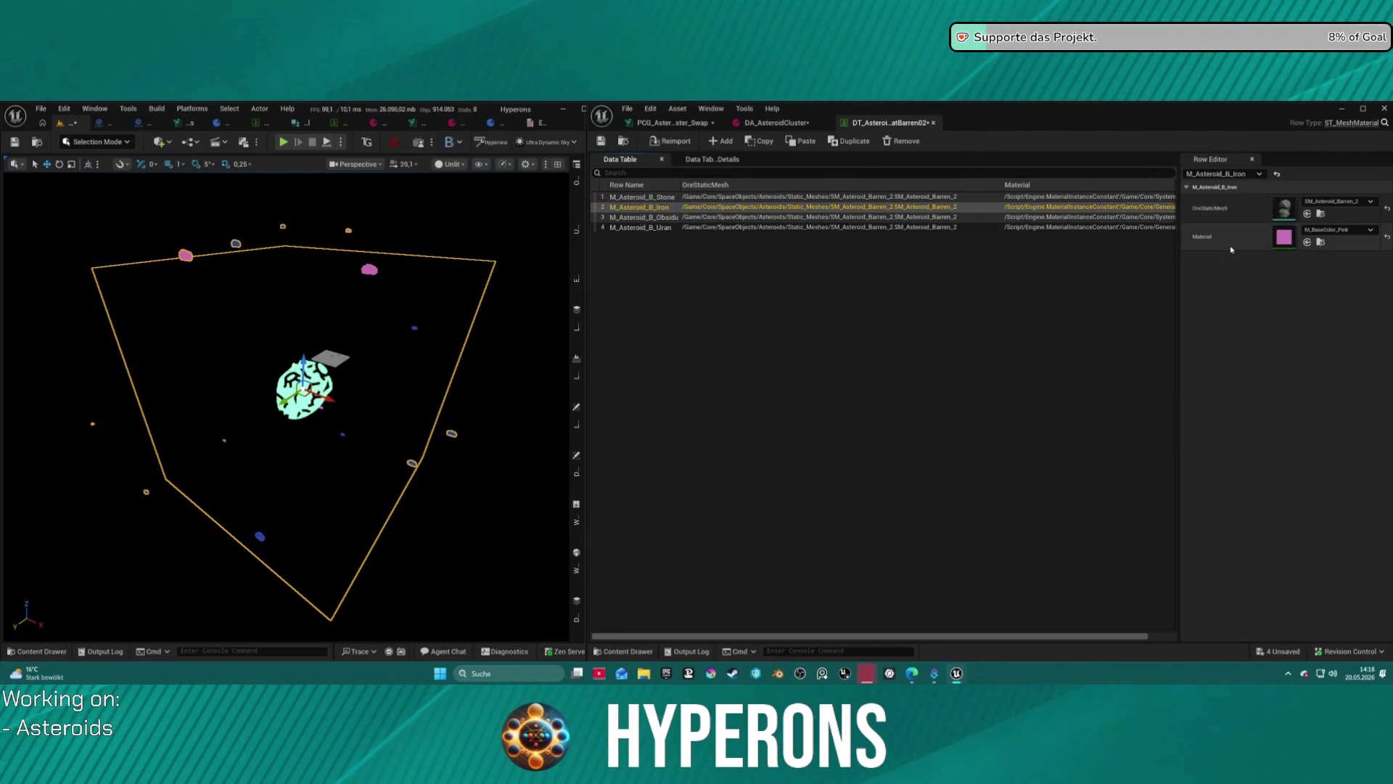
{"action": "left_click", "coordinate": [859, 198]}
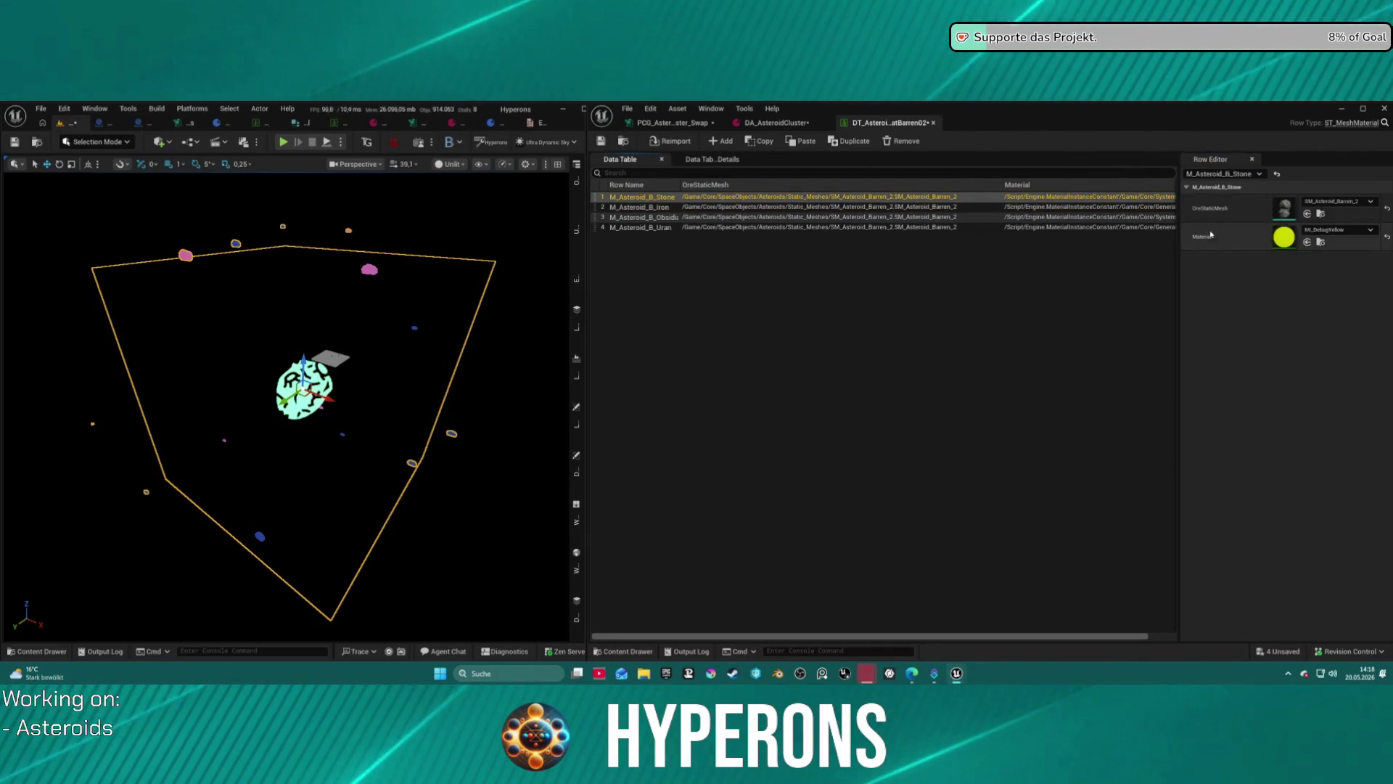
{"action": "key", "text": "ctrl+v"}
{"action": "key", "text": "ctrl+v"}
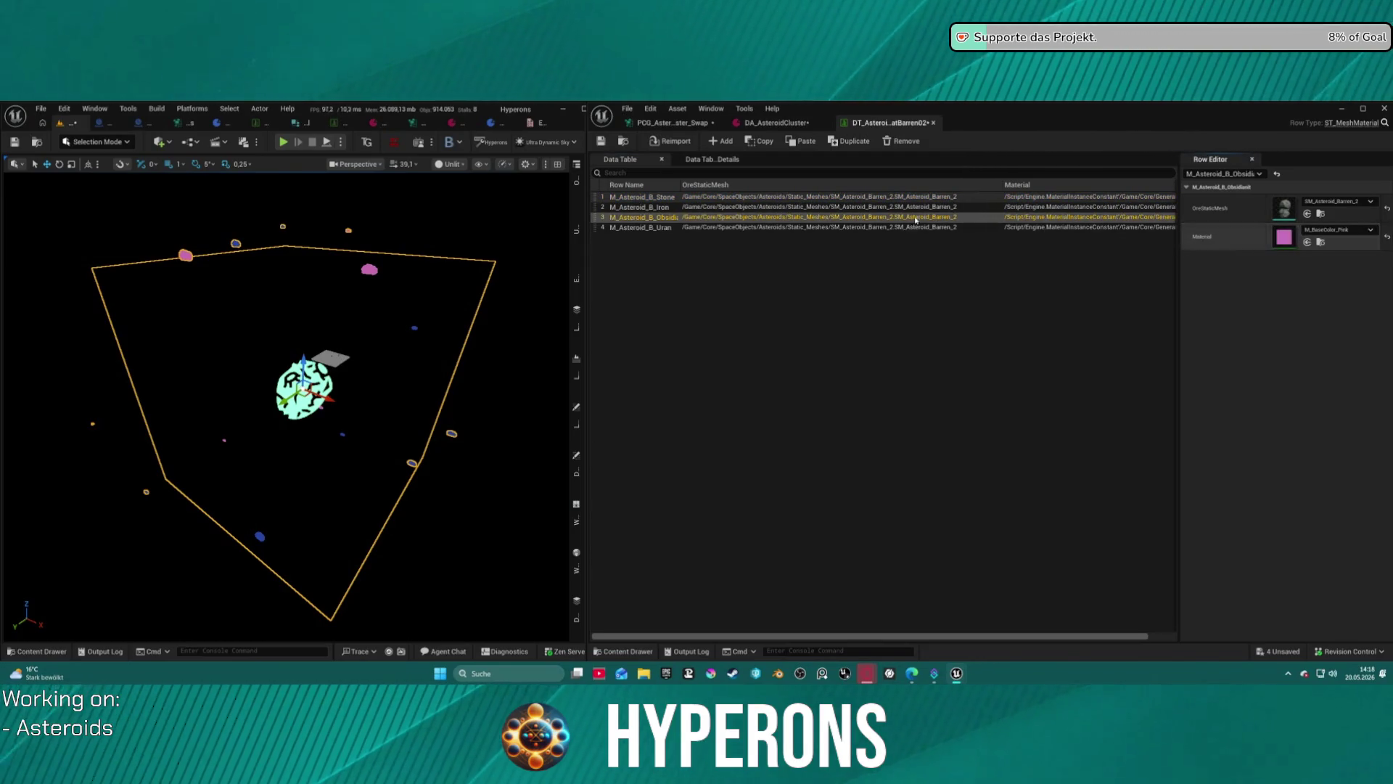
{"action": "key", "text": "Down"}
{"action": "key", "text": "ctrl+v"}
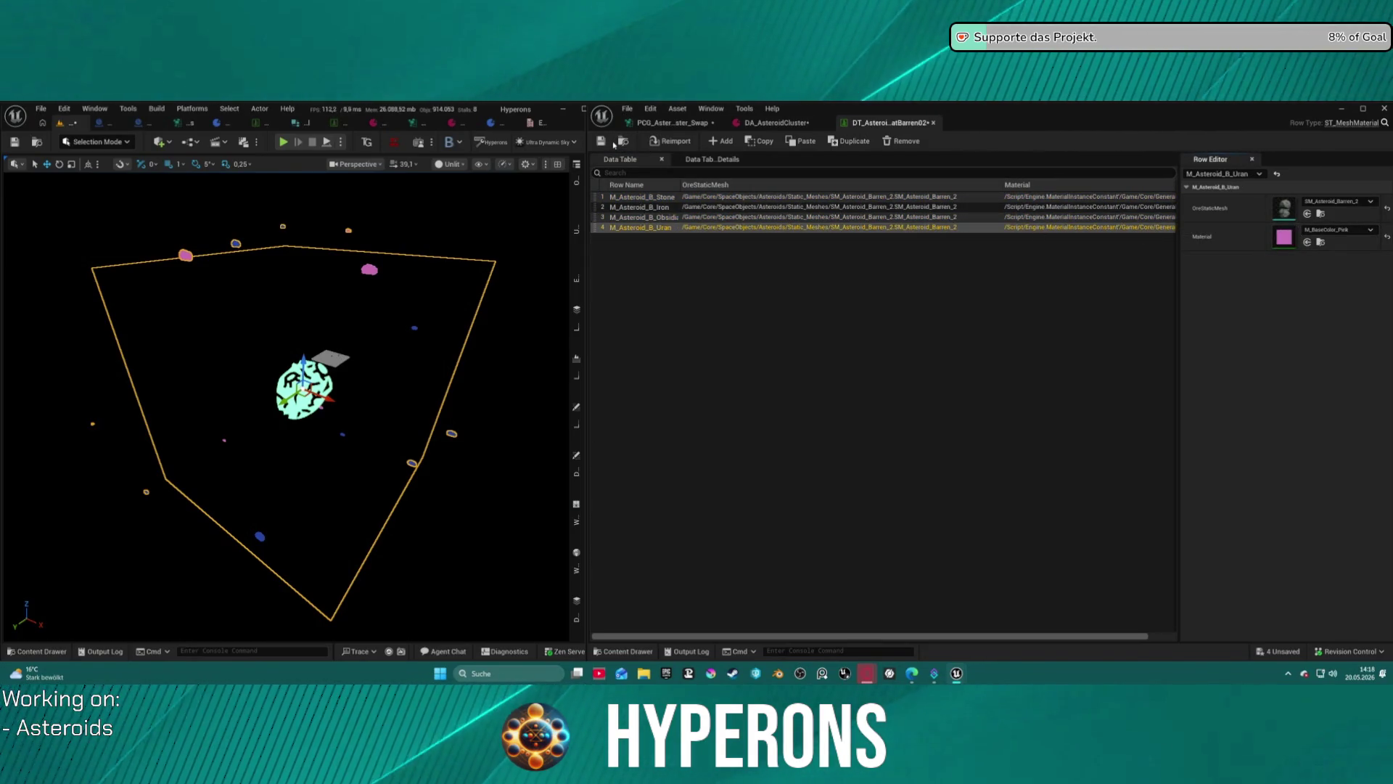
{"action": "left_click", "coordinate": [608, 143]}
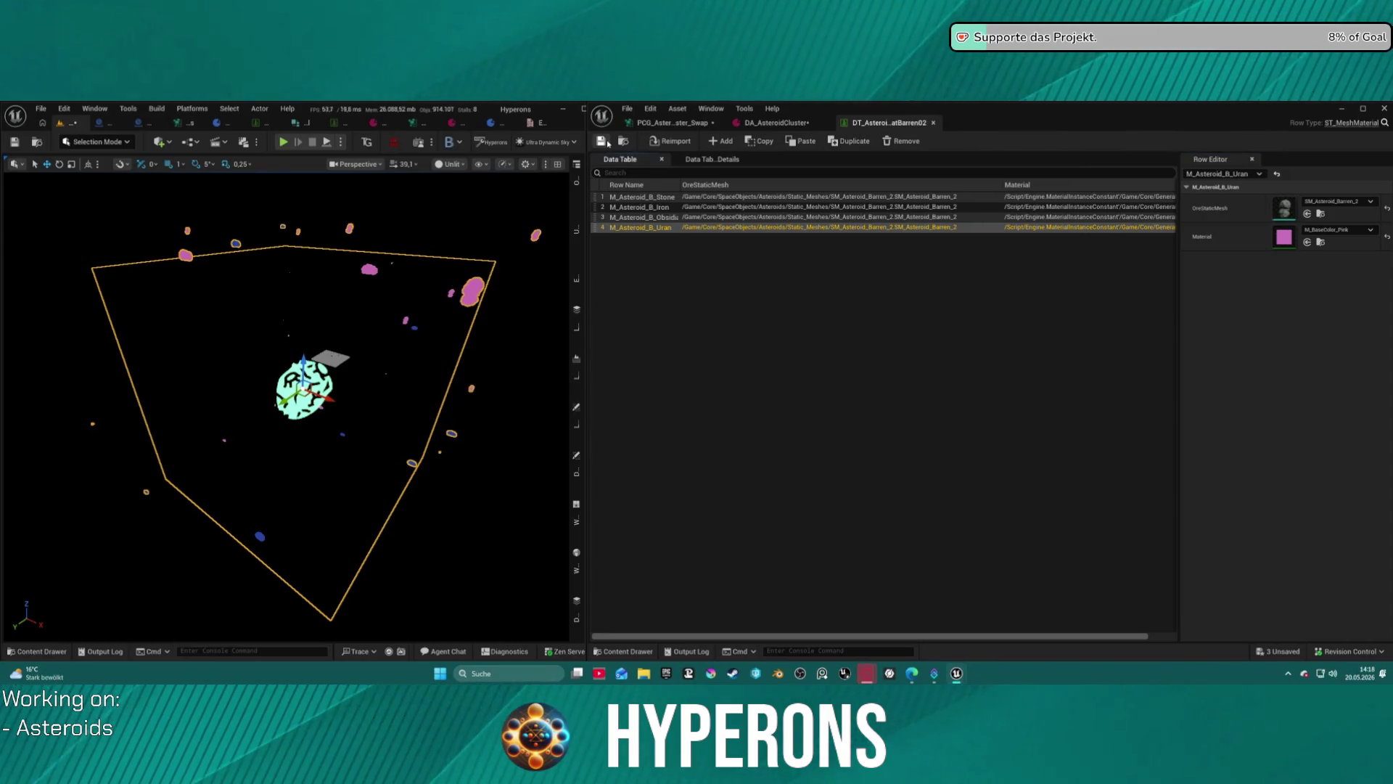
{"action": "left_click_drag", "start_coordinate": [351, 280], "coordinate": [295, 181]}
Frame the asteroid, go back to the PCG_Asteroid swap graph and select the Filter Attribute Elements node.
{"action": "key", "text": "f"}
{"action": "mouse_move", "coordinate": [286, 407]}
{"action": "left_mouse_down"}
{"action": "mouse_move", "coordinate": [276, 375]}
{"action": "mouse_move", "coordinate": [287, 362]}
{"action": "left_mouse_up"}
{"action": "left_click", "coordinate": [771, 123]}
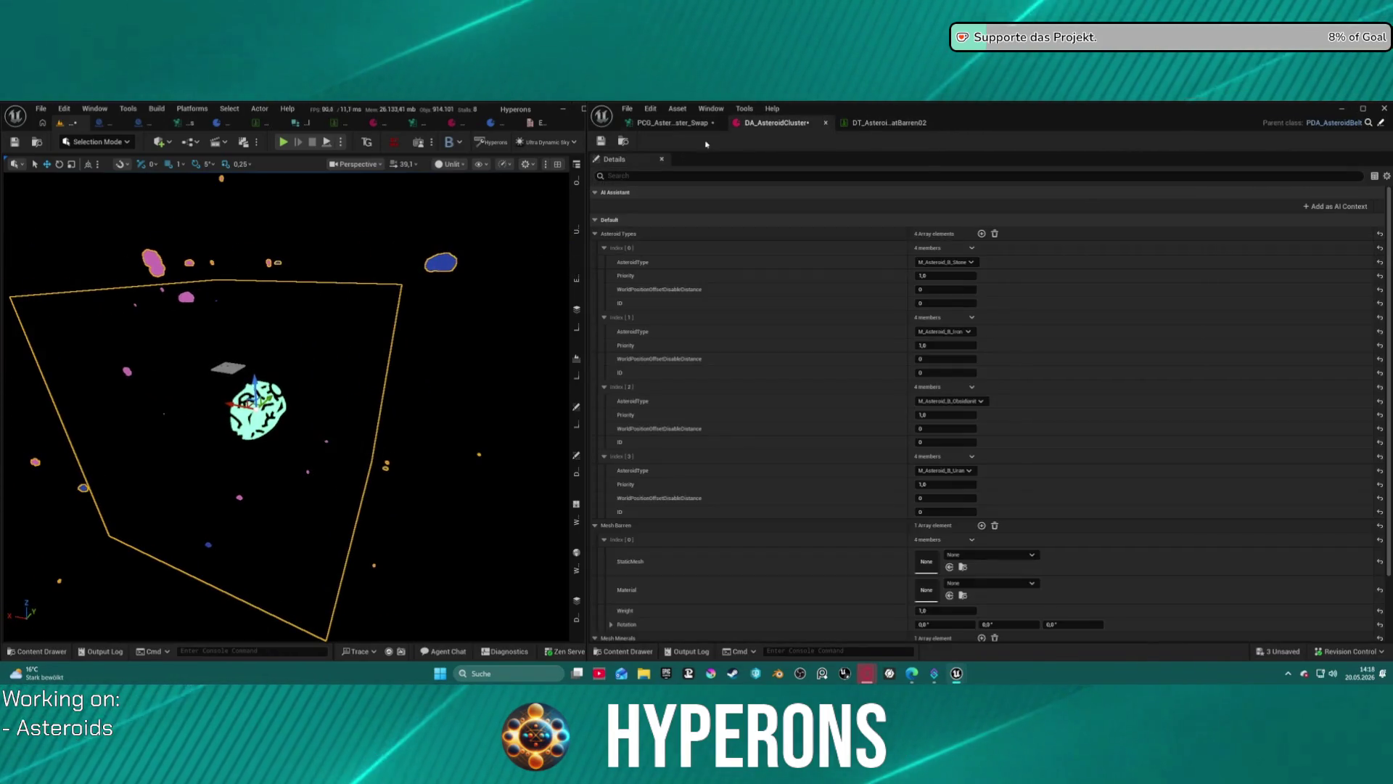
{"action": "left_click", "coordinate": [671, 123]}
{"action": "left_click_drag", "start_coordinate": [881, 348], "coordinate": [777, 359]}
{"action": "left_click", "coordinate": [796, 318]}
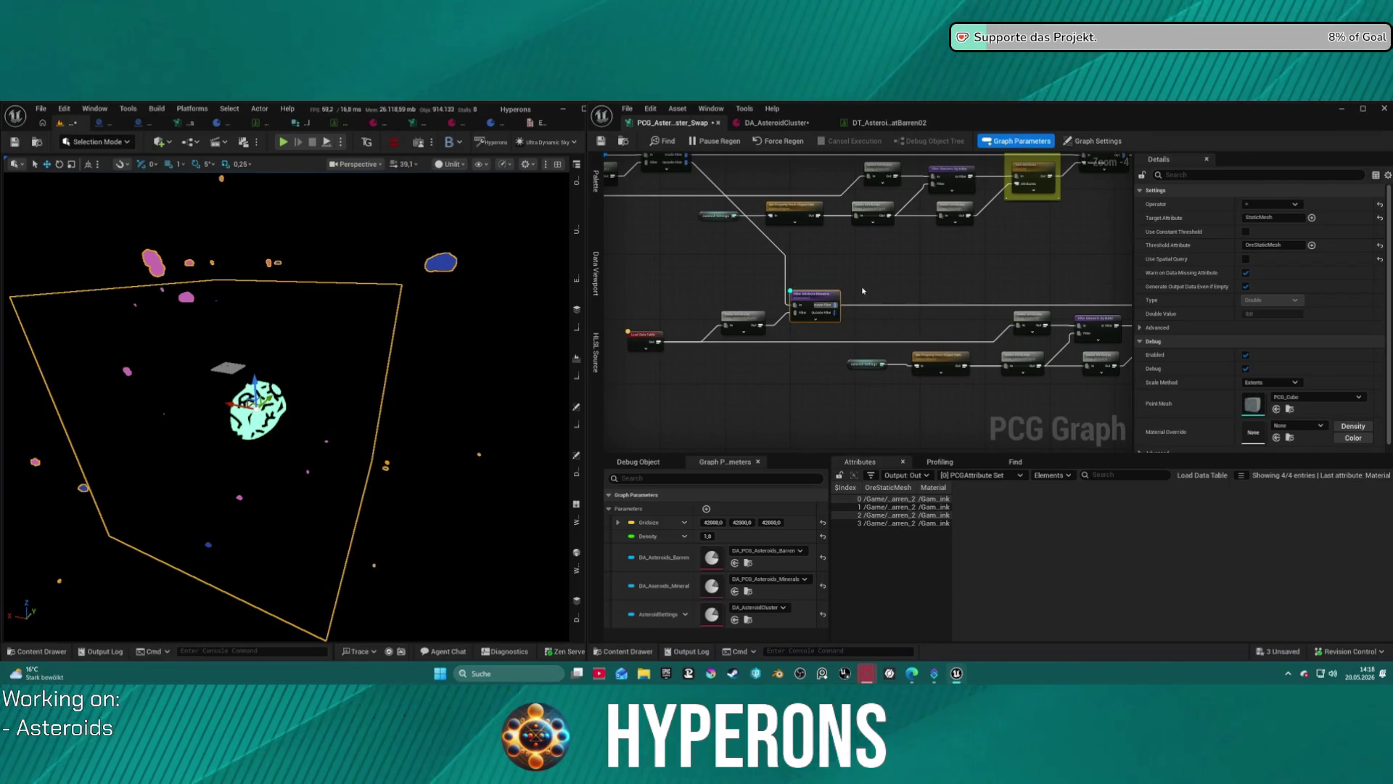
Inspect the Filter Attribute Elements node's output, then disable and re-enable the node.
{"action": "key", "text": "a"}
{"action": "key", "text": "a"}
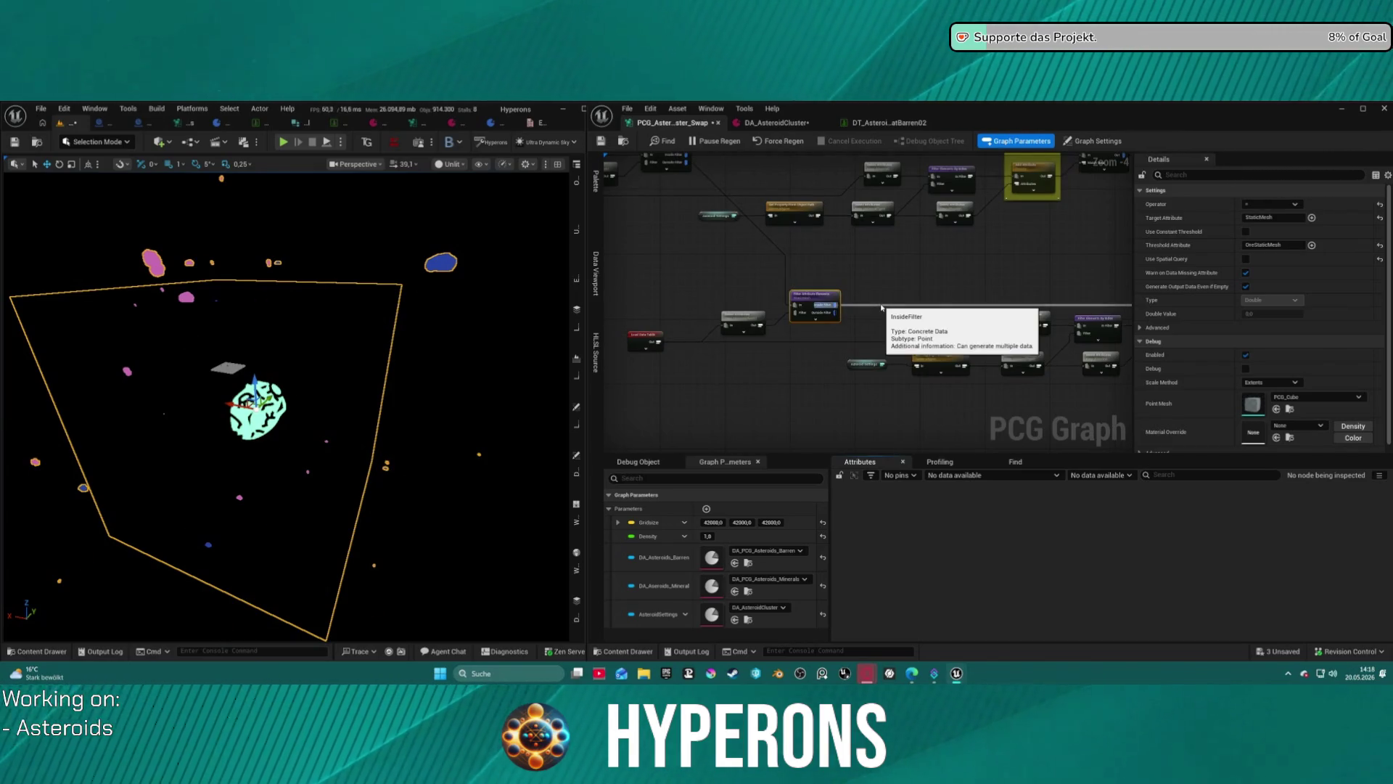
{"action": "key", "text": "e"}
{"action": "key", "text": "e"}
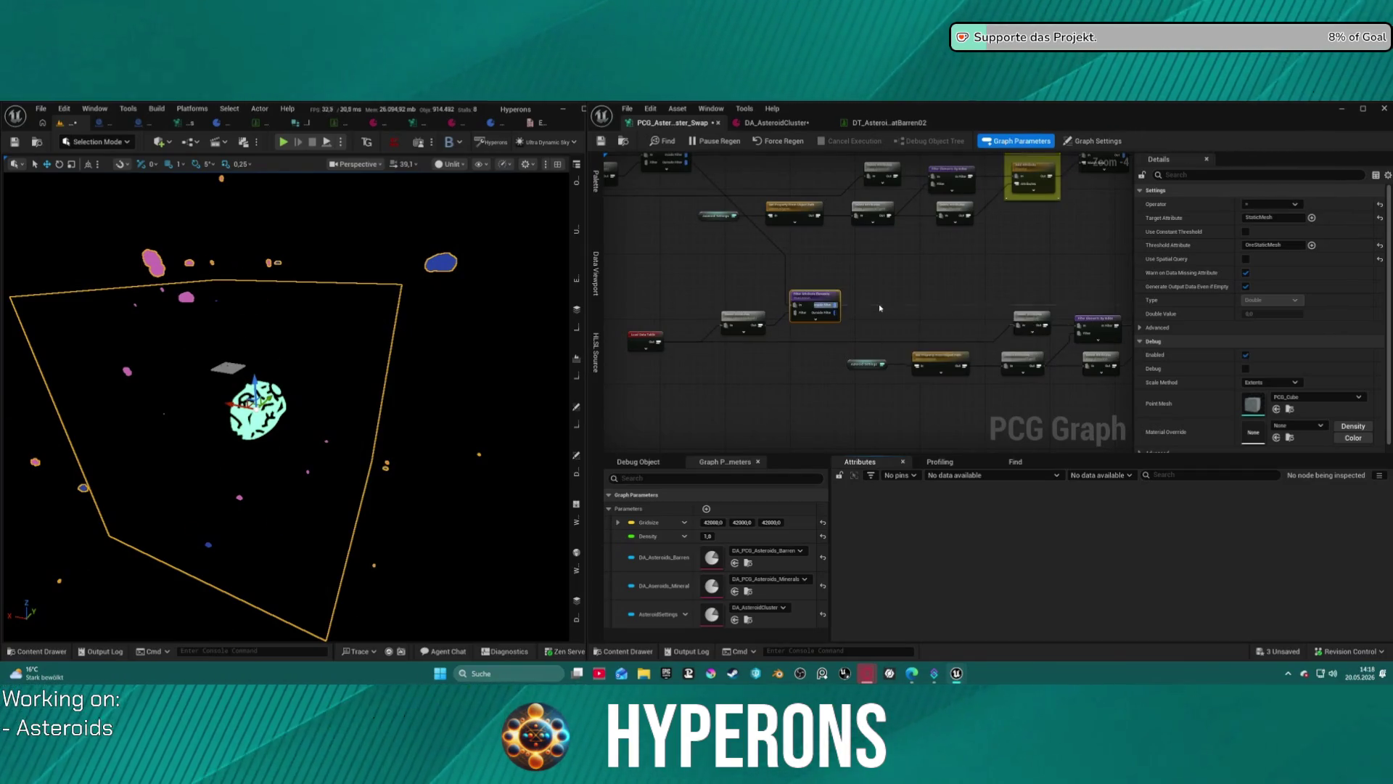
{"action": "left_click_drag", "start_coordinate": [880, 308], "coordinate": [974, 394]}
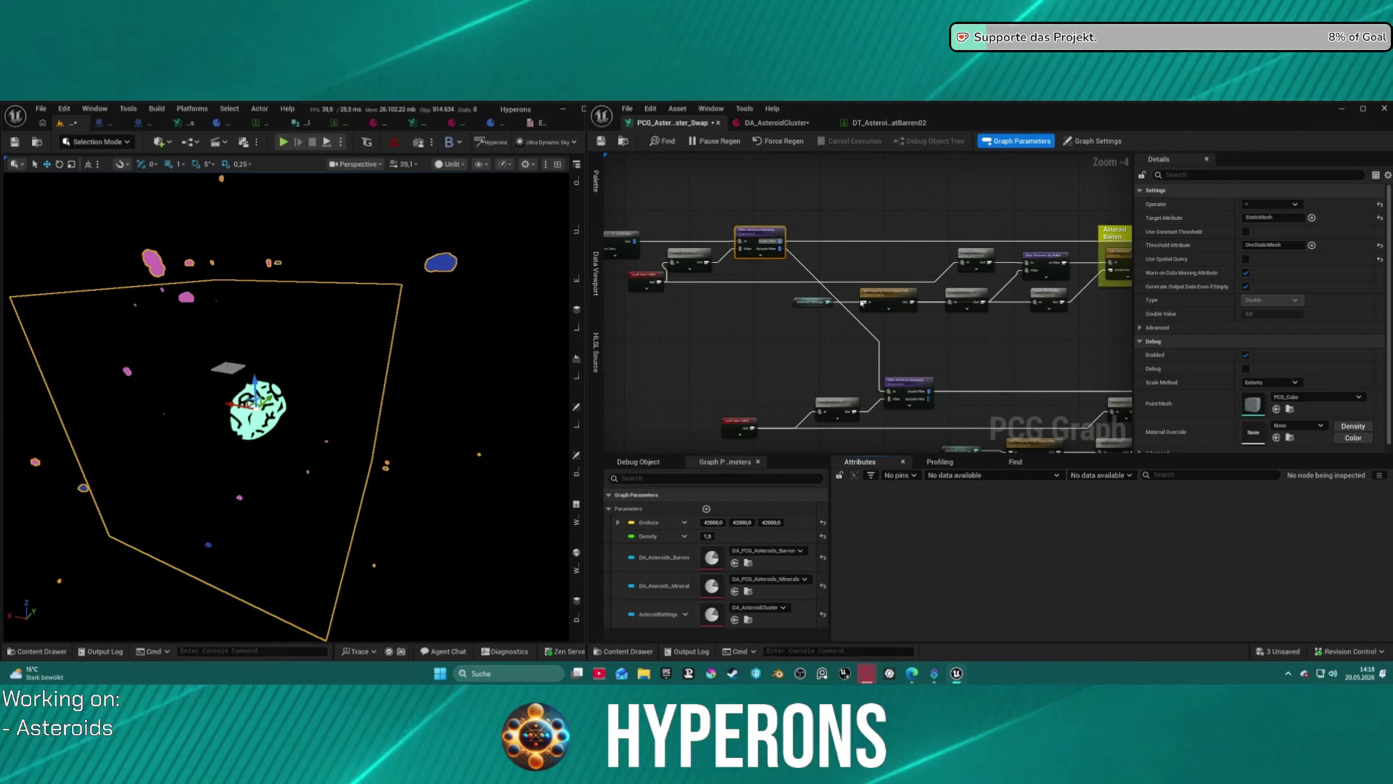
{"action": "key", "text": "e"}
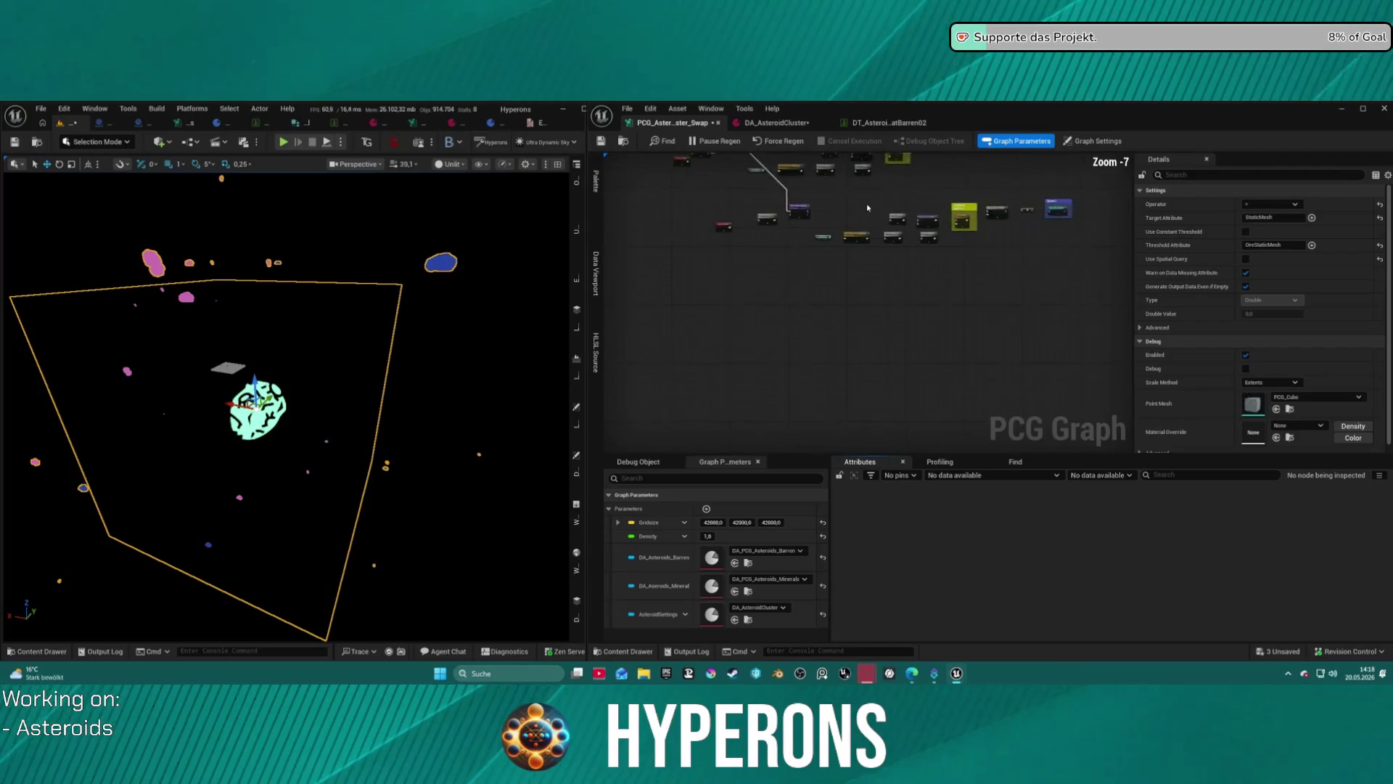
Inspect the Barren1 Static Mesh Spawner to list its 16 spawned asteroid points.
{"action": "scroll", "coordinate": [744, 245], "scroll_direction": "up", "scroll_amount": 2}
{"action": "mouse_move", "coordinate": [744, 244]}
{"action": "left_mouse_down"}
{"action": "mouse_move", "coordinate": [1130, 243]}
{"action": "mouse_move", "coordinate": [658, 245]}
{"action": "left_mouse_up"}
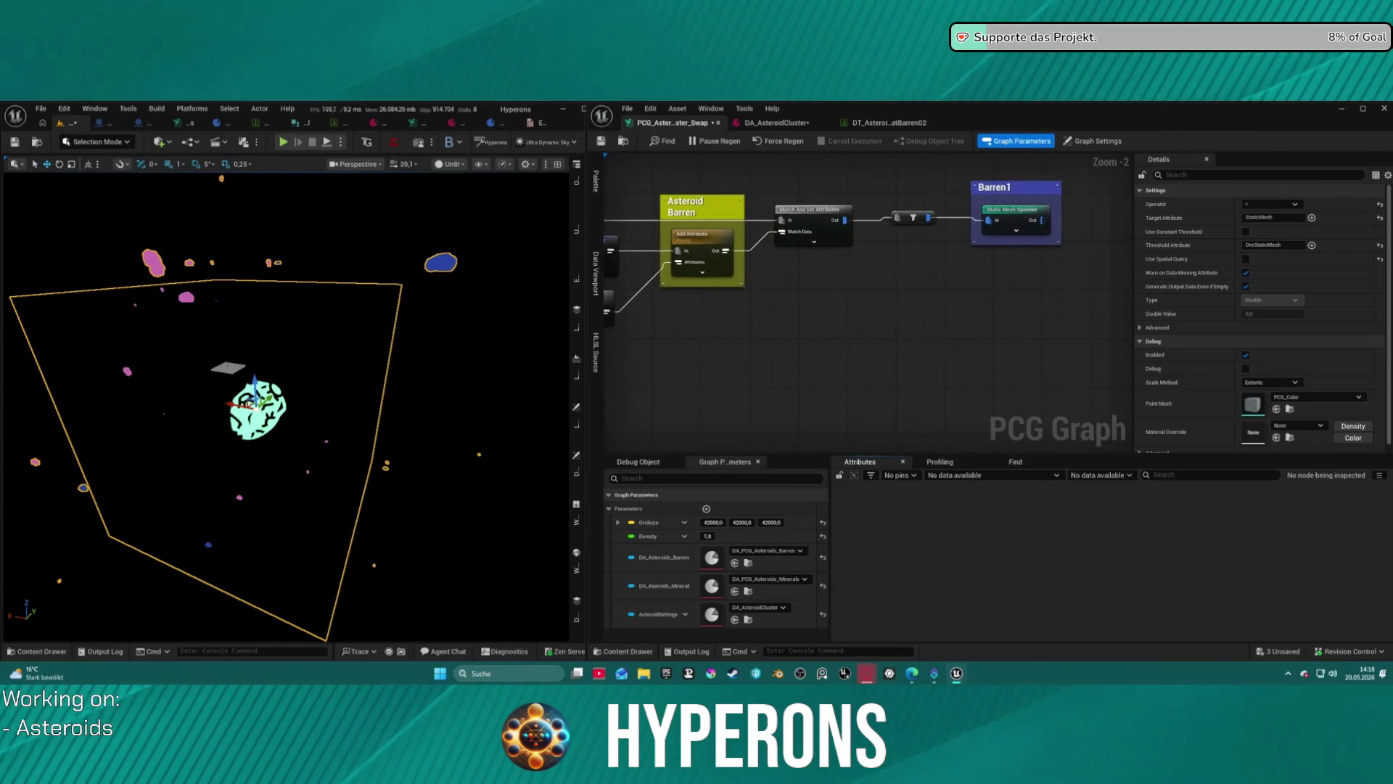
{"action": "left_click", "coordinate": [1005, 214]}
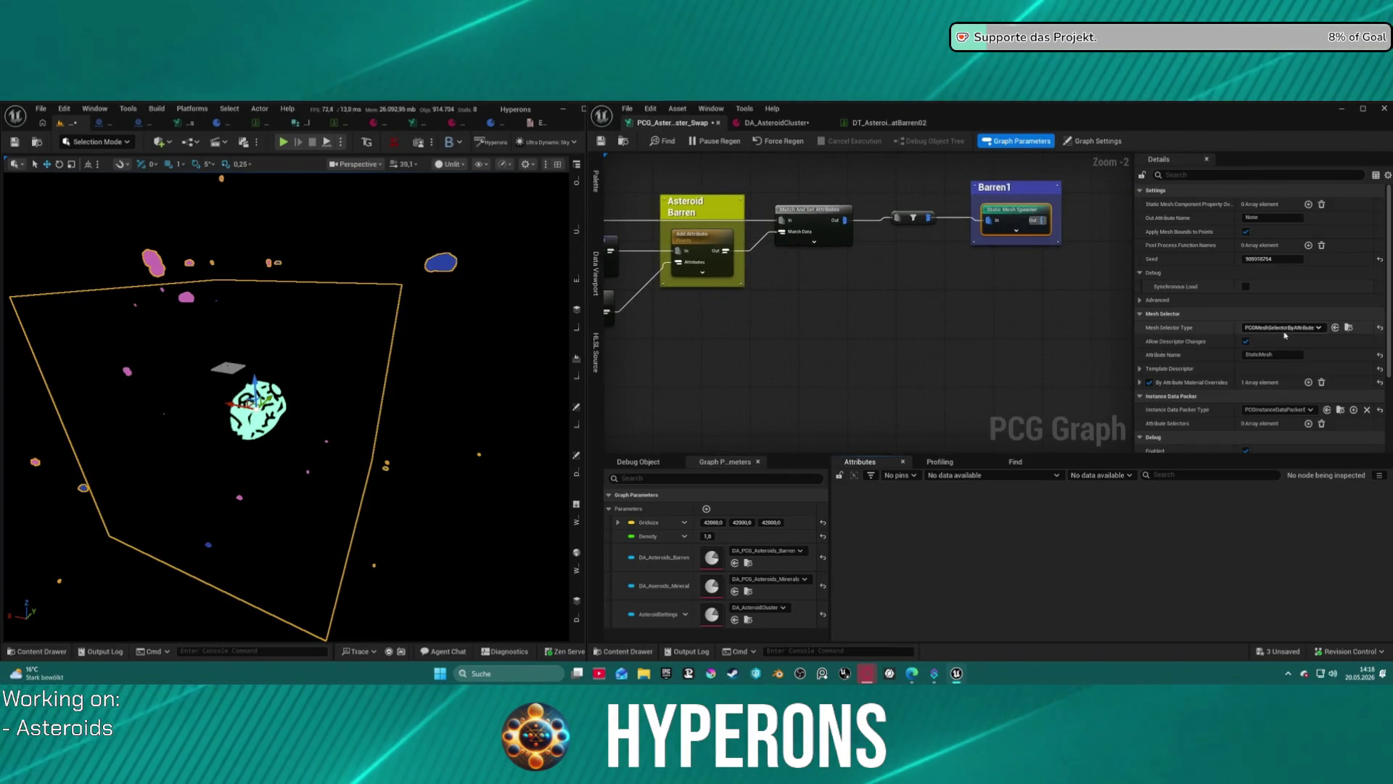
{"action": "mouse_move", "coordinate": [874, 333]}
{"action": "left_mouse_down"}
{"action": "mouse_move", "coordinate": [973, 317]}
{"action": "mouse_move", "coordinate": [827, 349]}
{"action": "left_mouse_up"}
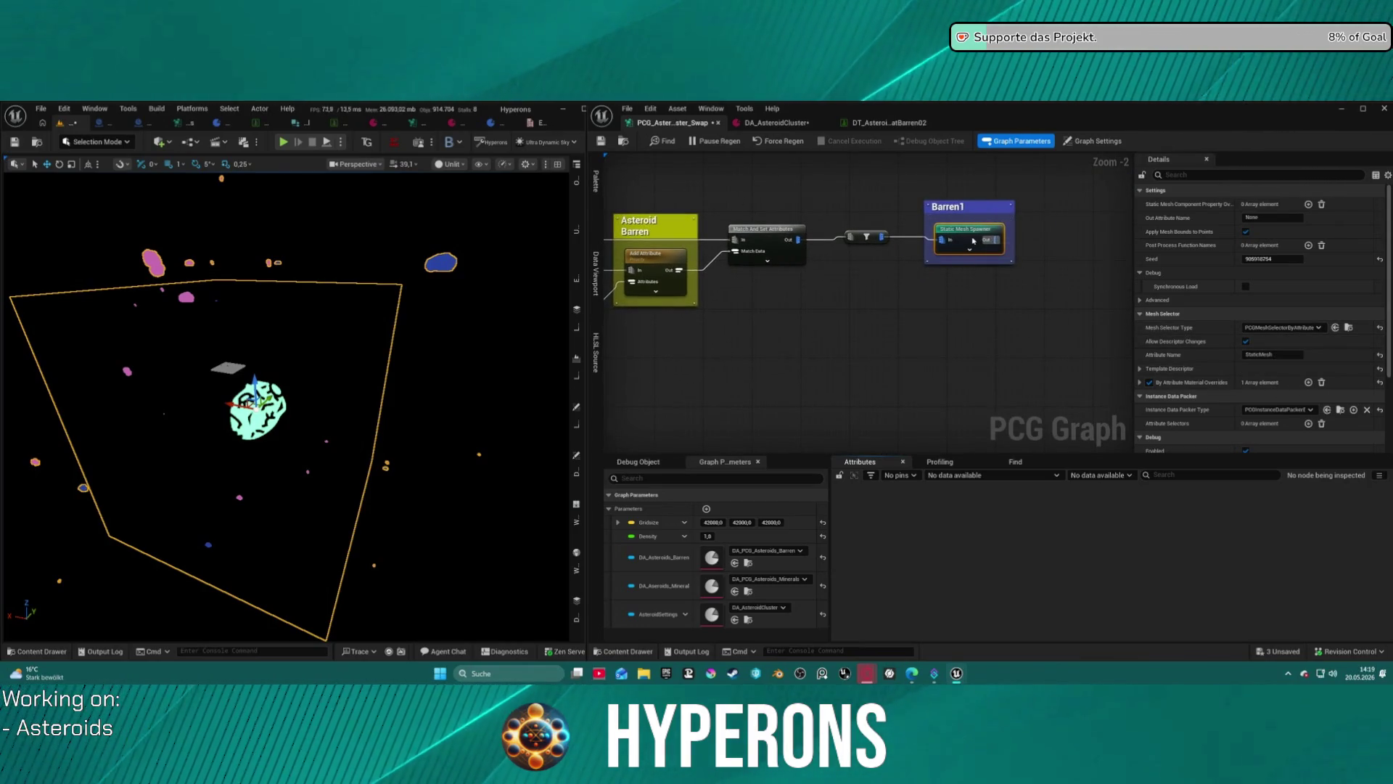
{"action": "key", "text": "a"}
{"action": "left_click_drag", "start_coordinate": [1064, 636], "coordinate": [1382, 636]}
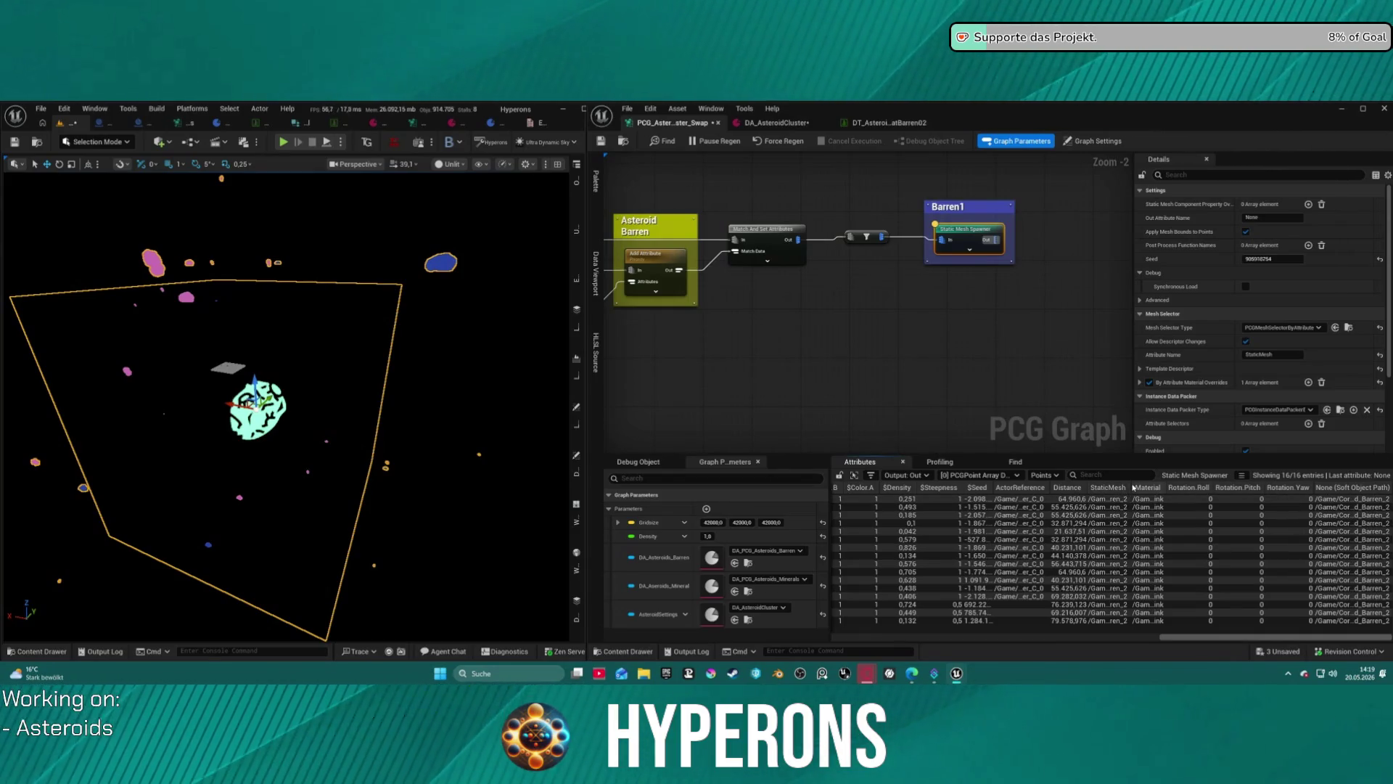
Widen the StaticMesh column, then copy and paste a whole node branch as a duplicate.
{"action": "mouse_move", "coordinate": [1129, 487]}
{"action": "left_mouse_down"}
{"action": "mouse_move", "coordinate": [1257, 483]}
{"action": "mouse_move", "coordinate": [1153, 487]}
{"action": "left_mouse_up"}
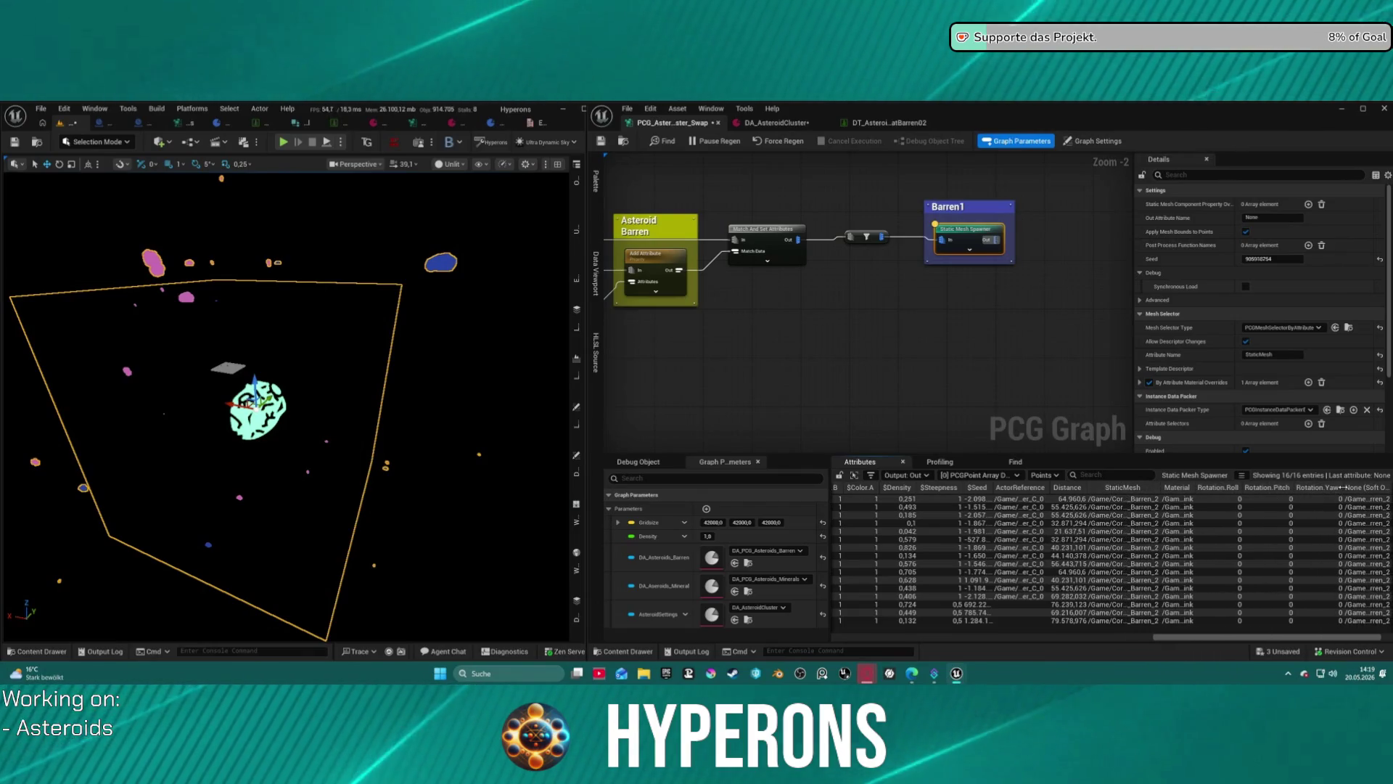
{"action": "left_click", "coordinate": [962, 302]}
{"action": "scroll", "coordinate": [939, 347], "scroll_direction": "down", "scroll_amount": 7}
{"action": "mouse_move", "coordinate": [1014, 320]}
{"action": "left_mouse_down"}
{"action": "mouse_move", "coordinate": [776, 243]}
{"action": "mouse_move", "coordinate": [728, 249]}
{"action": "left_mouse_up"}
{"action": "key", "text": "ctrl+c"}
{"action": "key", "text": "ctrl+v"}
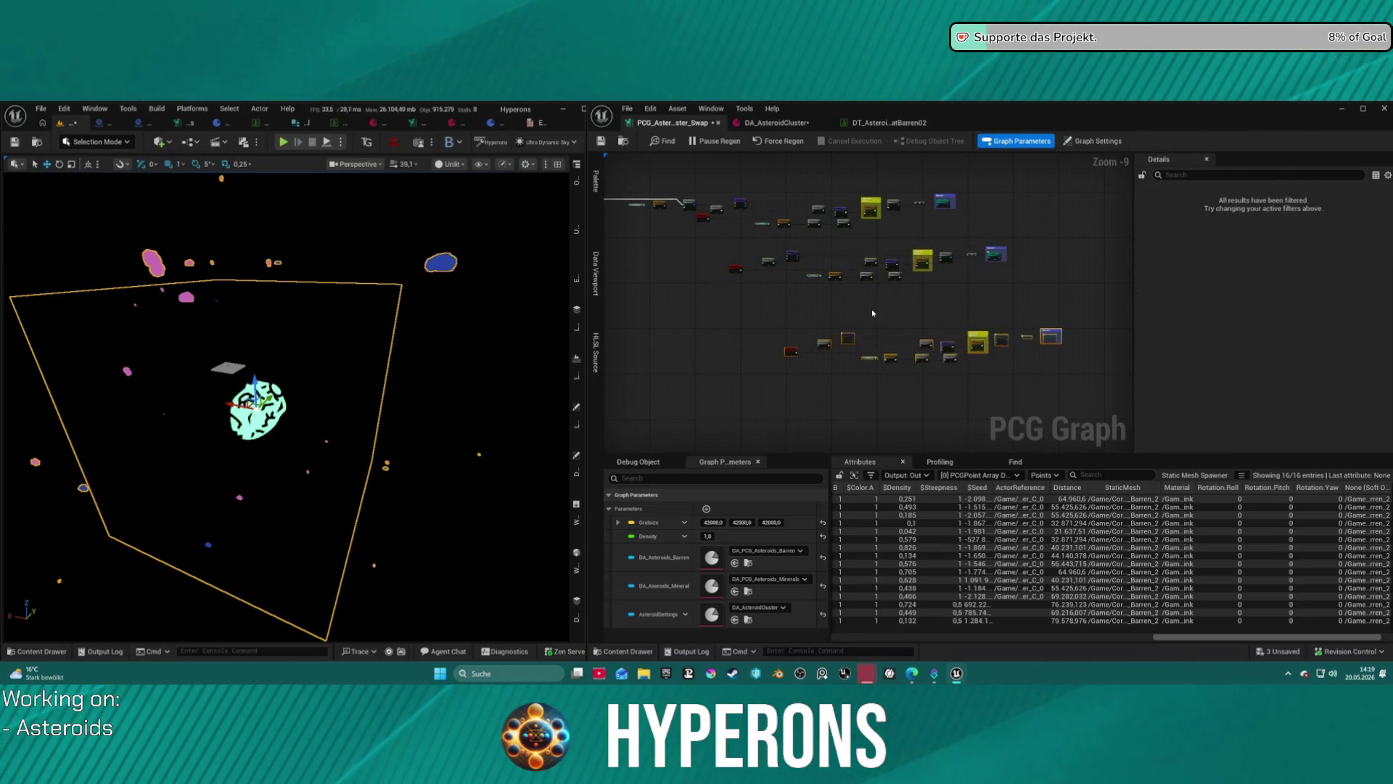
Select the duplicated branch's Load Data Table node and open its Data Table choices.
{"action": "scroll", "coordinate": [865, 343], "scroll_direction": "up", "scroll_amount": 3}
{"action": "left_click", "coordinate": [846, 346]}
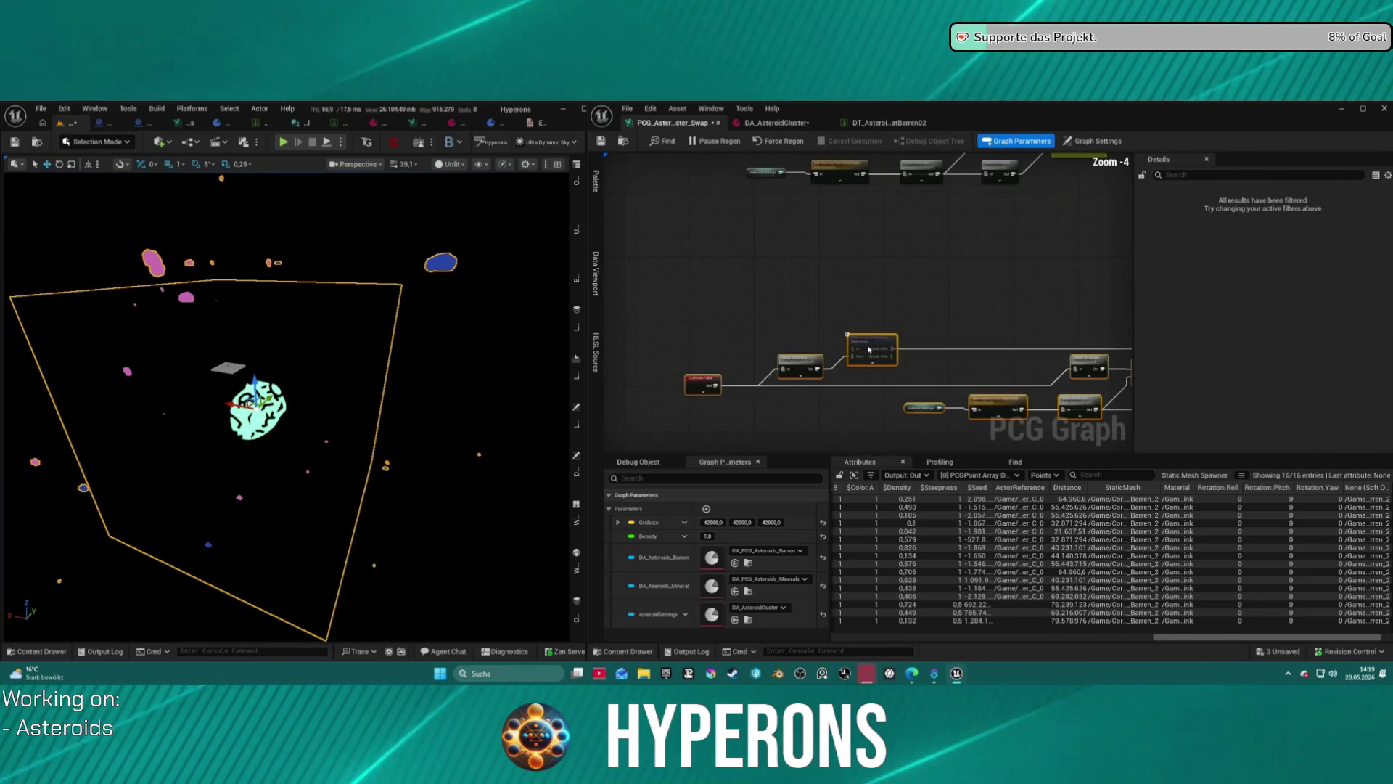
{"action": "scroll", "coordinate": [761, 319], "scroll_direction": "up", "scroll_amount": 2}
{"action": "left_click_drag", "start_coordinate": [737, 284], "coordinate": [793, 298]}
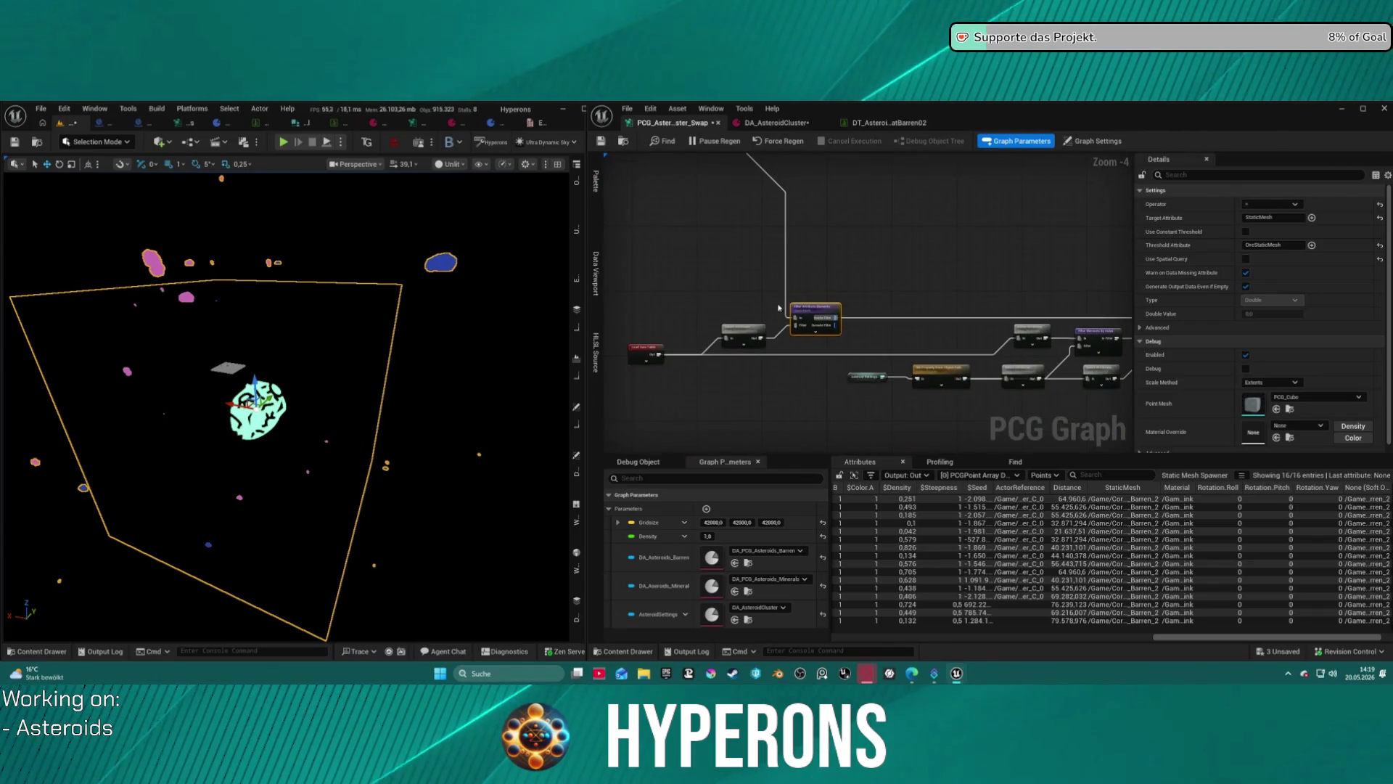
{"action": "left_click", "coordinate": [638, 359]}
{"action": "left_click", "coordinate": [1305, 209]}
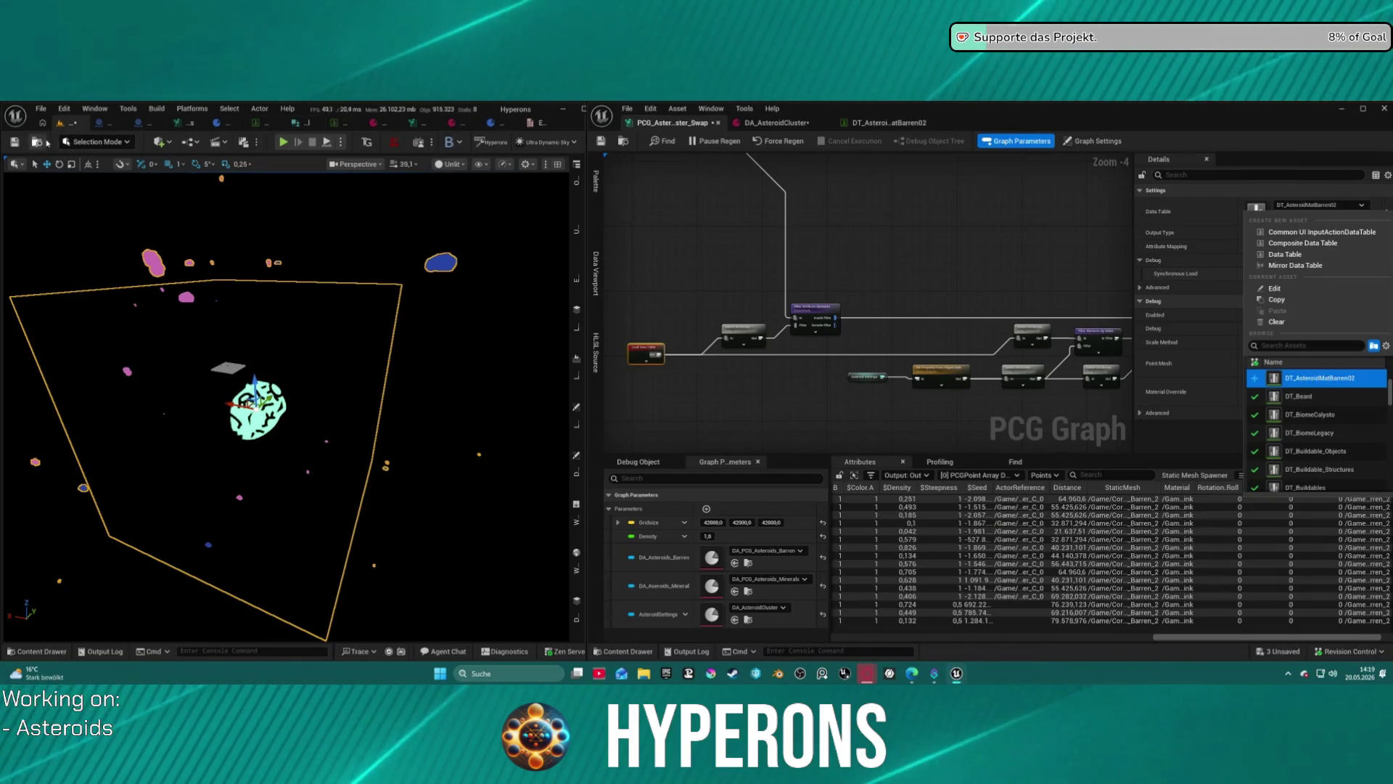
Duplicate DT_Asteroid_MatBarren02 twice as DT_Asteroid_MatBarren03 and DT_Asteroid_MatBarren04 in the PCG folder.
{"action": "key", "text": "ctrl+e"}
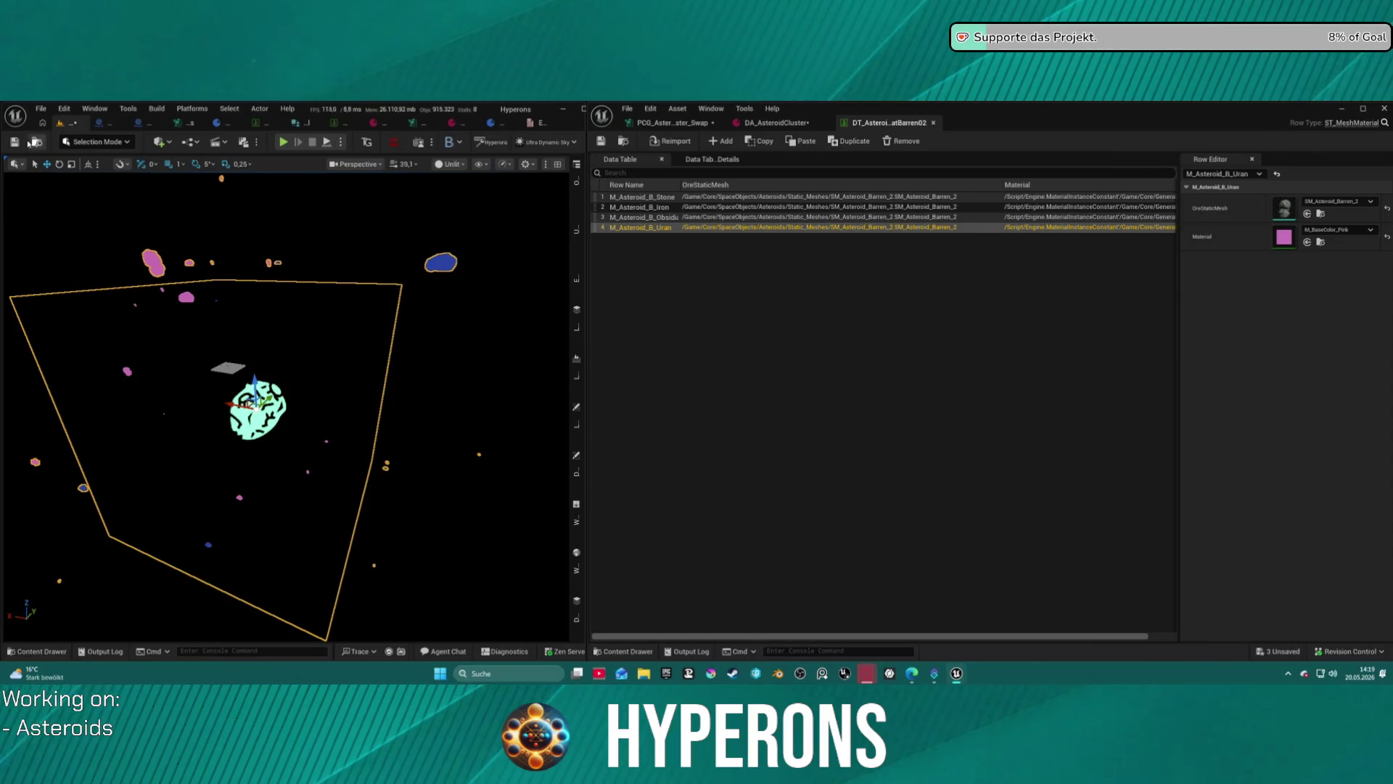
{"action": "left_click", "coordinate": [38, 142]}
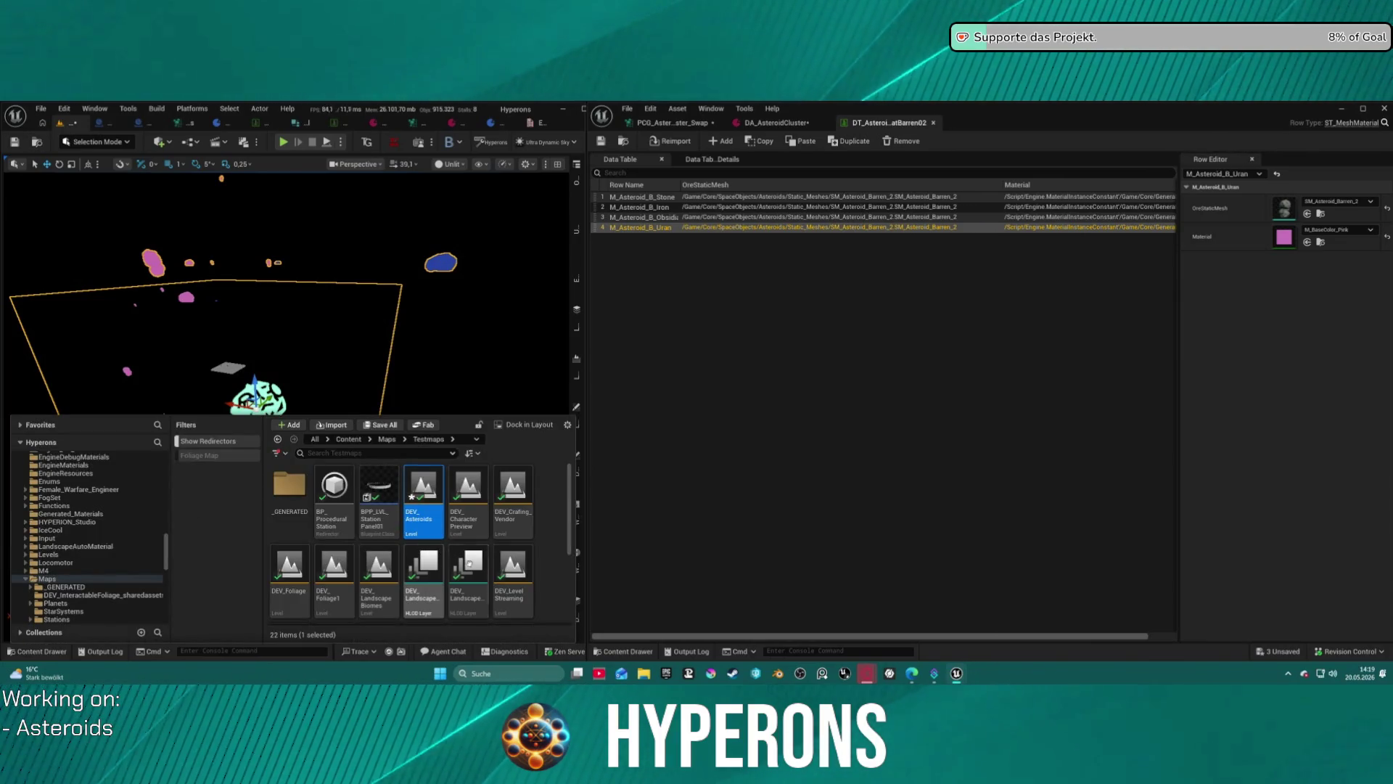
{"action": "left_click", "coordinate": [622, 142]}
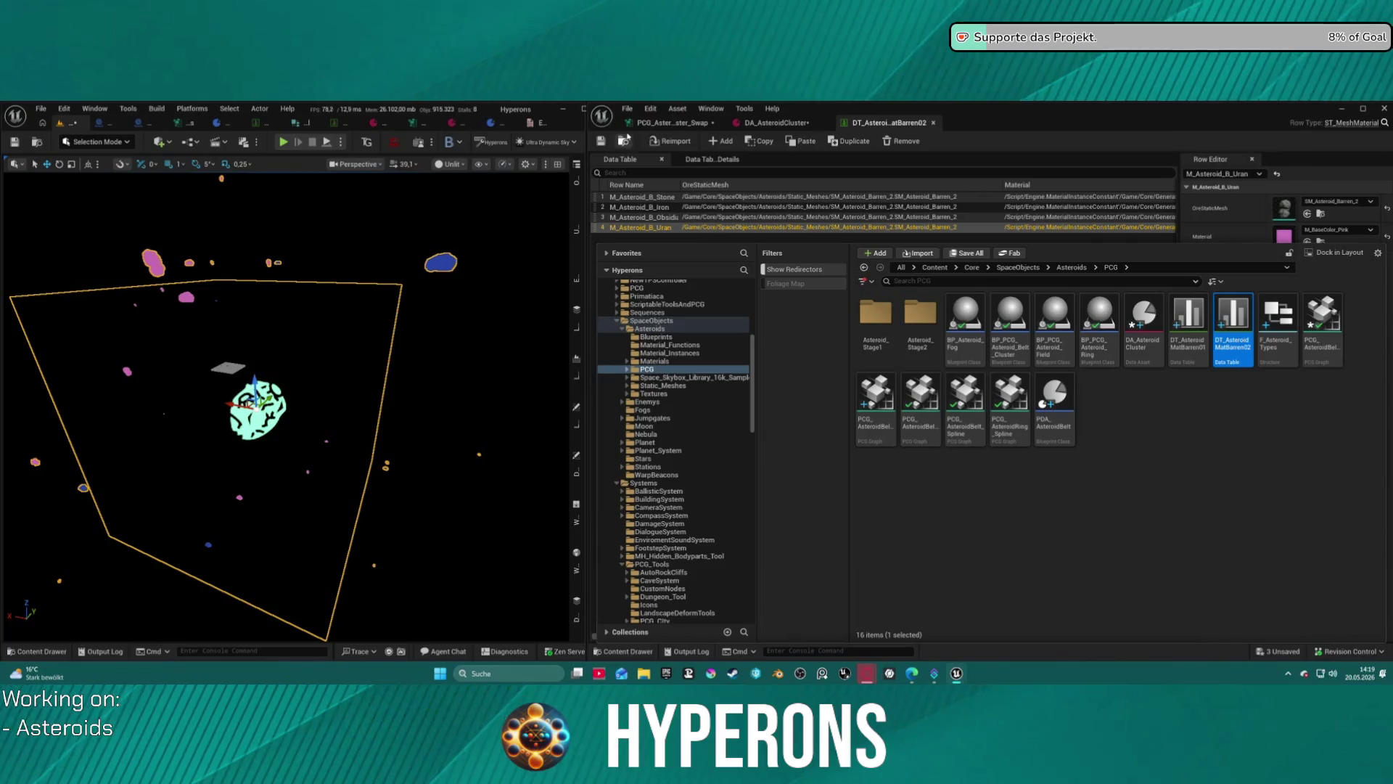
{"action": "left_click", "coordinate": [625, 141]}
{"action": "left_click", "coordinate": [626, 141]}
{"action": "key", "text": "ctrl+d"}
{"action": "key", "text": "Return"}
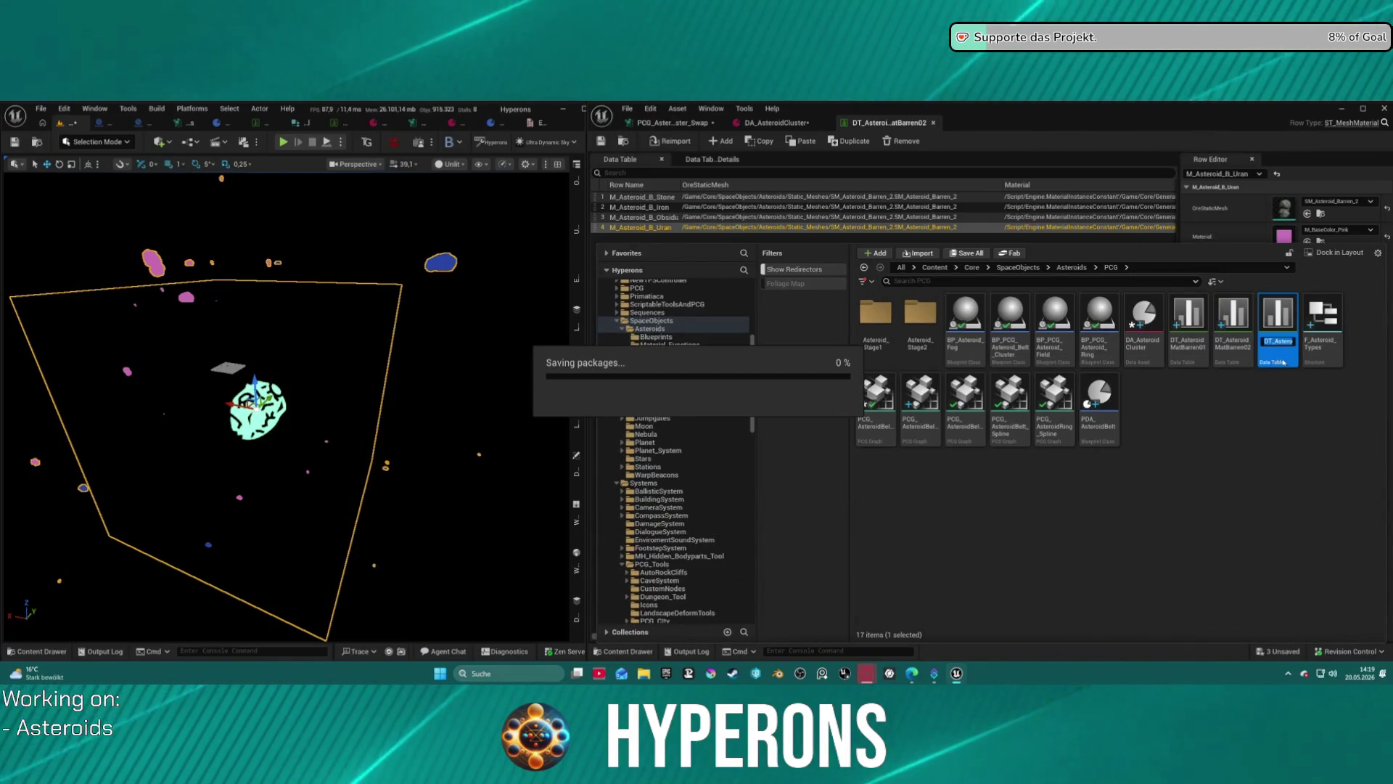
{"action": "key", "text": "ctrl+d"}
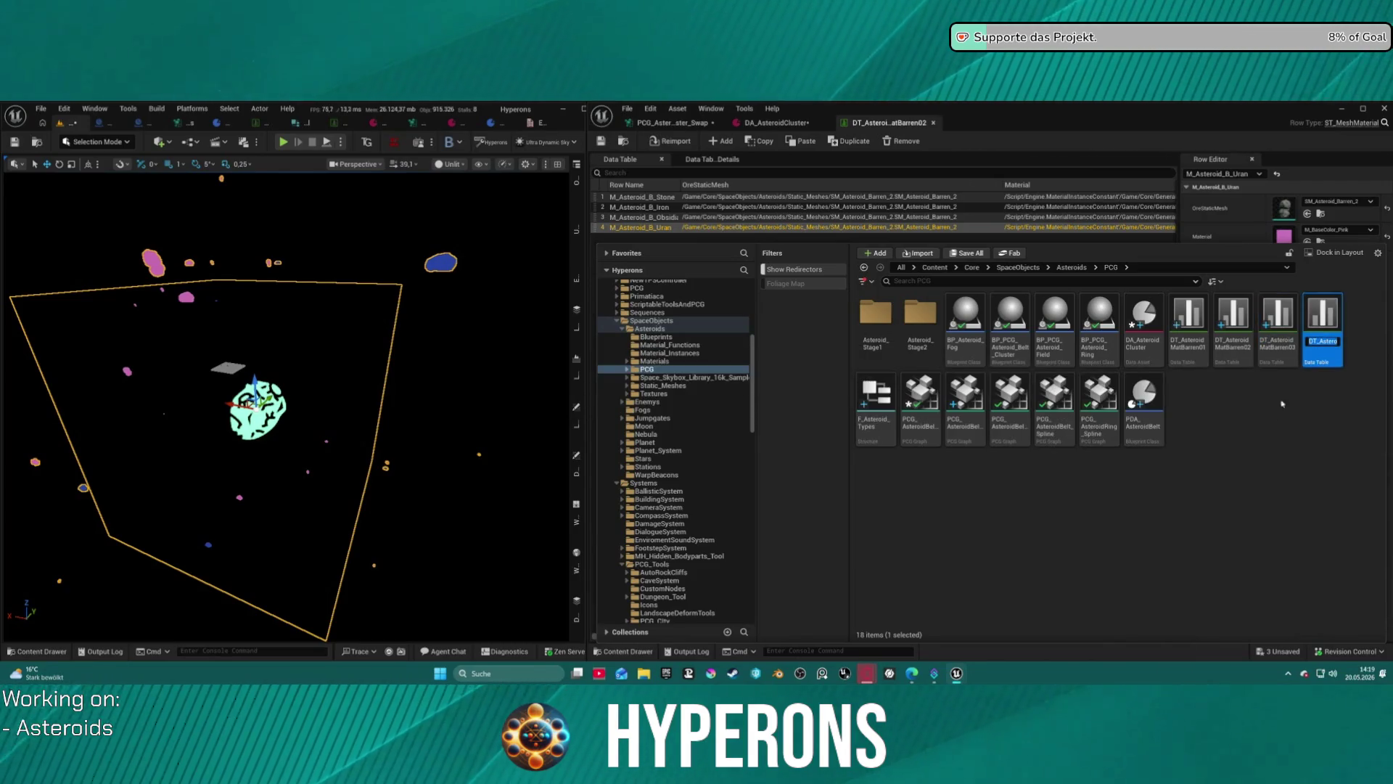
{"action": "key", "text": "Return"}
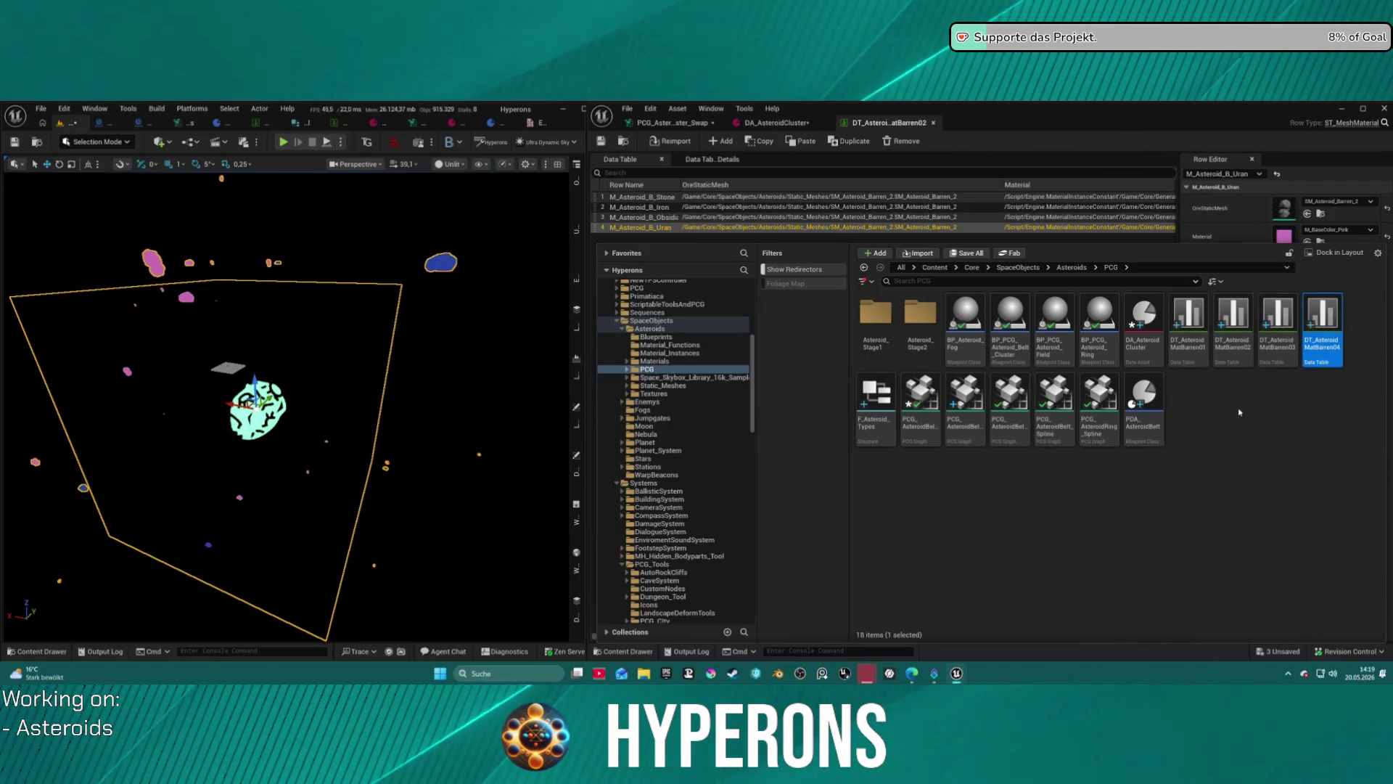
Open DT_Asteroid_MatBarren03 and bring up the Stone row's material choices.
{"action": "left_click", "coordinate": [1247, 347]}
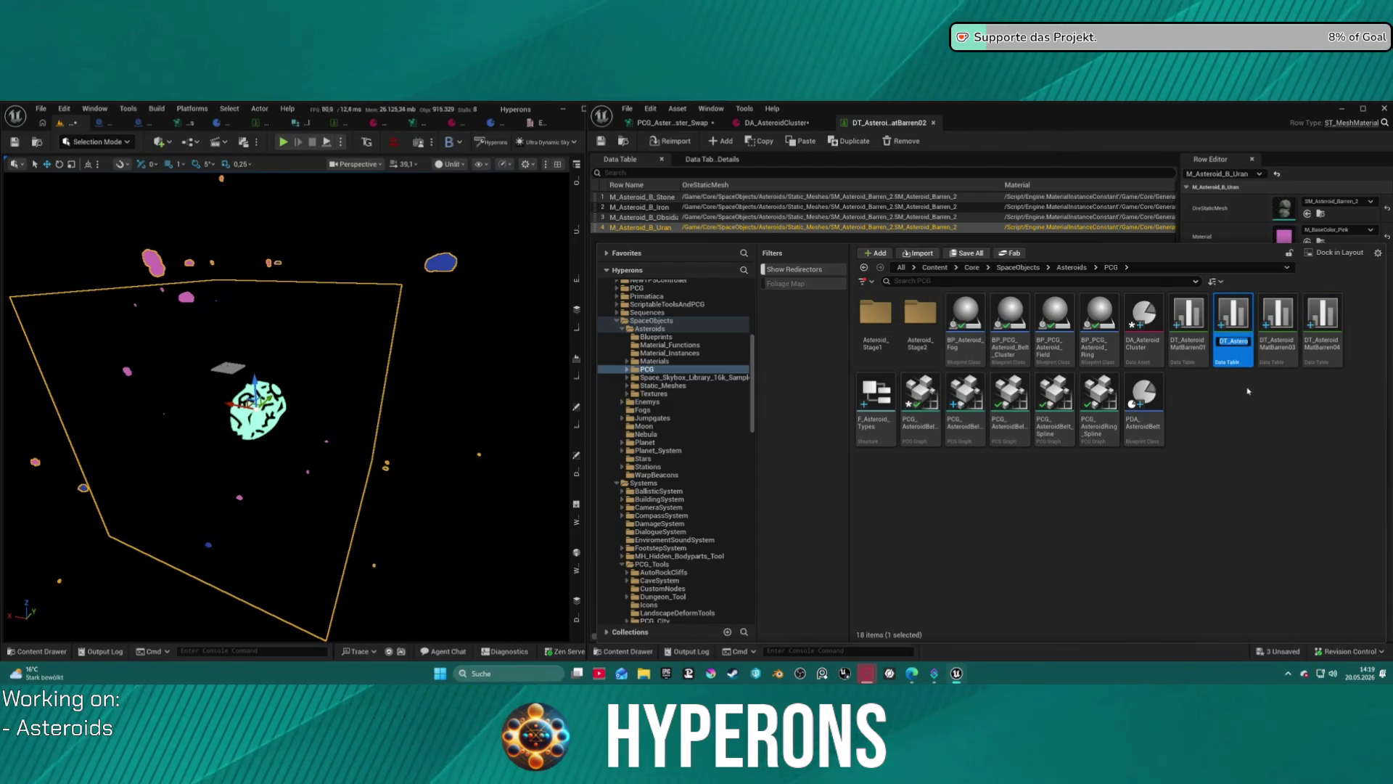
{"action": "double_click", "coordinate": [1275, 321]}
{"action": "left_click", "coordinate": [1337, 229]}
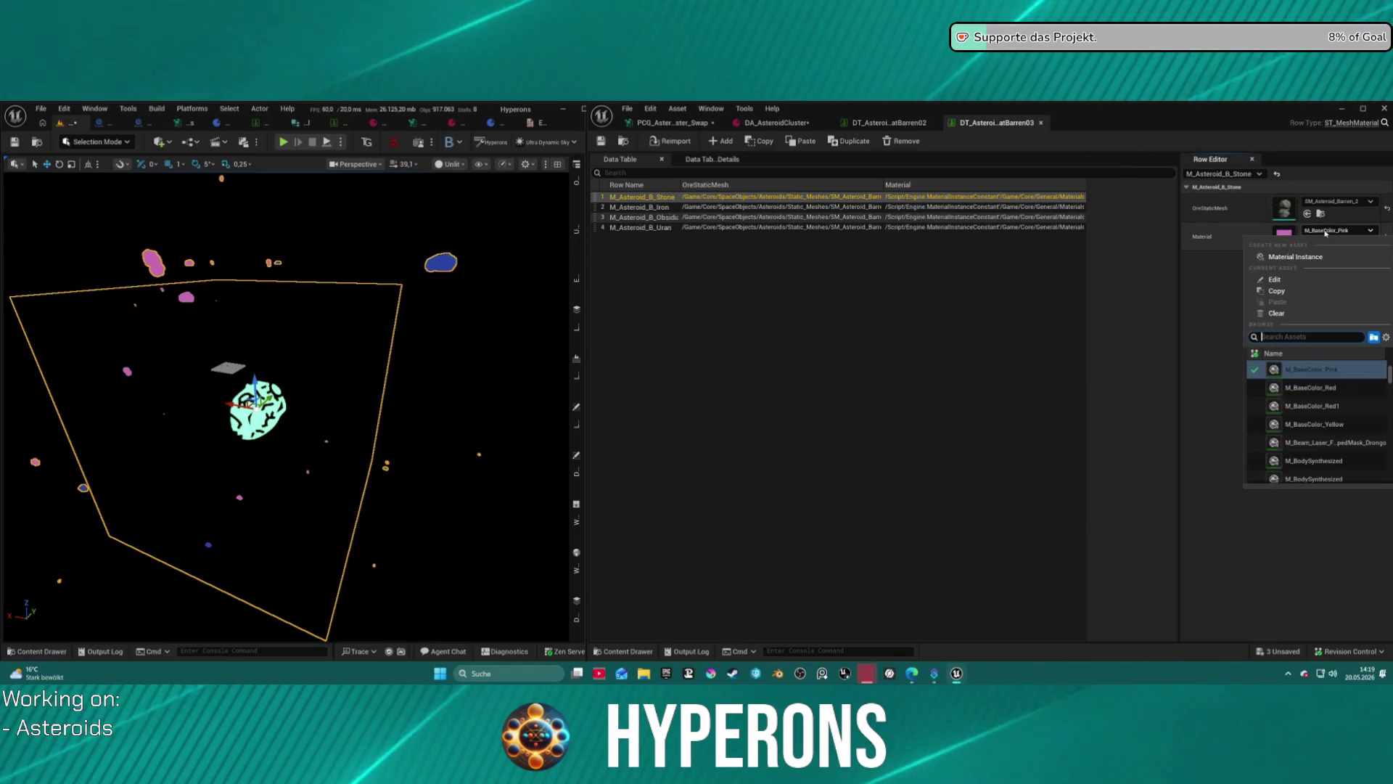
Give Barren03's Stone row M_BaseColor_Red and the SM_Asteroid_Barren_3 mesh, review the other rows, and save.
{"action": "left_click", "coordinate": [1313, 389]}
{"action": "left_click", "coordinate": [1313, 389]}
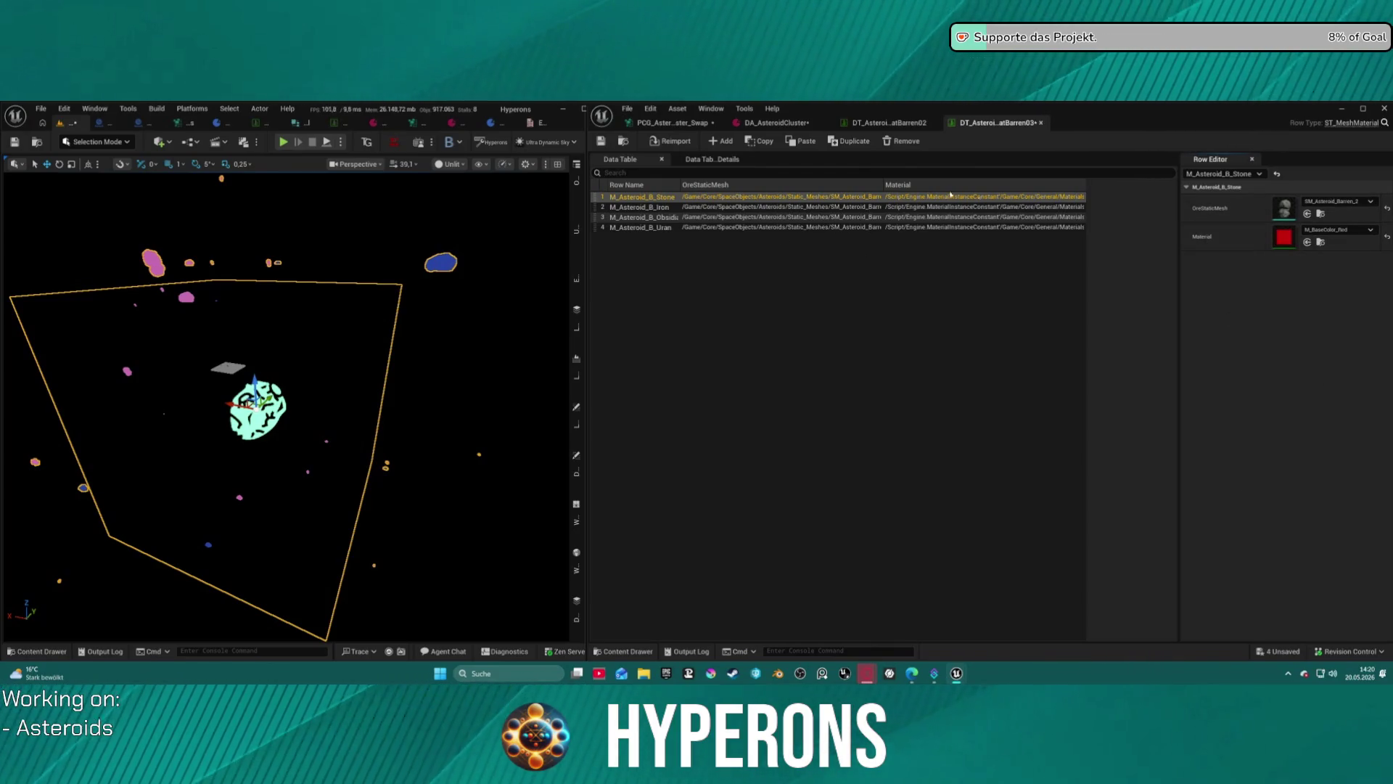
{"action": "left_click", "coordinate": [1343, 204]}
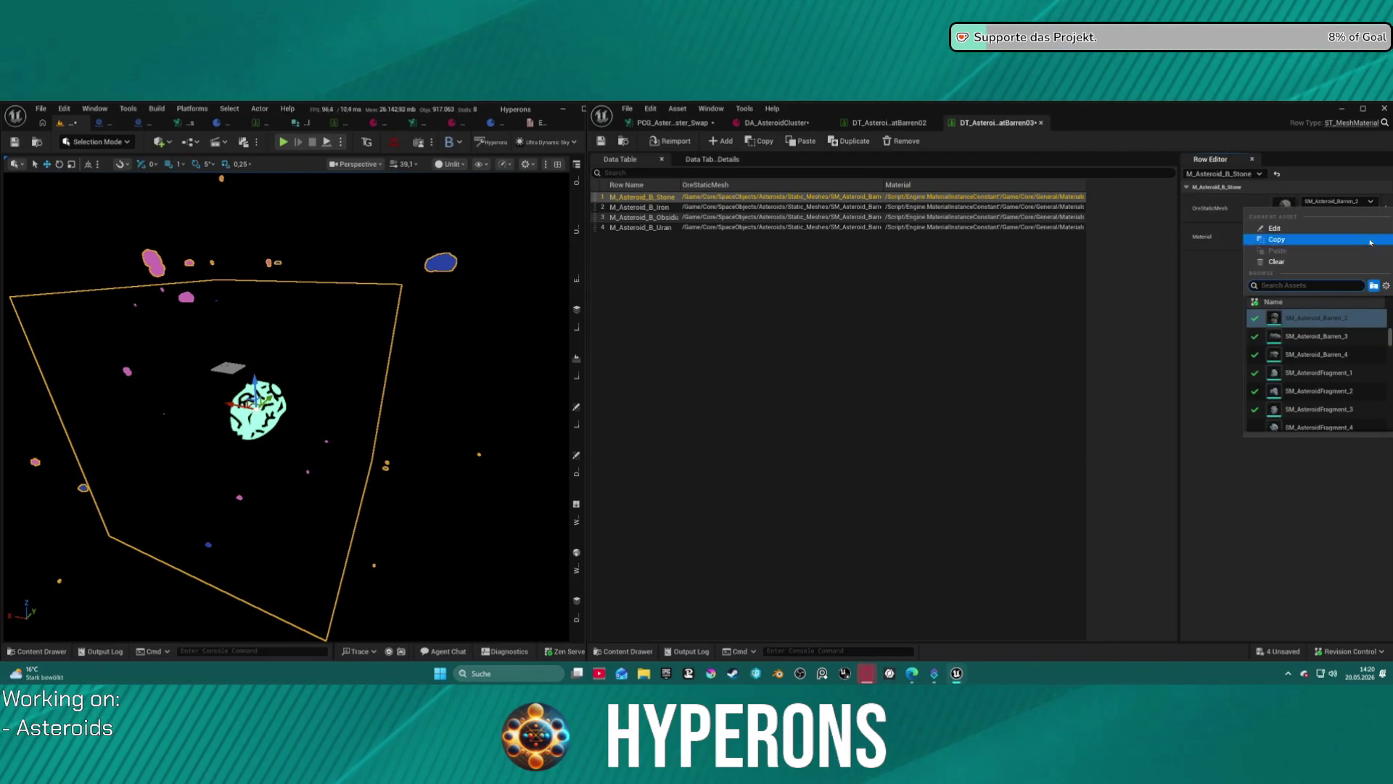
{"action": "left_click", "coordinate": [1354, 342]}
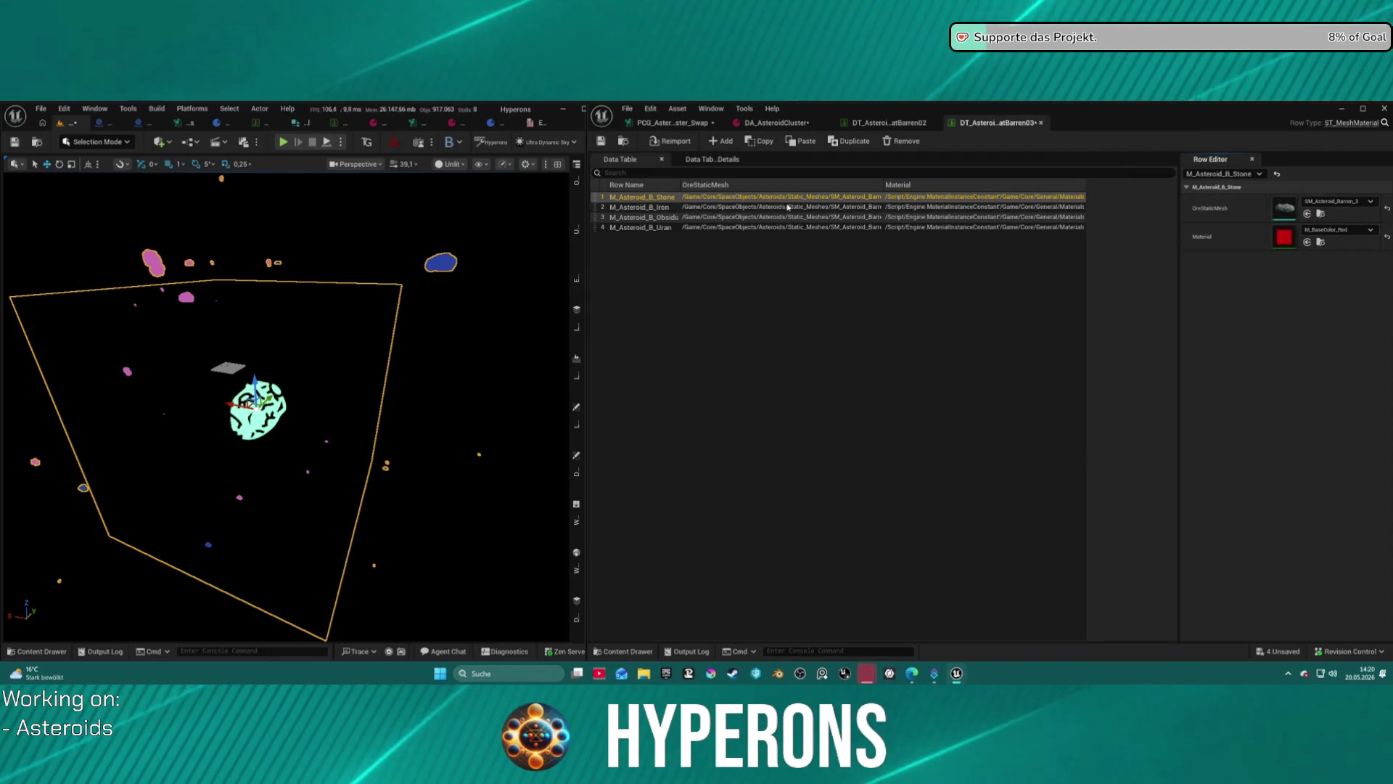
{"action": "left_click", "coordinate": [813, 209]}
{"action": "key", "text": "Down"}
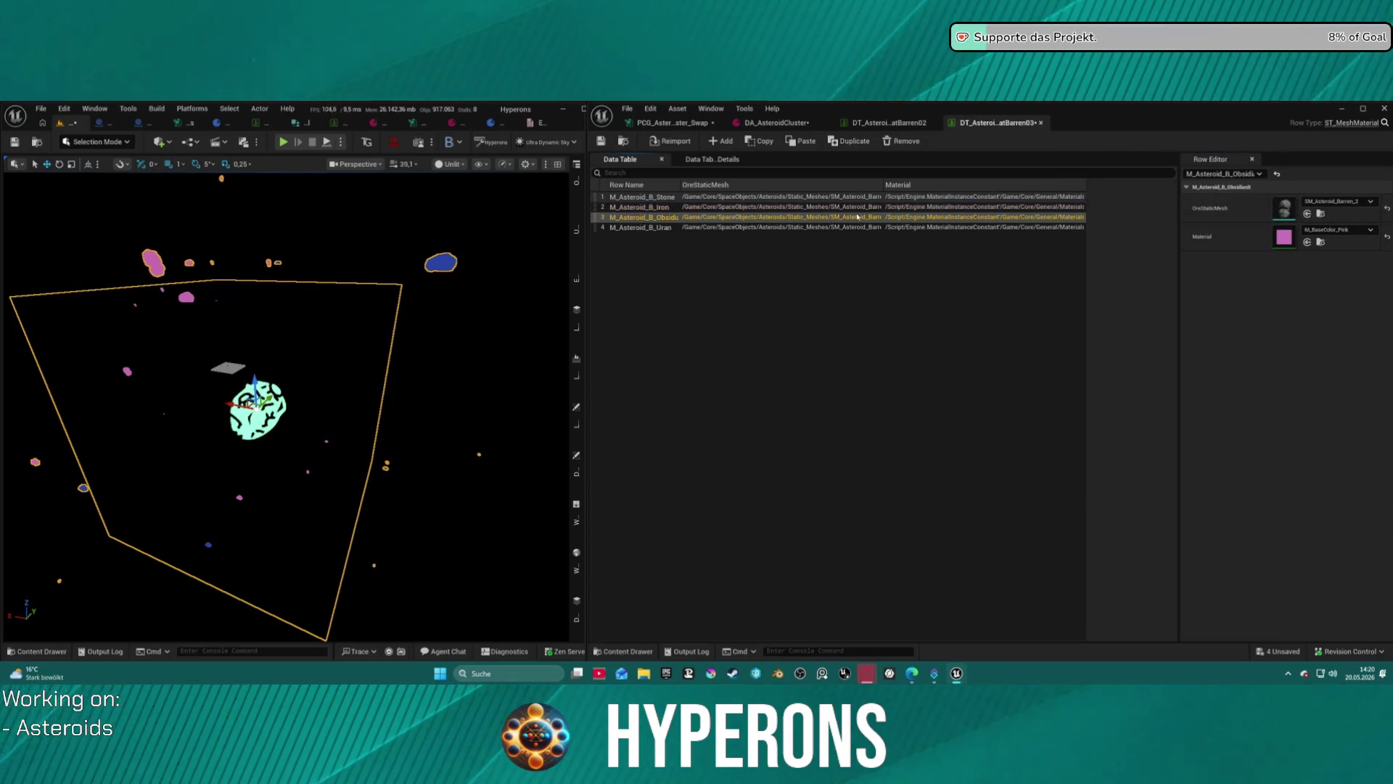
{"action": "left_click", "coordinate": [922, 226]}
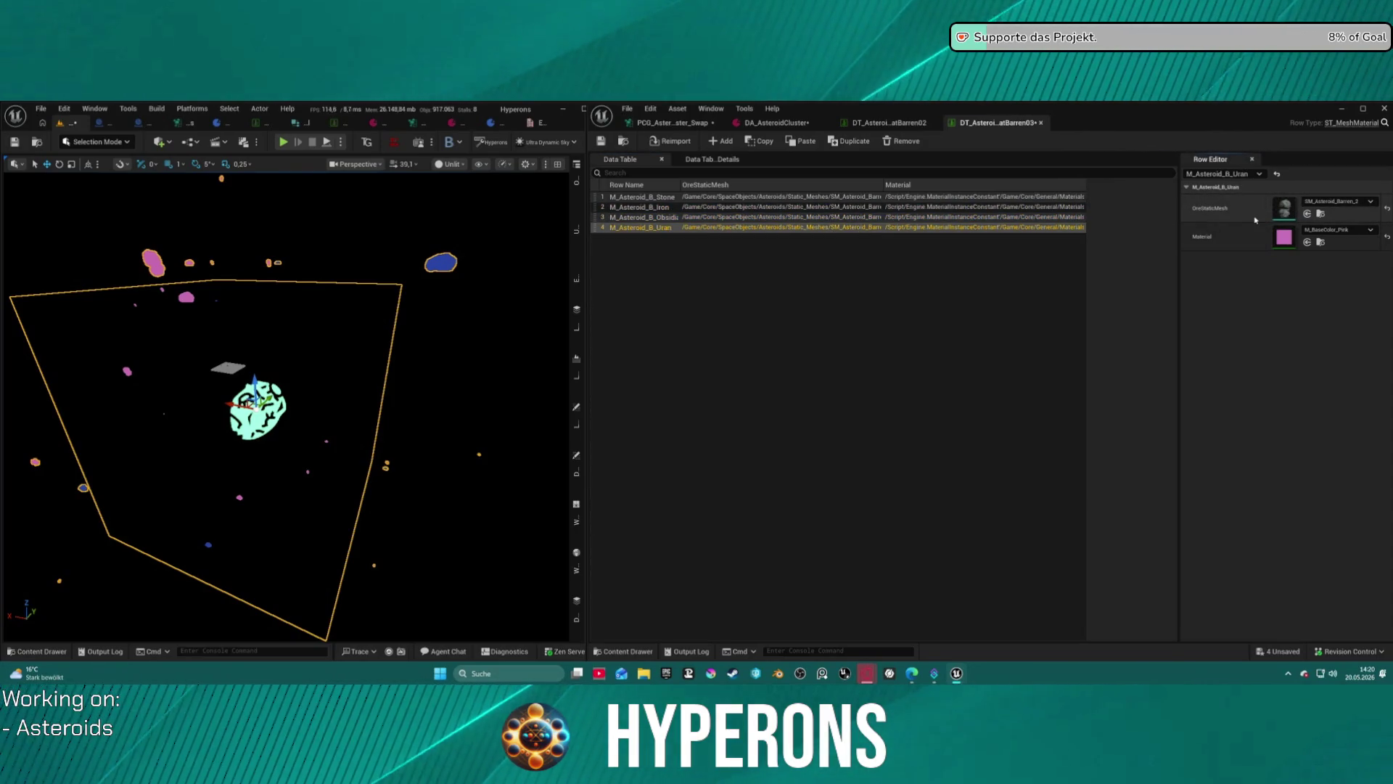
{"action": "left_click", "coordinate": [606, 141]}
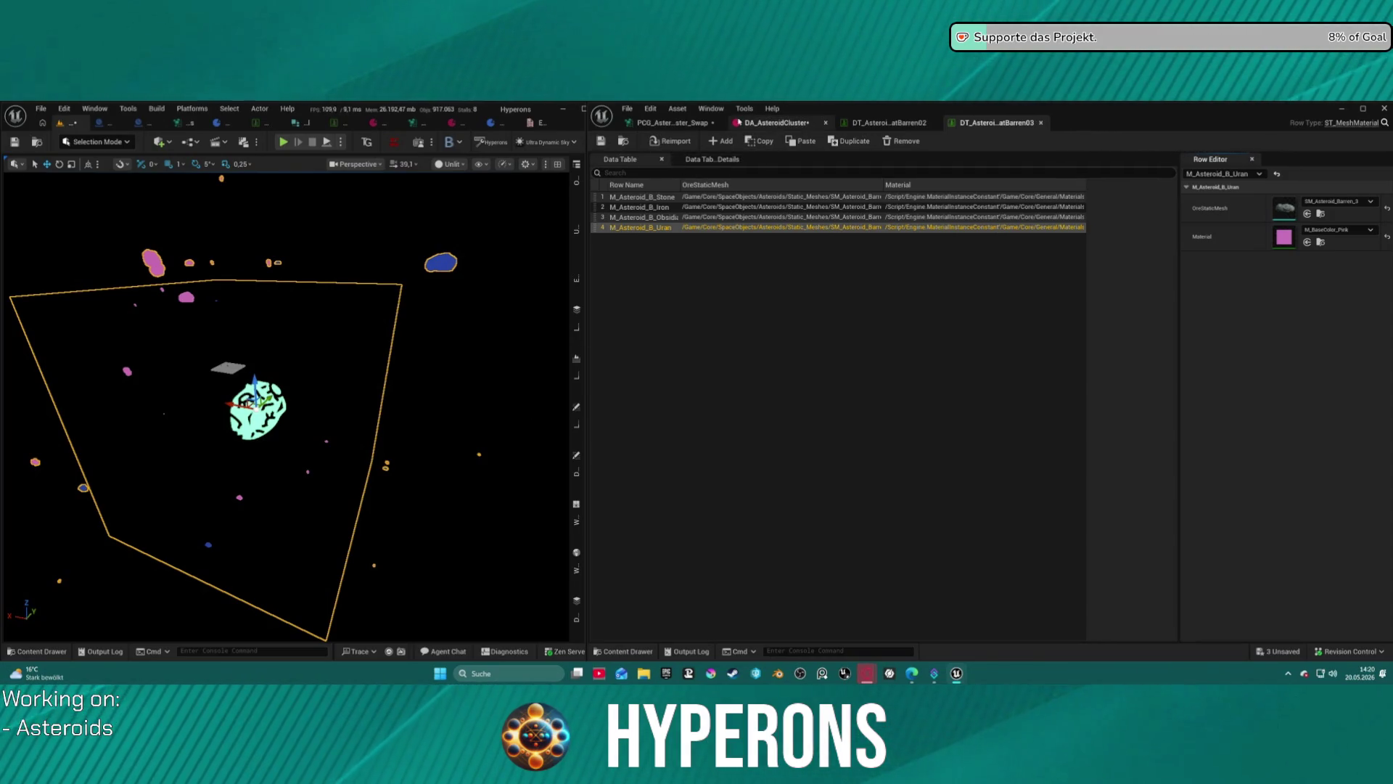
Switch the PCG graph's Load Data Table node to DT_AsteroidMatBarren03.
{"action": "left_click", "coordinate": [776, 122]}
{"action": "left_click", "coordinate": [671, 122]}
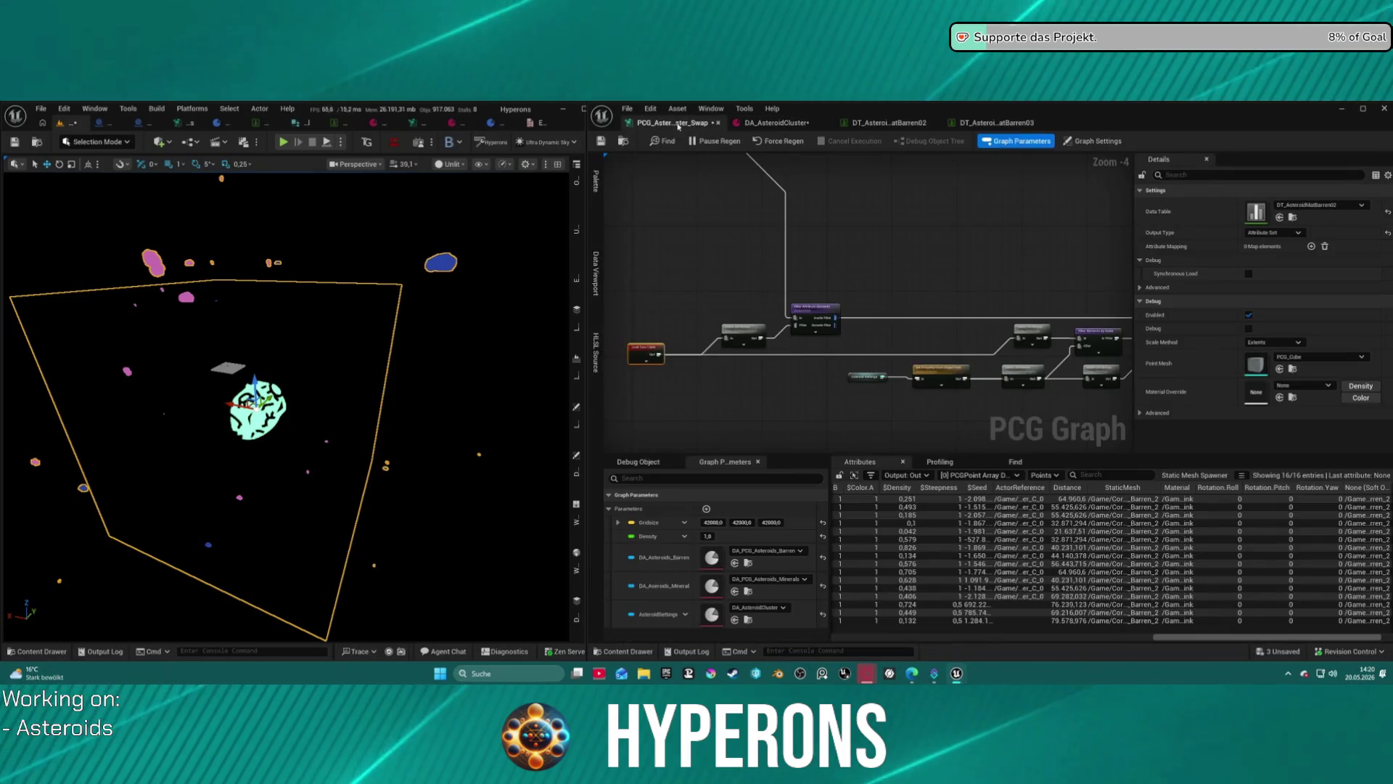
{"action": "left_click", "coordinate": [1319, 205]}
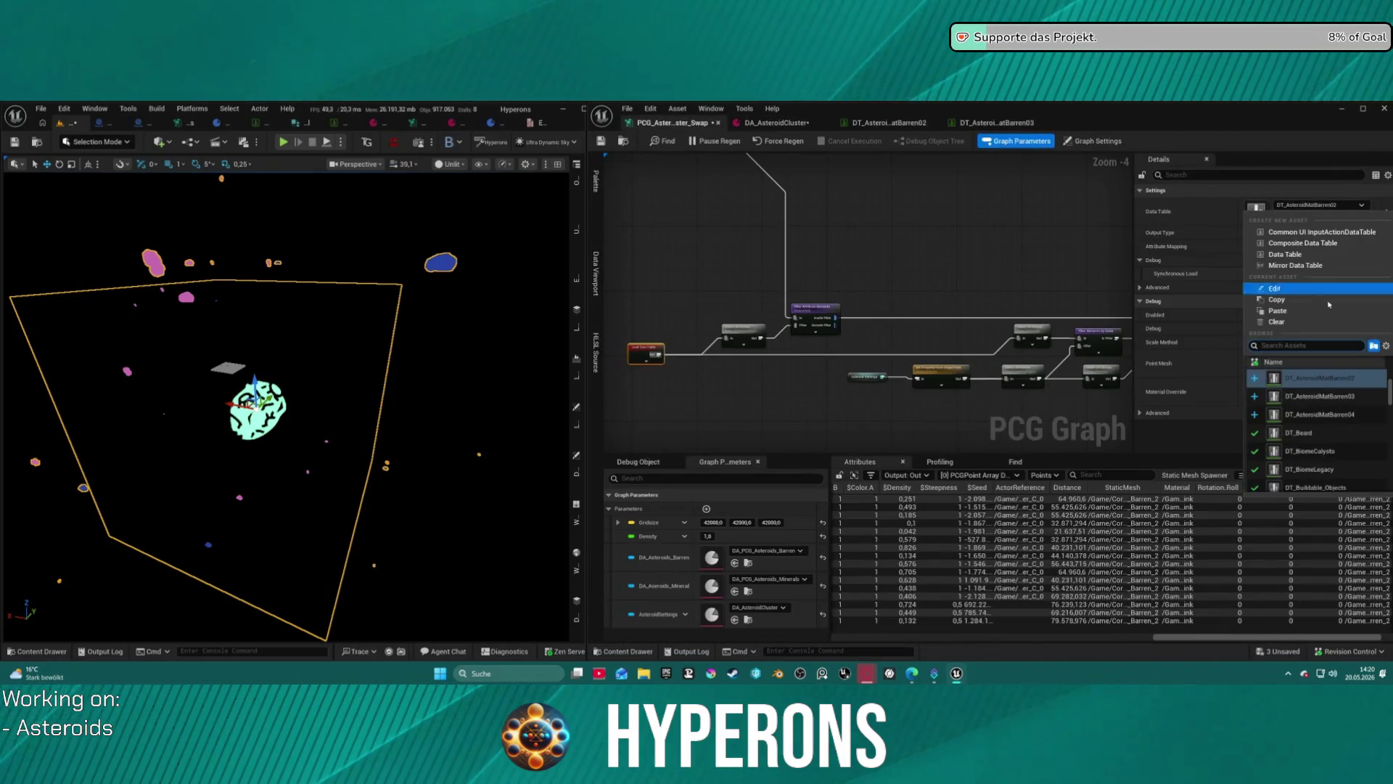
{"action": "left_click", "coordinate": [1324, 397]}
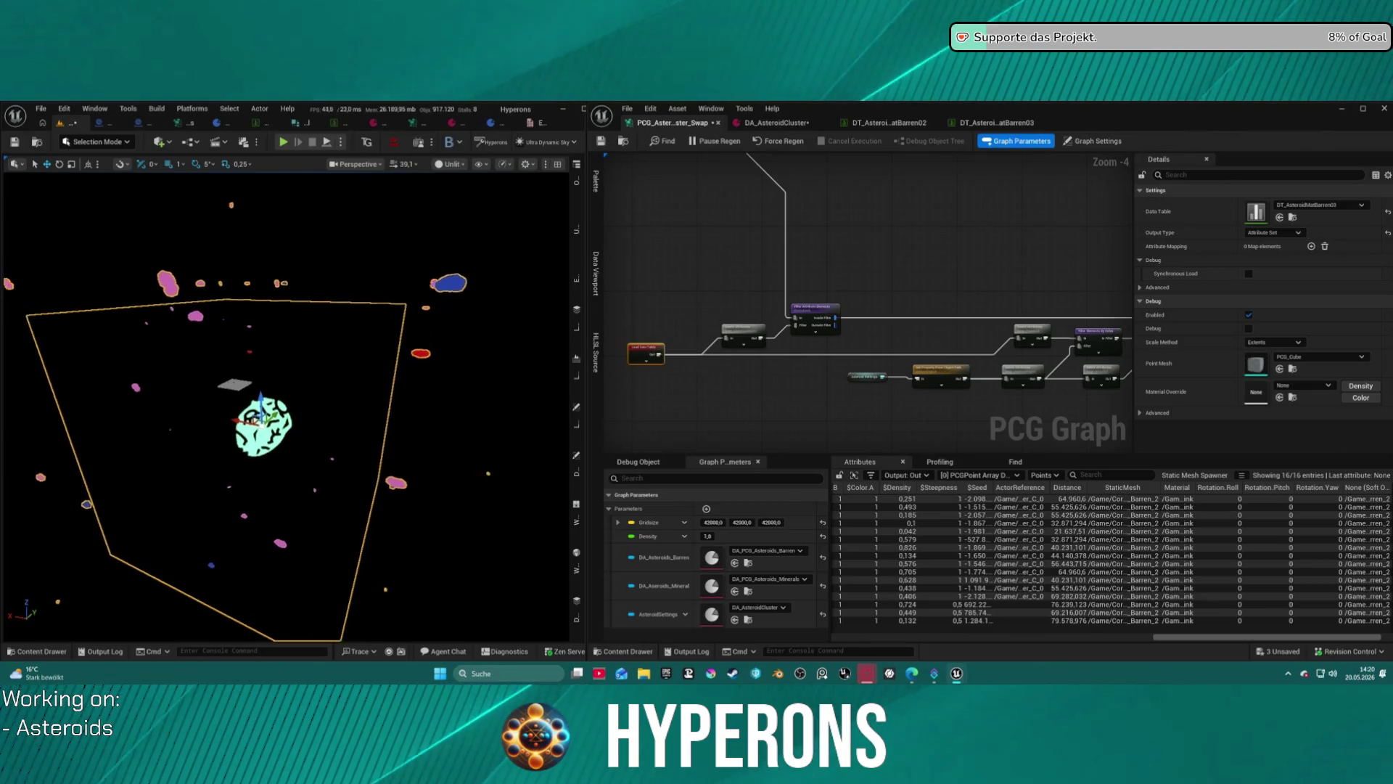
Duplicate the Barren branch below with Ctrl+D and wire Outside Filter into the copy.
{"action": "scroll", "coordinate": [287, 406], "scroll_direction": "up", "scroll_amount": 5}
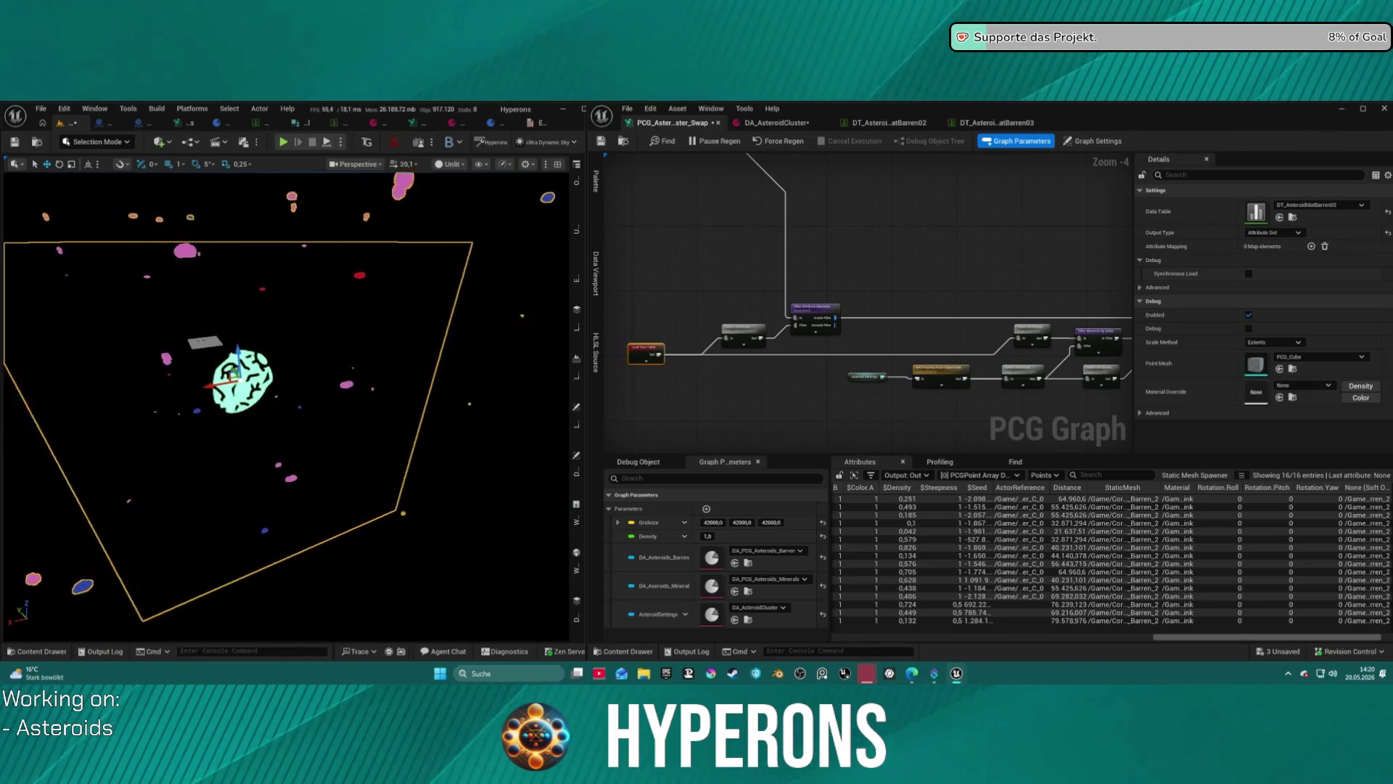
{"action": "scroll", "coordinate": [287, 407], "scroll_direction": "up", "scroll_amount": 5}
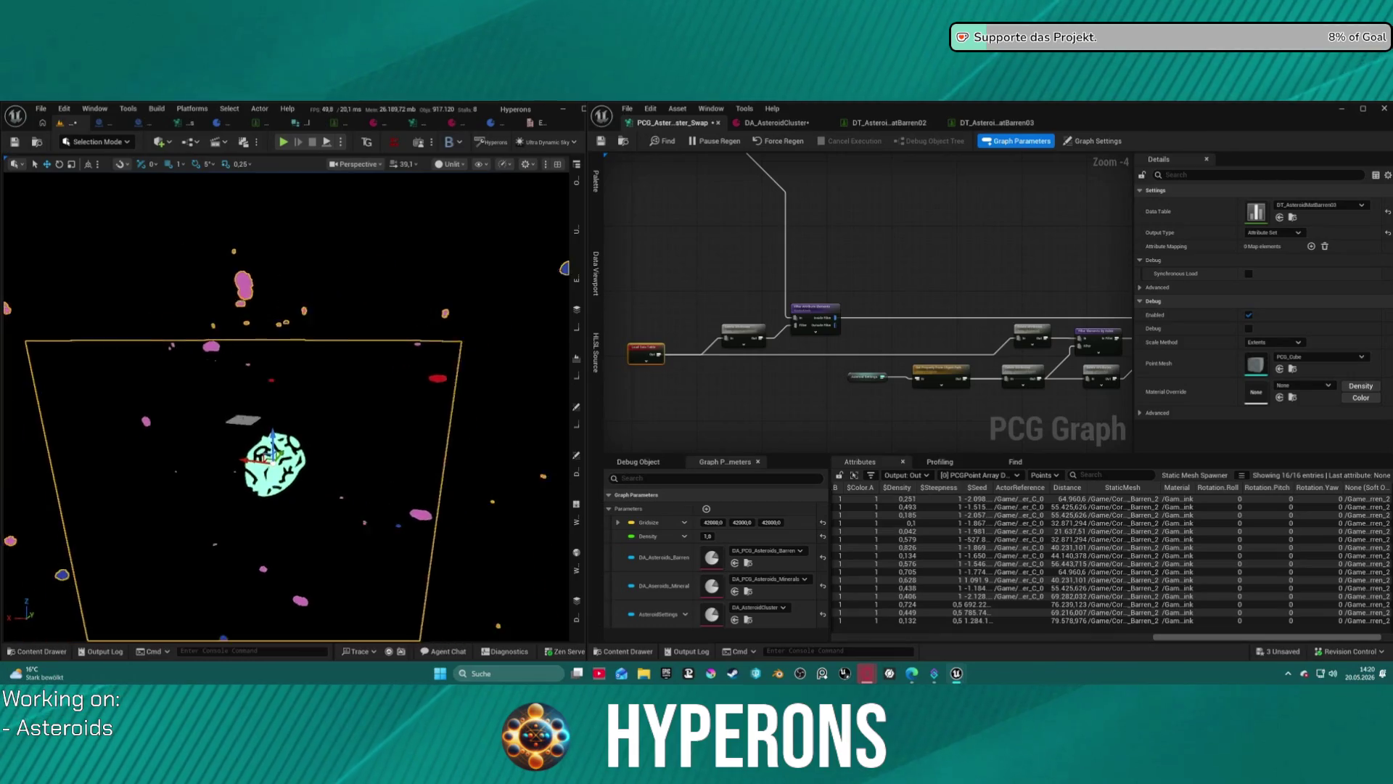
{"action": "scroll", "coordinate": [287, 406], "scroll_direction": "up", "scroll_amount": 4}
{"action": "scroll", "coordinate": [856, 242], "scroll_direction": "down", "scroll_amount": 2}
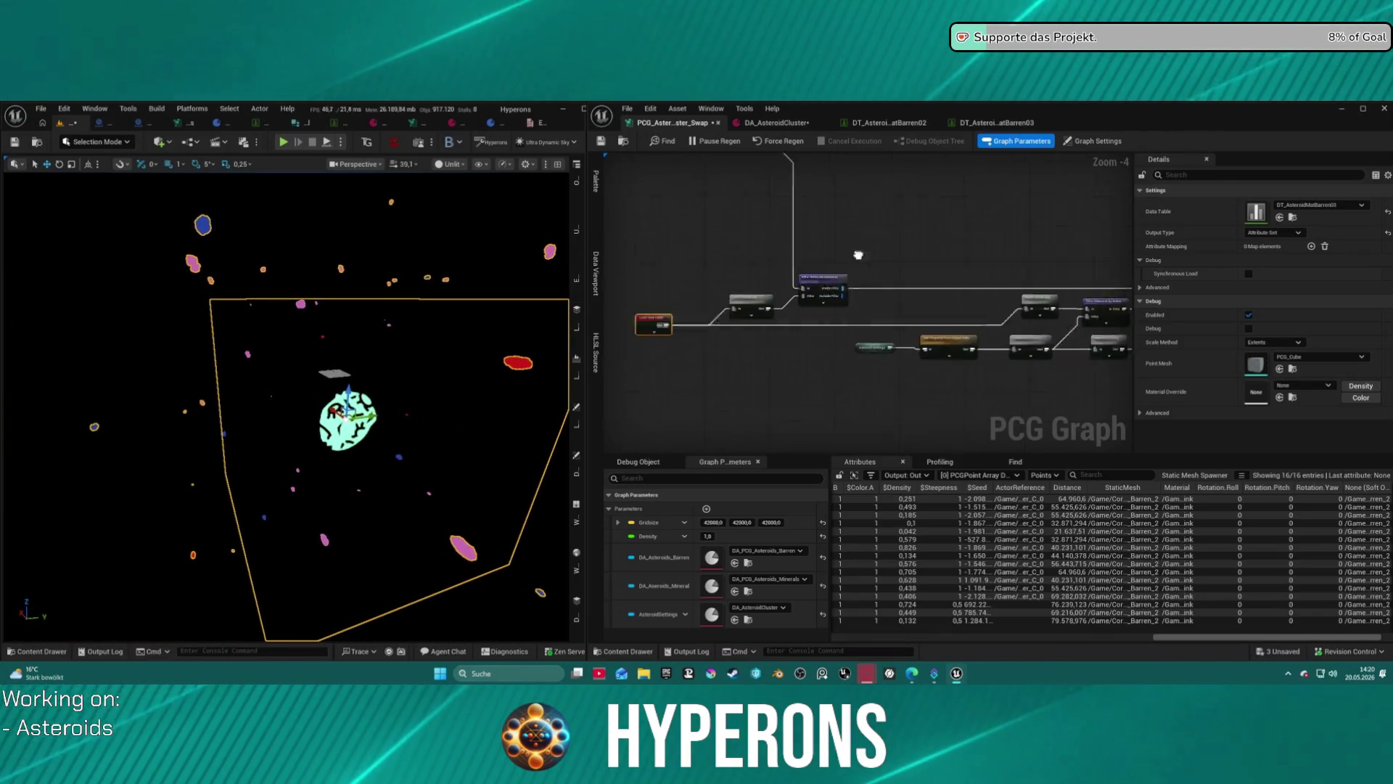
{"action": "mouse_move", "coordinate": [721, 194]}
{"action": "left_mouse_down"}
{"action": "mouse_move", "coordinate": [933, 295]}
{"action": "mouse_move", "coordinate": [833, 333]}
{"action": "mouse_move", "coordinate": [847, 319]}
{"action": "left_mouse_up"}
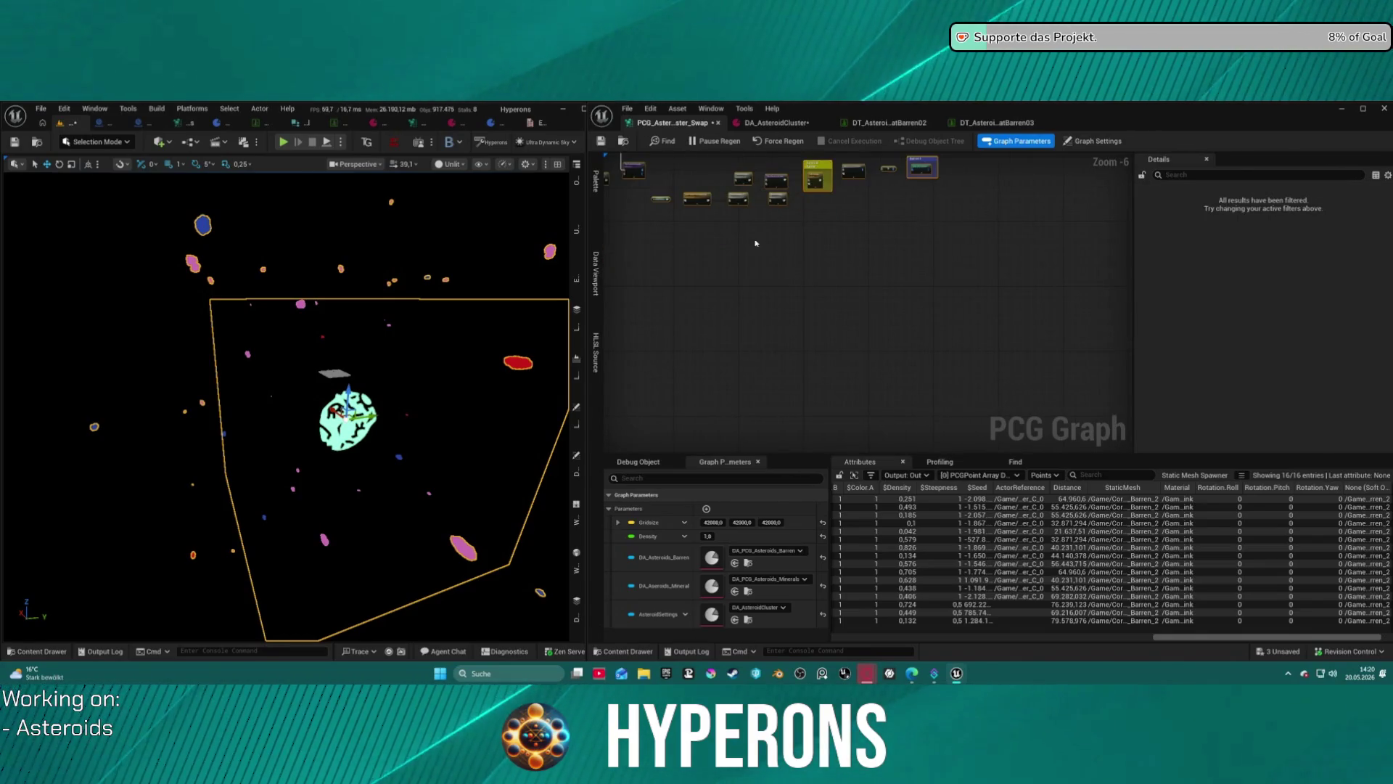
{"action": "key", "text": "ctrl+d"}
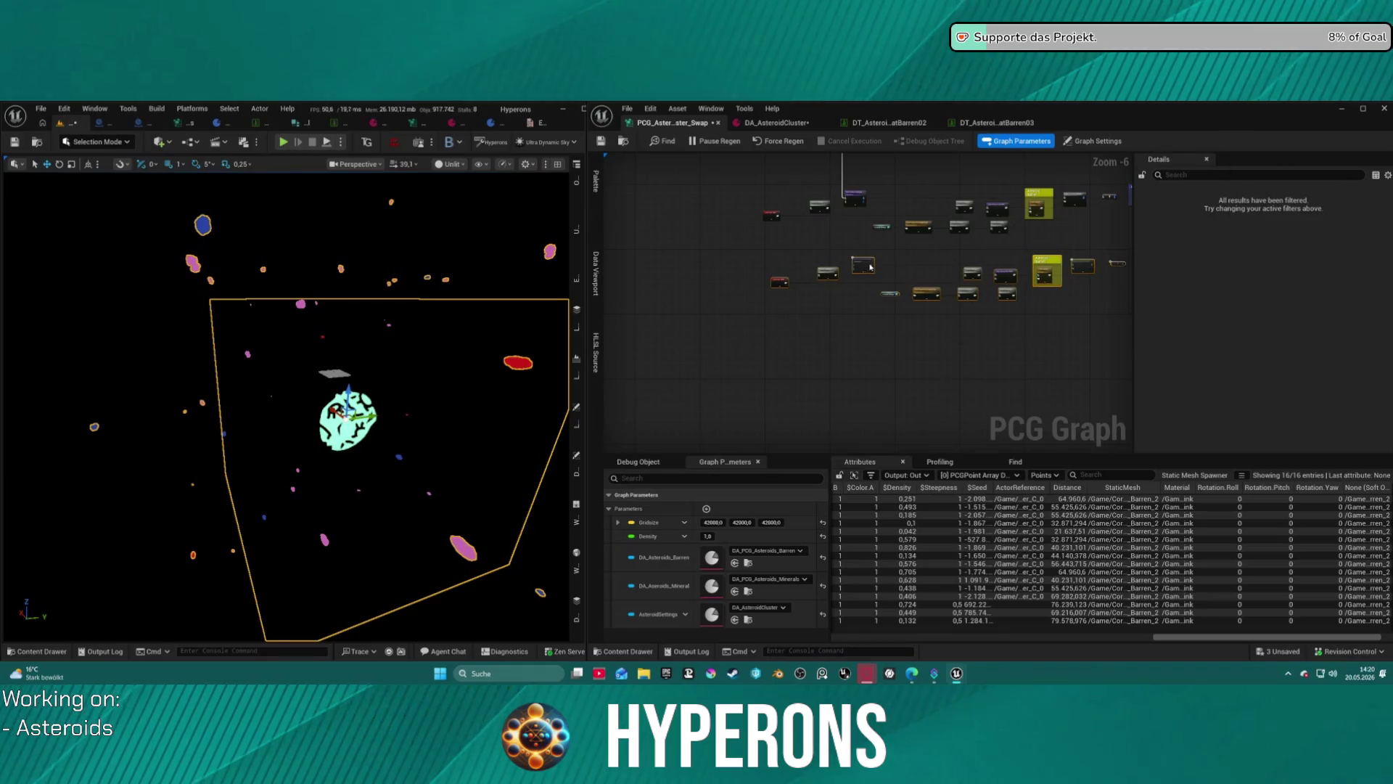
{"action": "scroll", "coordinate": [875, 210], "scroll_direction": "up", "scroll_amount": 4}
{"action": "mouse_move", "coordinate": [865, 198]}
{"action": "left_mouse_down"}
{"action": "mouse_move", "coordinate": [993, 373]}
{"action": "mouse_move", "coordinate": [1028, 375]}
{"action": "left_mouse_up"}
{"action": "left_click", "coordinate": [797, 429]}
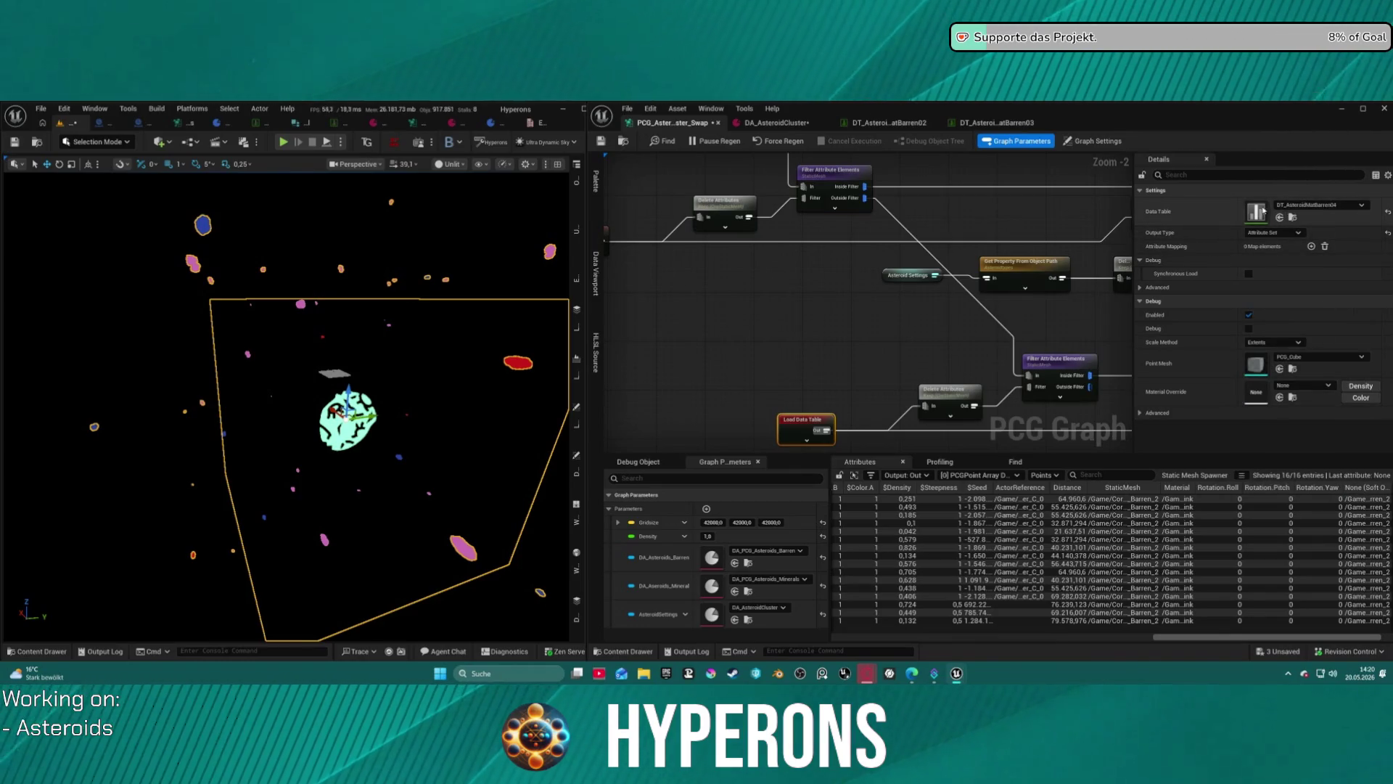
Open DT_AsteroidMatBarren04 and set the Stone row mesh to SM_Asteroid_Barren_4.
{"action": "double_click", "coordinate": [1255, 212]}
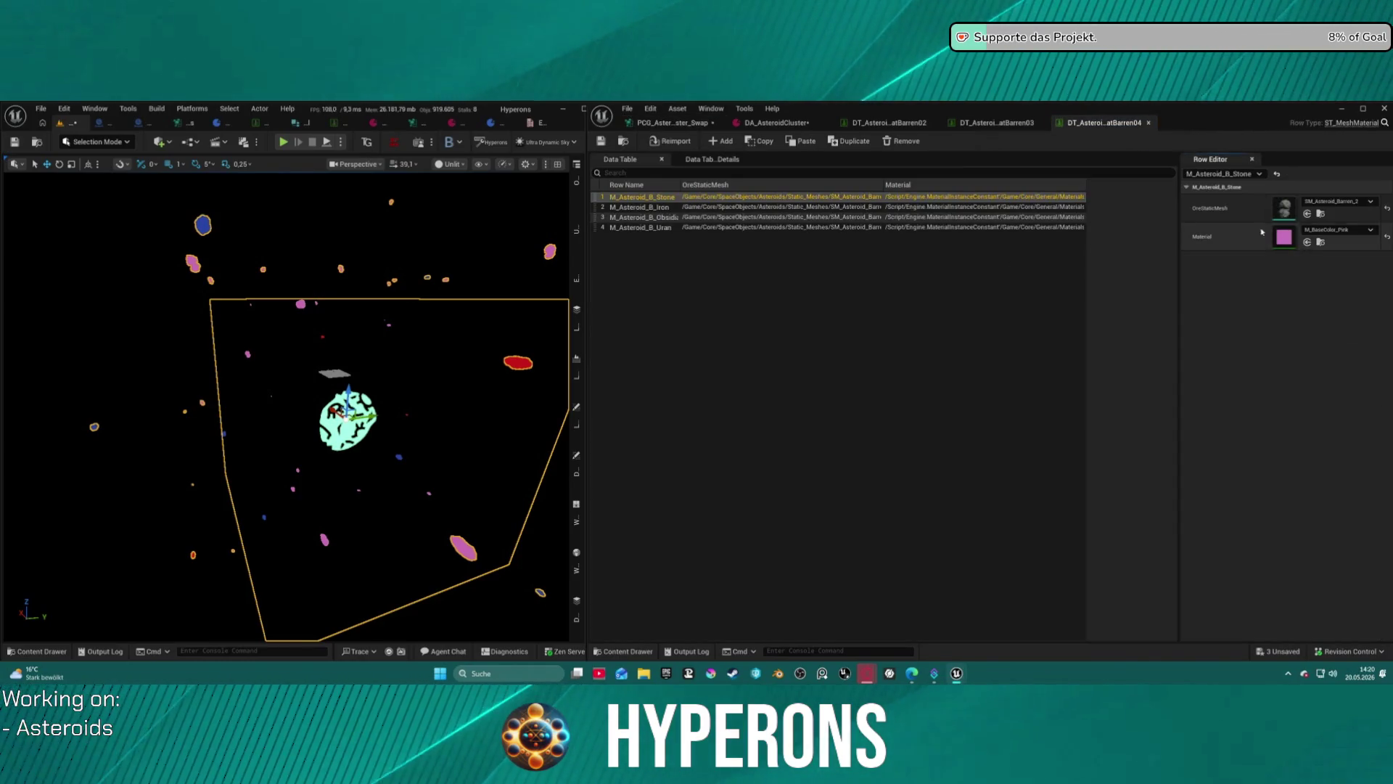
{"action": "left_click", "coordinate": [1338, 201]}
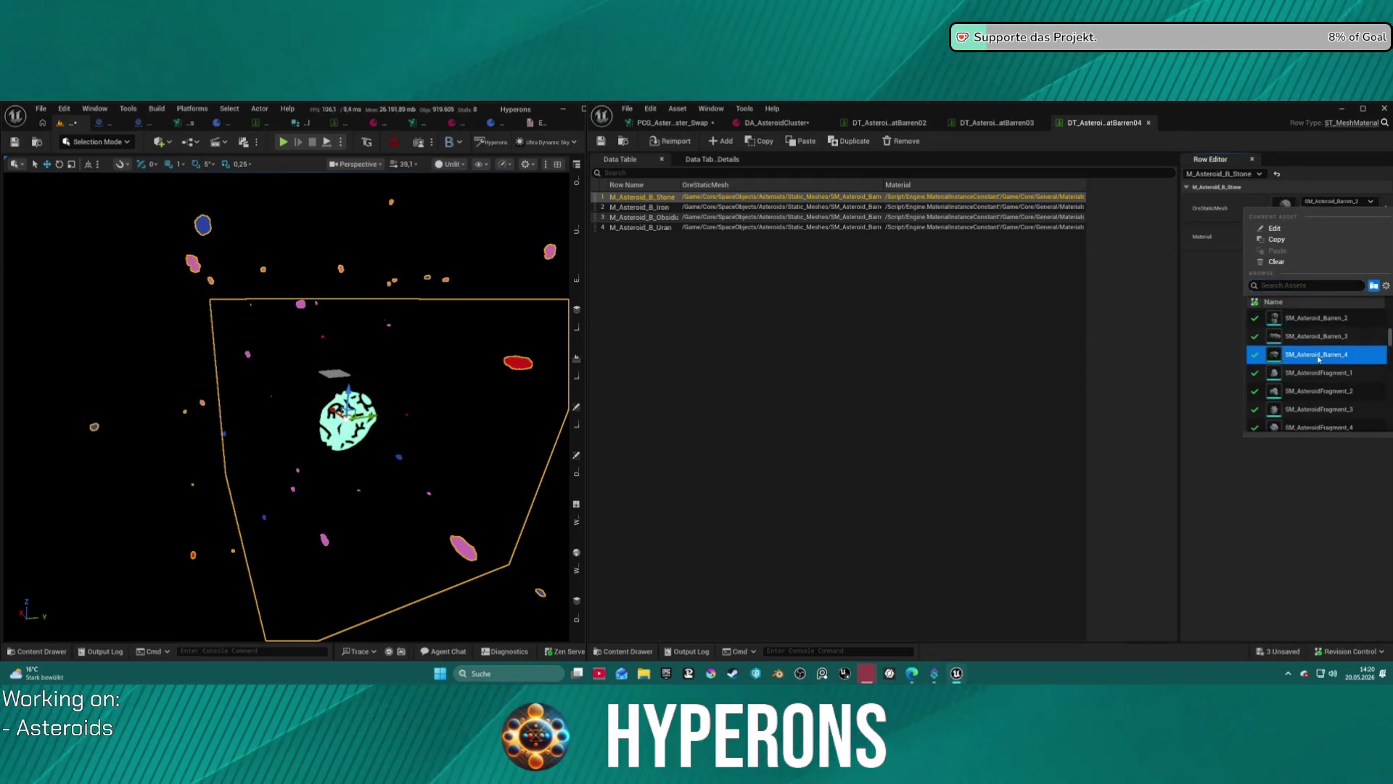
{"action": "left_click", "coordinate": [1319, 358]}
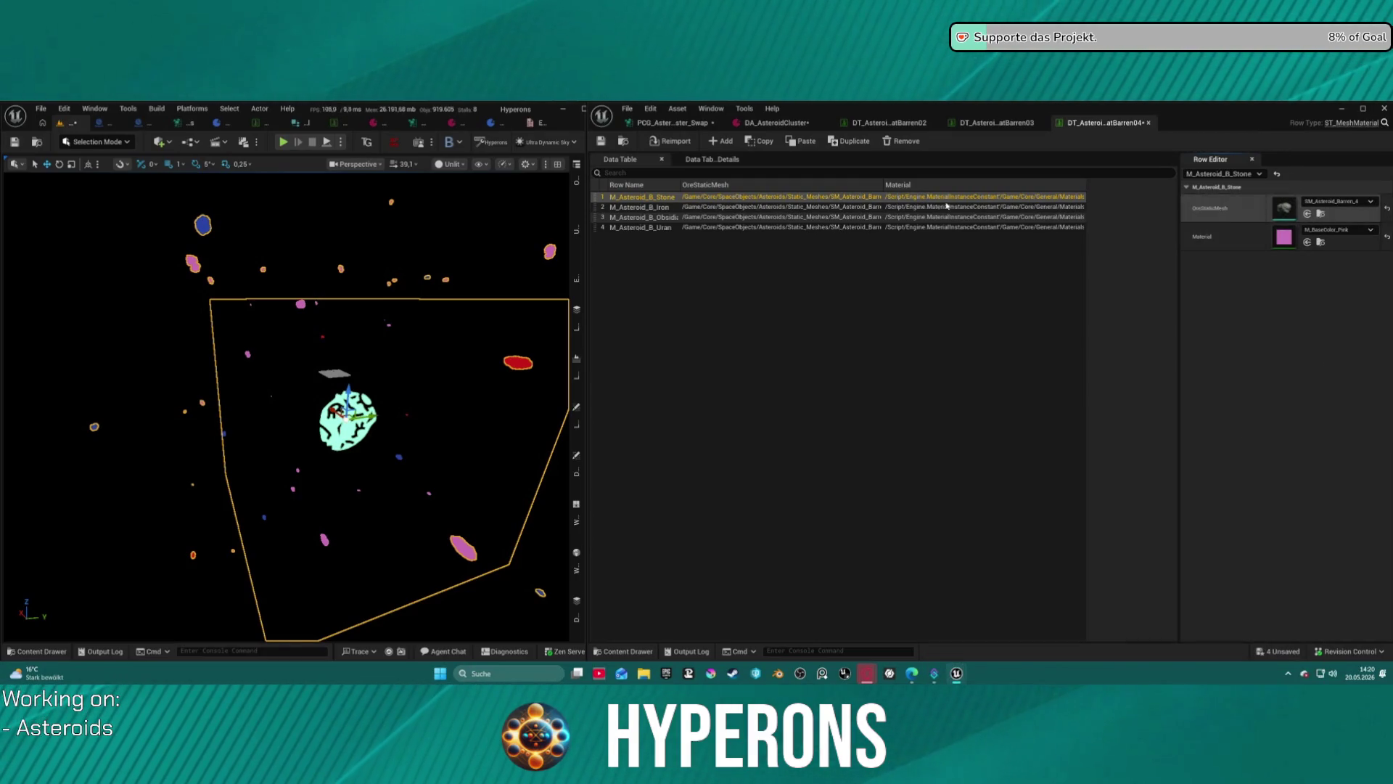
{"action": "left_click", "coordinate": [815, 208]}
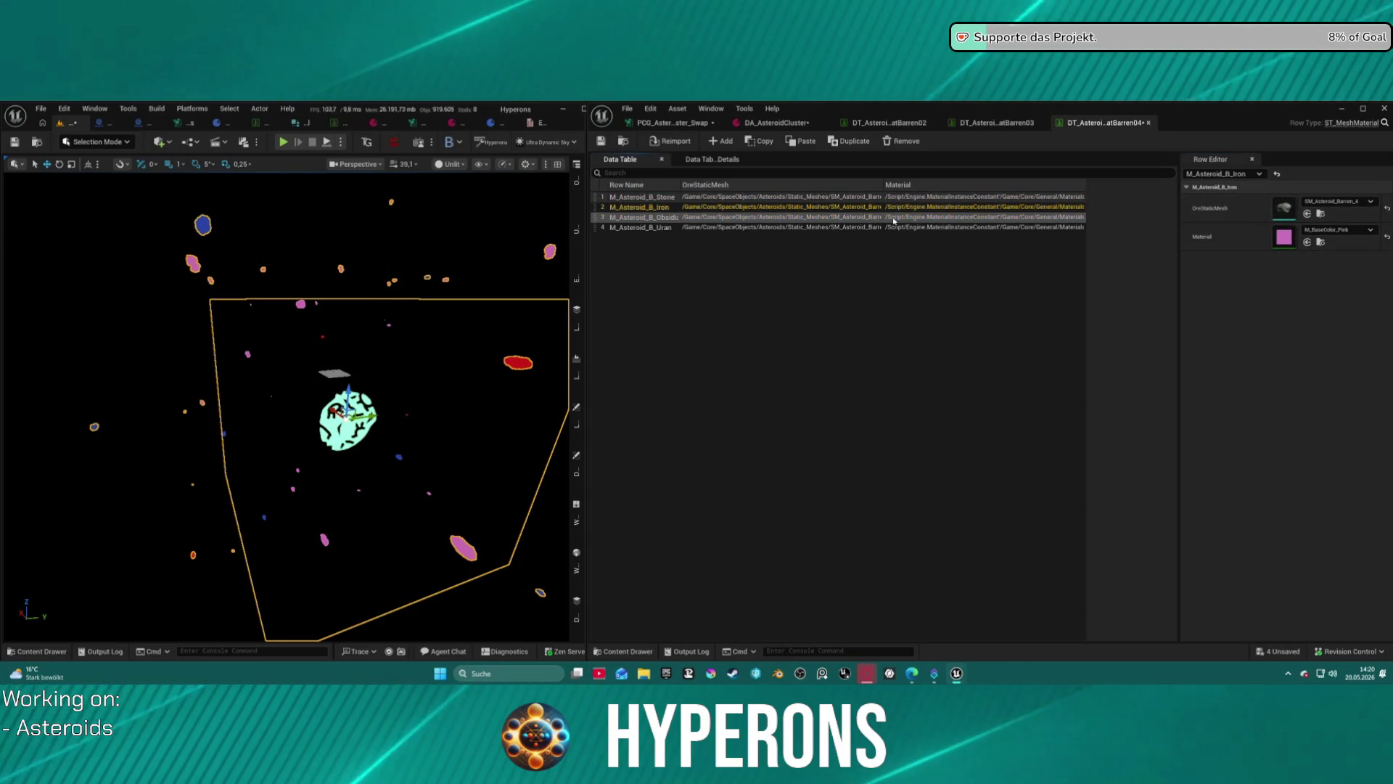
{"action": "left_click", "coordinate": [917, 229]}
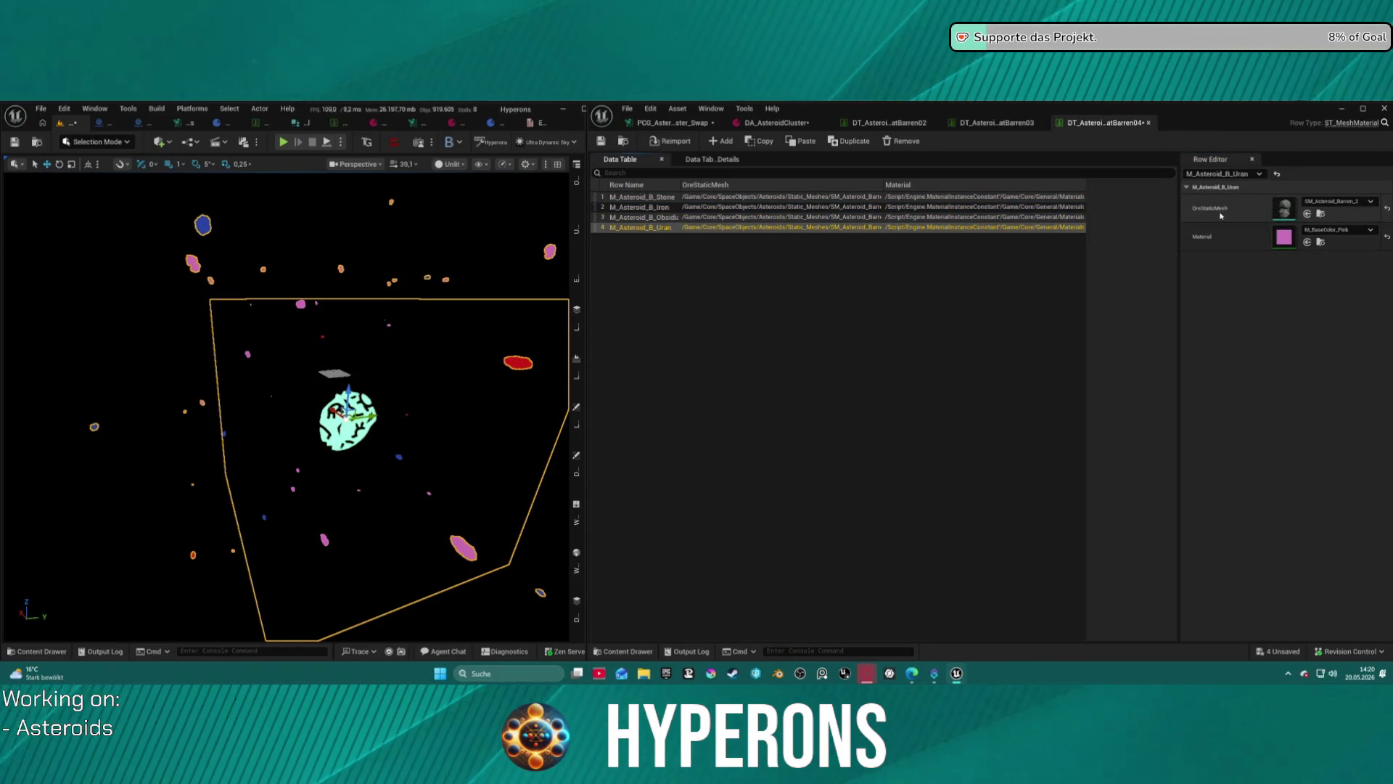
{"action": "left_click", "coordinate": [921, 197]}
Make the Stone, Iron, Obsidian and Uran rows use M_BaseColor_Yellow, then save the table.
{"action": "left_click", "coordinate": [1341, 230]}
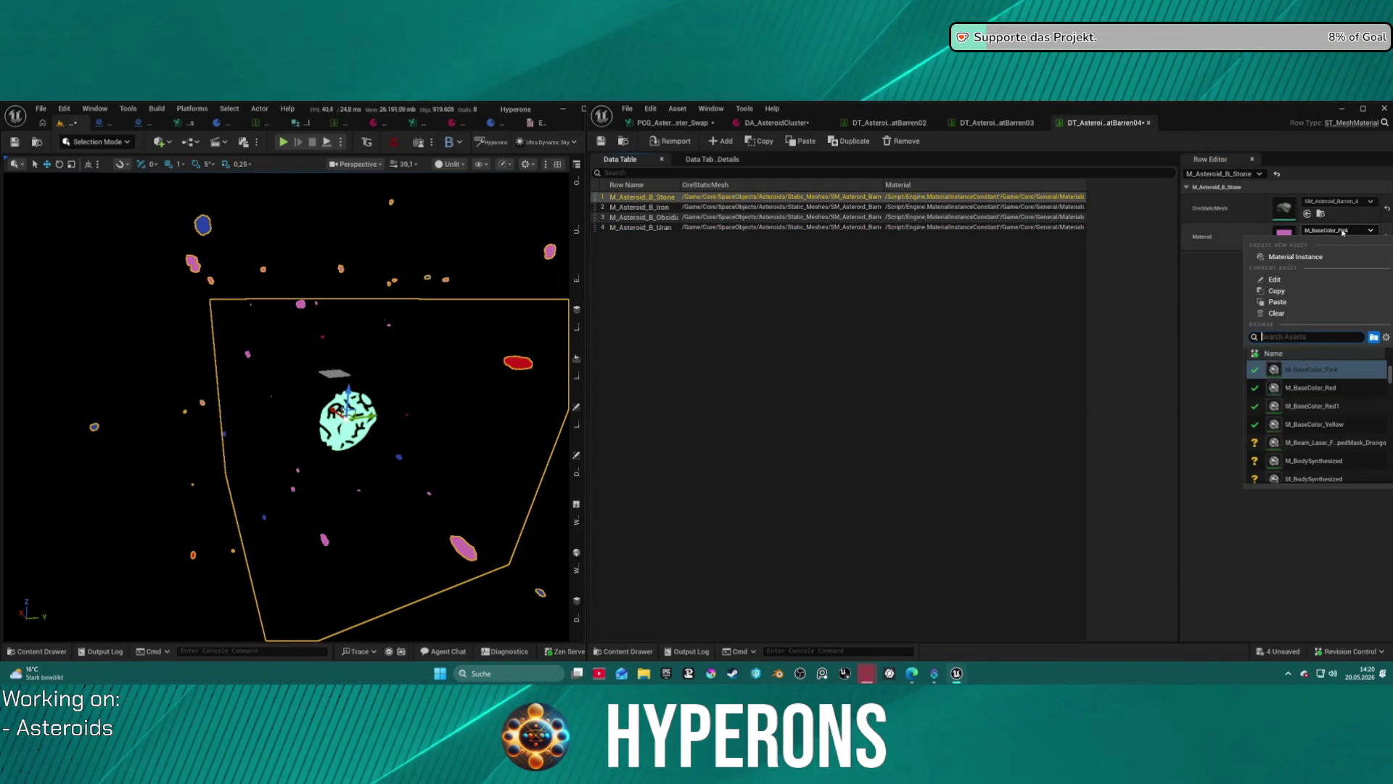
{"action": "left_click", "coordinate": [1335, 424]}
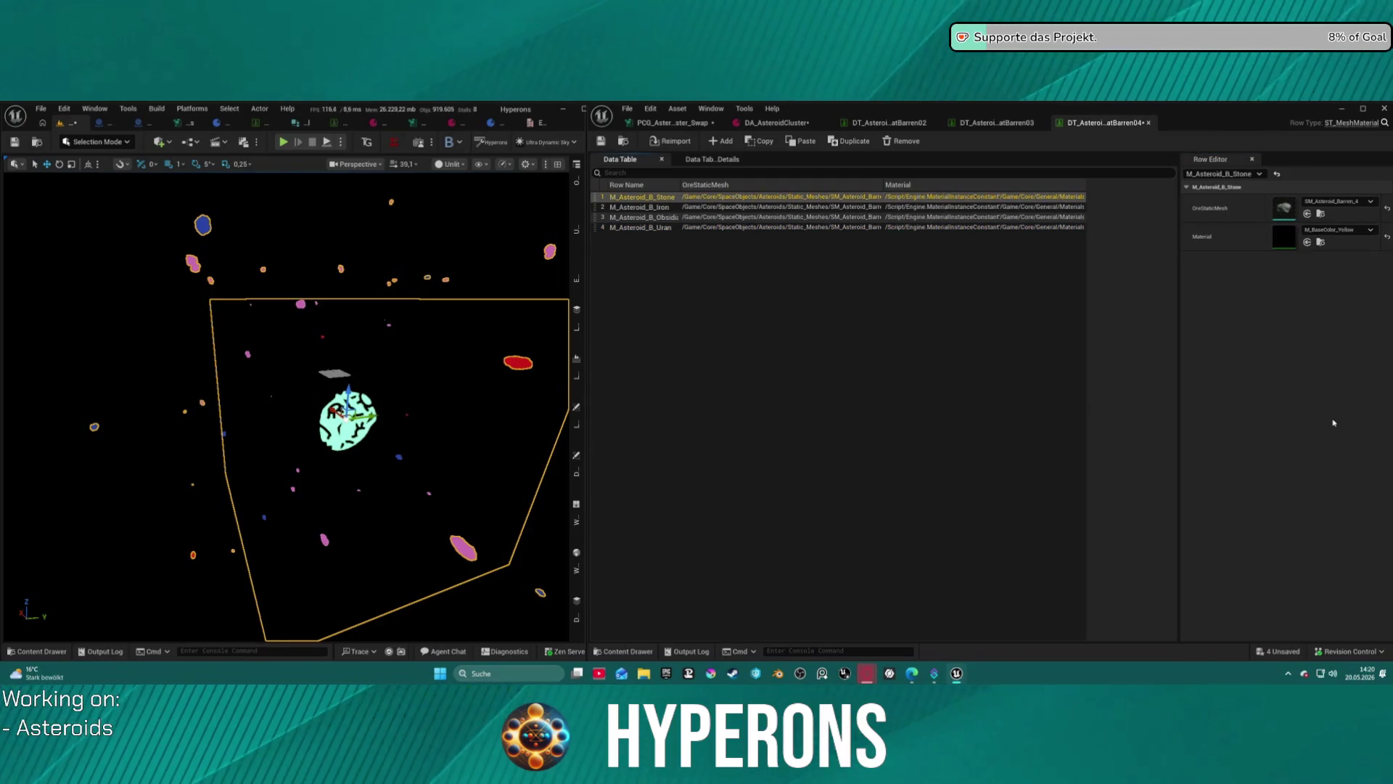
{"action": "left_click", "coordinate": [1066, 207]}
{"action": "key", "text": "ctrl+v"}
{"action": "left_click", "coordinate": [972, 217]}
{"action": "key", "text": "ctrl+v"}
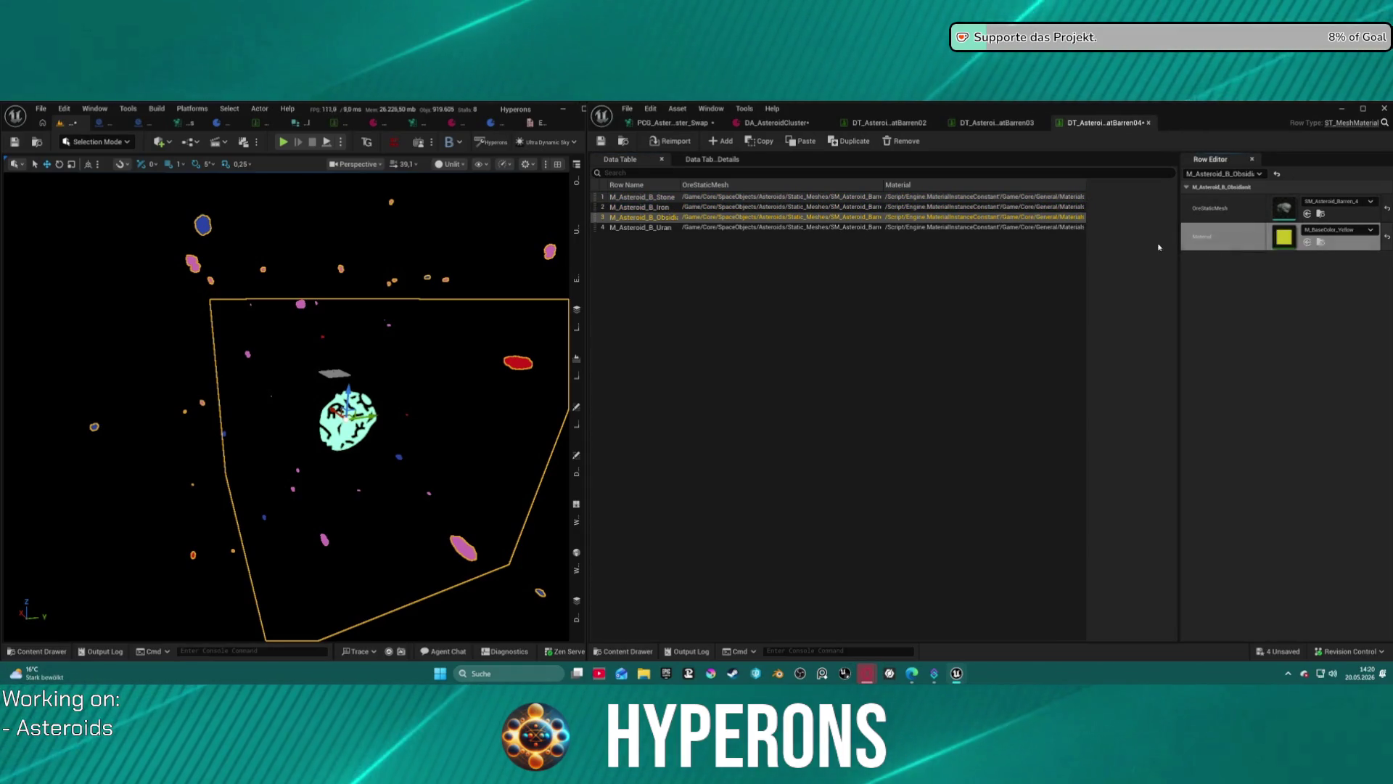
{"action": "left_click", "coordinate": [894, 227]}
{"action": "key", "text": "ctrl+v"}
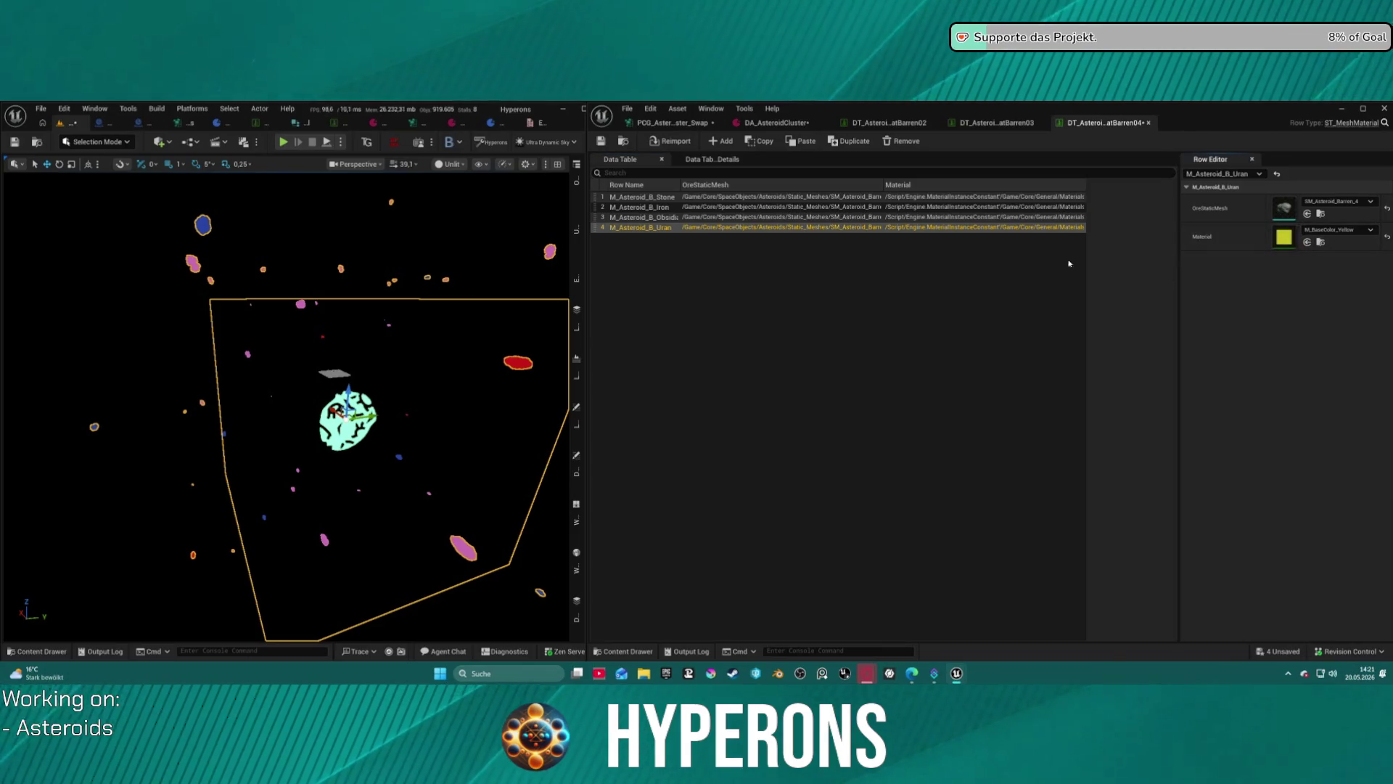
{"action": "left_click", "coordinate": [871, 343]}
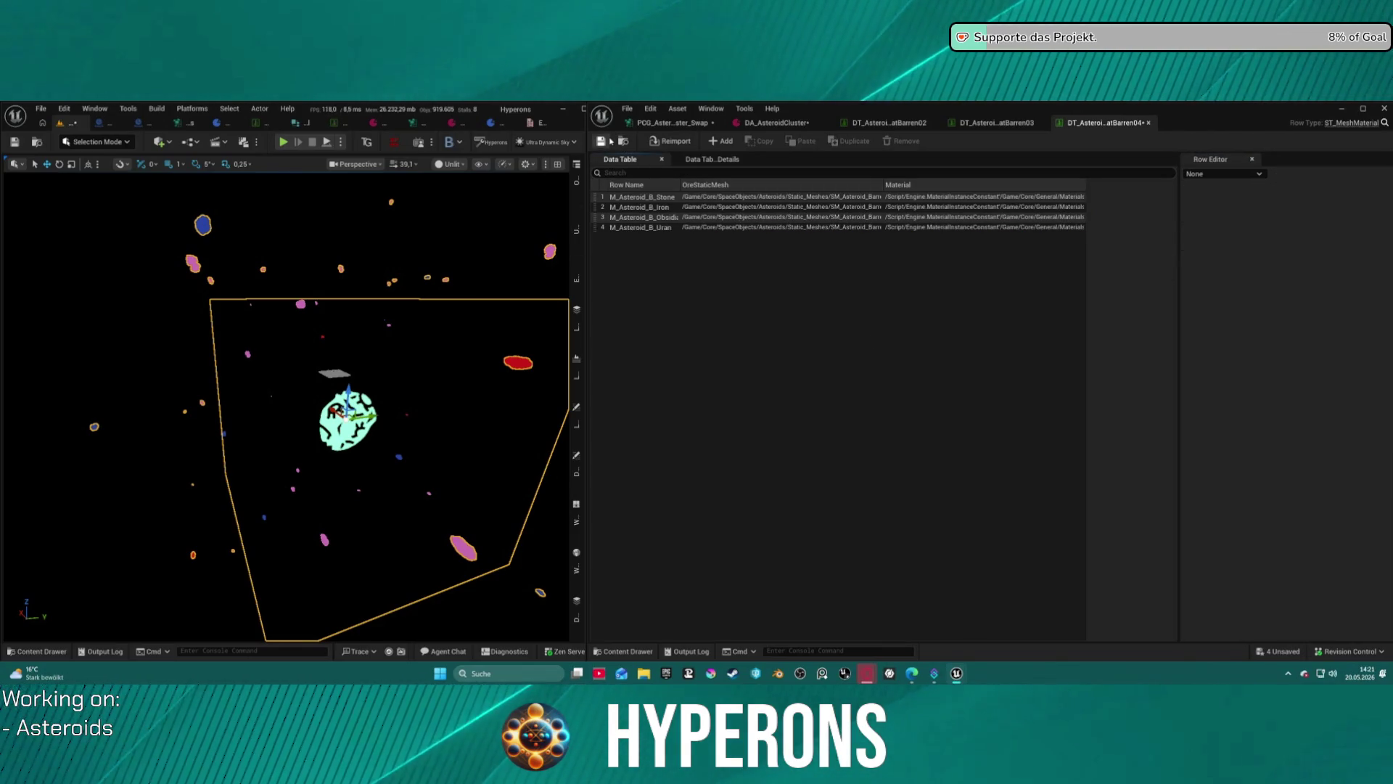
{"action": "left_click", "coordinate": [611, 142]}
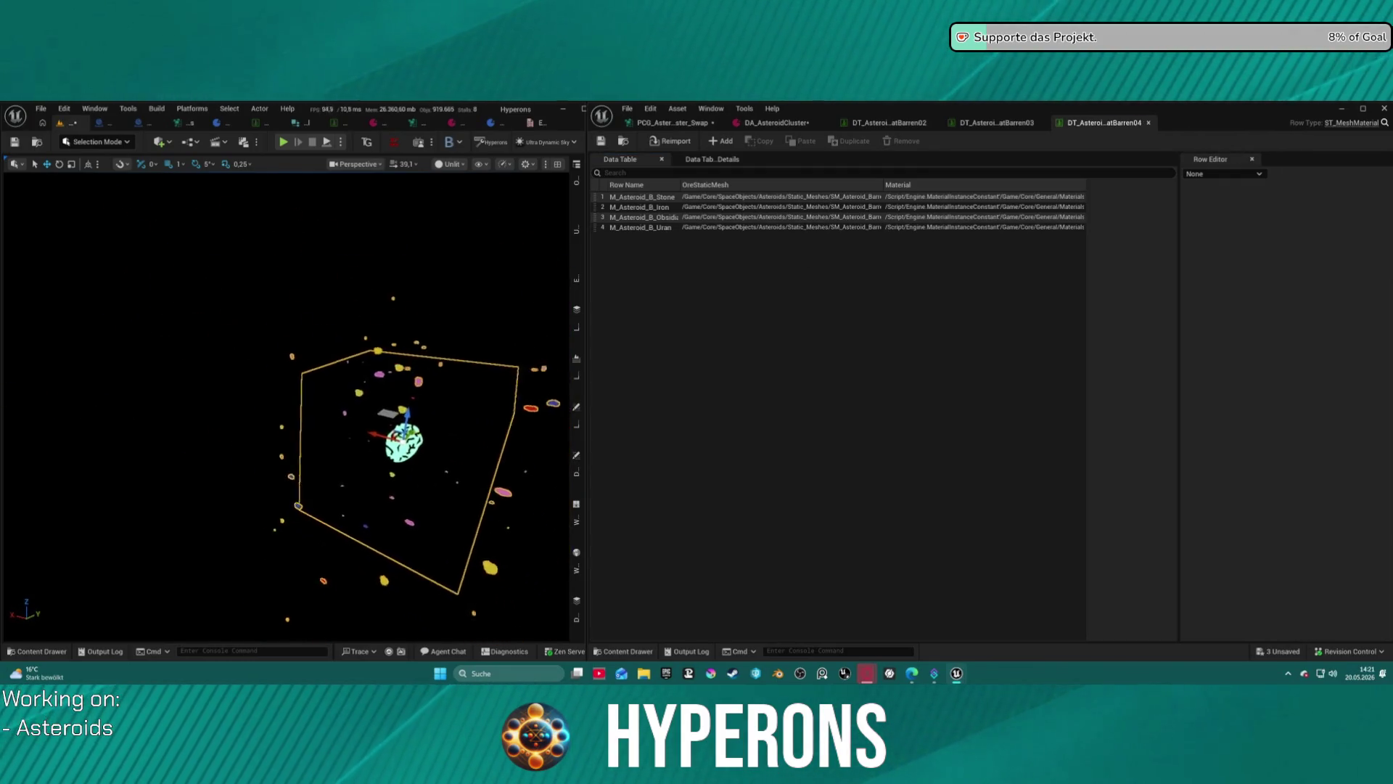
{"action": "scroll", "coordinate": [287, 407], "scroll_direction": "up", "scroll_amount": 10}
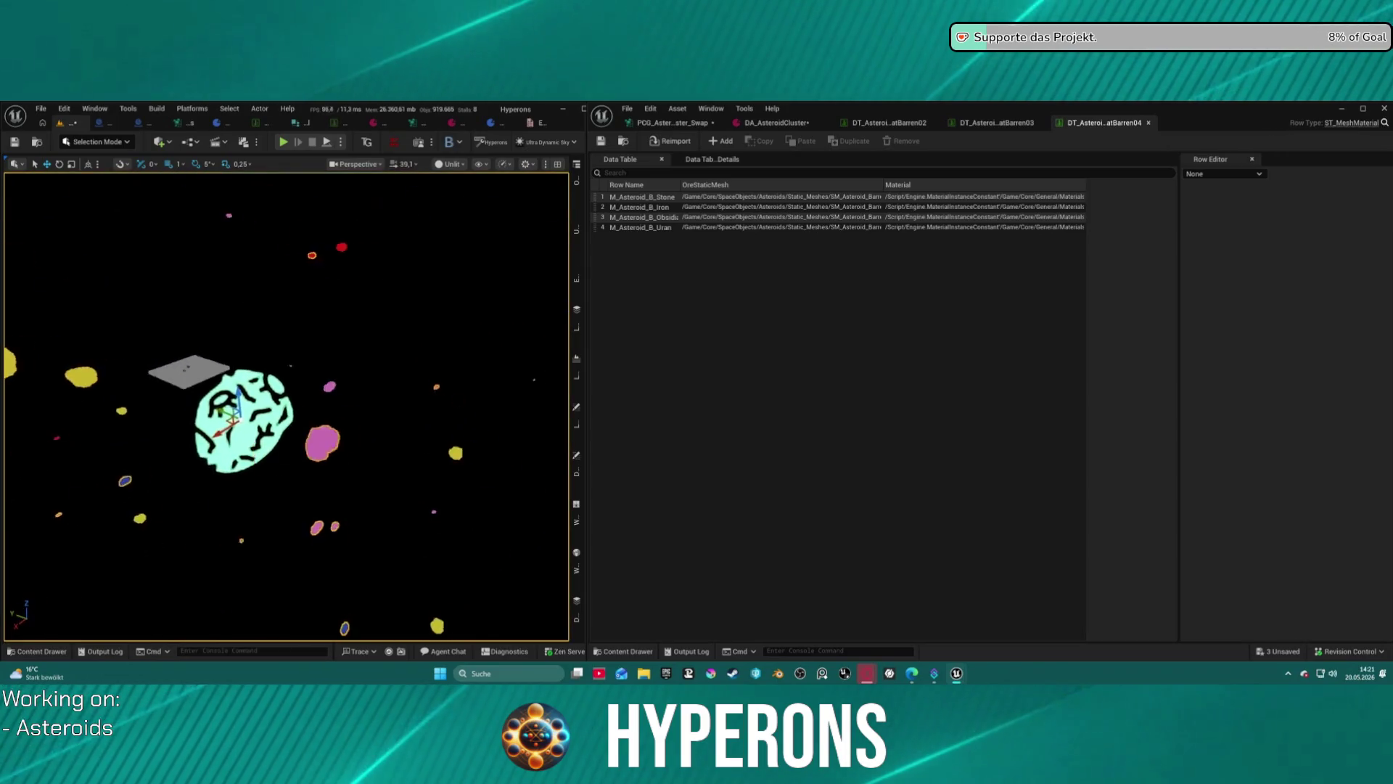
{"action": "scroll", "coordinate": [287, 406], "scroll_direction": "down", "scroll_amount": 10}
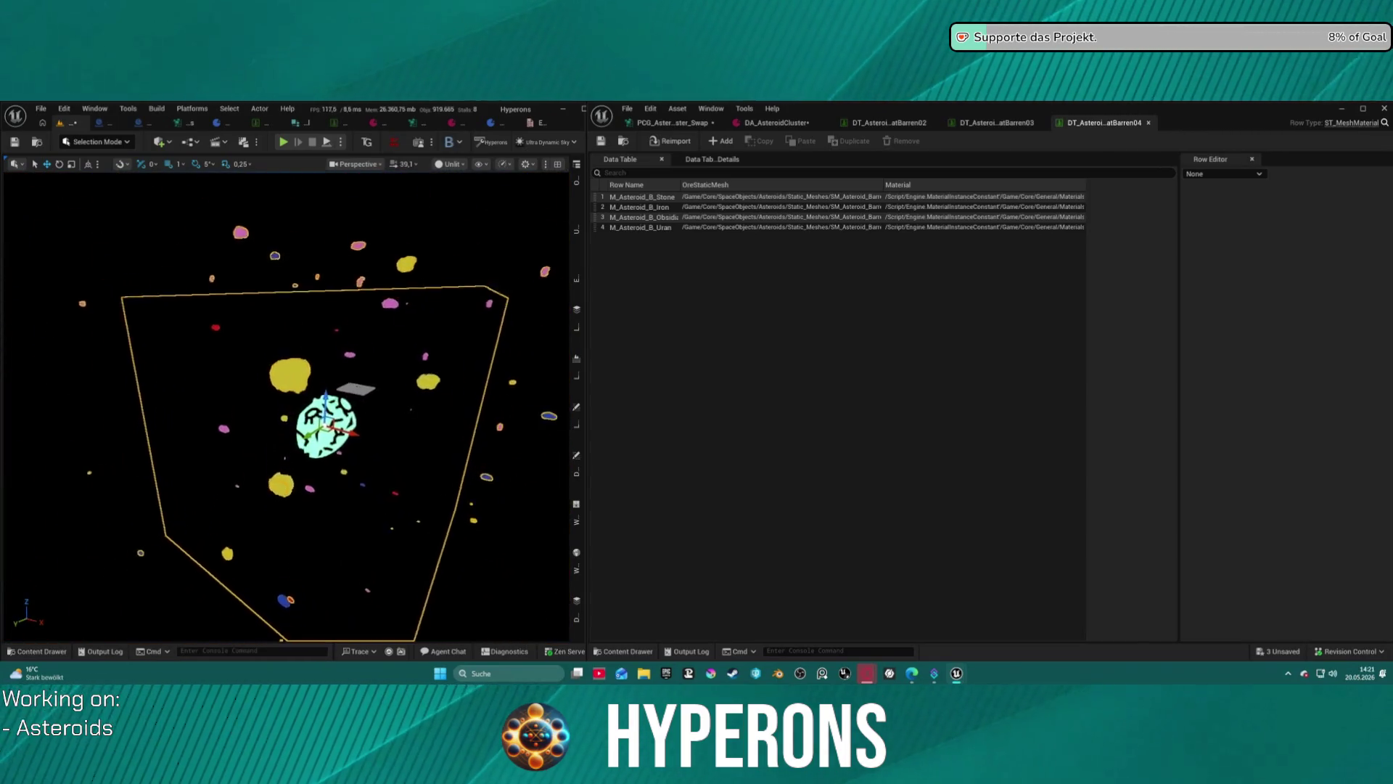
{"action": "scroll", "coordinate": [287, 406], "scroll_direction": "up", "scroll_amount": 10}
{"action": "mouse_move", "coordinate": [448, 384]}
{"action": "left_mouse_down"}
{"action": "mouse_move", "coordinate": [384, 384]}
{"action": "mouse_move", "coordinate": [472, 379]}
{"action": "mouse_move", "coordinate": [320, 378]}
{"action": "mouse_move", "coordinate": [319, 450]}
{"action": "left_mouse_up"}
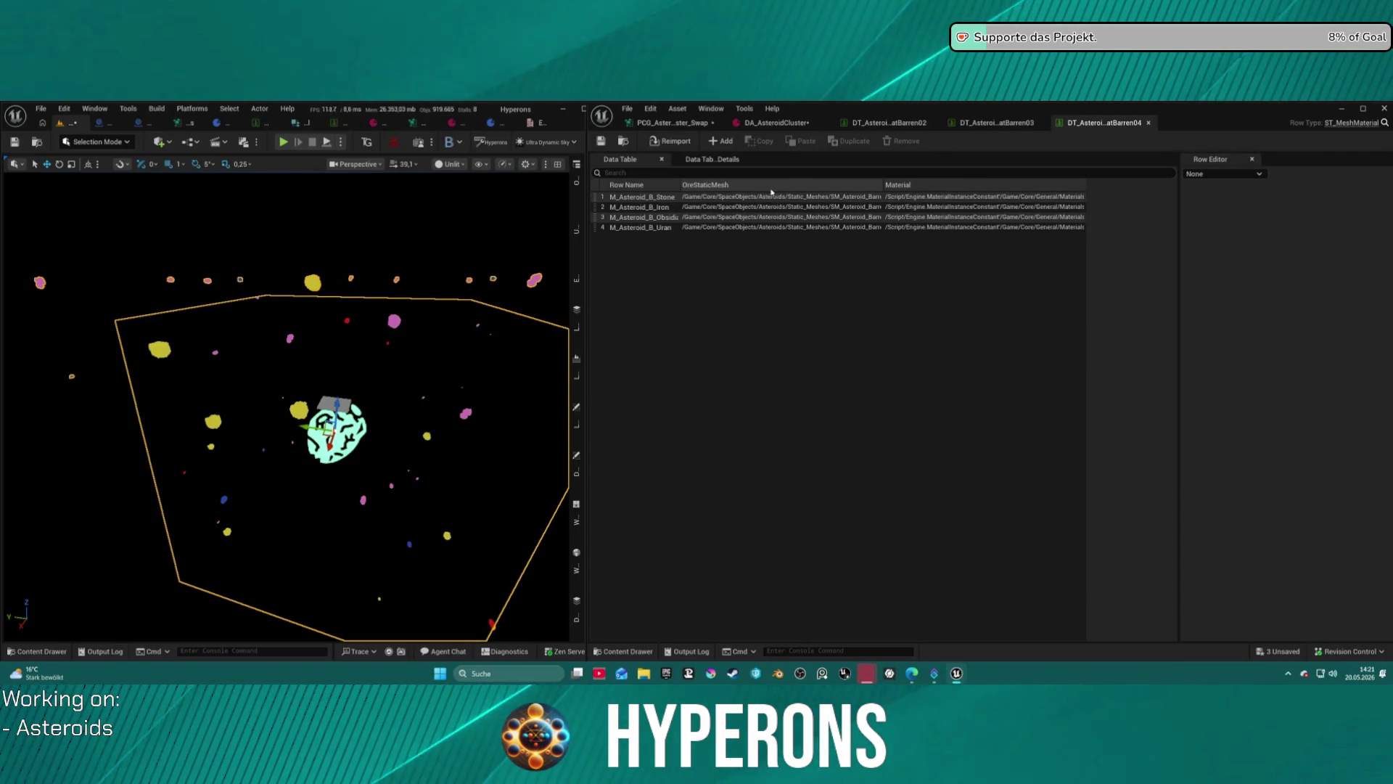
Set the Stone row to M_BaseColor_GreenDark and the Obsidian row to M_BaseColor_lightBrown.
{"action": "left_click", "coordinate": [798, 197]}
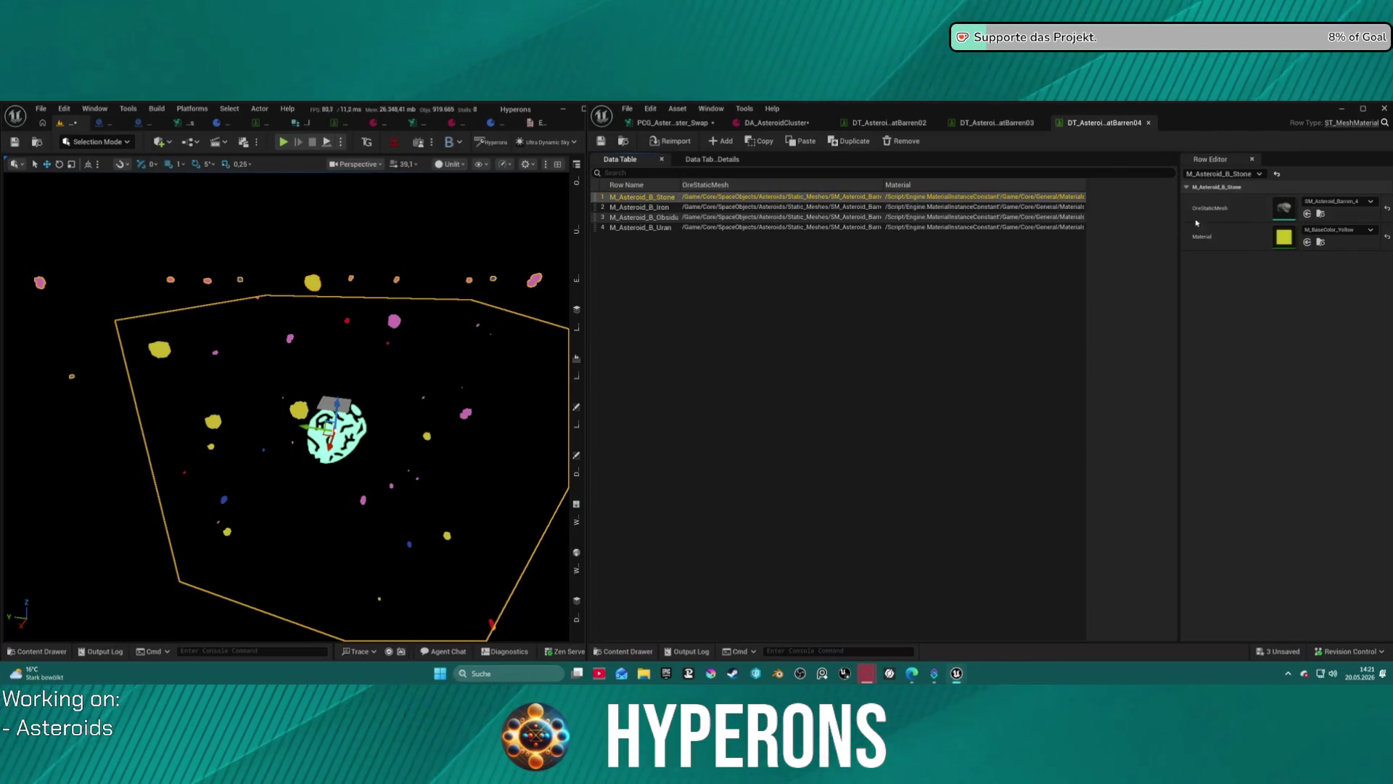
{"action": "left_click", "coordinate": [1337, 230]}
{"action": "scroll", "coordinate": [1335, 413], "scroll_direction": "up", "scroll_amount": 3}
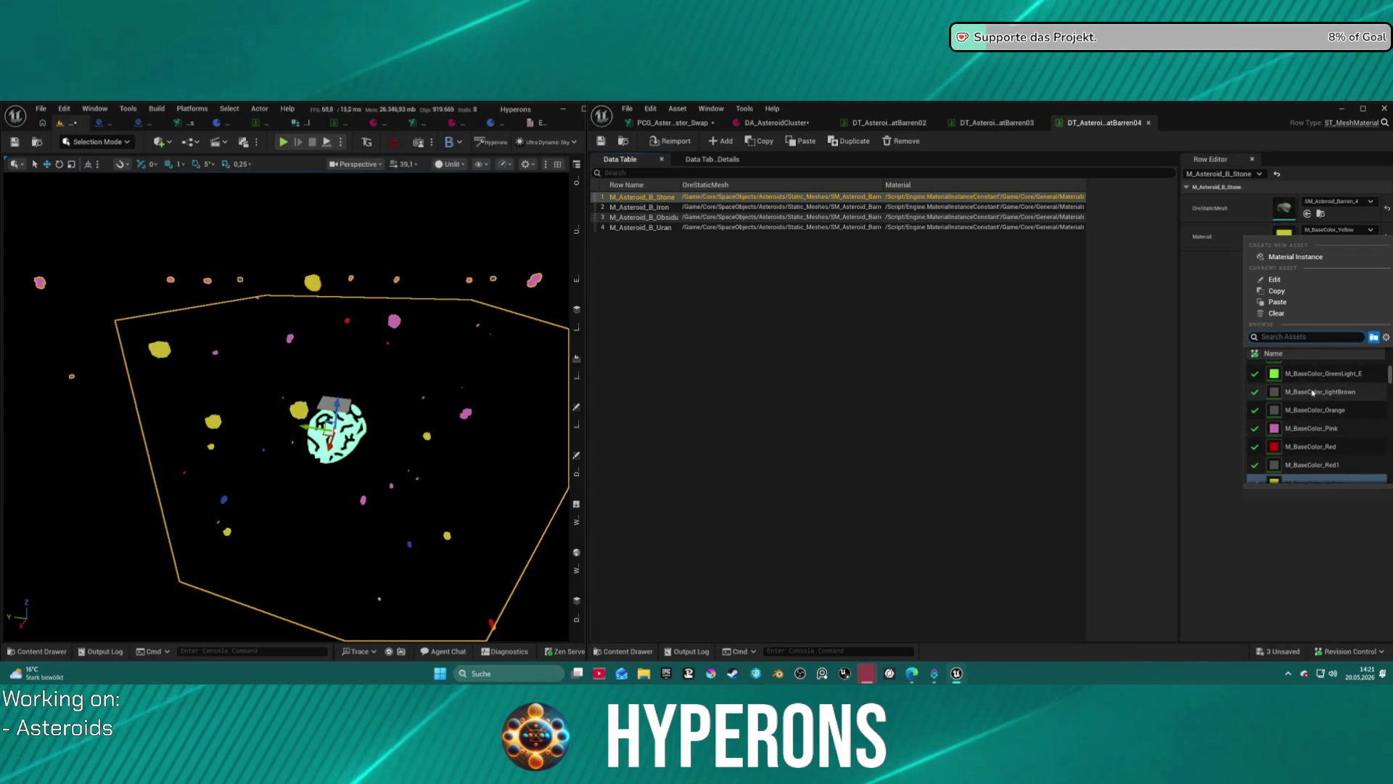
{"action": "scroll", "coordinate": [1332, 406], "scroll_direction": "up", "scroll_amount": 3}
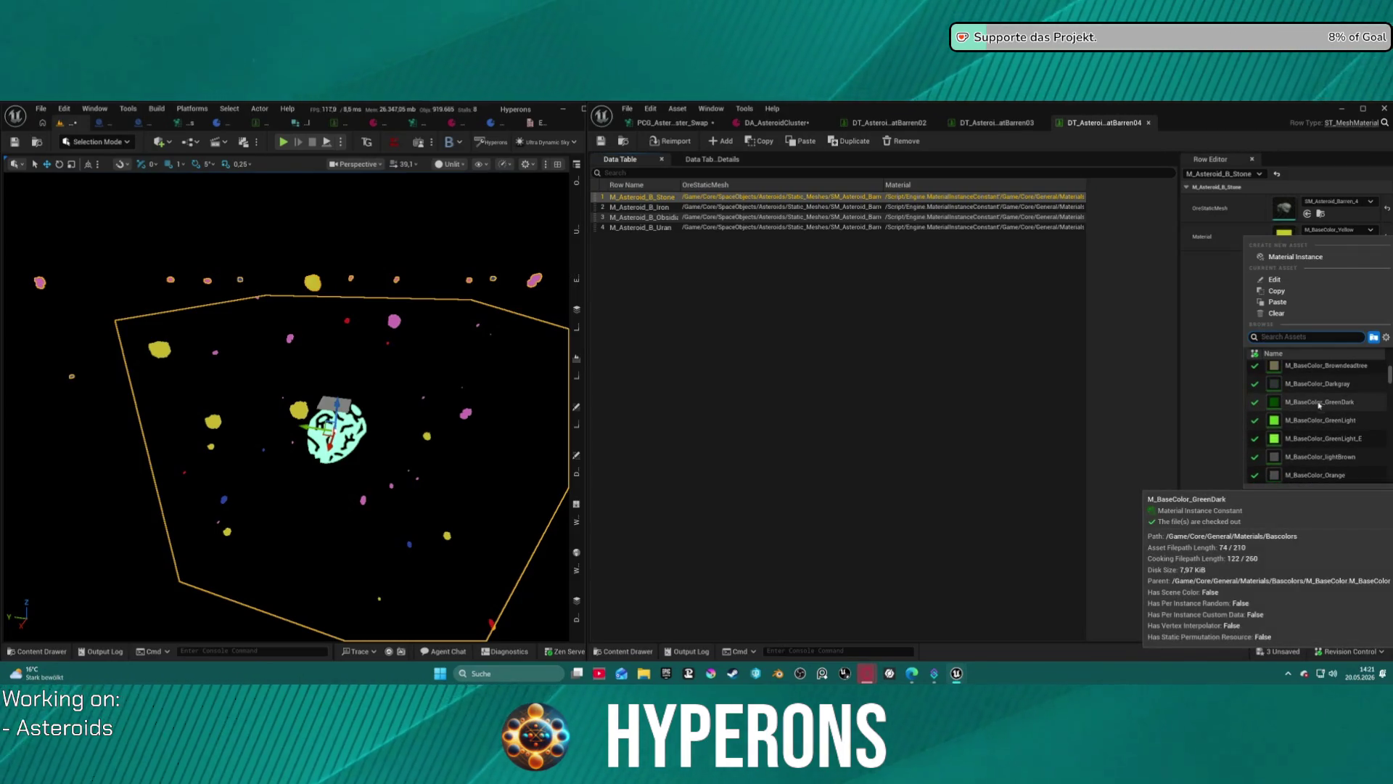
{"action": "left_click", "coordinate": [1315, 403]}
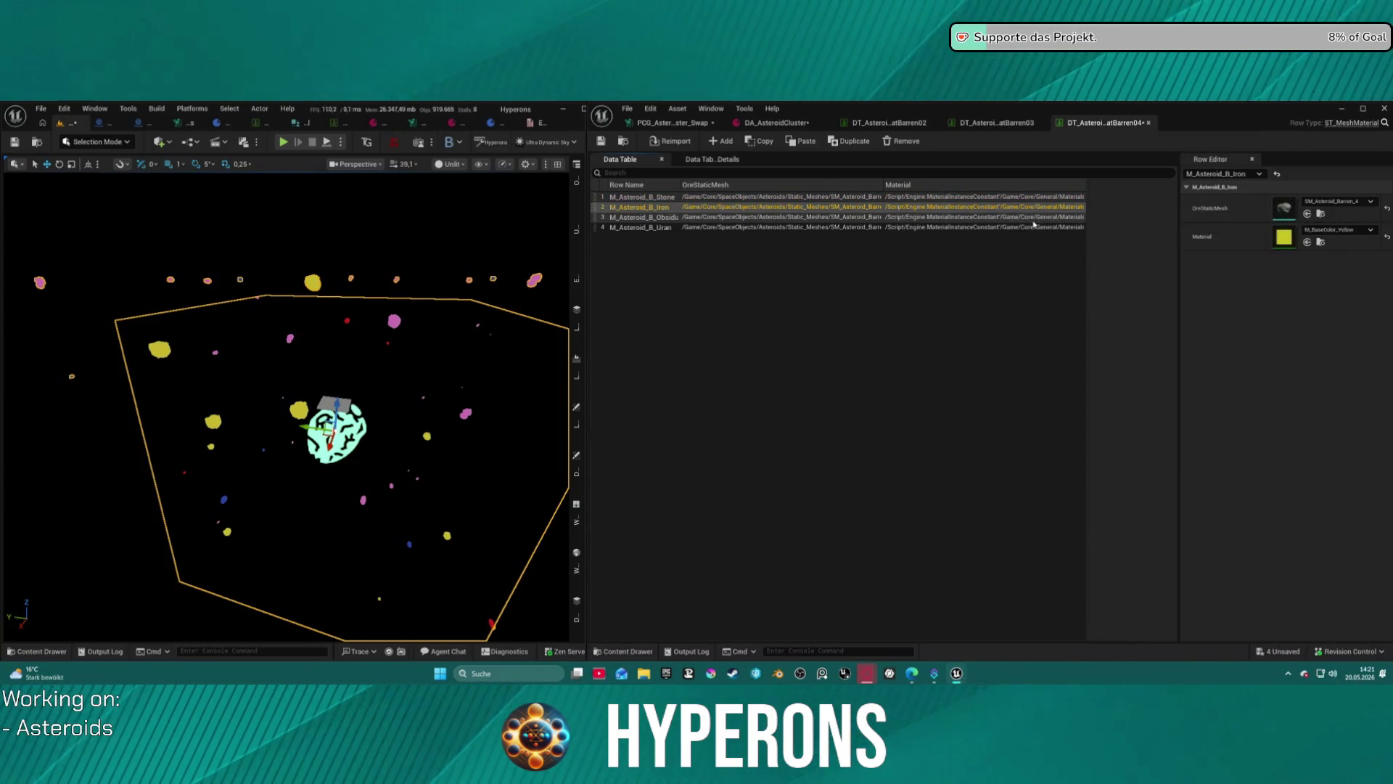
{"action": "left_click", "coordinate": [1033, 218]}
{"action": "left_click", "coordinate": [1350, 230]}
{"action": "scroll", "coordinate": [1298, 385], "scroll_direction": "up", "scroll_amount": 5}
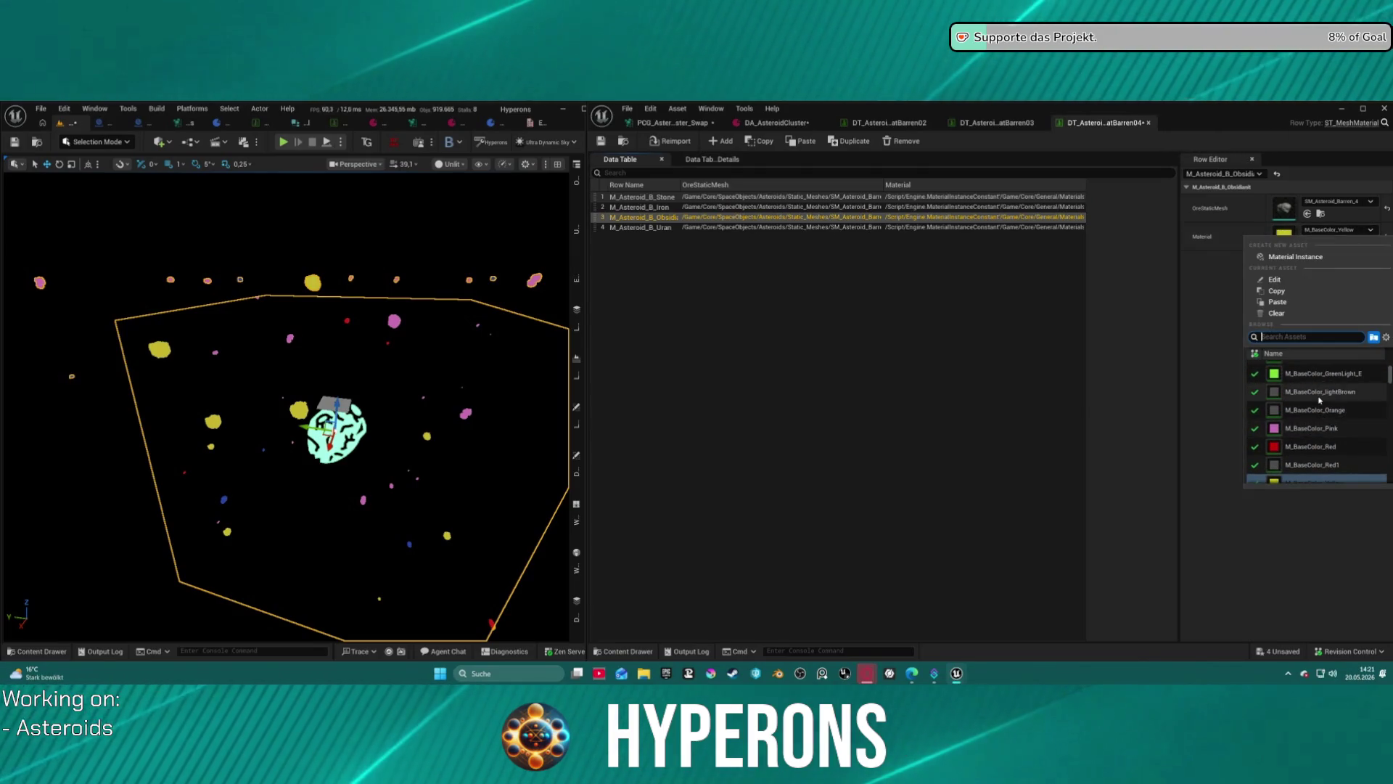
{"action": "left_click", "coordinate": [1319, 393]}
Give the Uran row M_BaseColor_GreenLight and save the data table.
{"action": "left_click", "coordinate": [985, 227]}
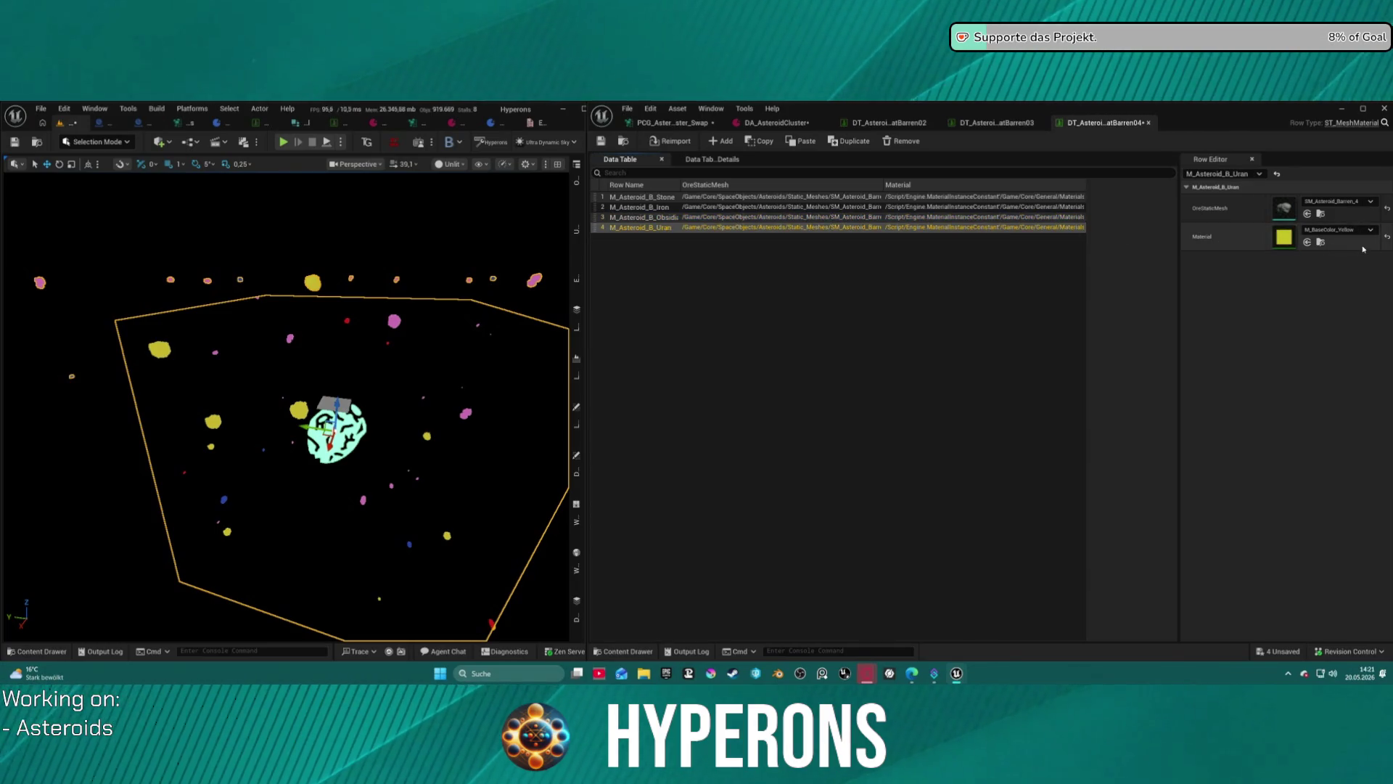
{"action": "left_click", "coordinate": [1350, 229]}
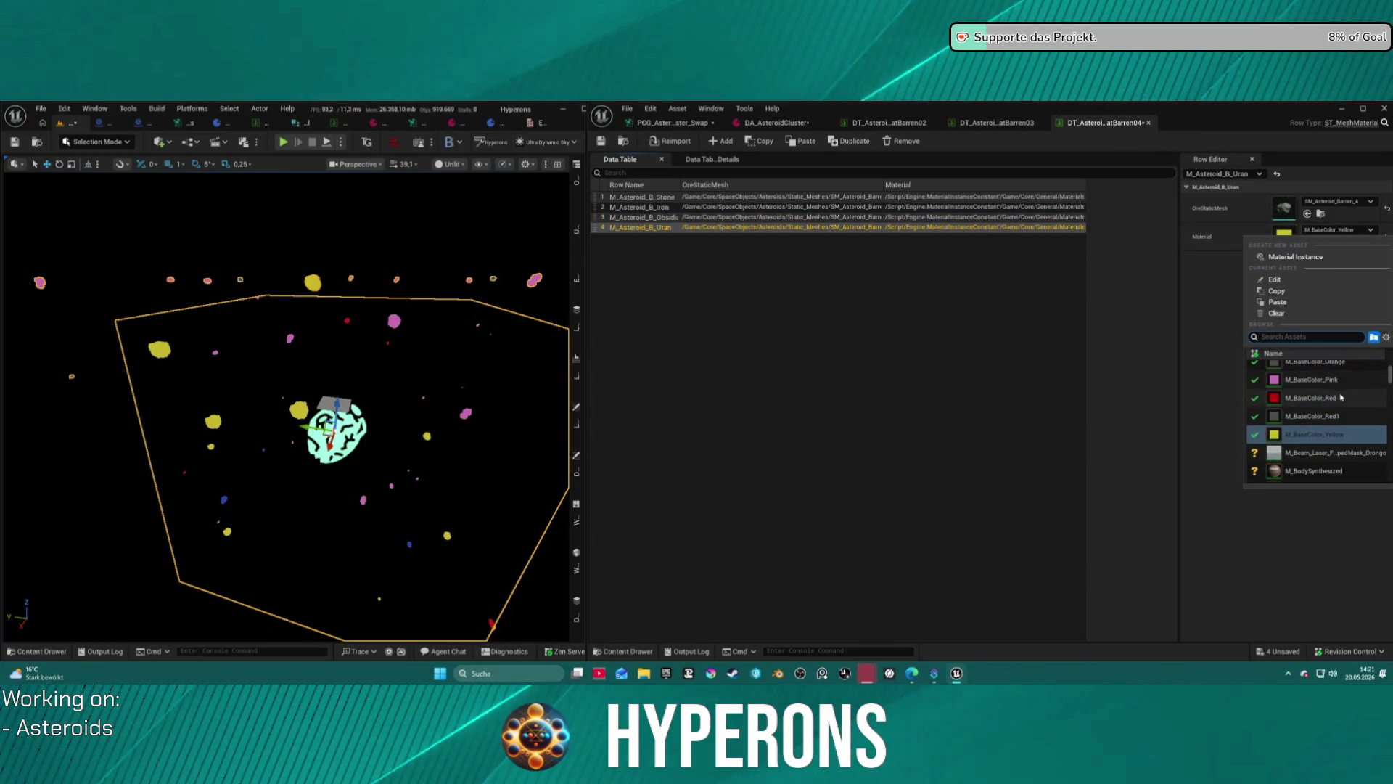
{"action": "scroll", "coordinate": [1316, 411], "scroll_direction": "up", "scroll_amount": 5}
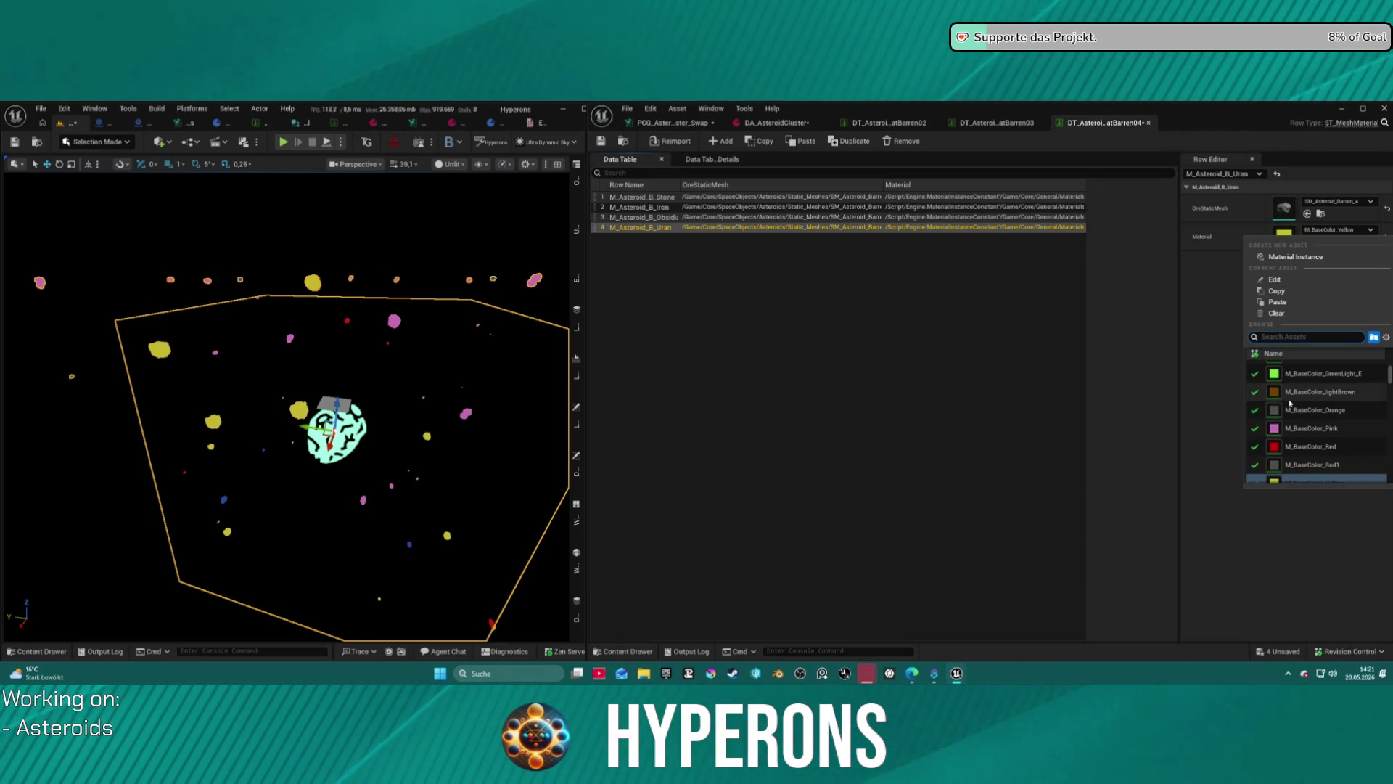
{"action": "scroll", "coordinate": [1289, 404], "scroll_direction": "up", "scroll_amount": 4}
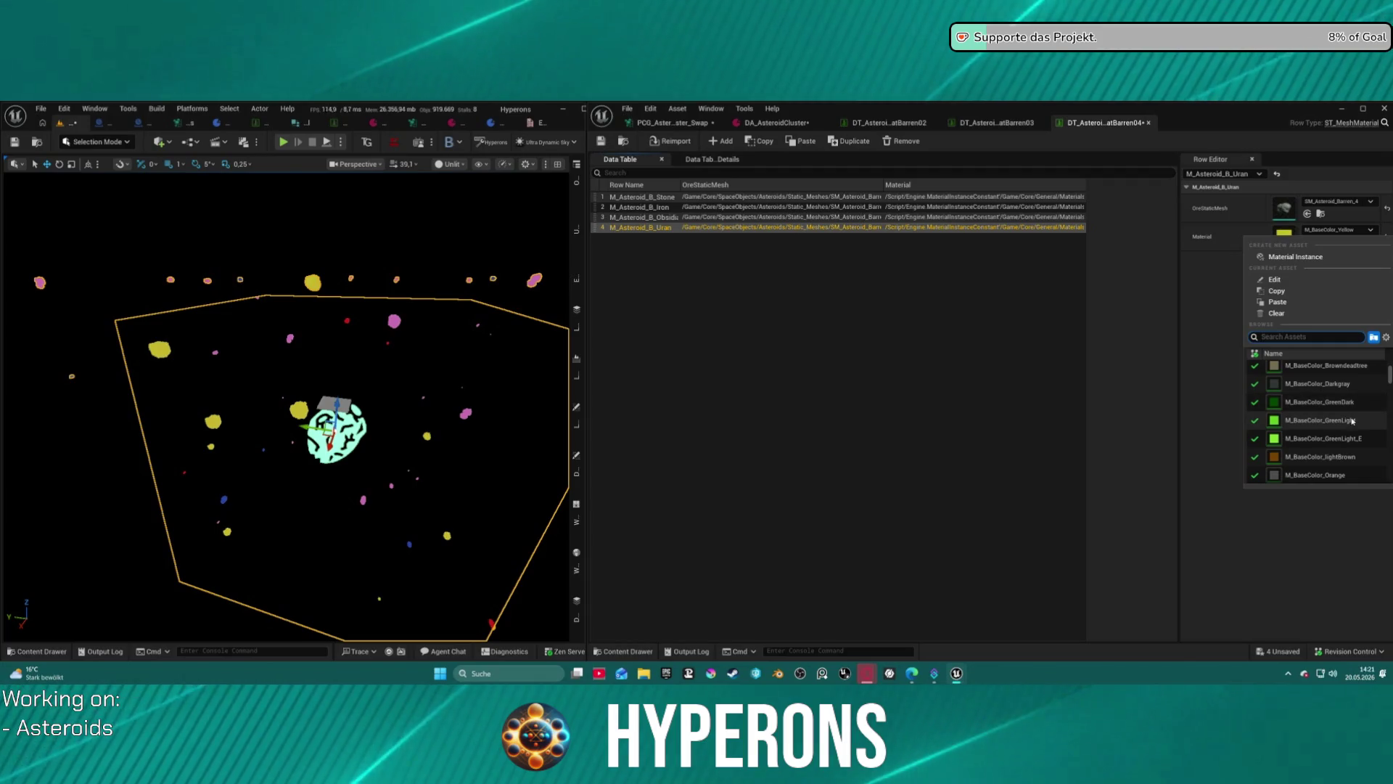
{"action": "left_click", "coordinate": [1323, 428]}
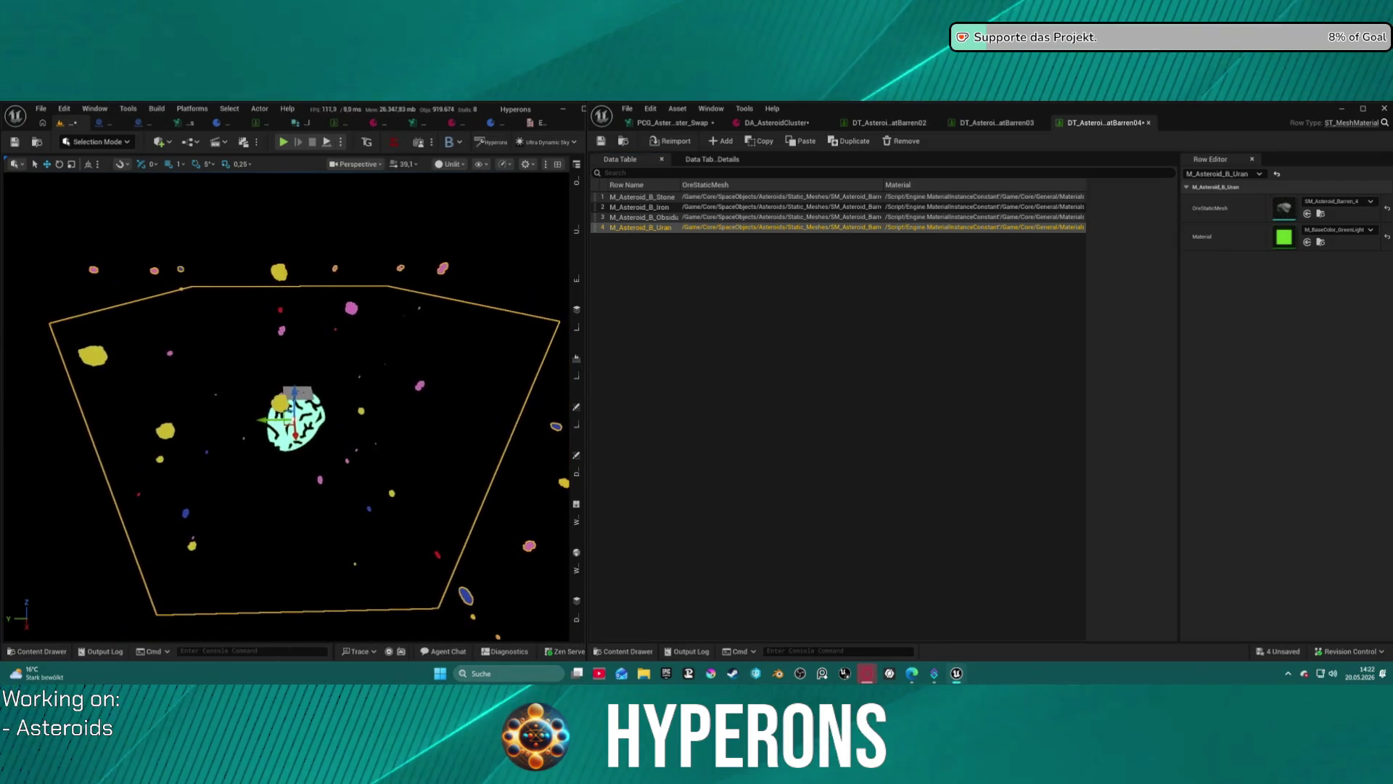
{"action": "left_click", "coordinate": [607, 143]}
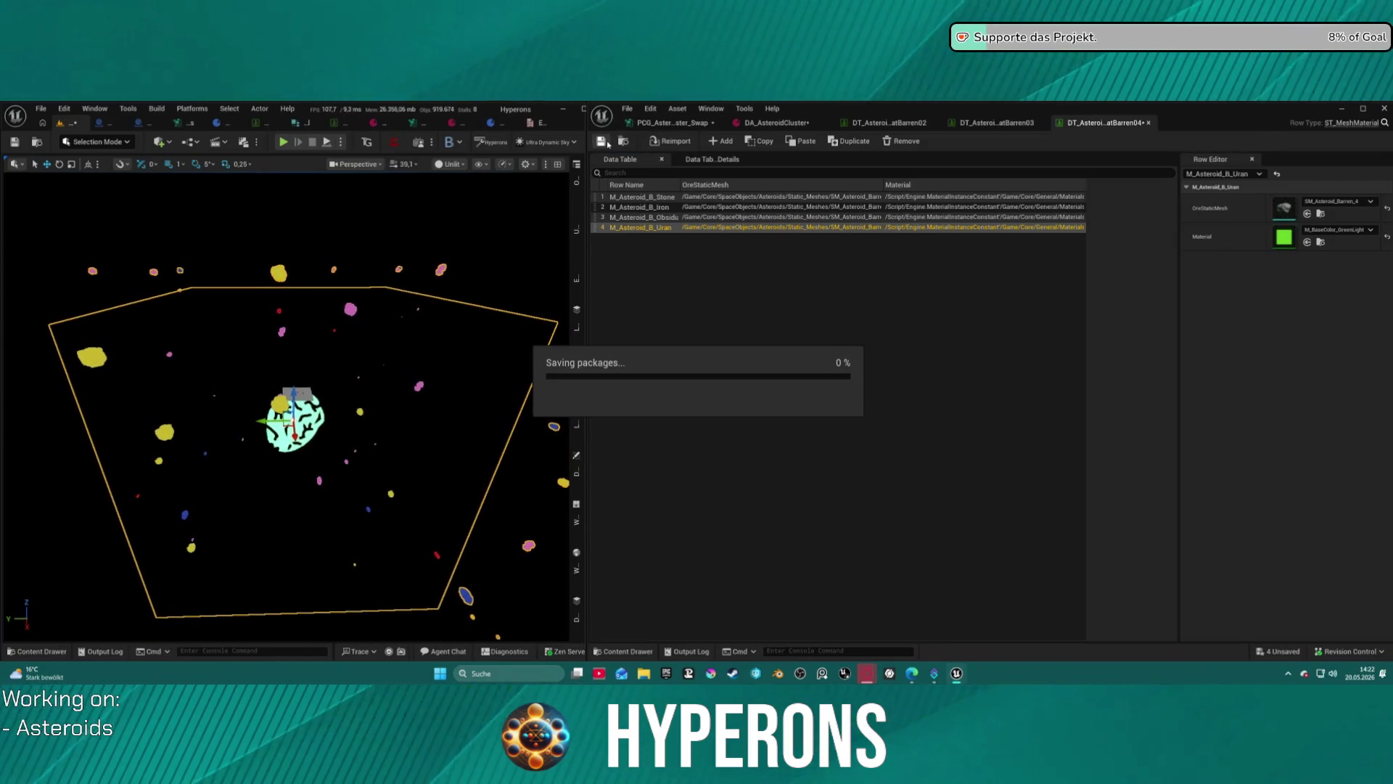
Orbit the viewport closer to the recoloured asteroid cluster, then bring up DA_AsteroidCluster.
{"action": "left_click_drag", "start_coordinate": [352, 362], "coordinate": [352, 362]}
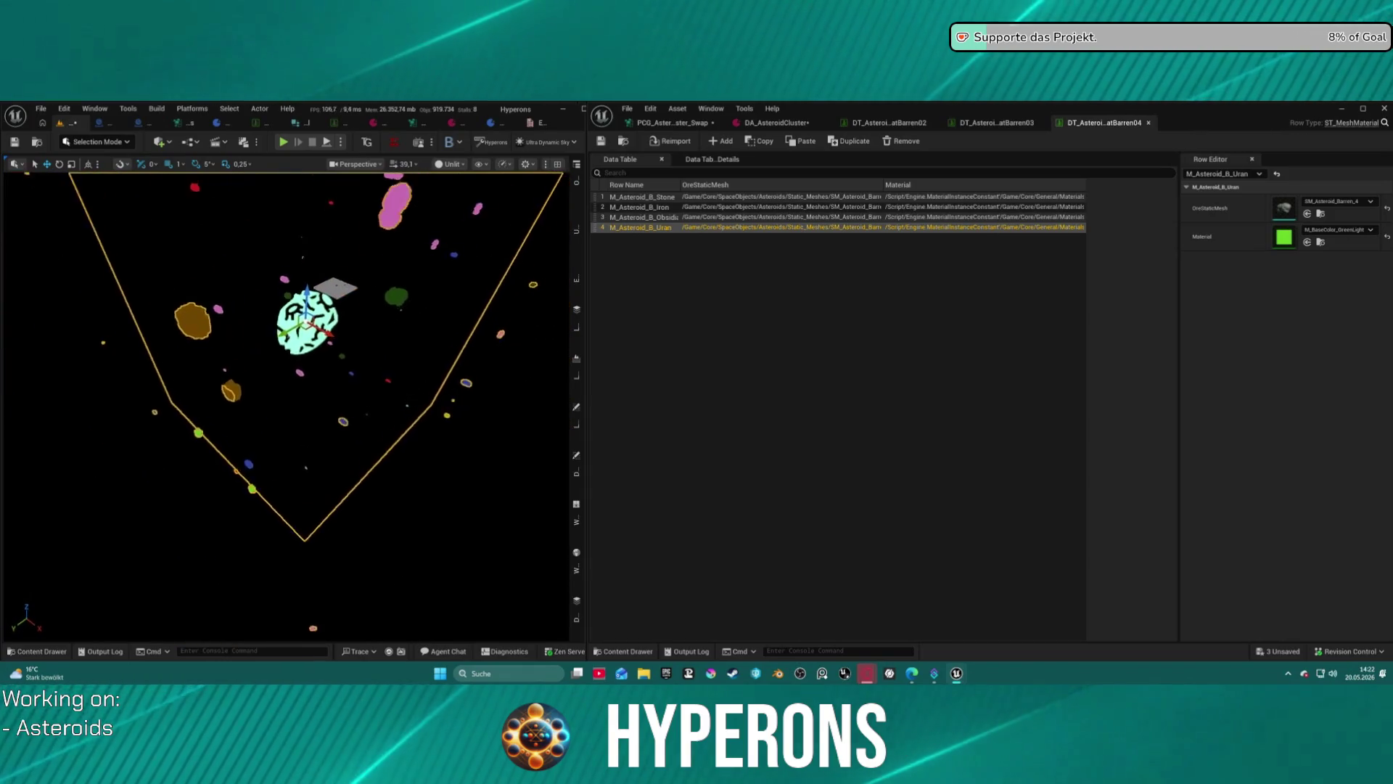
{"action": "left_click", "coordinate": [777, 124]}
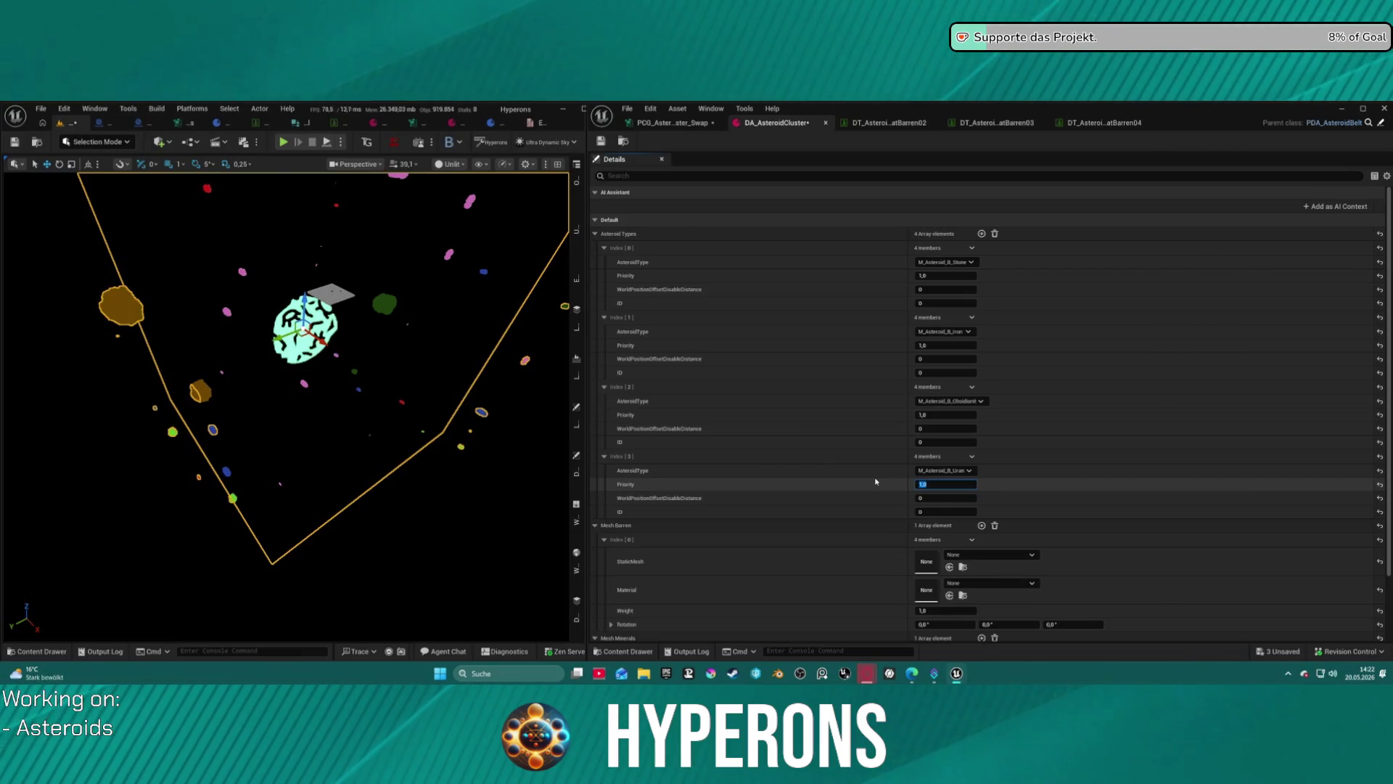
Set the Uran type's Index [3] Priority to 100, collapse the array entries, and return to the PCG graph.
{"action": "type", "text": "100"}
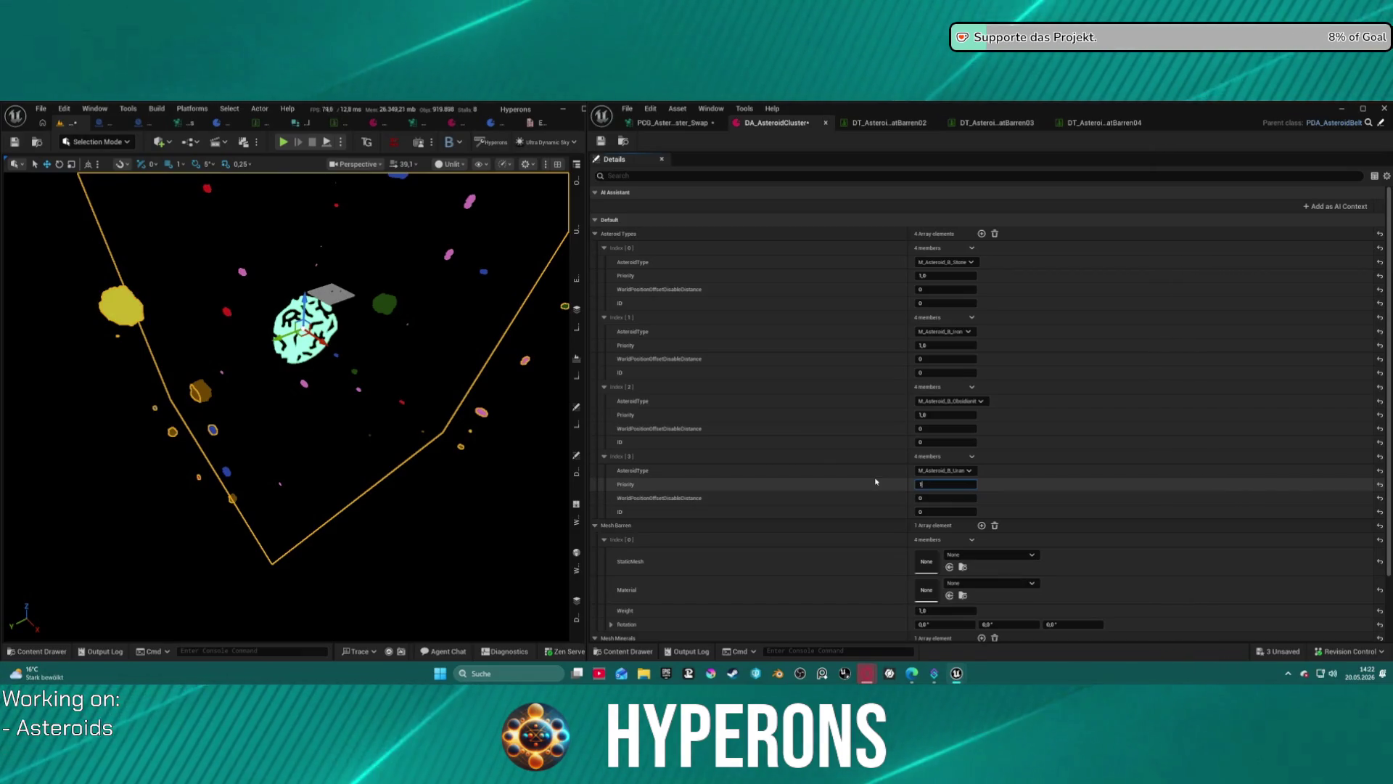
{"action": "key", "text": "Return"}
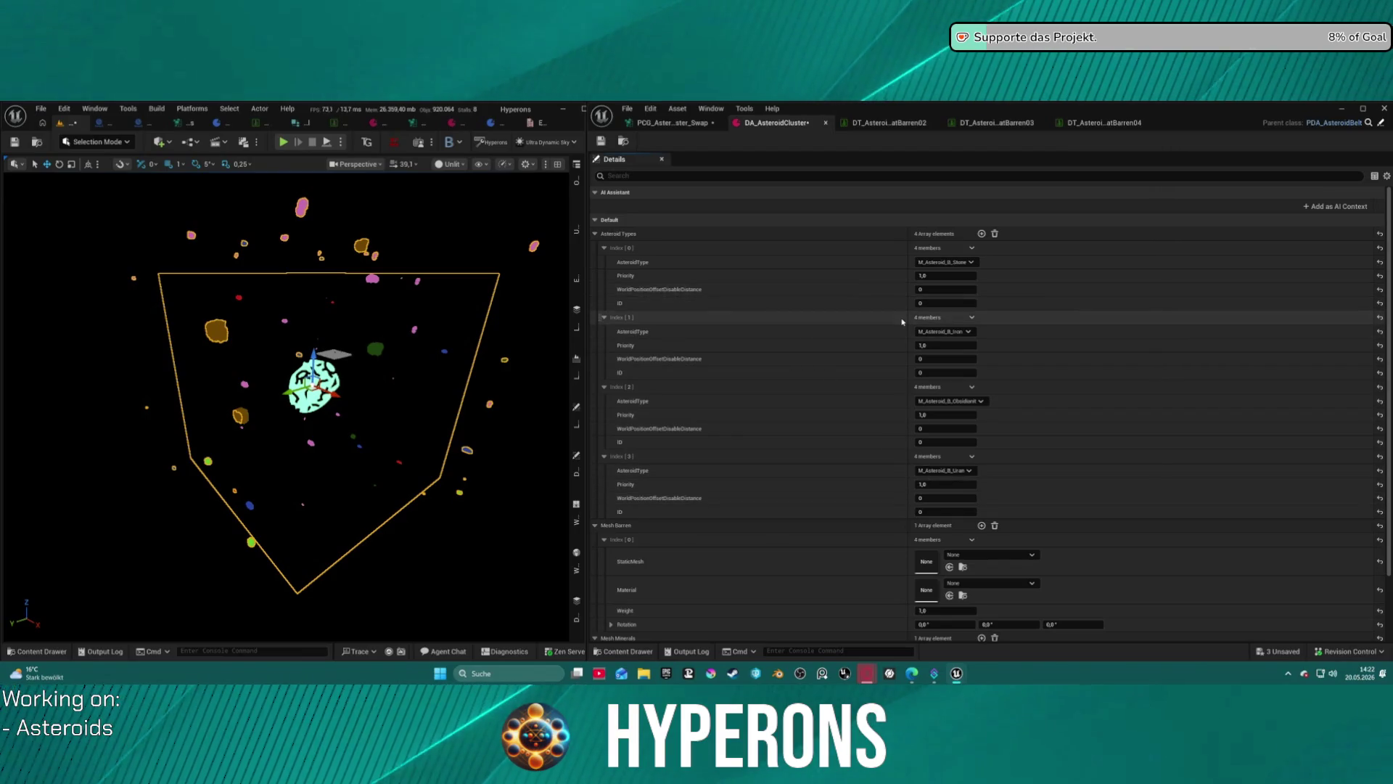
{"action": "left_click", "coordinate": [596, 235]}
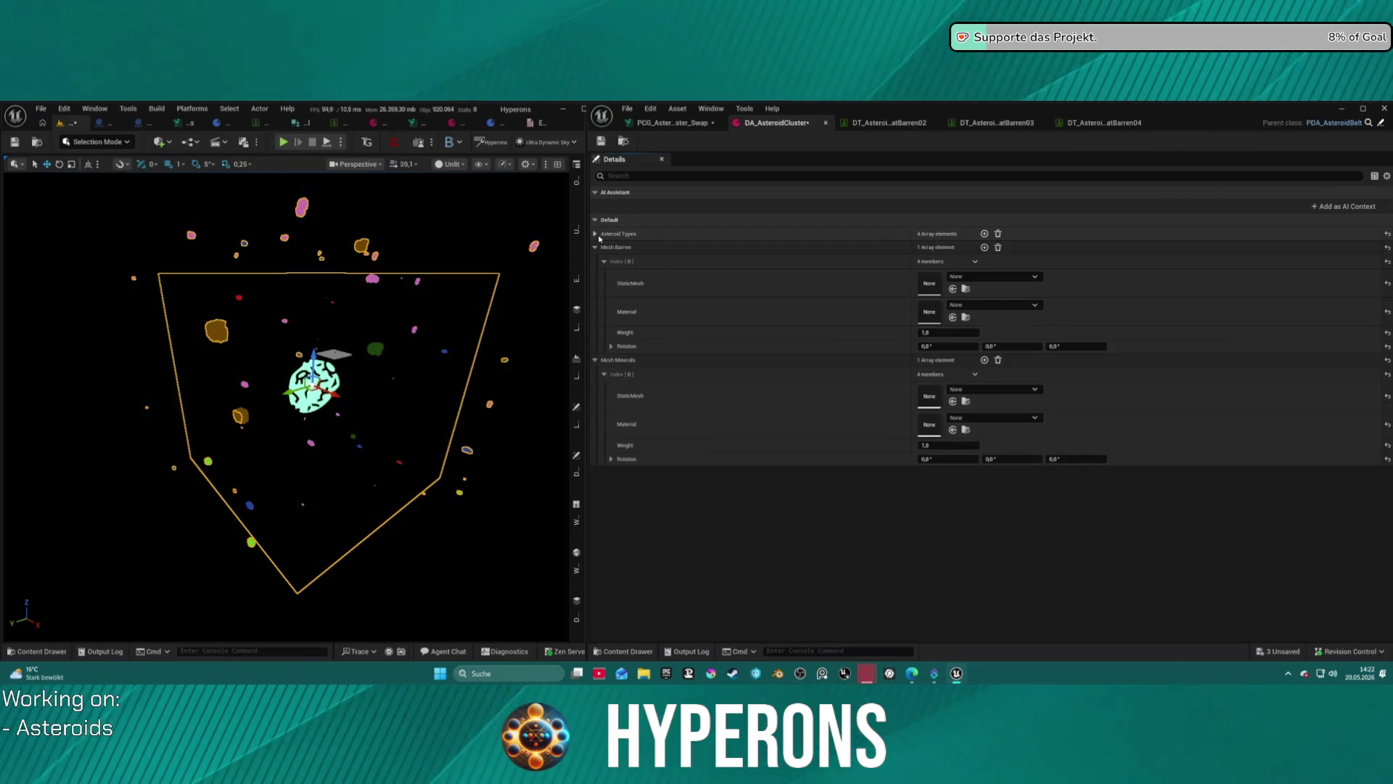
{"action": "left_click", "coordinate": [595, 234]}
{"action": "left_click", "coordinate": [603, 248]}
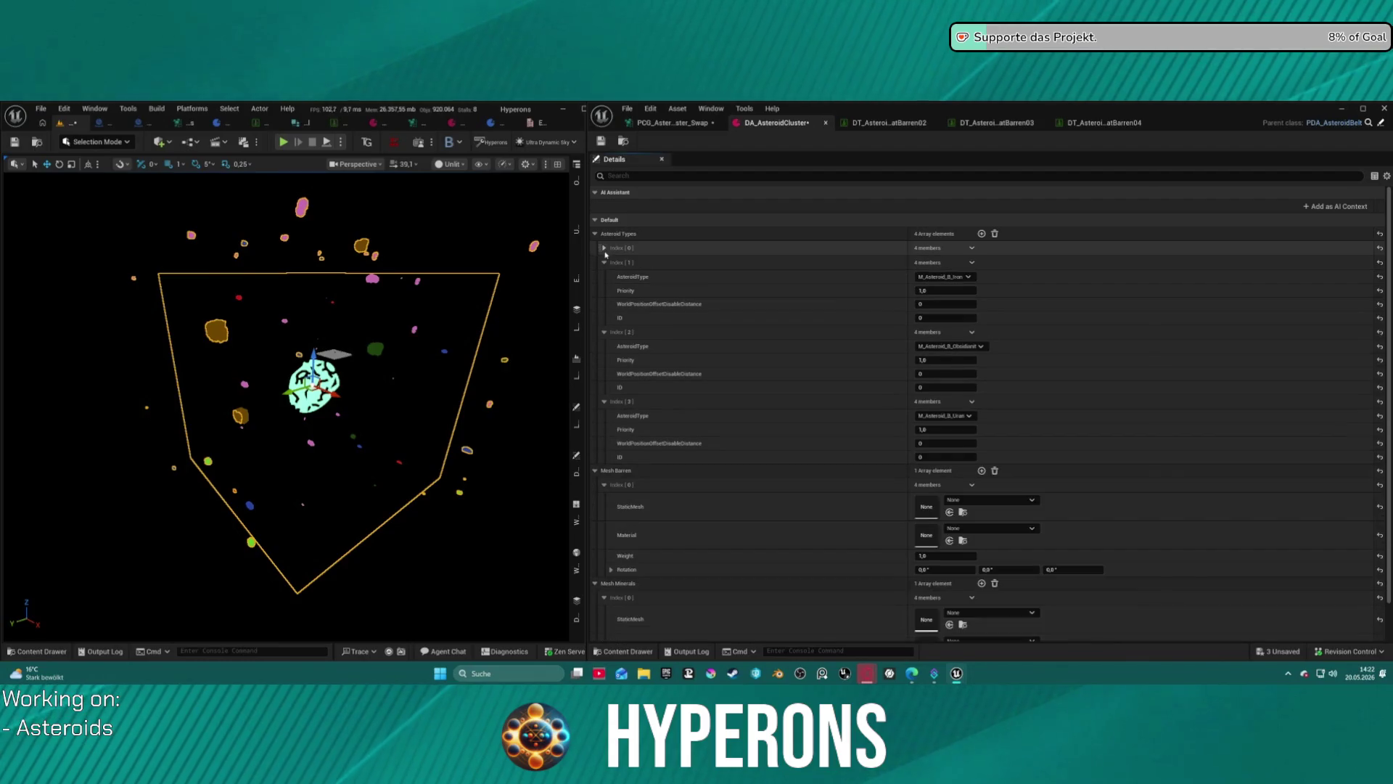
{"action": "left_click", "coordinate": [608, 263]}
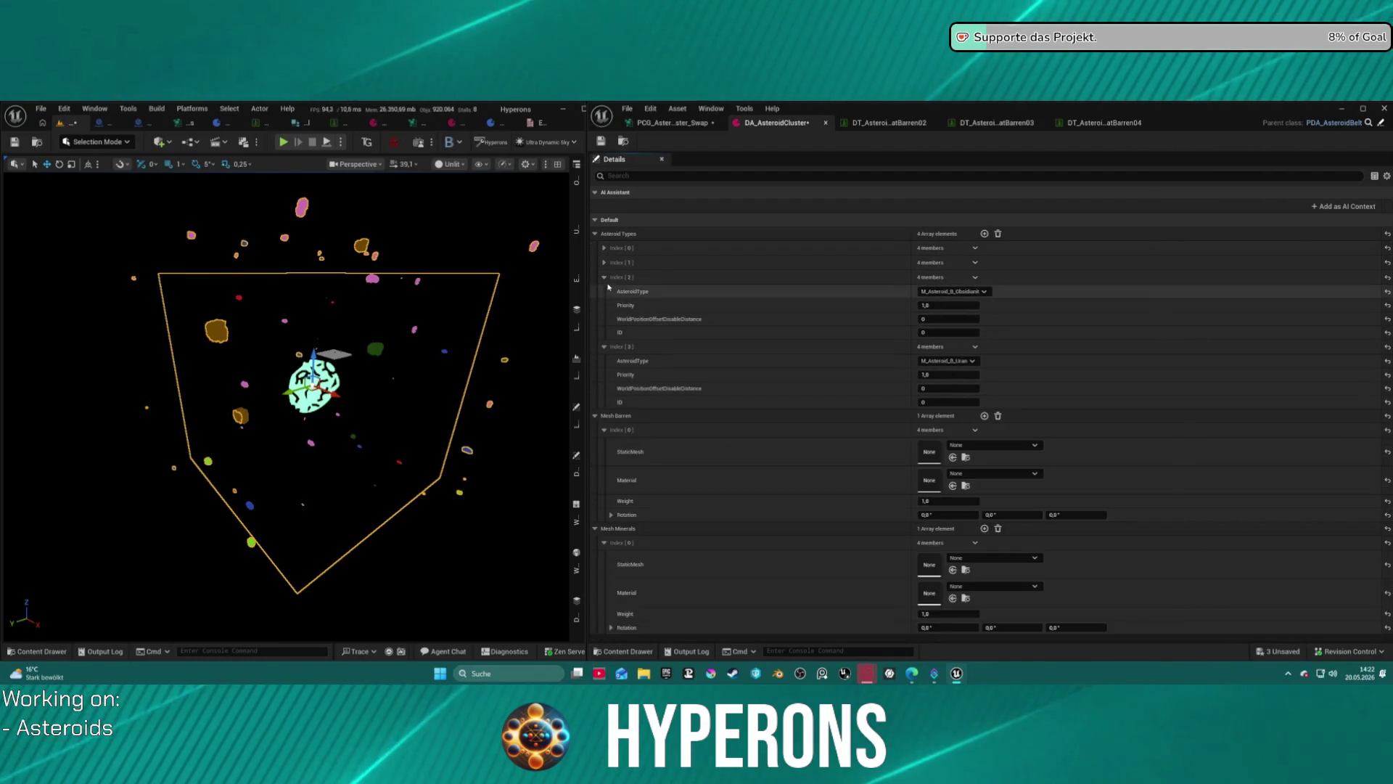
{"action": "left_click", "coordinate": [610, 277]}
{"action": "left_click", "coordinate": [603, 292]}
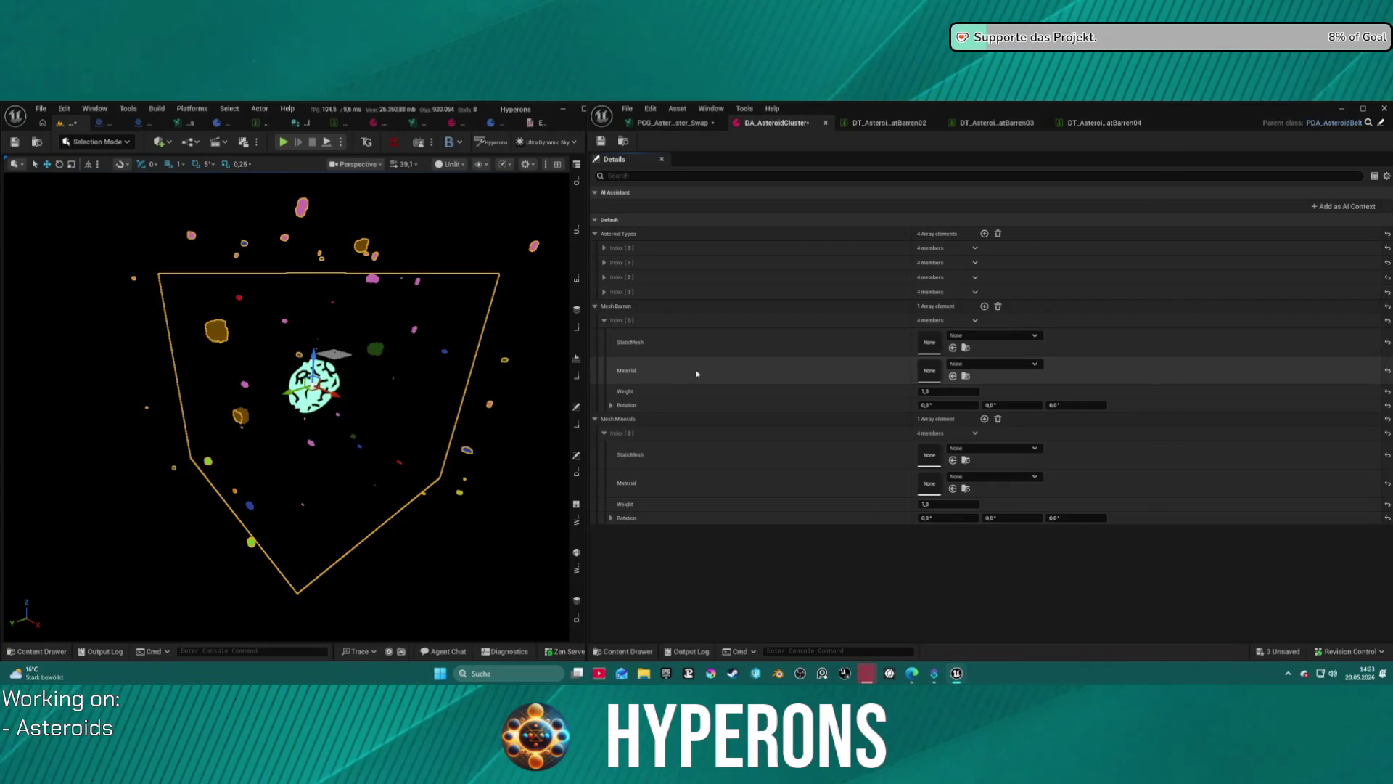
{"action": "left_click", "coordinate": [604, 292]}
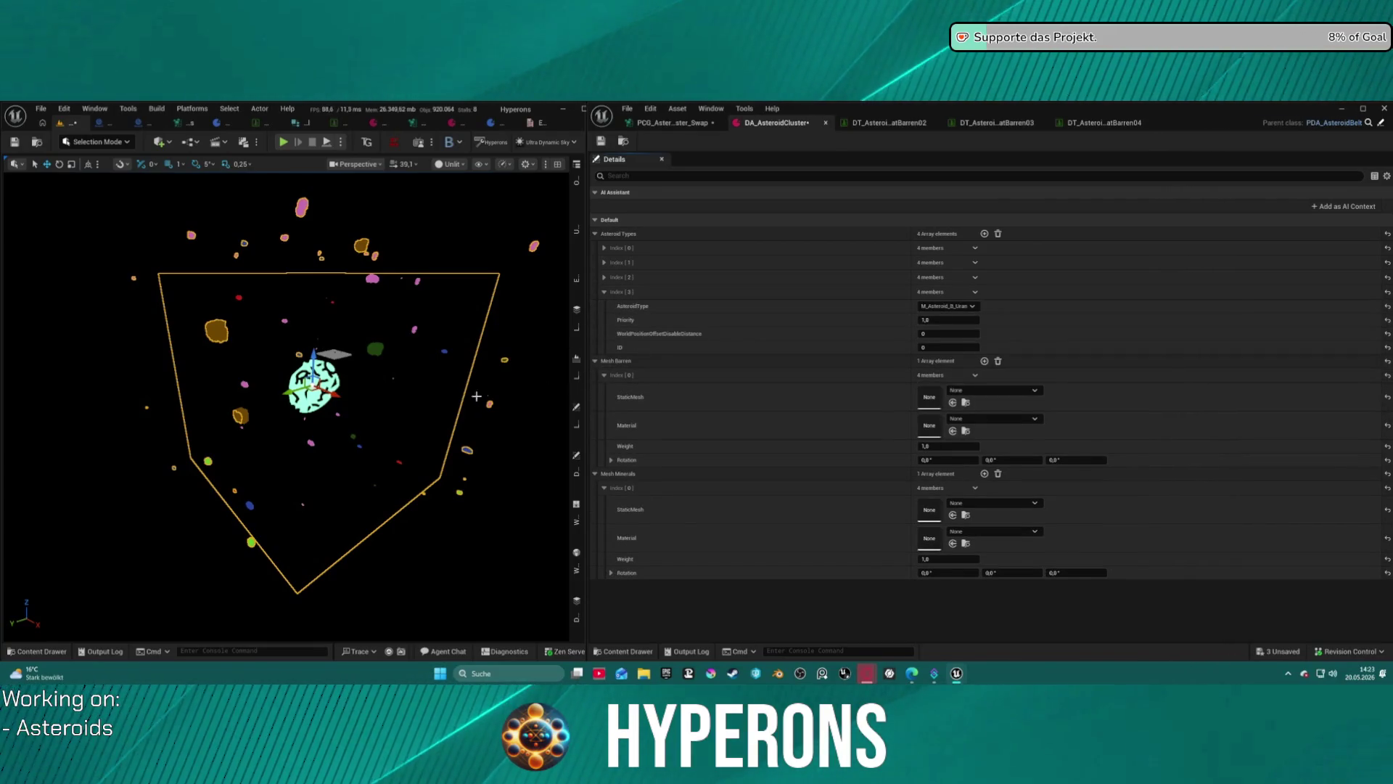
{"action": "left_click", "coordinate": [682, 125]}
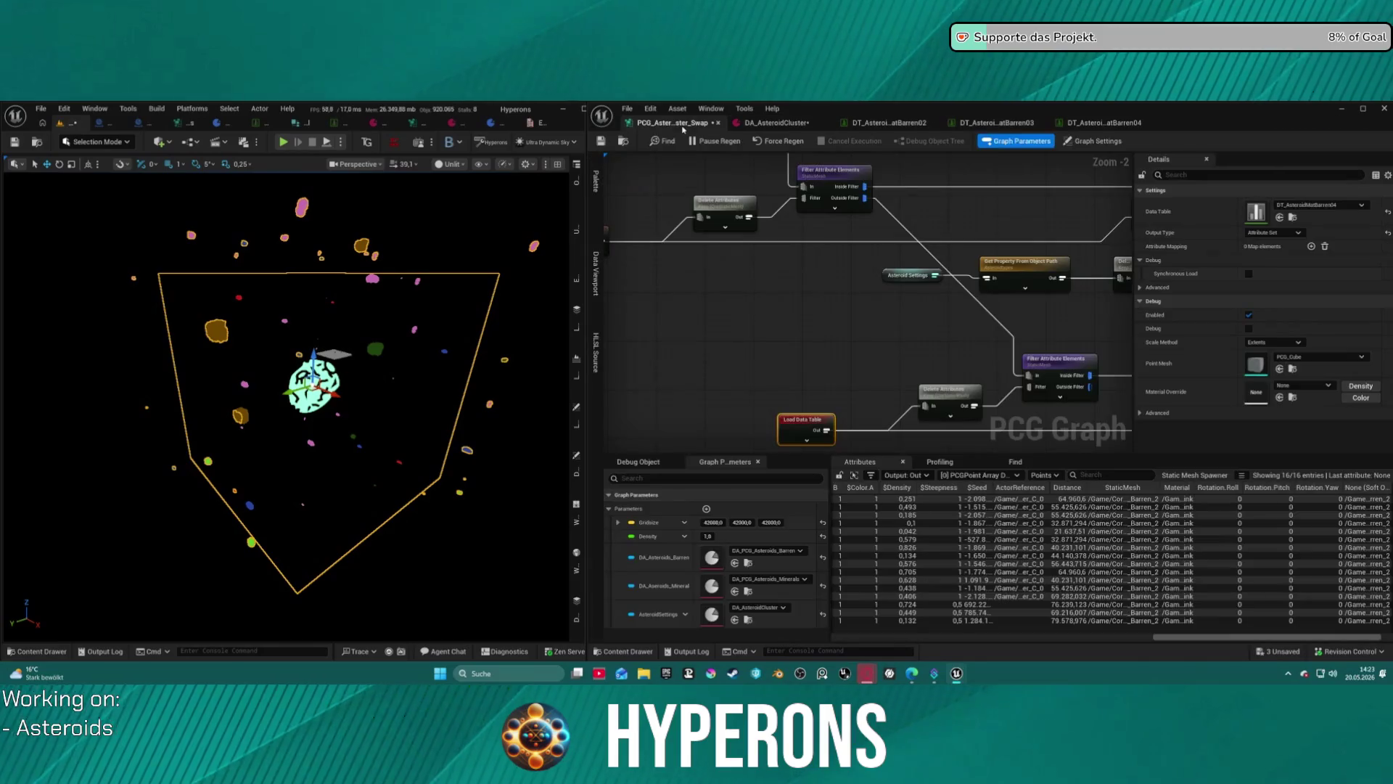
{"action": "scroll", "coordinate": [808, 315], "scroll_direction": "down", "scroll_amount": 4}
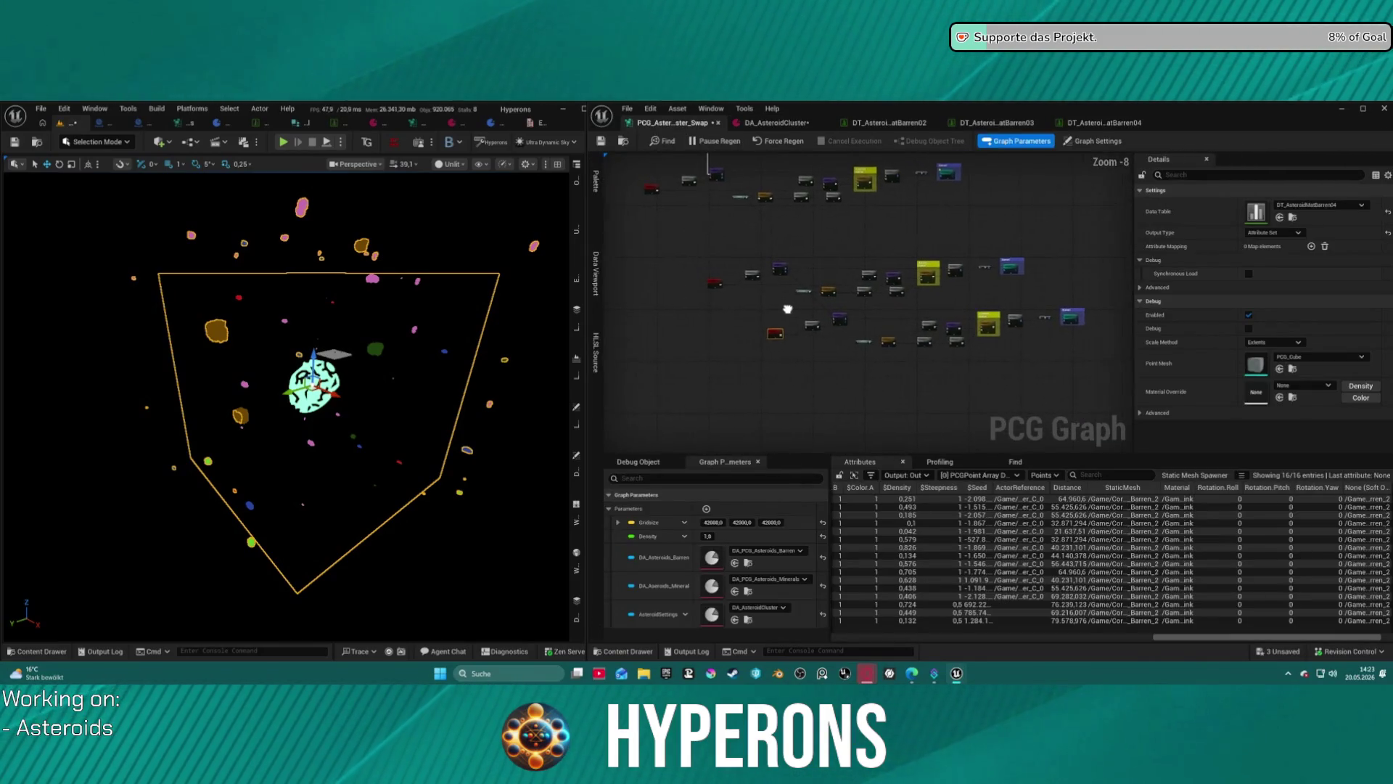
Wrap the fourth data table branch's nodes in a comment titled 'Asteroid Baren 4'.
{"action": "scroll", "coordinate": [817, 337], "scroll_direction": "down", "scroll_amount": 2}
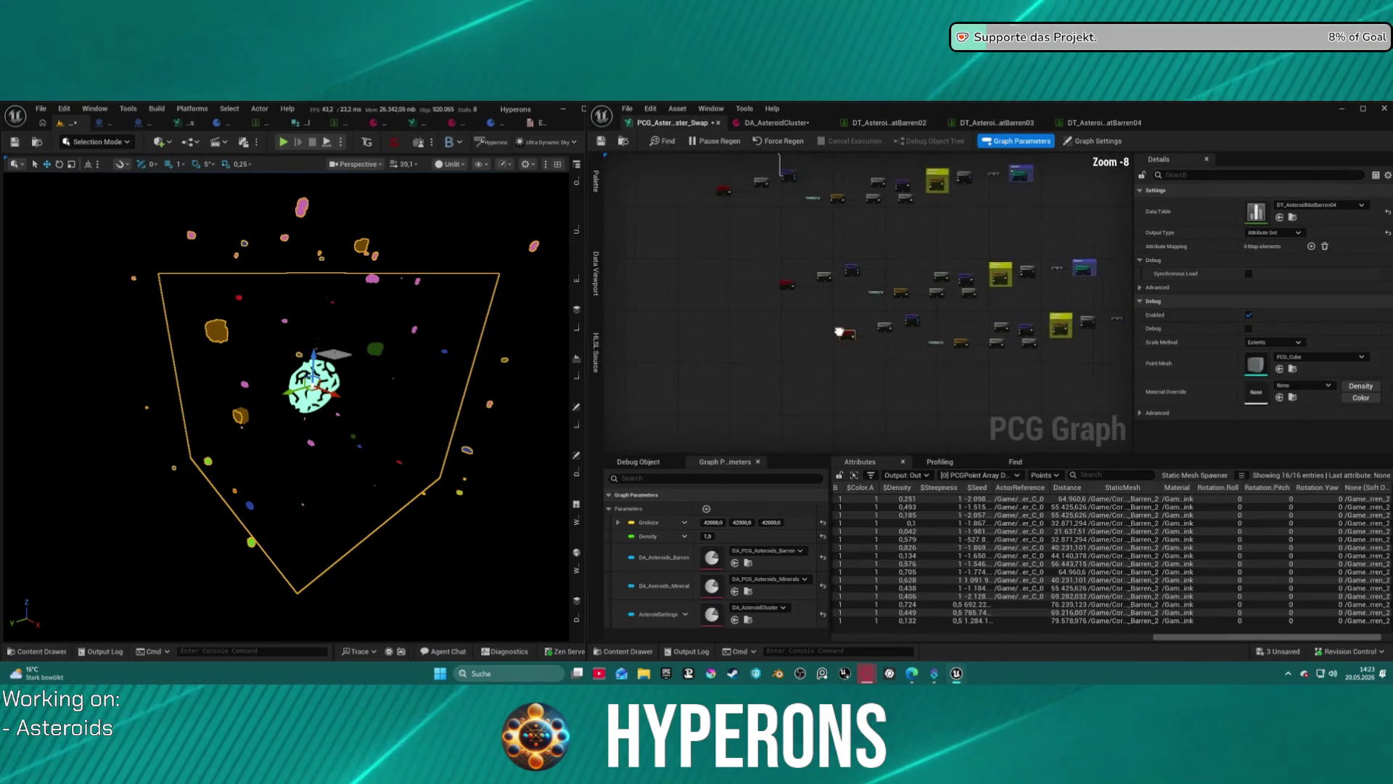
{"action": "scroll", "coordinate": [794, 345], "scroll_direction": "up", "scroll_amount": 3}
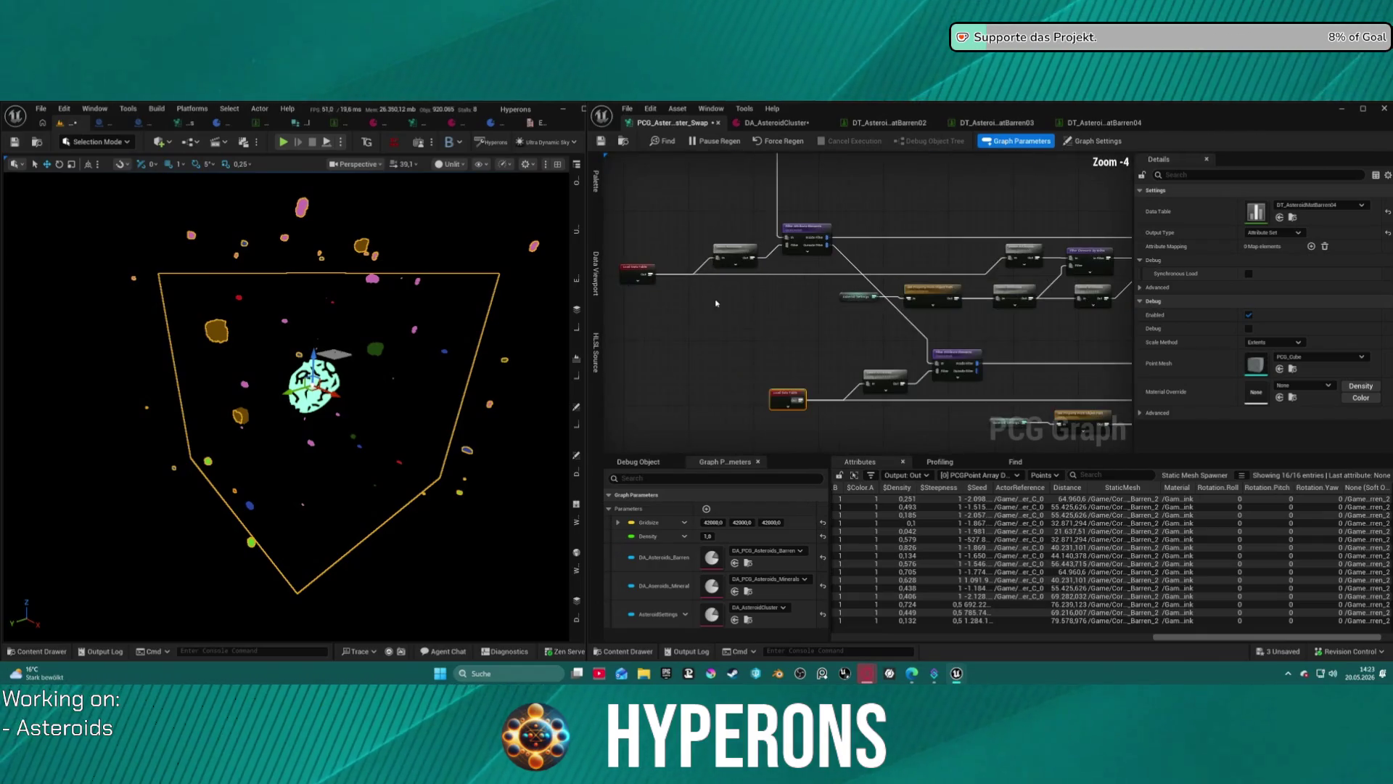
{"action": "left_click_drag", "start_coordinate": [606, 280], "coordinate": [933, 392]}
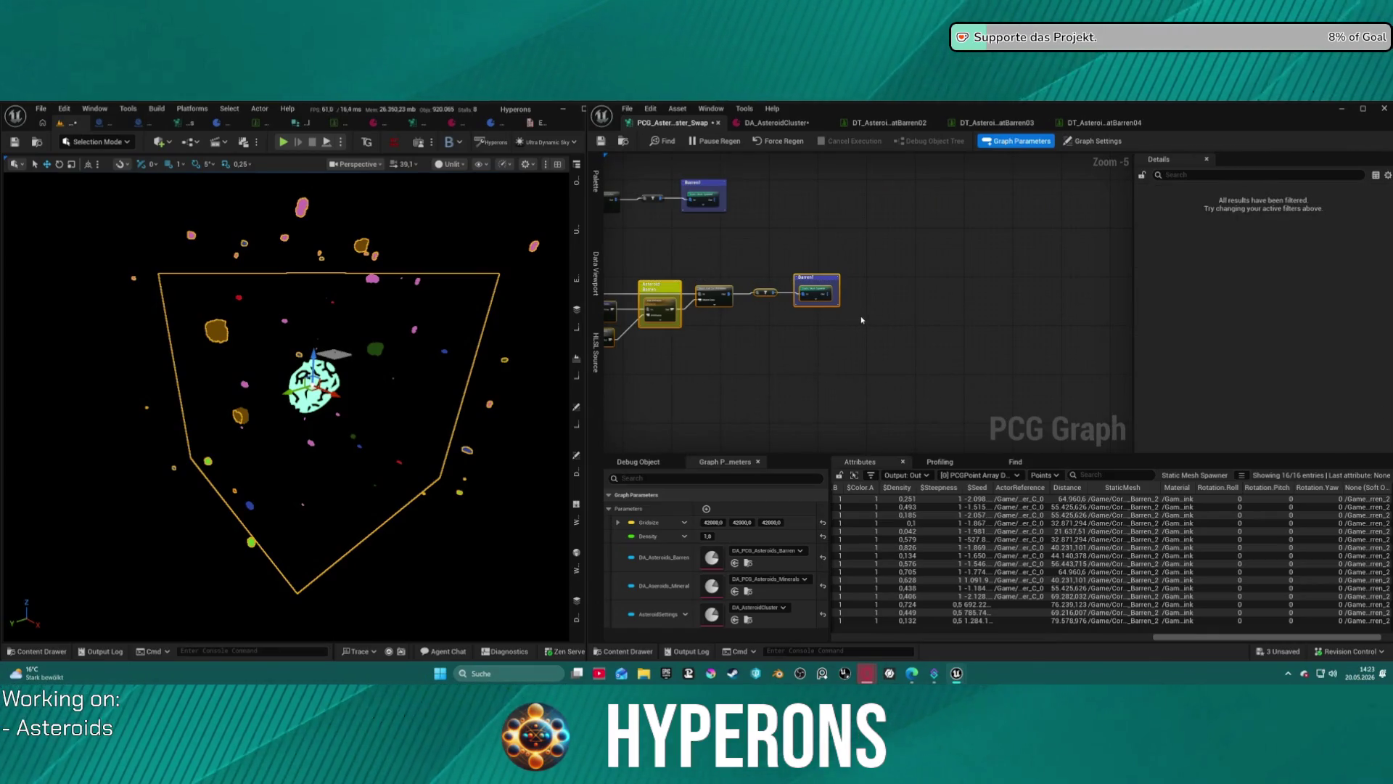
{"action": "key", "text": "c"}
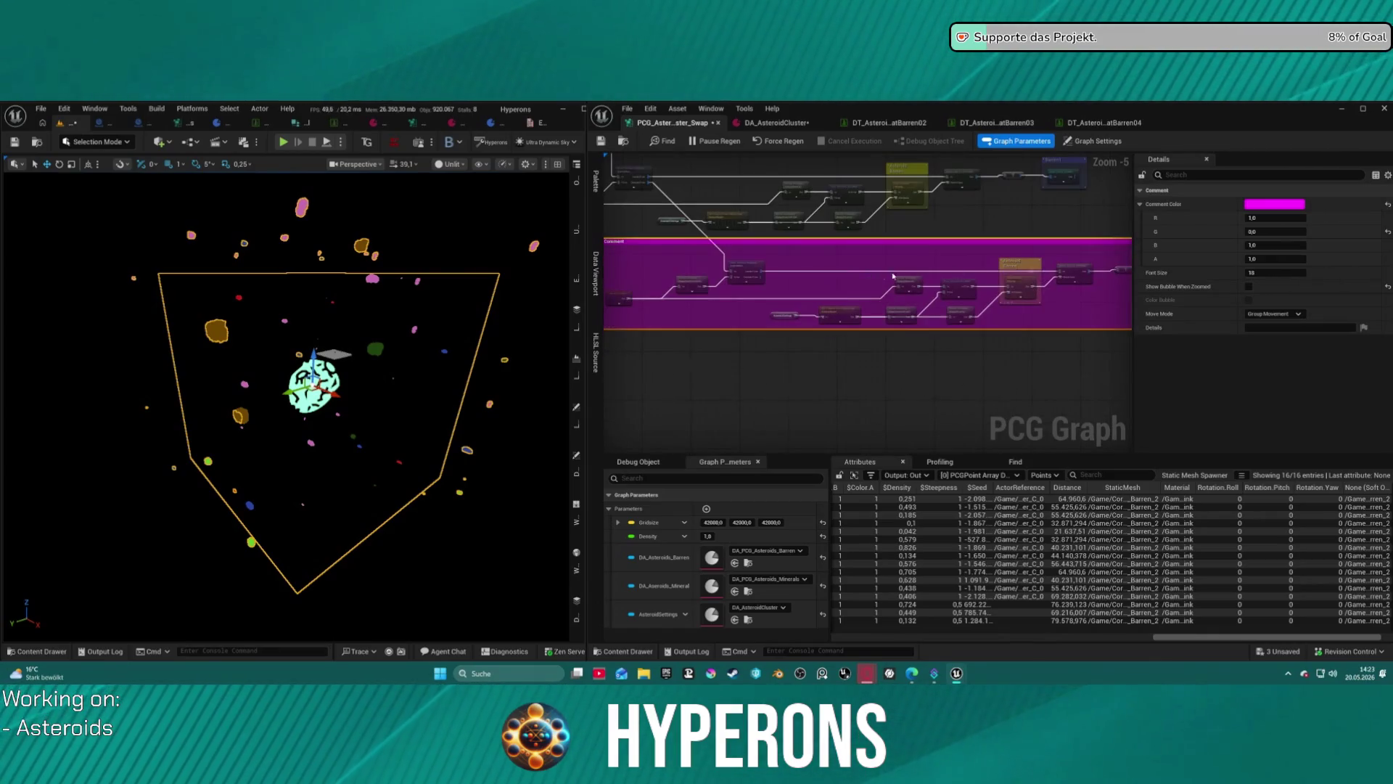
{"action": "left_click_drag", "start_coordinate": [728, 256], "coordinate": [760, 243]}
{"action": "double_click", "coordinate": [756, 241]}
{"action": "type", "text": "Asteroid Barren"}
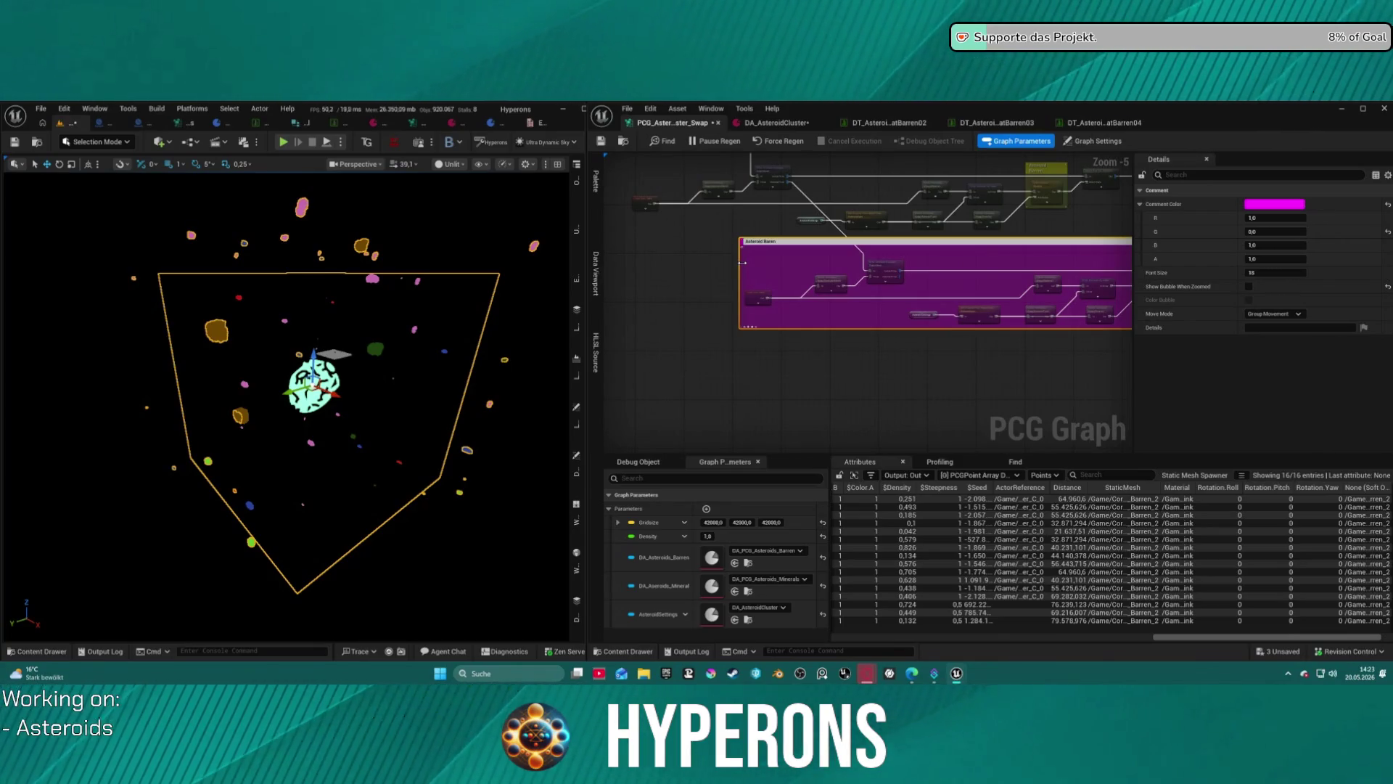
{"action": "key", "text": "Return"}
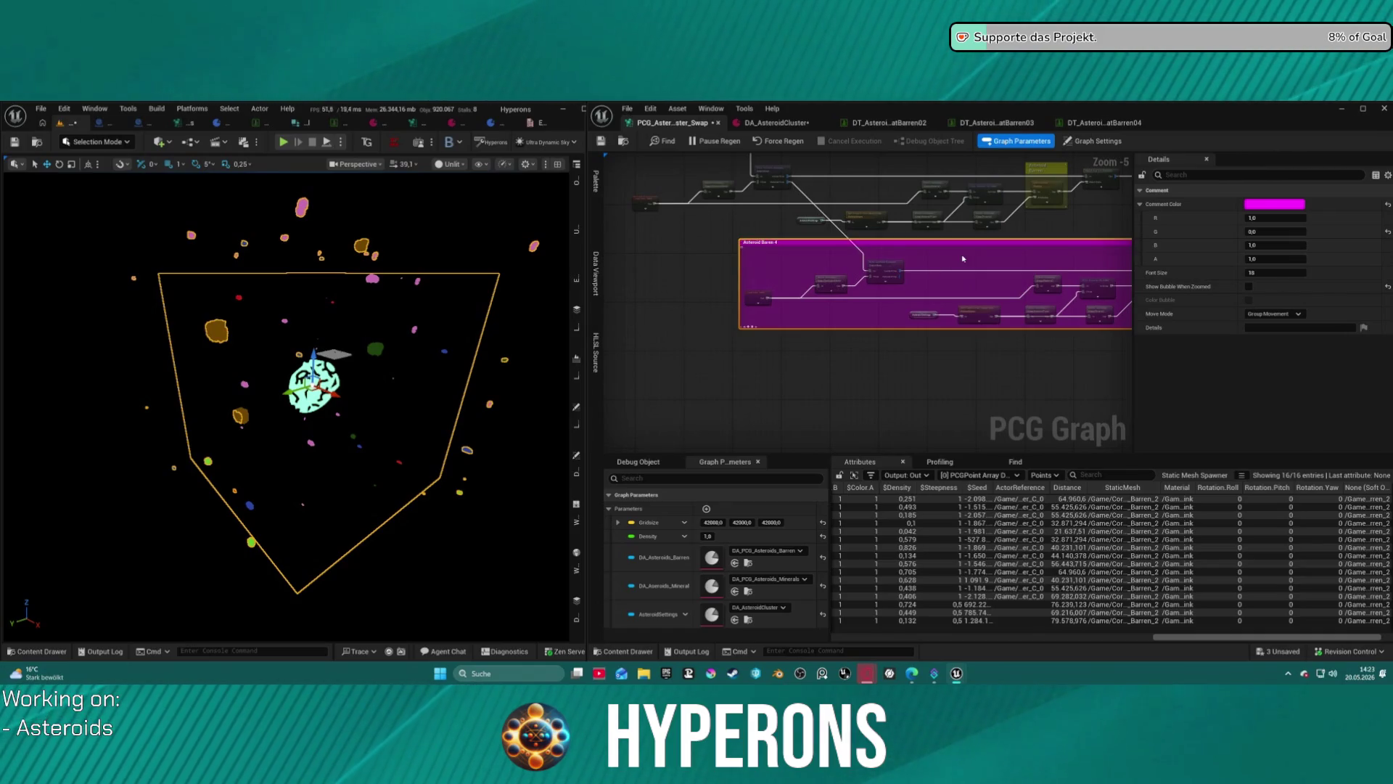
Delete the extra Barren1 comment box and inspect the upper Asteroid Barren branch.
{"action": "scroll", "coordinate": [963, 258], "scroll_direction": "up", "scroll_amount": 5}
{"action": "left_click", "coordinate": [1004, 260]}
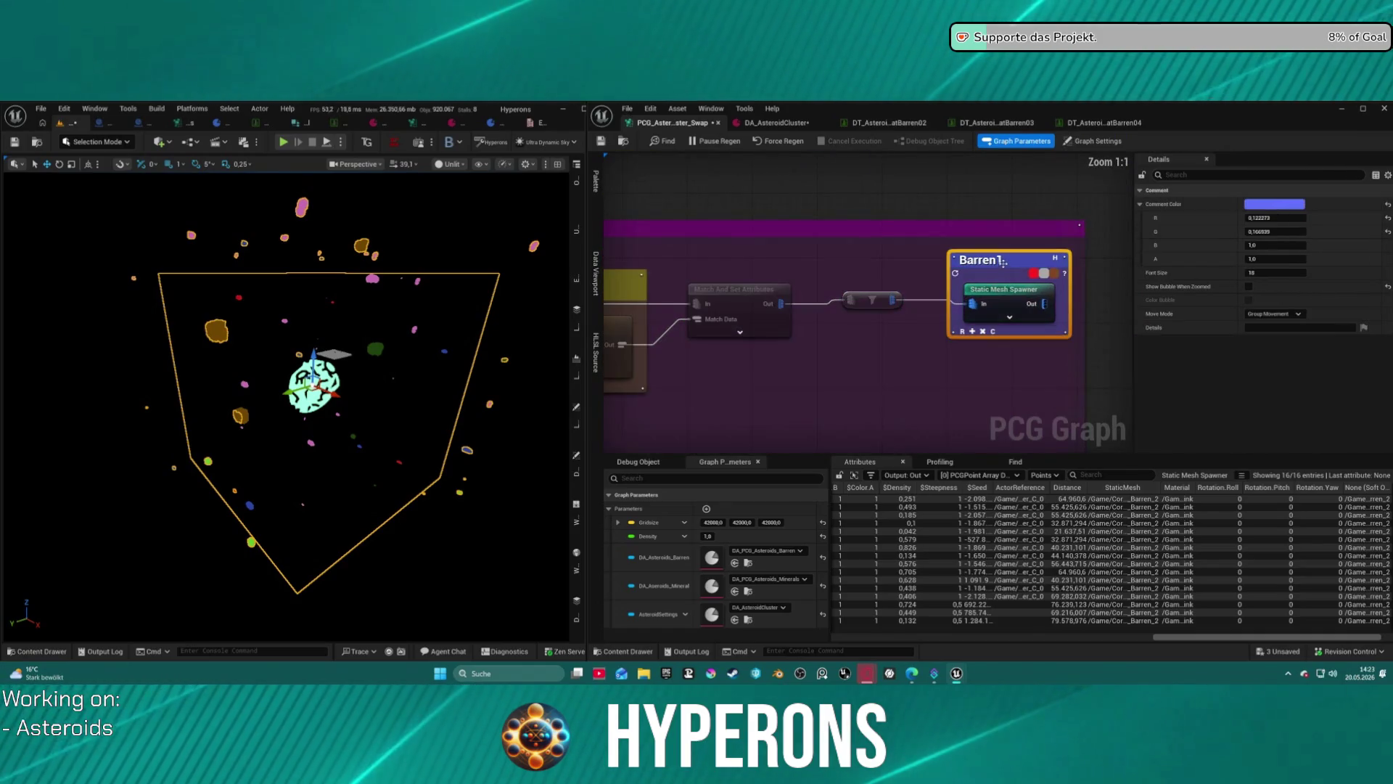
{"action": "key", "text": "Delete"}
{"action": "scroll", "coordinate": [851, 259], "scroll_direction": "down", "scroll_amount": 2}
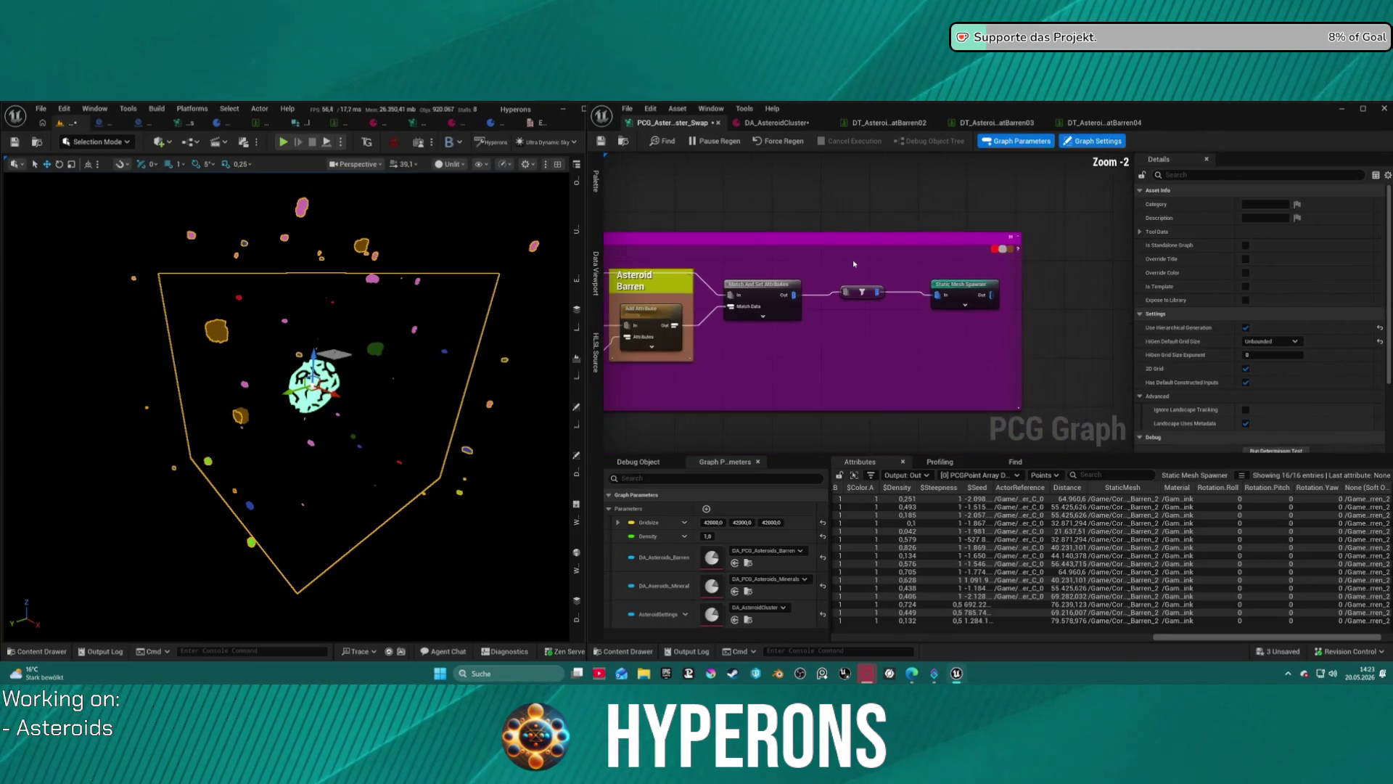
{"action": "scroll", "coordinate": [881, 223], "scroll_direction": "down", "scroll_amount": 2}
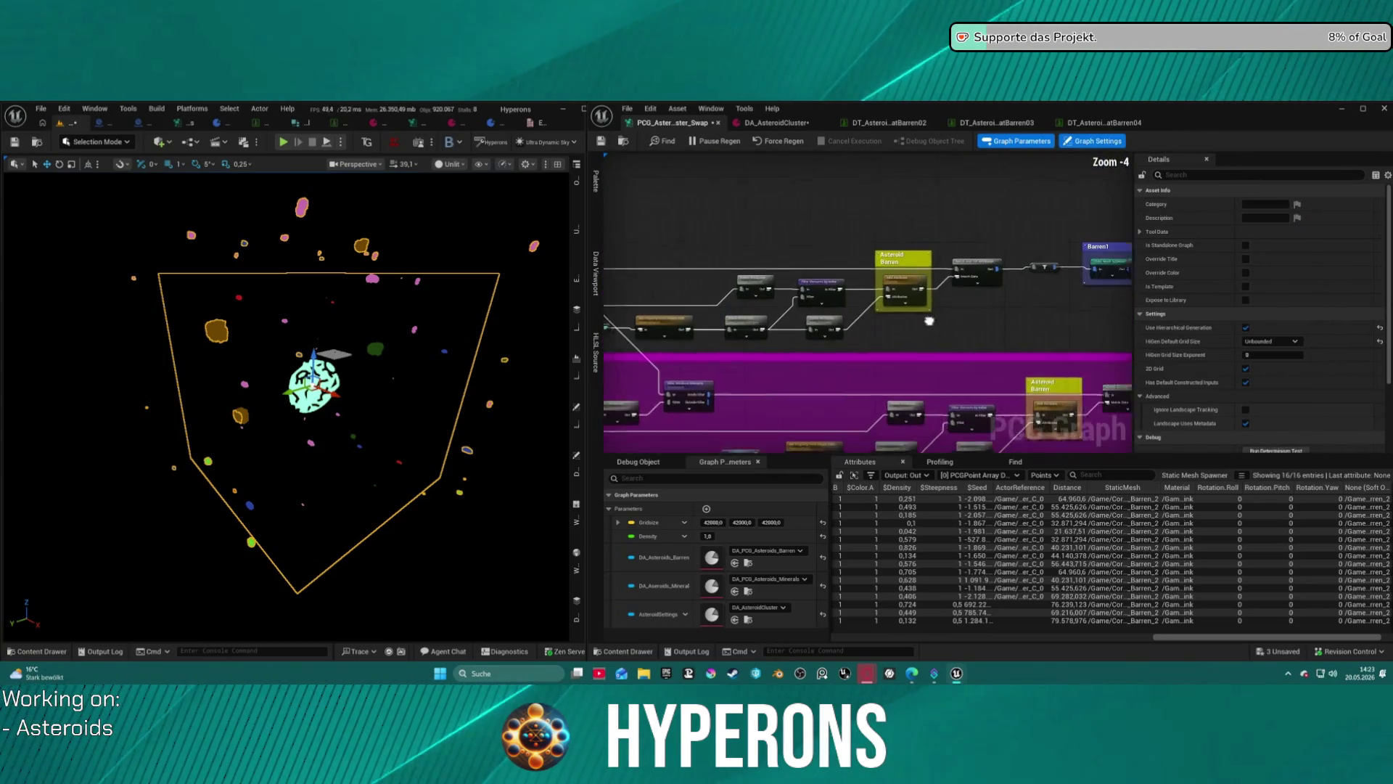
{"action": "left_click_drag", "start_coordinate": [966, 325], "coordinate": [794, 296]}
{"action": "left_click", "coordinate": [765, 230]}
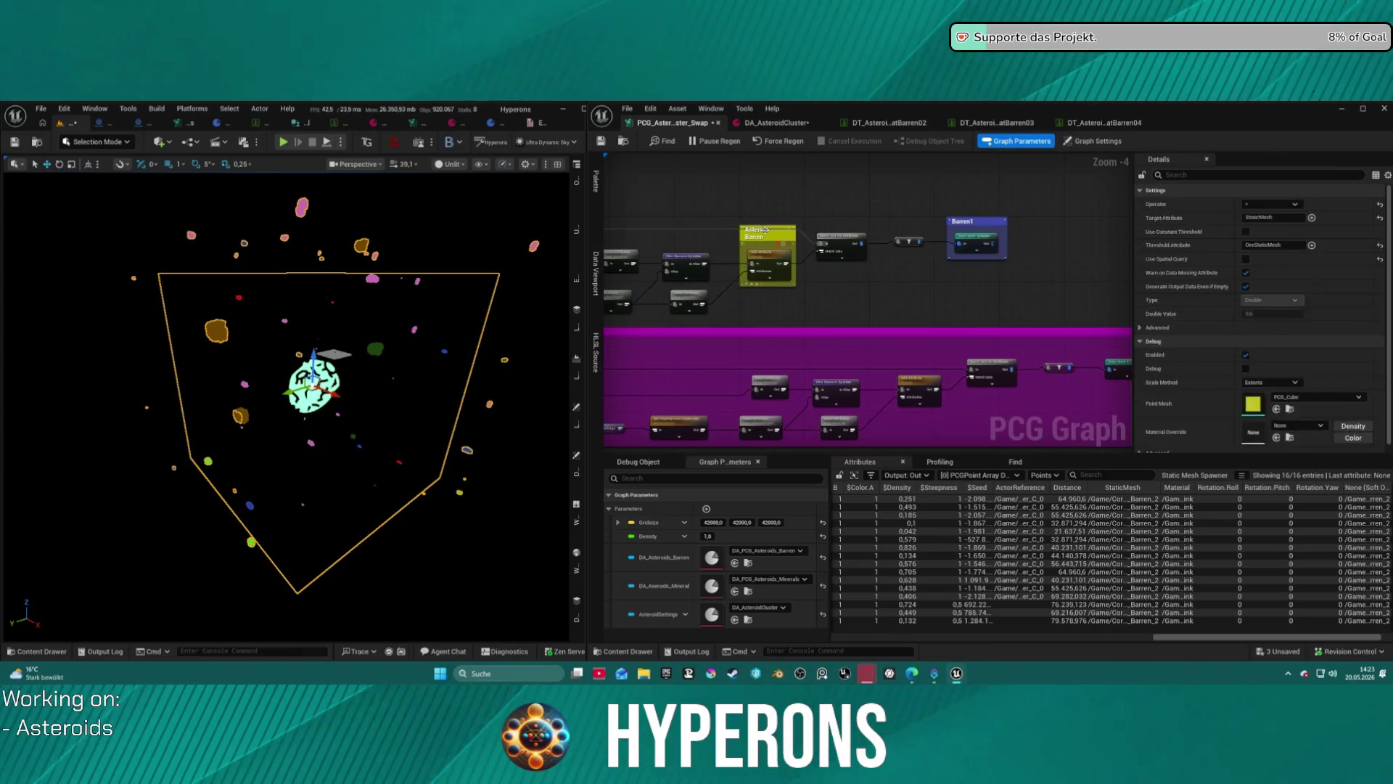
{"action": "left_click", "coordinate": [893, 207]}
{"action": "scroll", "coordinate": [888, 210], "scroll_direction": "down", "scroll_amount": 1}
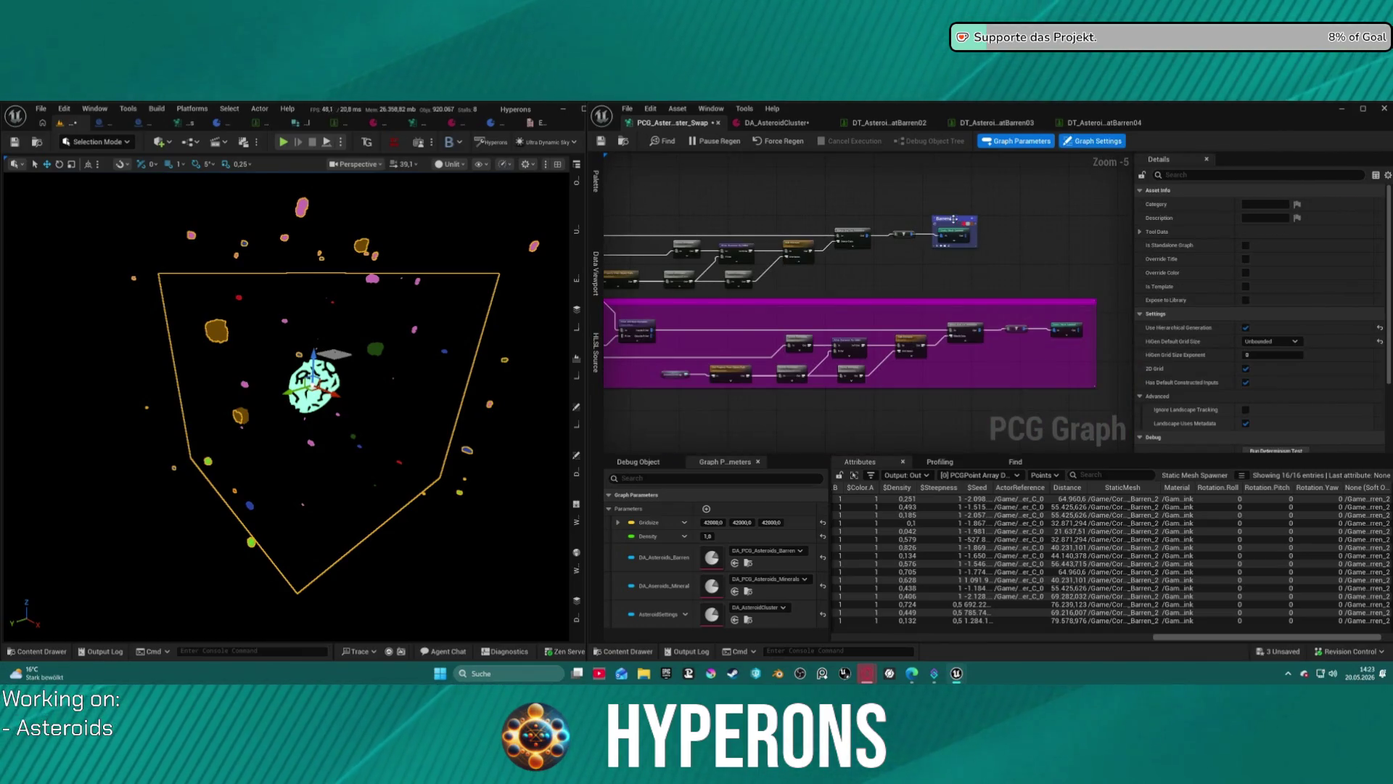
Expand the small blue Barren1 comment so it encloses its branch nodes.
{"action": "left_click", "coordinate": [954, 217]}
{"action": "left_click_drag", "start_coordinate": [1038, 223], "coordinate": [935, 264]}
{"action": "left_click", "coordinate": [934, 263]}
{"action": "scroll", "coordinate": [935, 264], "scroll_direction": "up", "scroll_amount": 3}
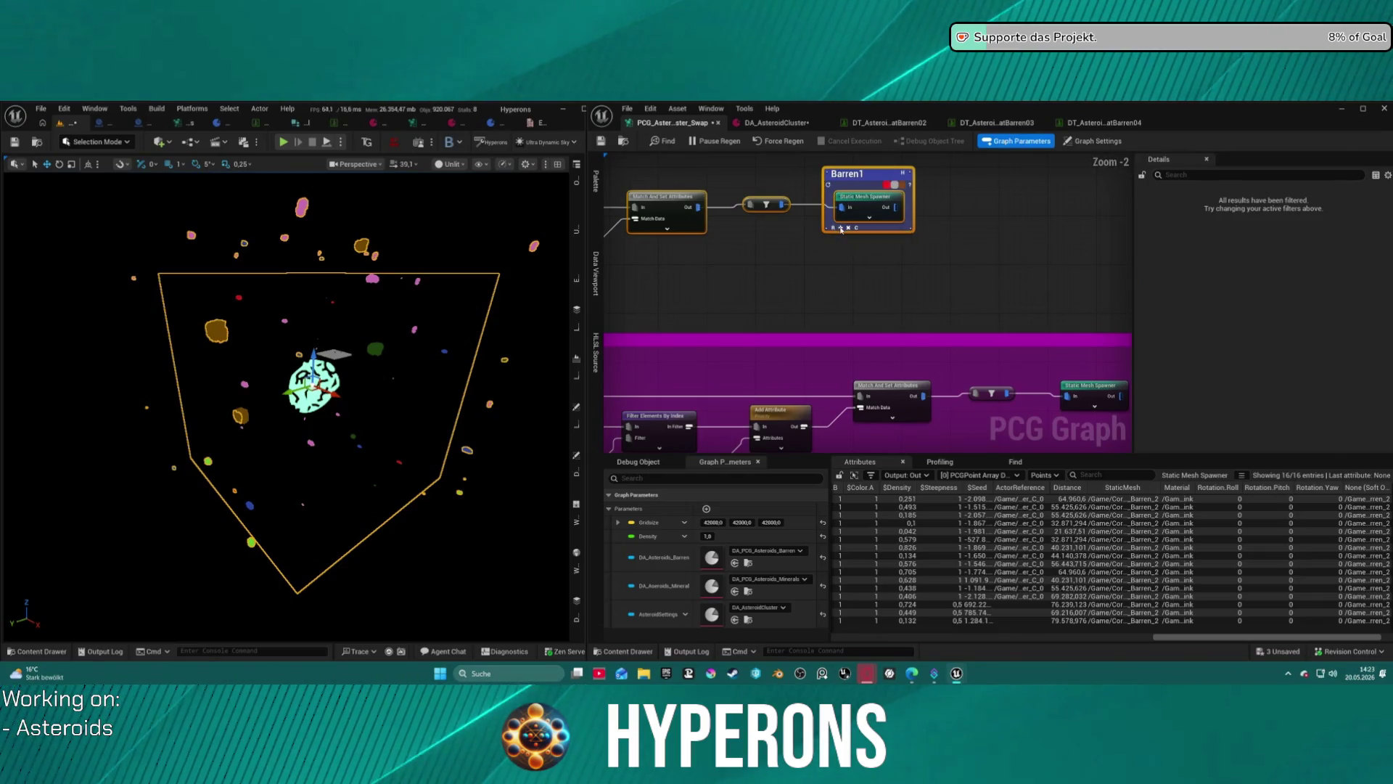
{"action": "left_click", "coordinate": [840, 229]}
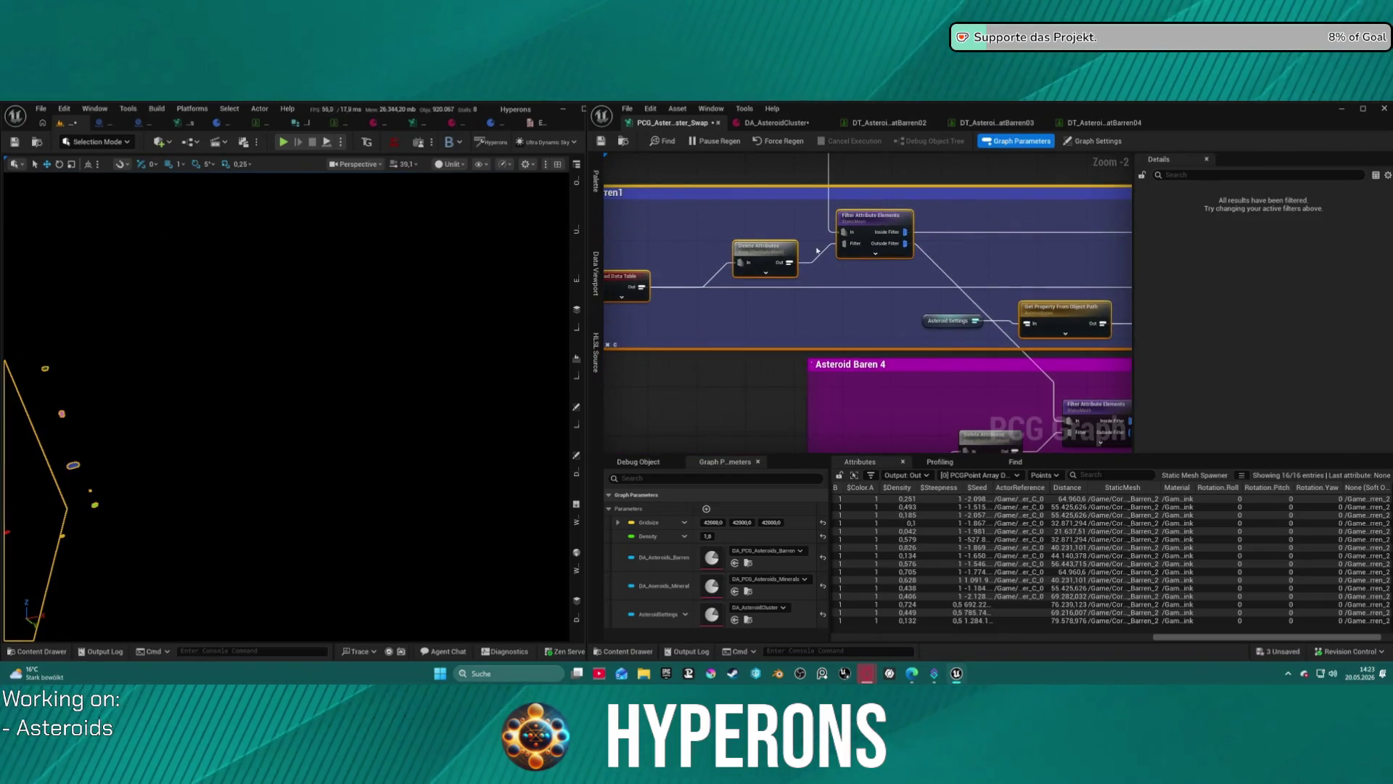
{"action": "double_click", "coordinate": [859, 365]}
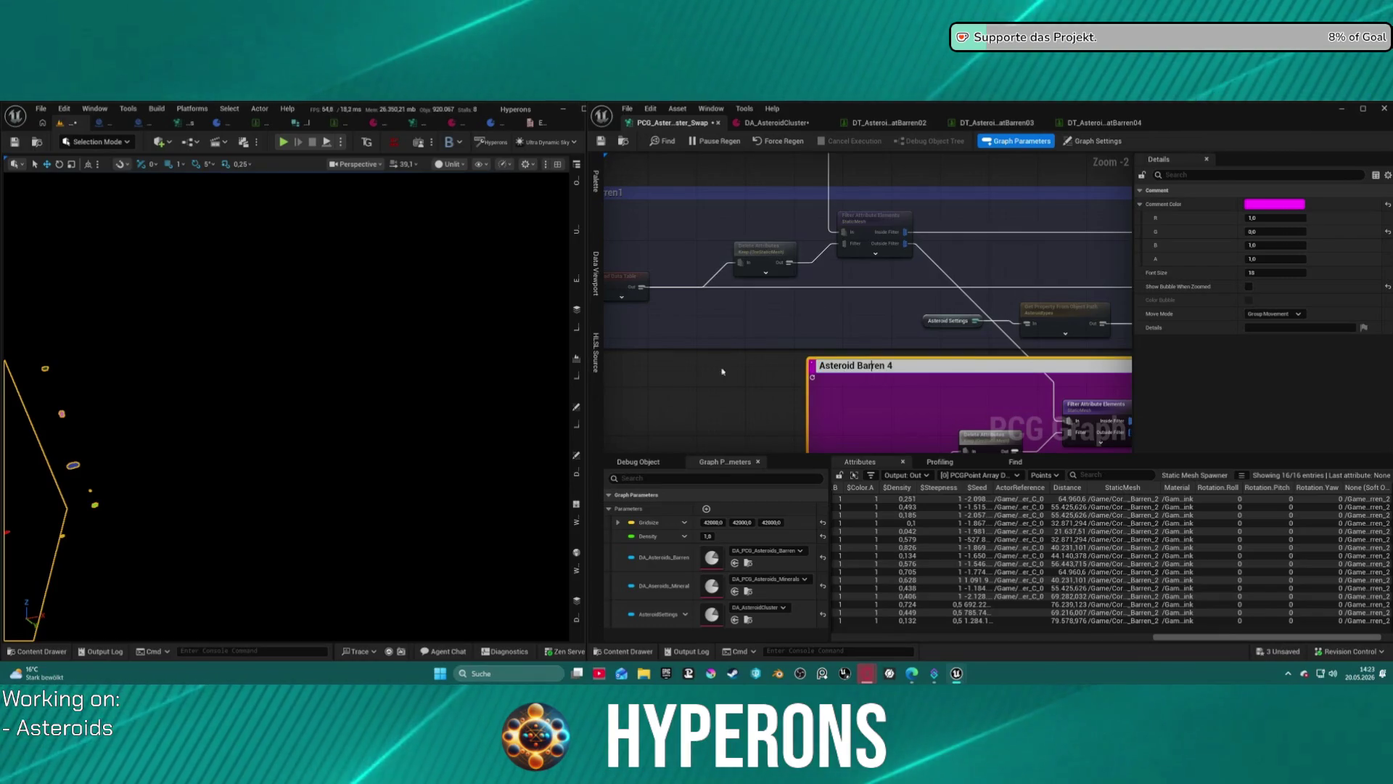
Nudge the Asteroid Baren 4 comment lower and retitle Barren1 as 'Asteroid Barren 3'.
{"action": "left_click_drag", "start_coordinate": [878, 376], "coordinate": [878, 392]}
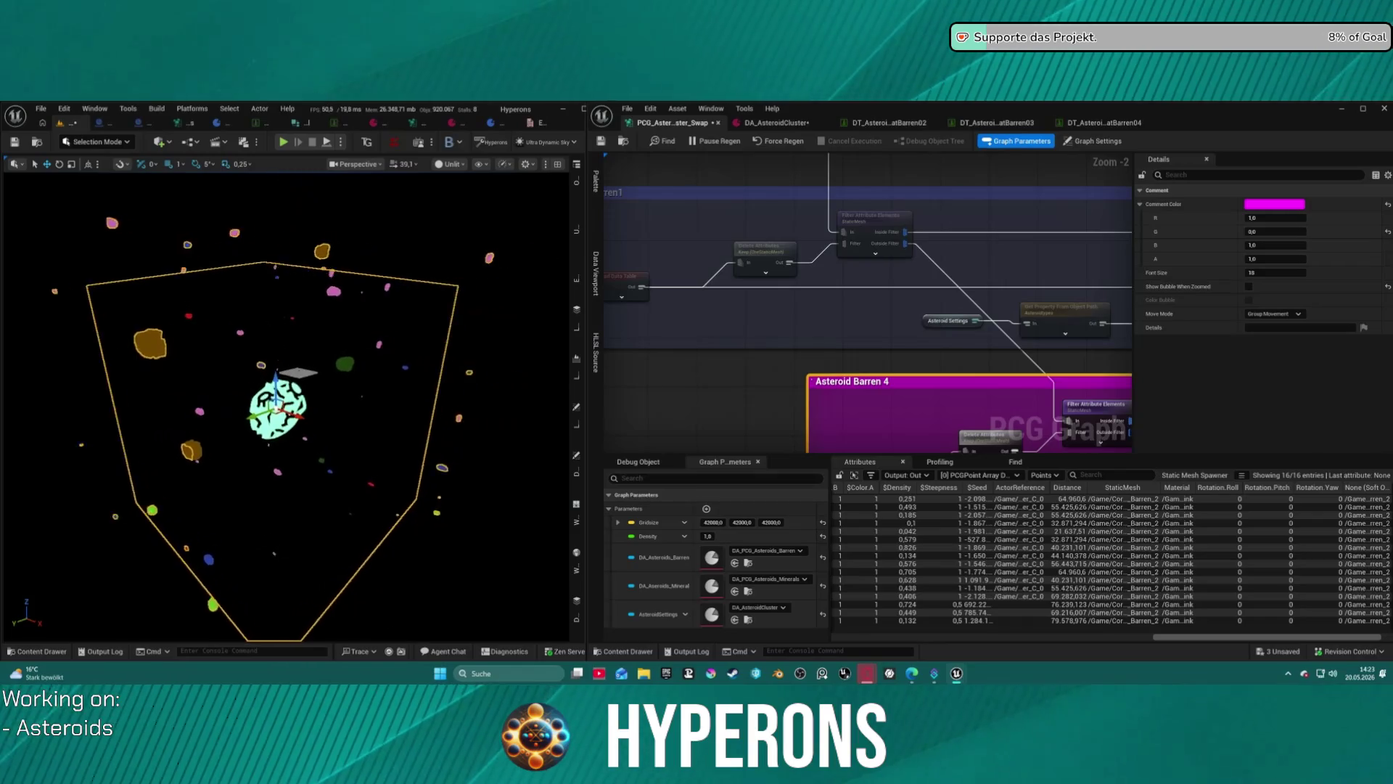
{"action": "double_click", "coordinate": [893, 381]}
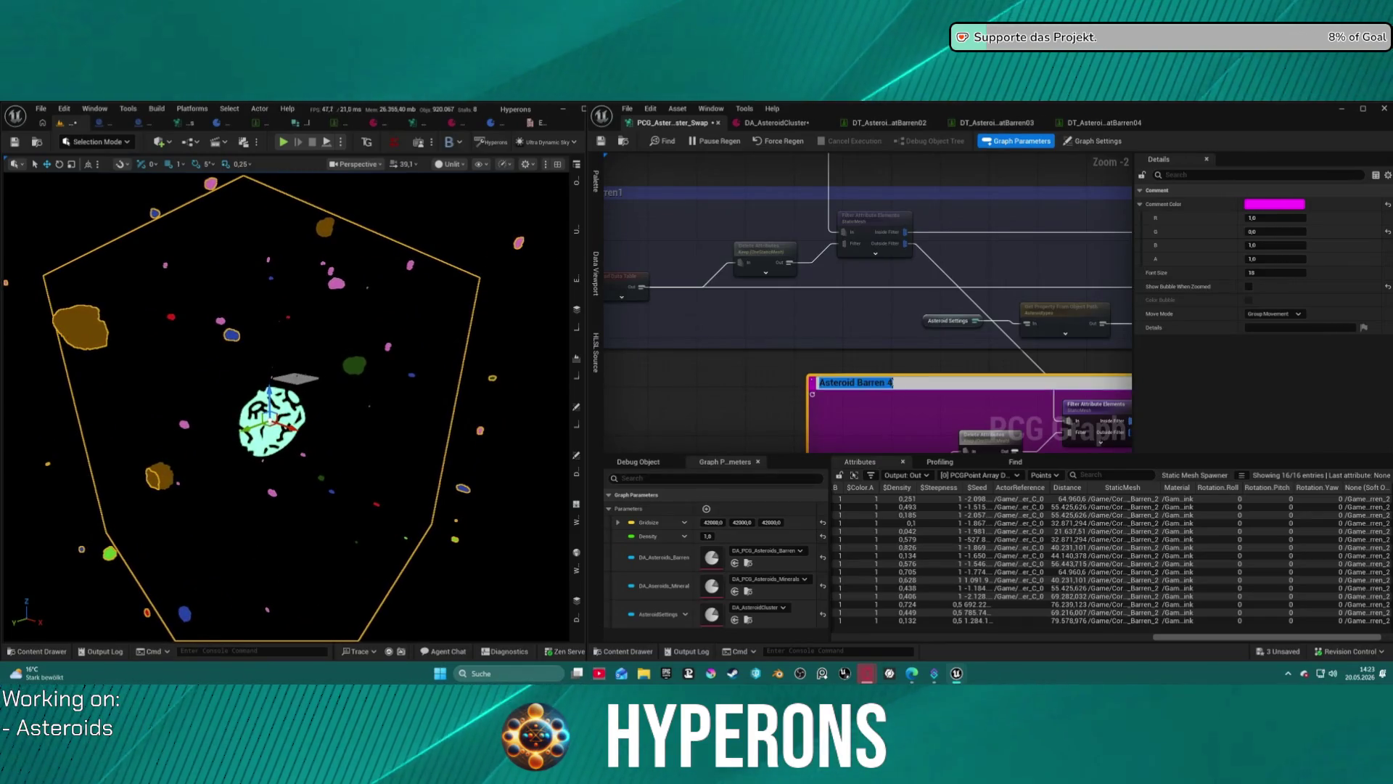
{"action": "left_click_drag", "start_coordinate": [741, 287], "coordinate": [838, 338]}
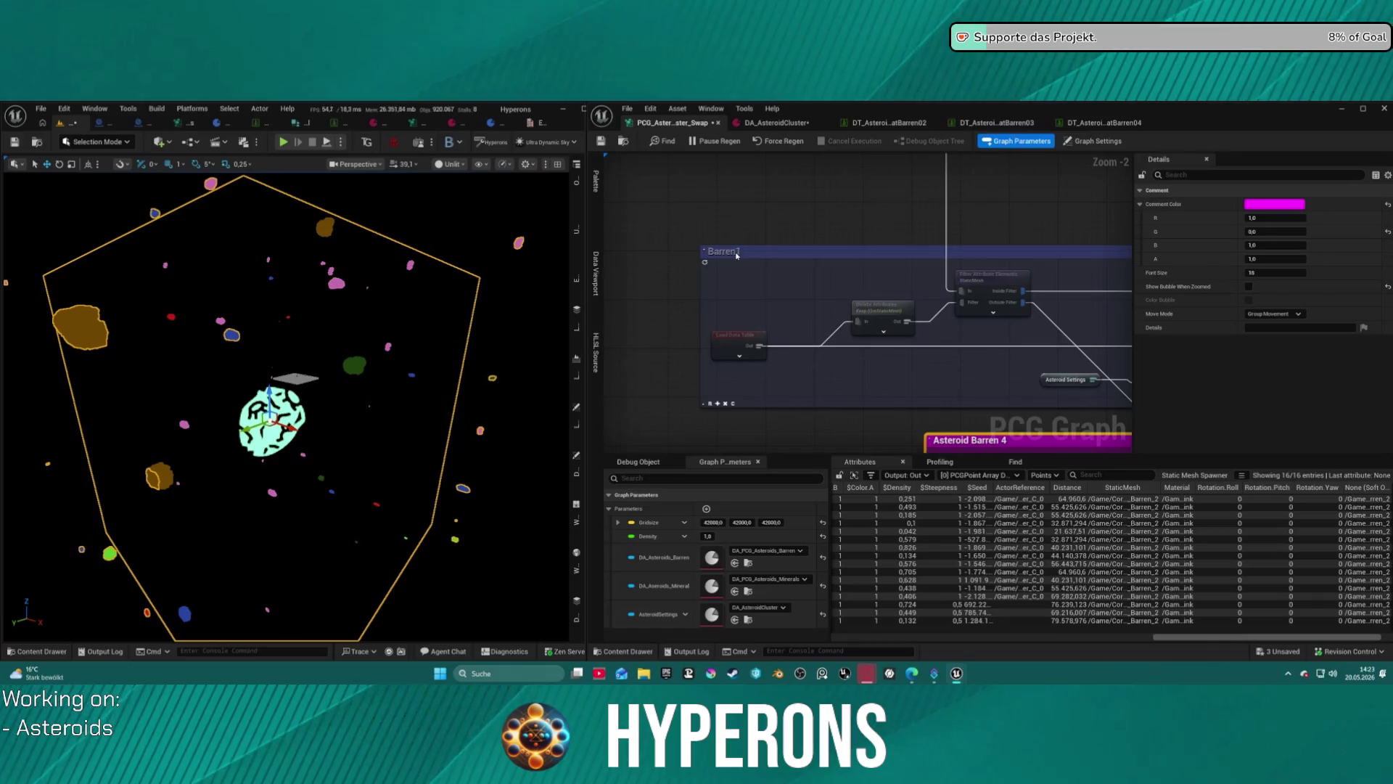
{"action": "double_click", "coordinate": [736, 252]}
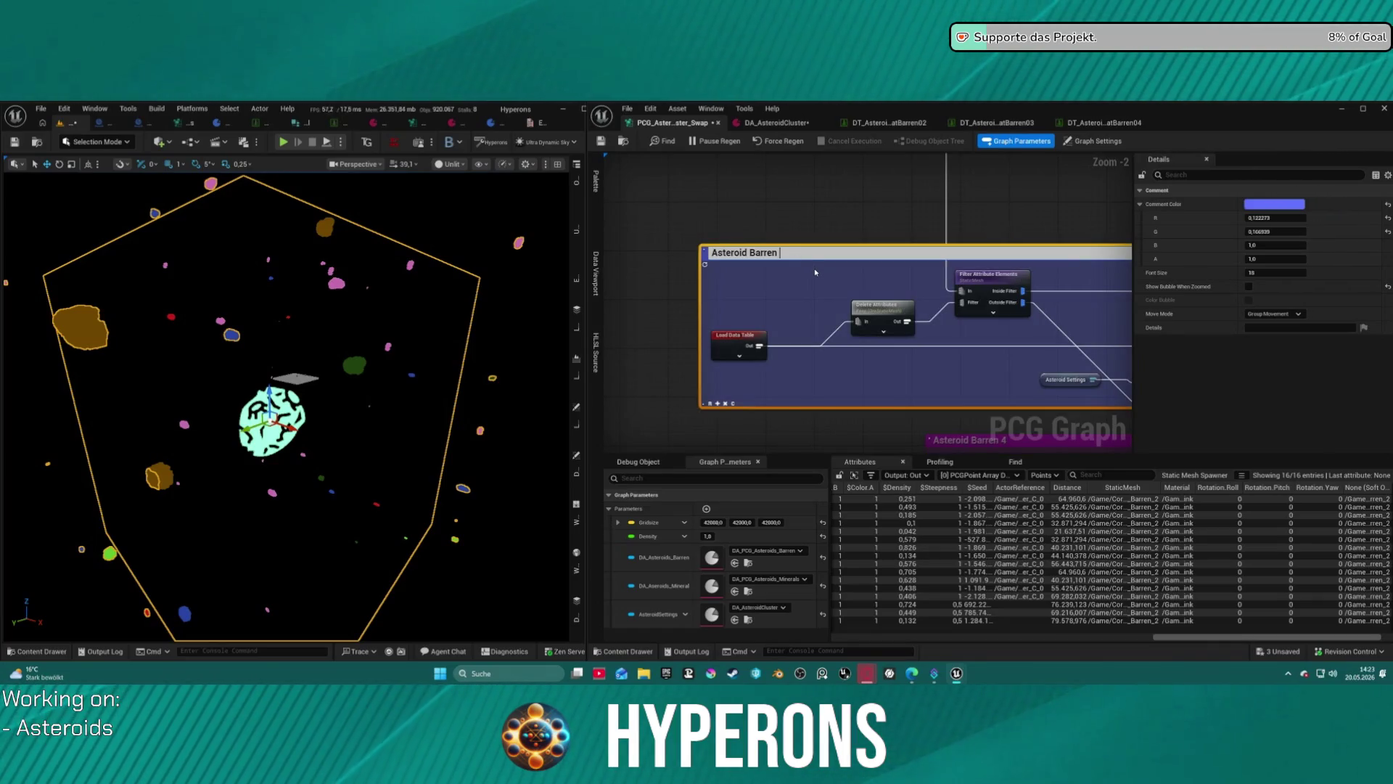
{"action": "type", "text": "3"}
{"action": "key", "text": "Return"}
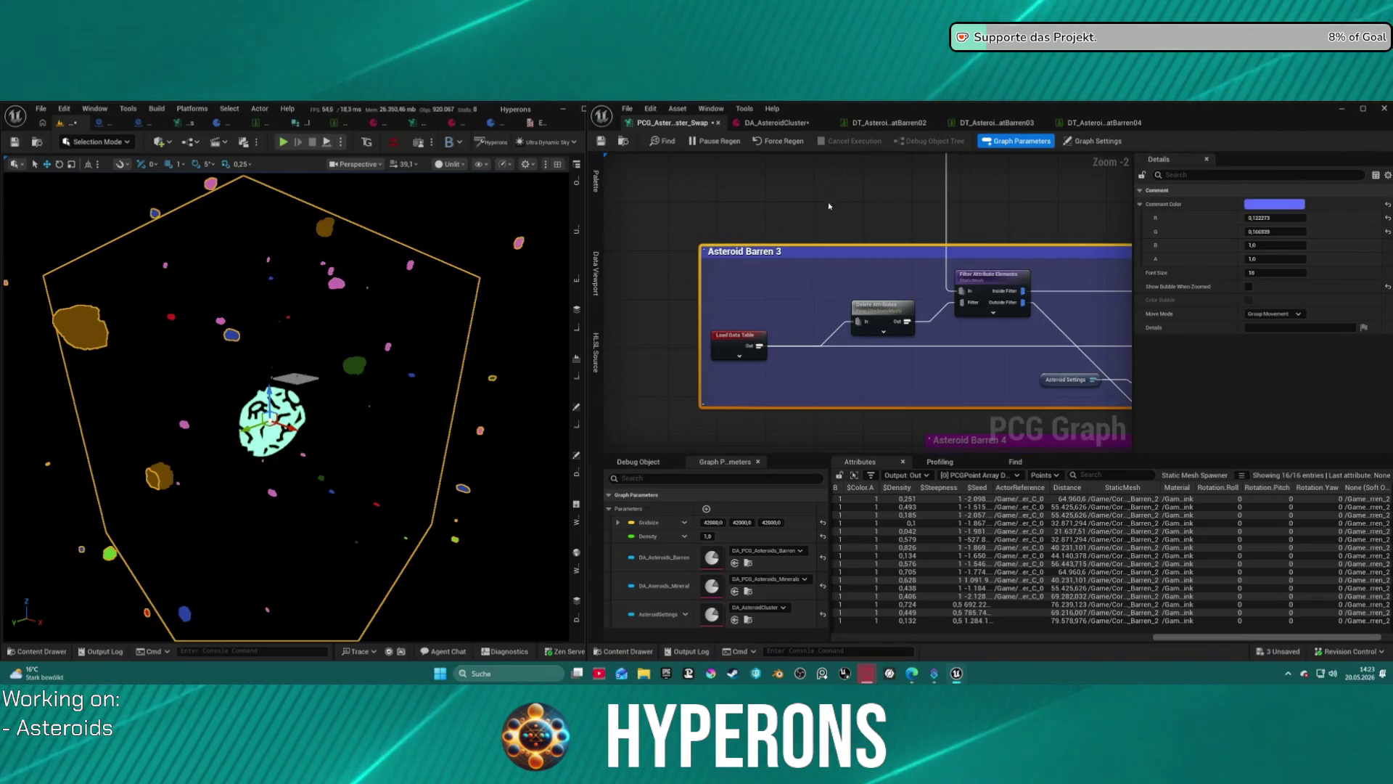
Retitle the yellow comment 'Asteroid Barren 2' and save the DEV_Asteroids map.
{"action": "scroll", "coordinate": [773, 394], "scroll_direction": "down", "scroll_amount": 4}
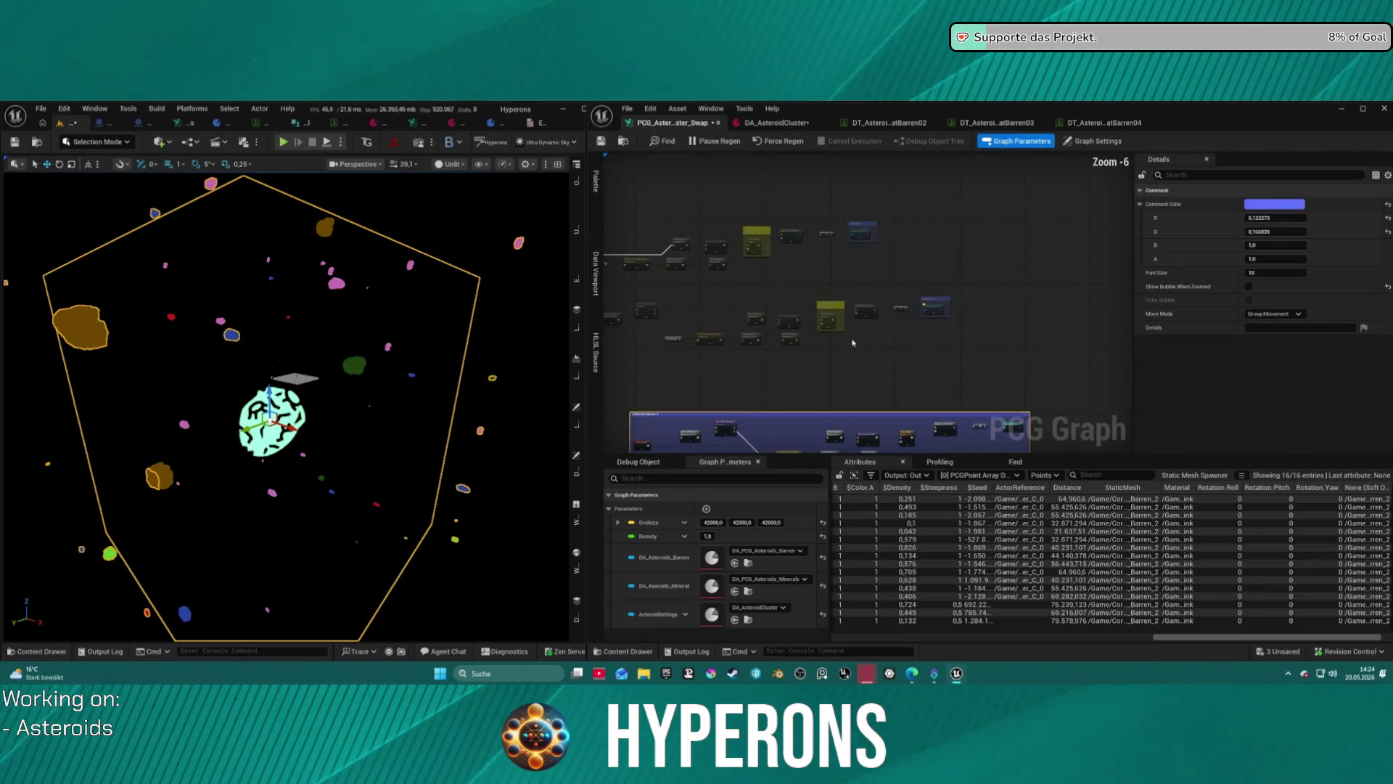
{"action": "scroll", "coordinate": [781, 246], "scroll_direction": "up", "scroll_amount": 6}
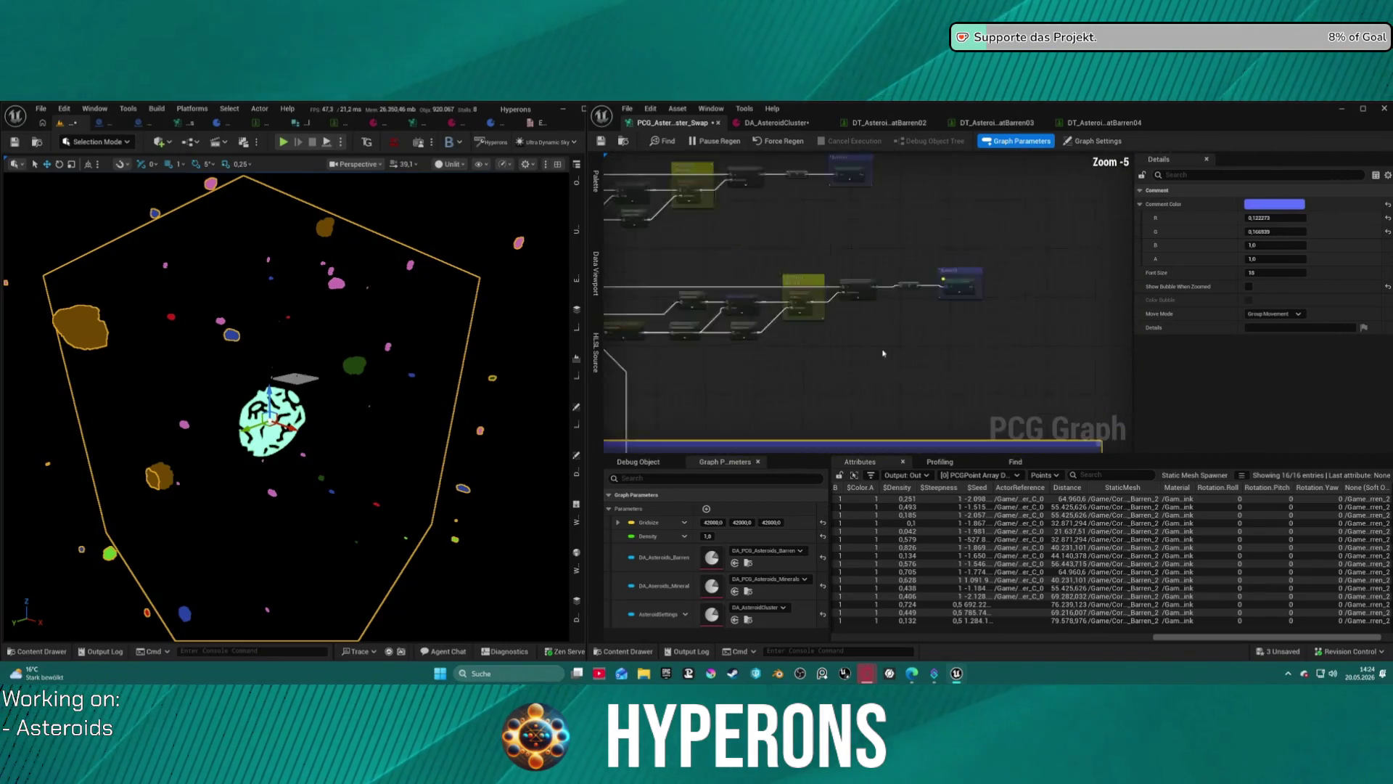
{"action": "left_click", "coordinate": [697, 178]}
{"action": "left_click", "coordinate": [899, 195]}
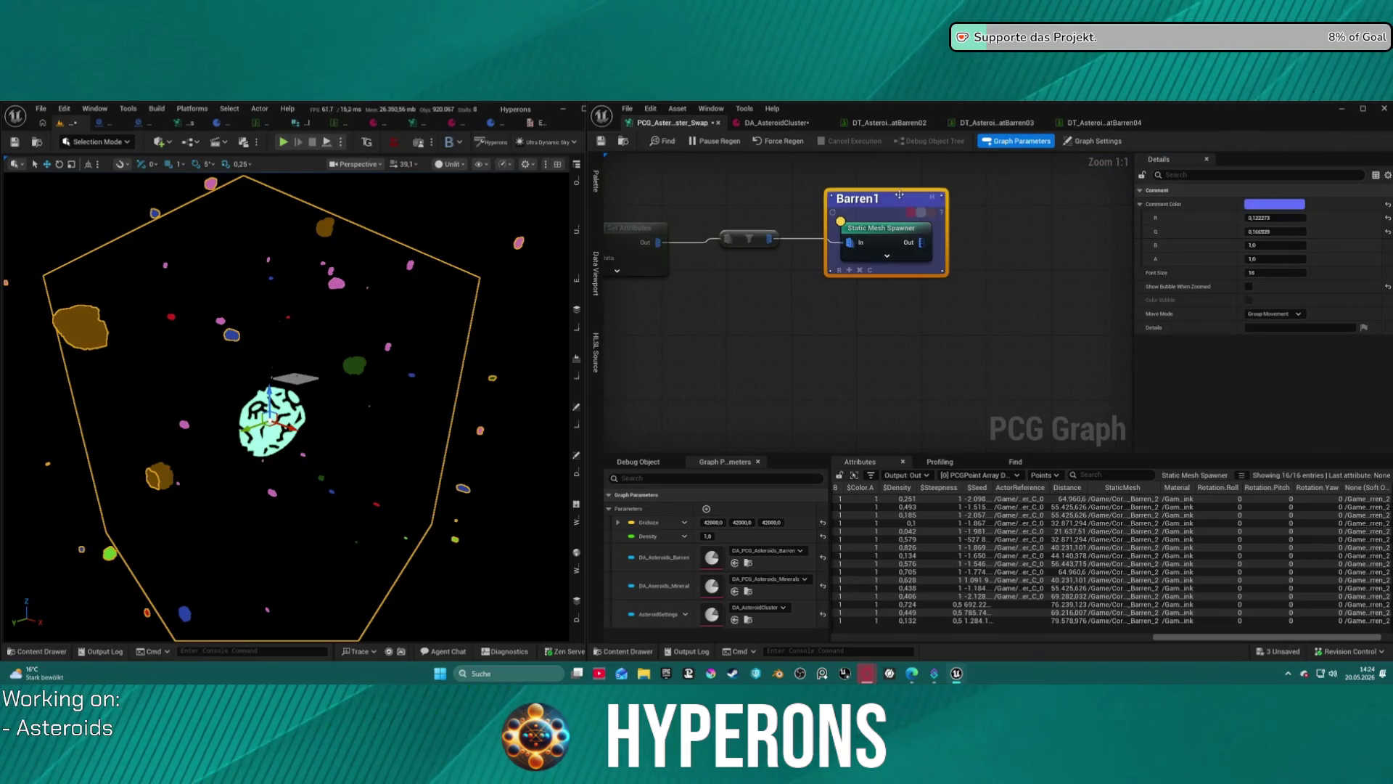
{"action": "left_click", "coordinate": [857, 292]}
{"action": "scroll", "coordinate": [762, 326], "scroll_direction": "down", "scroll_amount": 4}
{"action": "left_click_drag", "start_coordinate": [660, 368], "coordinate": [660, 368]}
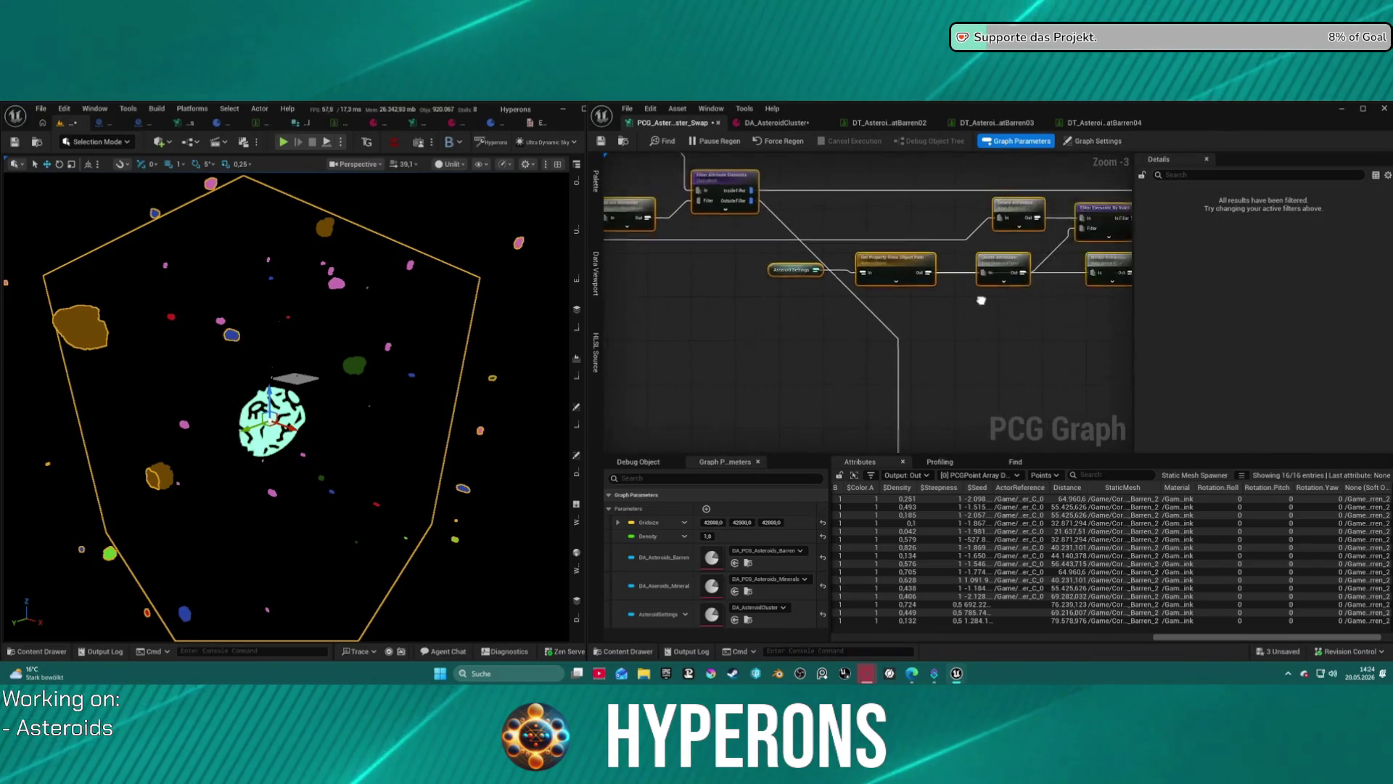
{"action": "left_click", "coordinate": [869, 259]}
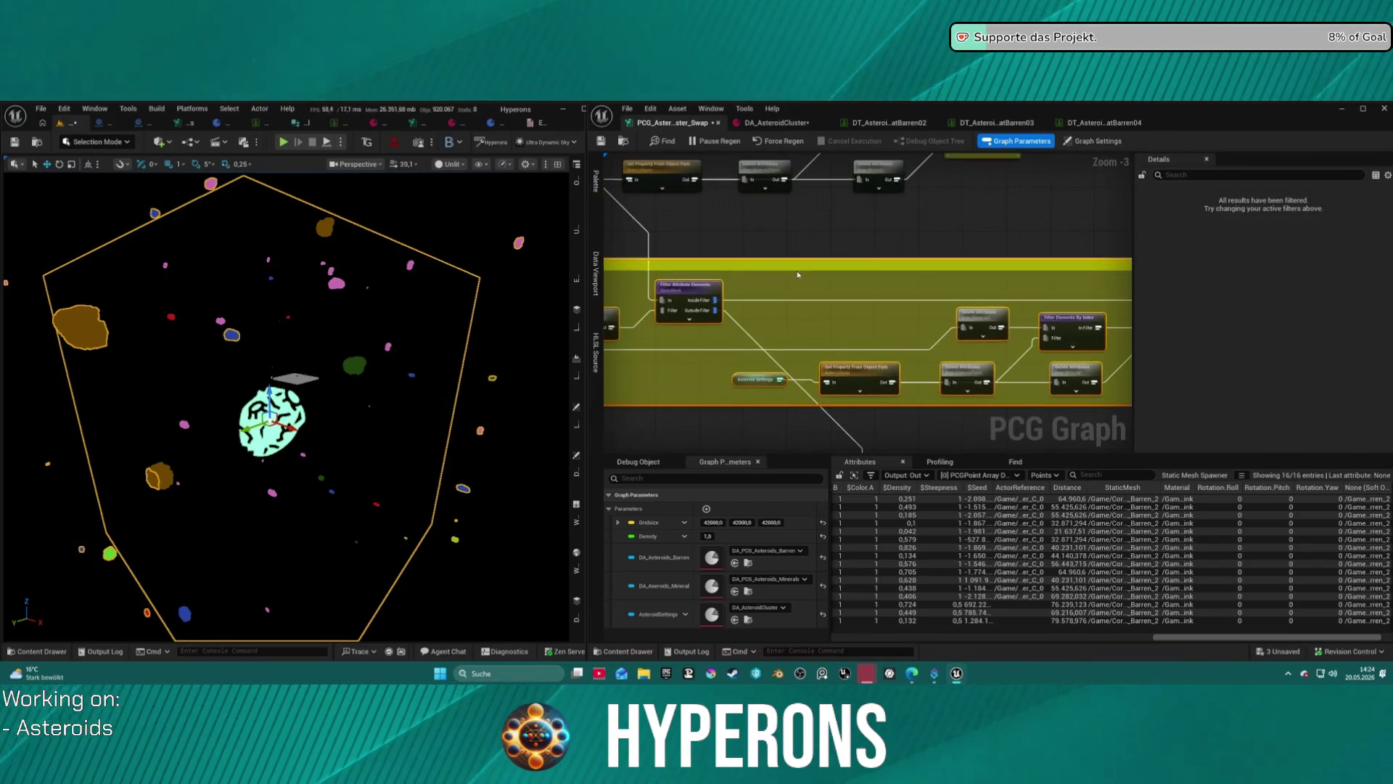
{"action": "double_click", "coordinate": [770, 240]}
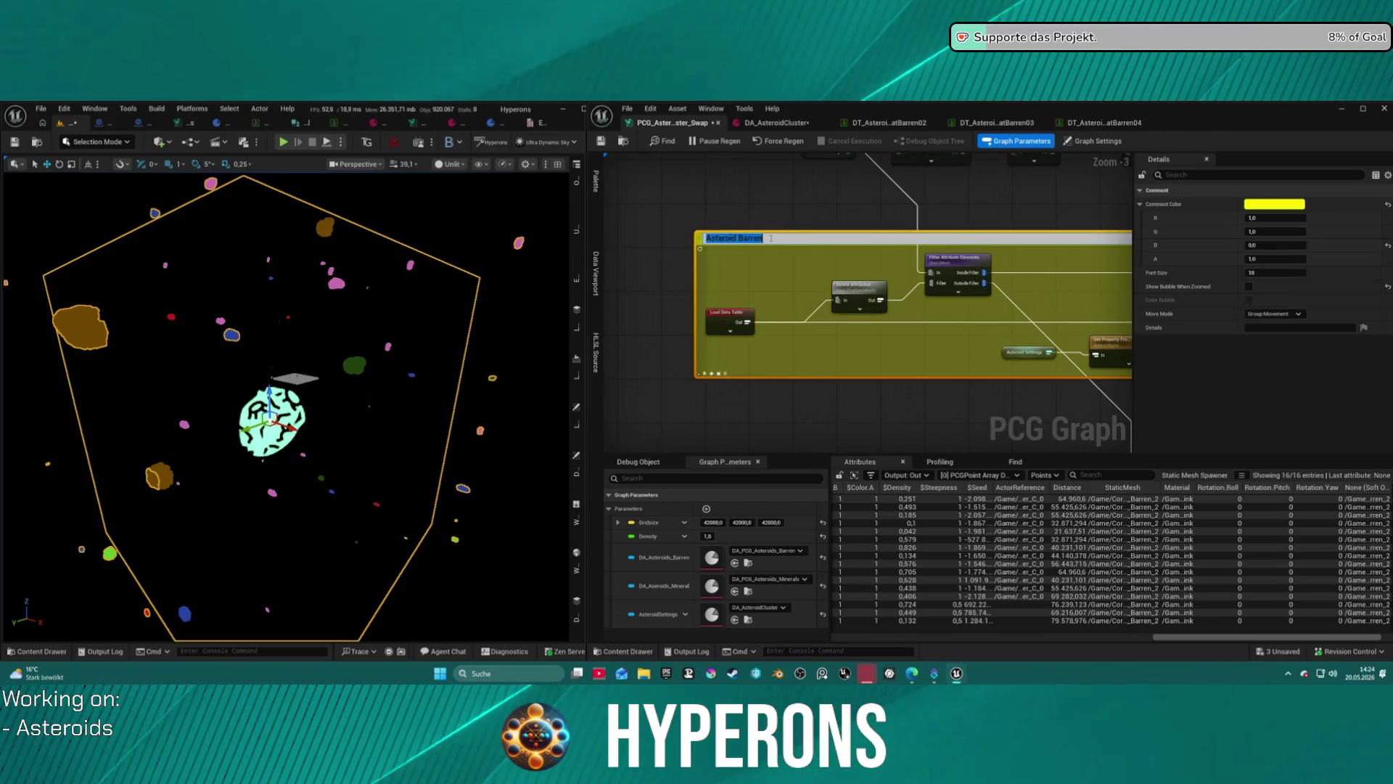
{"action": "key", "text": "Return"}
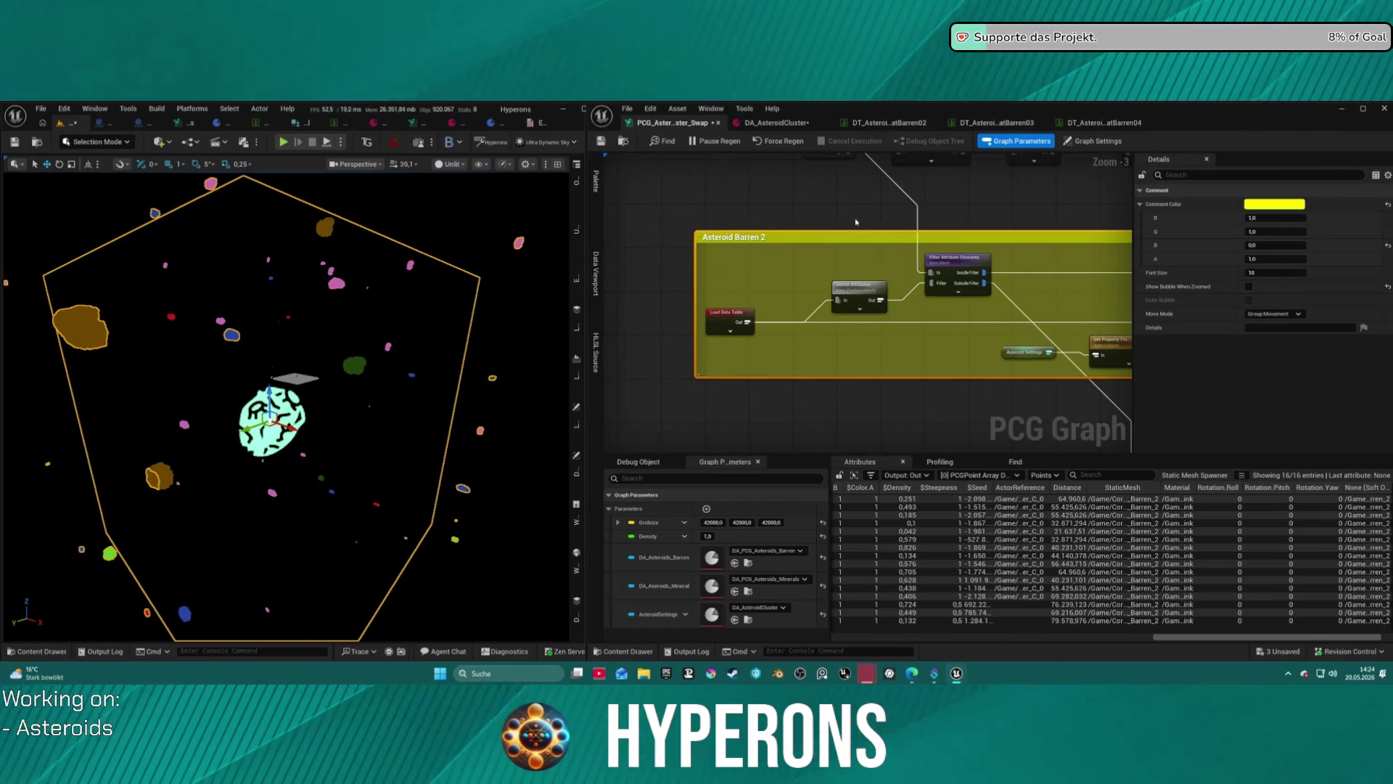
{"action": "key", "text": "ctrl+s"}
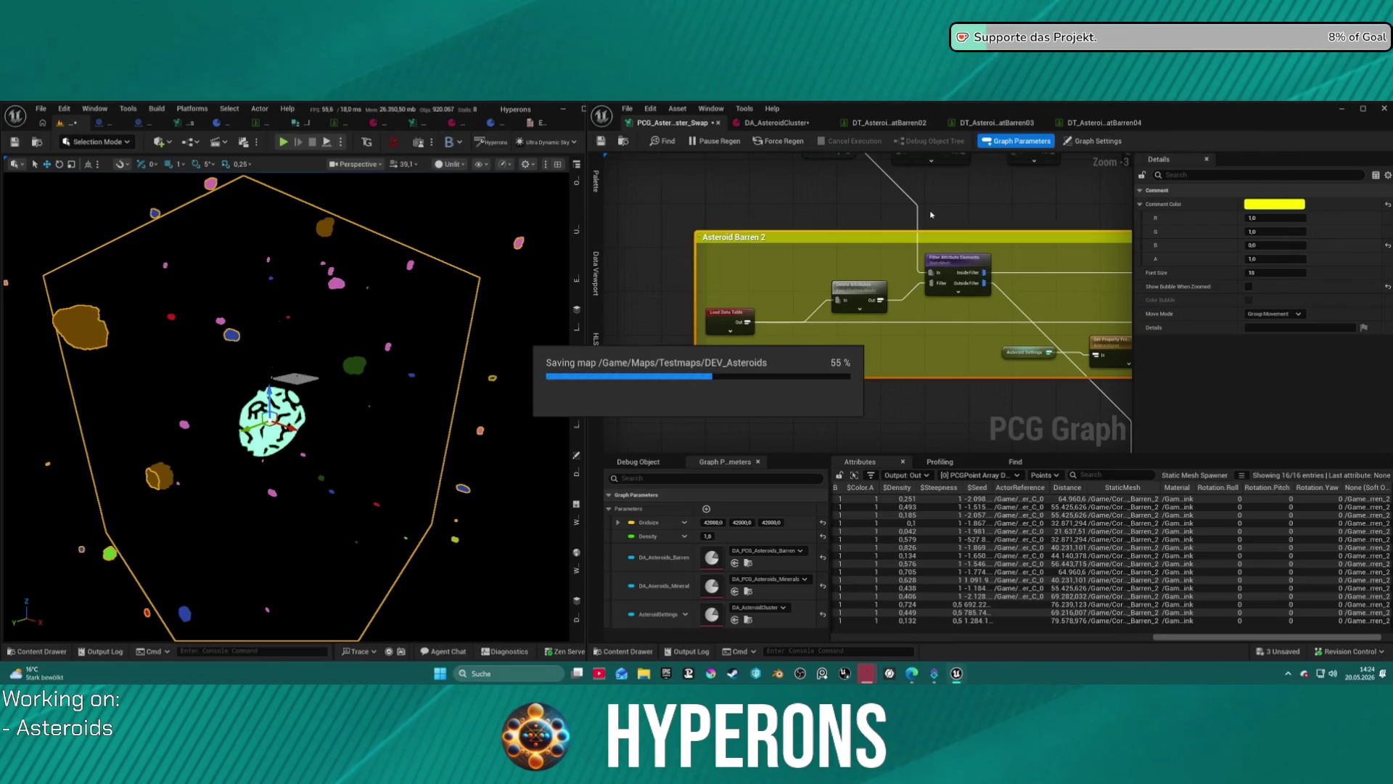
{"action": "scroll", "coordinate": [929, 215], "scroll_direction": "down", "scroll_amount": 4}
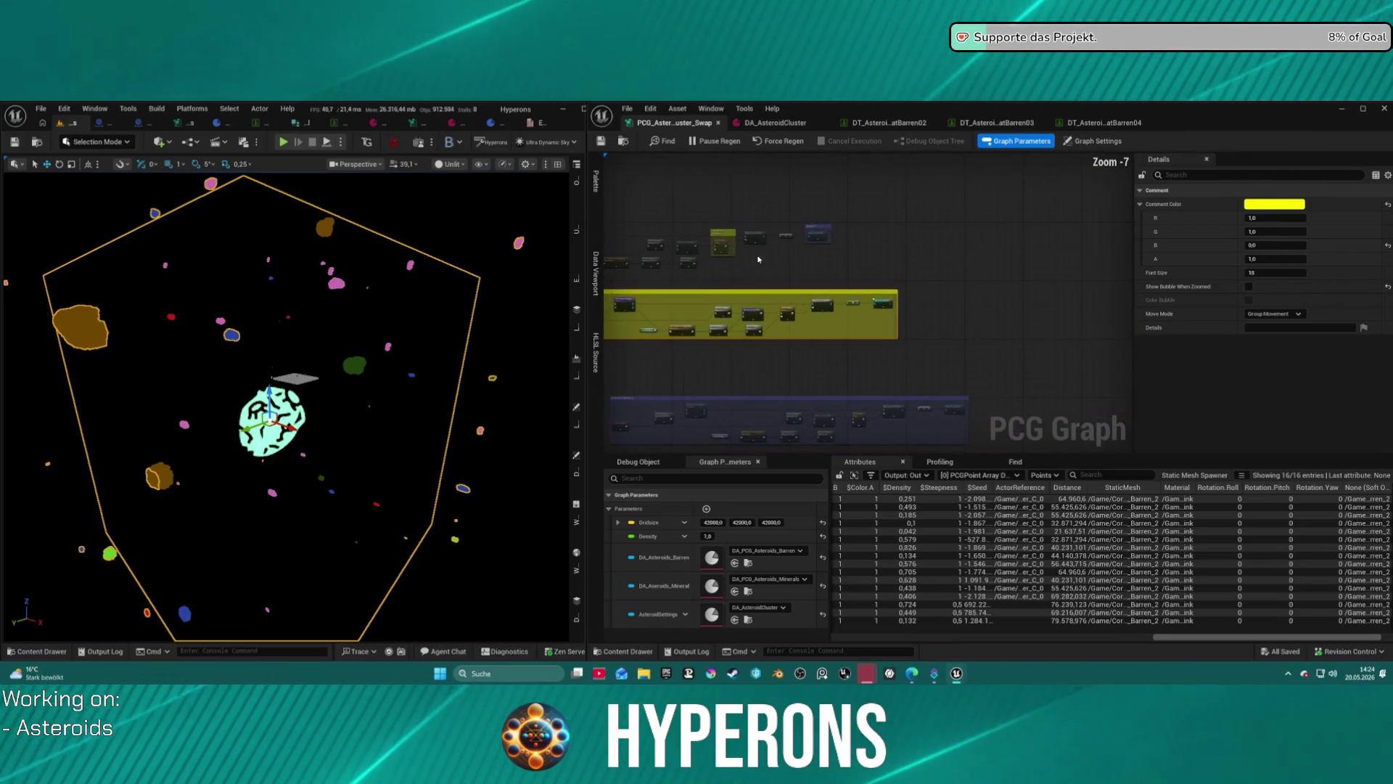
Recolour the Static Mesh Spawner comment from yellow to blue and save with Ctrl+S.
{"action": "scroll", "coordinate": [818, 237], "scroll_direction": "up", "scroll_amount": 4}
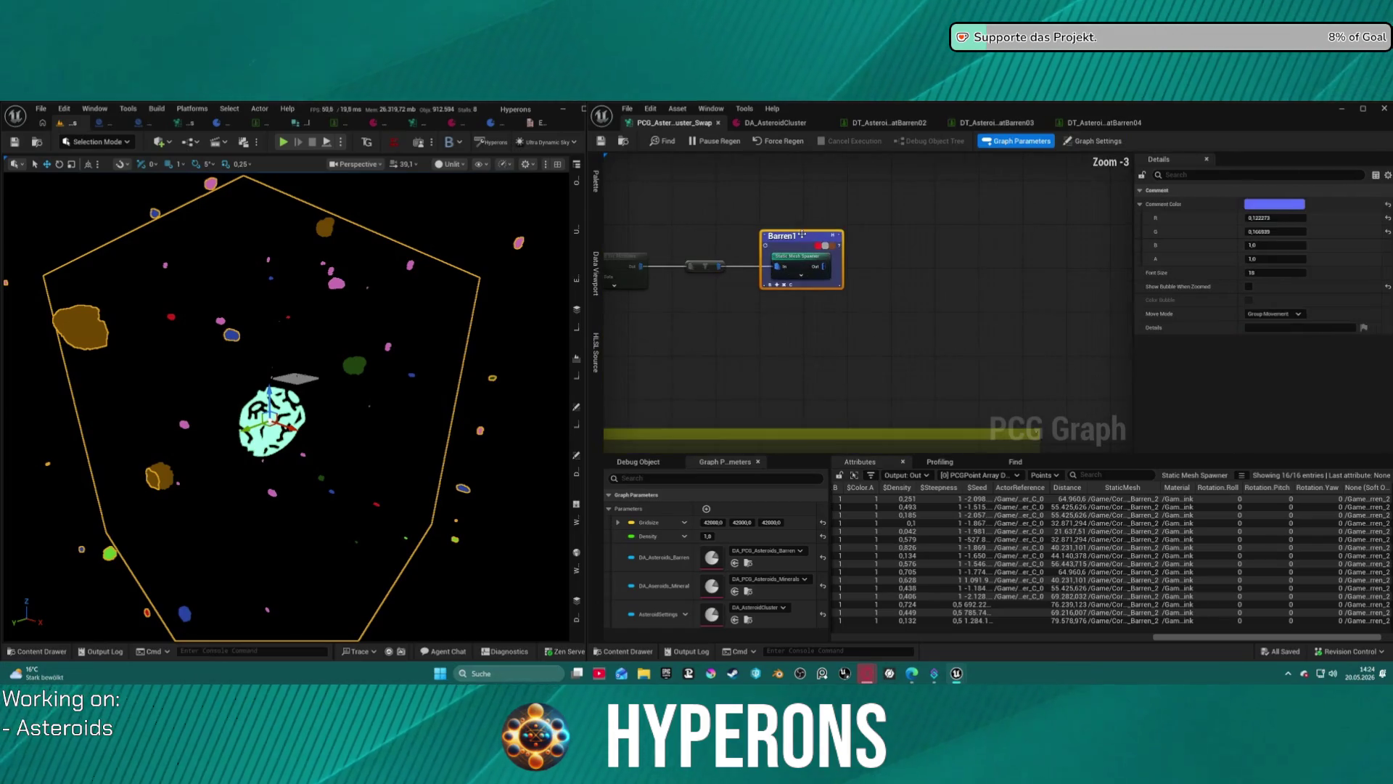
{"action": "scroll", "coordinate": [877, 277], "scroll_direction": "down", "scroll_amount": 4}
{"action": "mouse_move", "coordinate": [1128, 243]}
{"action": "left_mouse_down"}
{"action": "mouse_move", "coordinate": [681, 318]}
{"action": "mouse_move", "coordinate": [728, 318]}
{"action": "left_mouse_up"}
{"action": "scroll", "coordinate": [956, 219], "scroll_direction": "up", "scroll_amount": 7}
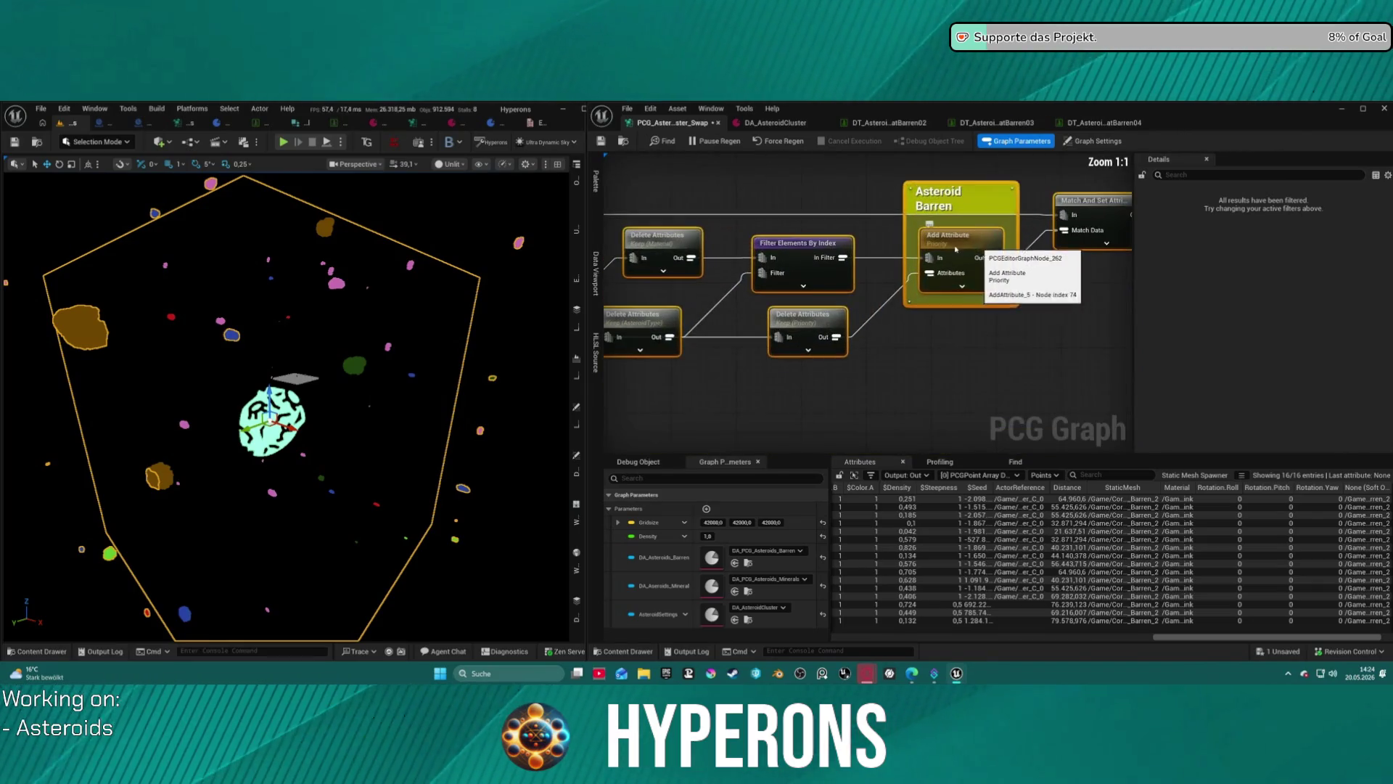
{"action": "left_click", "coordinate": [949, 206]}
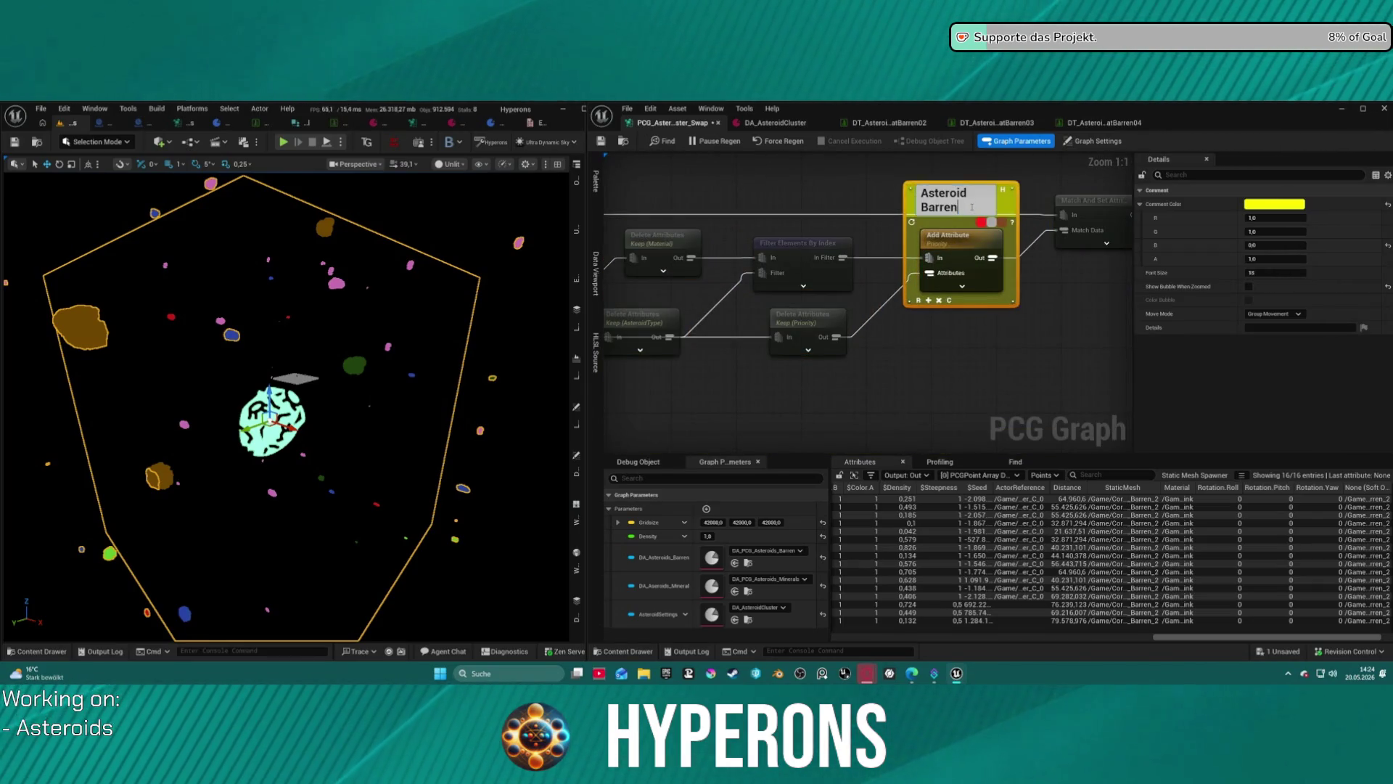
{"action": "scroll", "coordinate": [930, 294], "scroll_direction": "down", "scroll_amount": 7}
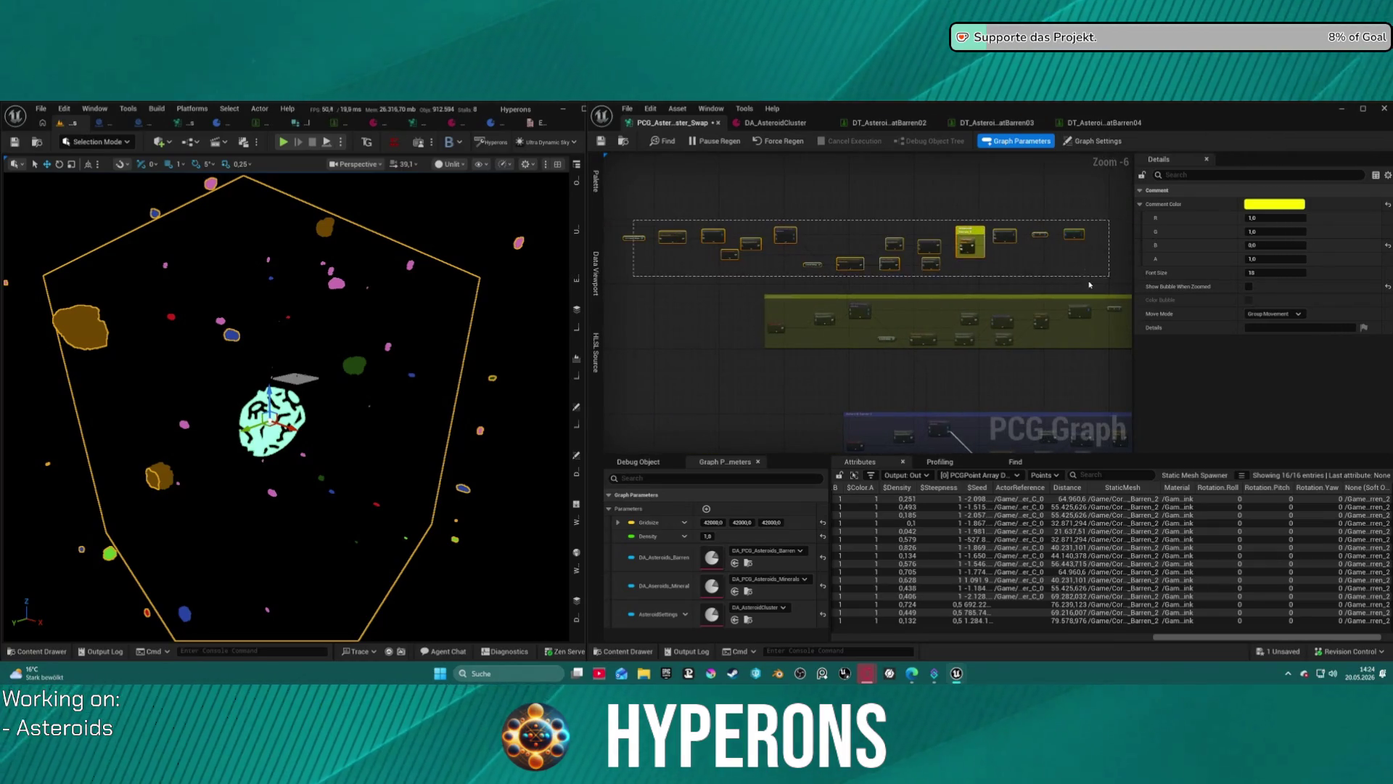
{"action": "left_click", "coordinate": [775, 276]}
{"action": "scroll", "coordinate": [847, 246], "scroll_direction": "up", "scroll_amount": 6}
{"action": "left_click_drag", "start_coordinate": [847, 245], "coordinate": [885, 234]}
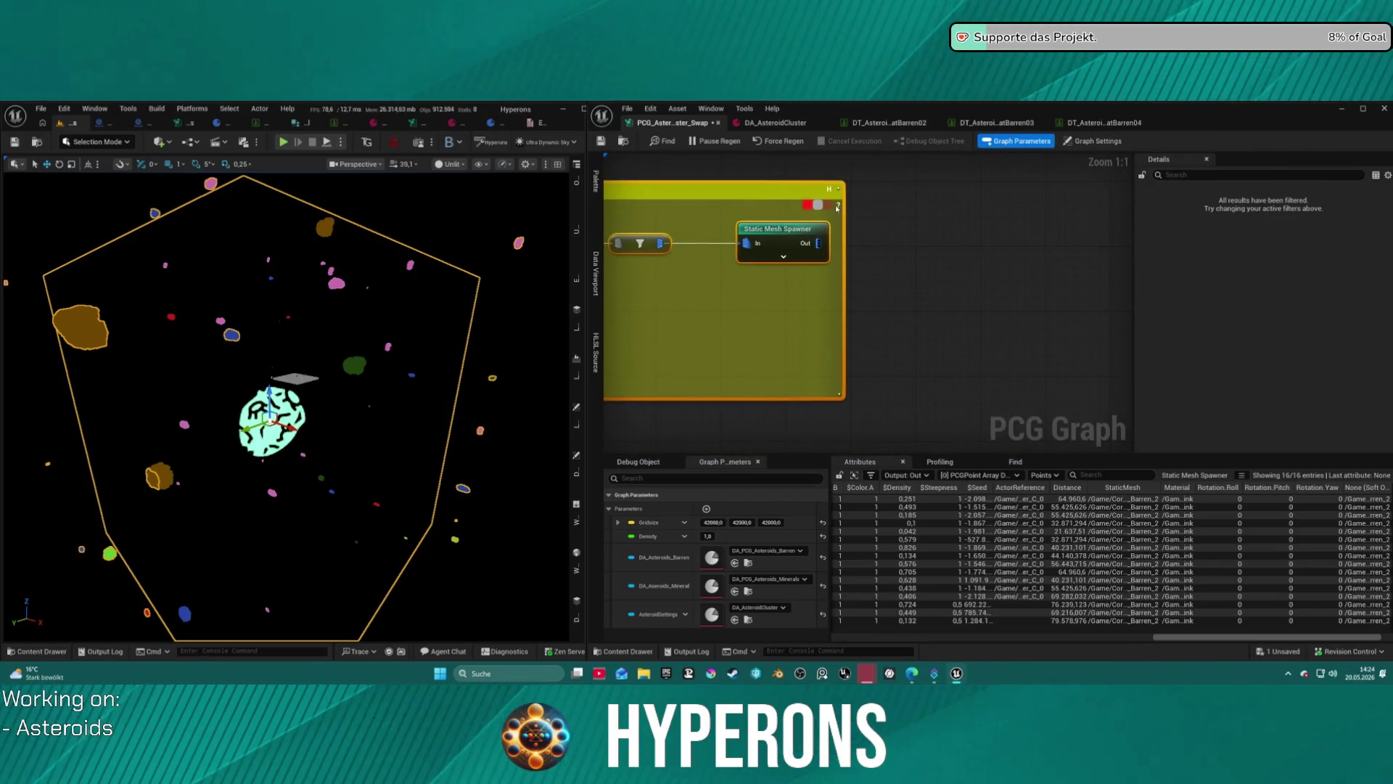
{"action": "left_click", "coordinate": [837, 208]}
{"action": "key", "text": "ctrl+s"}
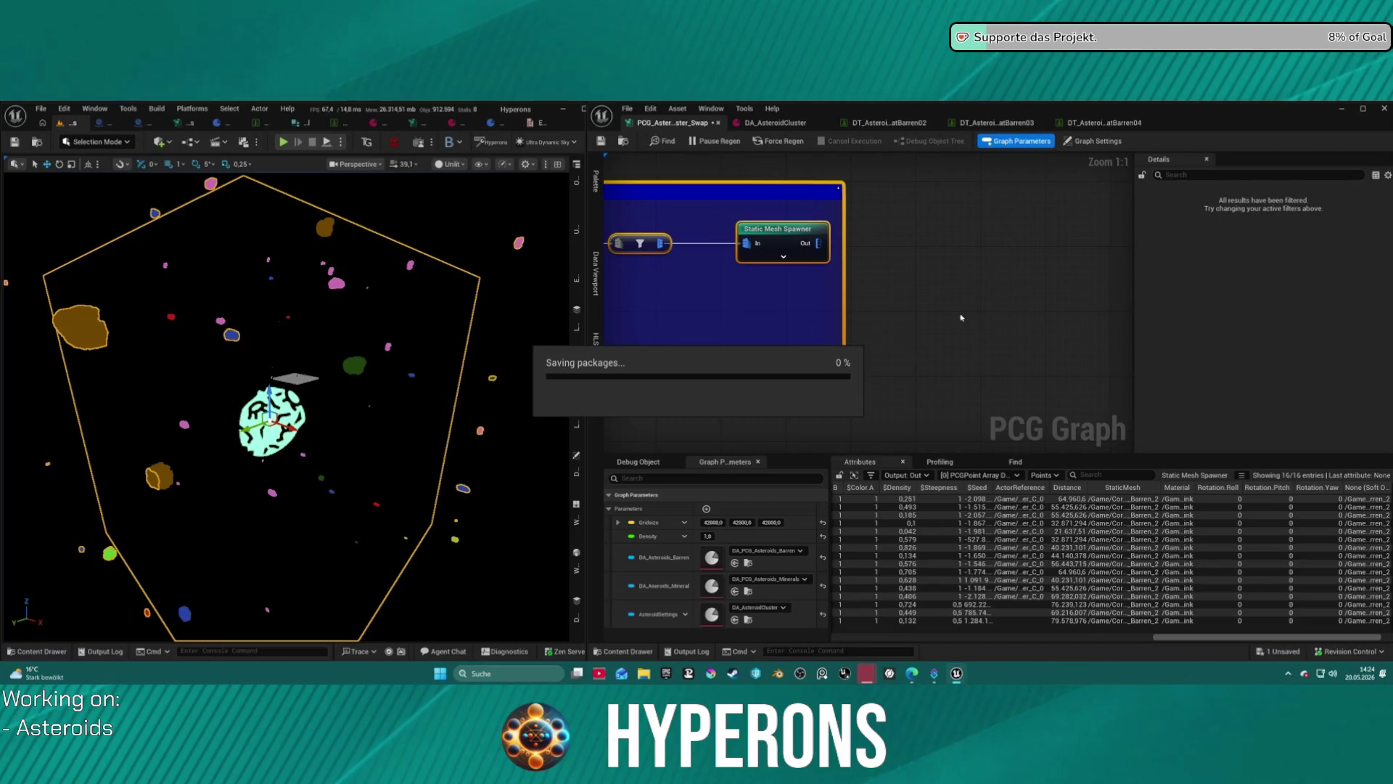
{"action": "scroll", "coordinate": [965, 316], "scroll_direction": "down", "scroll_amount": 9}
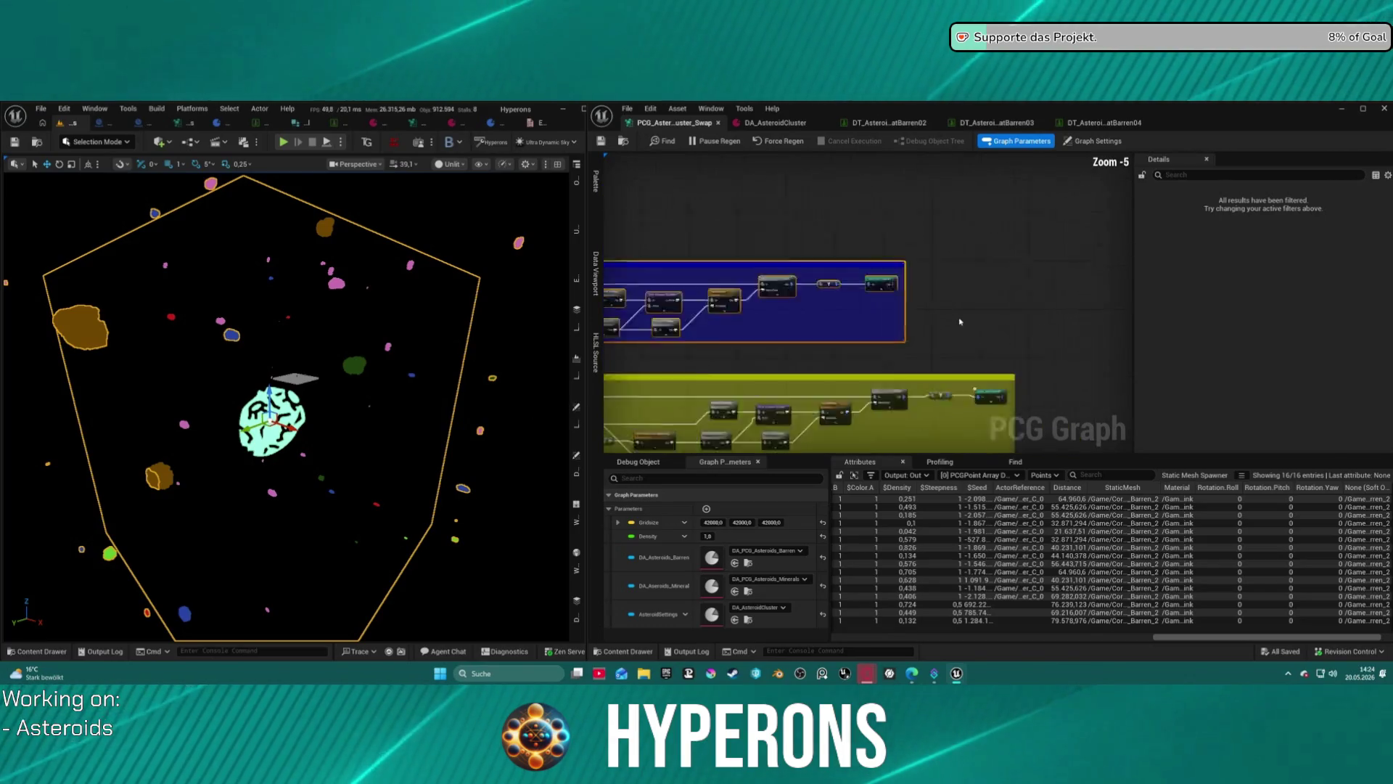
Raise the purple and magenta comments, then shift yellow, purple and magenta left into a staggered column.
{"action": "scroll", "coordinate": [985, 313], "scroll_direction": "down", "scroll_amount": 1}
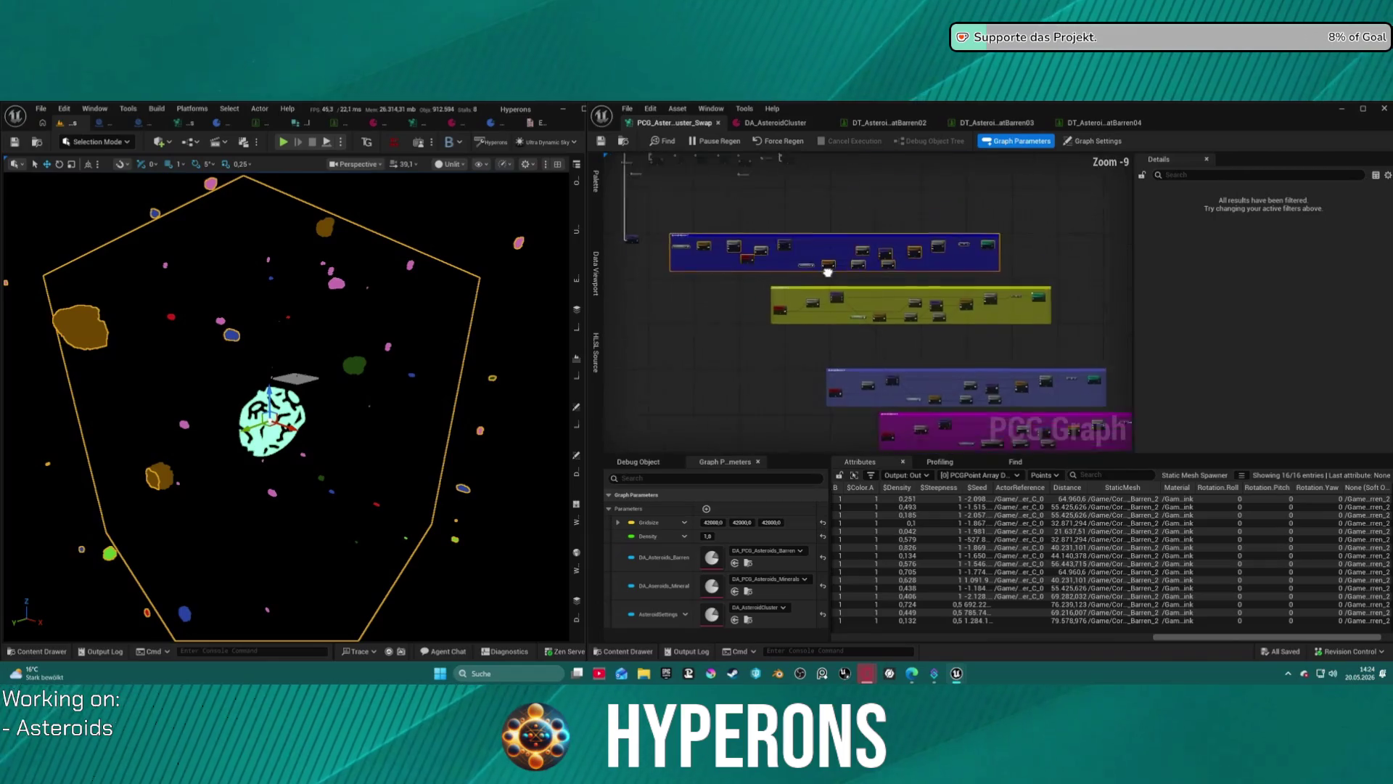
{"action": "scroll", "coordinate": [936, 388], "scroll_direction": "right", "scroll_amount": 5}
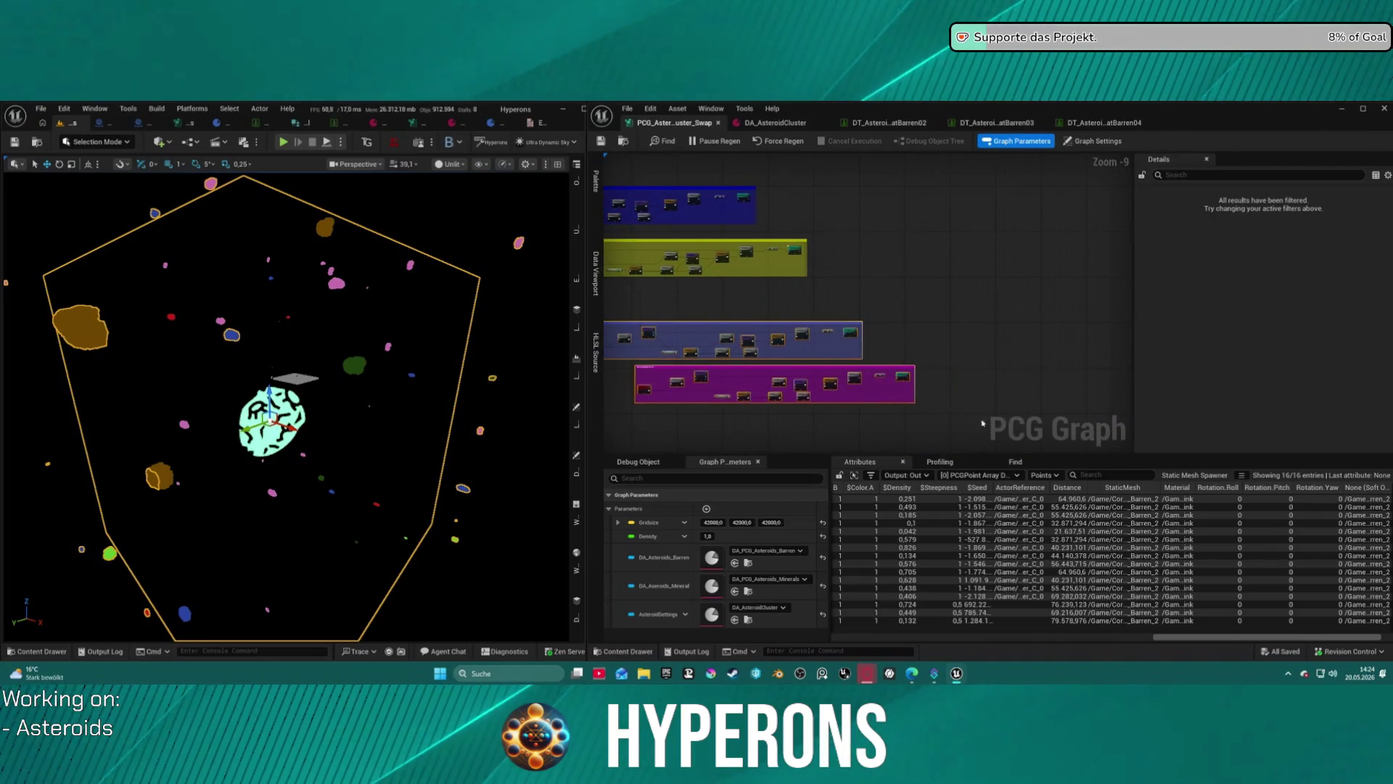
{"action": "left_click_drag", "start_coordinate": [906, 379], "coordinate": [893, 345]}
{"action": "scroll", "coordinate": [813, 272], "scroll_direction": "left", "scroll_amount": 6}
{"action": "scroll", "coordinate": [748, 240], "scroll_direction": "up", "scroll_amount": 2}
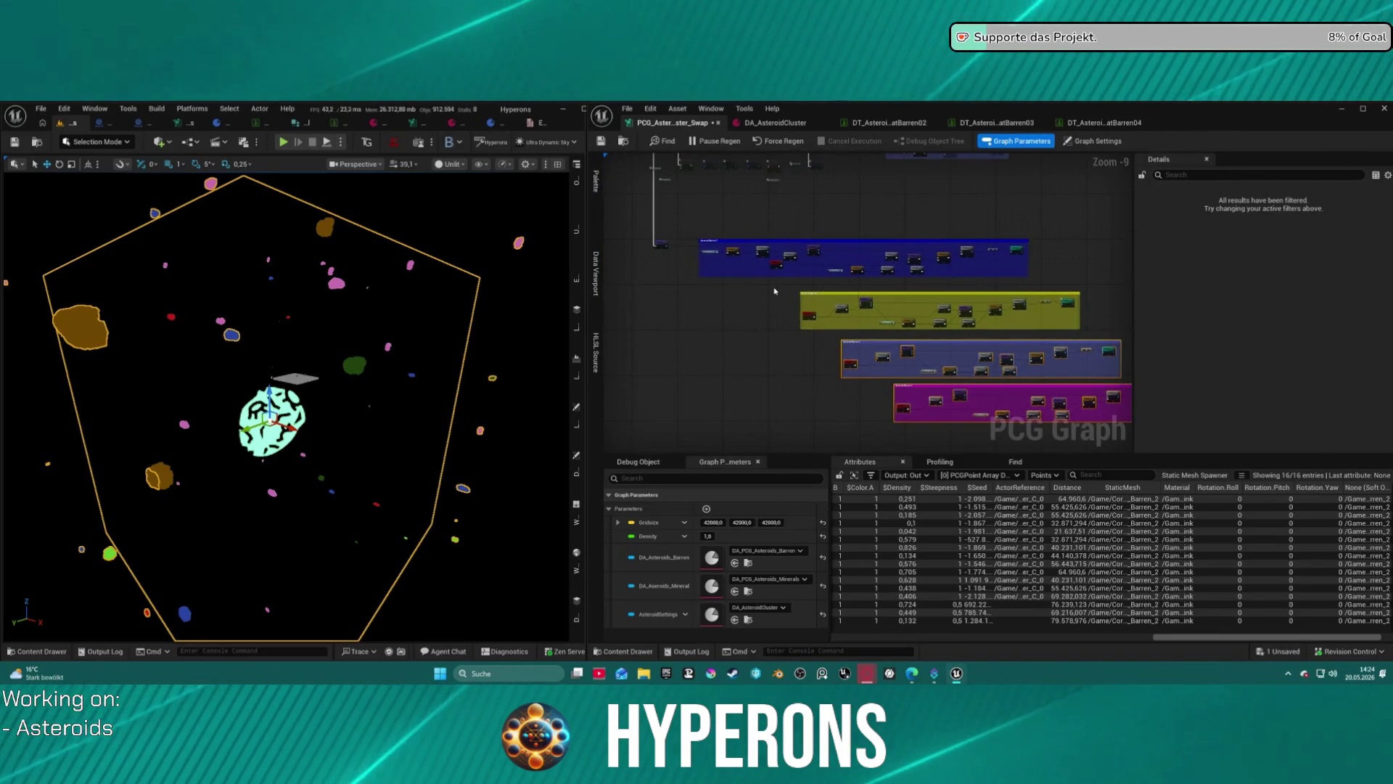
{"action": "scroll", "coordinate": [856, 363], "scroll_direction": "right", "scroll_amount": 7}
{"action": "scroll", "coordinate": [893, 399], "scroll_direction": "down", "scroll_amount": 1}
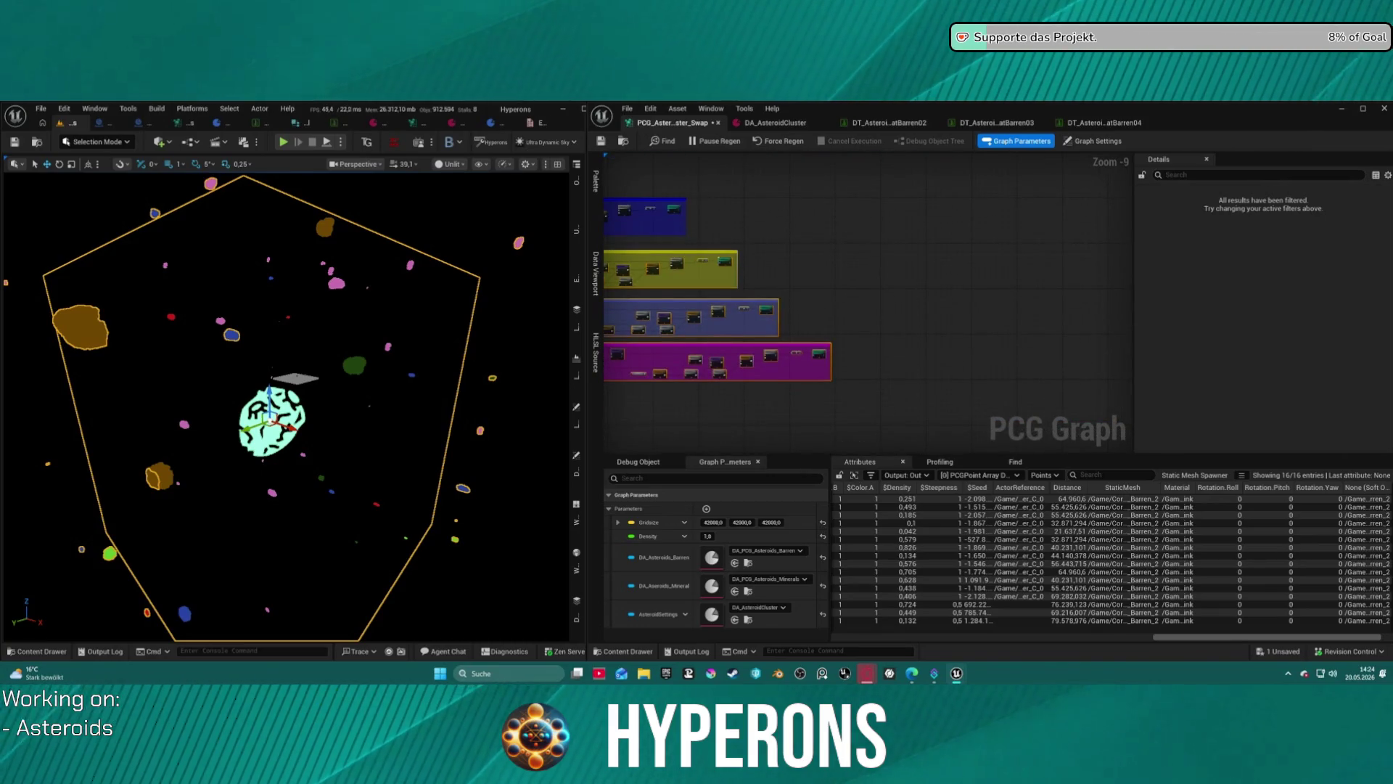
{"action": "scroll", "coordinate": [928, 337], "scroll_direction": "left", "scroll_amount": 4}
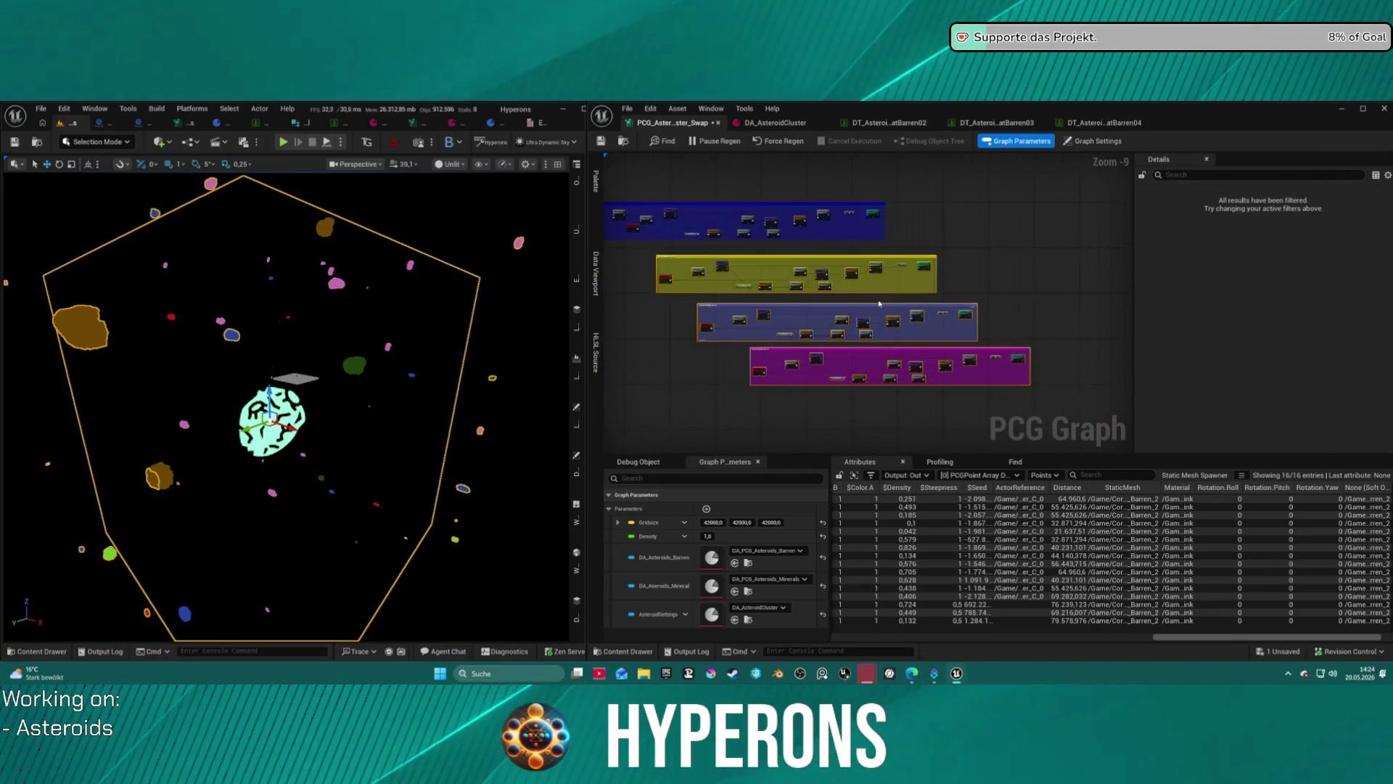
{"action": "scroll", "coordinate": [712, 254], "scroll_direction": "up", "scroll_amount": 2}
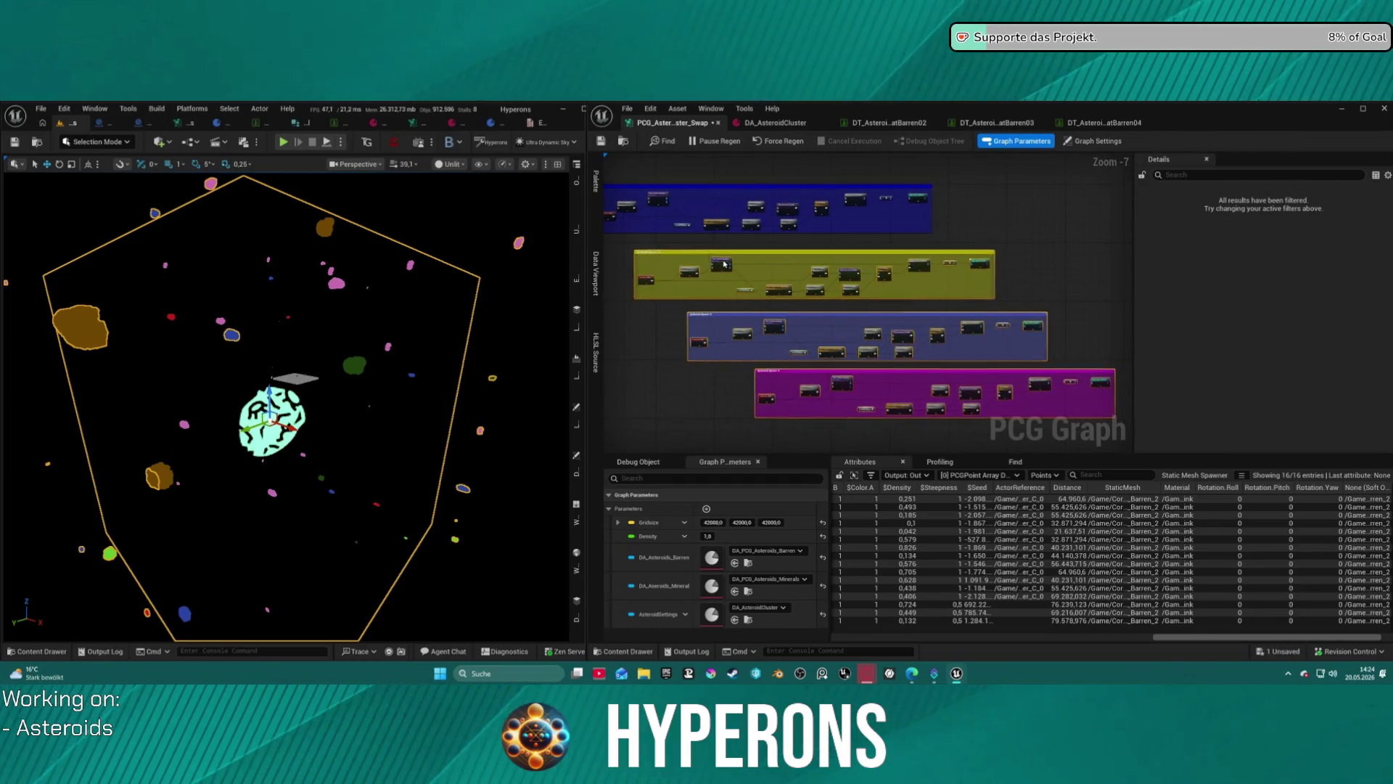
{"action": "left_click_drag", "start_coordinate": [713, 255], "coordinate": [693, 254]}
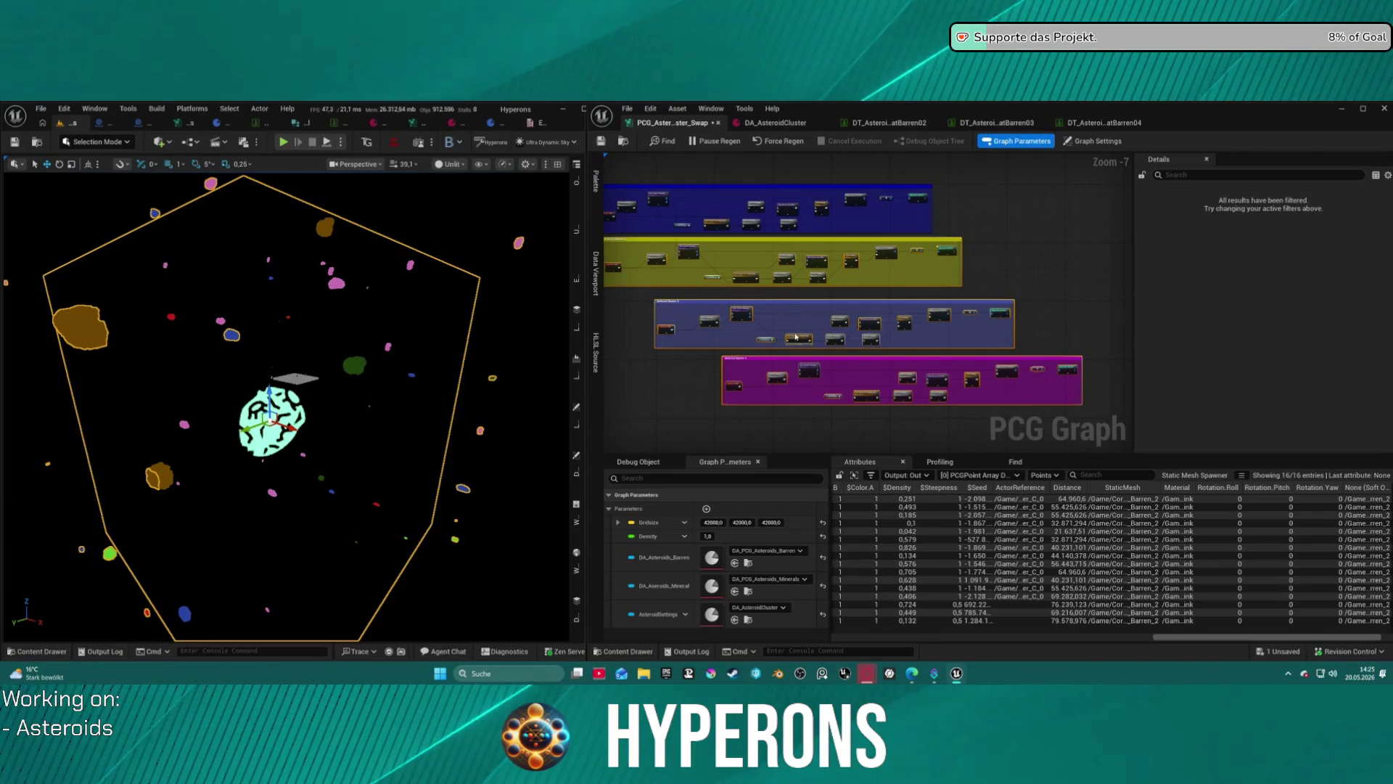
{"action": "scroll", "coordinate": [678, 190], "scroll_direction": "up", "scroll_amount": 5}
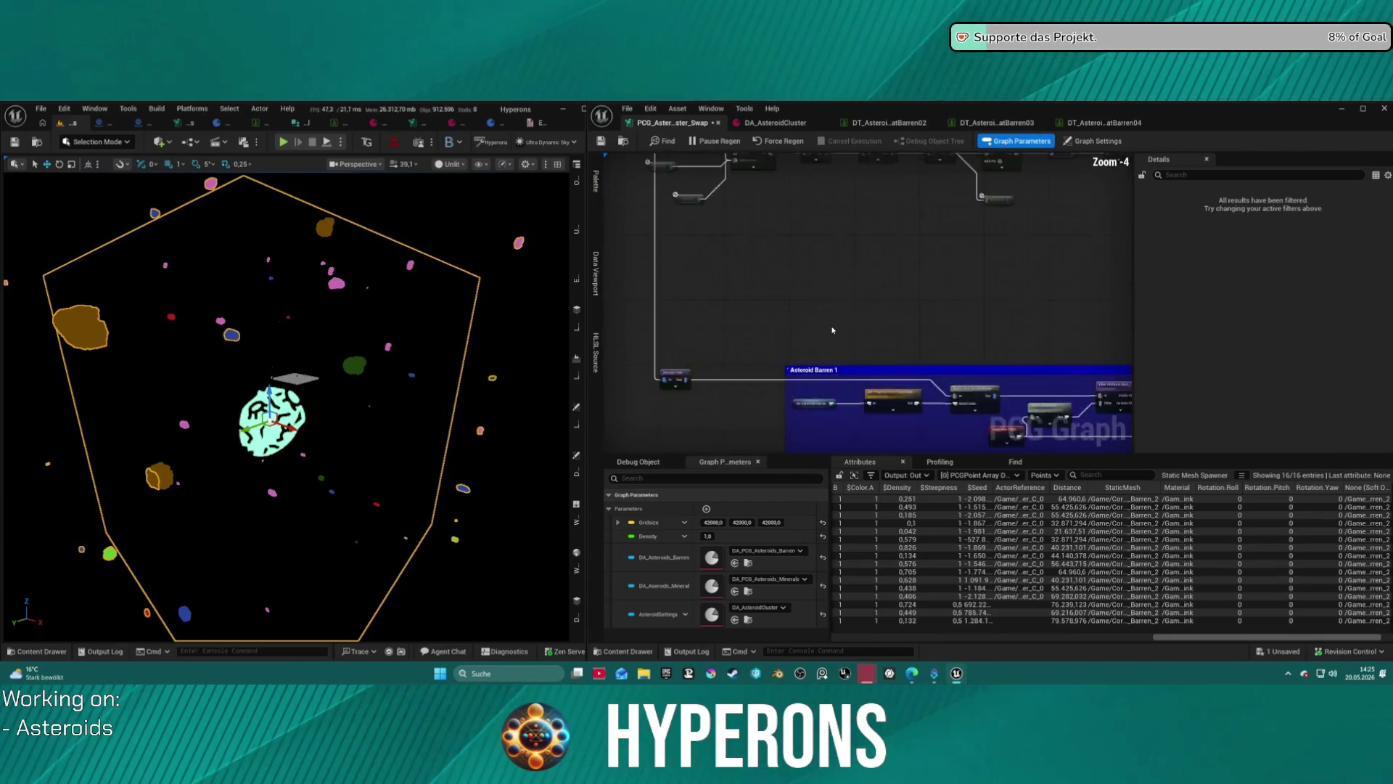
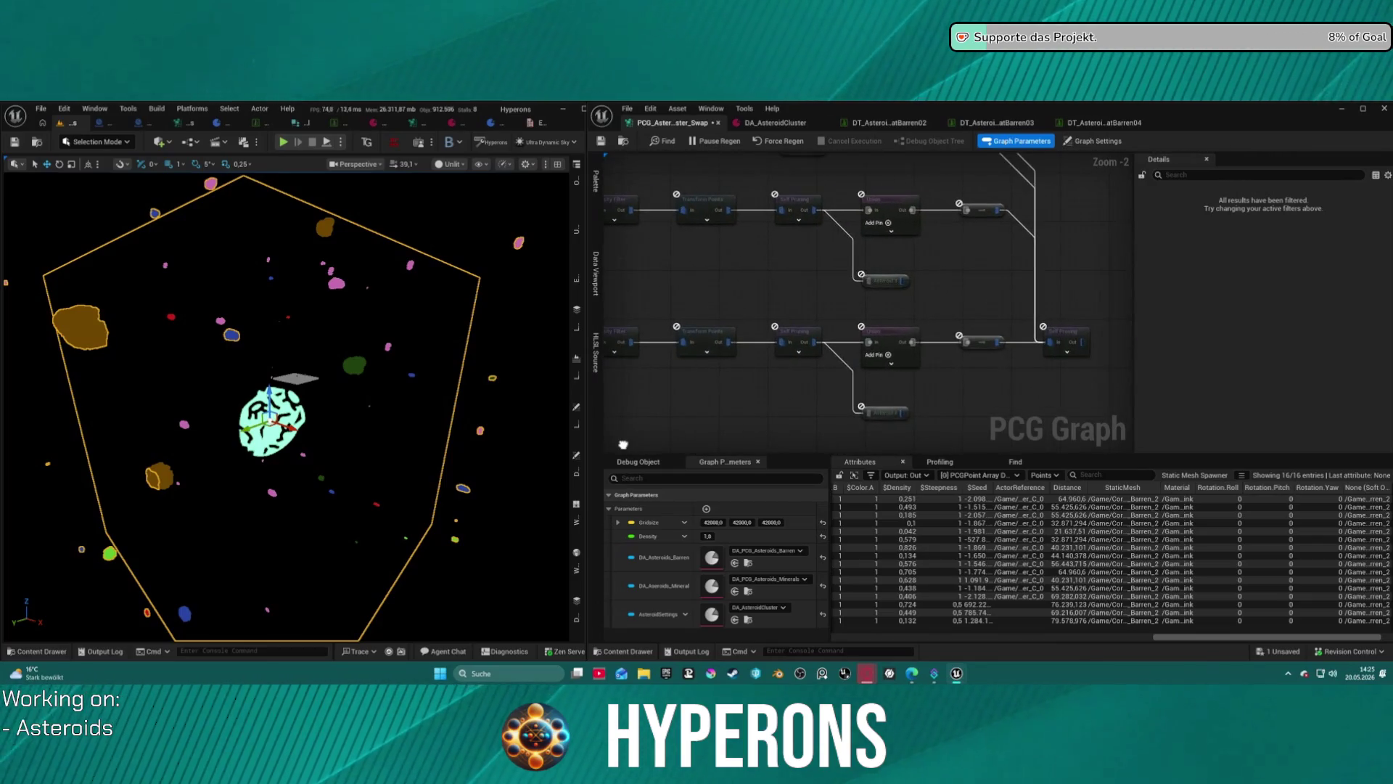
Move the small Asteroid input node up beside the other input node.
{"action": "scroll", "coordinate": [867, 301], "scroll_direction": "down", "scroll_amount": 1}
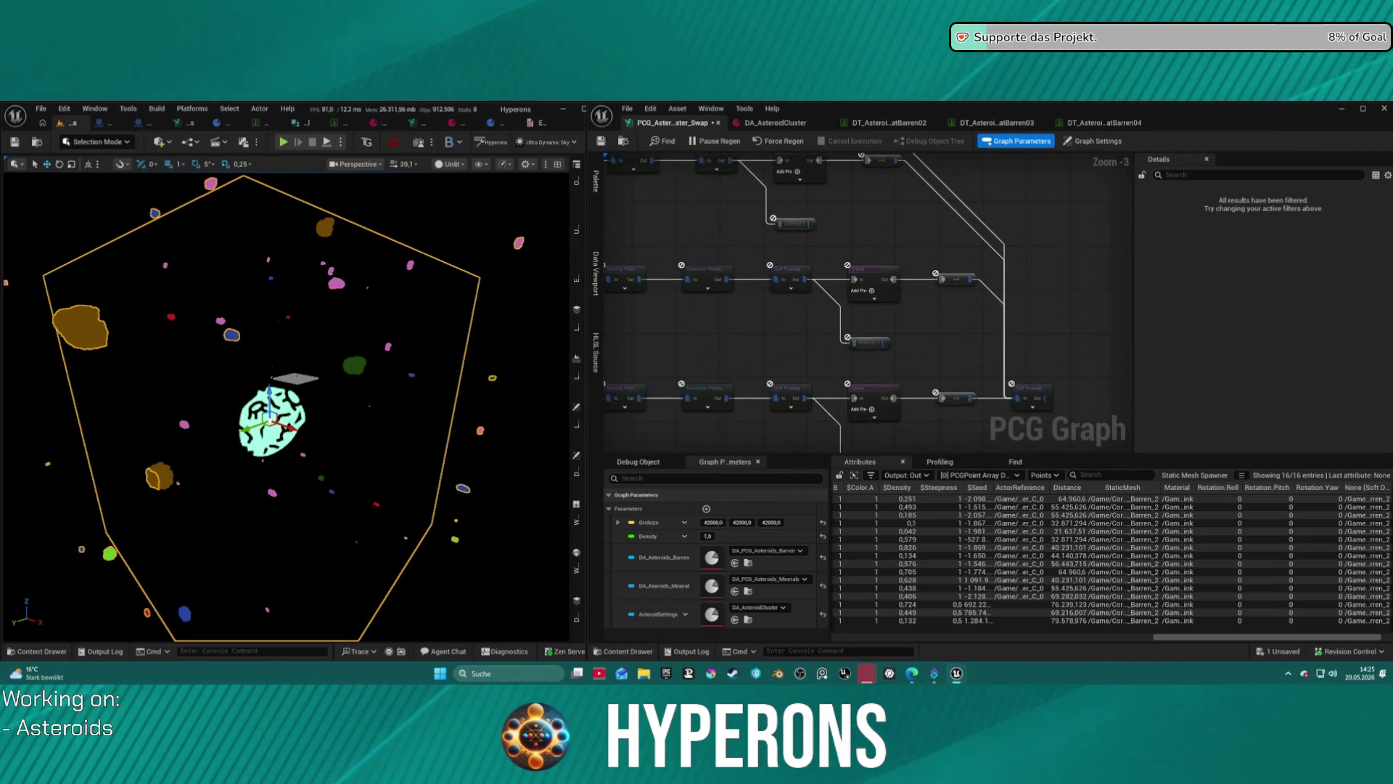
{"action": "scroll", "coordinate": [923, 415], "scroll_direction": "down", "scroll_amount": 2}
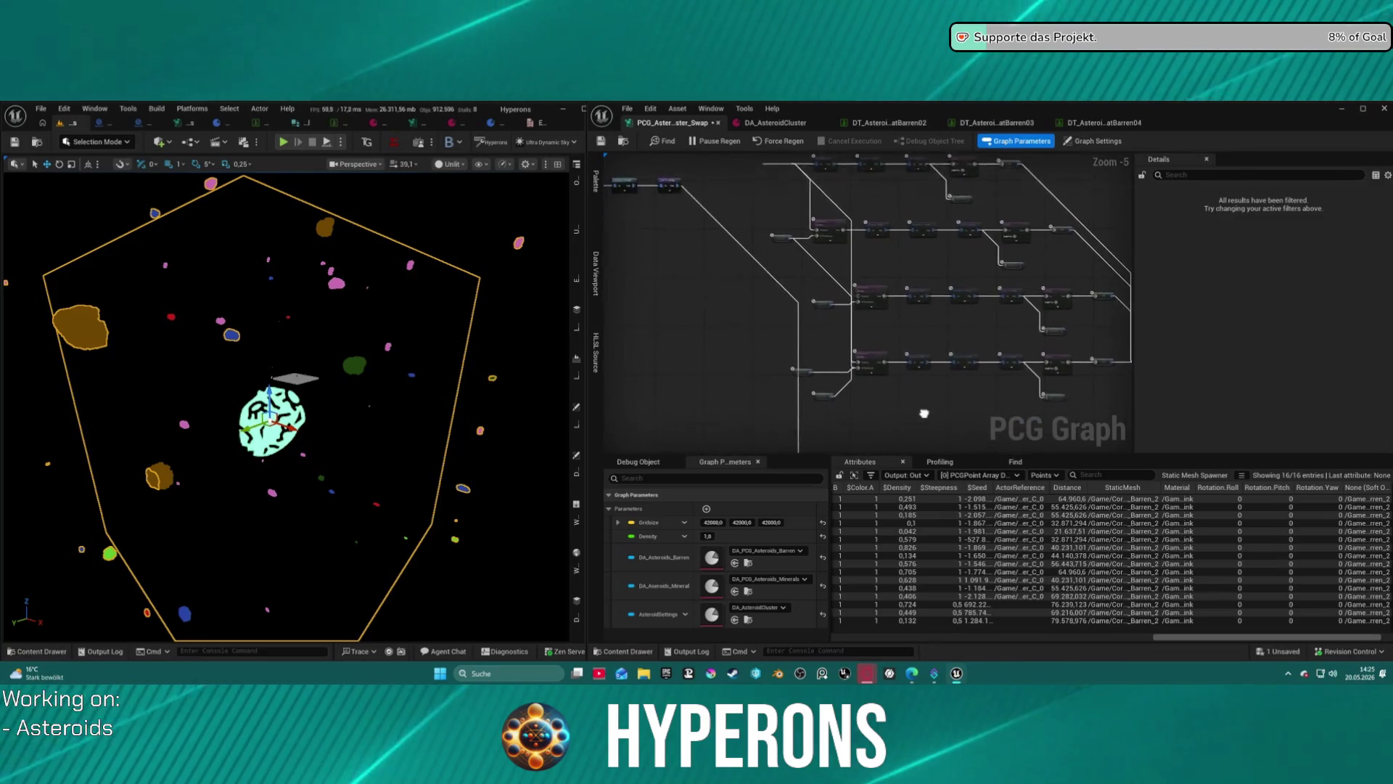
{"action": "left_click_drag", "start_coordinate": [924, 415], "coordinate": [876, 458]}
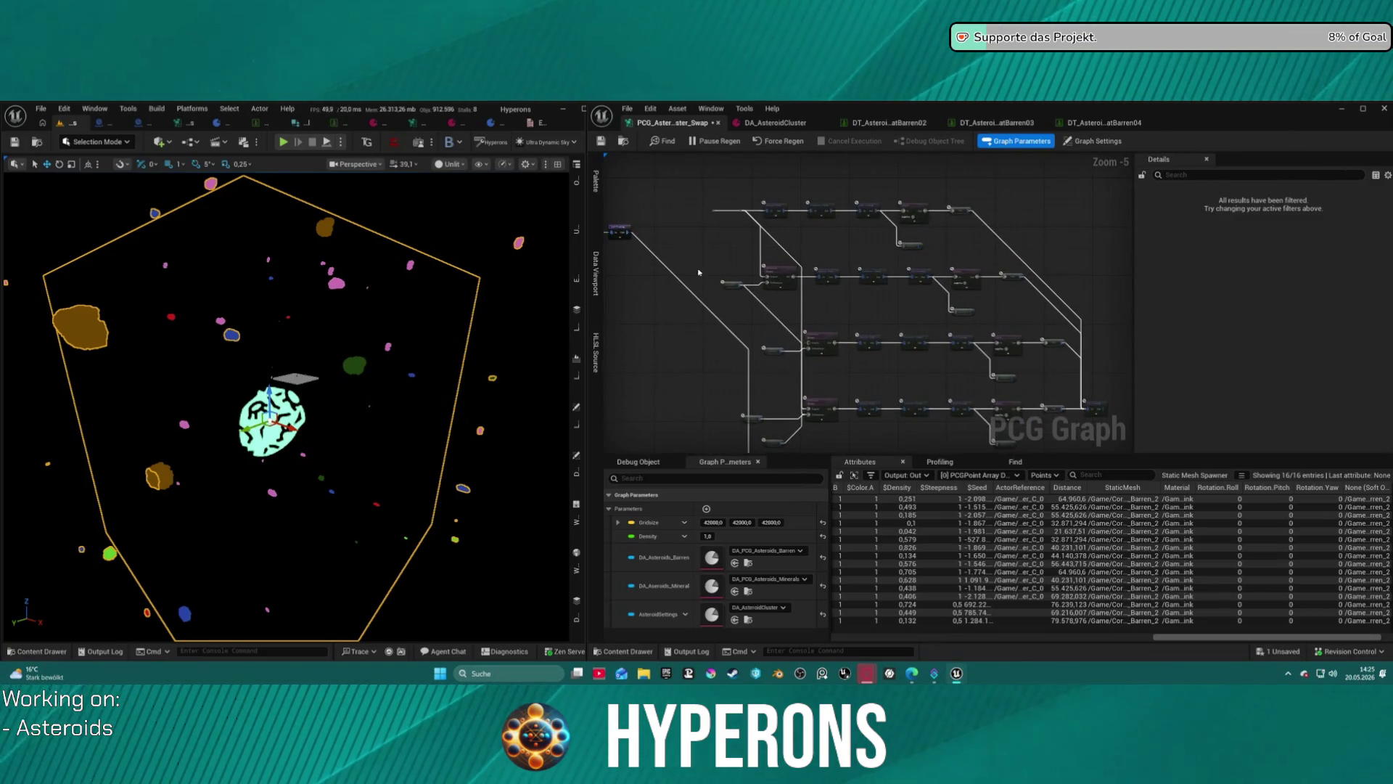
{"action": "scroll", "coordinate": [698, 263], "scroll_direction": "up", "scroll_amount": 5}
{"action": "left_click_drag", "start_coordinate": [779, 398], "coordinate": [777, 324]}
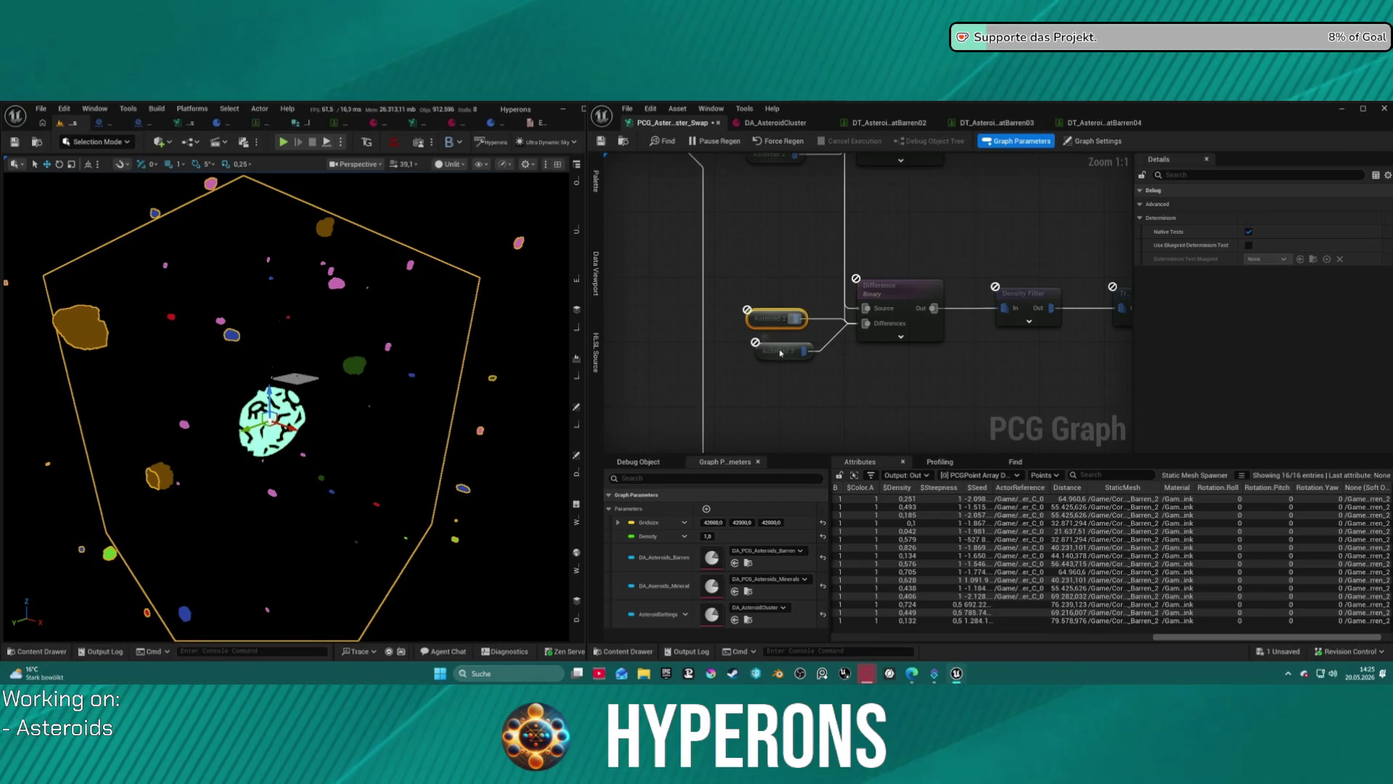
Marquee-select the row of asteroid spawning nodes.
{"action": "scroll", "coordinate": [774, 288], "scroll_direction": "down", "scroll_amount": 2}
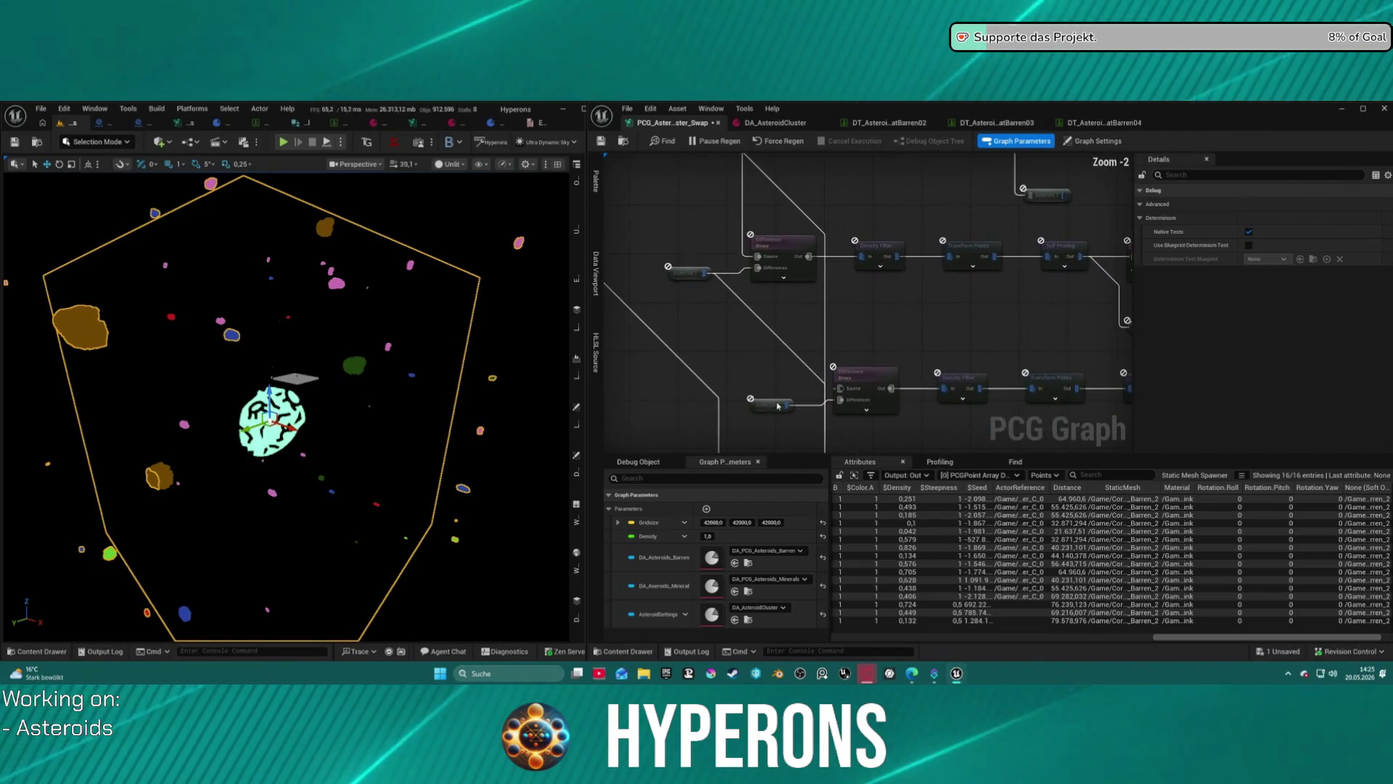
{"action": "left_click_drag", "start_coordinate": [780, 159], "coordinate": [717, 177]}
{"action": "mouse_move", "coordinate": [964, 366]}
{"action": "left_mouse_down"}
{"action": "mouse_move", "coordinate": [706, 303]}
{"action": "mouse_move", "coordinate": [613, 254]}
{"action": "mouse_move", "coordinate": [624, 247]}
{"action": "left_mouse_up"}
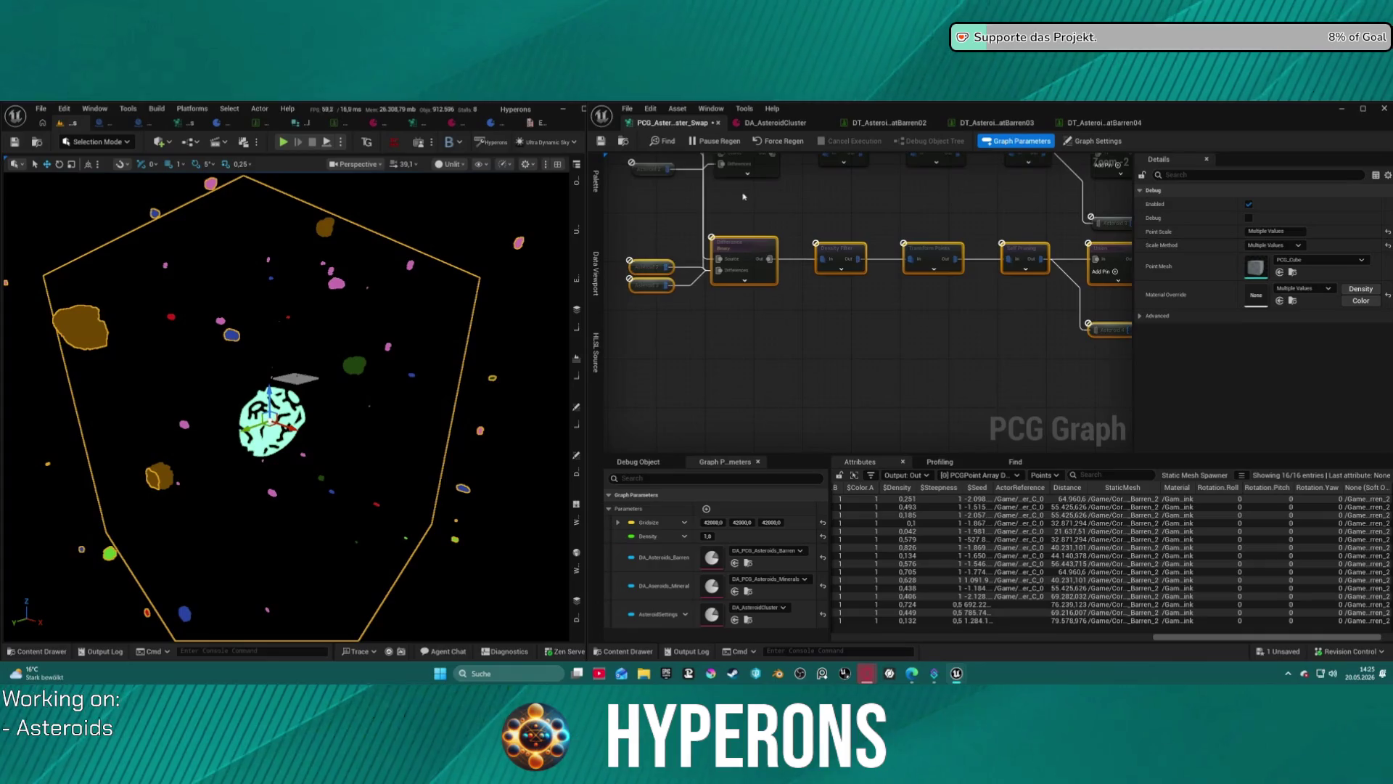
Copy and paste the selected node row, placing the duplicate in the middle position.
{"action": "key", "text": "ctrl+c"}
{"action": "key", "text": "ctrl+v"}
{"action": "scroll", "coordinate": [686, 282], "scroll_direction": "down", "scroll_amount": 2}
{"action": "left_click_drag", "start_coordinate": [1030, 414], "coordinate": [1036, 316]}
Shift a node row down and right and line its reroute nodes up with the row.
{"action": "left_click", "coordinate": [1005, 352]}
{"action": "mouse_move", "coordinate": [968, 361]}
{"action": "left_mouse_down"}
{"action": "mouse_move", "coordinate": [937, 331]}
{"action": "mouse_move", "coordinate": [958, 343]}
{"action": "left_mouse_up"}
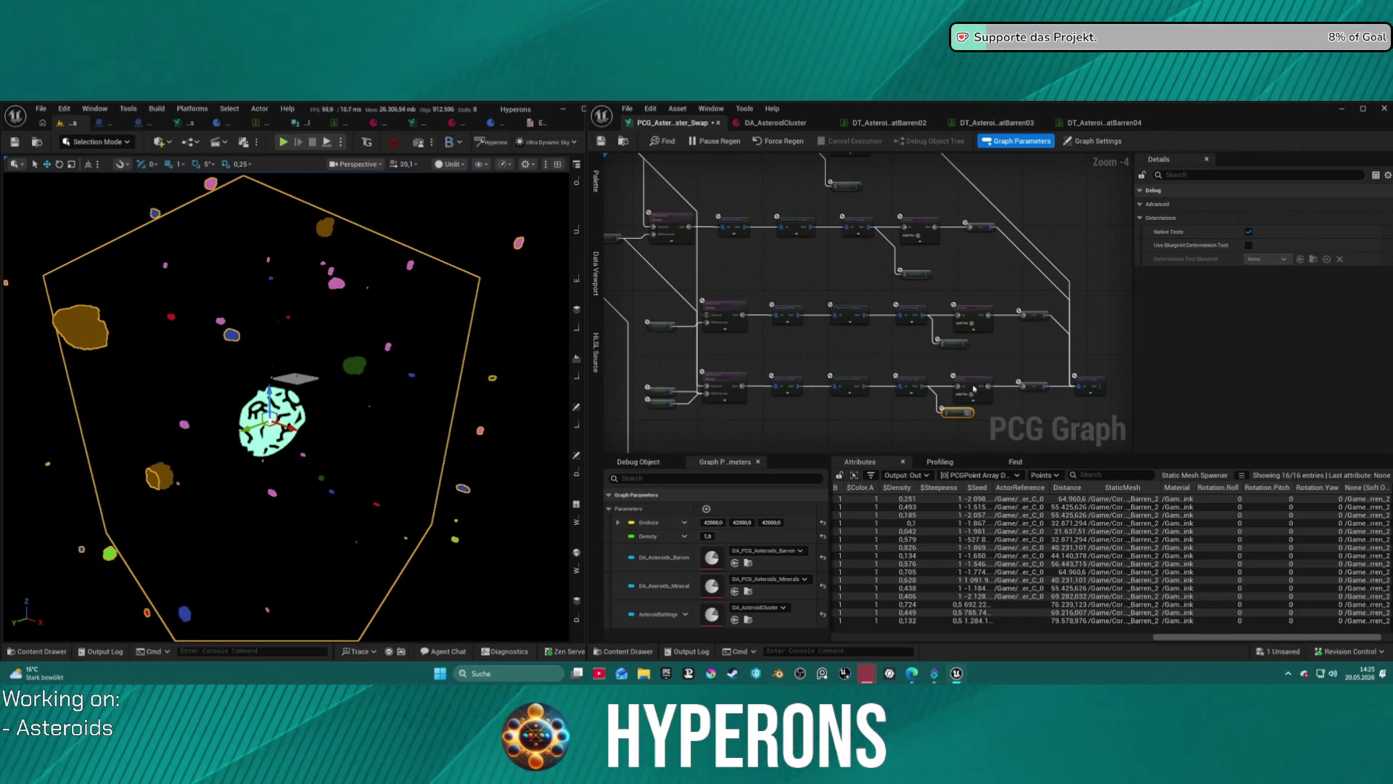
{"action": "mouse_move", "coordinate": [633, 267]}
{"action": "left_mouse_down"}
{"action": "mouse_move", "coordinate": [747, 341]}
{"action": "mouse_move", "coordinate": [1050, 356]}
{"action": "left_mouse_up"}
{"action": "left_click_drag", "start_coordinate": [1031, 292], "coordinate": [1079, 323]}
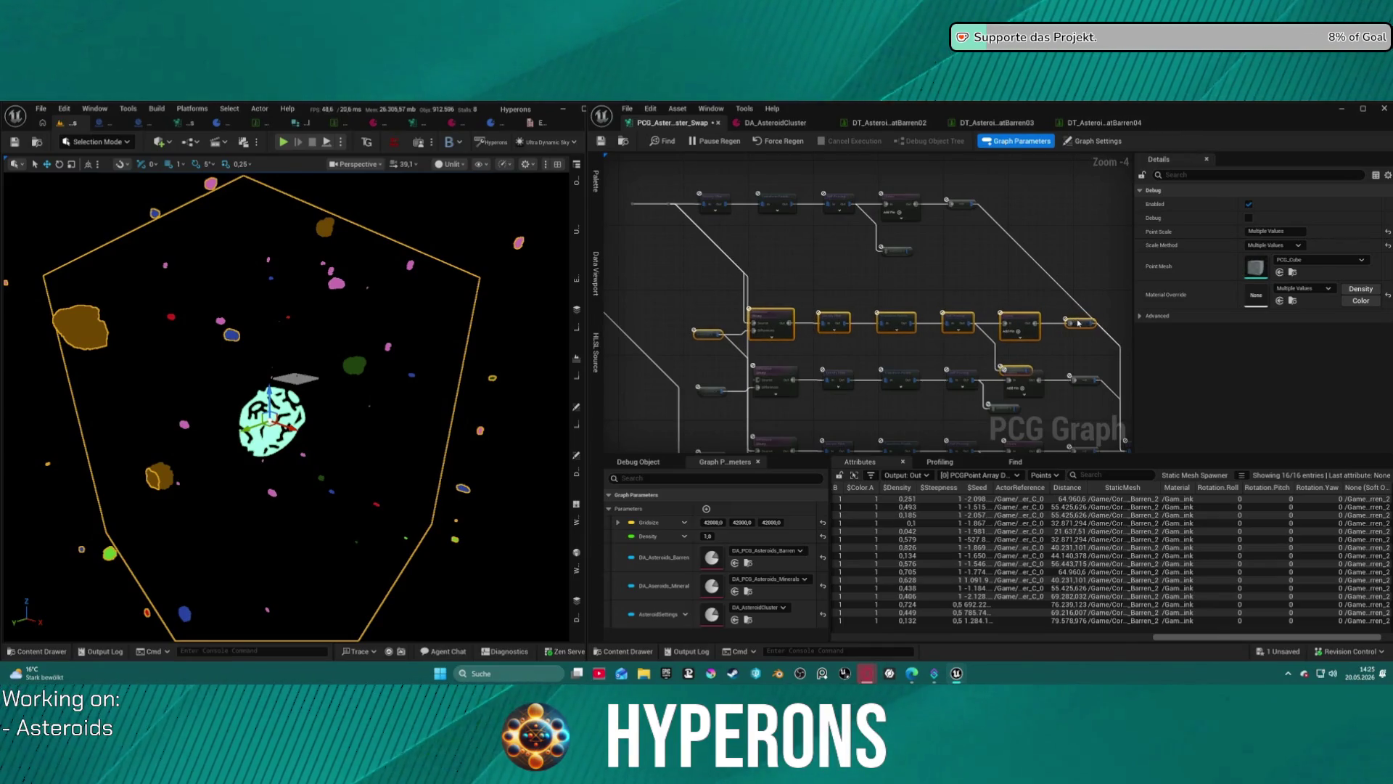
{"action": "left_click", "coordinate": [1023, 369]}
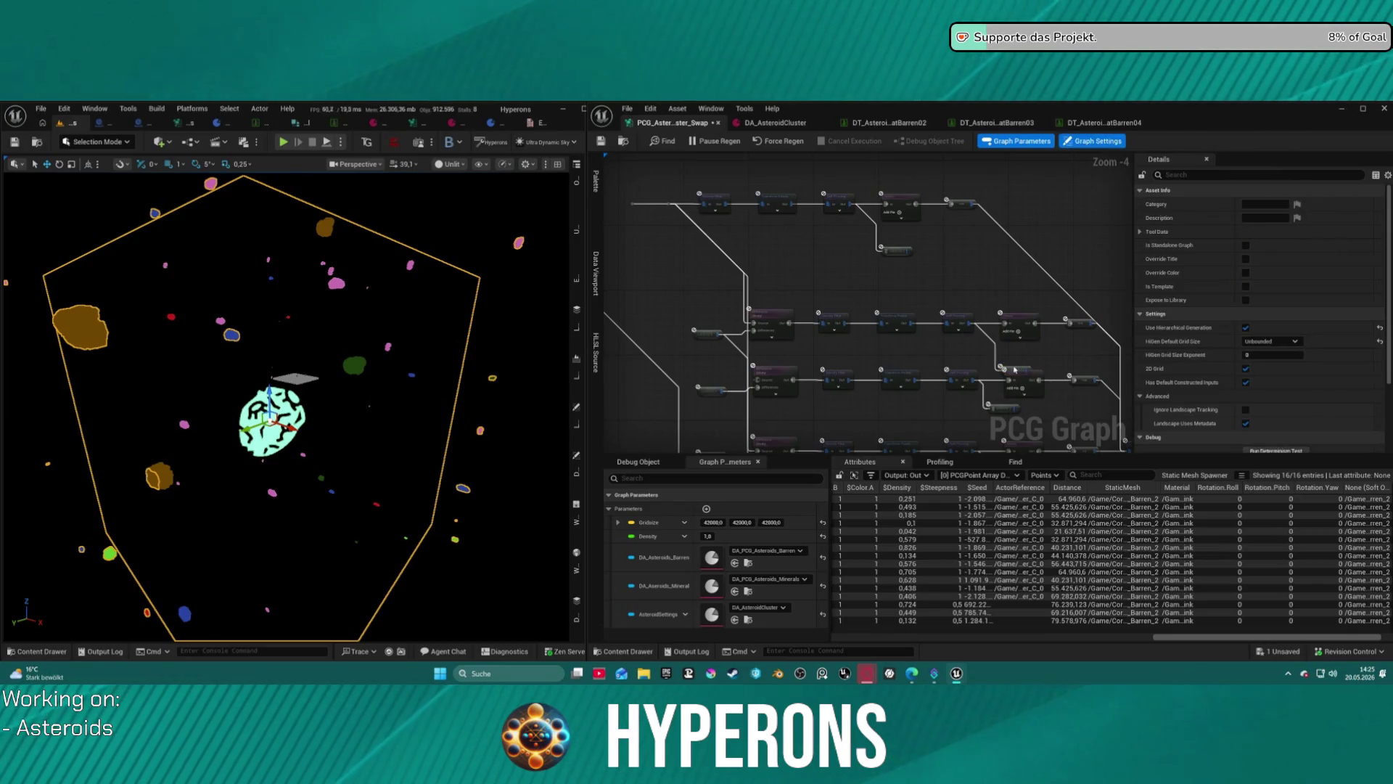
{"action": "left_click_drag", "start_coordinate": [1020, 368], "coordinate": [1001, 352]}
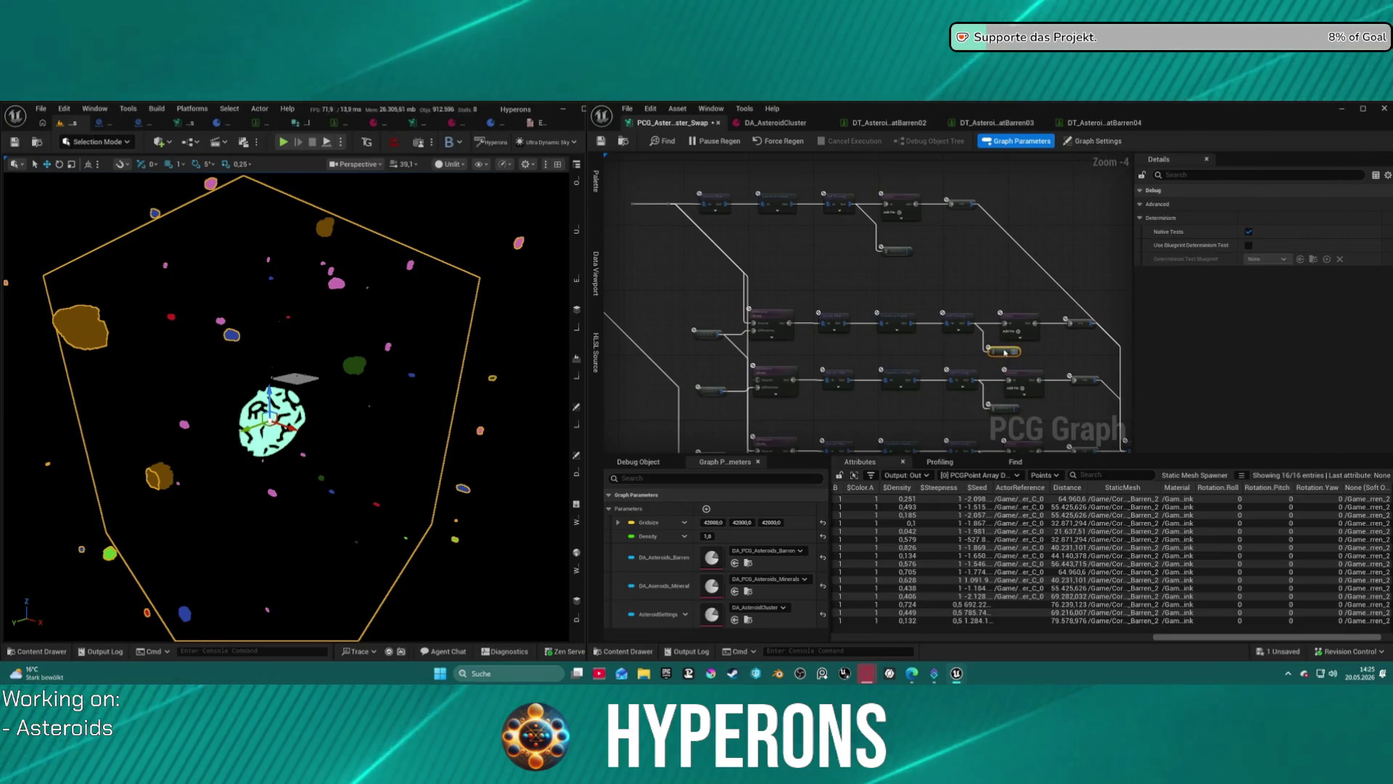
Align the top row of nodes and reroutes, then select the asteroid rows to collapse.
{"action": "mouse_move", "coordinate": [703, 179]}
{"action": "left_mouse_down"}
{"action": "mouse_move", "coordinate": [965, 218]}
{"action": "mouse_move", "coordinate": [961, 262]}
{"action": "left_mouse_up"}
{"action": "left_click_drag", "start_coordinate": [964, 204], "coordinate": [1021, 254]}
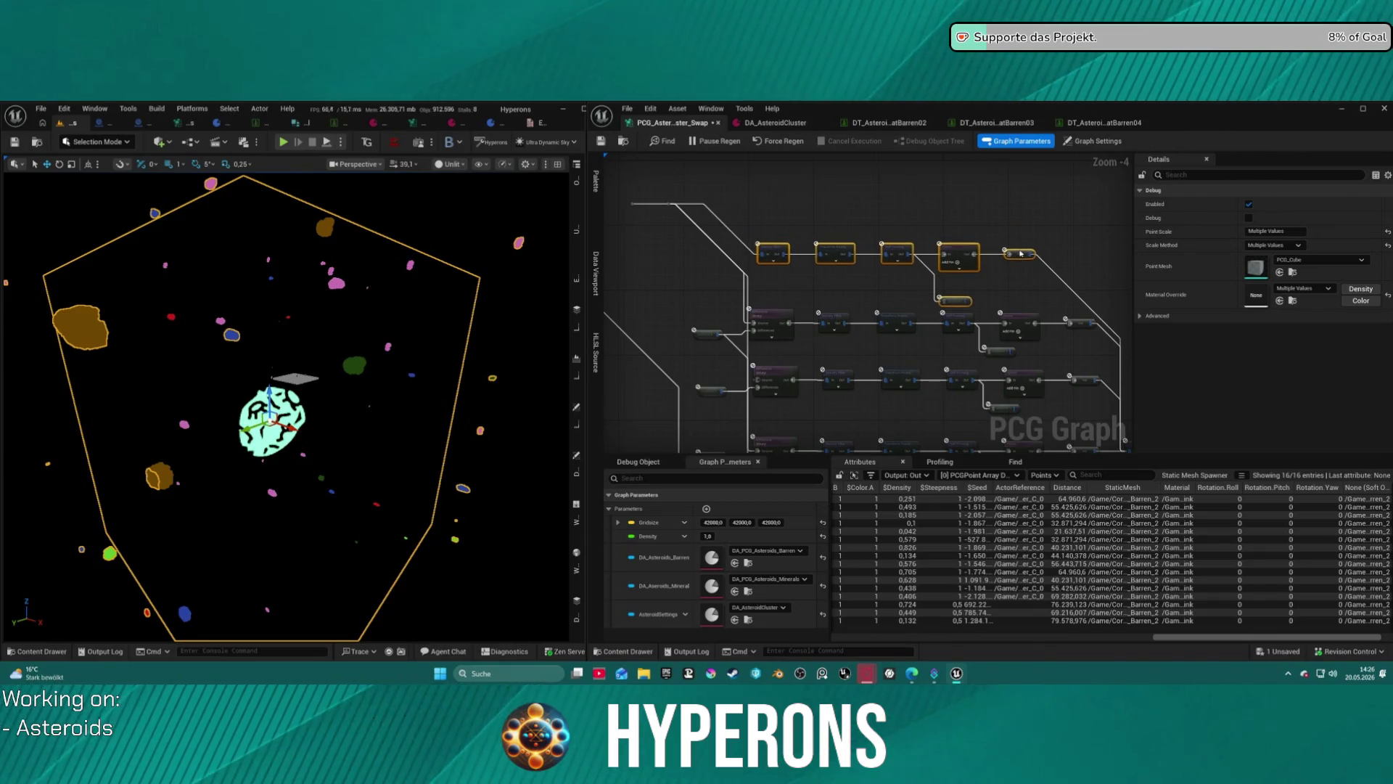
{"action": "left_click", "coordinate": [982, 274]}
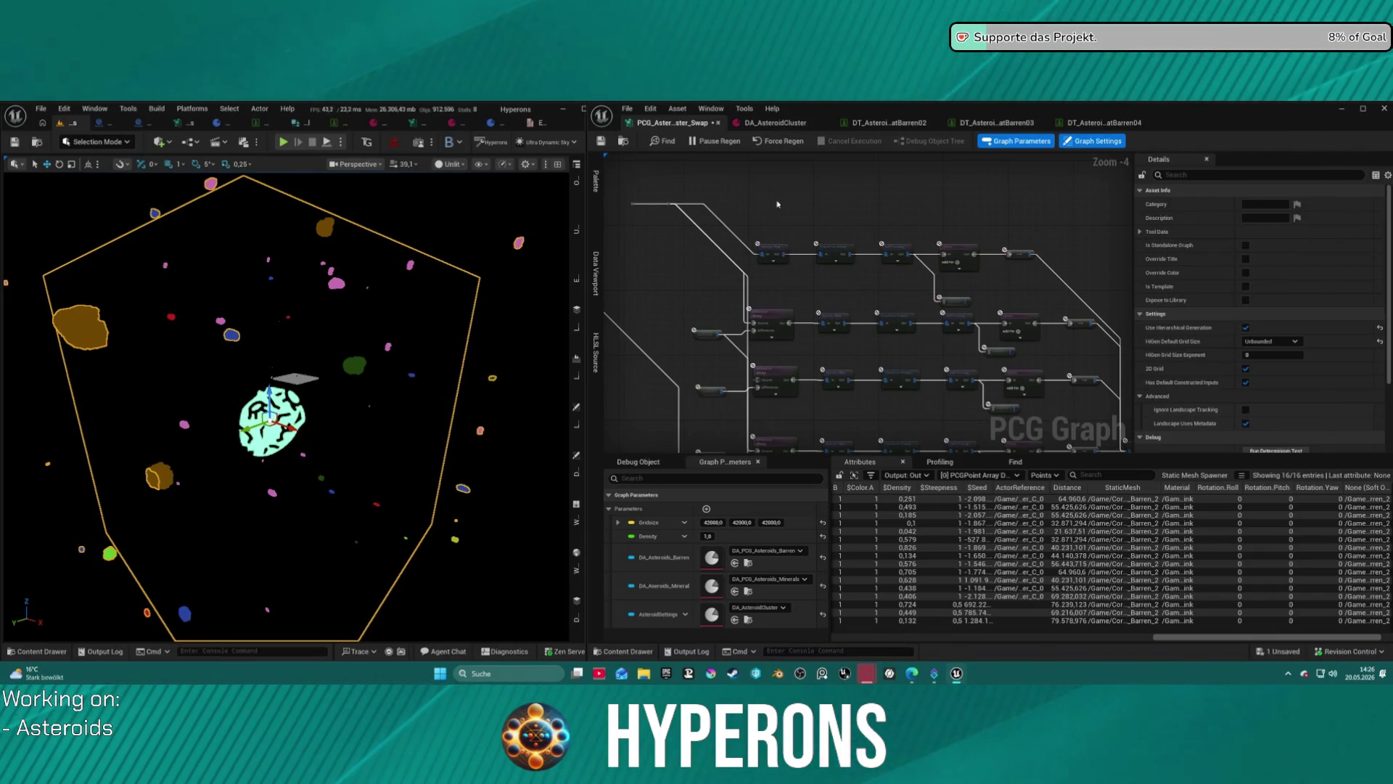
{"action": "mouse_move", "coordinate": [955, 322]}
{"action": "left_mouse_down"}
{"action": "mouse_move", "coordinate": [983, 336]}
{"action": "mouse_move", "coordinate": [960, 298]}
{"action": "mouse_move", "coordinate": [1016, 277]}
{"action": "left_mouse_up"}
{"action": "mouse_move", "coordinate": [937, 303]}
{"action": "left_mouse_down"}
{"action": "mouse_move", "coordinate": [892, 324]}
{"action": "mouse_move", "coordinate": [826, 191]}
{"action": "mouse_move", "coordinate": [804, 190]}
{"action": "mouse_move", "coordinate": [833, 290]}
{"action": "left_mouse_up"}
{"action": "mouse_move", "coordinate": [768, 212]}
{"action": "left_mouse_down"}
{"action": "mouse_move", "coordinate": [1030, 261]}
{"action": "mouse_move", "coordinate": [1086, 358]}
{"action": "mouse_move", "coordinate": [618, 279]}
{"action": "left_mouse_up"}
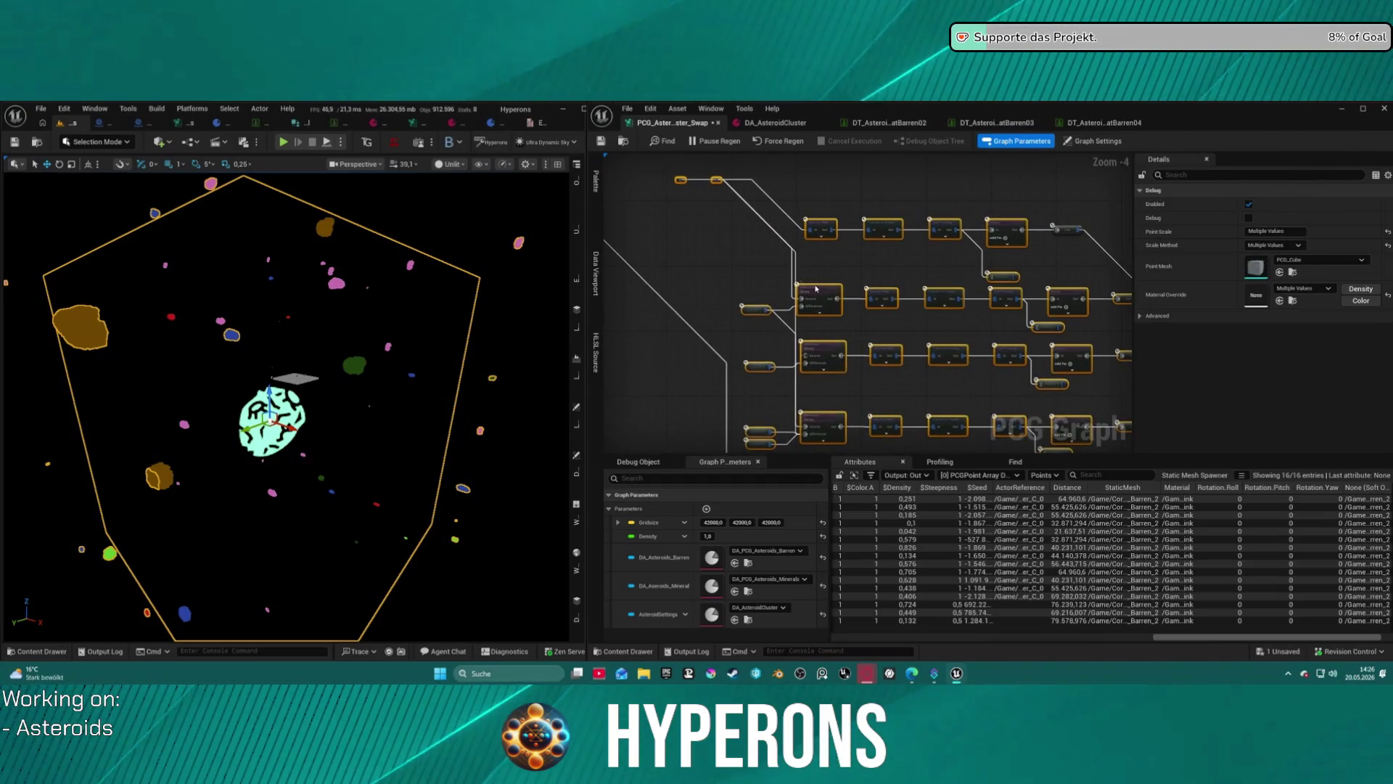
{"action": "right_click", "coordinate": [816, 288]}
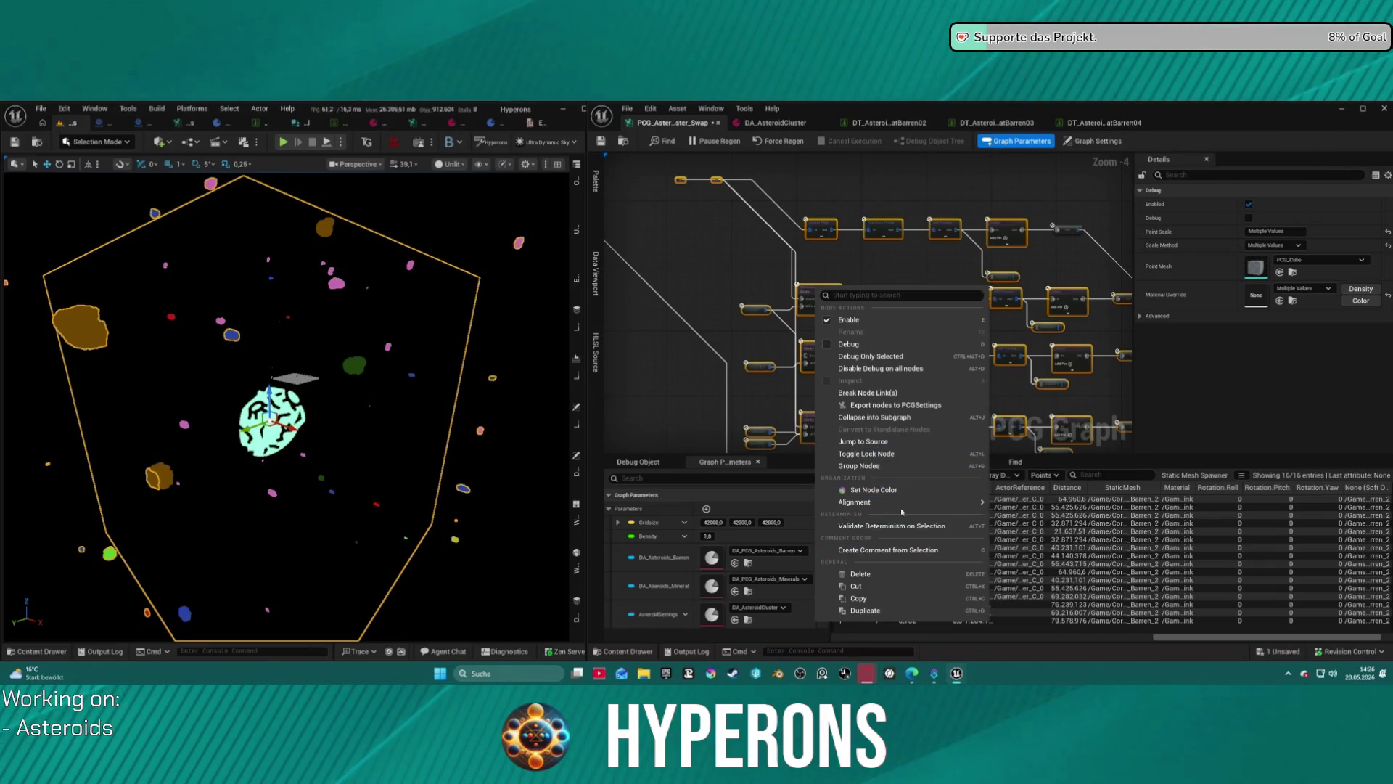
{"action": "left_click", "coordinate": [909, 418]}
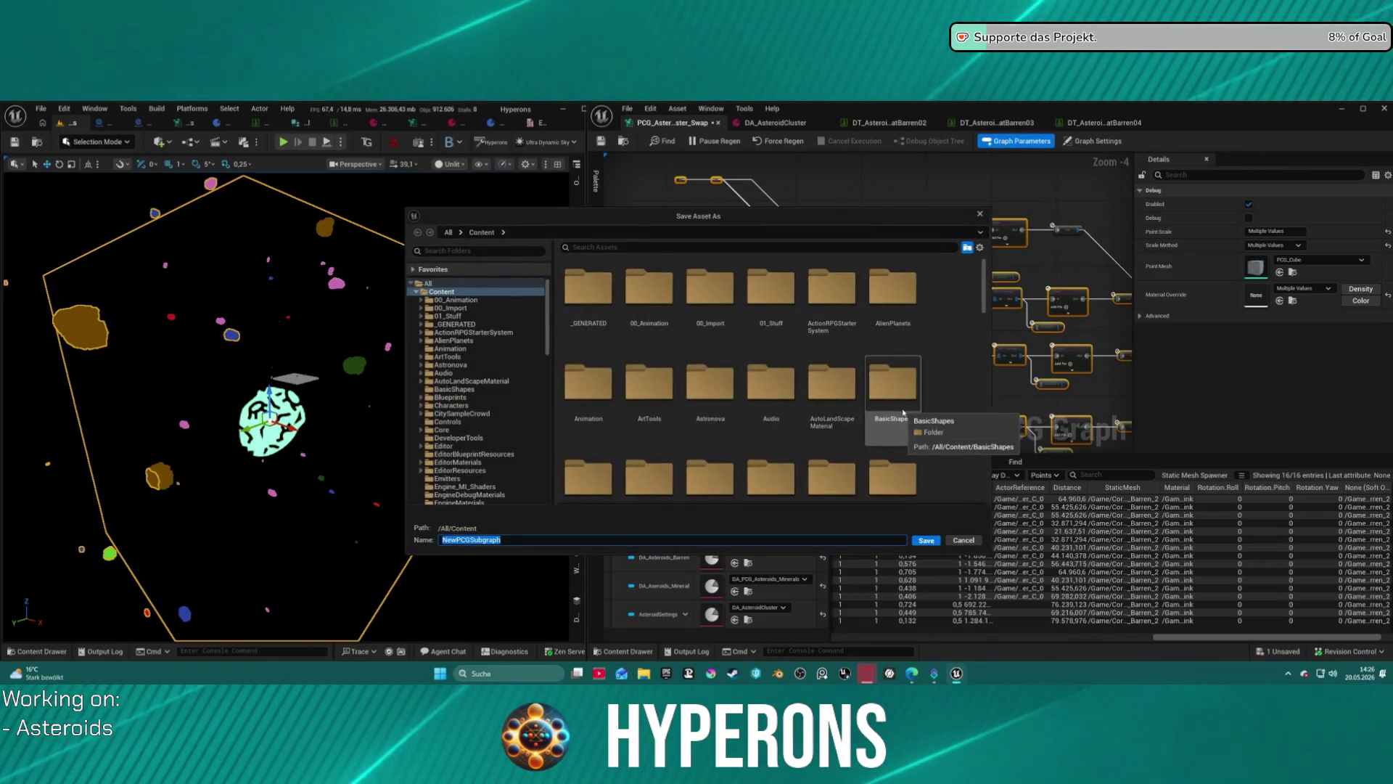
{"action": "scroll", "coordinate": [474, 414], "scroll_direction": "down", "scroll_amount": 5}
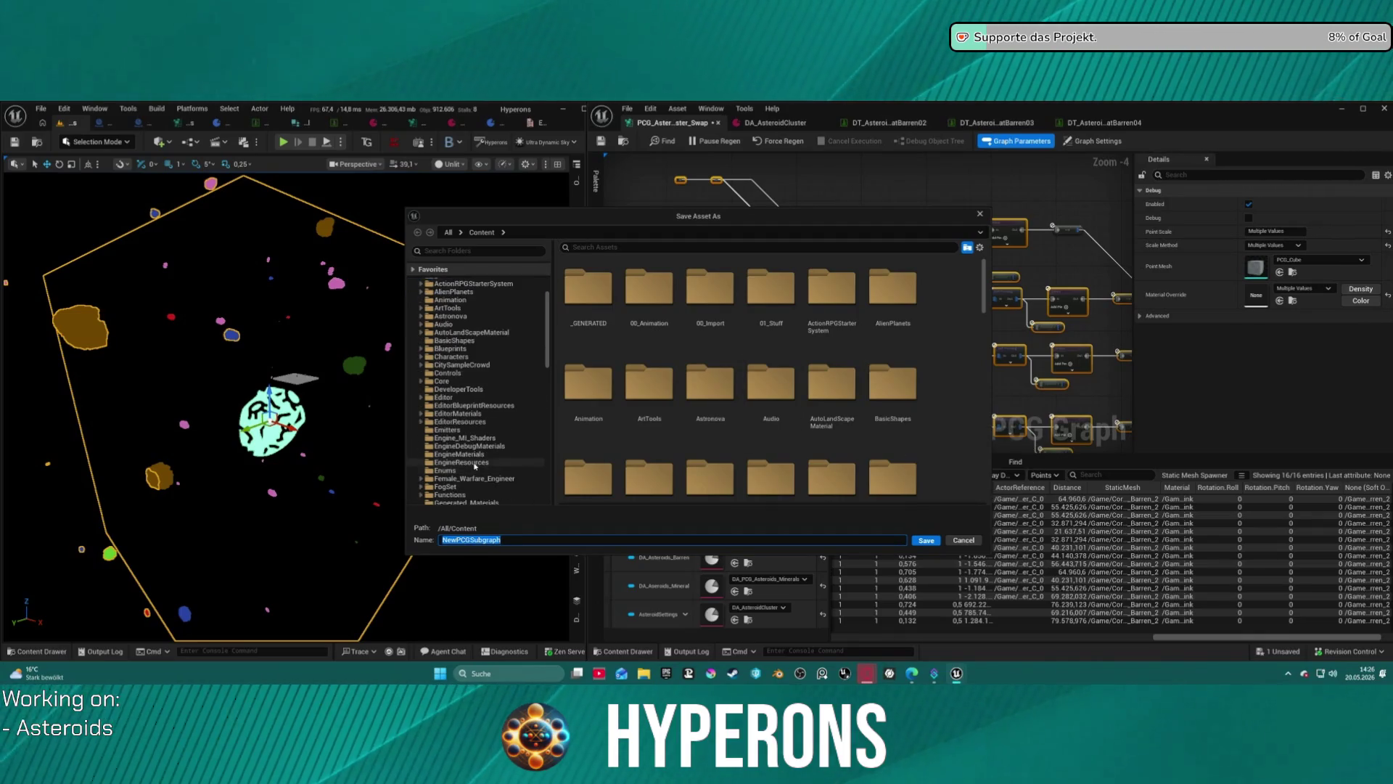
{"action": "scroll", "coordinate": [473, 414], "scroll_direction": "up", "scroll_amount": 1}
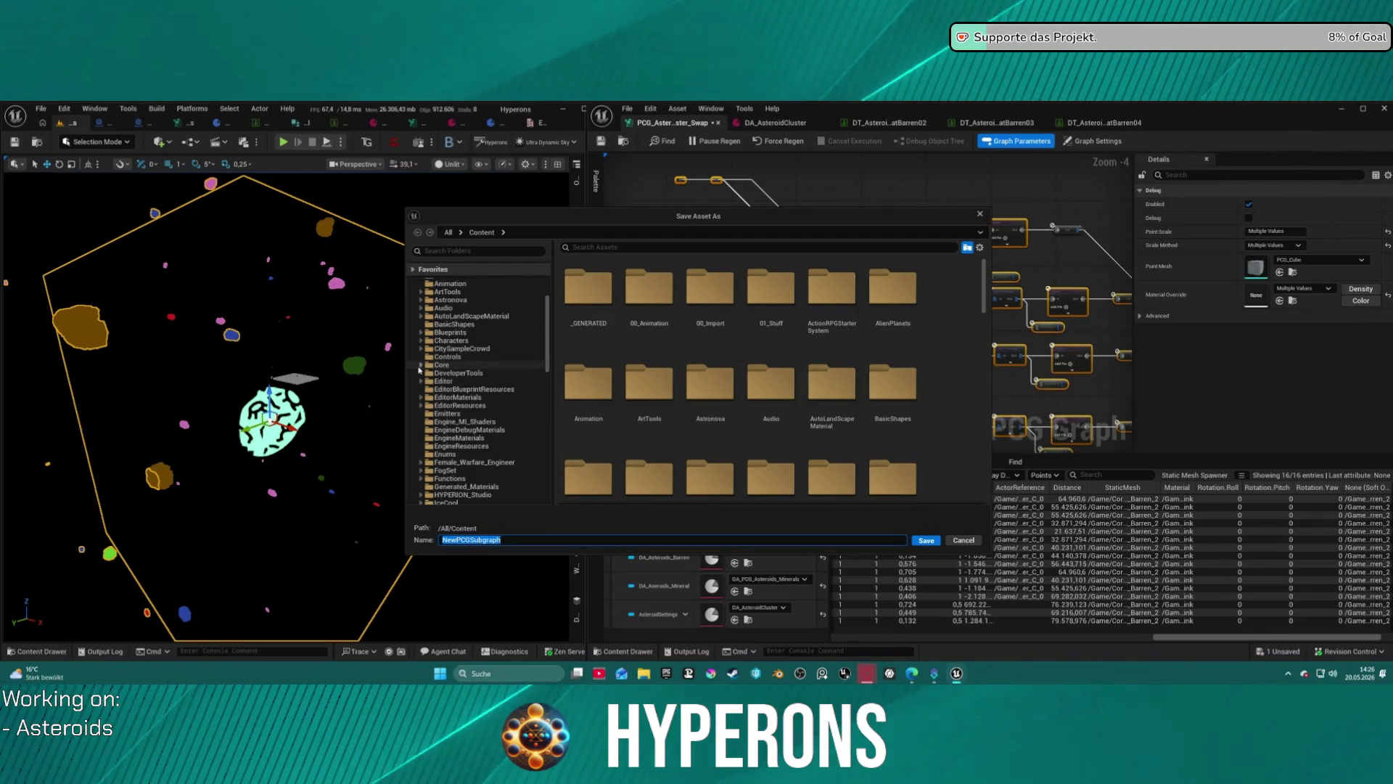
{"action": "left_click", "coordinate": [421, 364]}
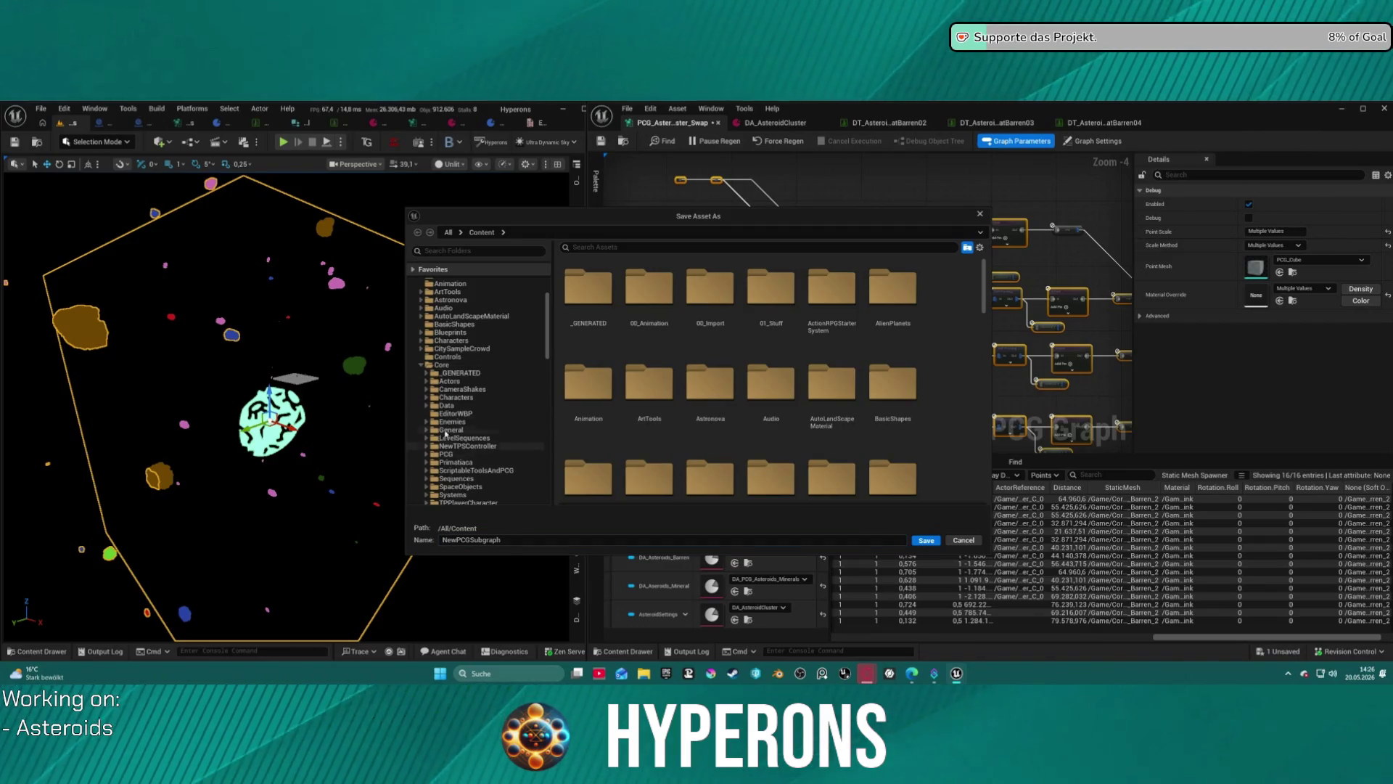
{"action": "scroll", "coordinate": [439, 440], "scroll_direction": "down", "scroll_amount": 3}
{"action": "left_click", "coordinate": [427, 438]}
{"action": "scroll", "coordinate": [459, 456], "scroll_direction": "down", "scroll_amount": 3}
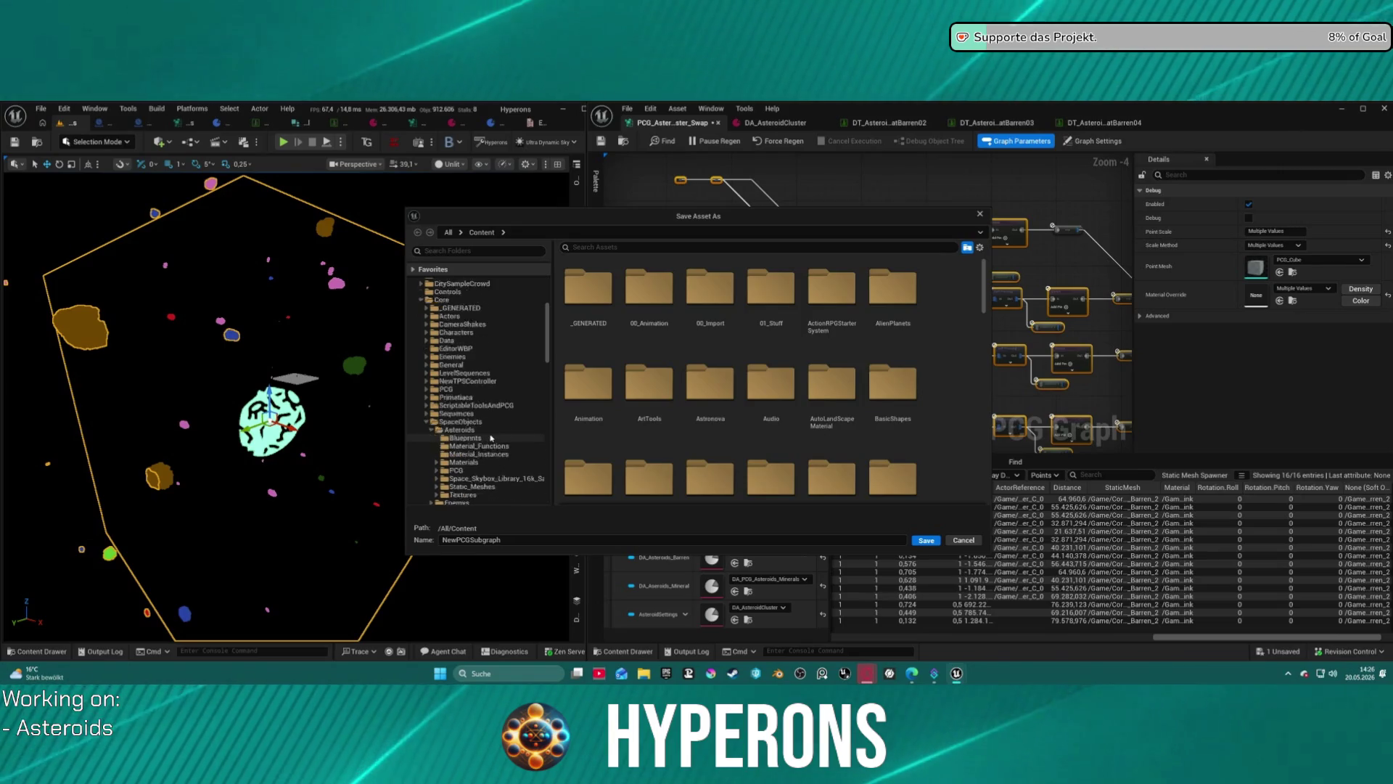
{"action": "left_click", "coordinate": [456, 438]}
{"action": "left_click_drag", "start_coordinate": [457, 540], "coordinate": [442, 540]}
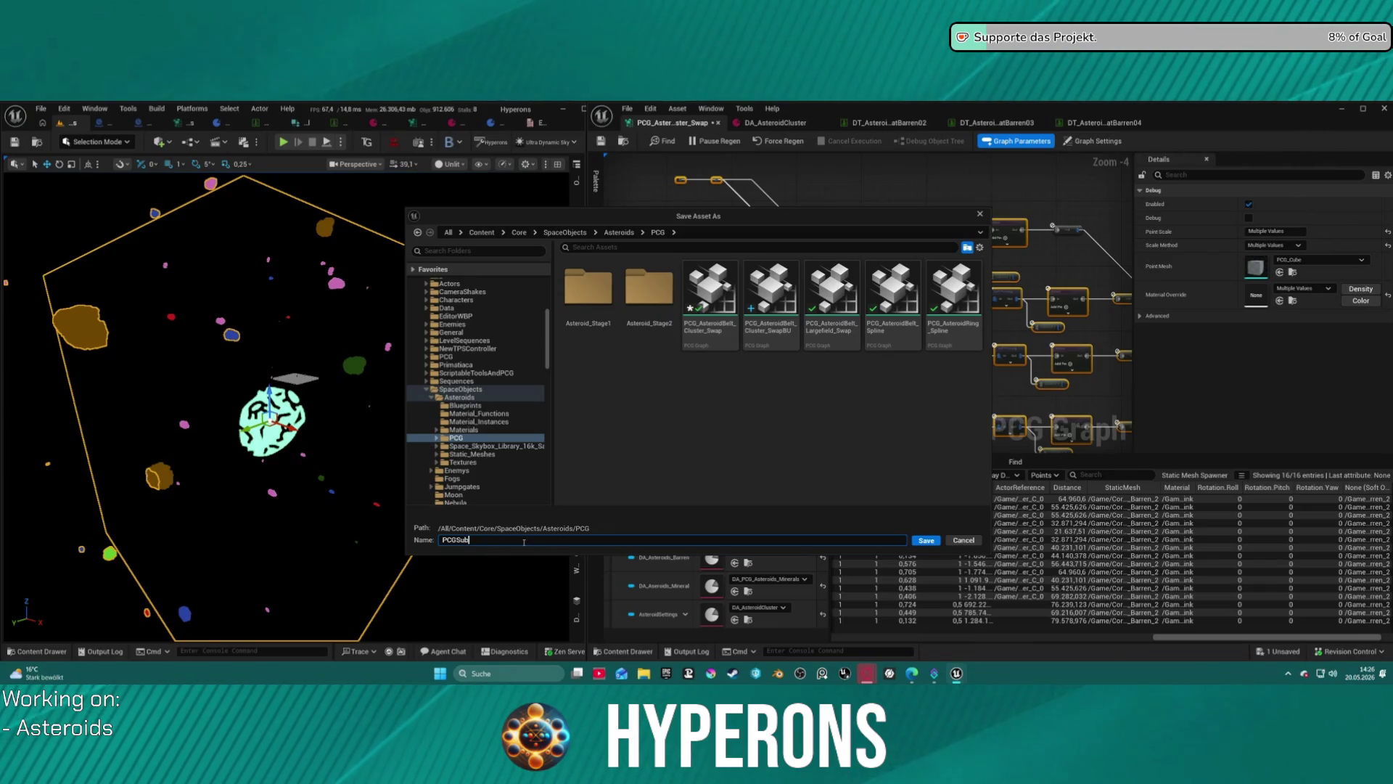
{"action": "type", "text": "_Asteroi"}
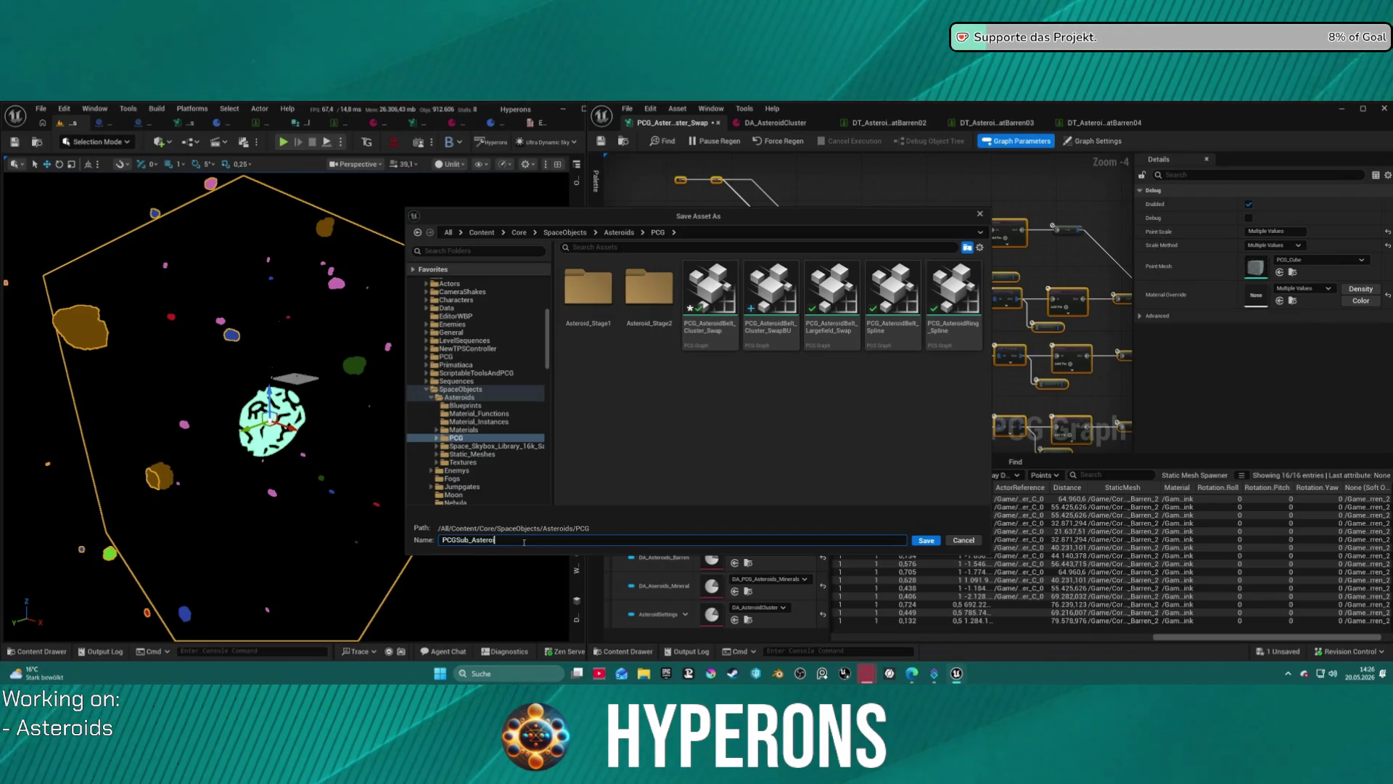
{"action": "type", "text": "n"}
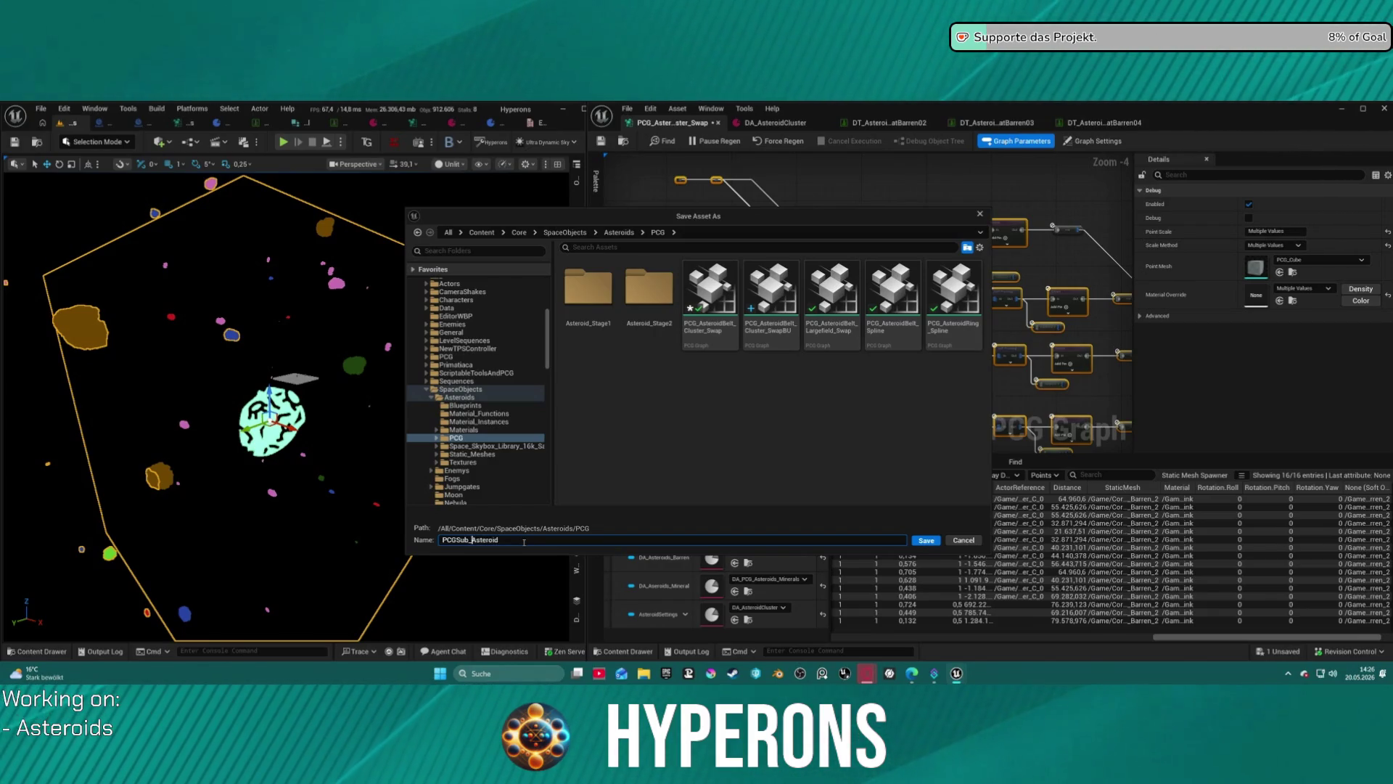
{"action": "type", "text": "sform"}
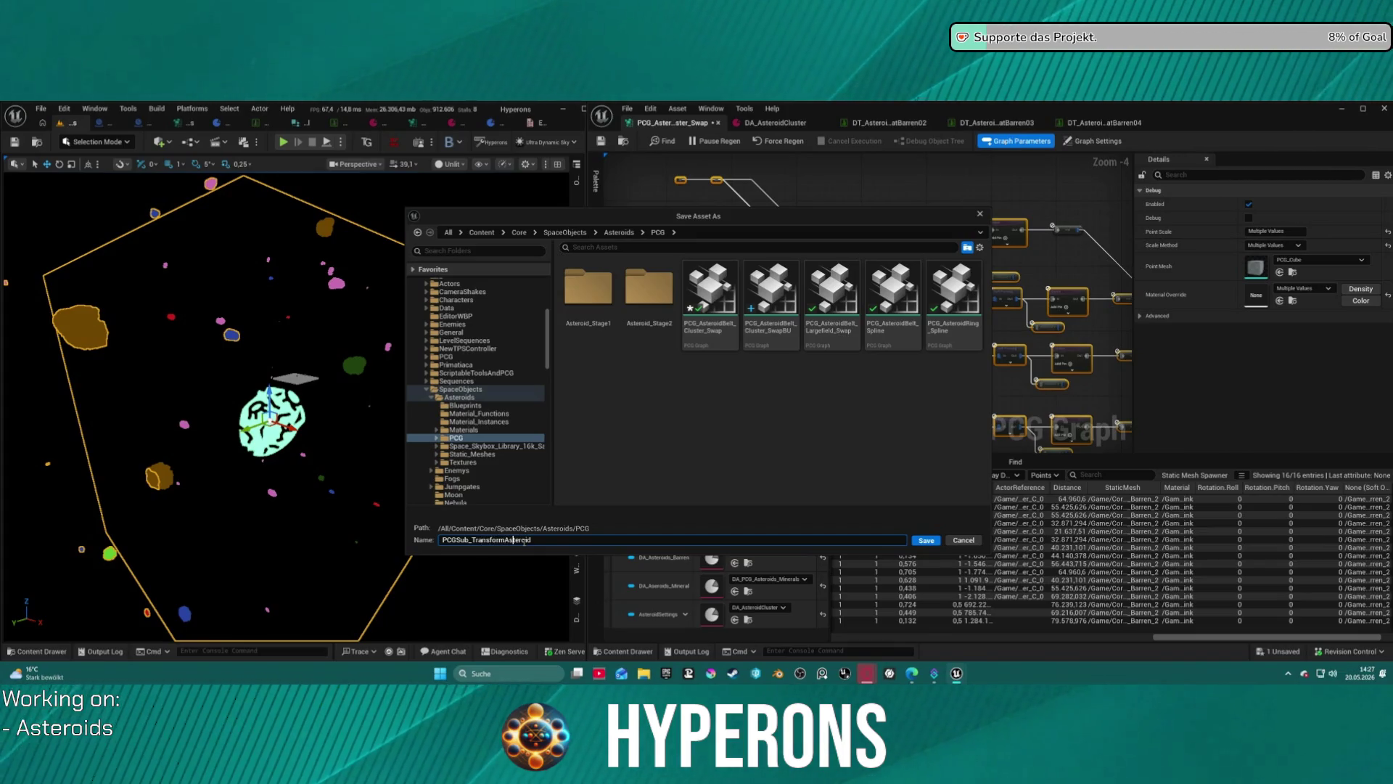
{"action": "key", "text": "End"}
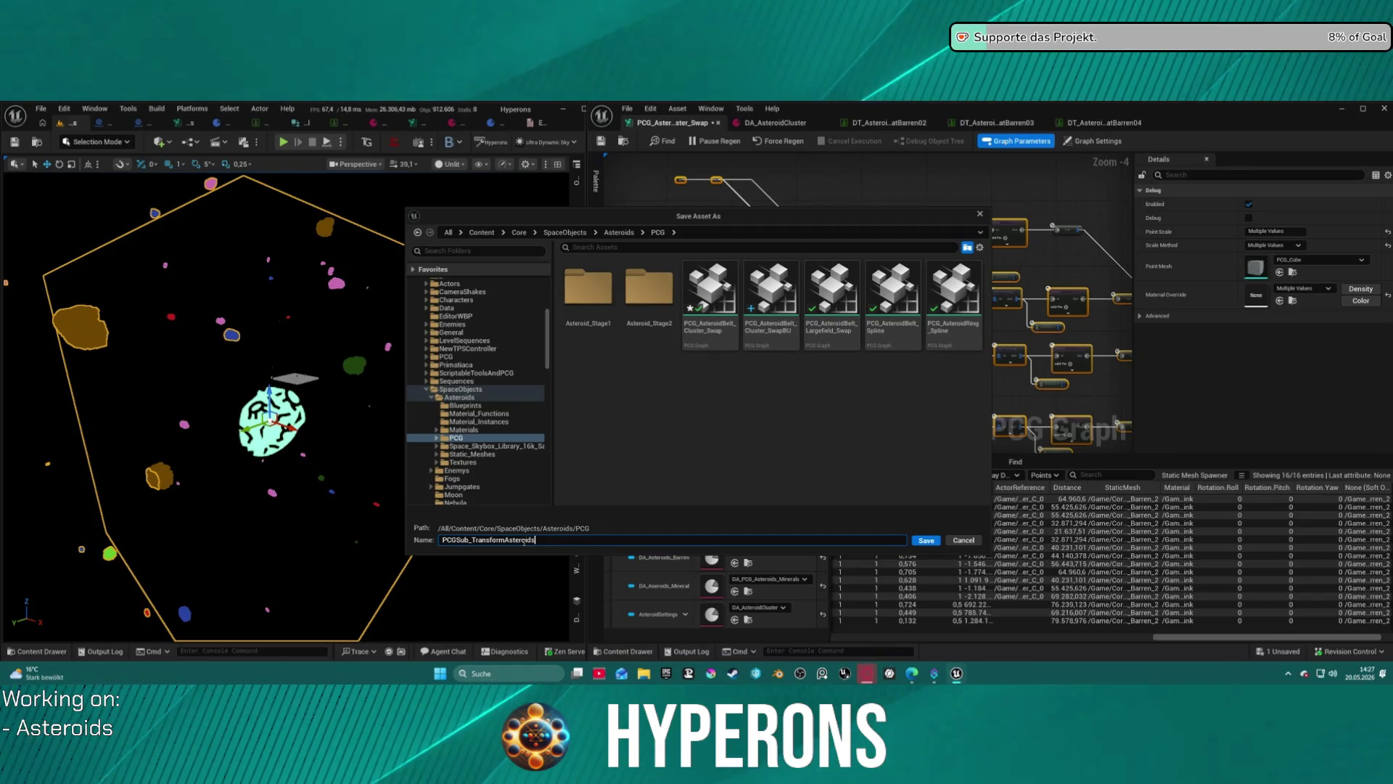
{"action": "key", "text": "Return"}
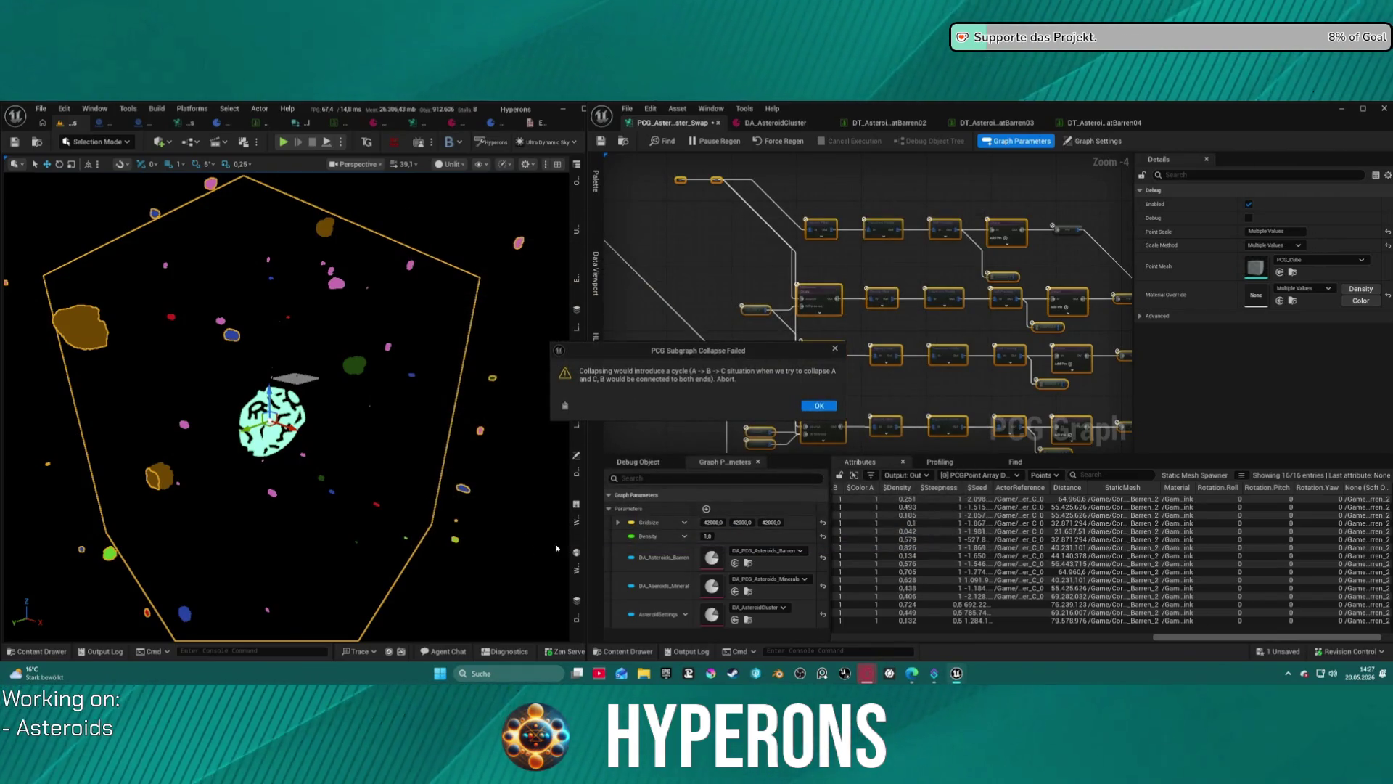
{"action": "left_click", "coordinate": [819, 406]}
{"action": "scroll", "coordinate": [791, 304], "scroll_direction": "down", "scroll_amount": 3}
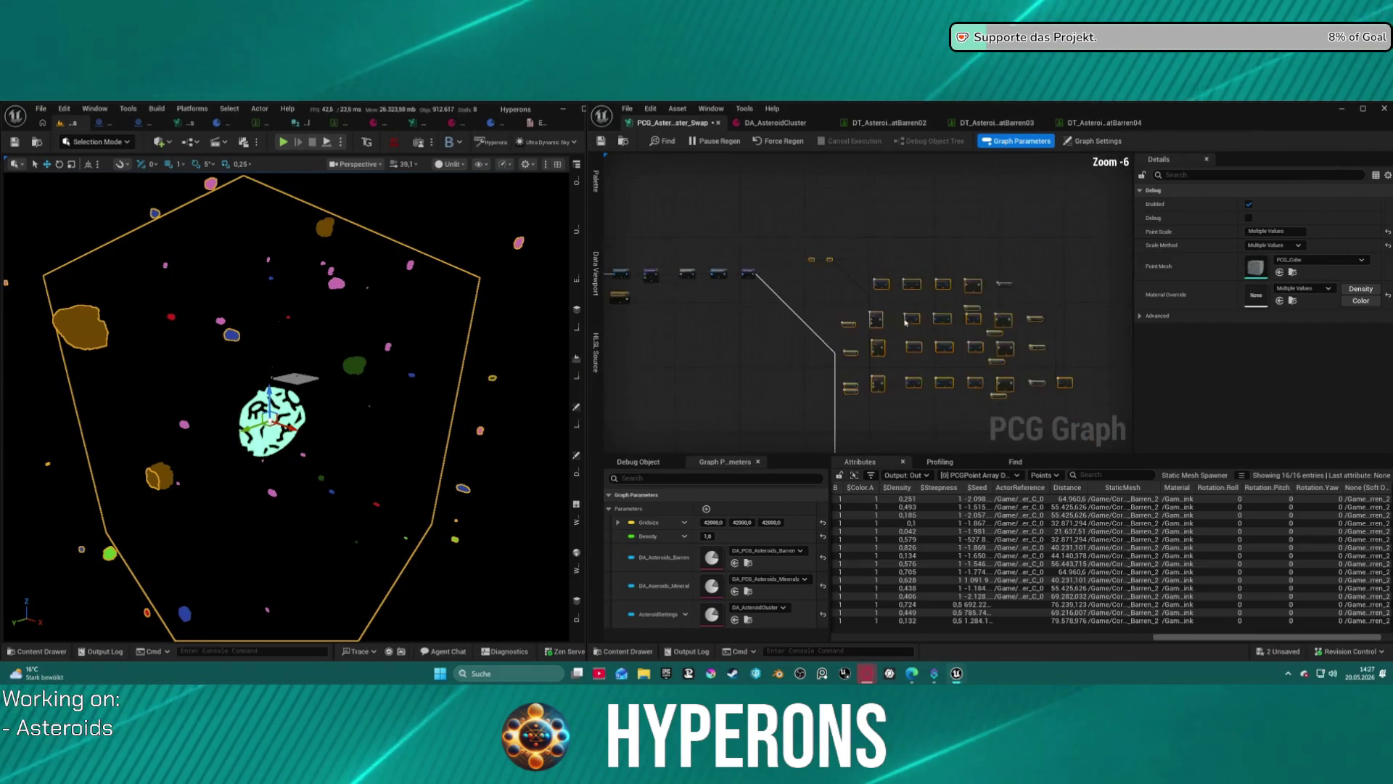
Collapse the selected nodes into a subgraph again.
{"action": "right_click", "coordinate": [809, 305]}
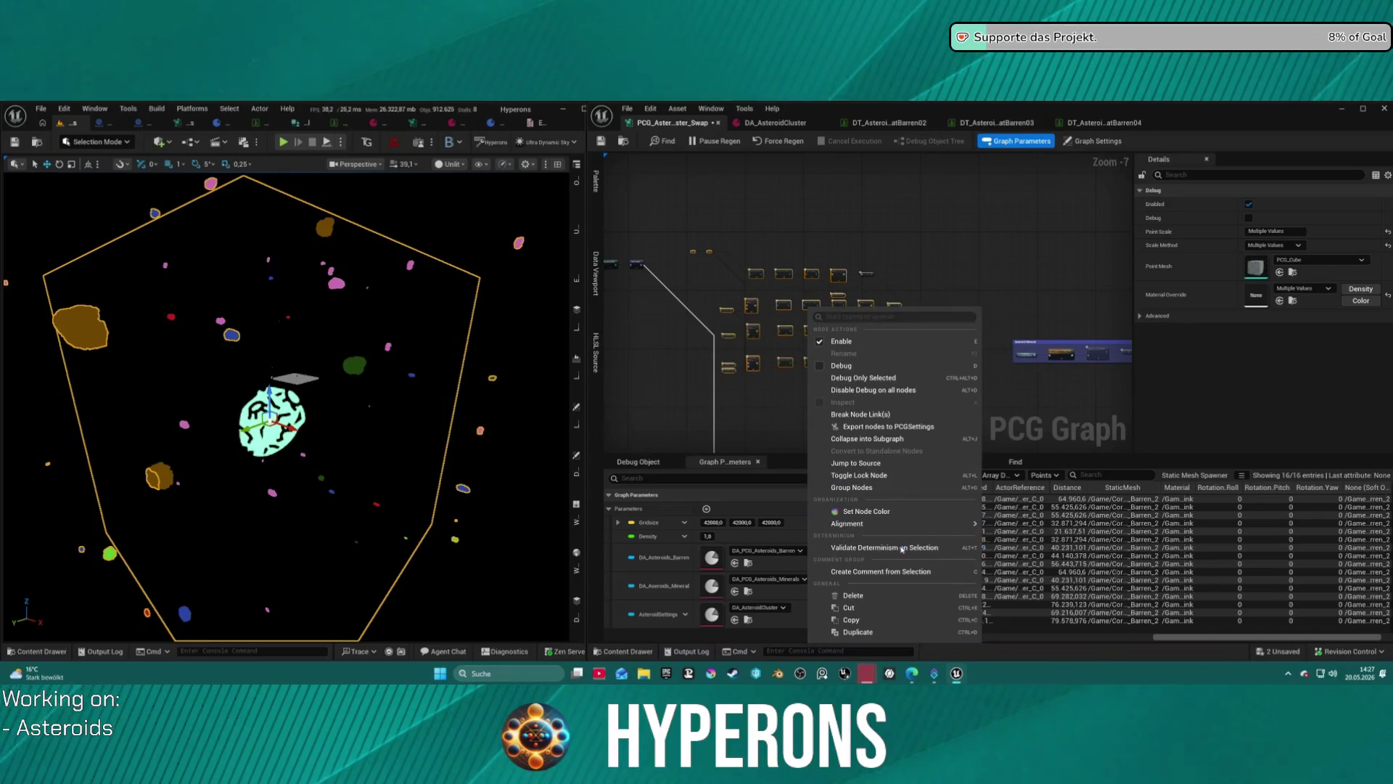
{"action": "left_click", "coordinate": [875, 439]}
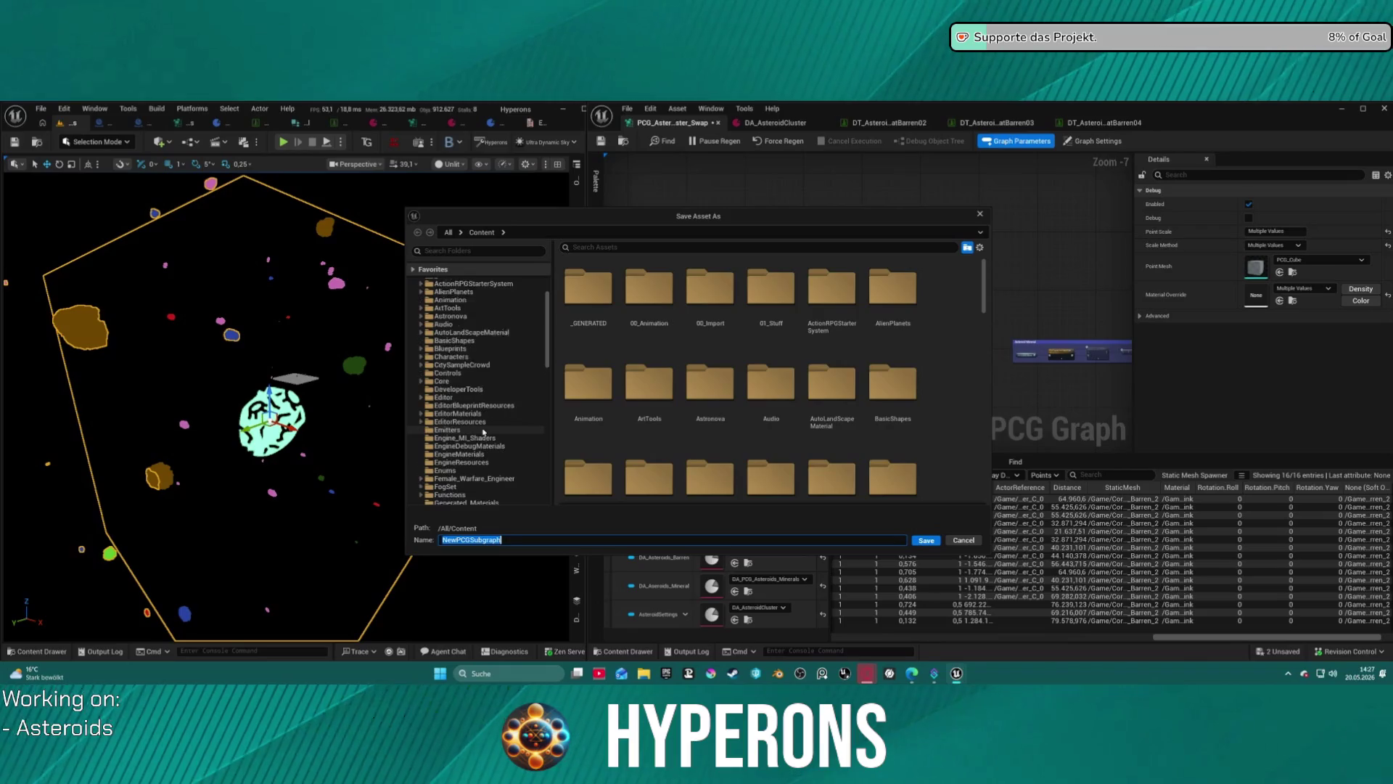
{"action": "scroll", "coordinate": [465, 418], "scroll_direction": "down", "scroll_amount": 1}
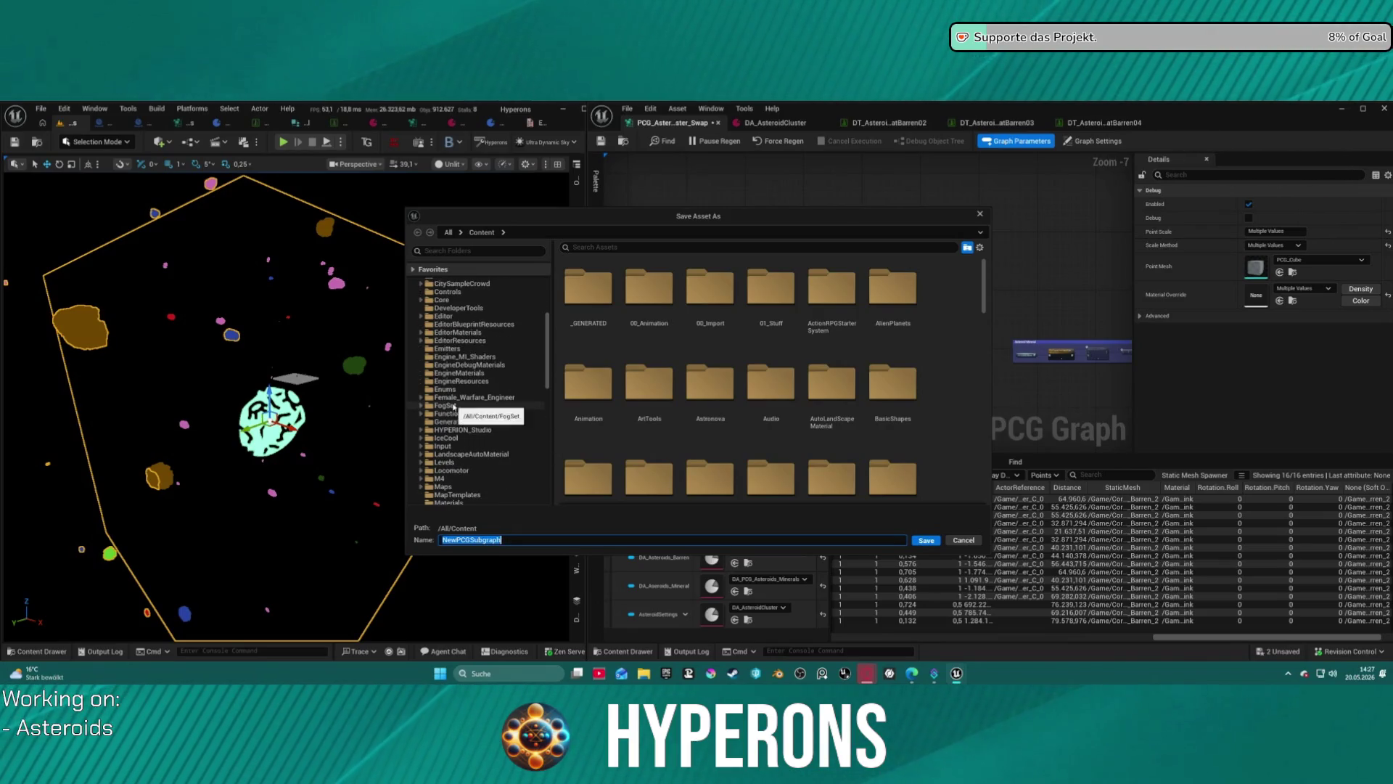
{"action": "scroll", "coordinate": [462, 356], "scroll_direction": "up", "scroll_amount": 2}
Save the subgraph as PCGSub_Asteroids in Core/SpaceObjects/Asteroids/PCG.
{"action": "left_click", "coordinate": [442, 332]}
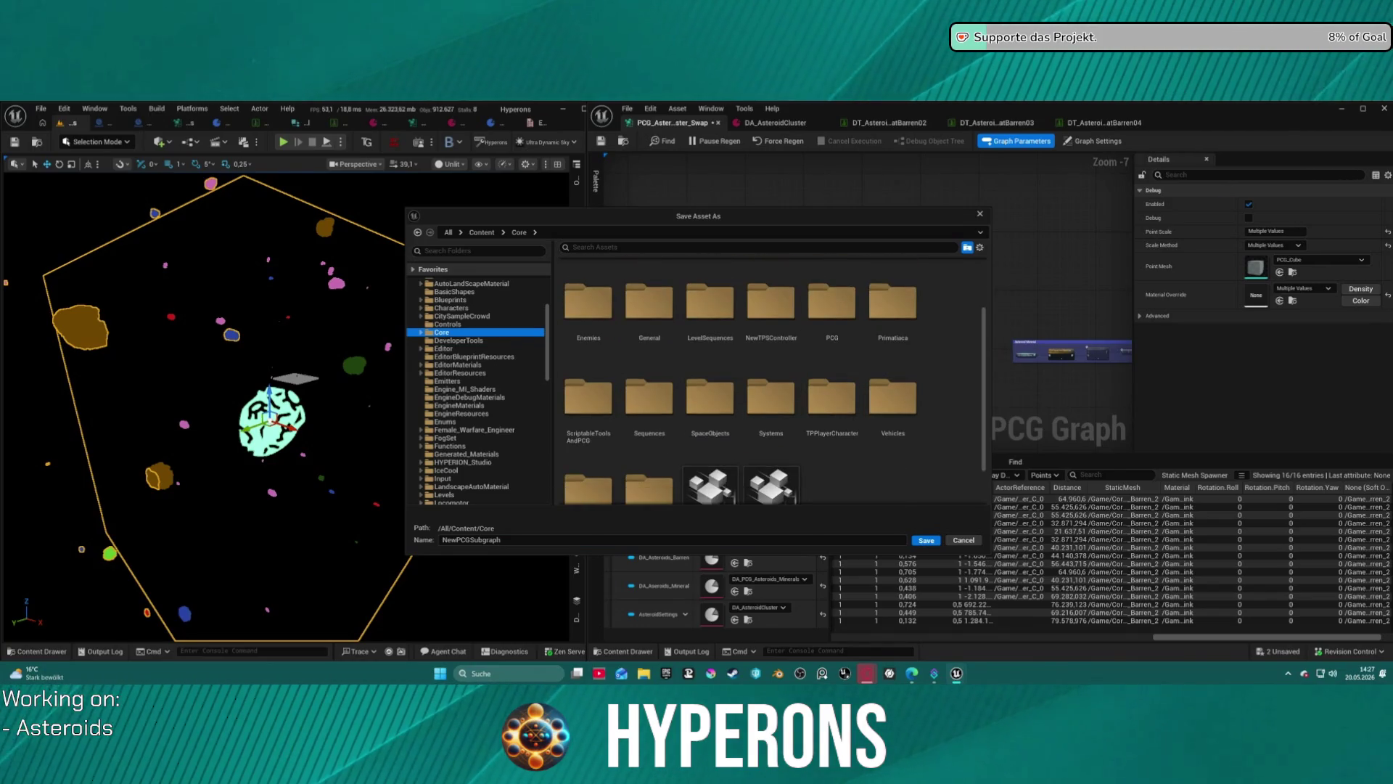
{"action": "scroll", "coordinate": [771, 392], "scroll_direction": "down", "scroll_amount": 1}
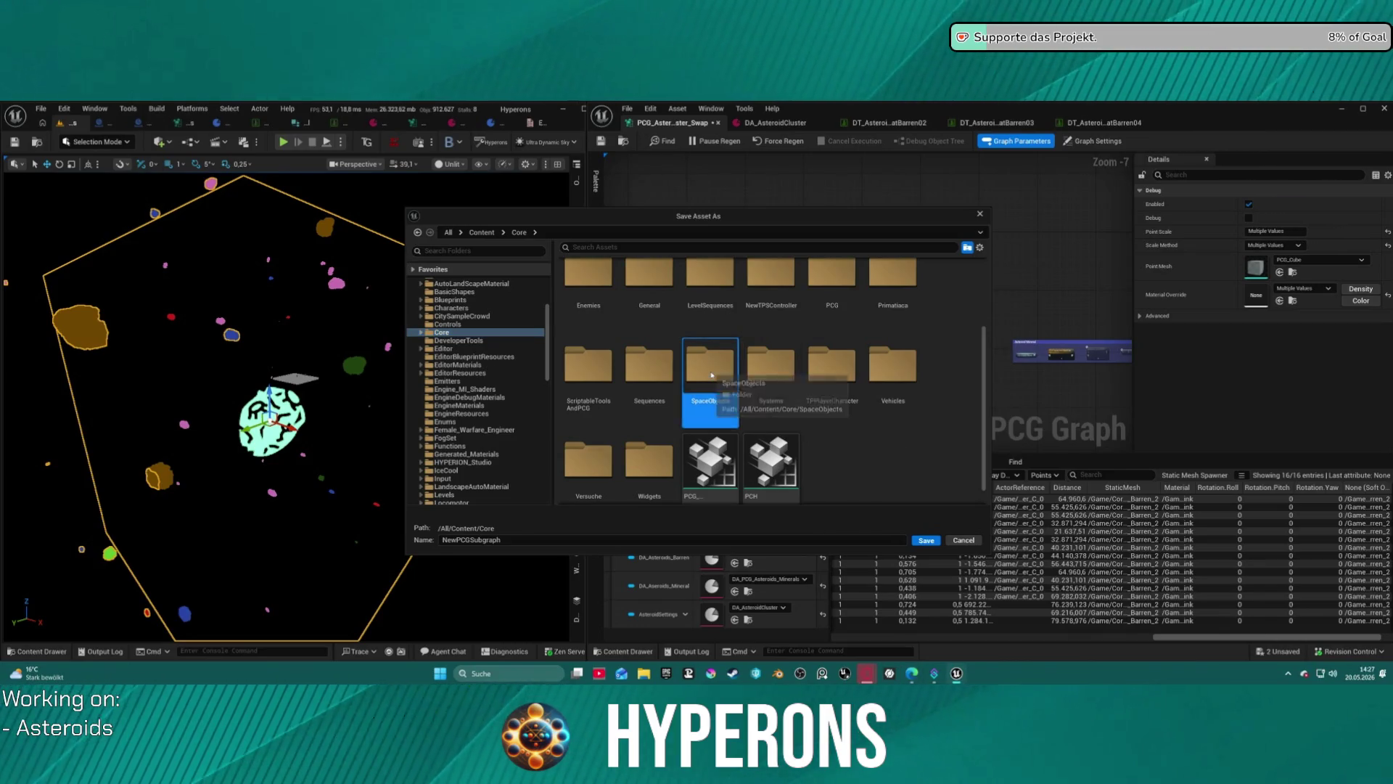
{"action": "double_click", "coordinate": [710, 367]}
{"action": "double_click", "coordinate": [588, 294]}
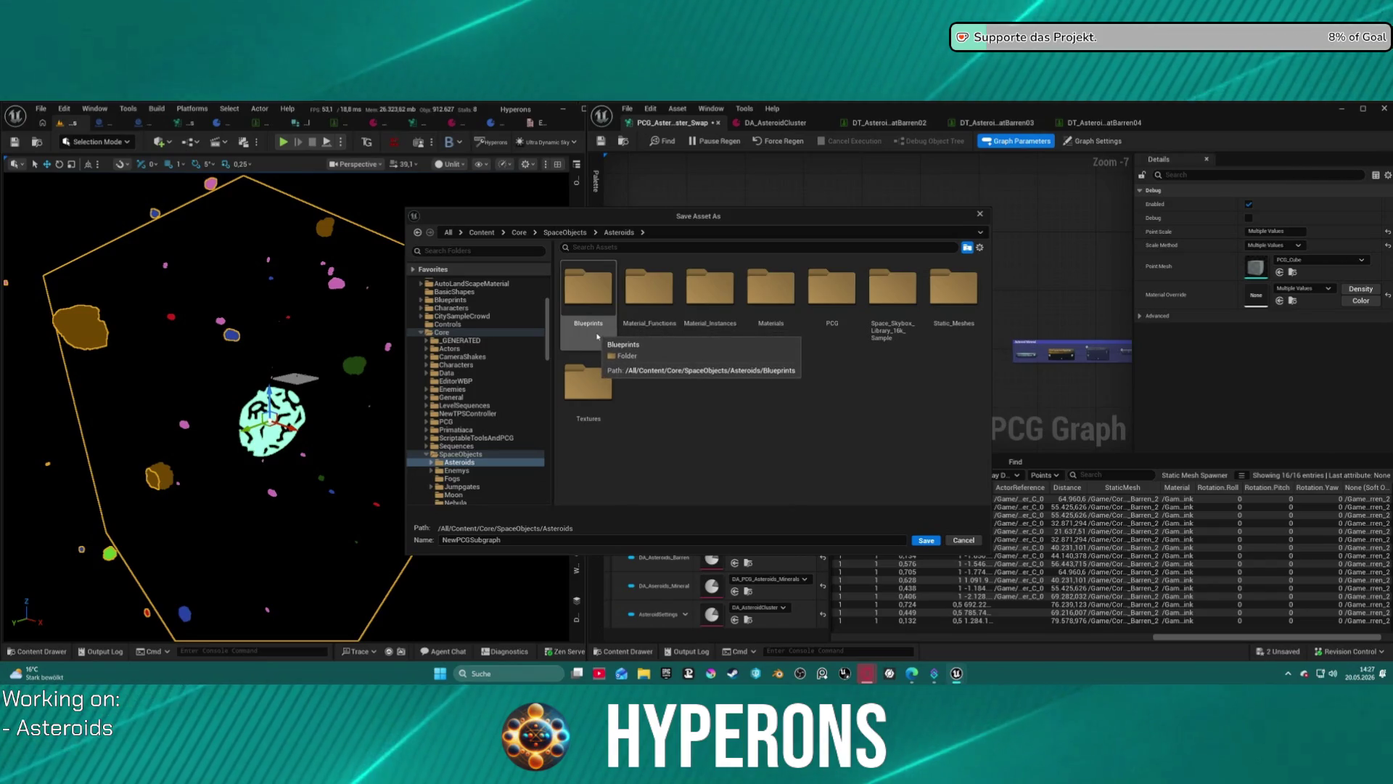
{"action": "double_click", "coordinate": [841, 310]}
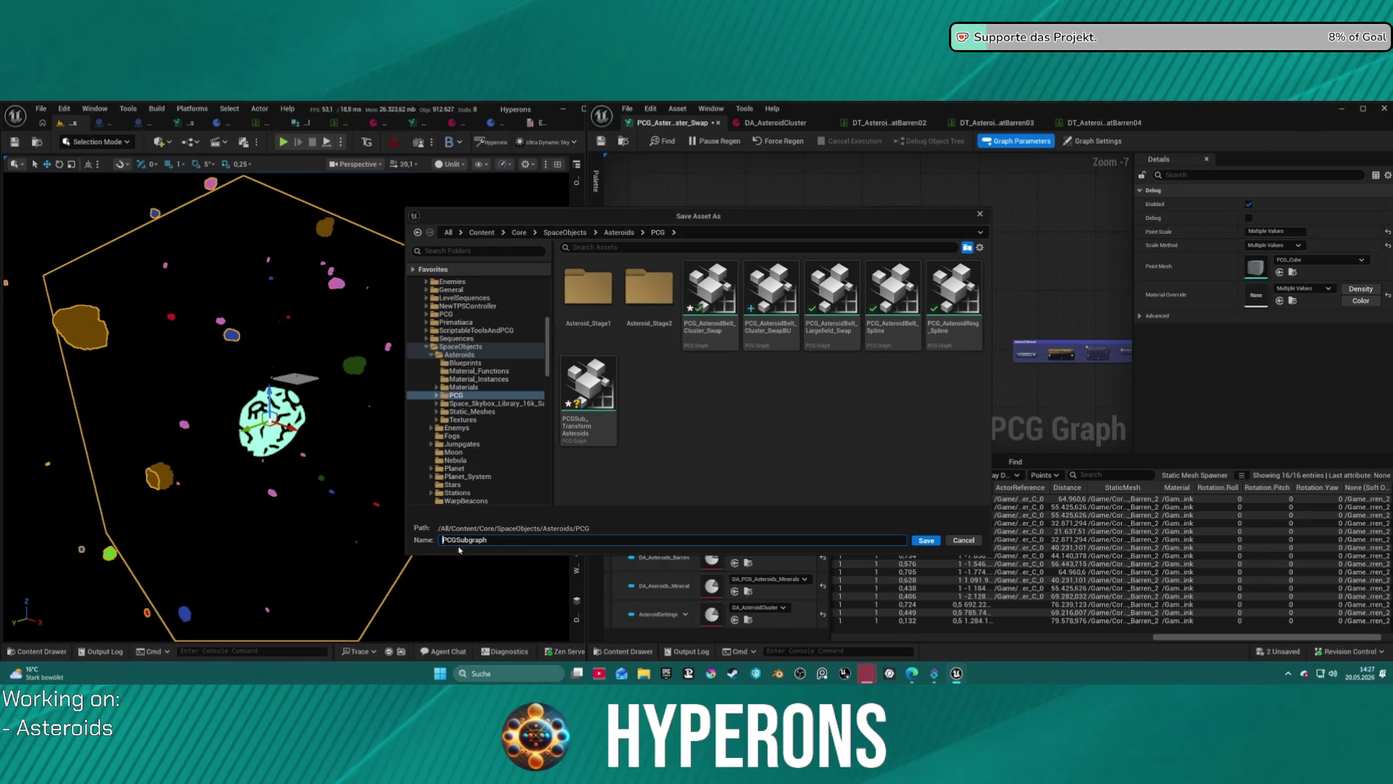
{"action": "type", "text": "_As"}
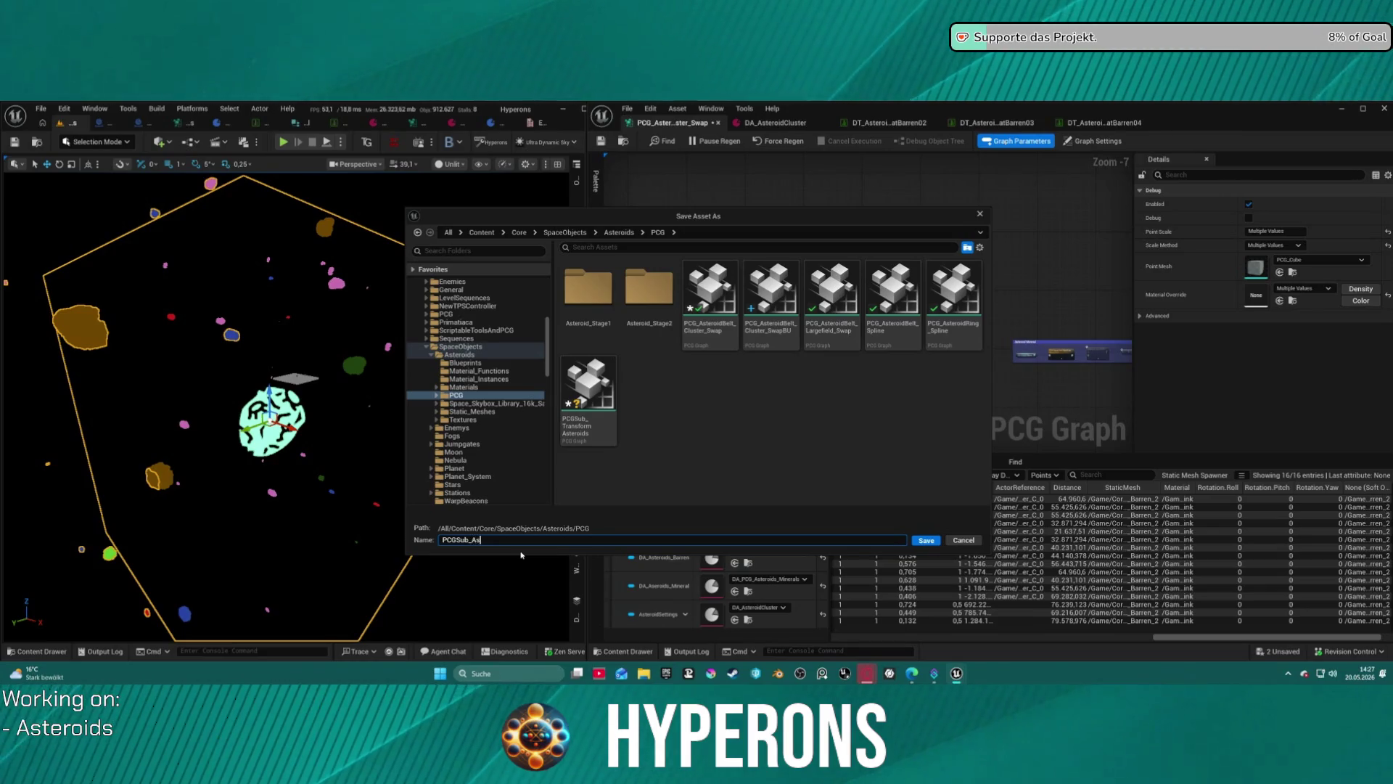
{"action": "type", "text": "teroids"}
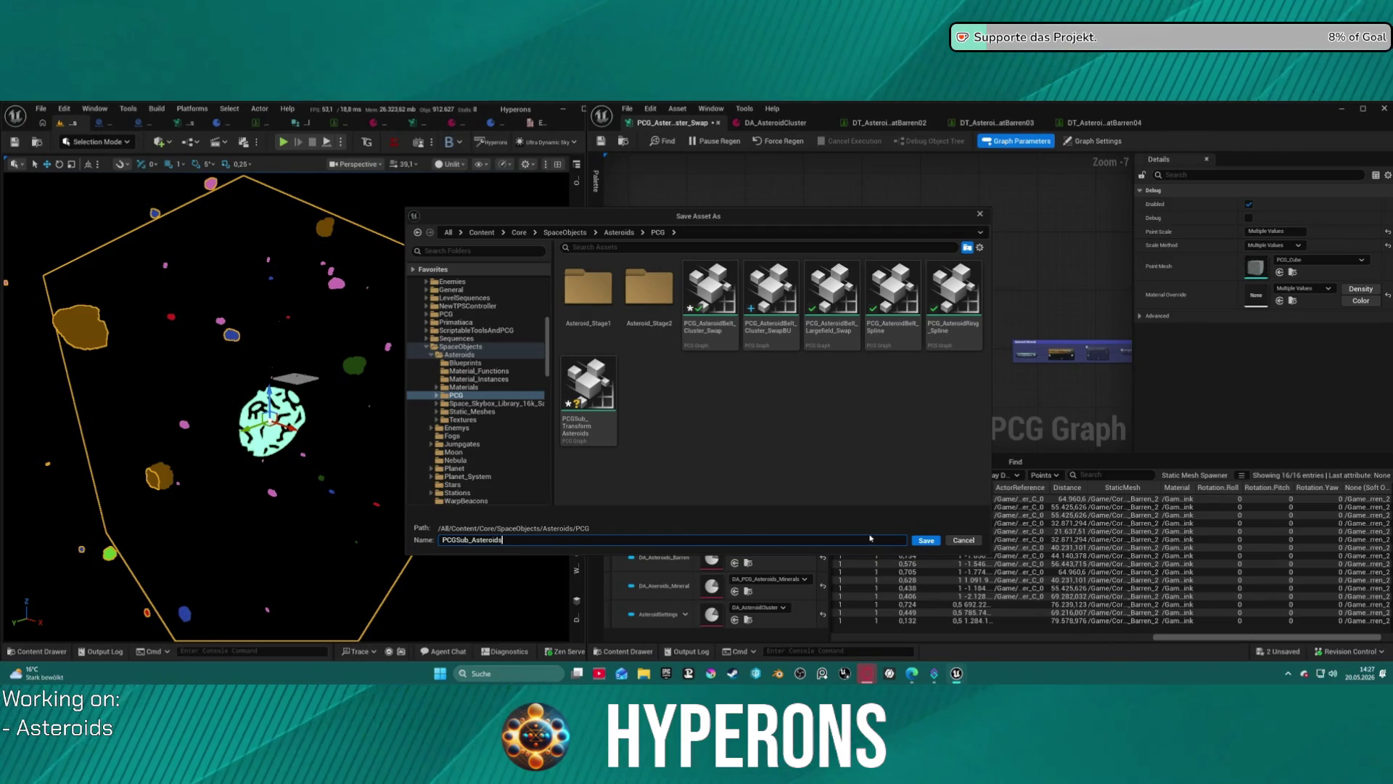
{"action": "left_click", "coordinate": [921, 541]}
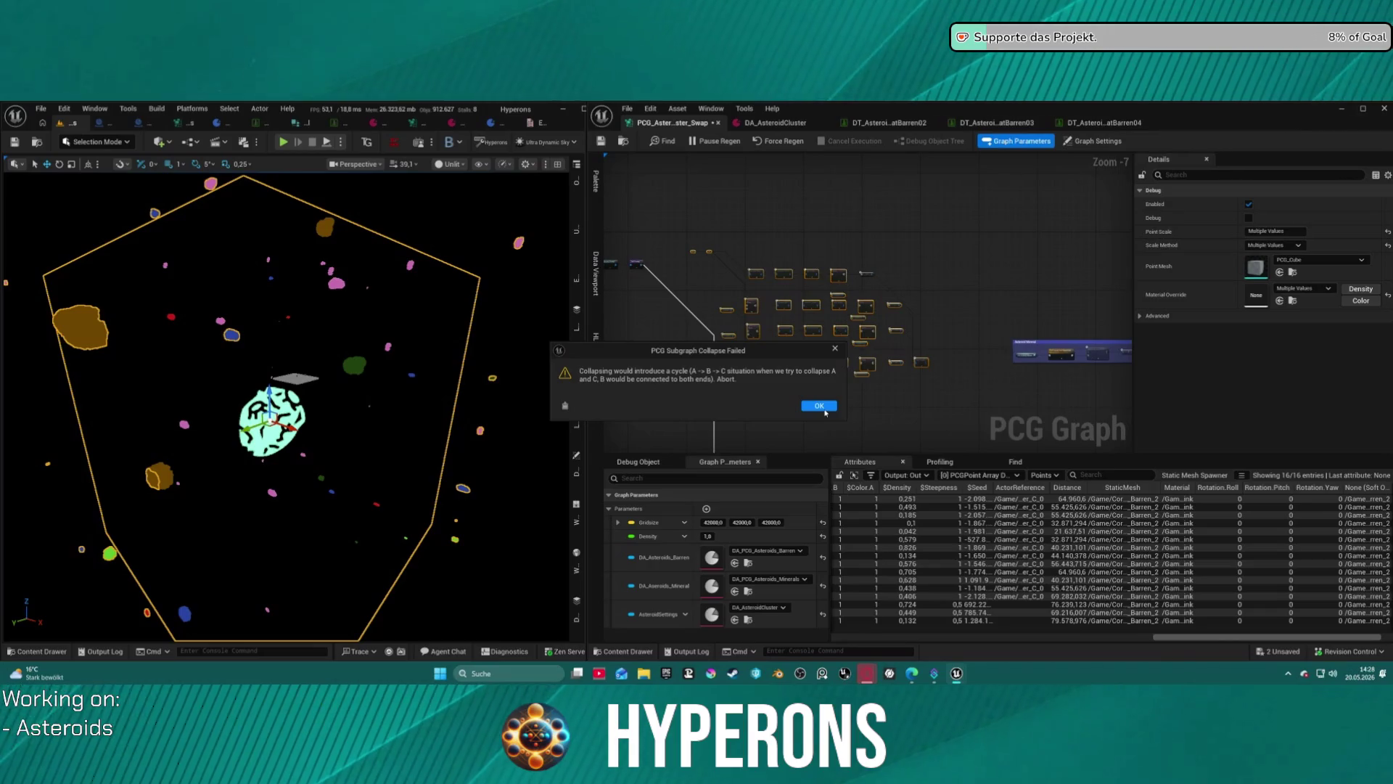
Dismiss the Subgraph Collapse Failed error and select the two small reroute nodes.
{"action": "left_click", "coordinate": [825, 411]}
{"action": "scroll", "coordinate": [715, 257], "scroll_direction": "up", "scroll_amount": 3}
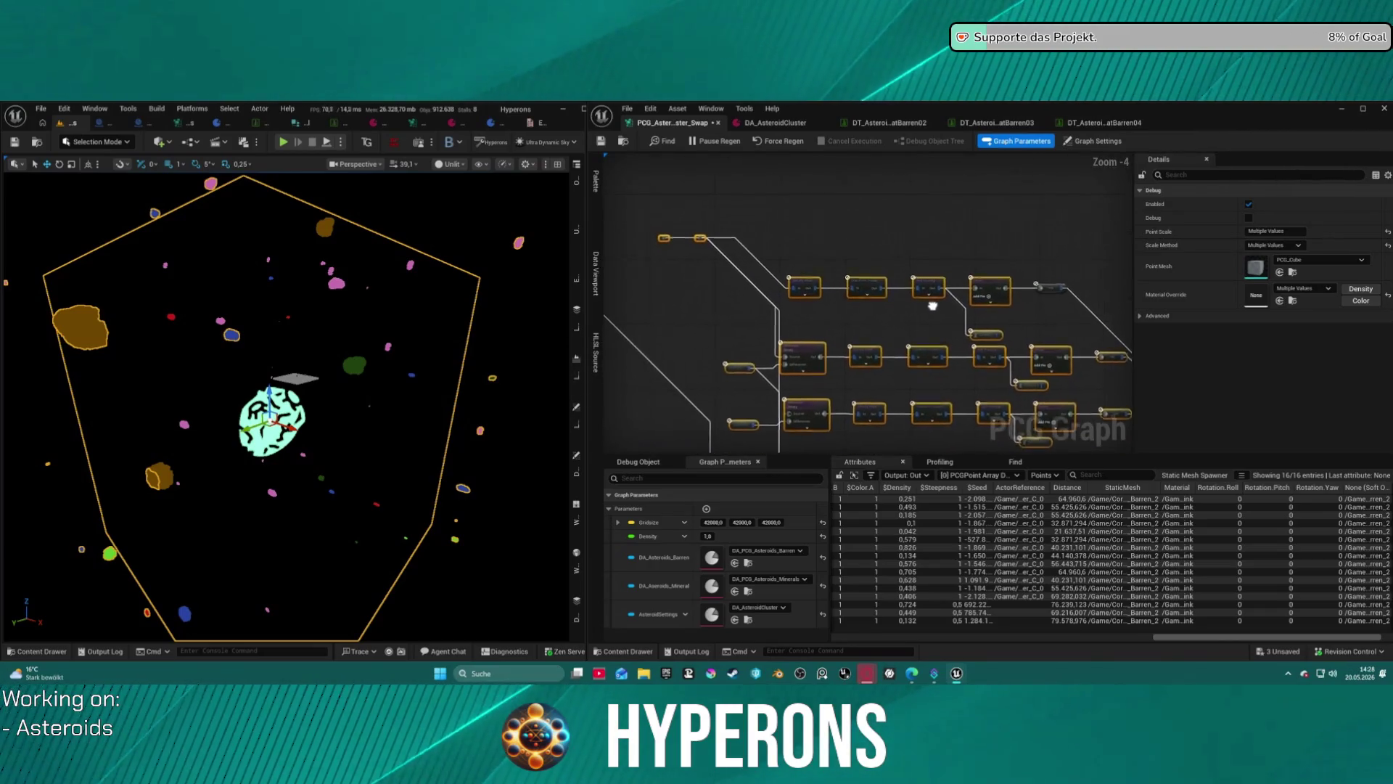
{"action": "left_click_drag", "start_coordinate": [741, 227], "coordinate": [646, 256]}
{"action": "scroll", "coordinate": [725, 254], "scroll_direction": "up", "scroll_amount": 4}
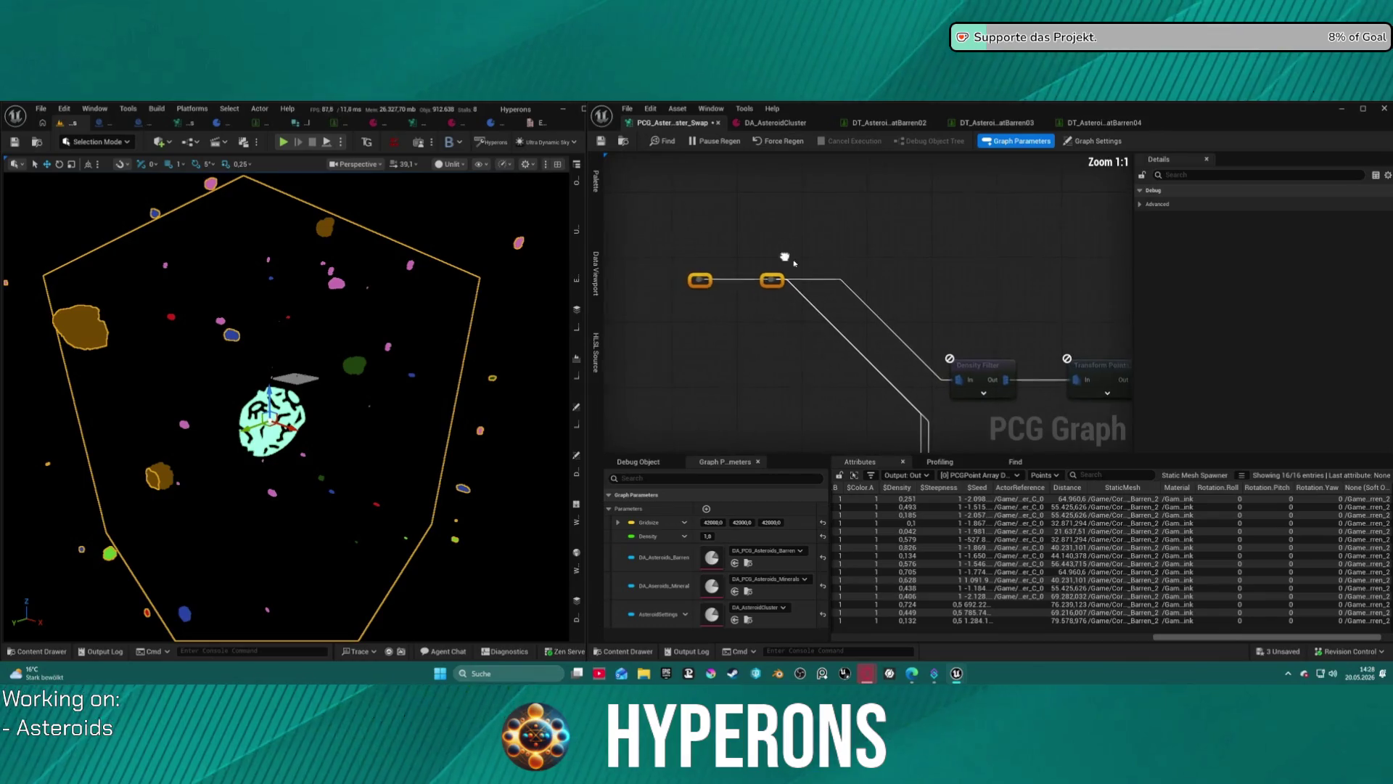
Move the two reroute nodes down and right, then delete the extra reroute.
{"action": "mouse_move", "coordinate": [781, 284]}
{"action": "left_mouse_down"}
{"action": "mouse_move", "coordinate": [766, 344]}
{"action": "mouse_move", "coordinate": [824, 328]}
{"action": "left_mouse_up"}
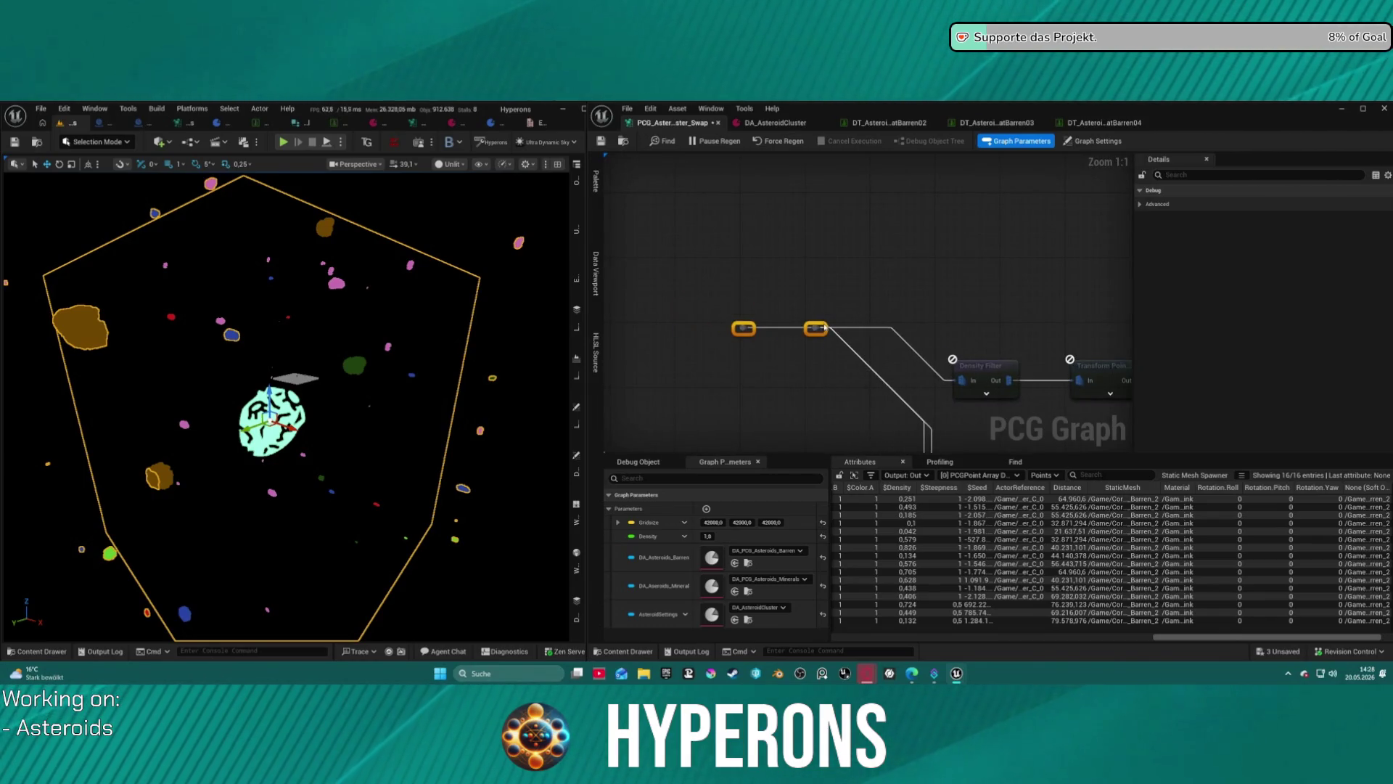
{"action": "left_click", "coordinate": [811, 338]}
{"action": "left_click", "coordinate": [813, 329]}
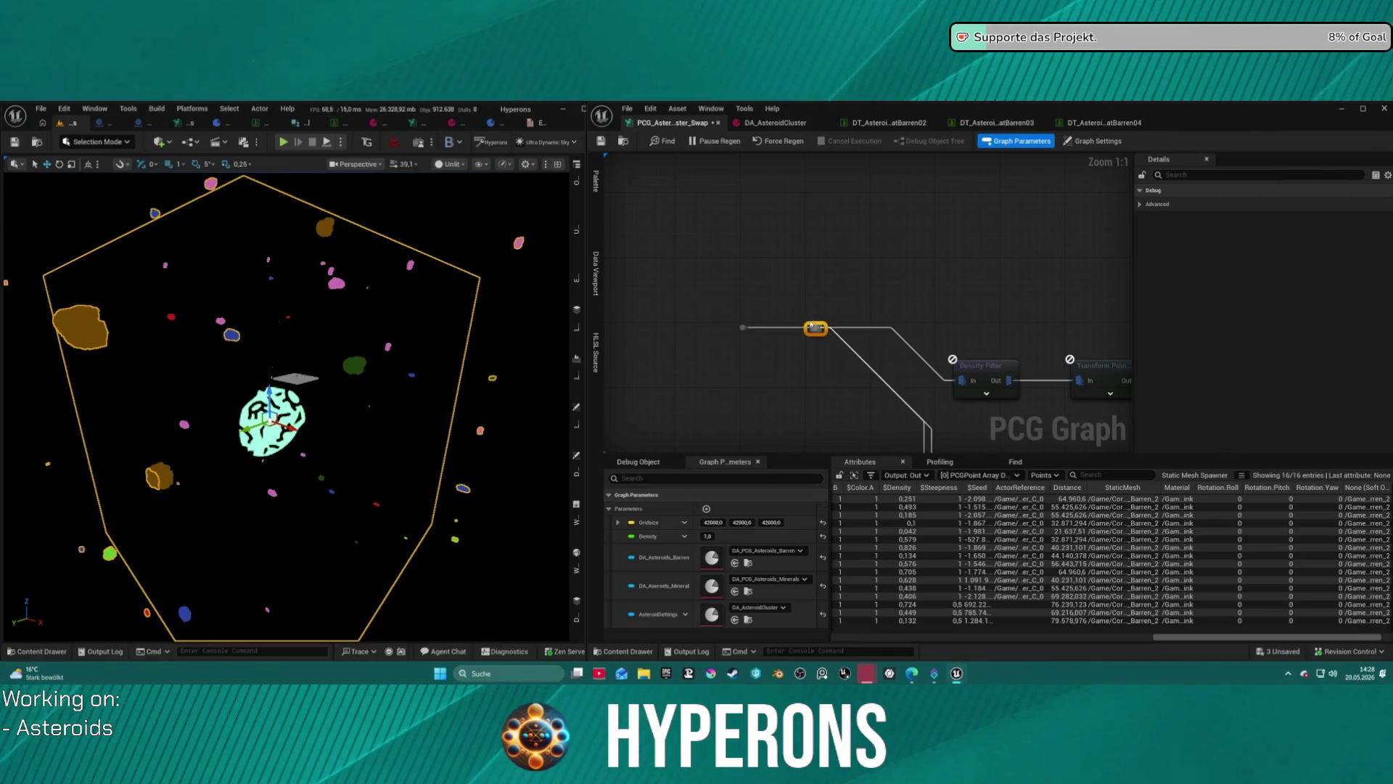
{"action": "left_click", "coordinate": [818, 326]}
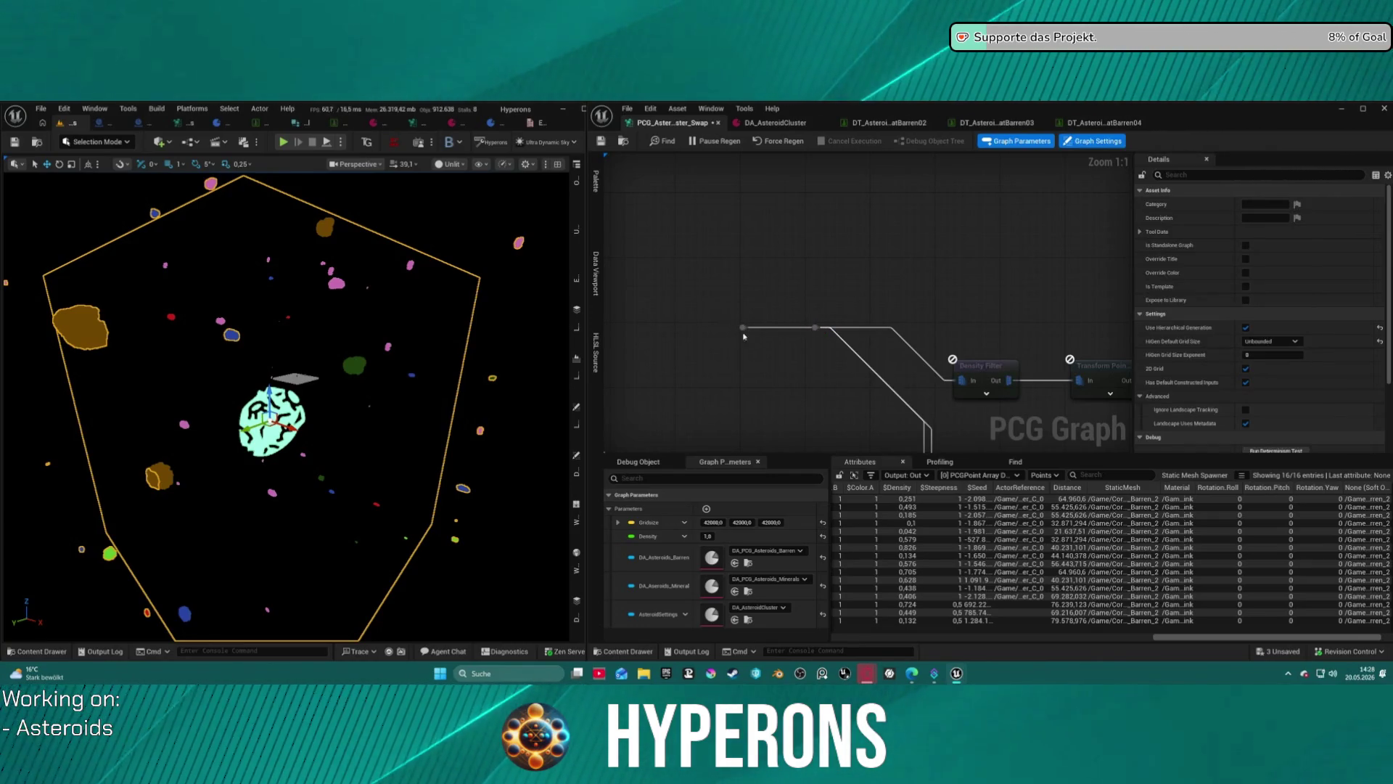
{"action": "left_click_drag", "start_coordinate": [796, 340], "coordinate": [794, 340]}
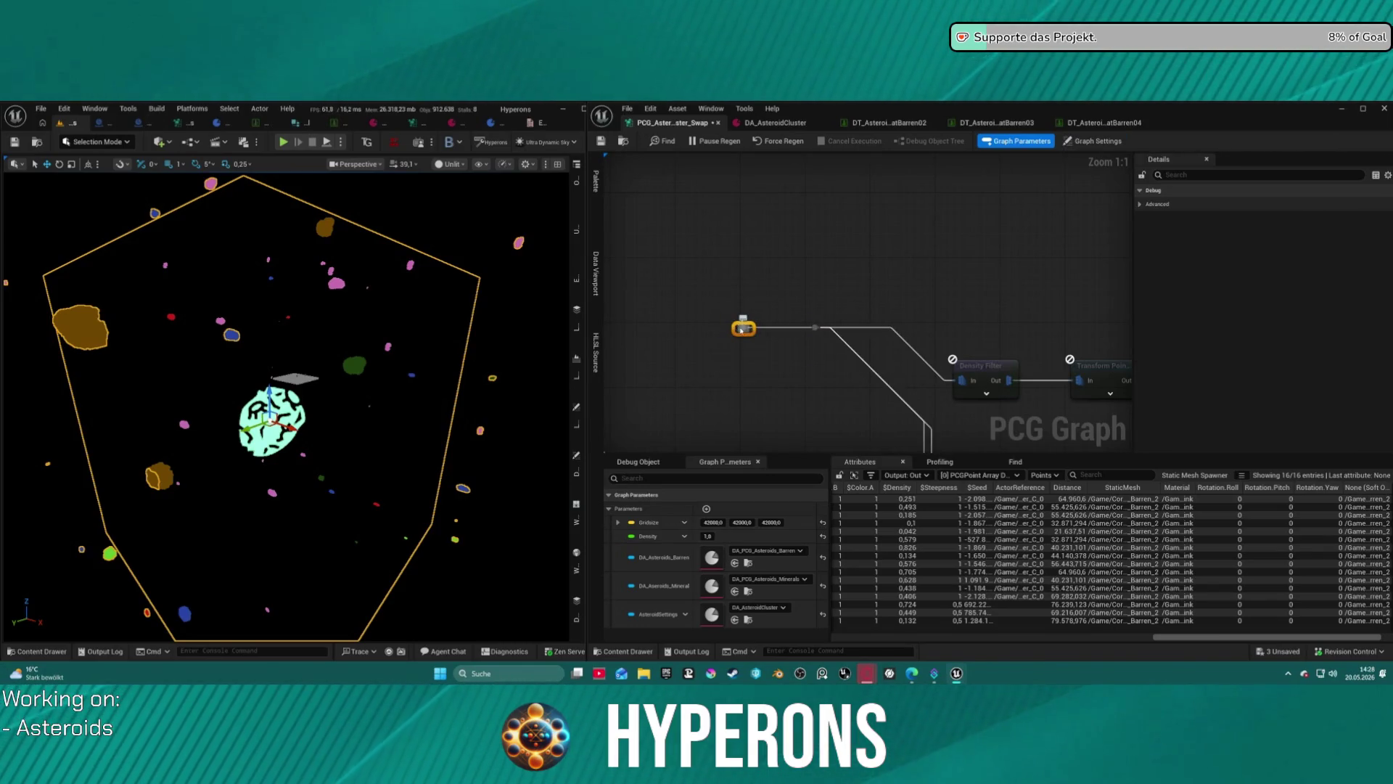
{"action": "key", "text": "Delete"}
Select the remaining reroute node and open the content drawer with Ctrl+Space.
{"action": "mouse_move", "coordinate": [823, 327]}
{"action": "left_mouse_down"}
{"action": "mouse_move", "coordinate": [733, 218]}
{"action": "mouse_move", "coordinate": [725, 232]}
{"action": "mouse_move", "coordinate": [743, 181]}
{"action": "mouse_move", "coordinate": [751, 218]}
{"action": "left_mouse_up"}
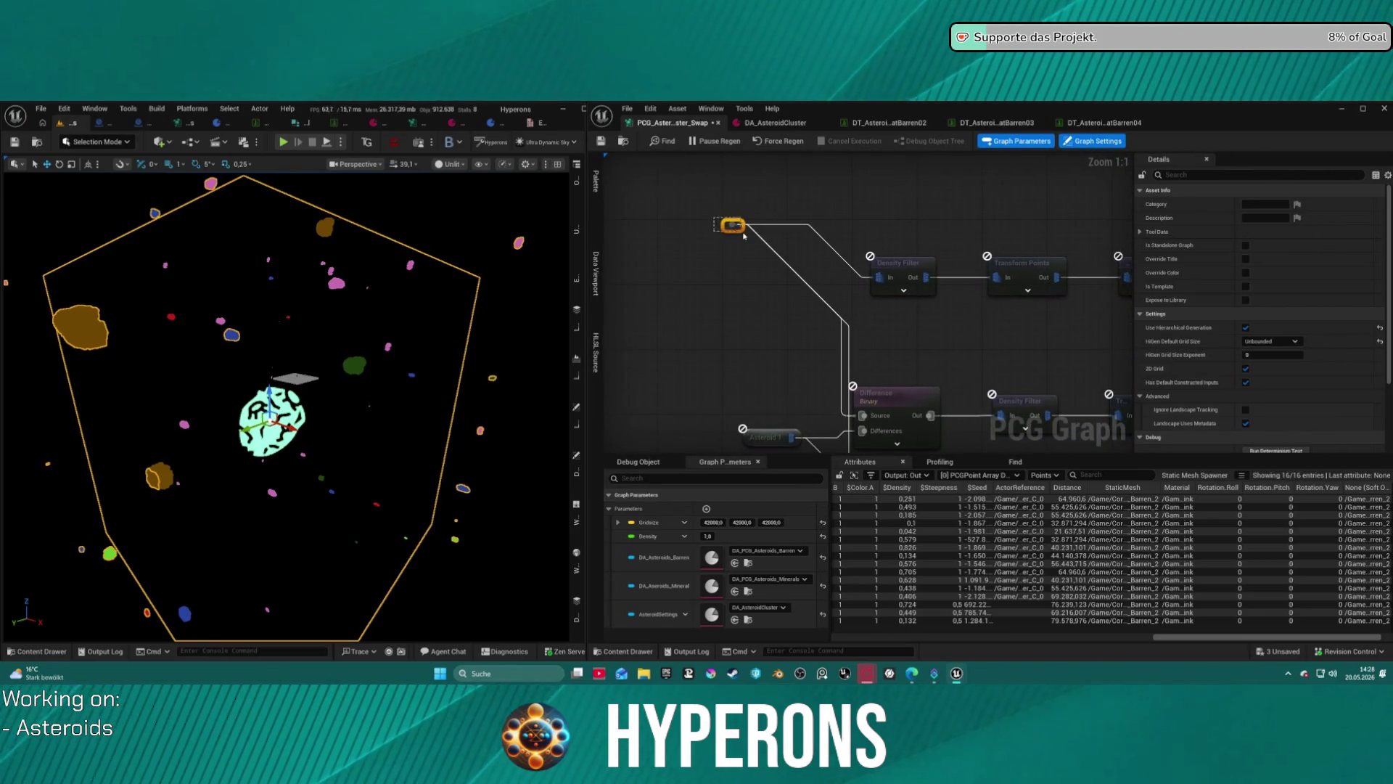
{"action": "left_click", "coordinate": [742, 232]}
{"action": "scroll", "coordinate": [748, 240], "scroll_direction": "down", "scroll_amount": 8}
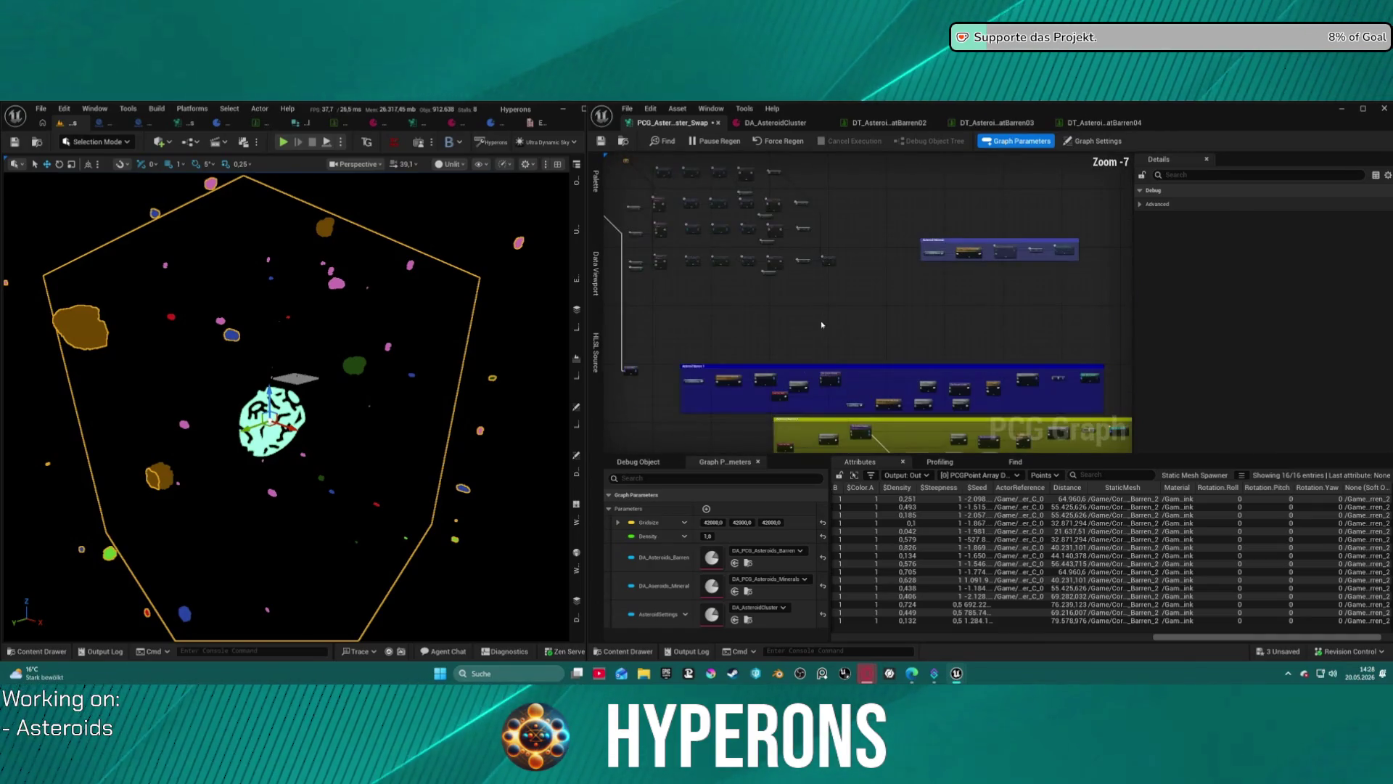
{"action": "key", "text": "ctrl+space"}
Create an empty PCG Graph asset in the Asteroids PCG folder.
{"action": "right_click", "coordinate": [1282, 605]}
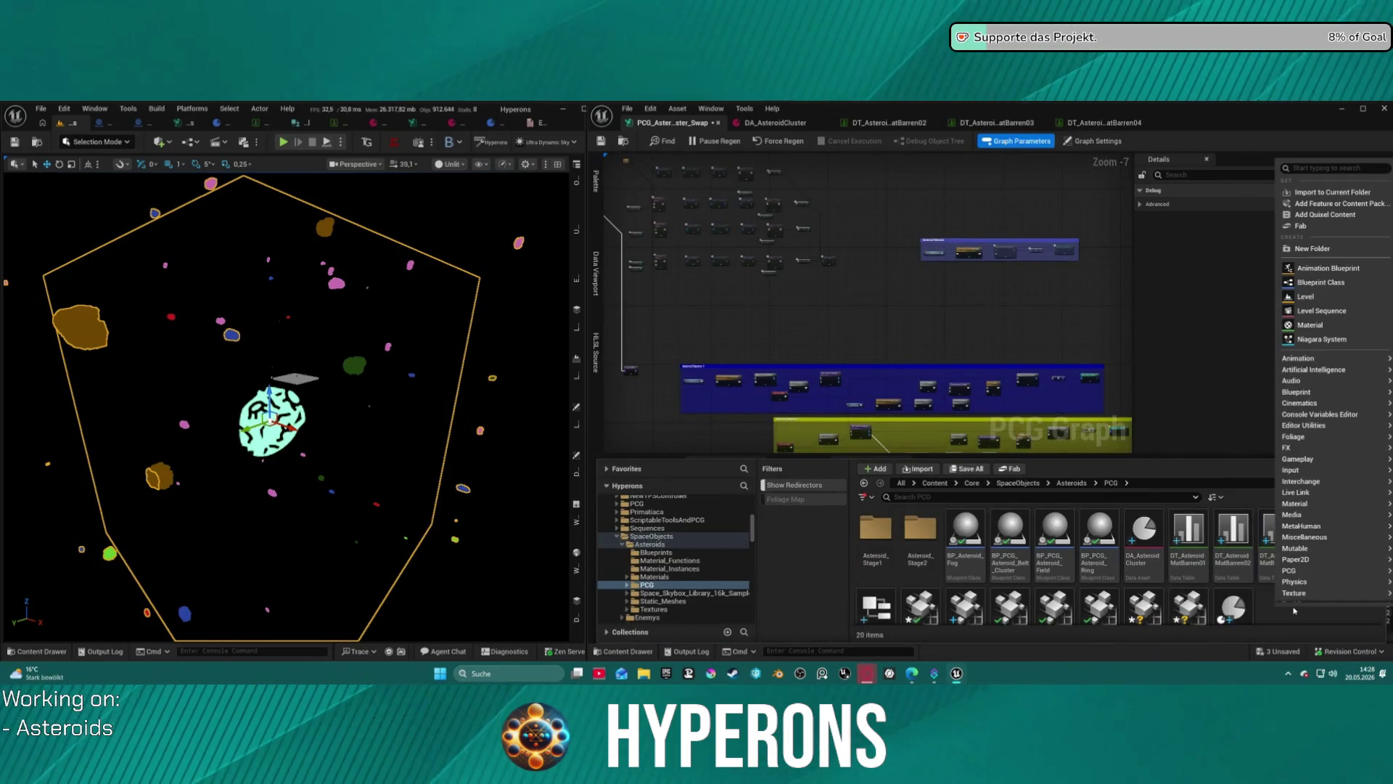
{"action": "mouse_move", "coordinate": [1298, 572]}
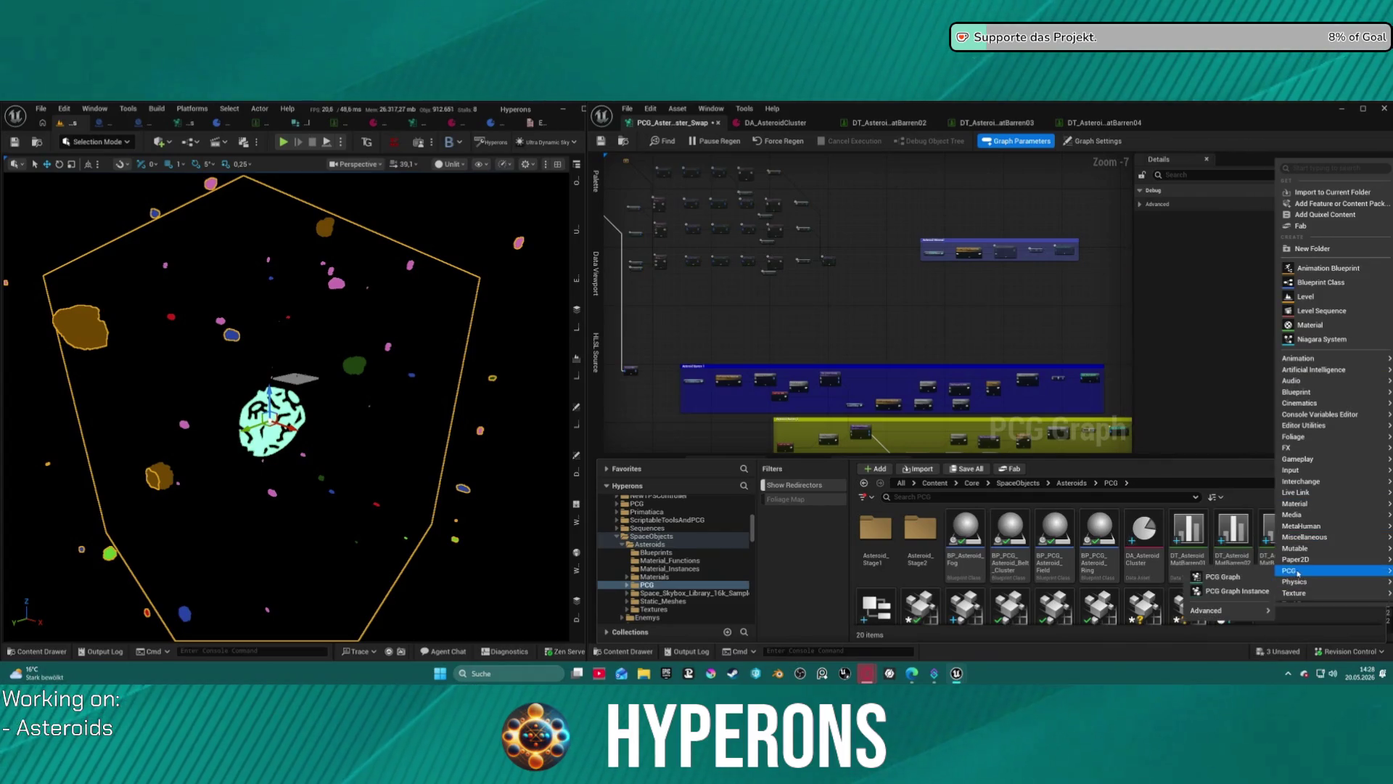
{"action": "left_click", "coordinate": [1247, 580]}
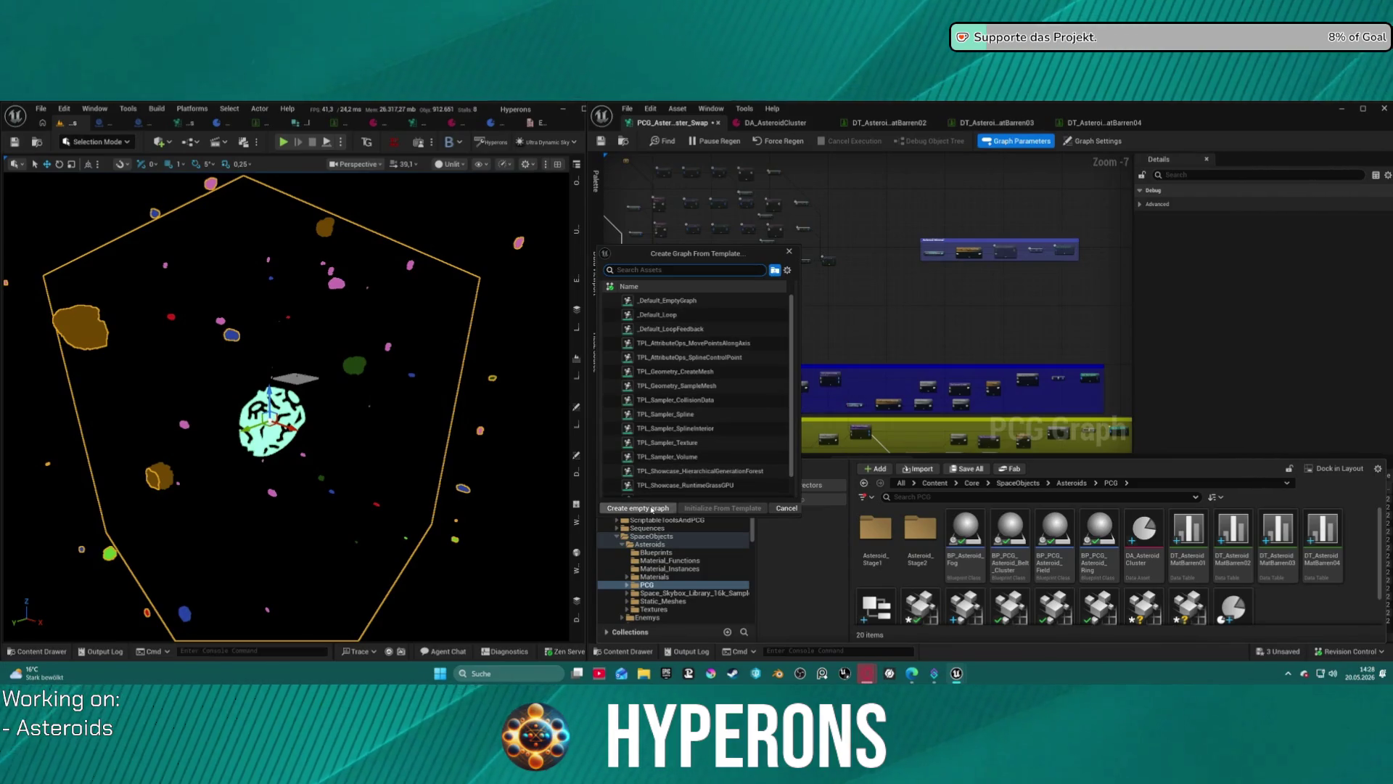
{"action": "type", "text": "sass"}
{"action": "key", "text": "BackSpace"}
{"action": "key", "text": "BackSpace"}
{"action": "type", "text": "sub"}
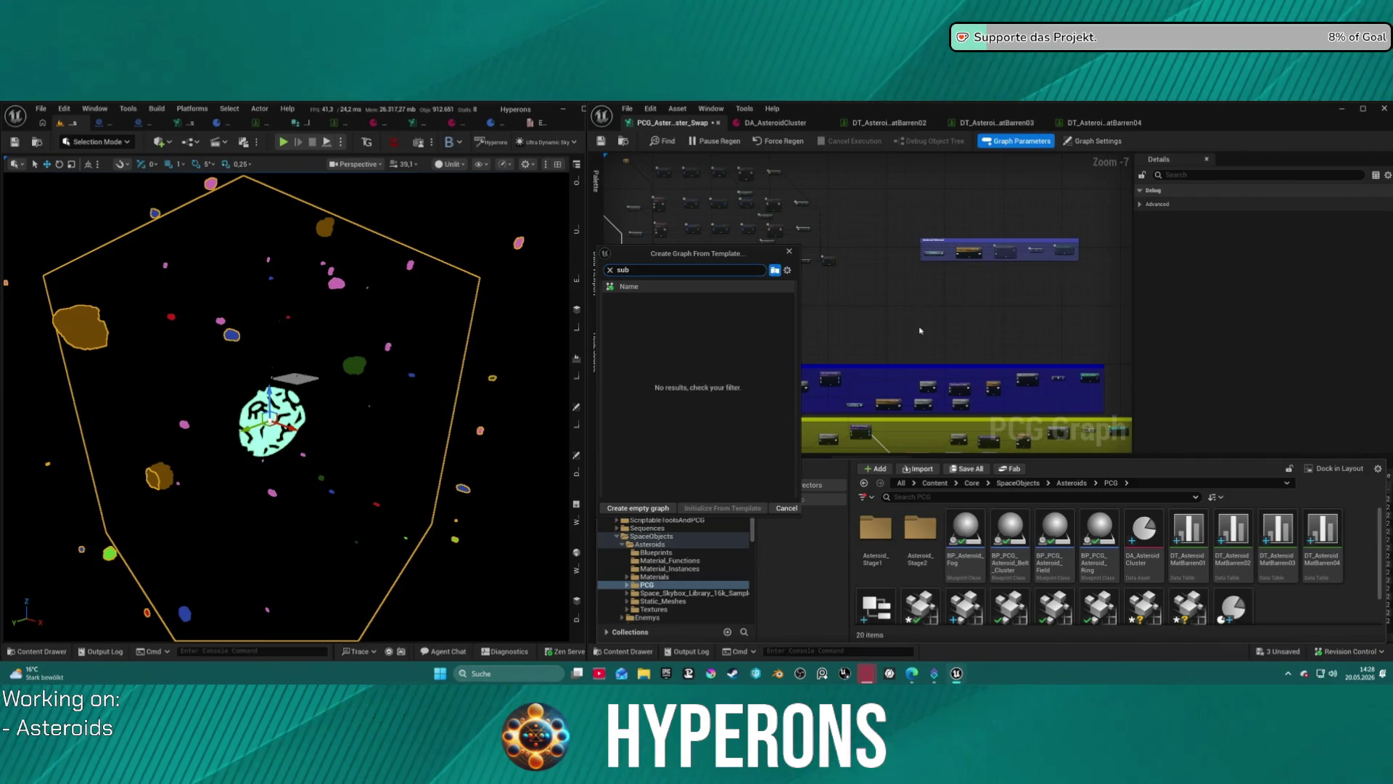
{"action": "key", "text": "BackSpace"}
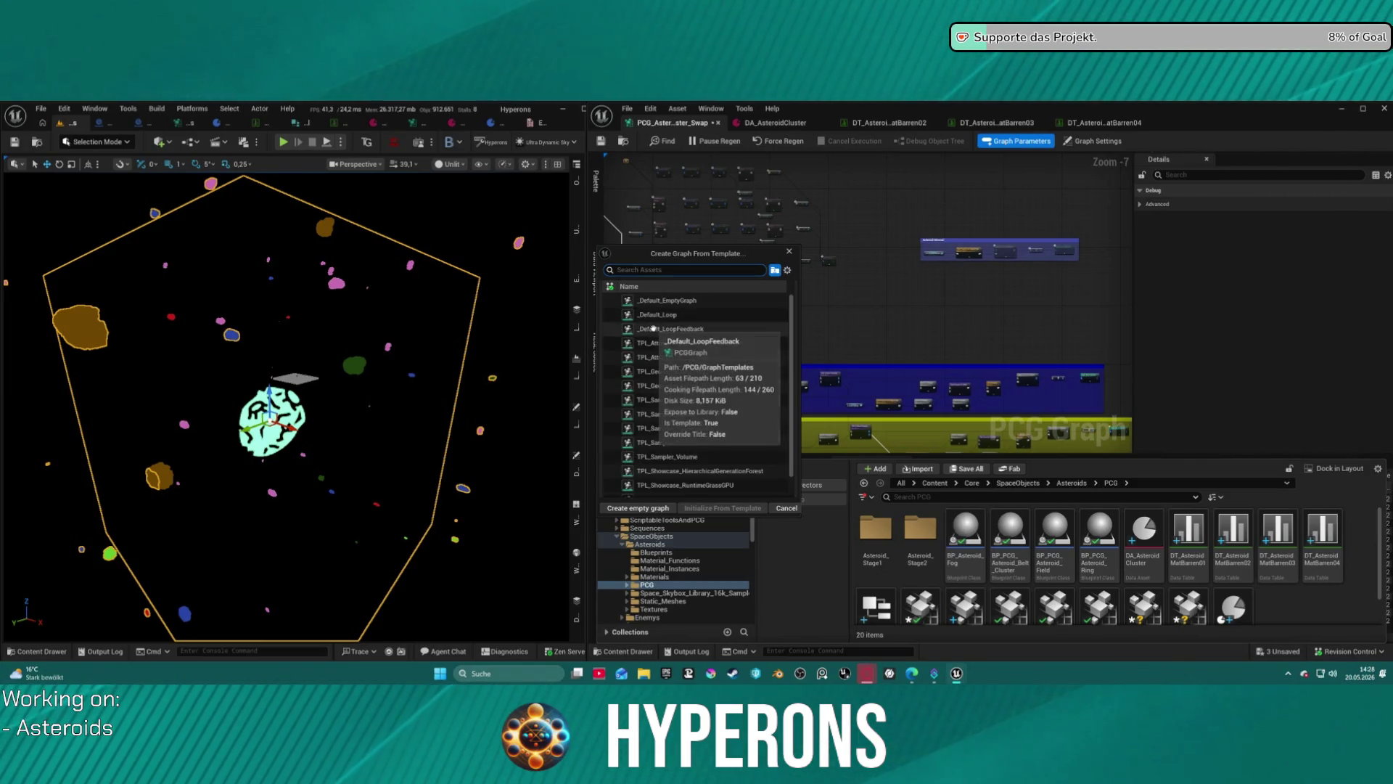
{"action": "left_click", "coordinate": [637, 508]}
{"action": "type", "text": "PCG_Sub"}
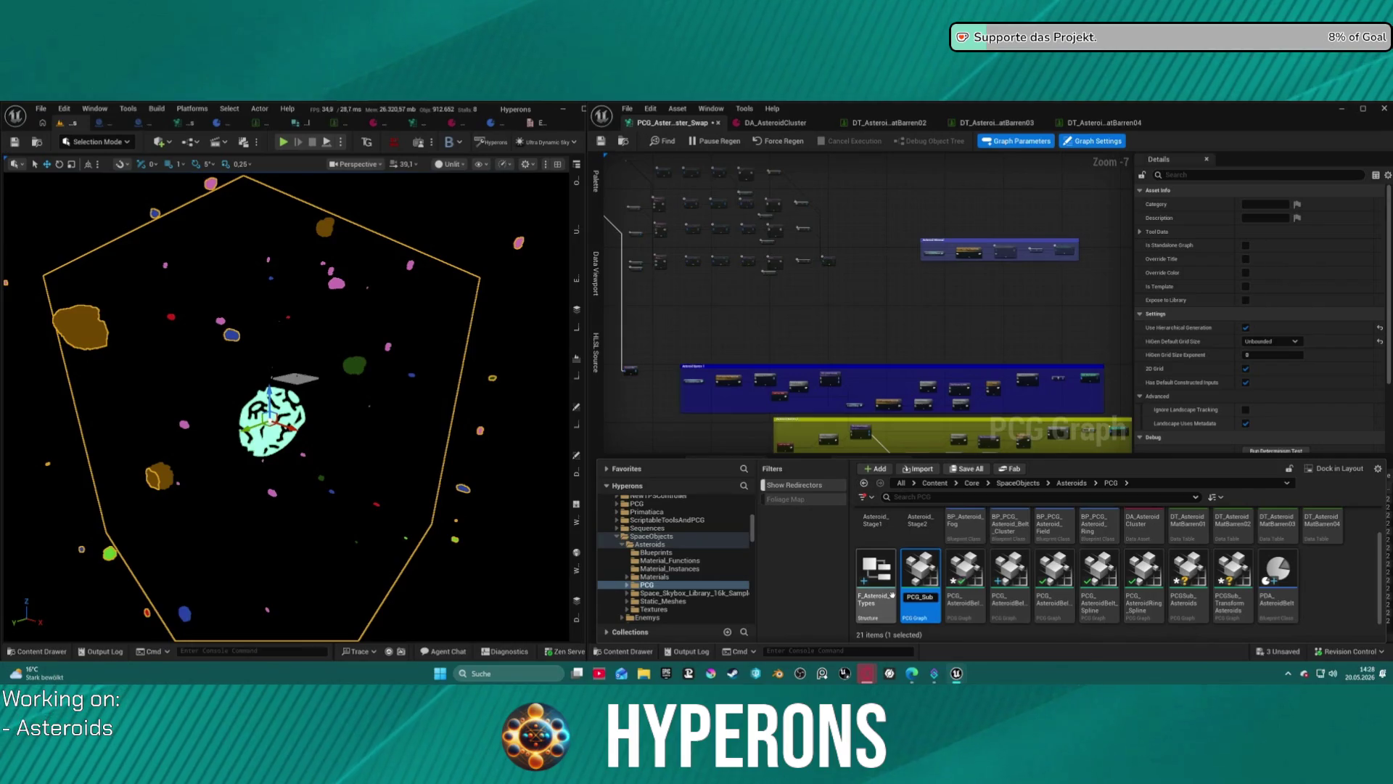
Cancel renaming the new graph, then delete NewPCGGraph and confirm.
{"action": "key", "text": "BackSpace"}
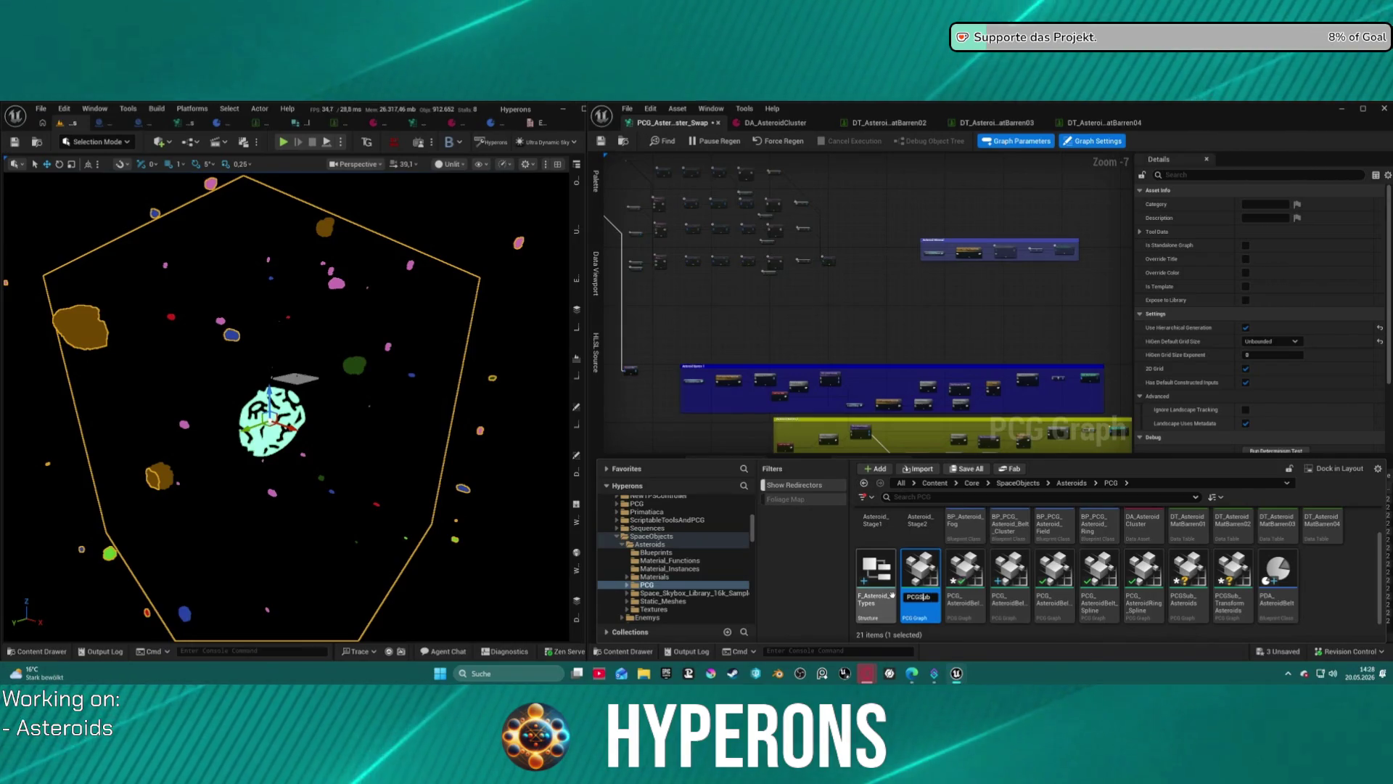
{"action": "type", "text": "As"}
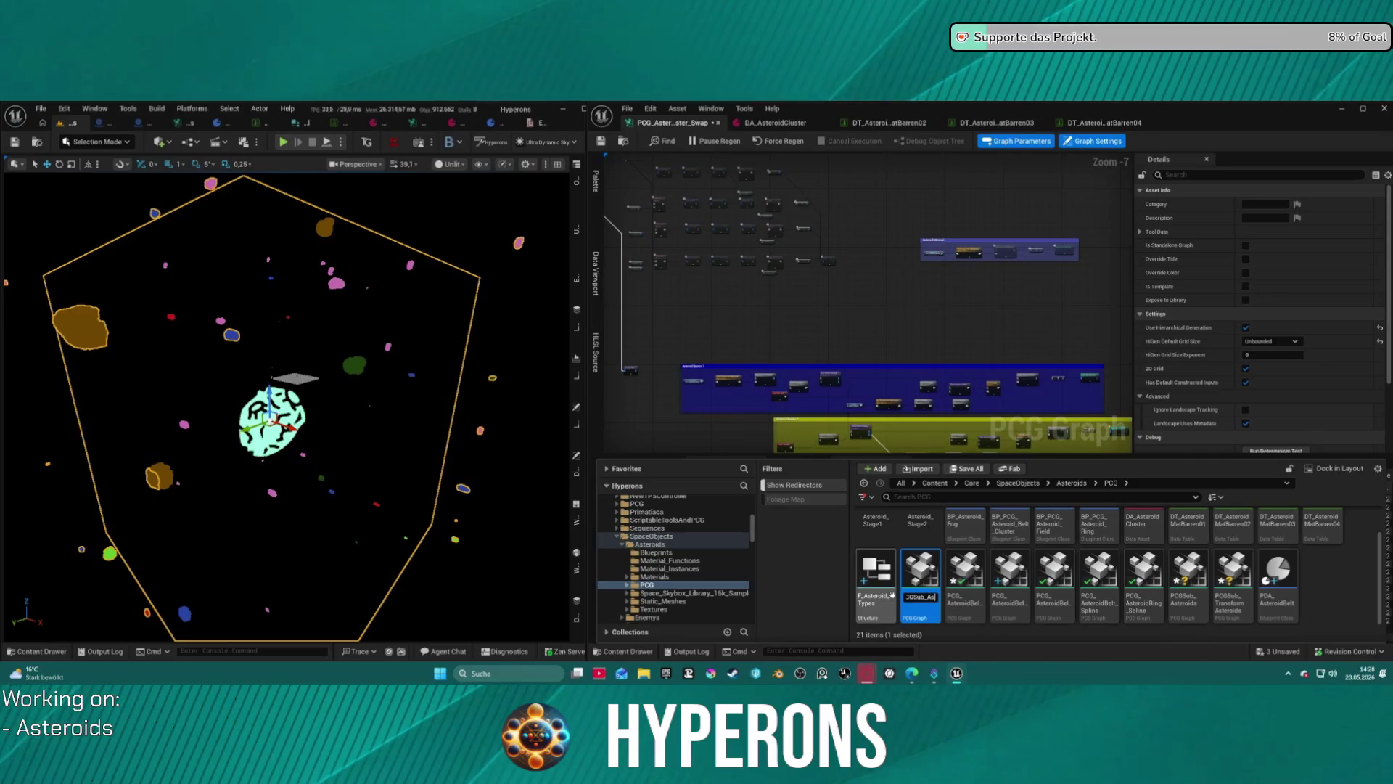
{"action": "type", "text": "teroid"}
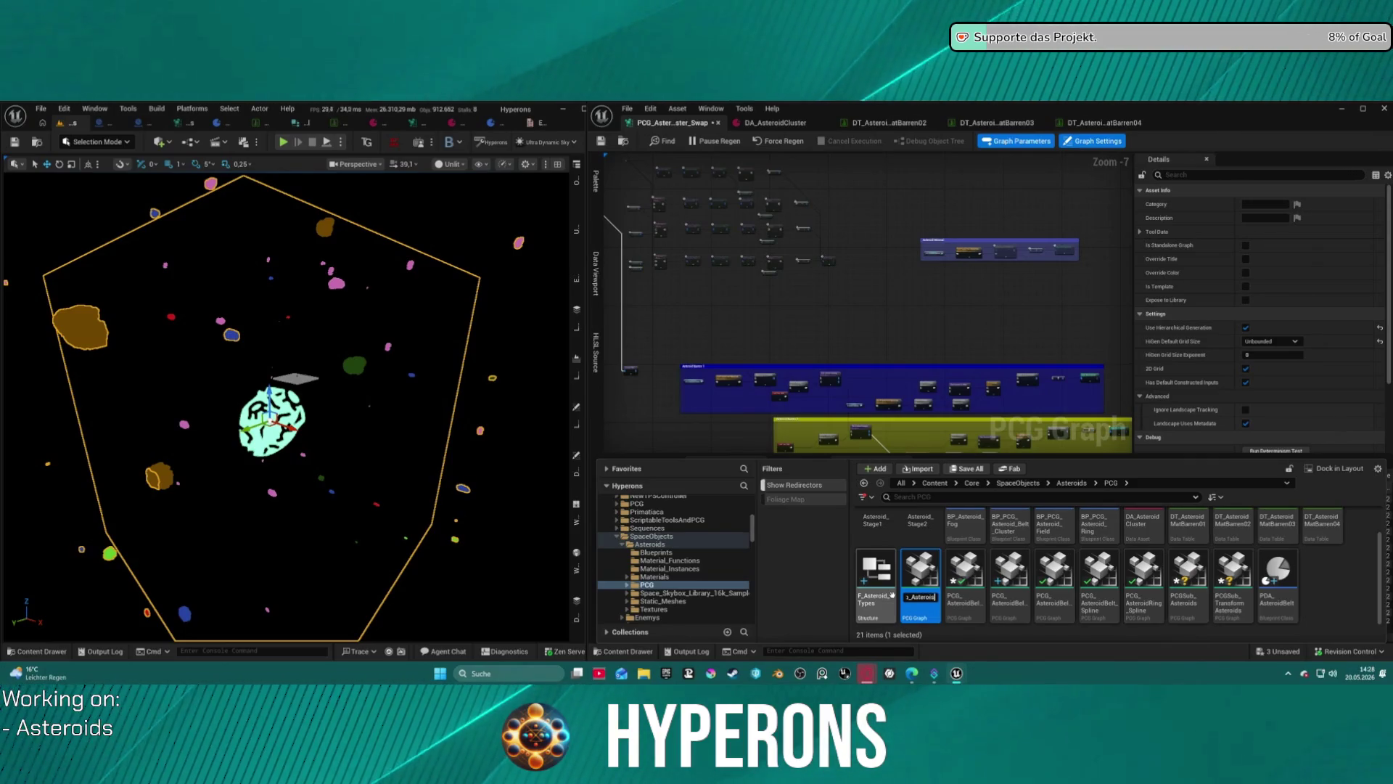
{"action": "type", "text": "sds"}
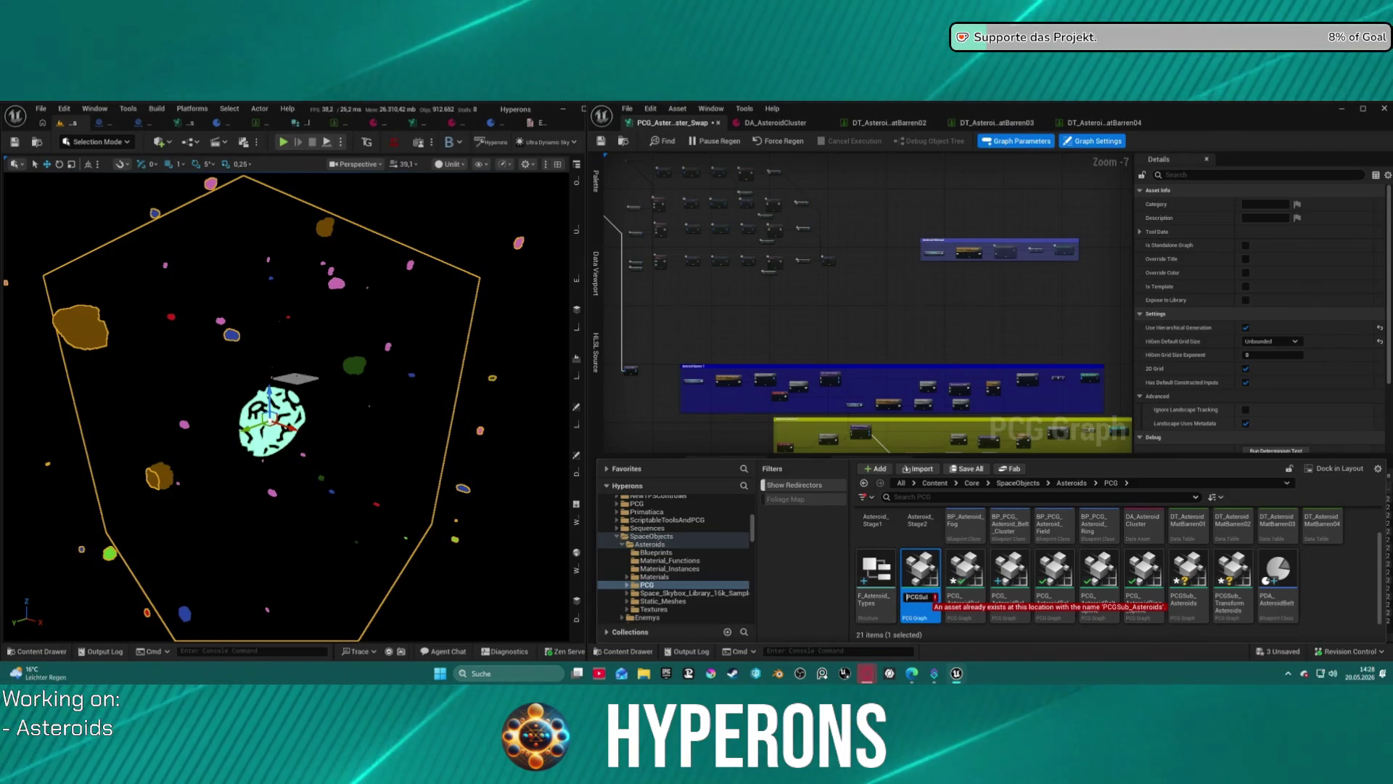
{"action": "key", "text": "Escape"}
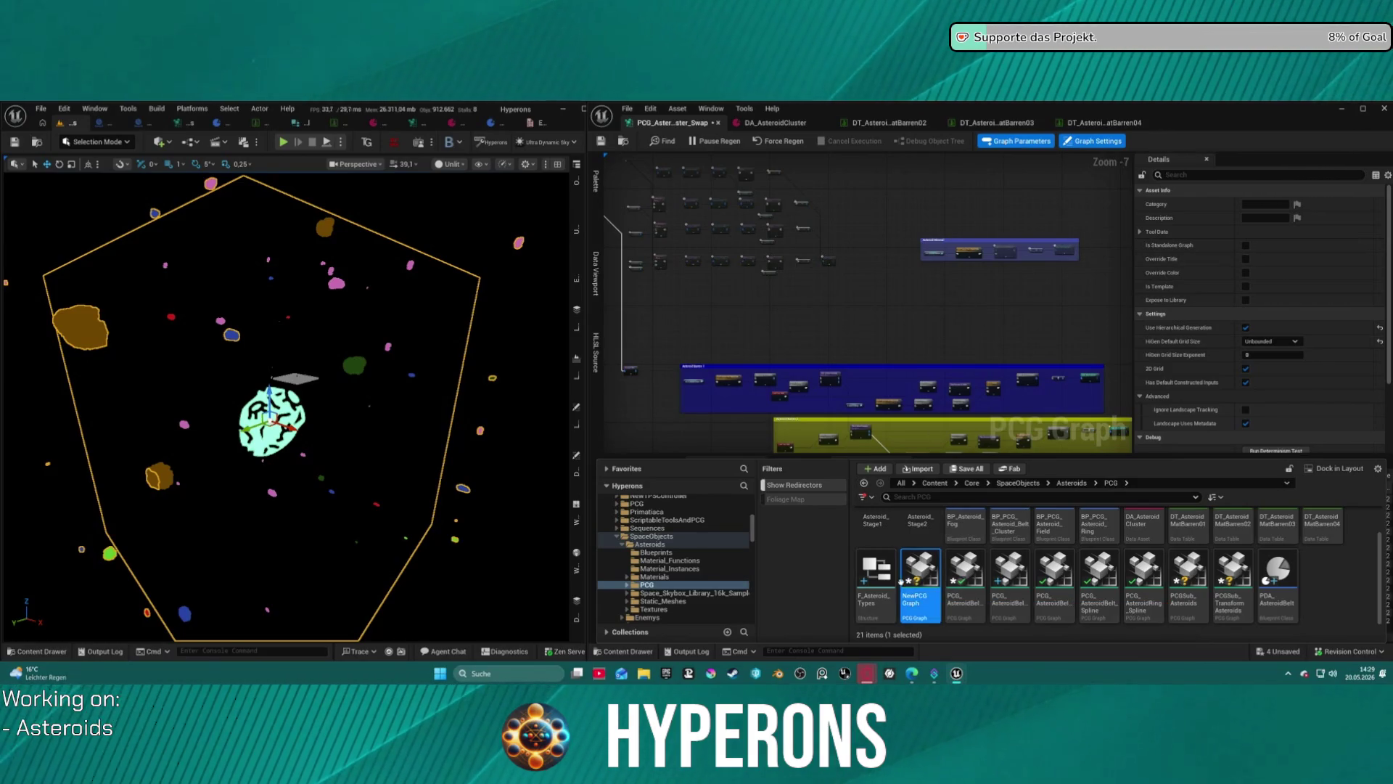
{"action": "left_click_drag", "start_coordinate": [1099, 580], "coordinate": [913, 580]}
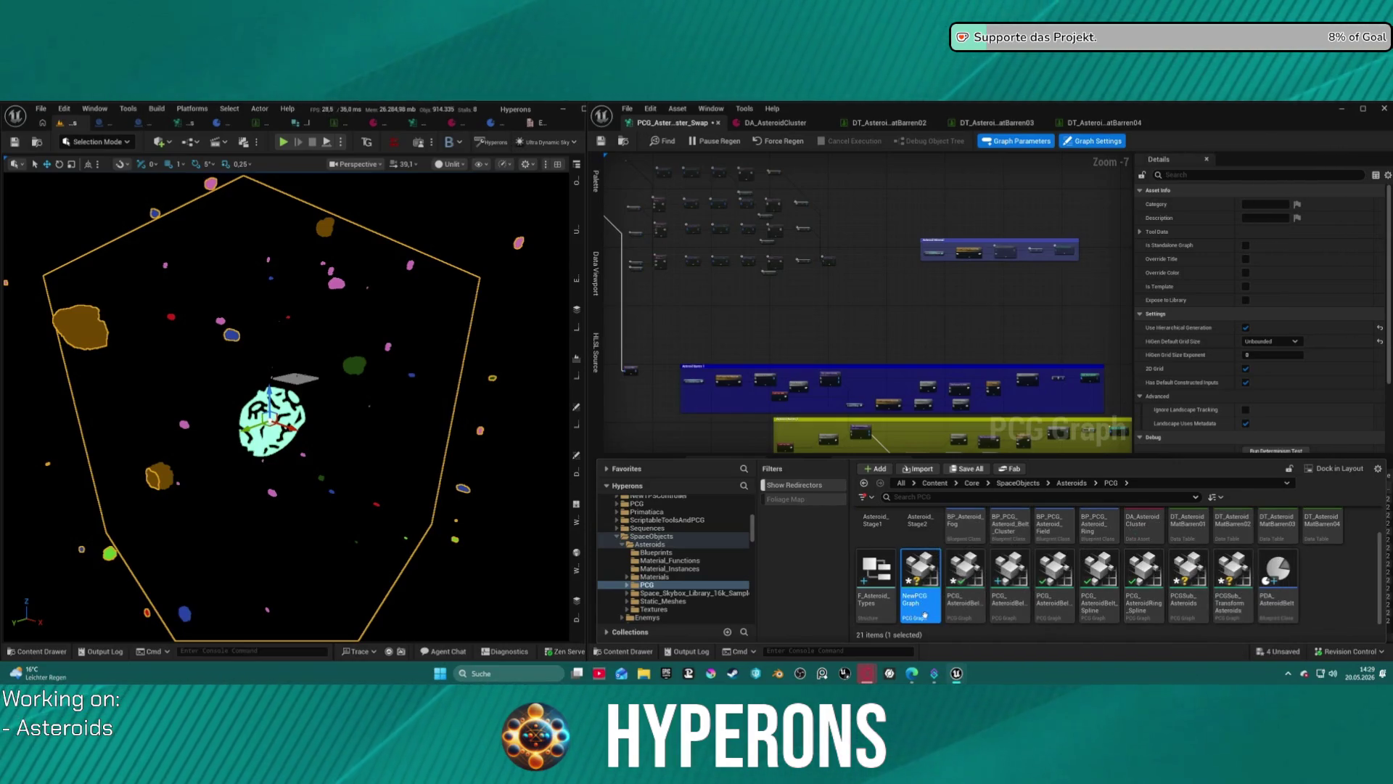
{"action": "key", "text": "Delete"}
{"action": "left_click", "coordinate": [660, 553]}
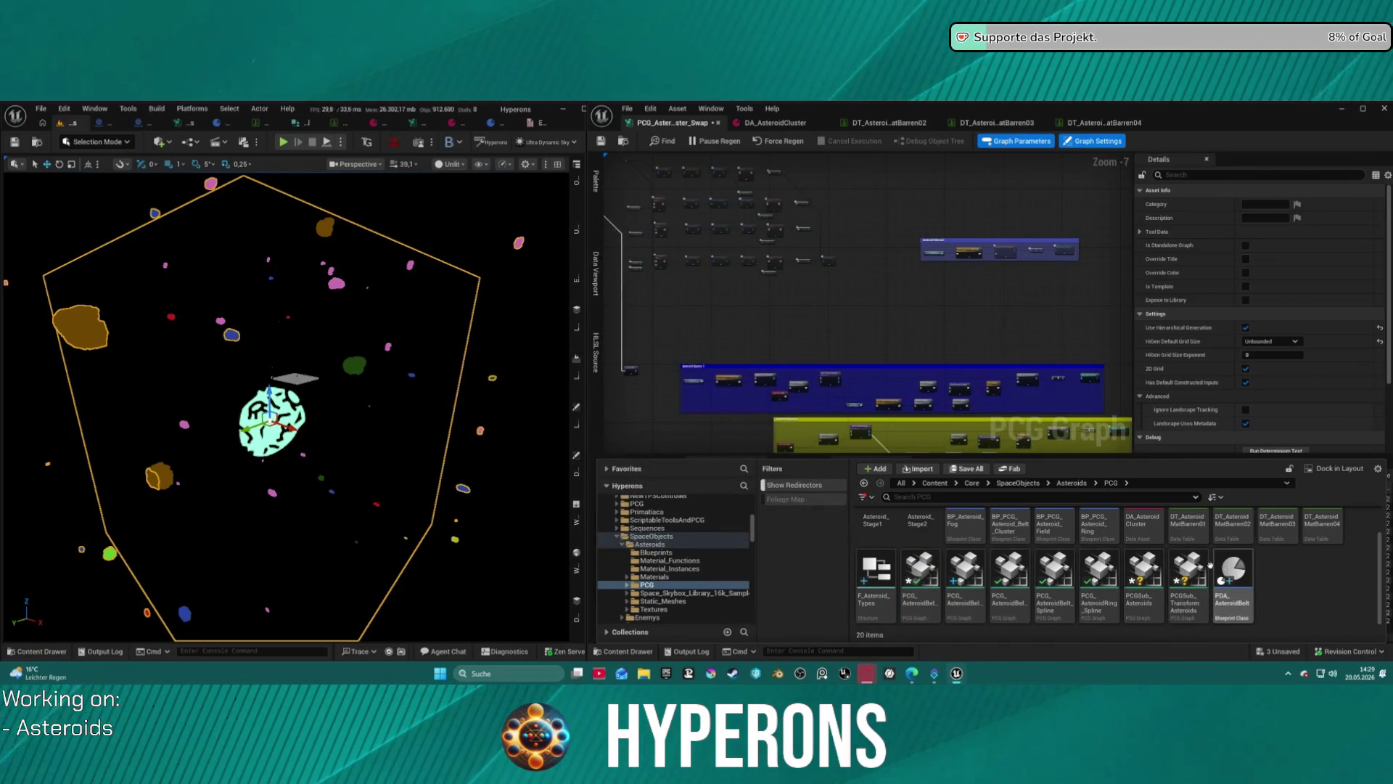
Open PCGSub_Asteroids and move one of its nodes to the right.
{"action": "double_click", "coordinate": [1142, 573]}
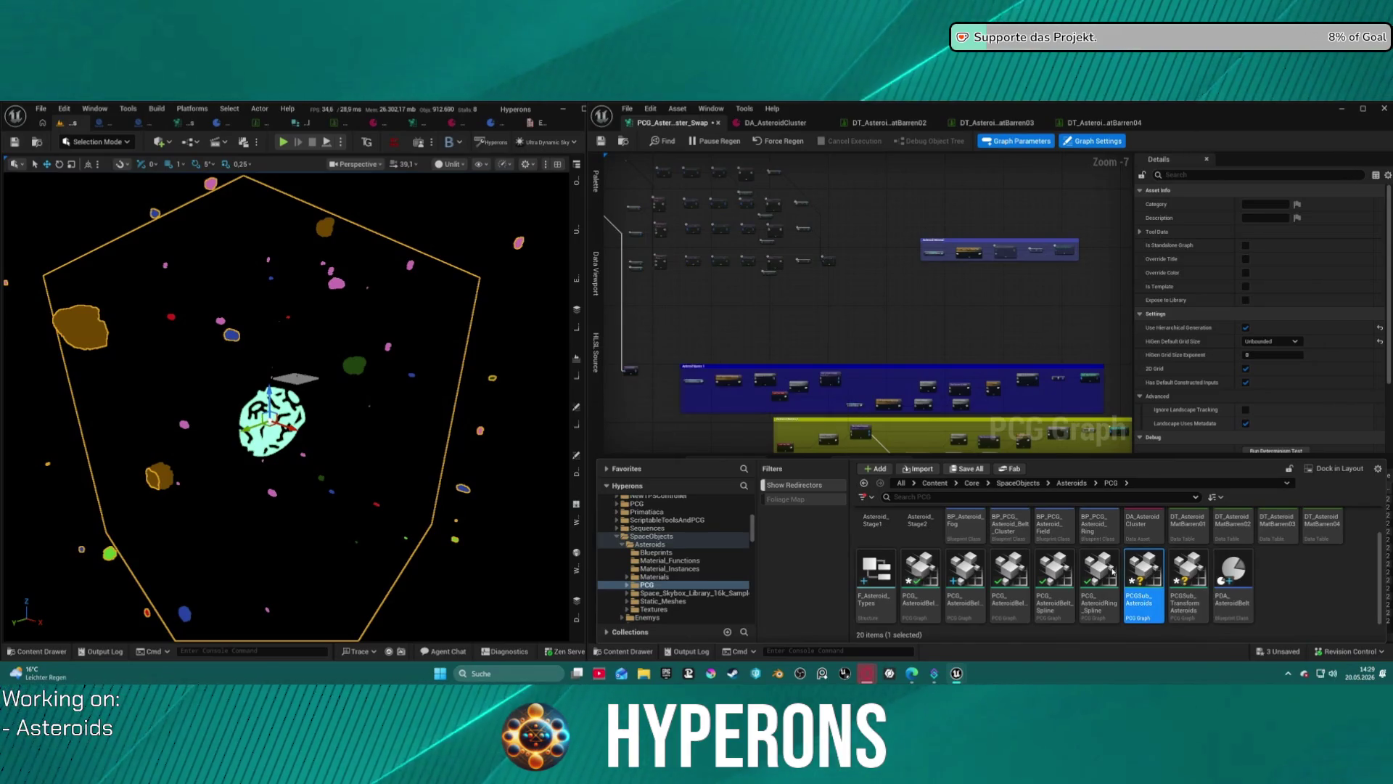
{"action": "scroll", "coordinate": [866, 333], "scroll_direction": "down", "scroll_amount": 5}
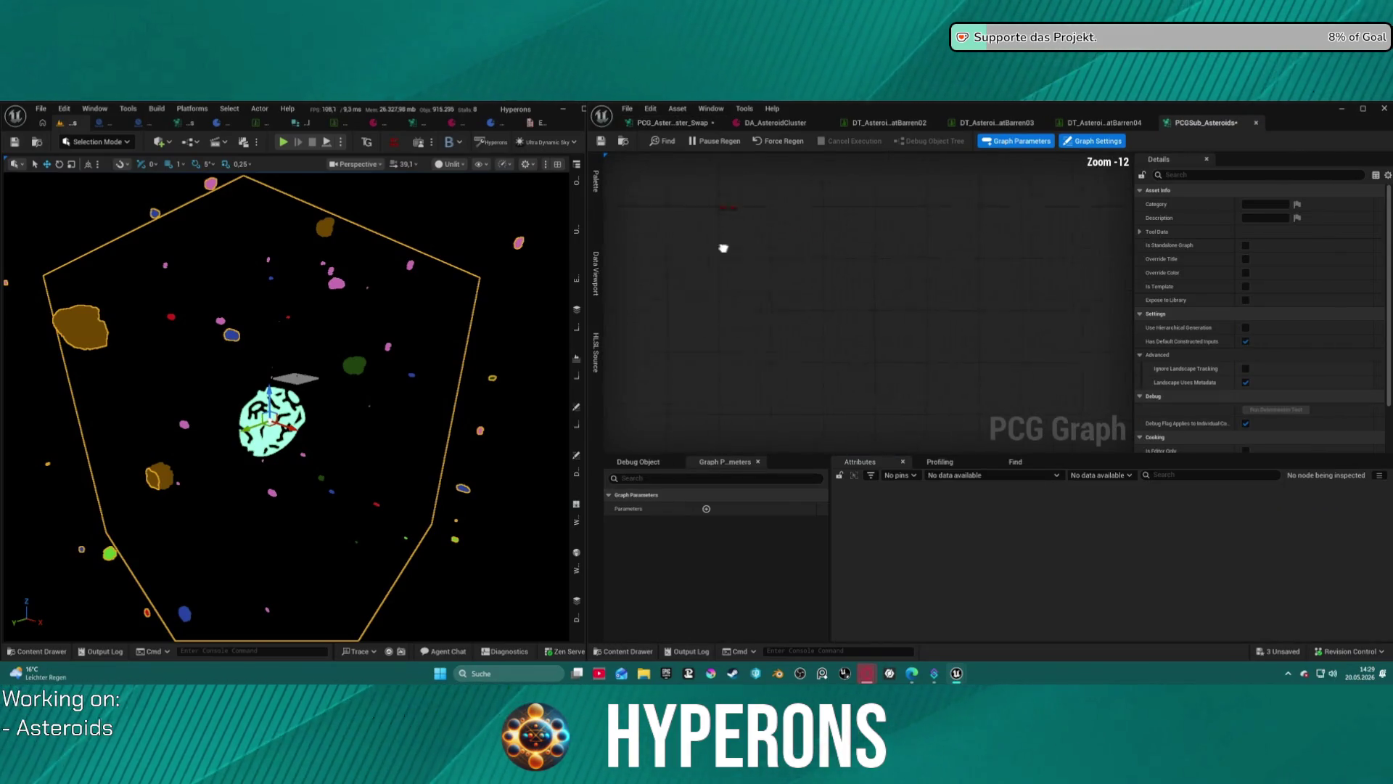
{"action": "scroll", "coordinate": [856, 326], "scroll_direction": "up", "scroll_amount": 5}
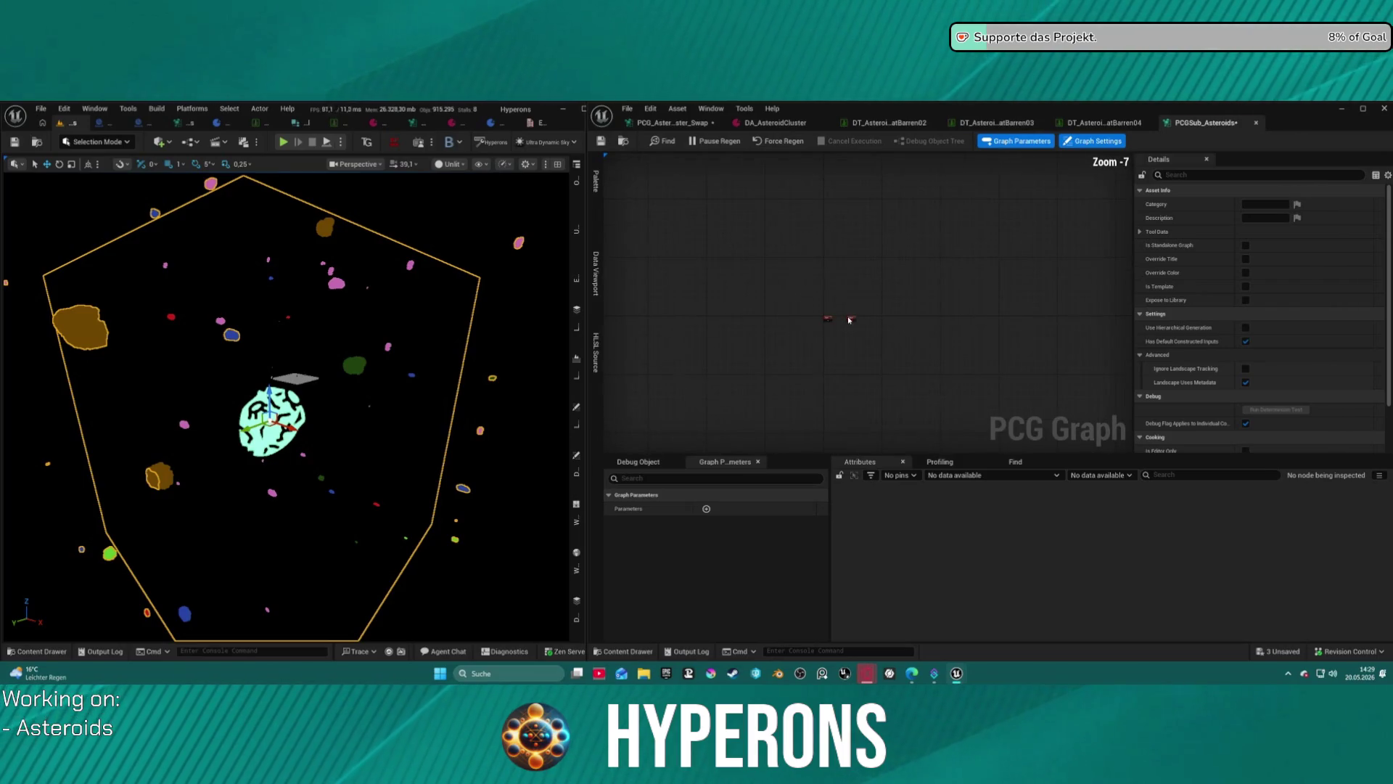
{"action": "left_click_drag", "start_coordinate": [850, 317], "coordinate": [1018, 335]}
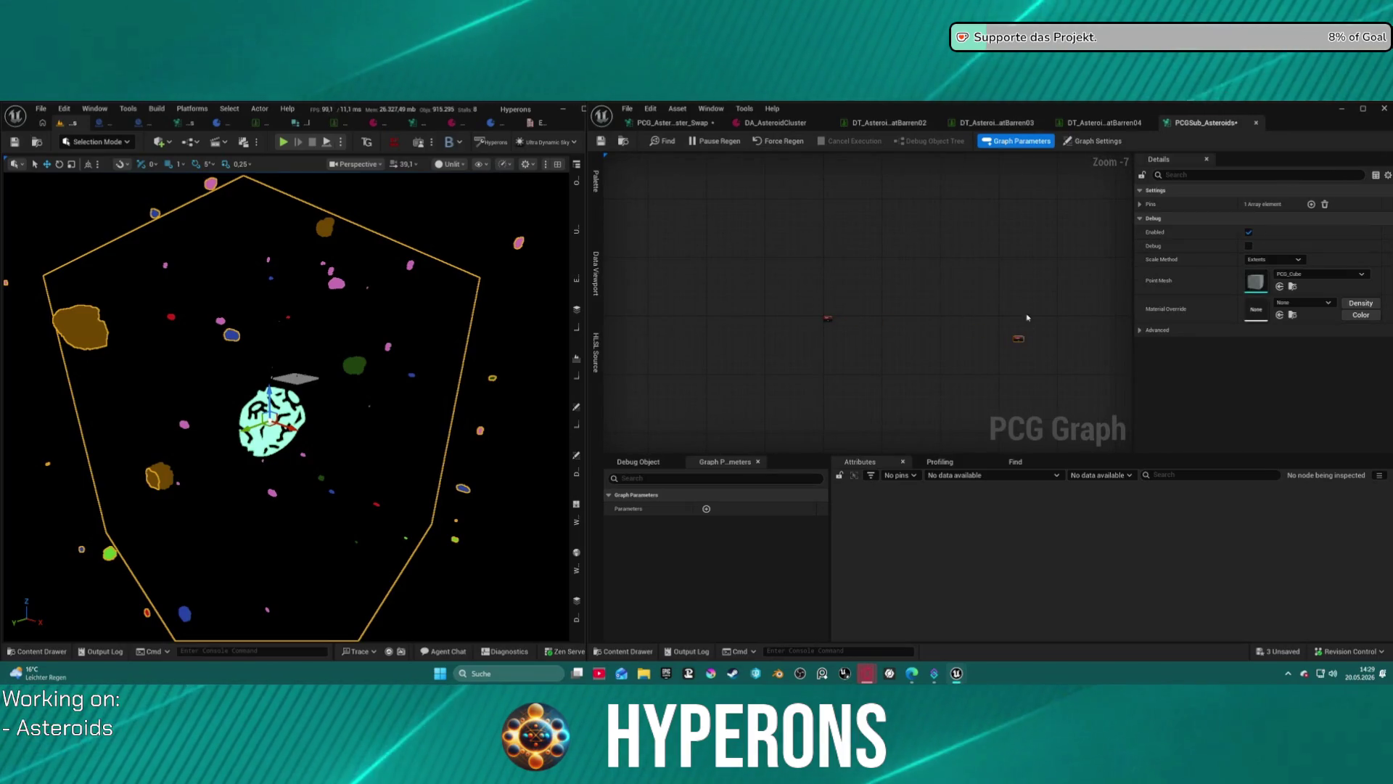
Move the top-row node chain from the swap graph into PCGSub_Asteroids.
{"action": "left_click", "coordinate": [671, 123]}
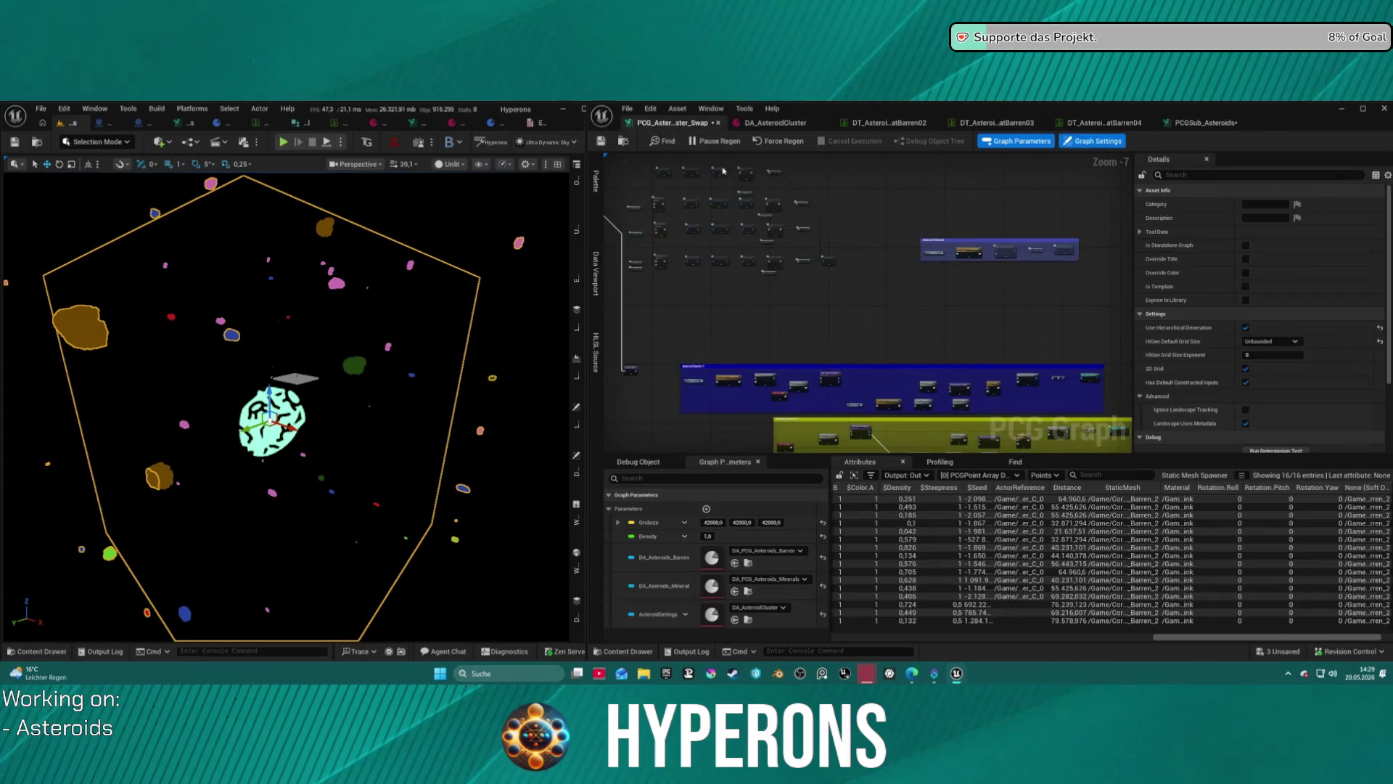
{"action": "left_click_drag", "start_coordinate": [678, 210], "coordinate": [920, 345]}
{"action": "key", "text": "Delete"}
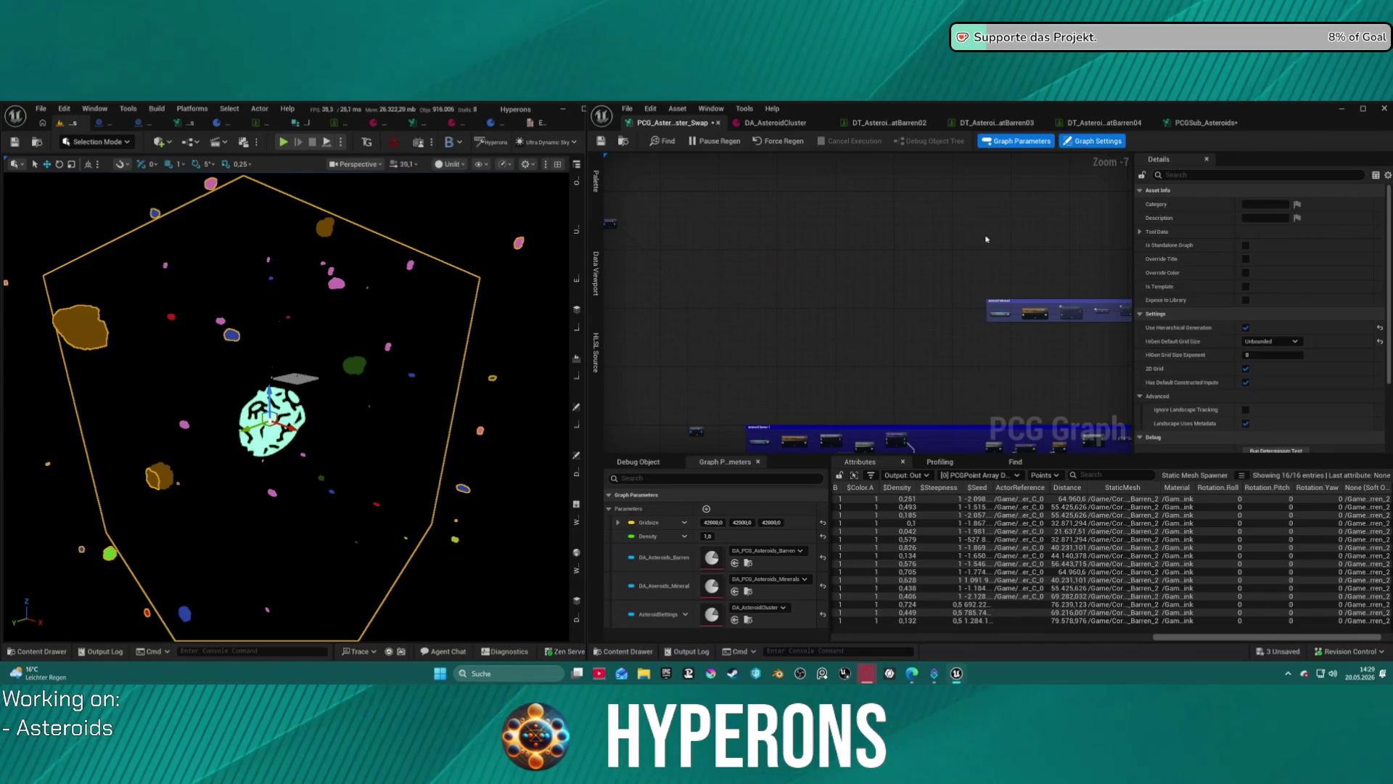
{"action": "left_click", "coordinate": [953, 327]}
{"action": "left_click", "coordinate": [903, 362]}
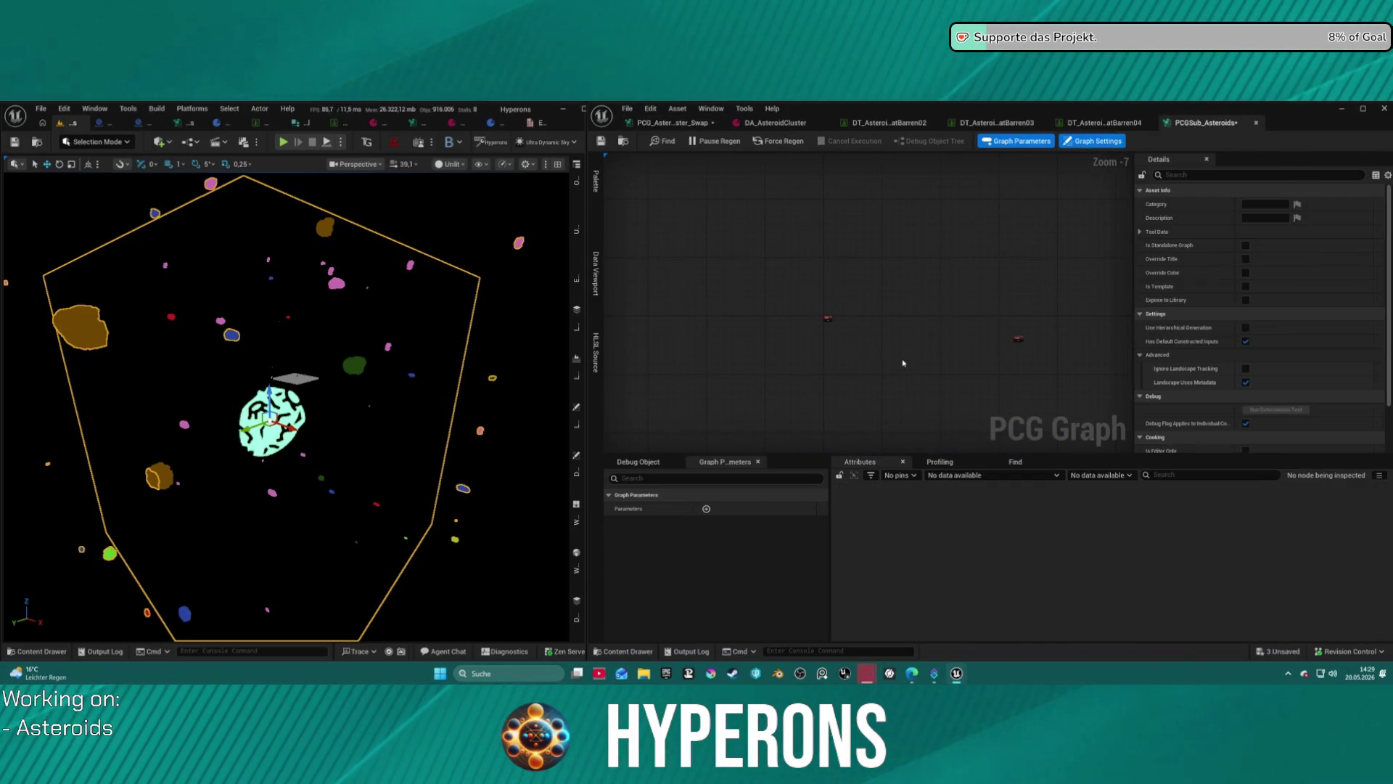
{"action": "key", "text": "ctrl+z"}
{"action": "scroll", "coordinate": [907, 362], "scroll_direction": "up", "scroll_amount": 5}
{"action": "mouse_move", "coordinate": [831, 428]}
{"action": "left_mouse_down"}
{"action": "mouse_move", "coordinate": [836, 343]}
{"action": "mouse_move", "coordinate": [735, 283]}
{"action": "mouse_move", "coordinate": [782, 287]}
{"action": "mouse_move", "coordinate": [777, 227]}
{"action": "mouse_move", "coordinate": [871, 403]}
{"action": "mouse_move", "coordinate": [818, 456]}
{"action": "mouse_move", "coordinate": [803, 359]}
{"action": "mouse_move", "coordinate": [787, 362]}
{"action": "mouse_move", "coordinate": [802, 363]}
{"action": "left_mouse_up"}
Connect Self Pruning Out to the Output node and save PCGSub_Asteroids.
{"action": "left_click", "coordinate": [801, 356]}
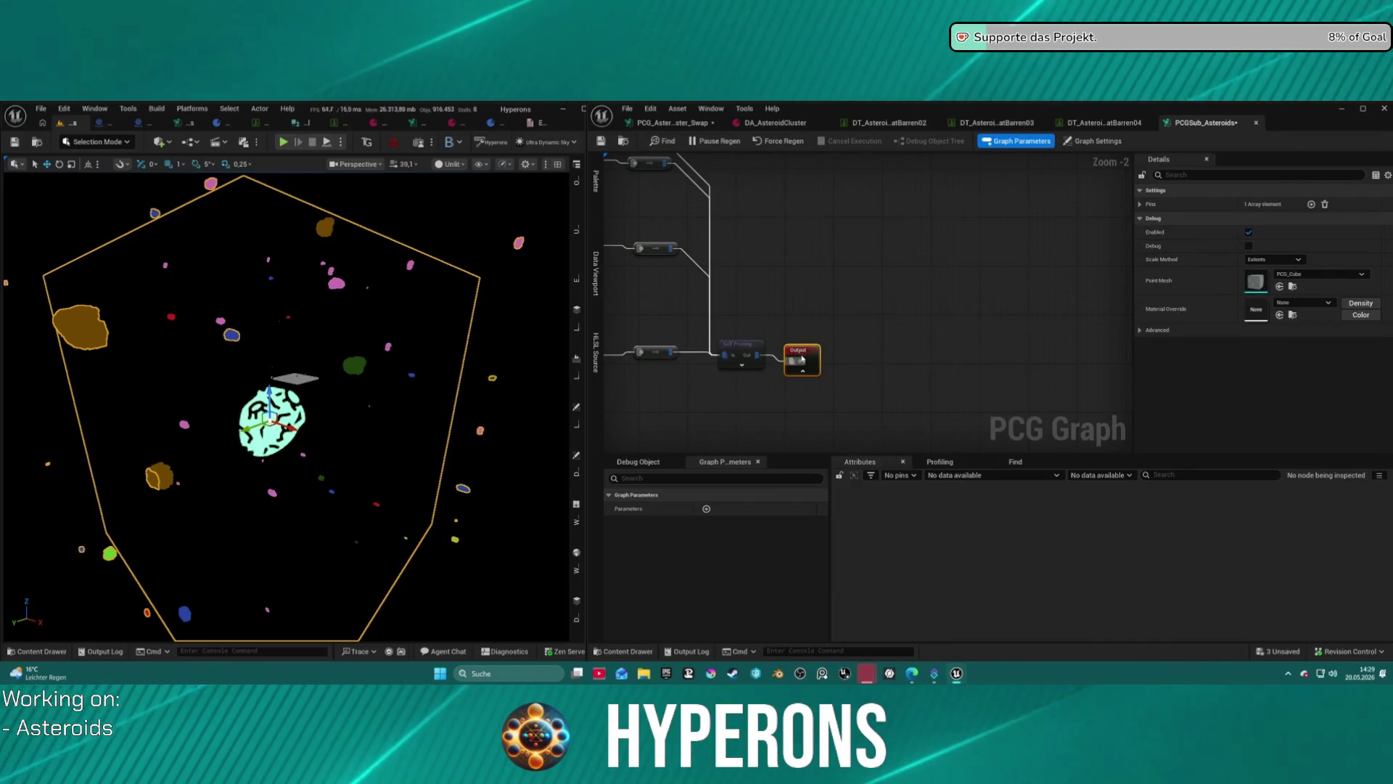
{"action": "scroll", "coordinate": [851, 349], "scroll_direction": "down", "scroll_amount": 10}
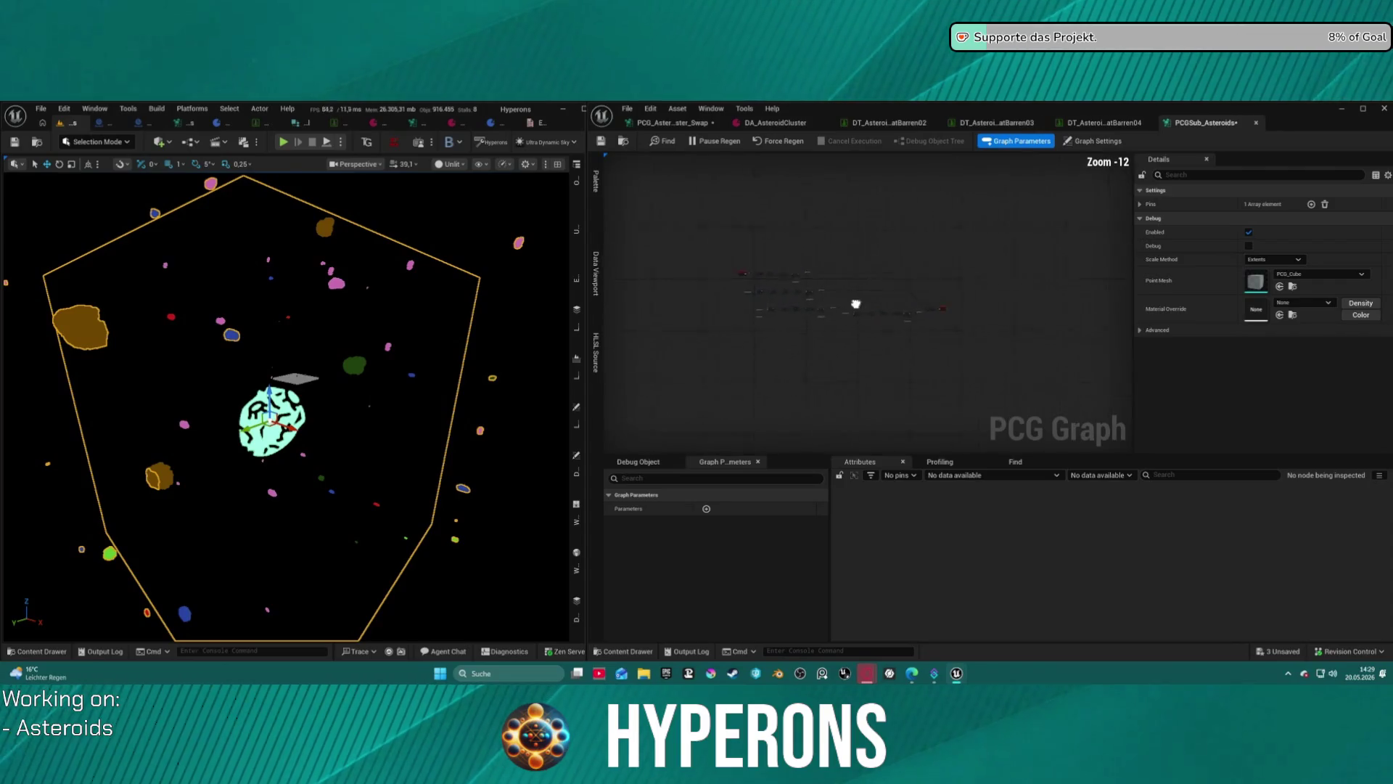
{"action": "scroll", "coordinate": [942, 307], "scroll_direction": "up", "scroll_amount": 3}
{"action": "left_click", "coordinate": [925, 329]}
{"action": "scroll", "coordinate": [925, 328], "scroll_direction": "up", "scroll_amount": 4}
{"action": "left_click_drag", "start_coordinate": [895, 289], "coordinate": [810, 187]}
{"action": "scroll", "coordinate": [765, 167], "scroll_direction": "down", "scroll_amount": 2}
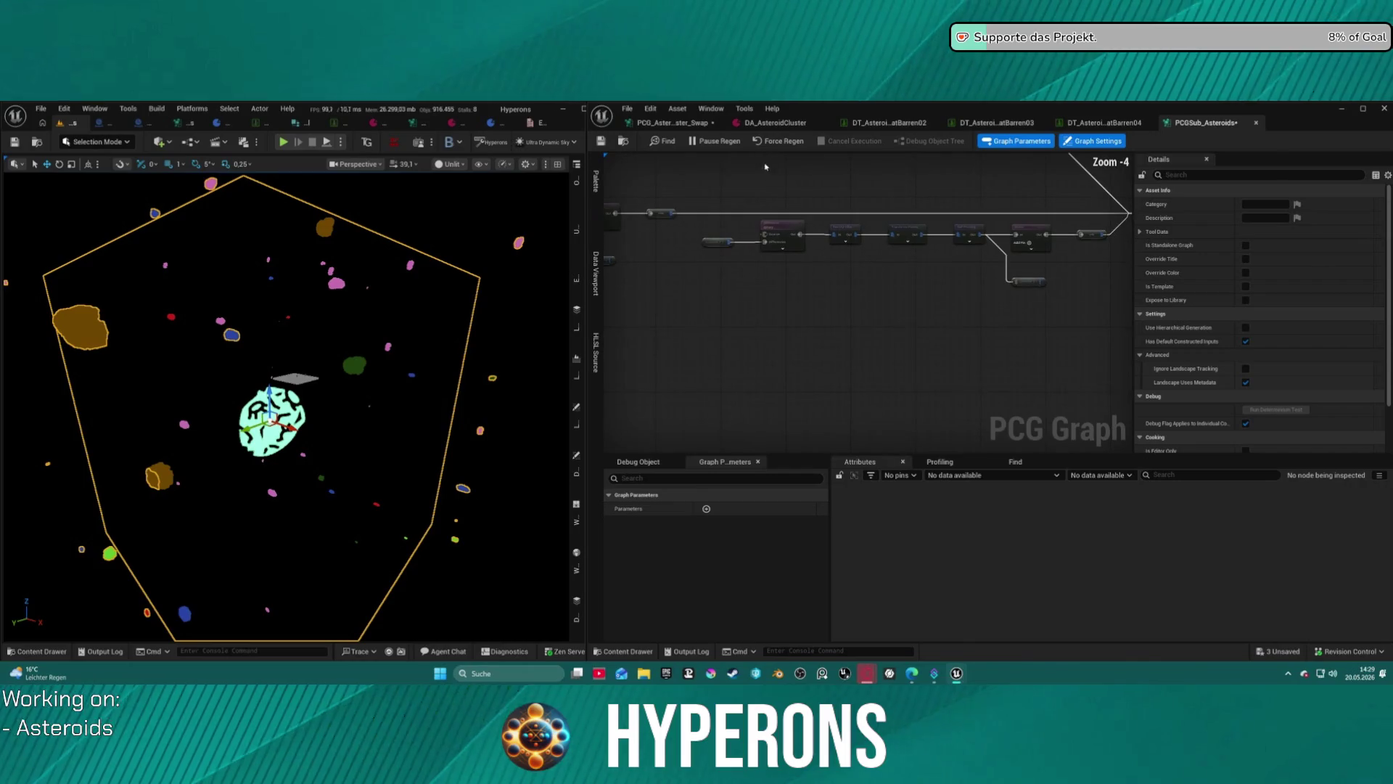
{"action": "left_click", "coordinate": [601, 141]}
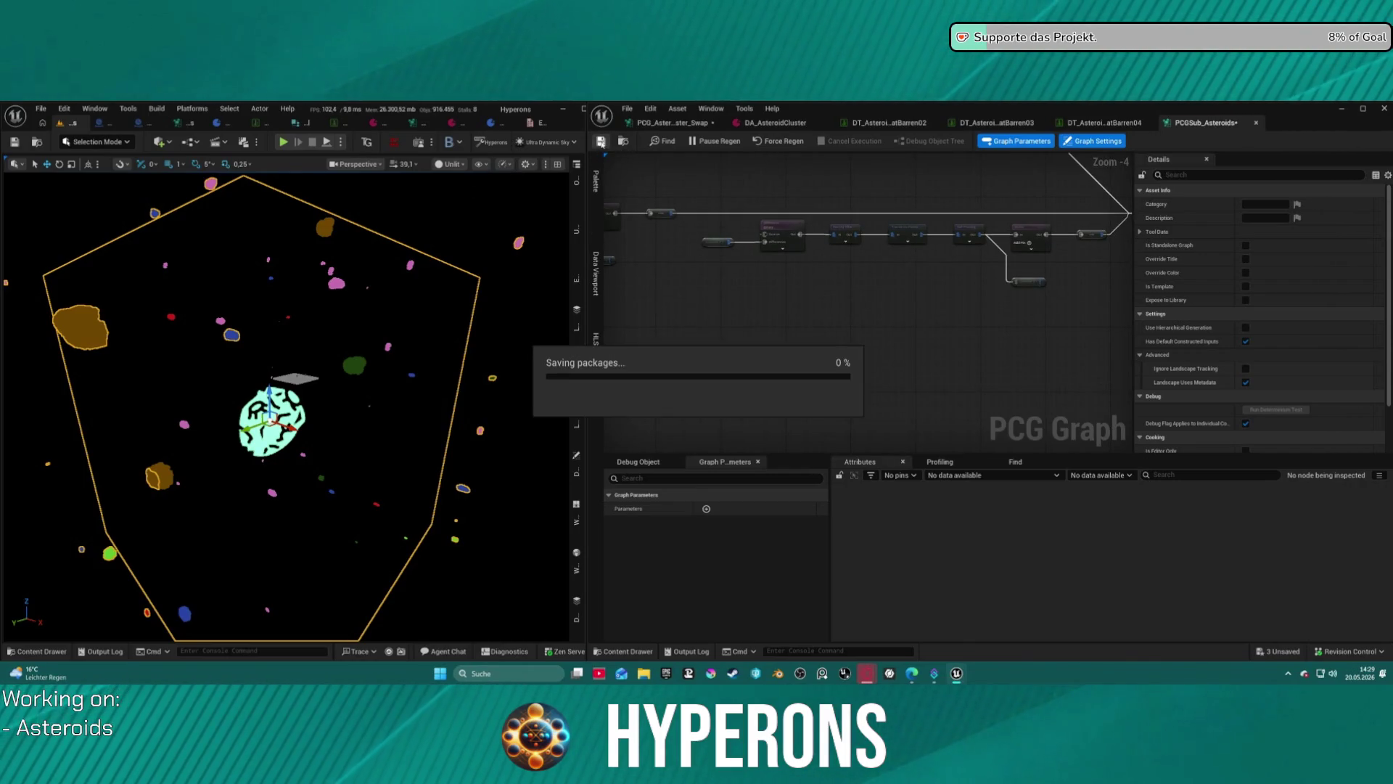
{"action": "left_click", "coordinate": [886, 123]}
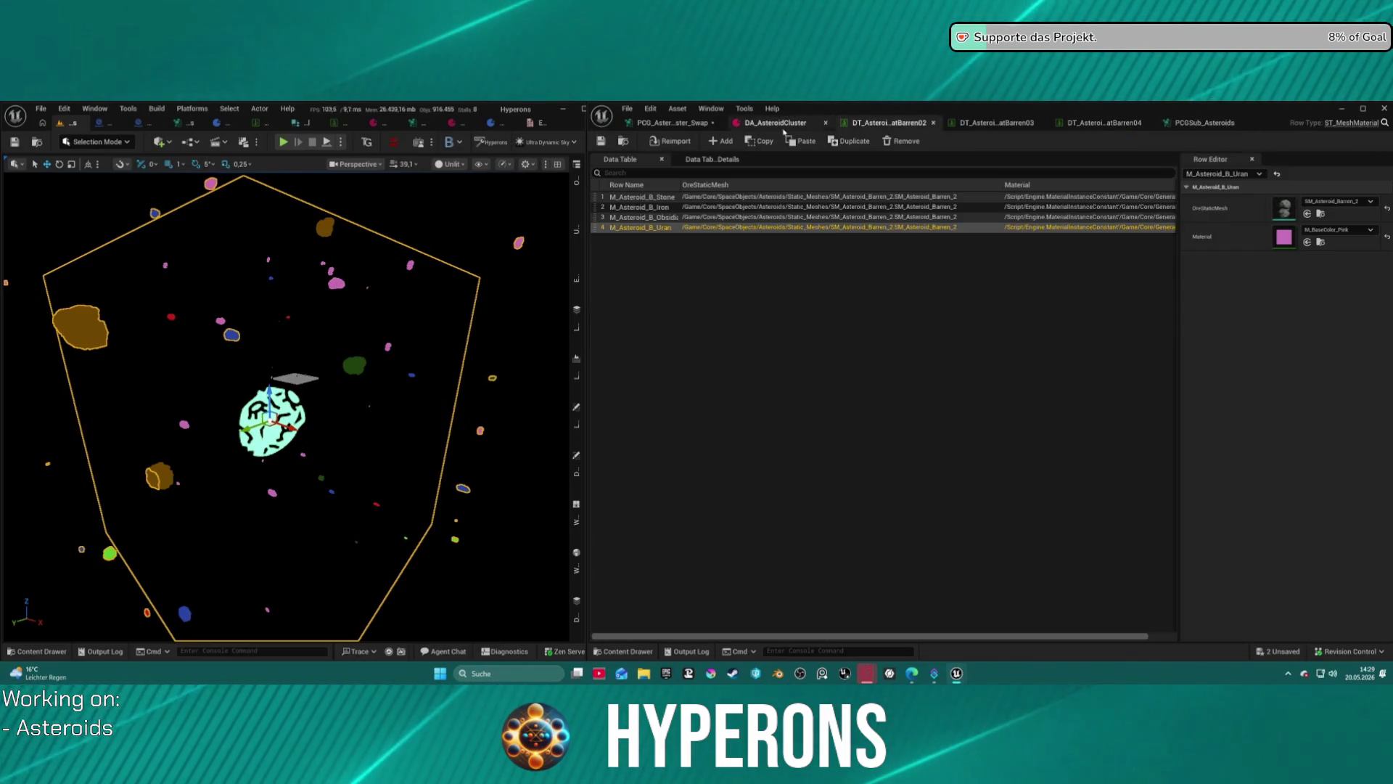
In the swap graph, shift the blue group's Static Mesh Spawner to the right.
{"action": "left_click", "coordinate": [774, 123]}
{"action": "left_click", "coordinate": [678, 124]}
{"action": "scroll", "coordinate": [1023, 428], "scroll_direction": "down", "scroll_amount": 2}
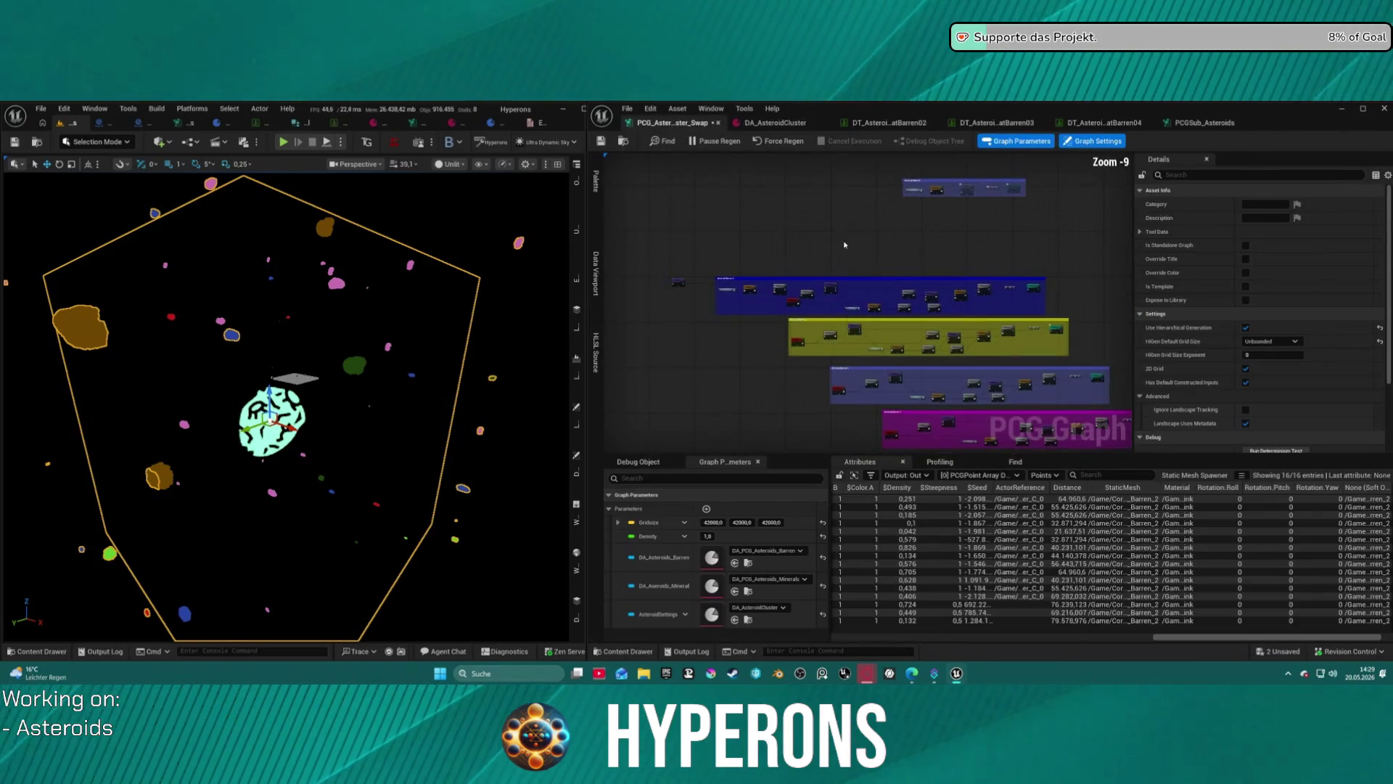
{"action": "scroll", "coordinate": [955, 354], "scroll_direction": "down", "scroll_amount": 1}
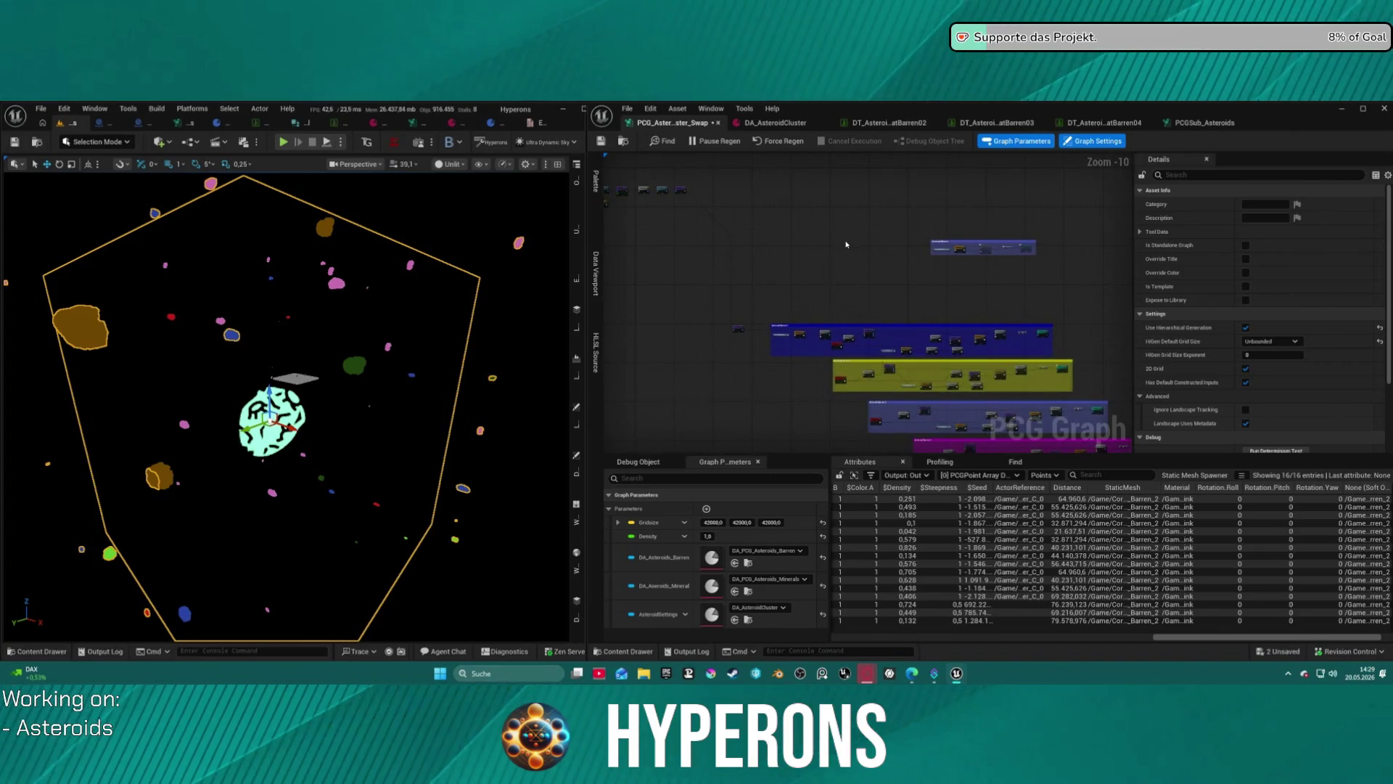
{"action": "scroll", "coordinate": [846, 245], "scroll_direction": "down", "scroll_amount": 1}
{"action": "scroll", "coordinate": [918, 261], "scroll_direction": "up", "scroll_amount": 5}
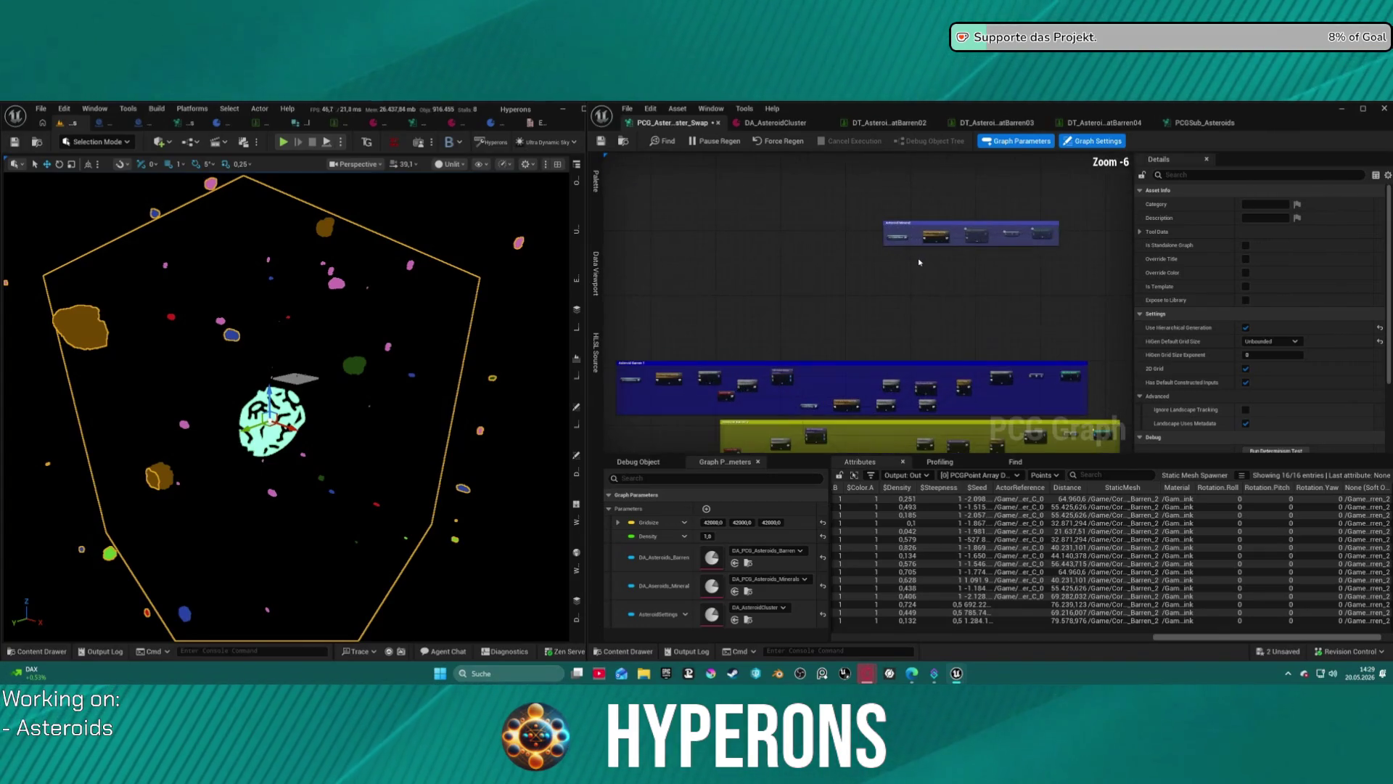
{"action": "scroll", "coordinate": [922, 259], "scroll_direction": "up", "scroll_amount": 1}
{"action": "scroll", "coordinate": [918, 243], "scroll_direction": "down", "scroll_amount": 4}
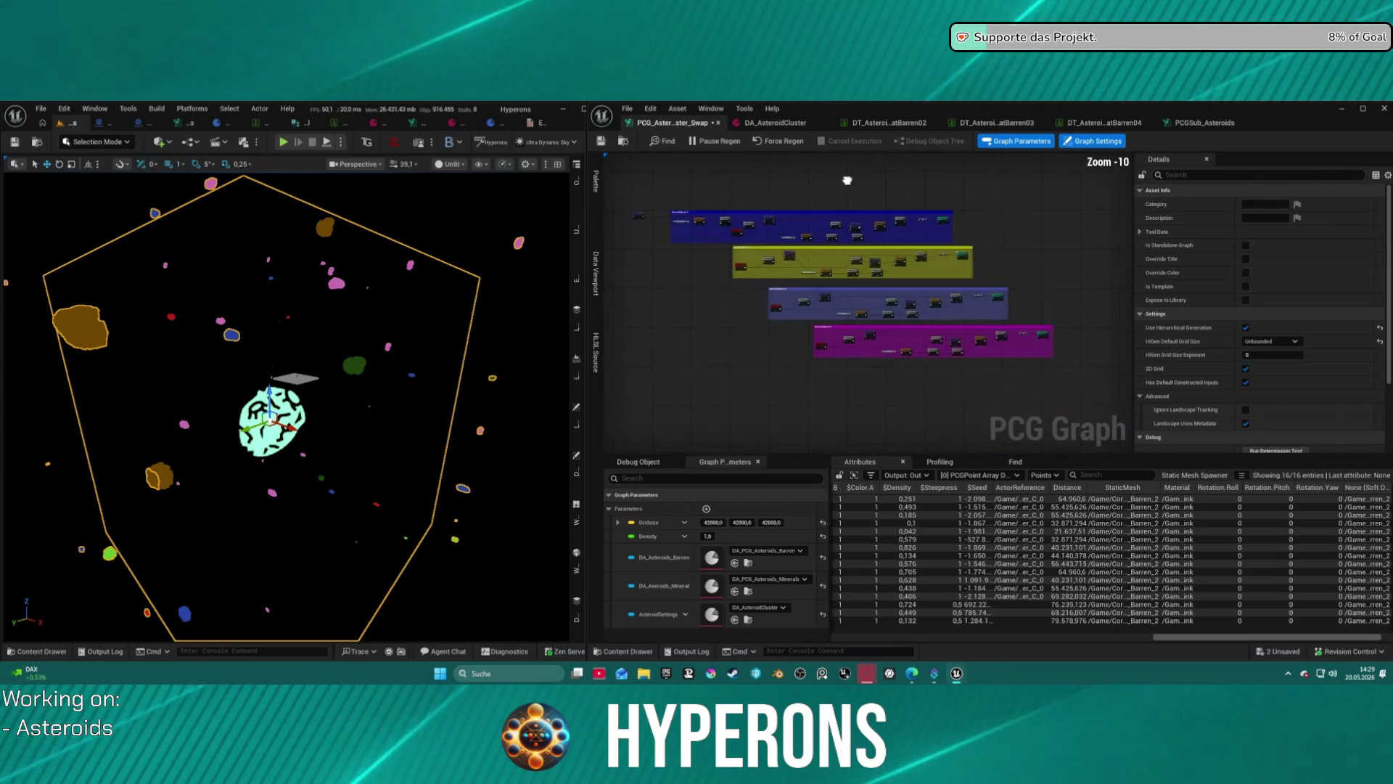
{"action": "scroll", "coordinate": [914, 227], "scroll_direction": "up", "scroll_amount": 7}
{"action": "left_click_drag", "start_coordinate": [915, 227], "coordinate": [707, 224]}
{"action": "mouse_move", "coordinate": [822, 228]}
{"action": "left_mouse_down"}
{"action": "mouse_move", "coordinate": [724, 246]}
{"action": "mouse_move", "coordinate": [924, 227]}
{"action": "left_mouse_up"}
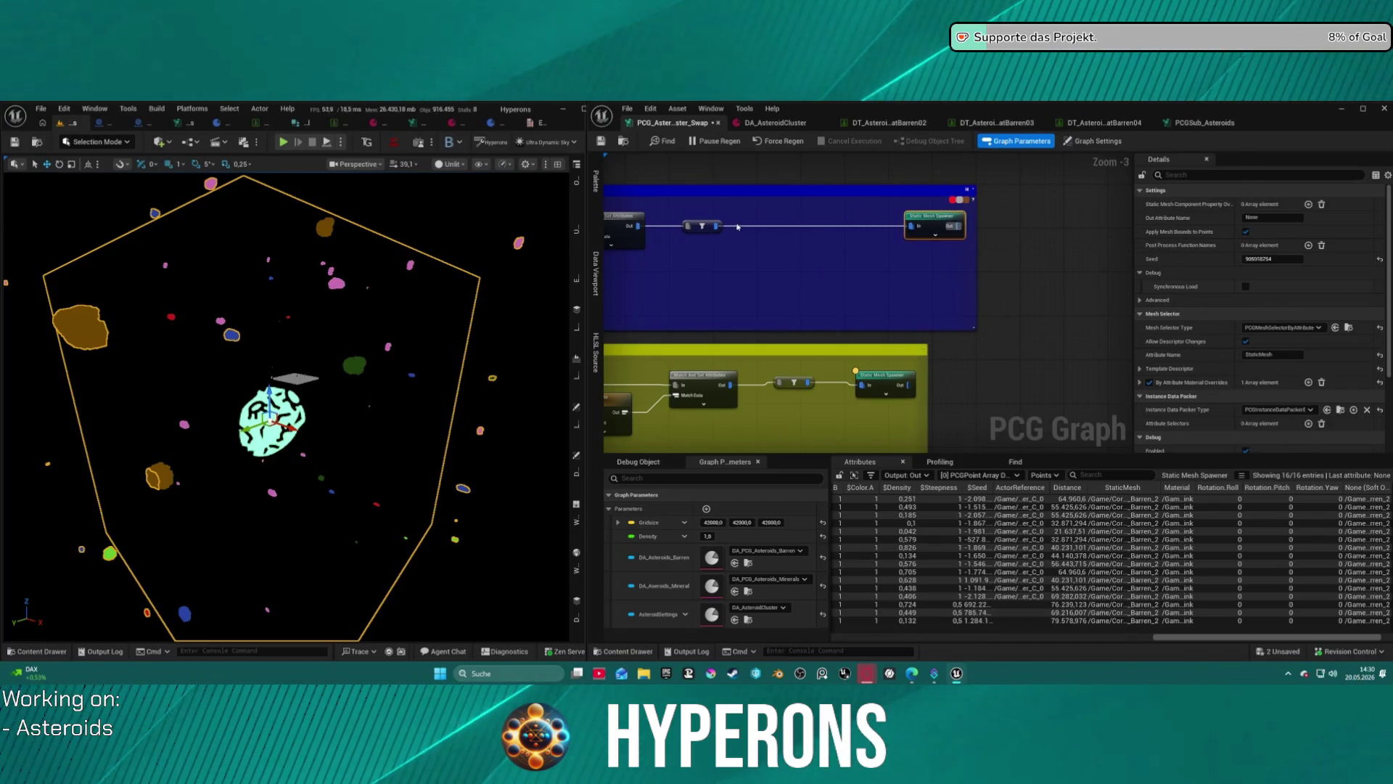
Add a Subgraph node after the Filter and wire it into Static Mesh Spawner In.
{"action": "left_click_drag", "start_coordinate": [719, 230], "coordinate": [768, 263]}
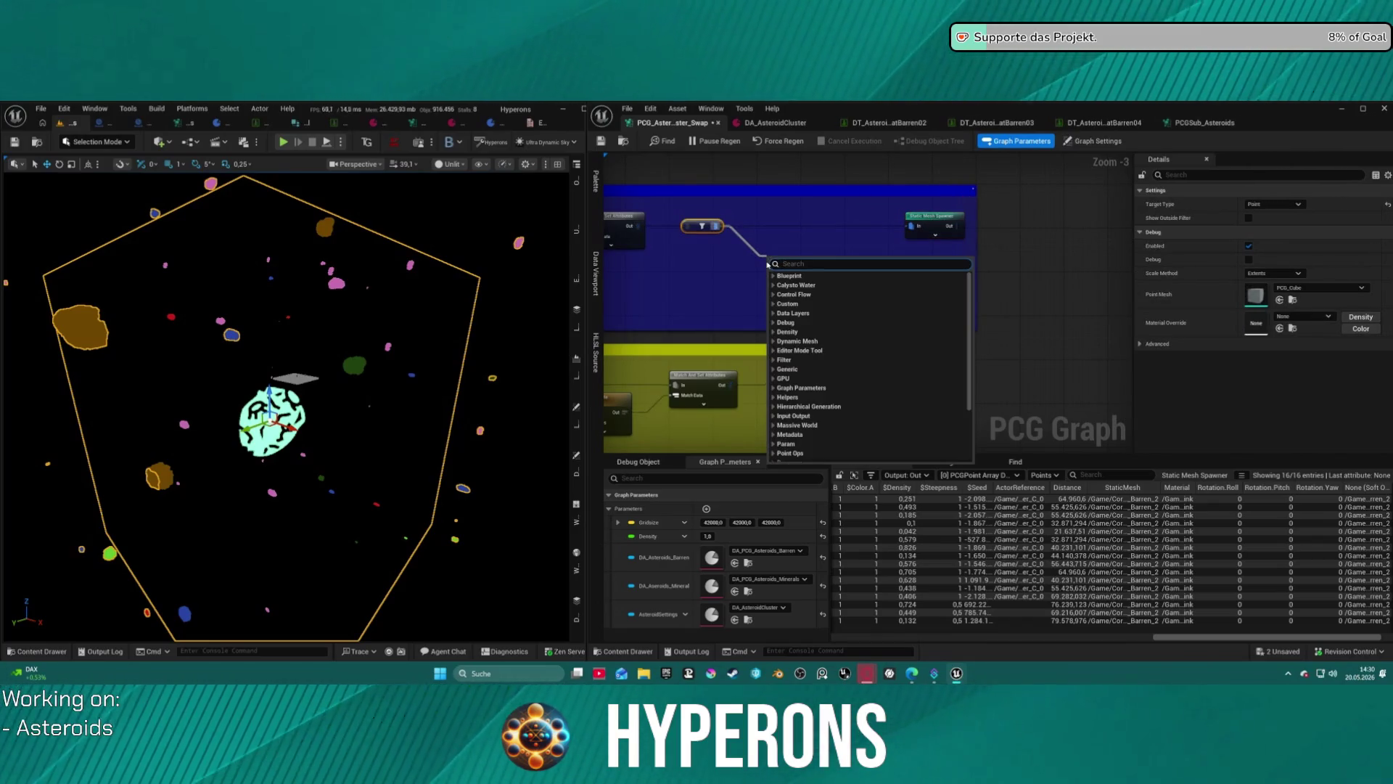
{"action": "type", "text": "sub p"}
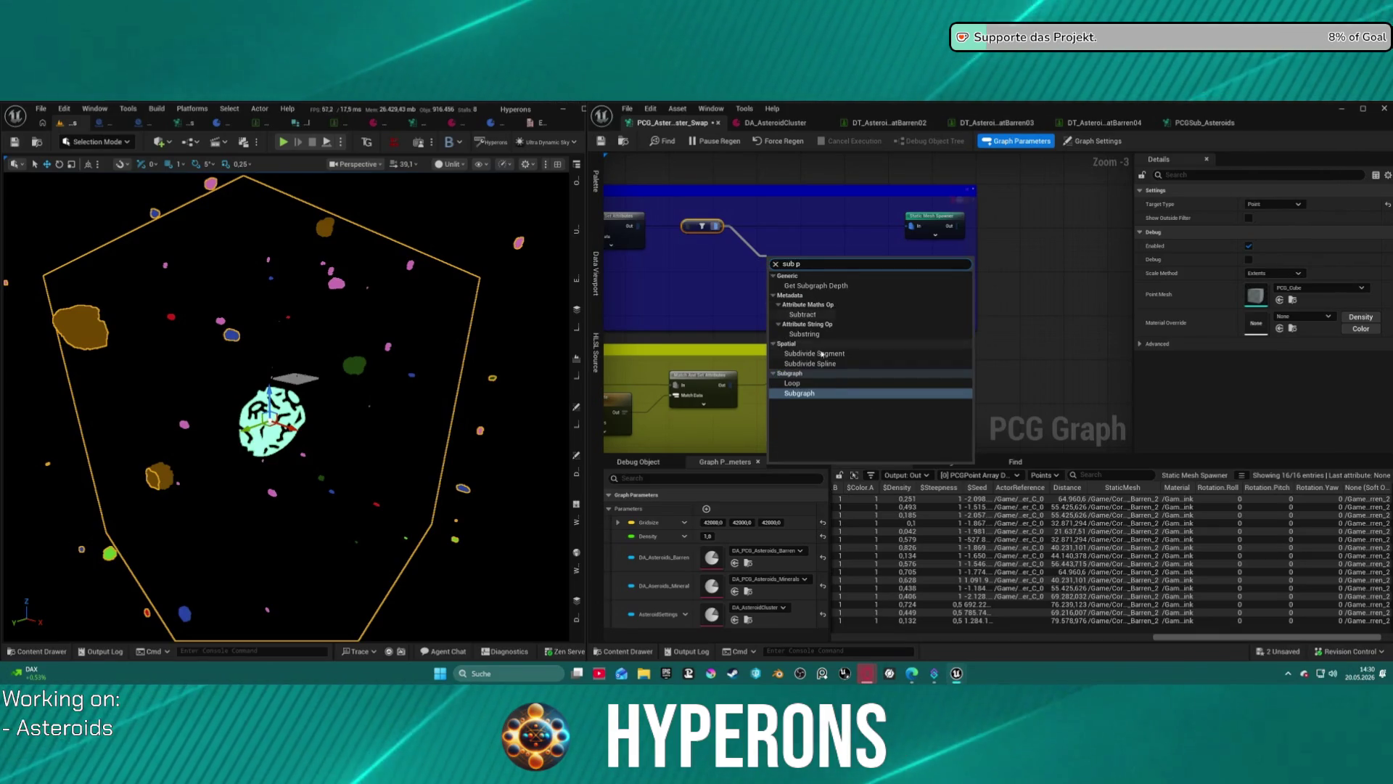
{"action": "key", "text": "Return"}
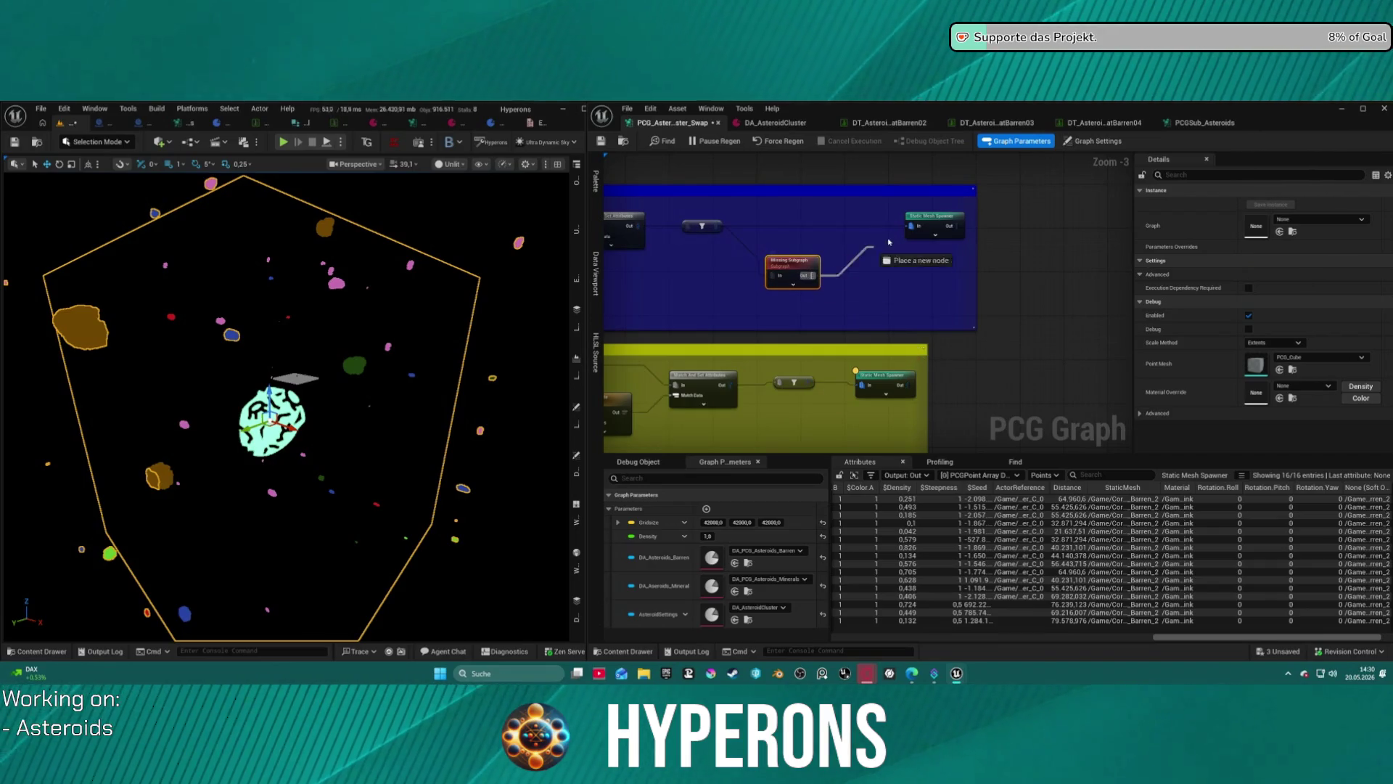
{"action": "left_click_drag", "start_coordinate": [912, 233], "coordinate": [911, 231]}
{"action": "left_click", "coordinate": [806, 227]}
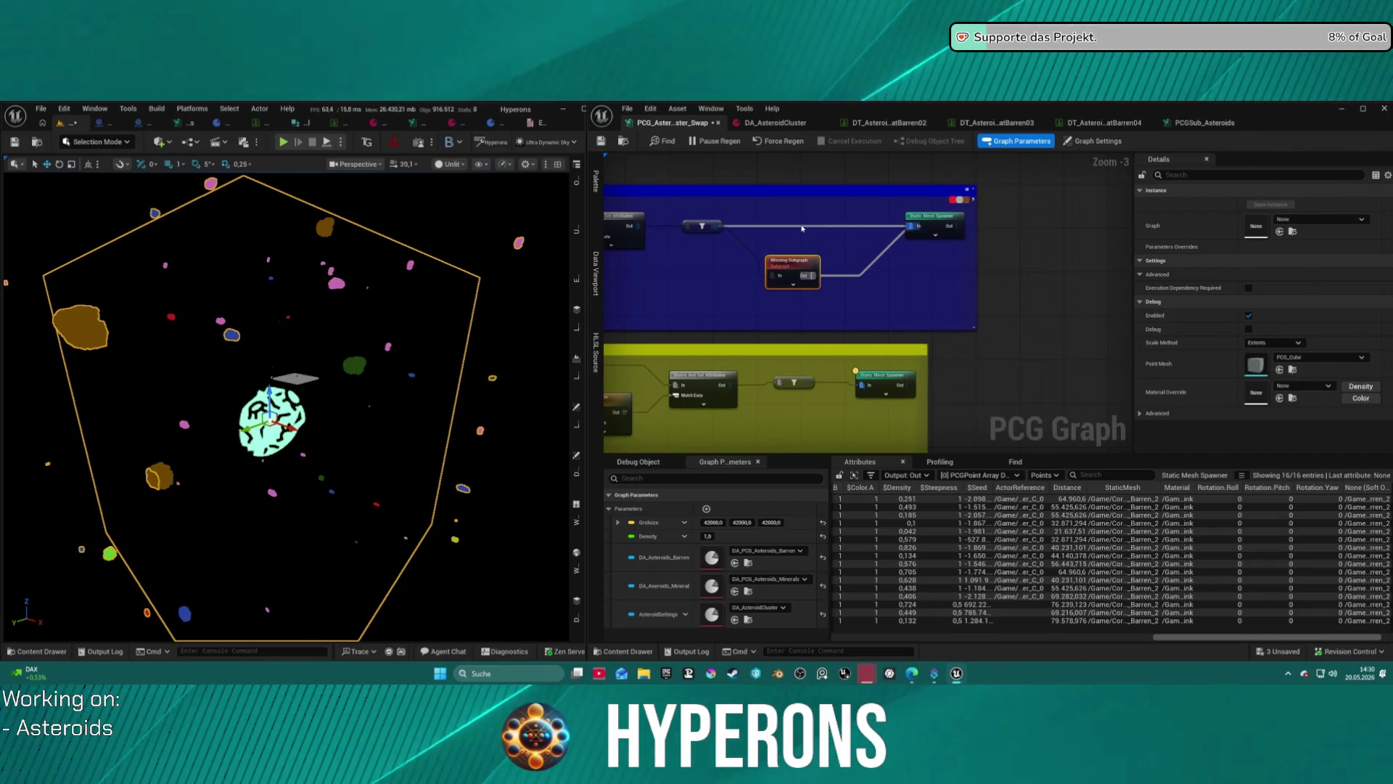
{"action": "mouse_move", "coordinate": [818, 279]}
{"action": "left_mouse_down"}
{"action": "mouse_move", "coordinate": [871, 231]}
{"action": "mouse_move", "coordinate": [816, 233]}
{"action": "left_mouse_up"}
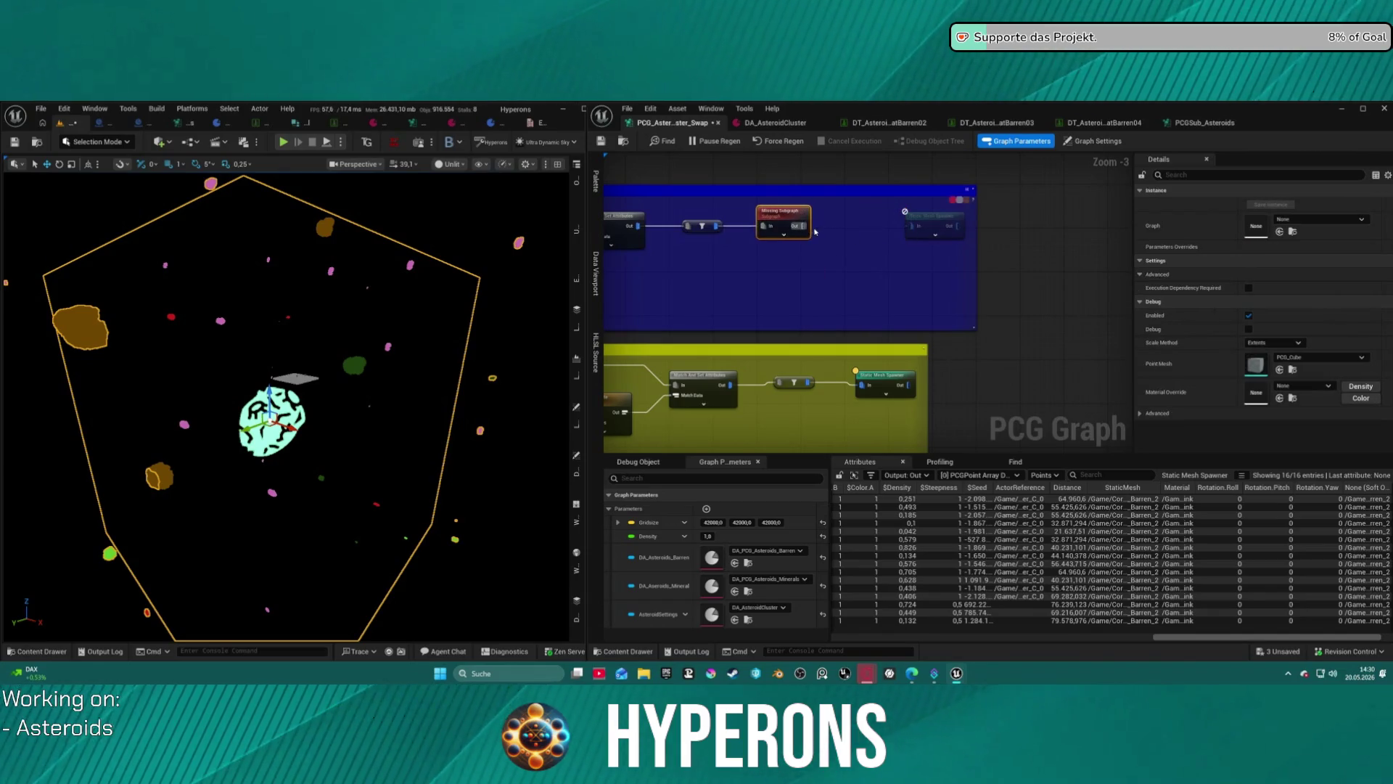
{"action": "left_click_drag", "start_coordinate": [912, 232], "coordinate": [911, 231]}
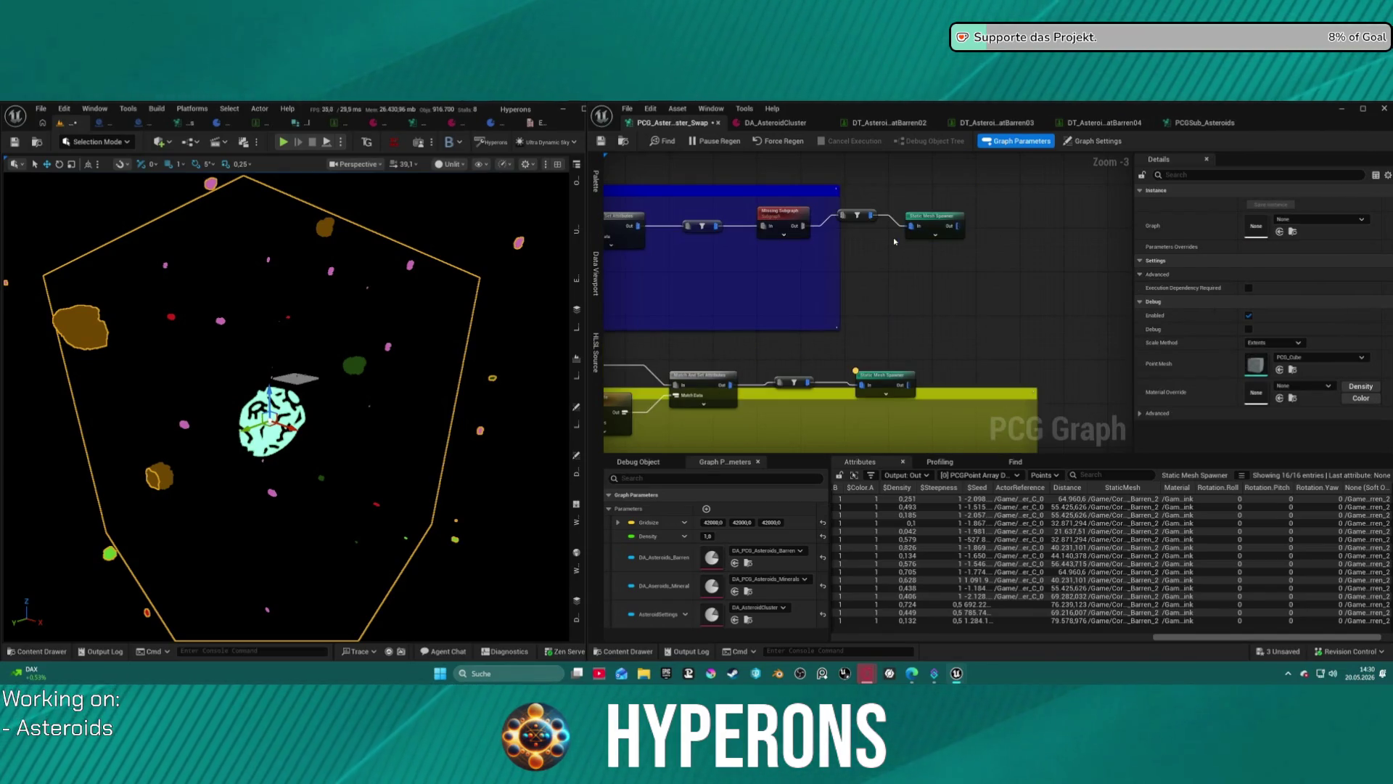
{"action": "left_click_drag", "start_coordinate": [1024, 238], "coordinate": [746, 222]}
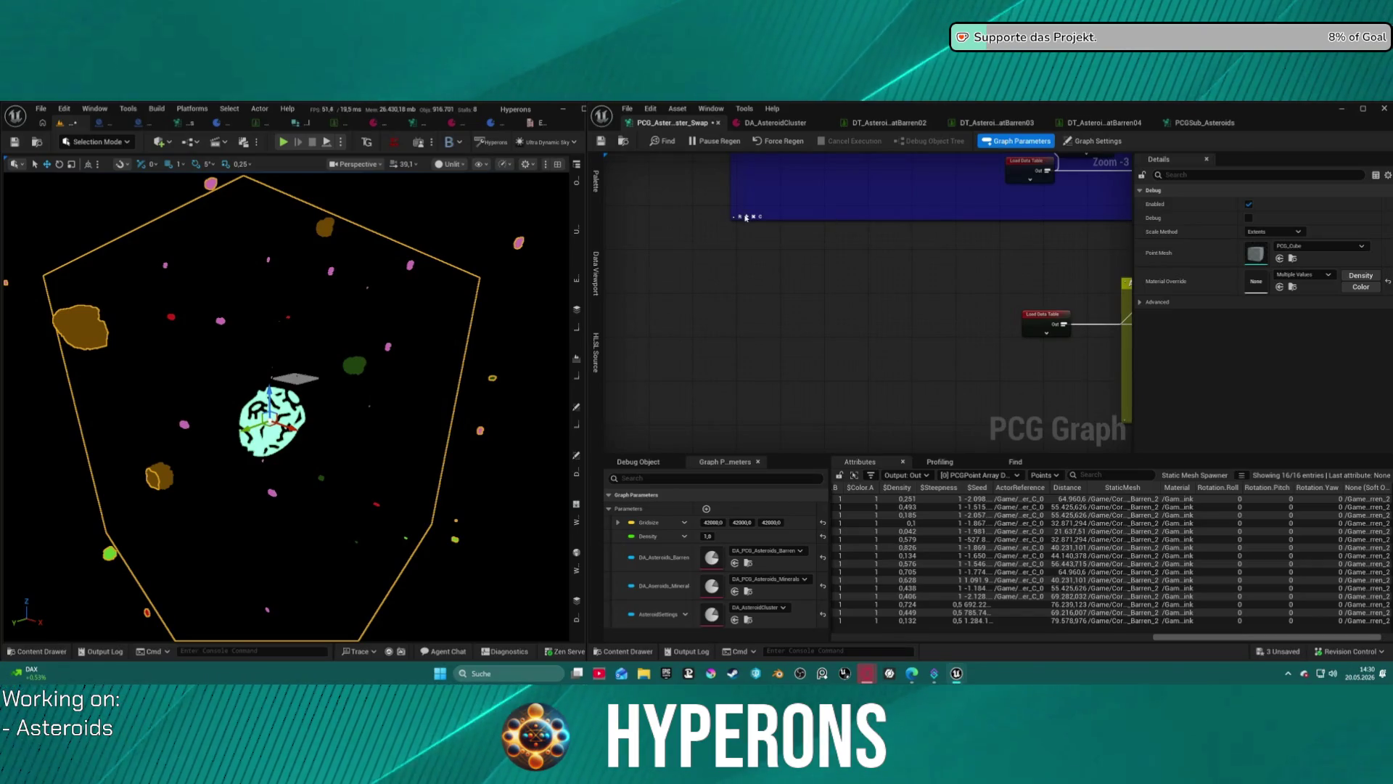
Select the top node row, save the swap graph, and browse to its asset.
{"action": "scroll", "coordinate": [799, 210], "scroll_direction": "down", "scroll_amount": 5}
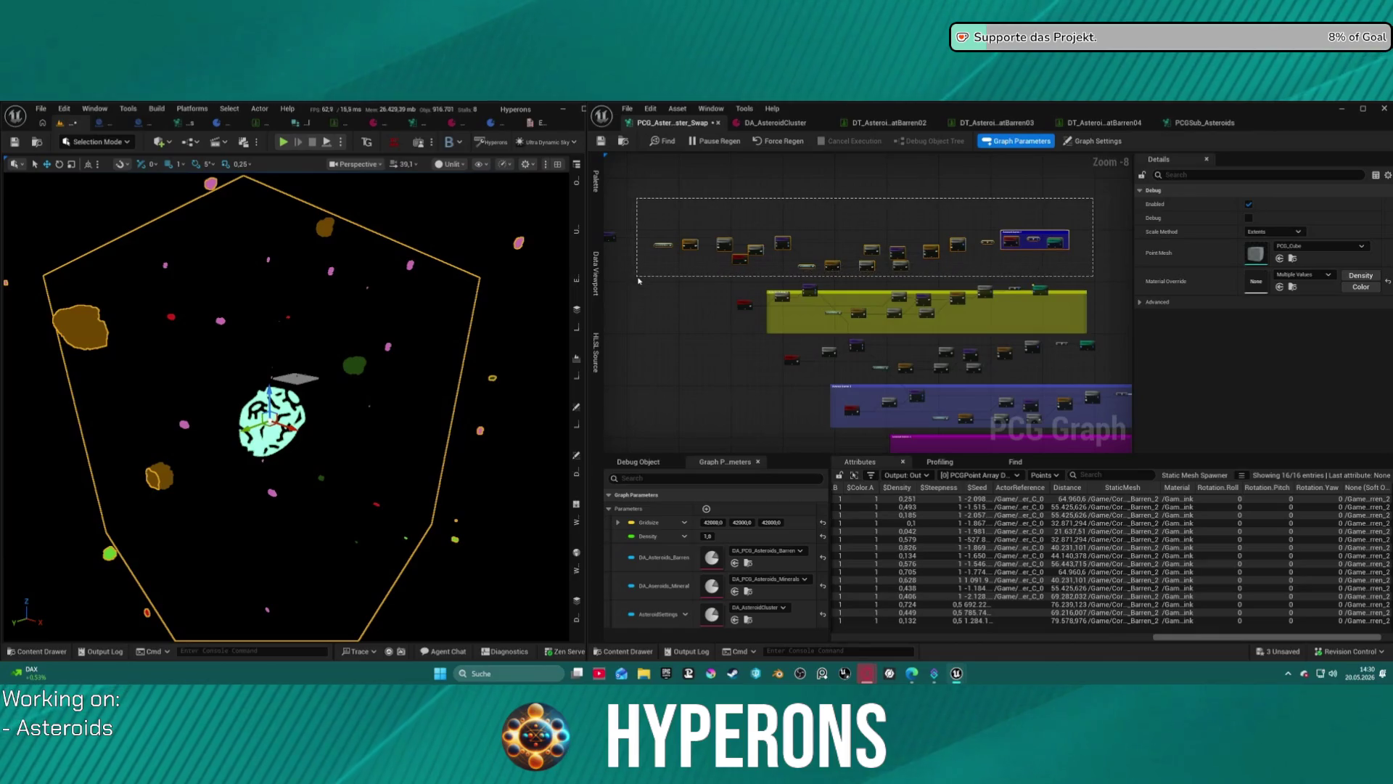
{"action": "left_click_drag", "start_coordinate": [639, 280], "coordinate": [640, 278]}
{"action": "scroll", "coordinate": [922, 241], "scroll_direction": "up", "scroll_amount": 9}
{"action": "scroll", "coordinate": [922, 241], "scroll_direction": "down", "scroll_amount": 13}
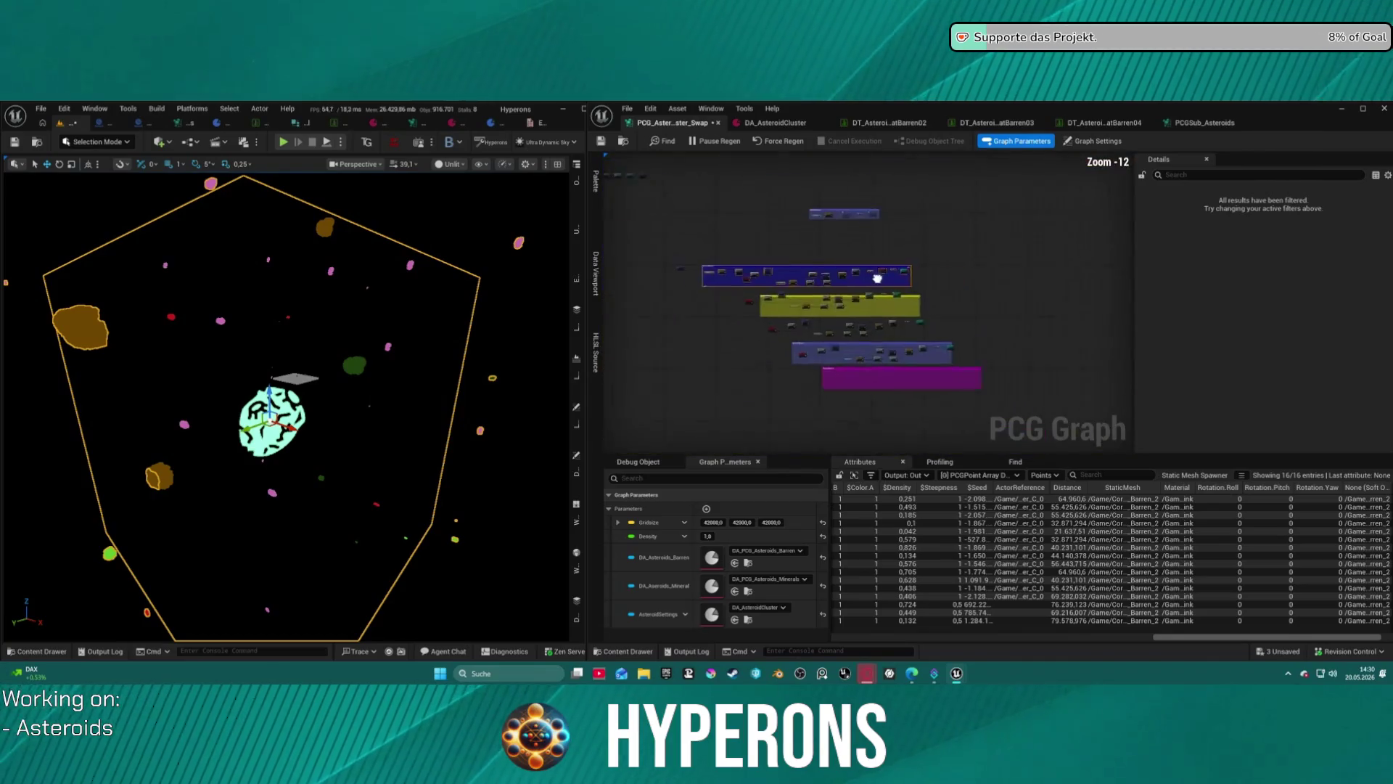
{"action": "left_click", "coordinate": [602, 142]}
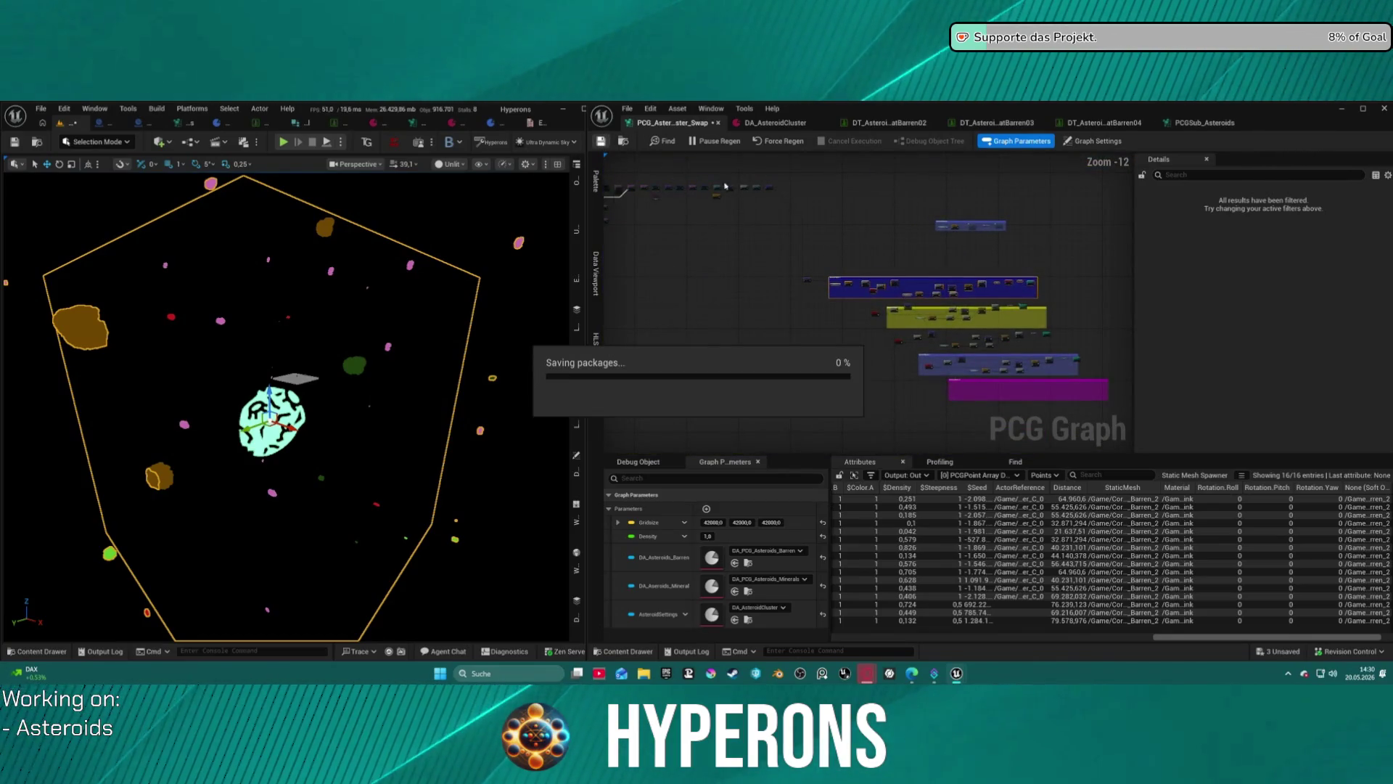
{"action": "left_click", "coordinate": [620, 142]}
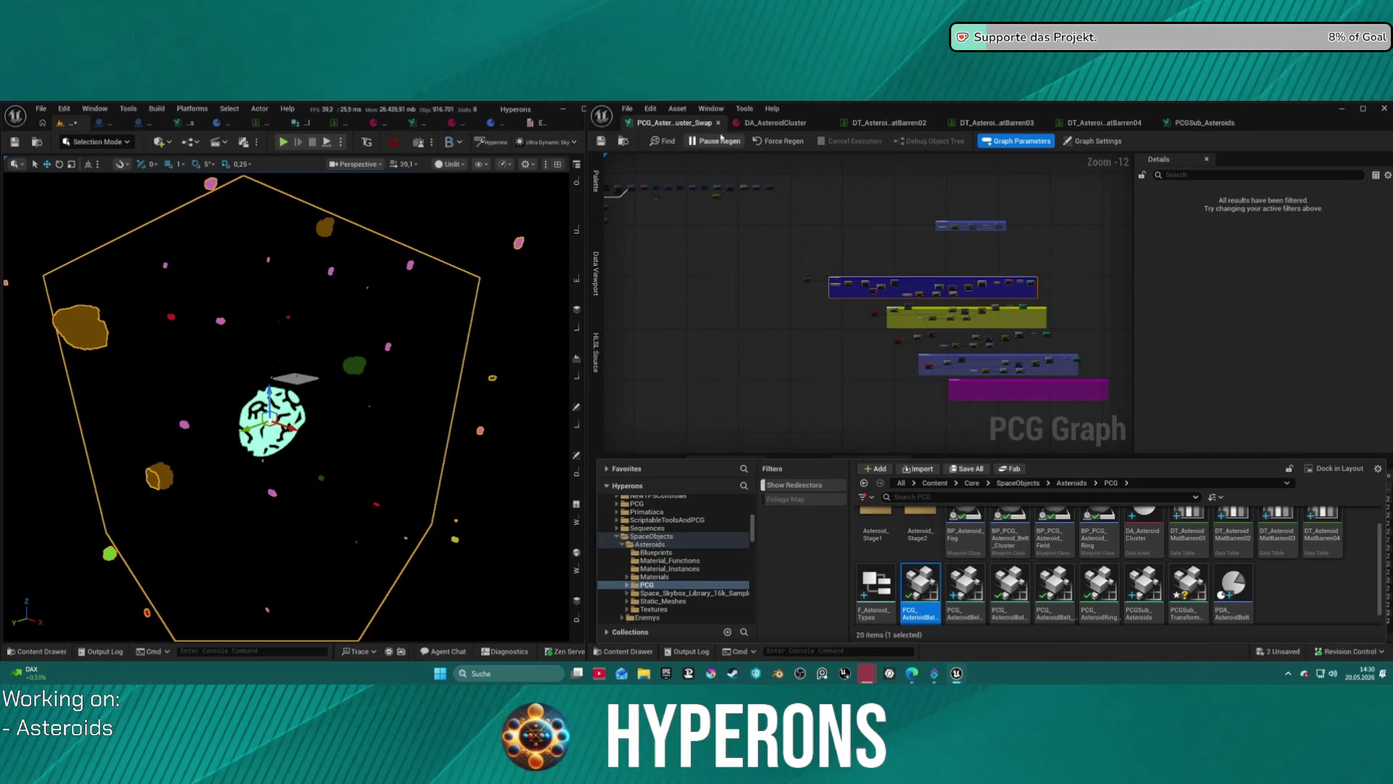
Close and reopen the asteroid cluster swap graph, centring the Asteroid Barren 3 and 4 groups.
{"action": "left_click", "coordinate": [719, 124]}
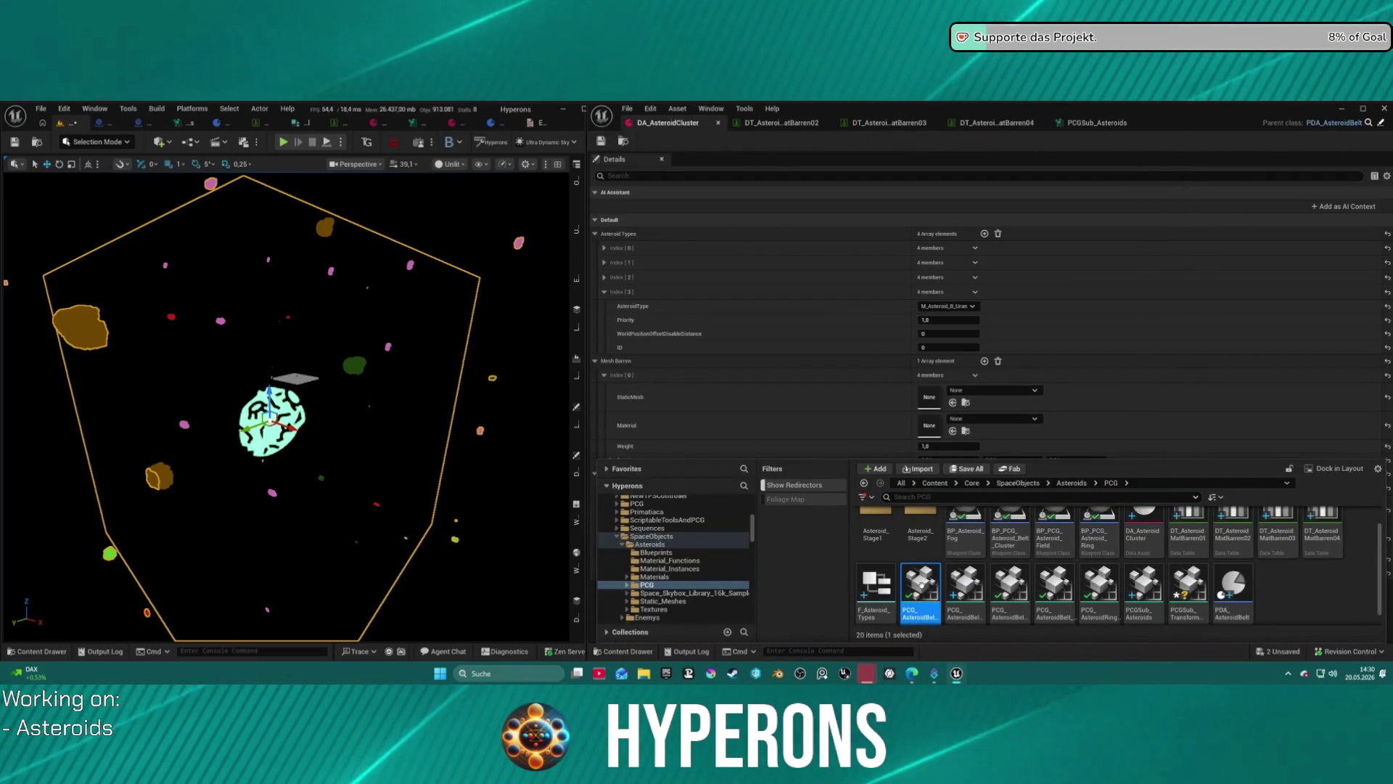
{"action": "double_click", "coordinate": [915, 608]}
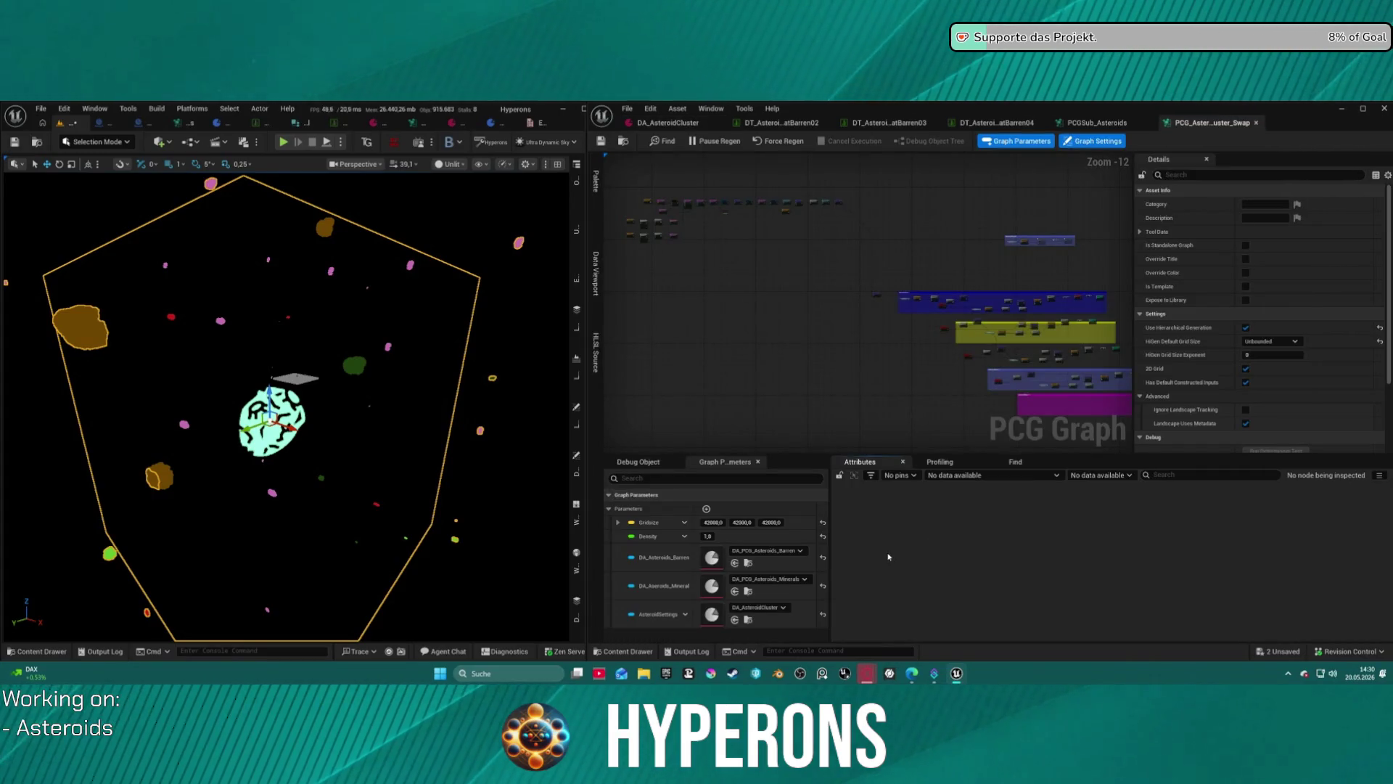
{"action": "left_click_drag", "start_coordinate": [950, 375], "coordinate": [714, 300]}
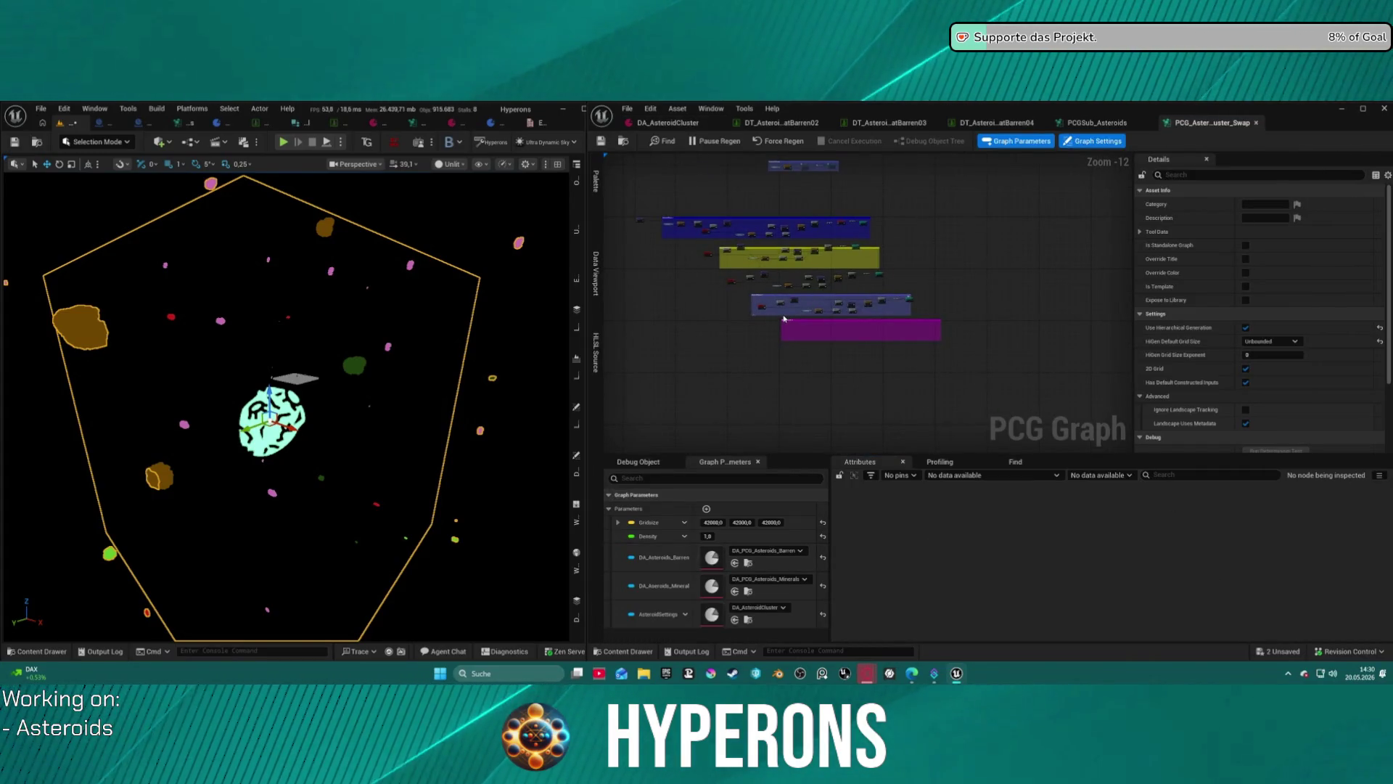
{"action": "scroll", "coordinate": [811, 303], "scroll_direction": "up", "scroll_amount": 8}
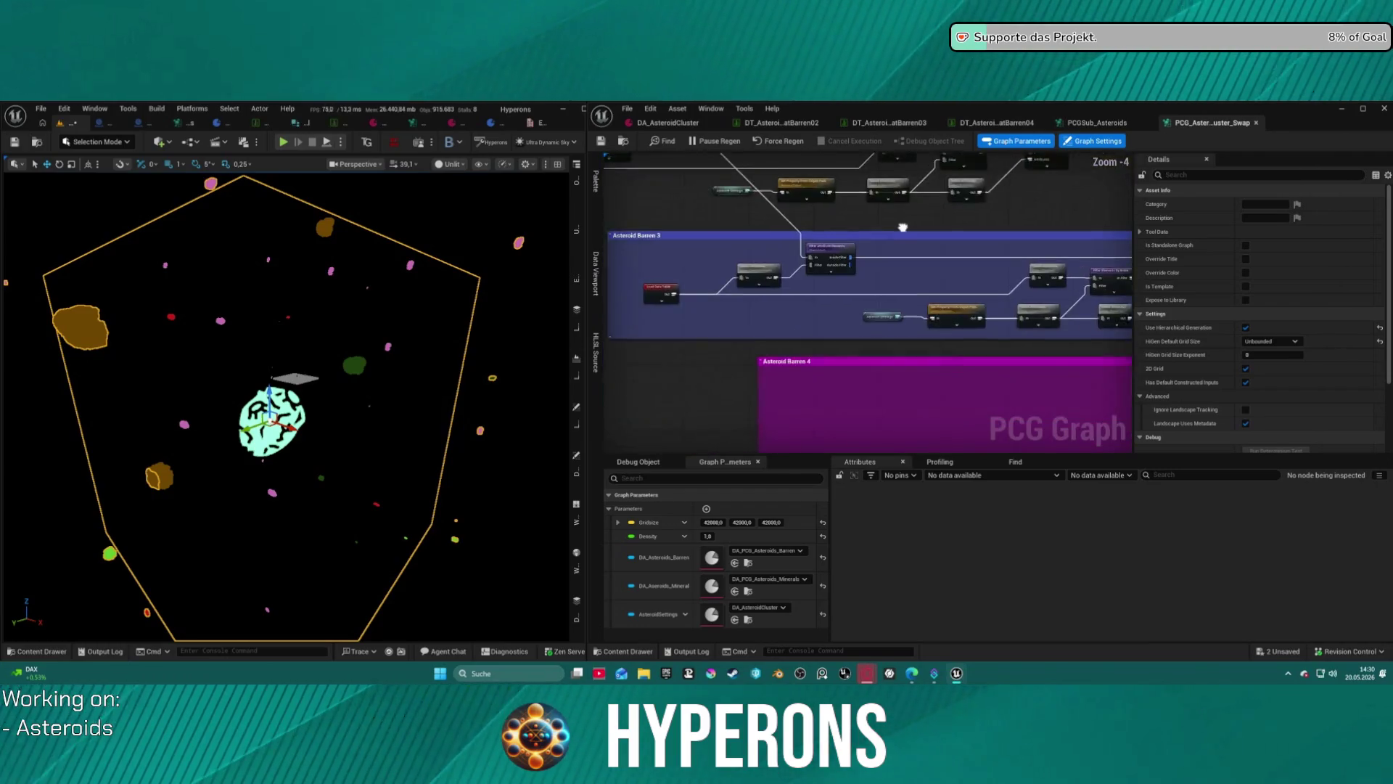
{"action": "scroll", "coordinate": [979, 321], "scroll_direction": "down", "scroll_amount": 2}
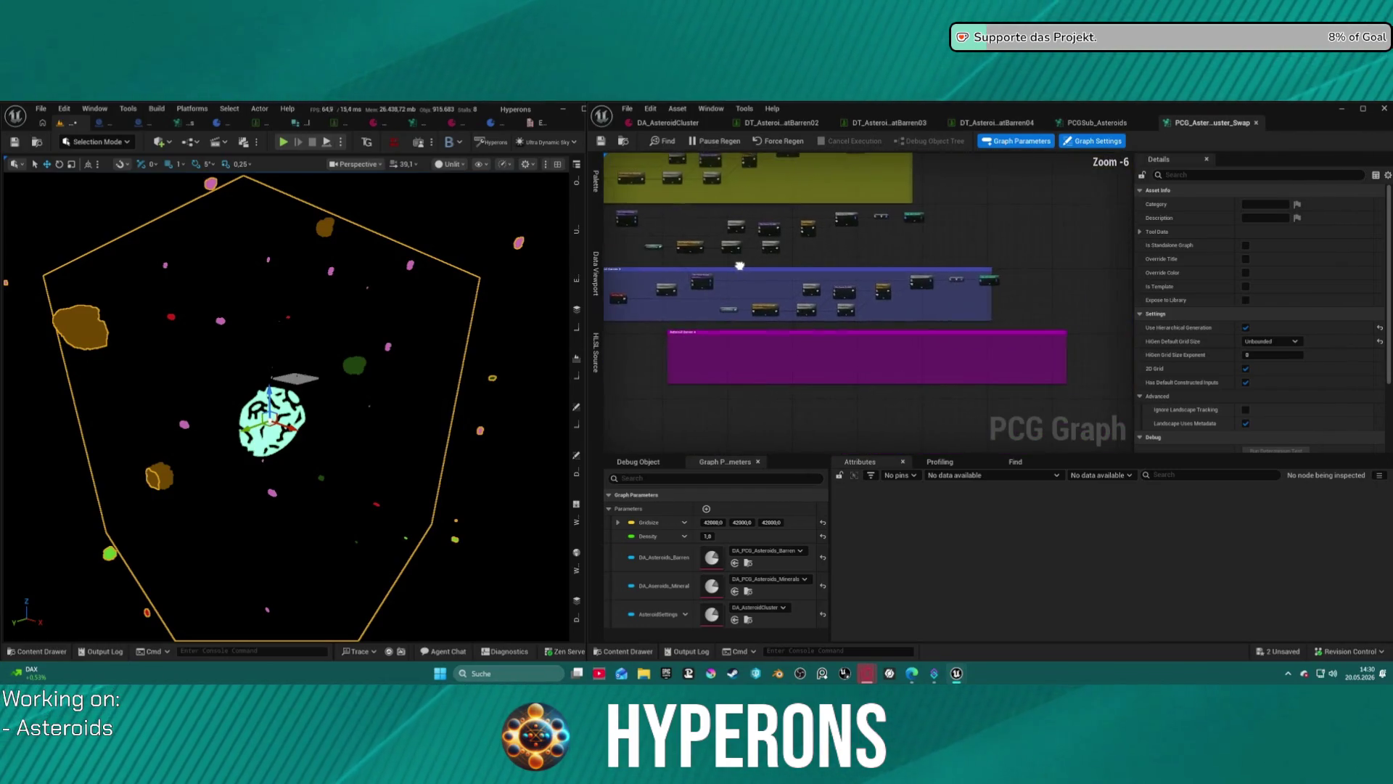
{"action": "scroll", "coordinate": [784, 254], "scroll_direction": "up", "scroll_amount": 3}
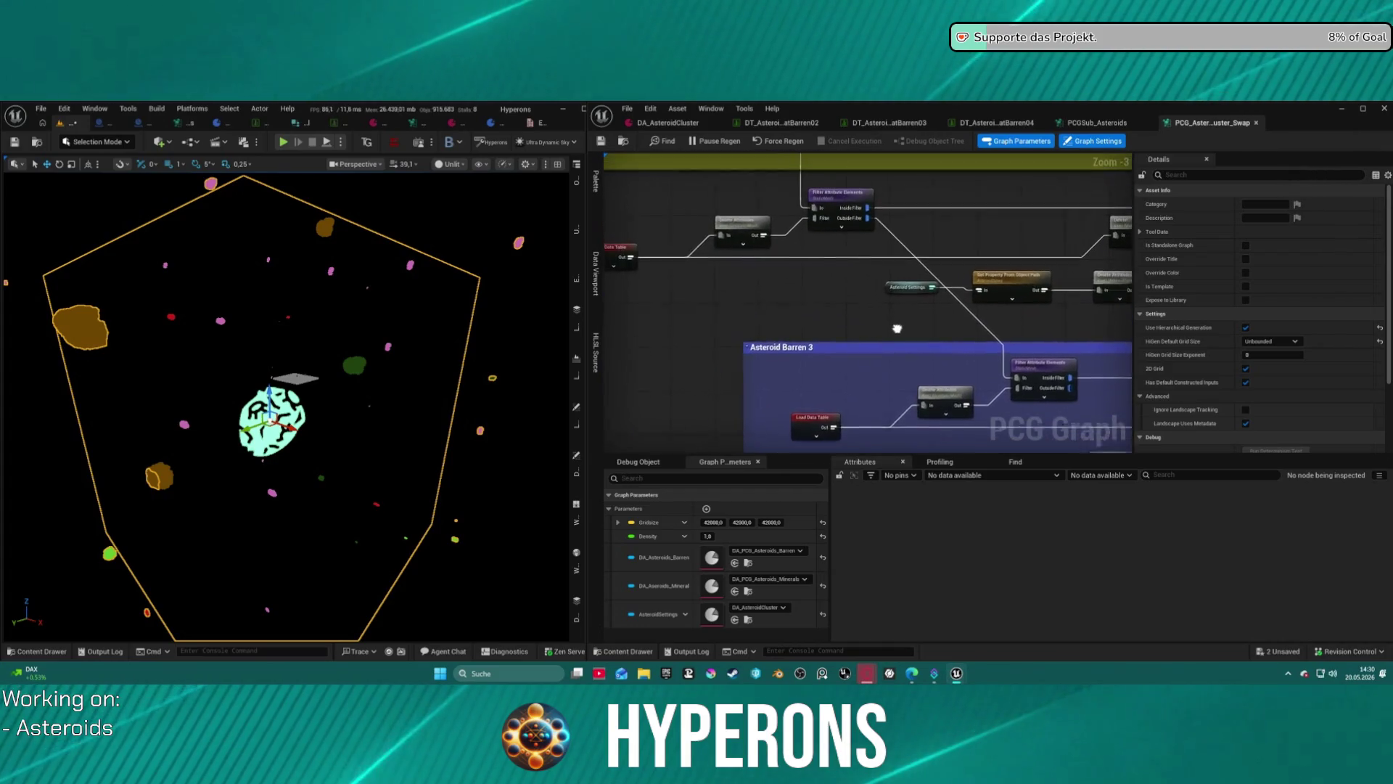
{"action": "scroll", "coordinate": [827, 268], "scroll_direction": "down", "scroll_amount": 3}
{"action": "left_click_drag", "start_coordinate": [827, 268], "coordinate": [911, 248]}
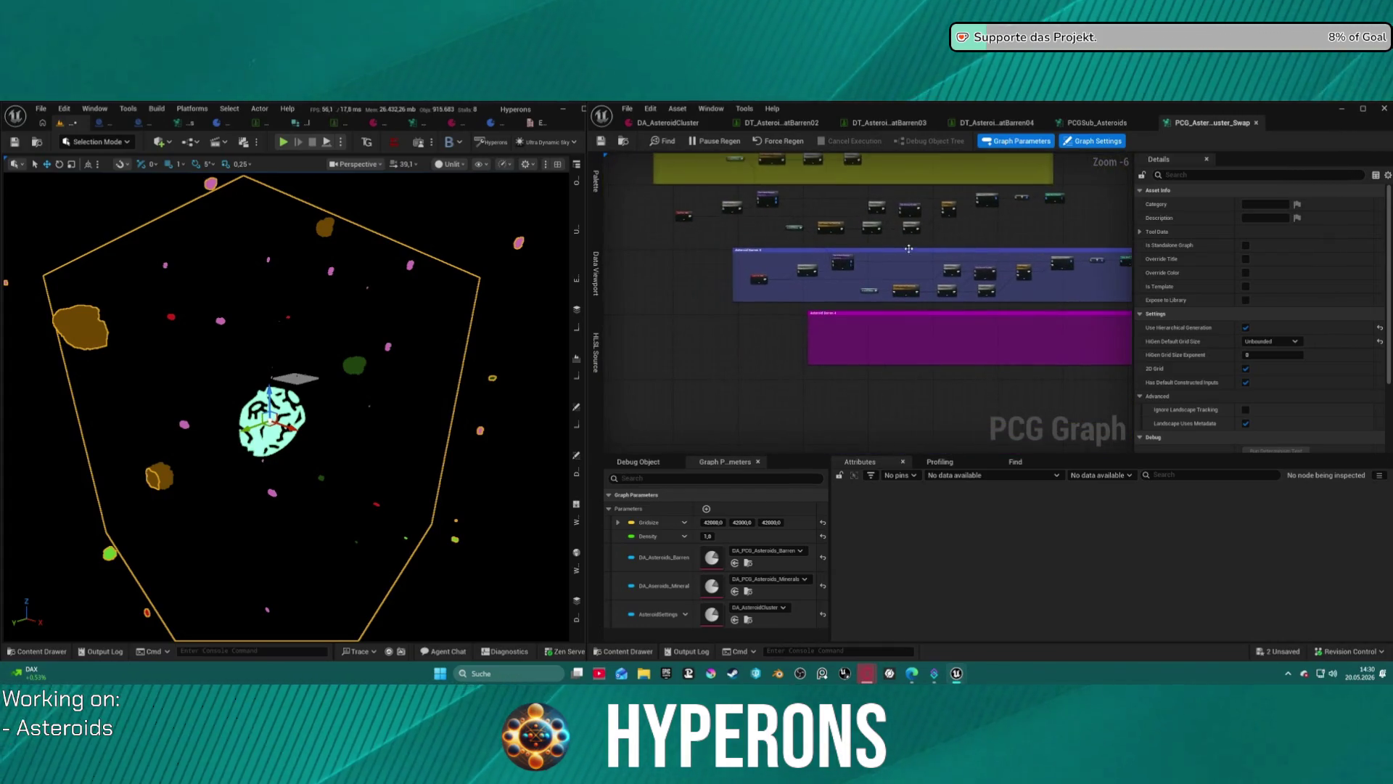
Select the loose nodes outside the groups and frame the Asteroid Barren 4 group.
{"action": "left_click_drag", "start_coordinate": [655, 196], "coordinate": [1076, 246]}
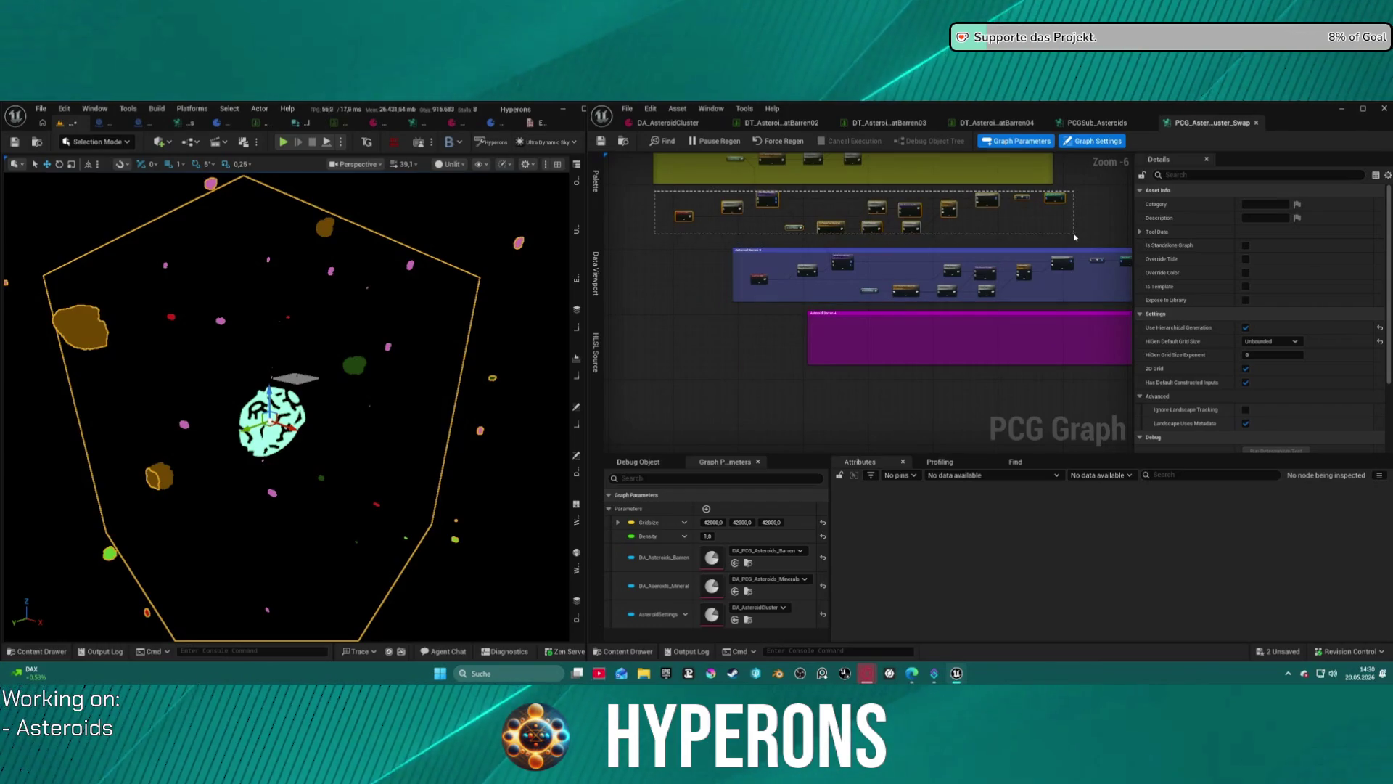
{"action": "scroll", "coordinate": [811, 251], "scroll_direction": "down", "scroll_amount": 5}
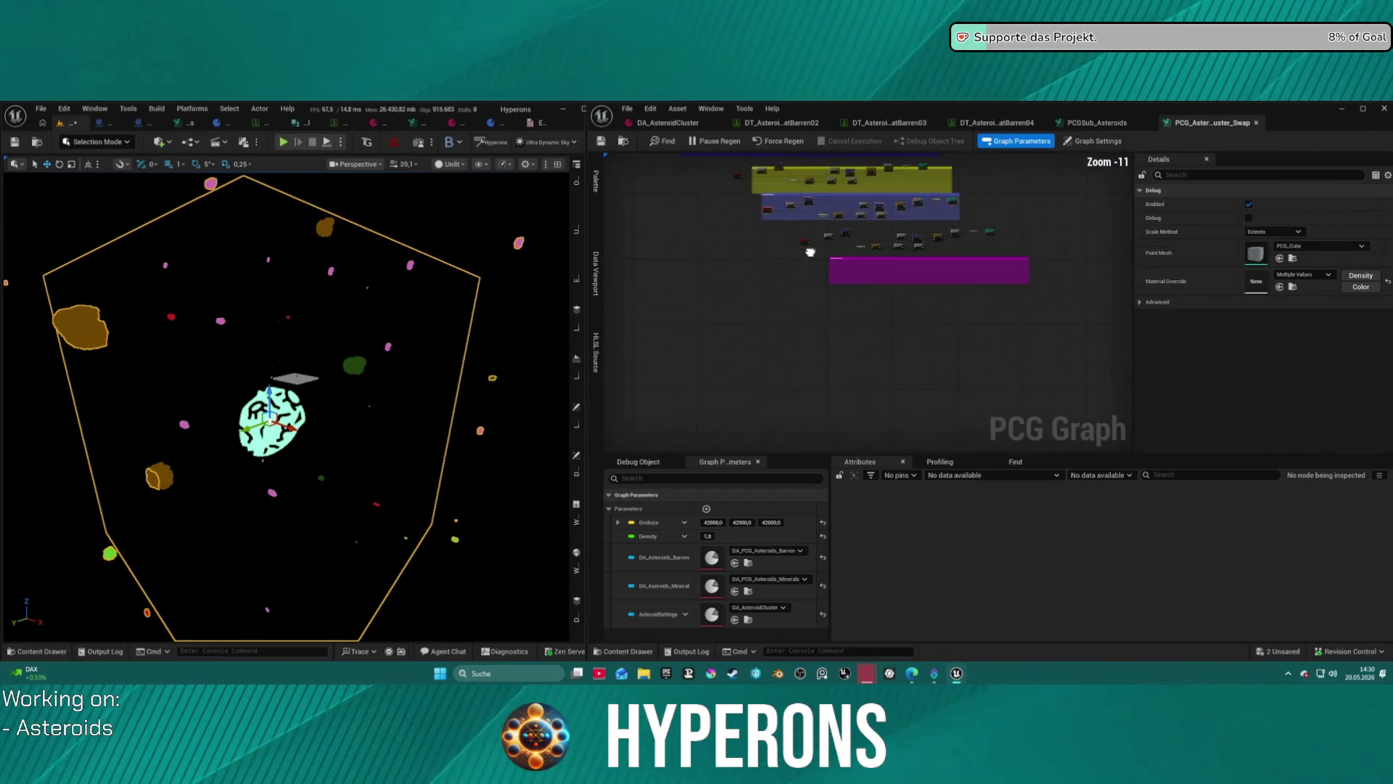
{"action": "scroll", "coordinate": [796, 231], "scroll_direction": "down", "scroll_amount": 1}
{"action": "left_click", "coordinate": [855, 270]}
{"action": "key", "text": "f"}
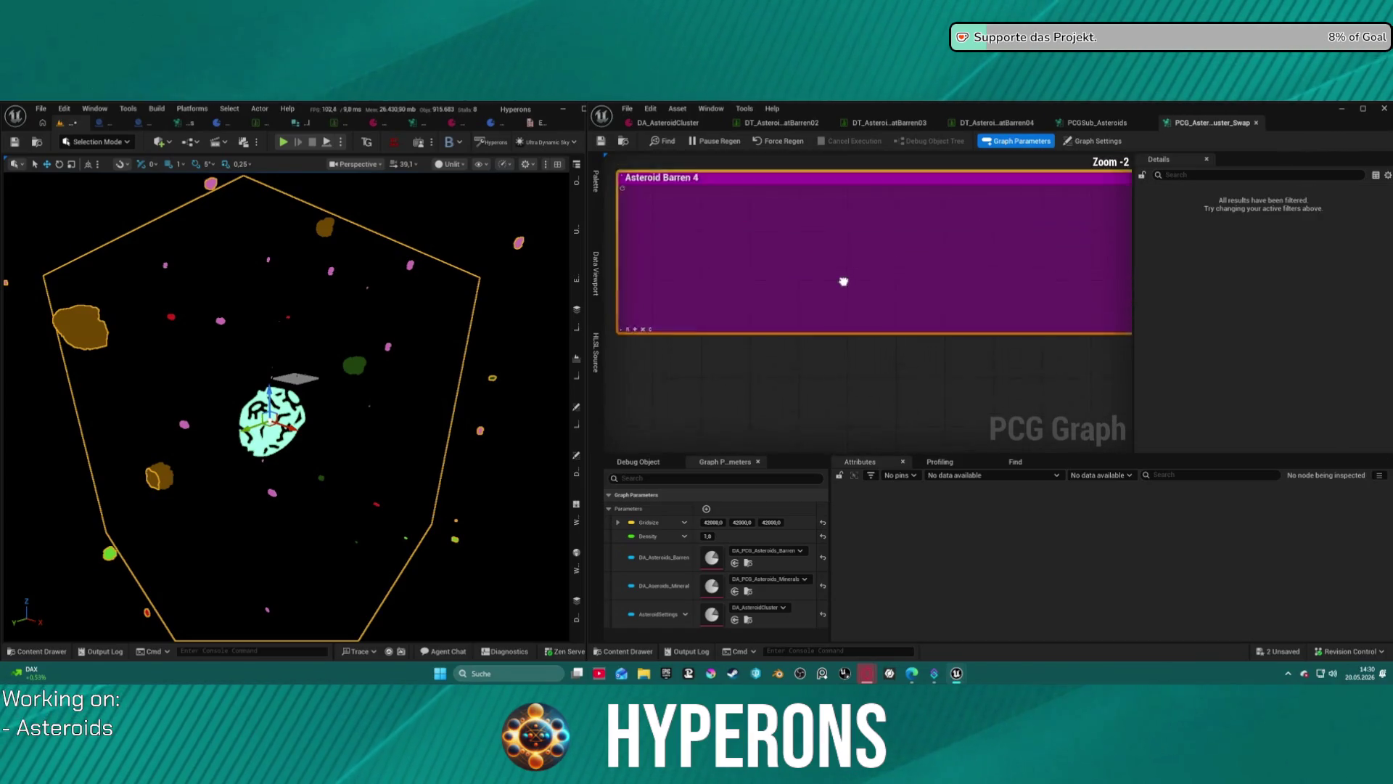
{"action": "scroll", "coordinate": [852, 233], "scroll_direction": "down", "scroll_amount": 10}
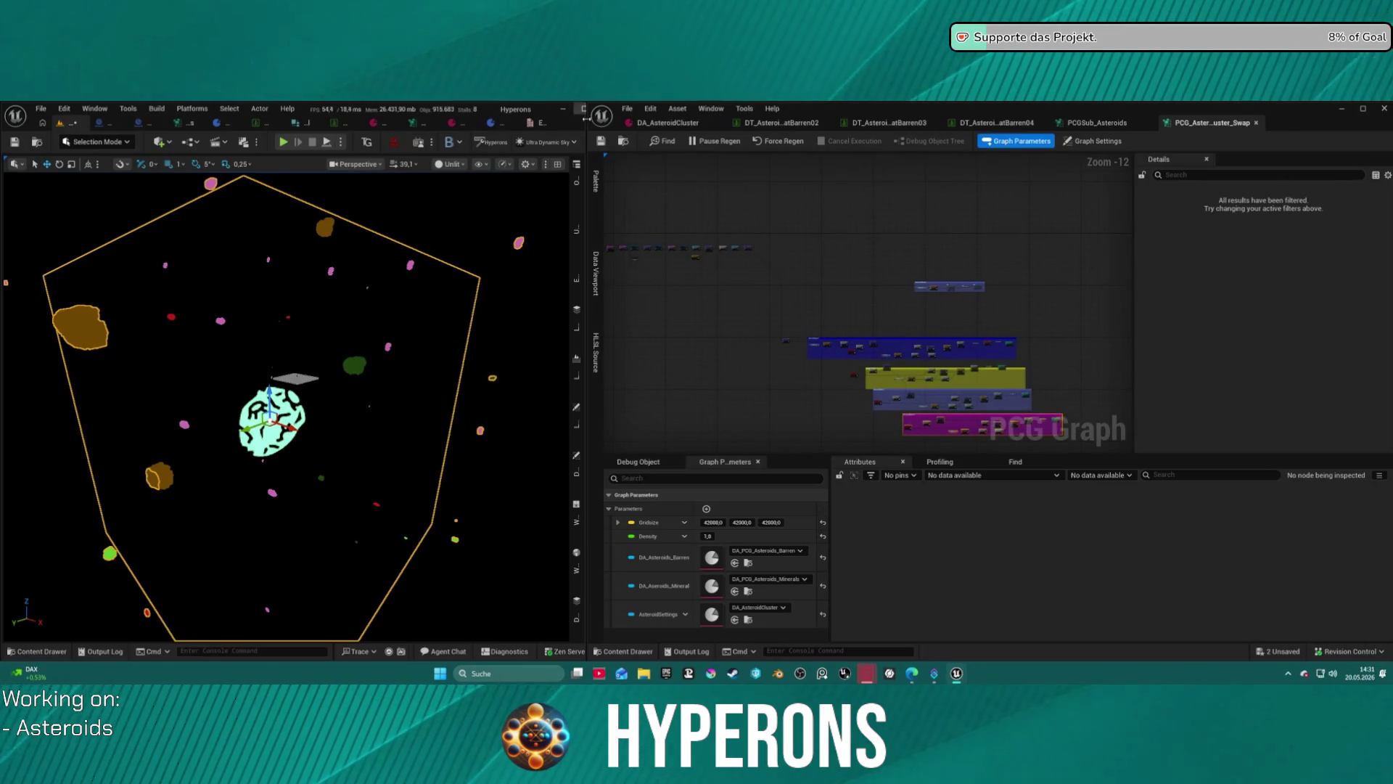
Save, close and reopen the swap graph, zooming to the blue group's Missing Subgraph node.
{"action": "left_click", "coordinate": [602, 141]}
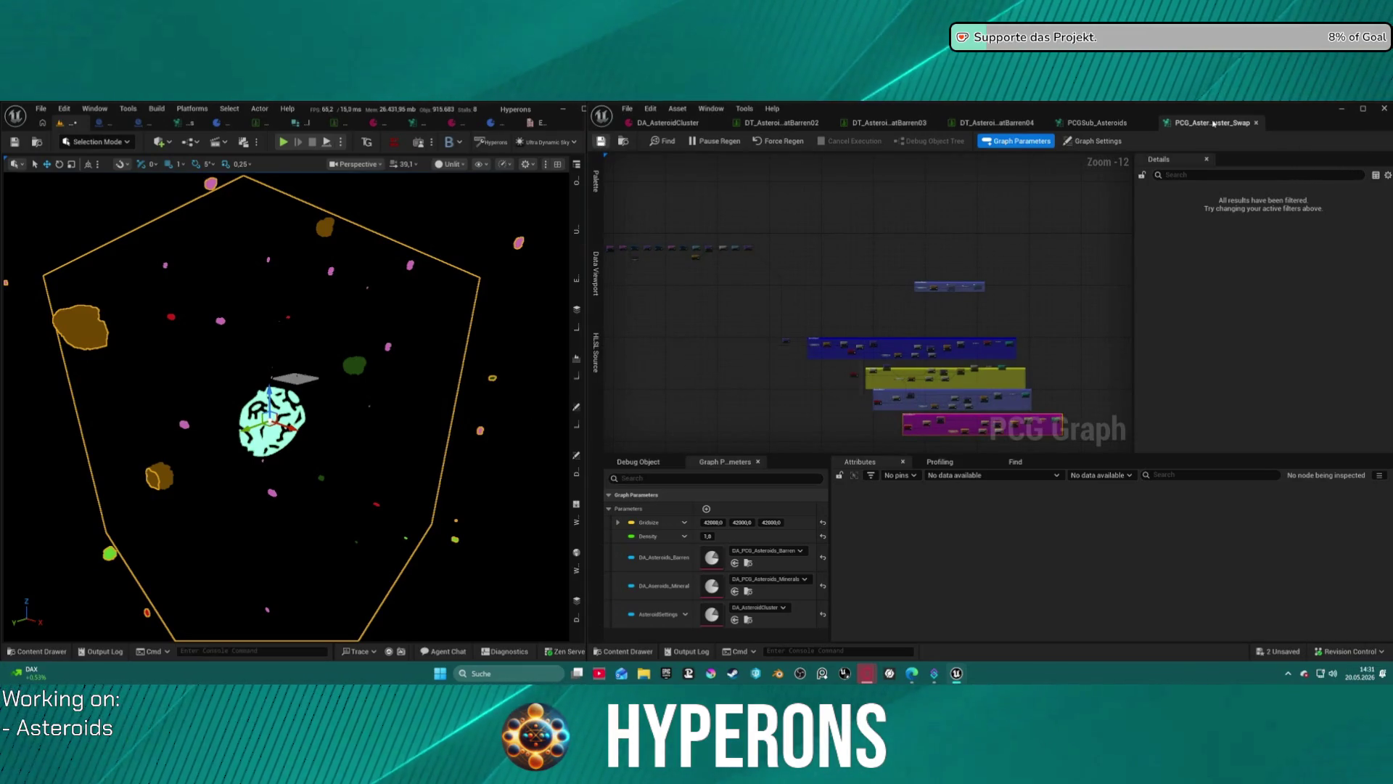
{"action": "left_click", "coordinate": [1256, 123]}
{"action": "scroll", "coordinate": [871, 619], "scroll_direction": "down", "scroll_amount": 1}
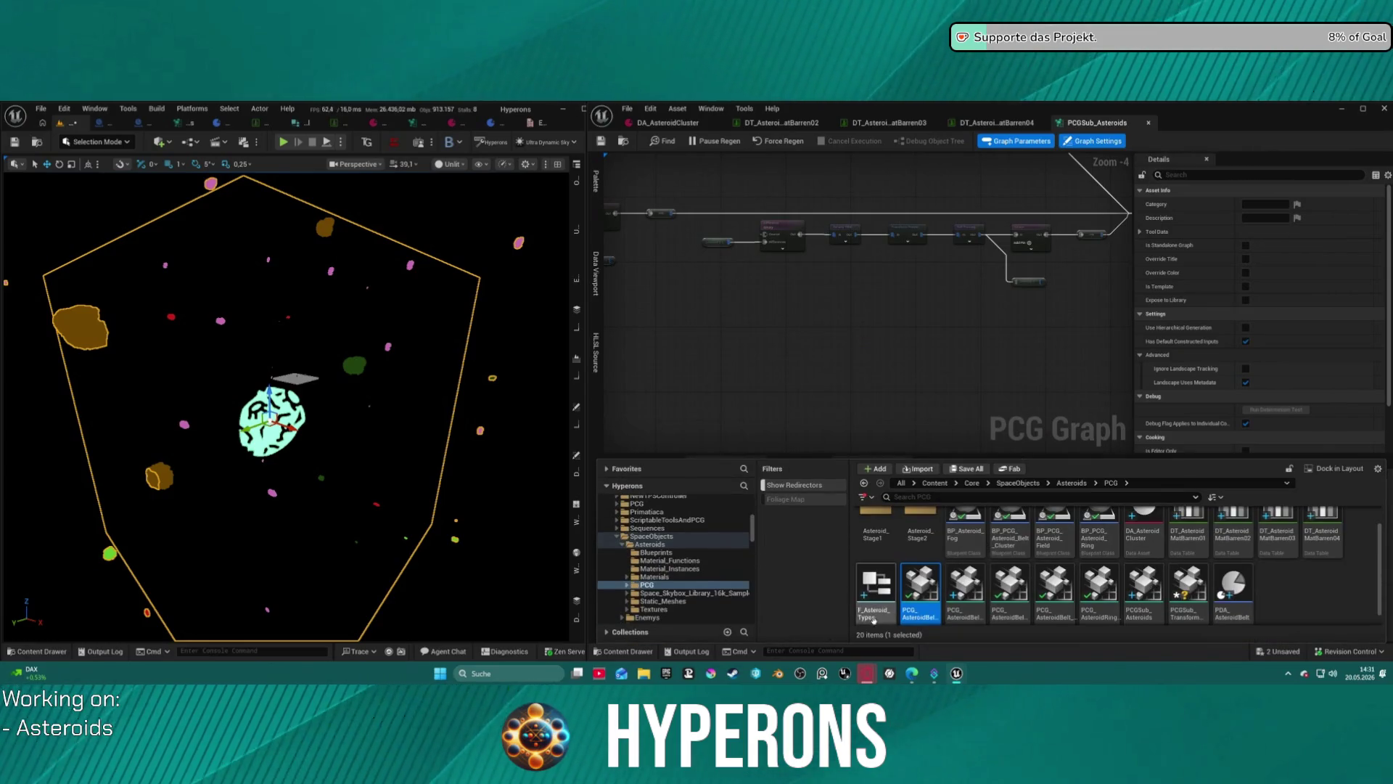
{"action": "double_click", "coordinate": [917, 597]}
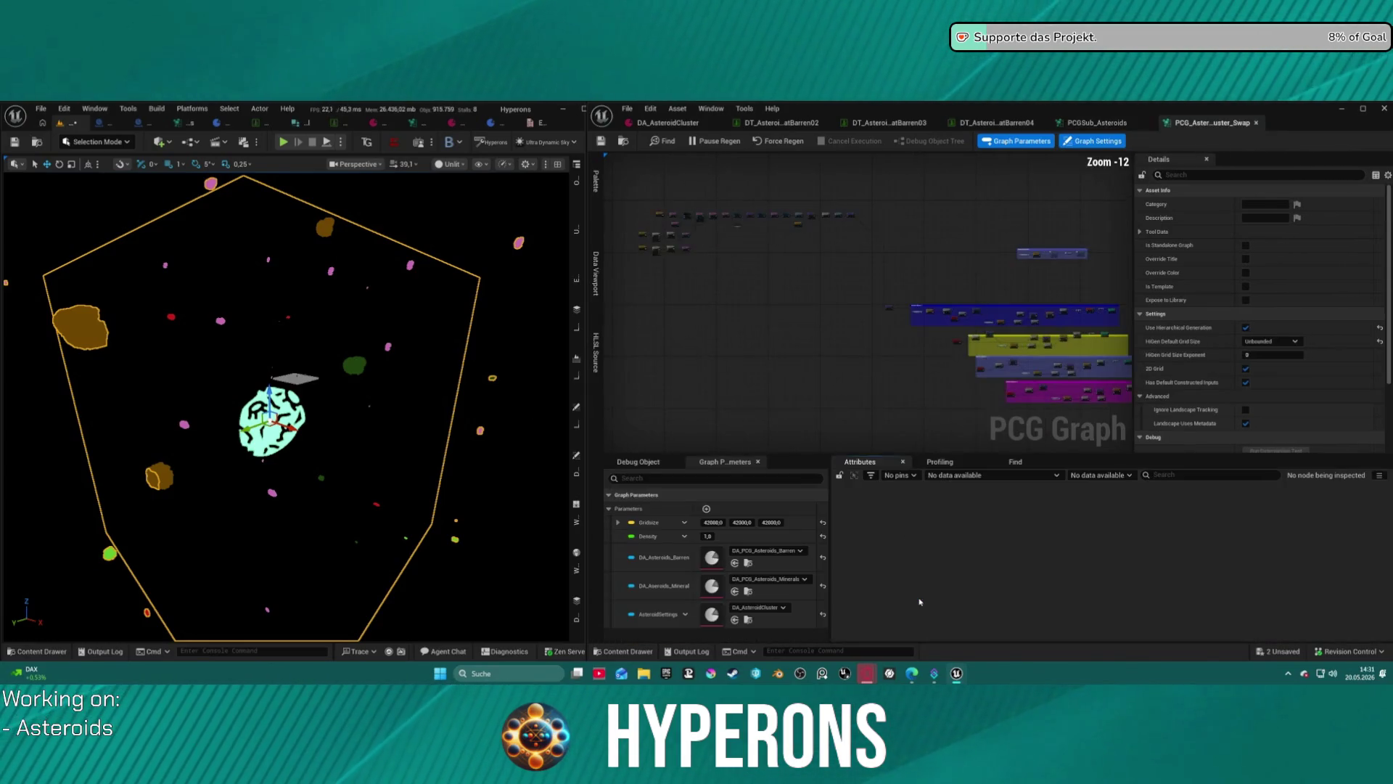
{"action": "scroll", "coordinate": [945, 432], "scroll_direction": "up", "scroll_amount": 9}
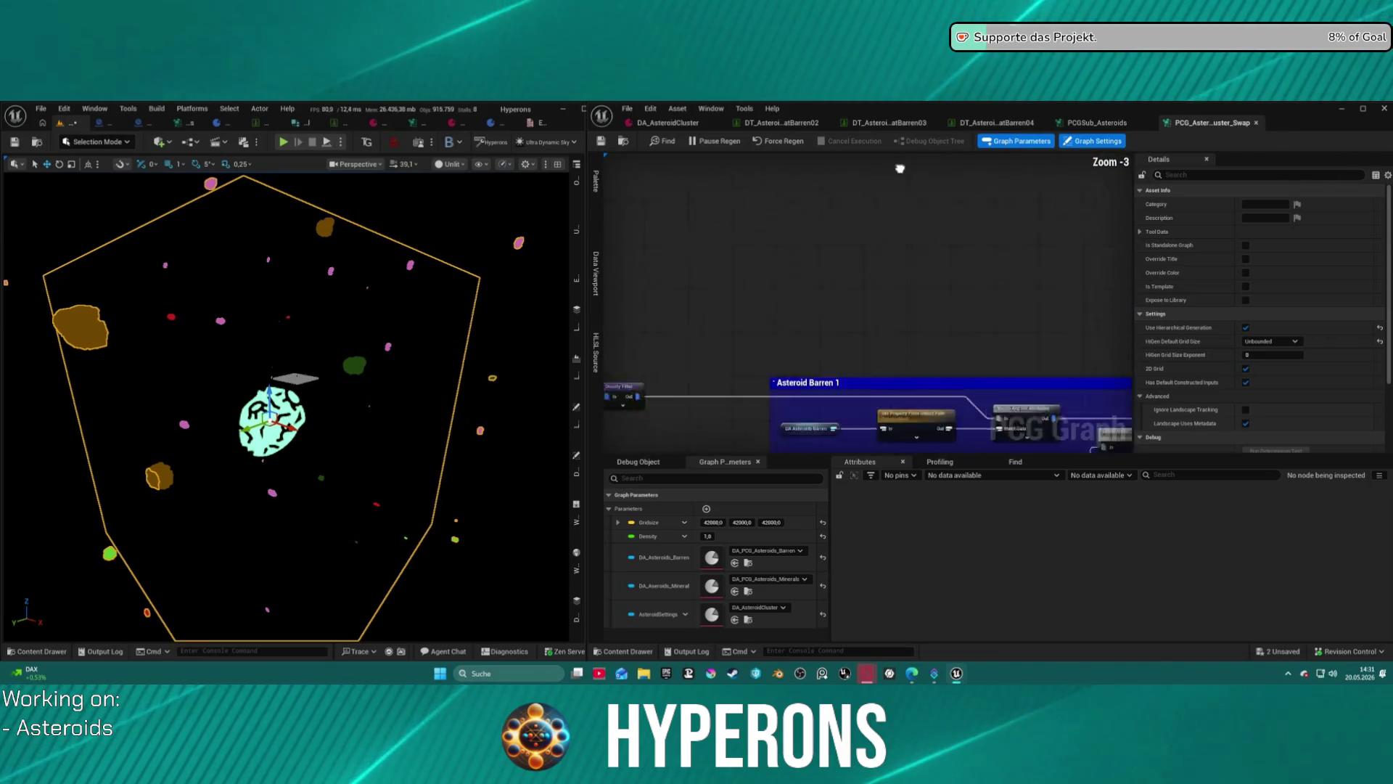
{"action": "scroll", "coordinate": [839, 228], "scroll_direction": "up", "scroll_amount": 3}
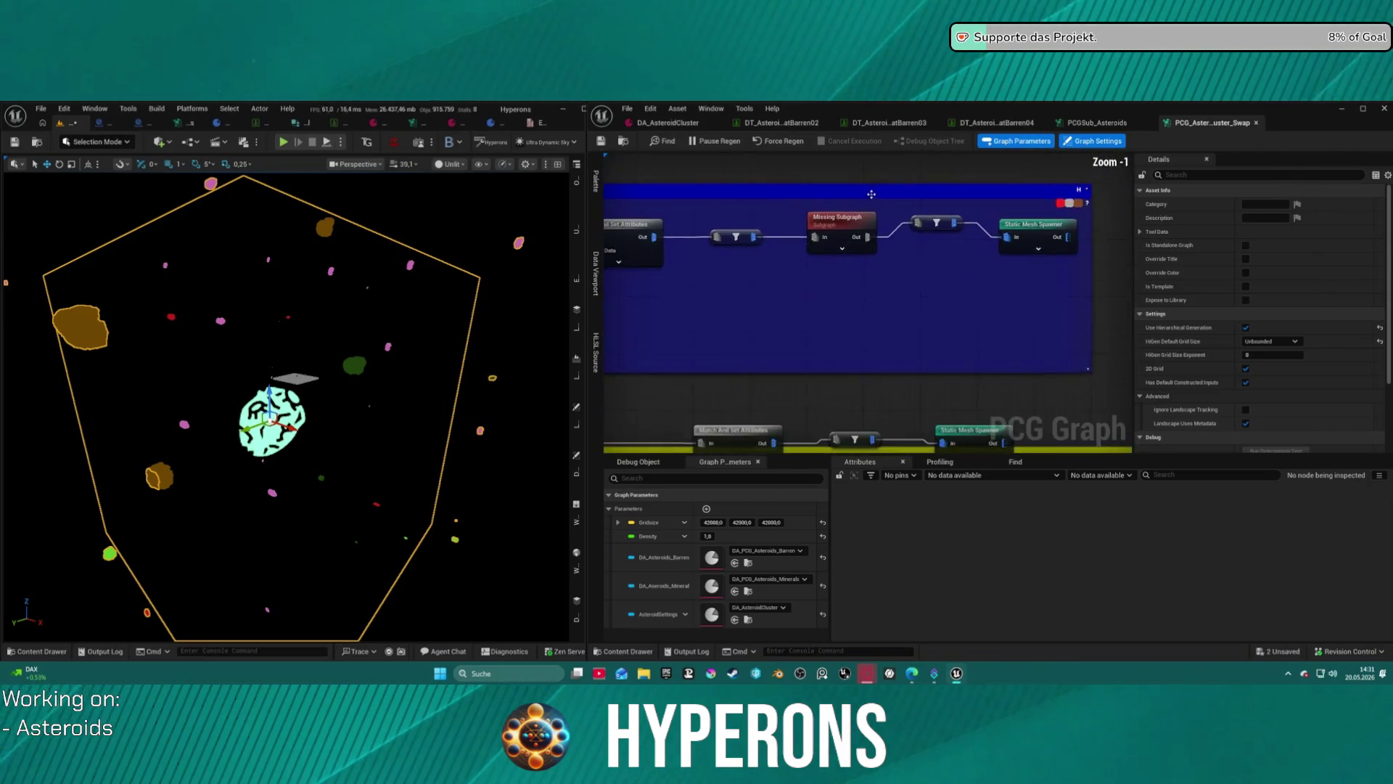
Assign PCGSub_Asteroids as the Graph of the blue group's Missing Subgraph node, then view the new asteroids.
{"action": "left_click", "coordinate": [856, 231]}
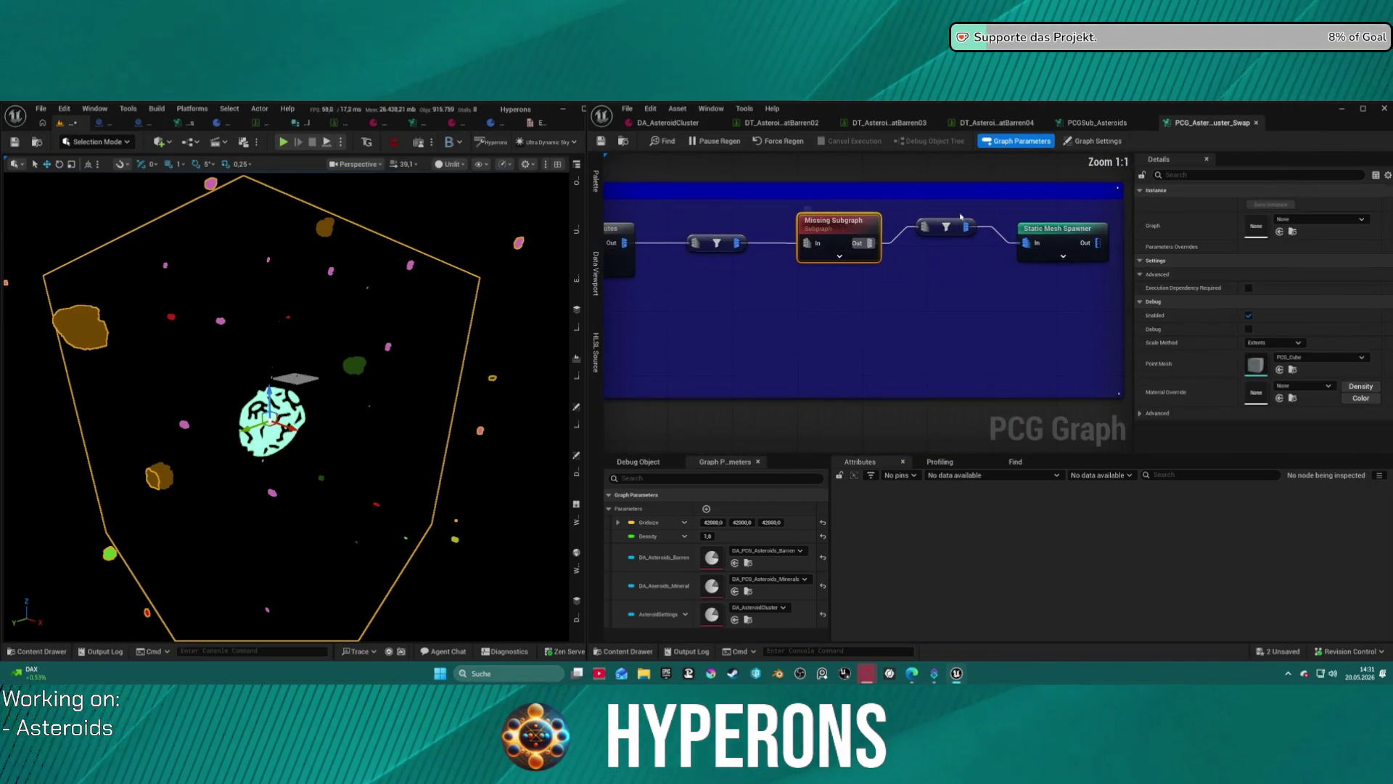
{"action": "left_click", "coordinate": [1295, 220]}
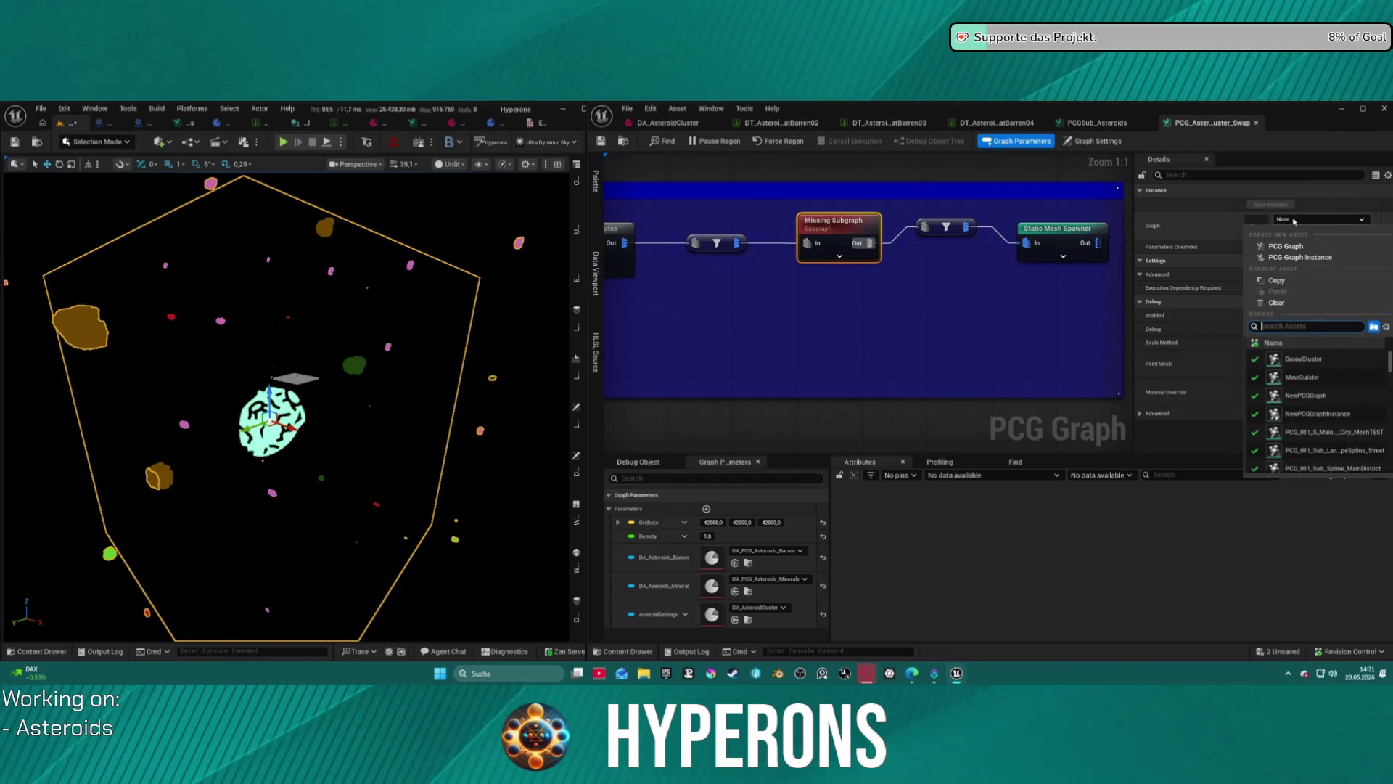
{"action": "type", "text": "pcgsu"}
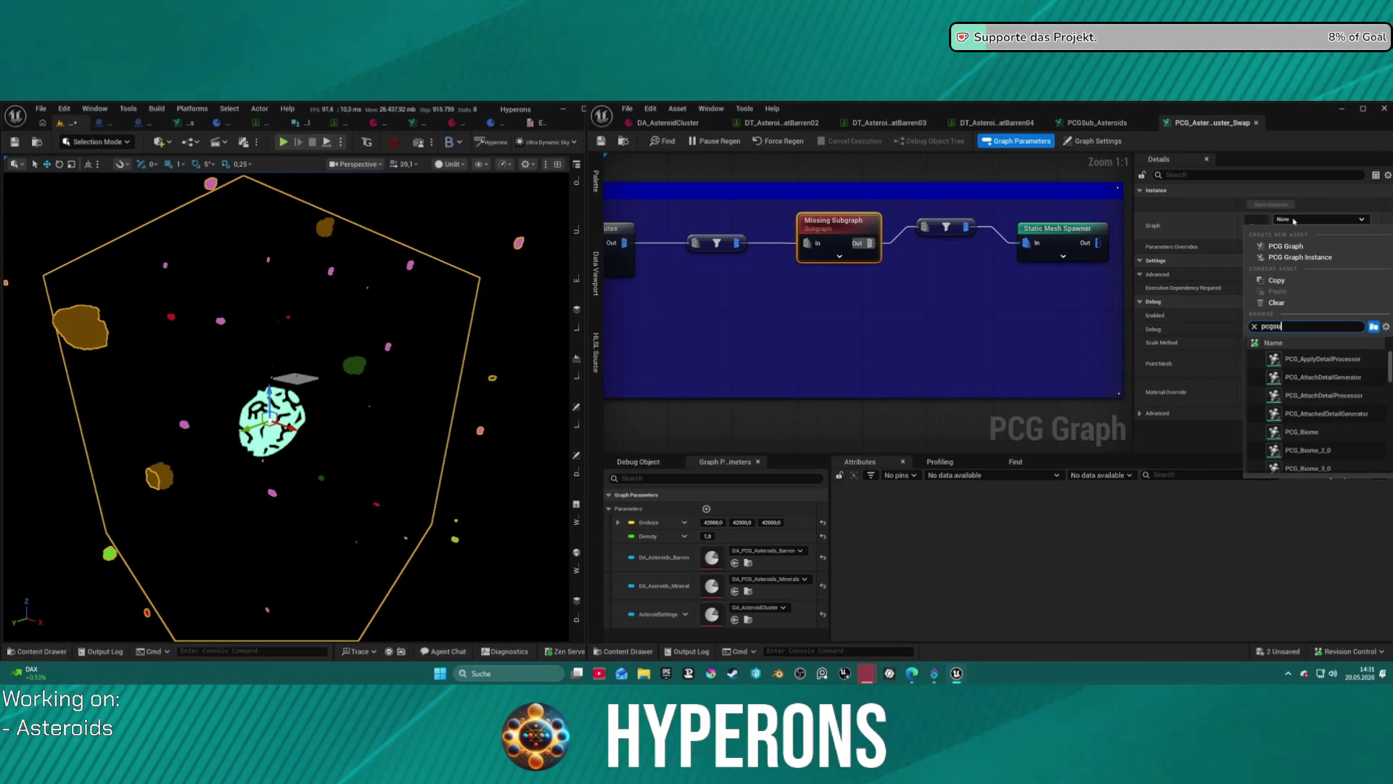
{"action": "type", "text": "b a"}
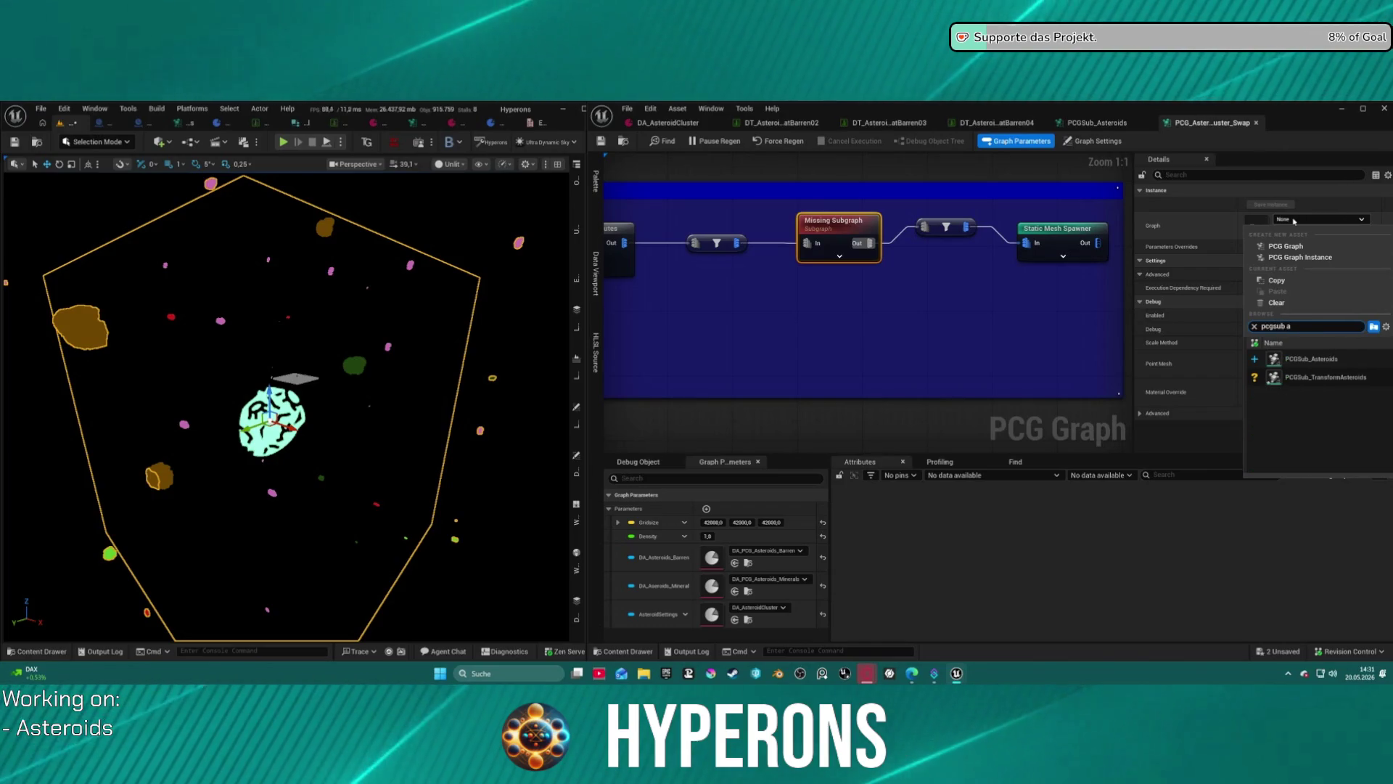
{"action": "left_click", "coordinate": [1311, 358]}
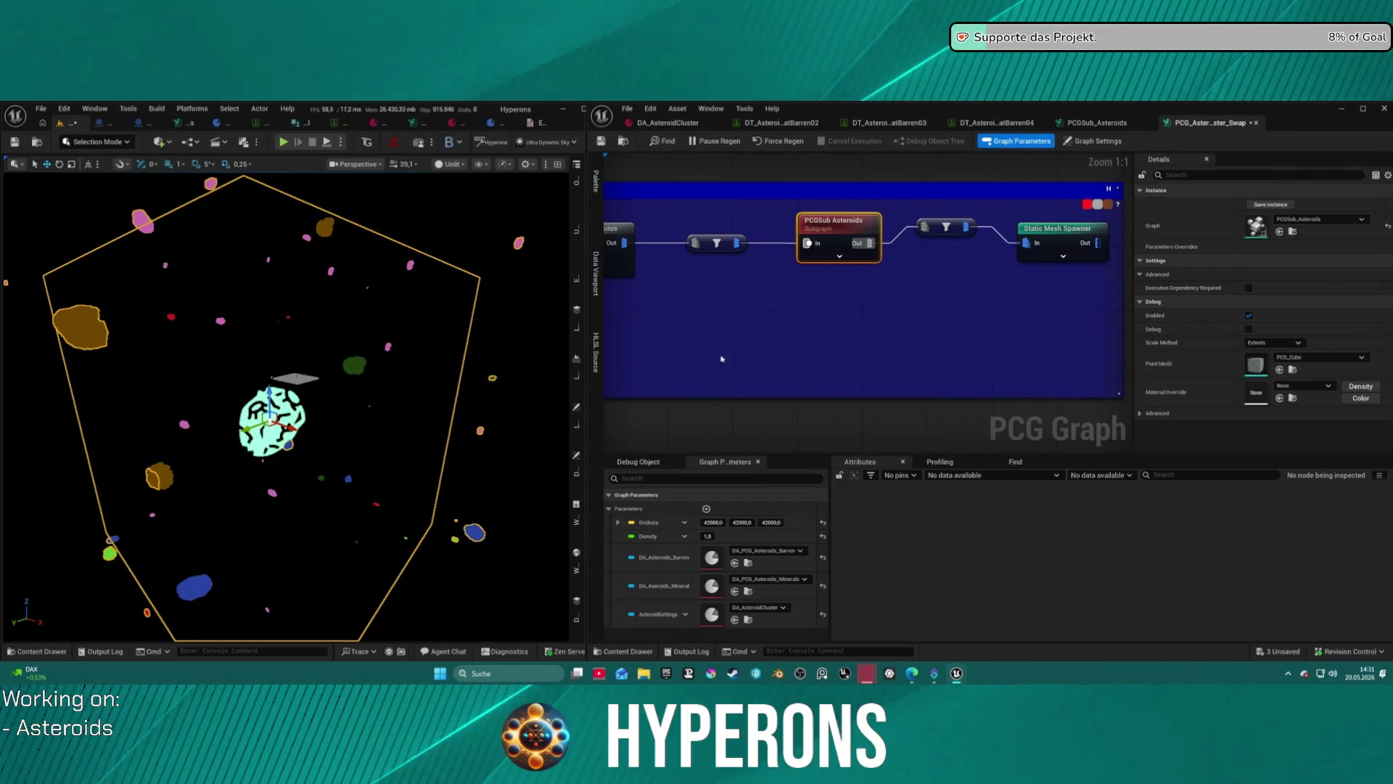
{"action": "mouse_move", "coordinate": [326, 435]}
{"action": "left_mouse_down"}
{"action": "mouse_move", "coordinate": [327, 523]}
{"action": "mouse_move", "coordinate": [385, 526]}
{"action": "left_mouse_up"}
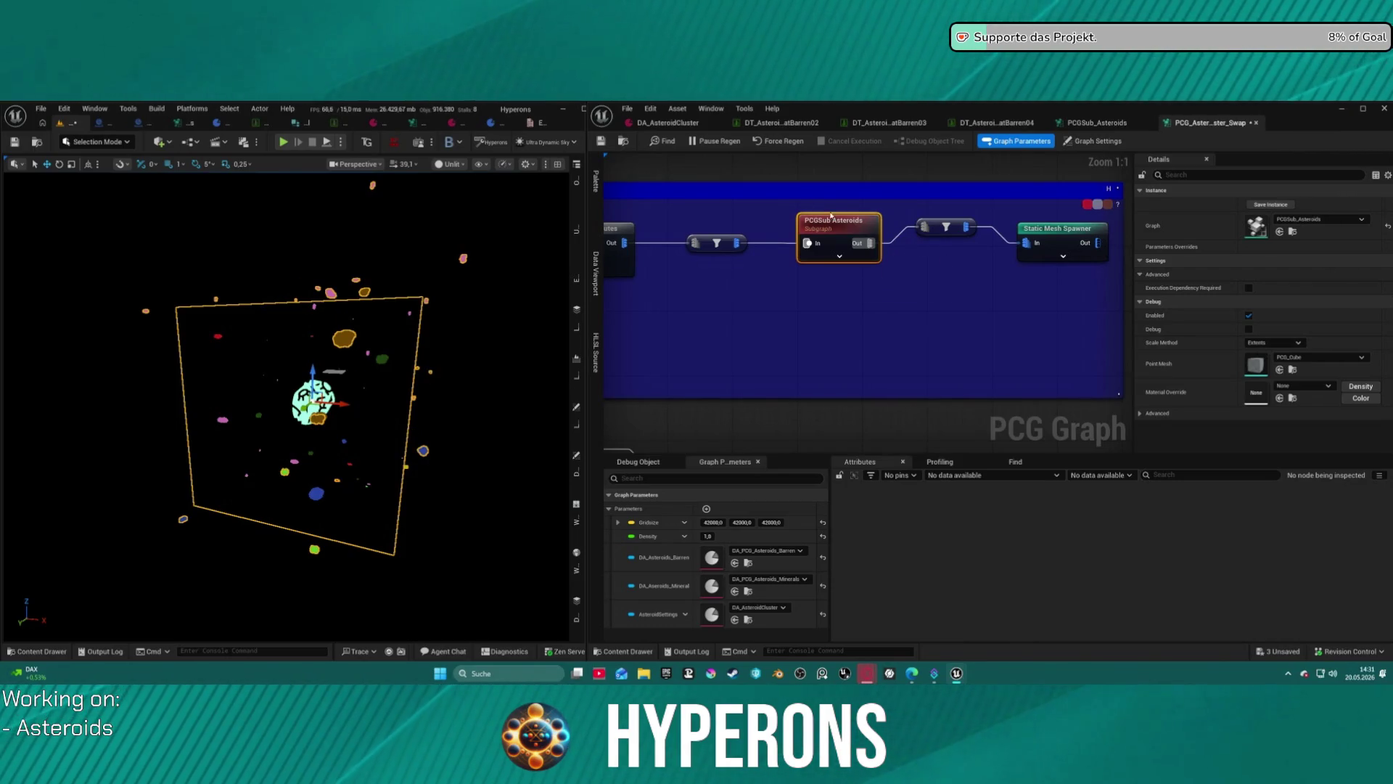
Delete the small filter node before the yellow group's Static Mesh Spawner.
{"action": "scroll", "coordinate": [863, 257], "scroll_direction": "down", "scroll_amount": 3}
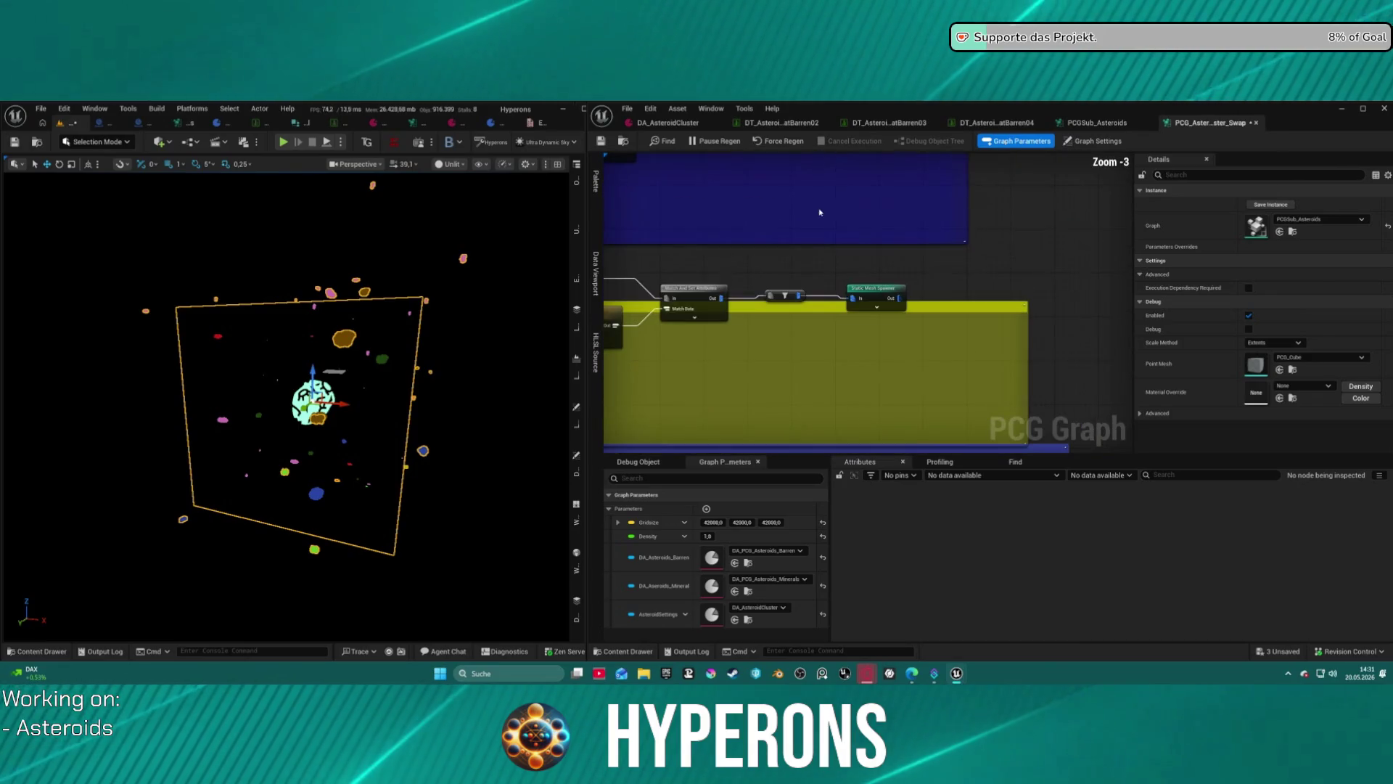
{"action": "left_click_drag", "start_coordinate": [863, 262], "coordinate": [874, 204]}
{"action": "scroll", "coordinate": [874, 218], "scroll_direction": "down", "scroll_amount": 3}
{"action": "scroll", "coordinate": [882, 254], "scroll_direction": "up", "scroll_amount": 3}
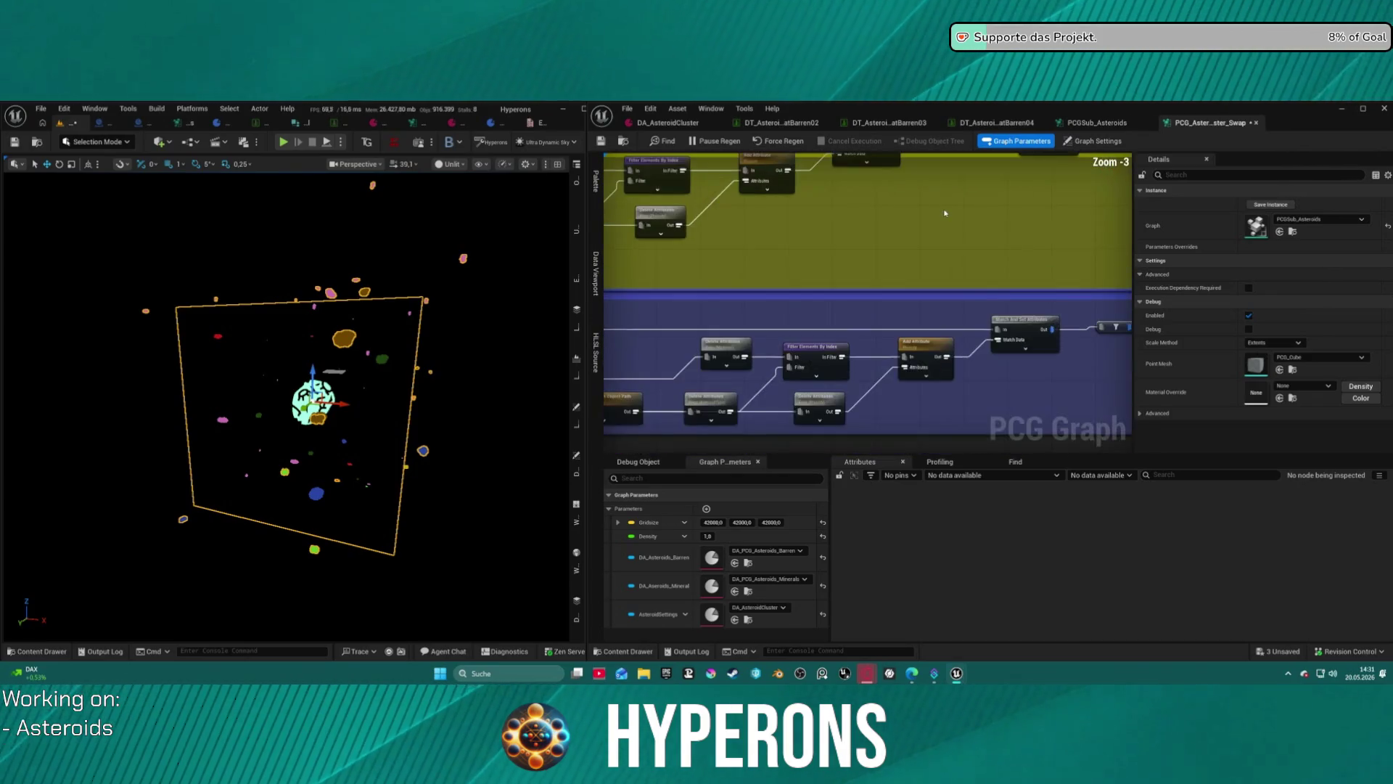
{"action": "scroll", "coordinate": [907, 251], "scroll_direction": "up", "scroll_amount": 3}
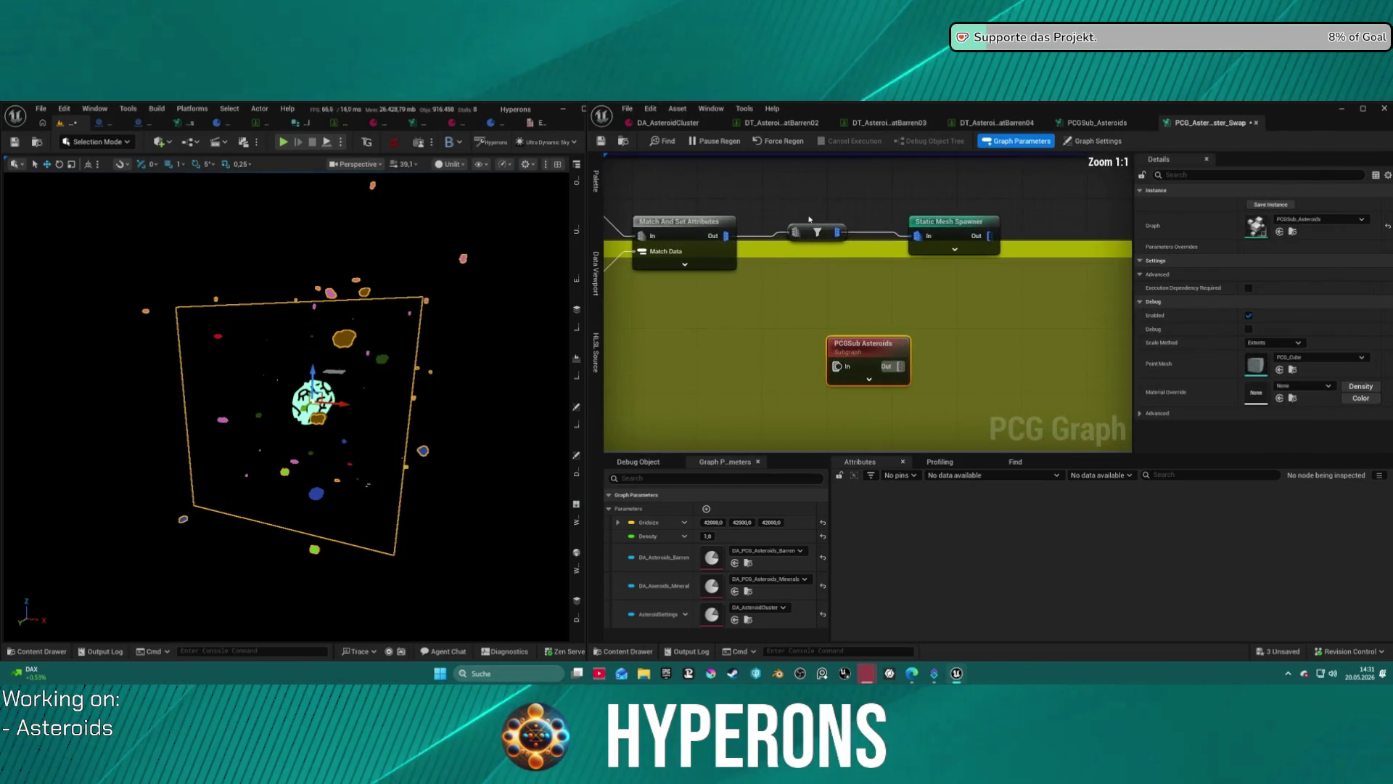
{"action": "key", "text": "Delete"}
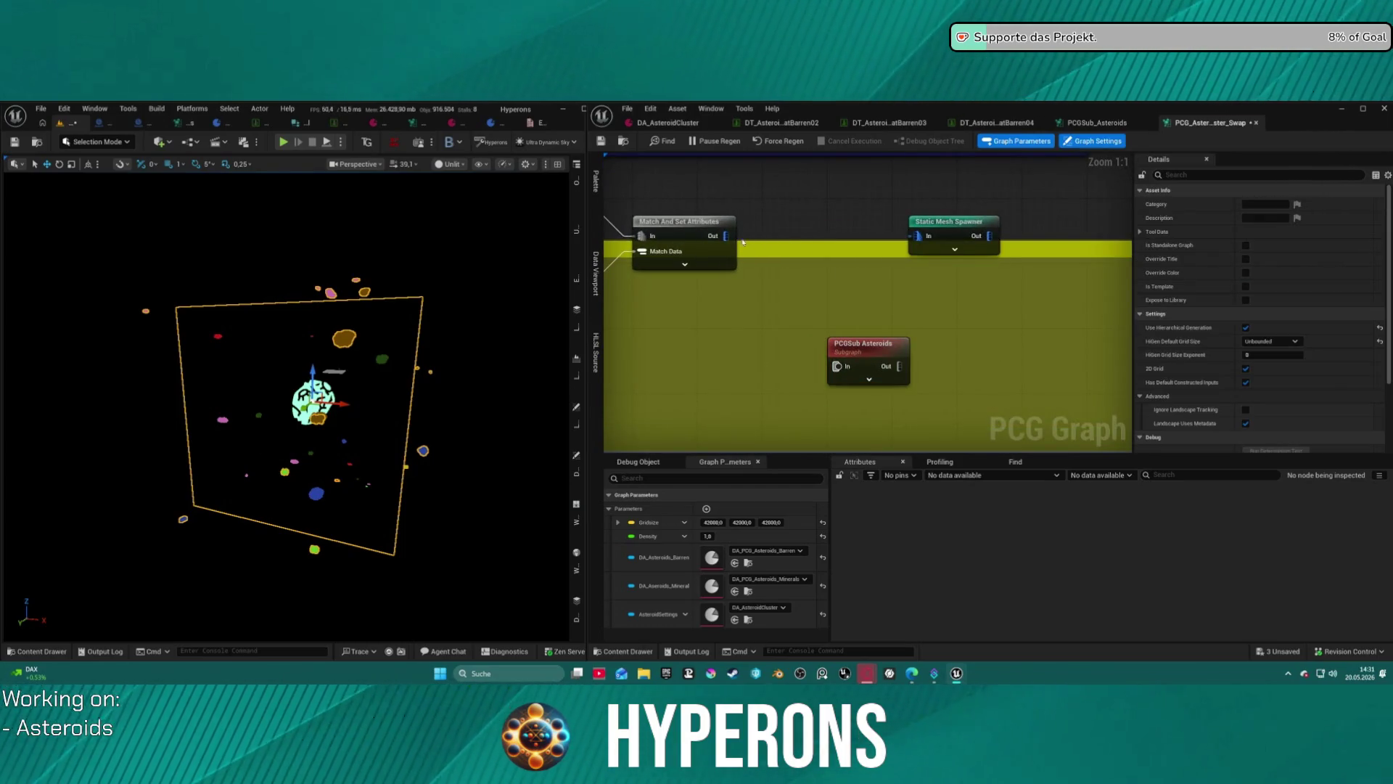
Wire Match And Set Attributes into PCGSub Asteroids and its output into Static Mesh Spawner, removing the auto filter.
{"action": "mouse_move", "coordinate": [727, 236]}
{"action": "left_mouse_down"}
{"action": "mouse_move", "coordinate": [832, 362]}
{"action": "mouse_move", "coordinate": [1015, 234]}
{"action": "left_mouse_up"}
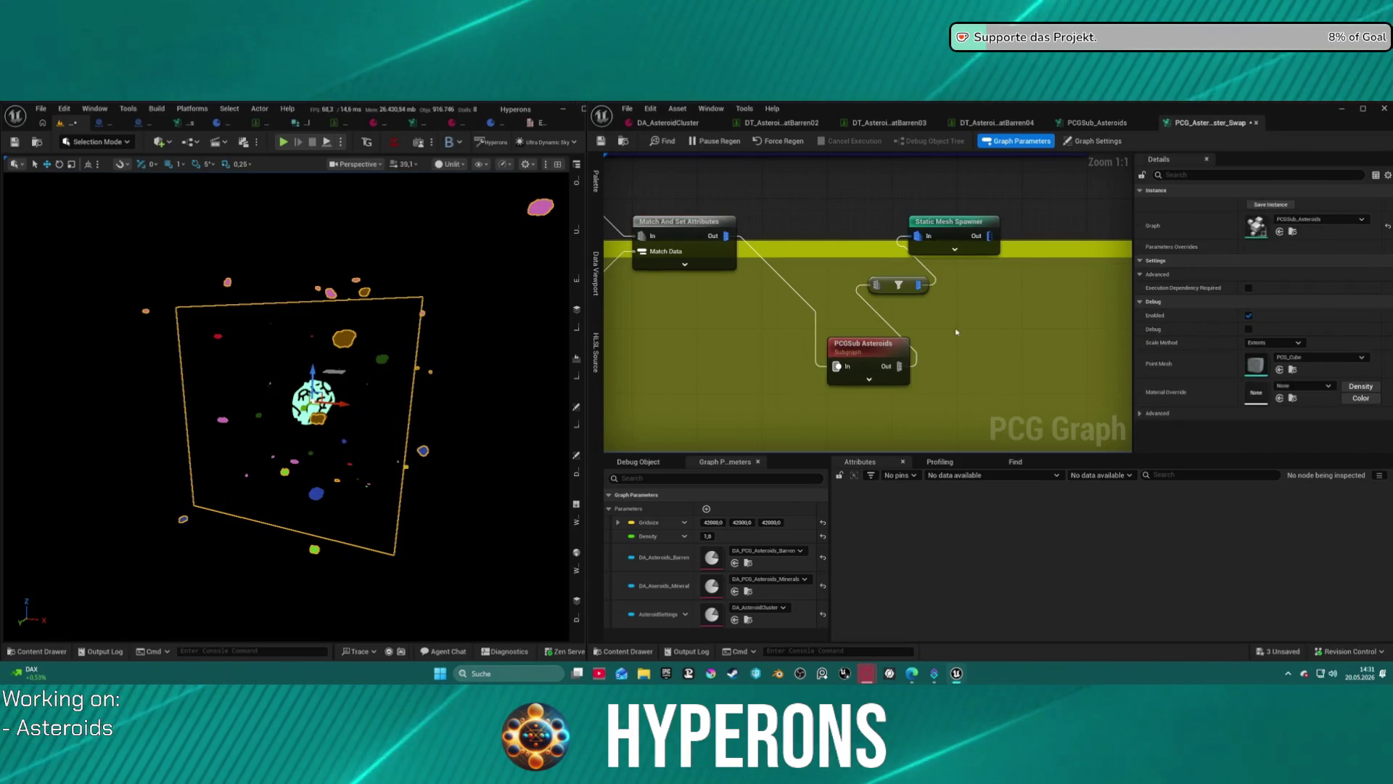
{"action": "left_click", "coordinate": [898, 285]}
{"action": "key", "text": "Delete"}
{"action": "mouse_move", "coordinate": [901, 366]}
{"action": "left_mouse_down"}
{"action": "mouse_move", "coordinate": [938, 240]}
{"action": "mouse_move", "coordinate": [1016, 329]}
{"action": "left_mouse_up"}
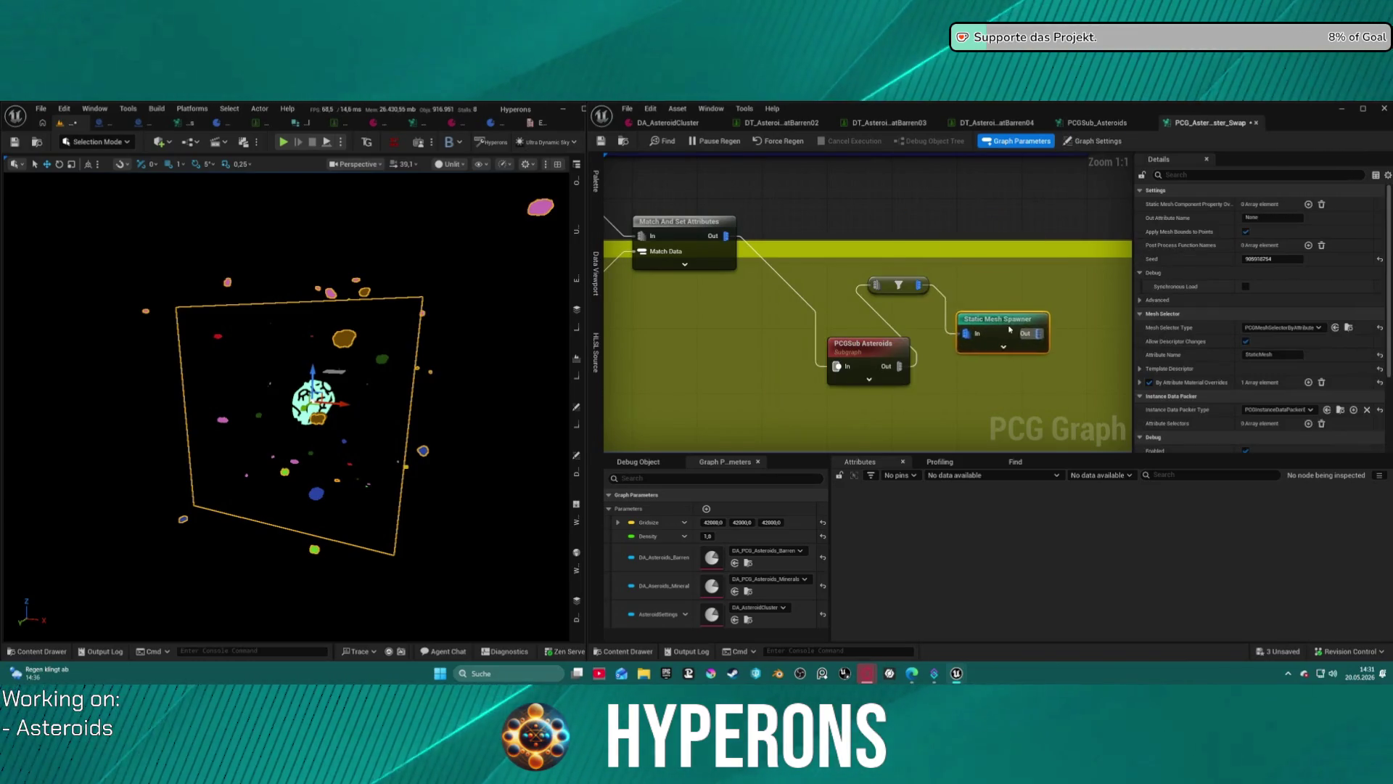
Look over the yellow group's nodes and move the PCGSub Asteroids node up and left.
{"action": "scroll", "coordinate": [971, 311], "scroll_direction": "down", "scroll_amount": 5}
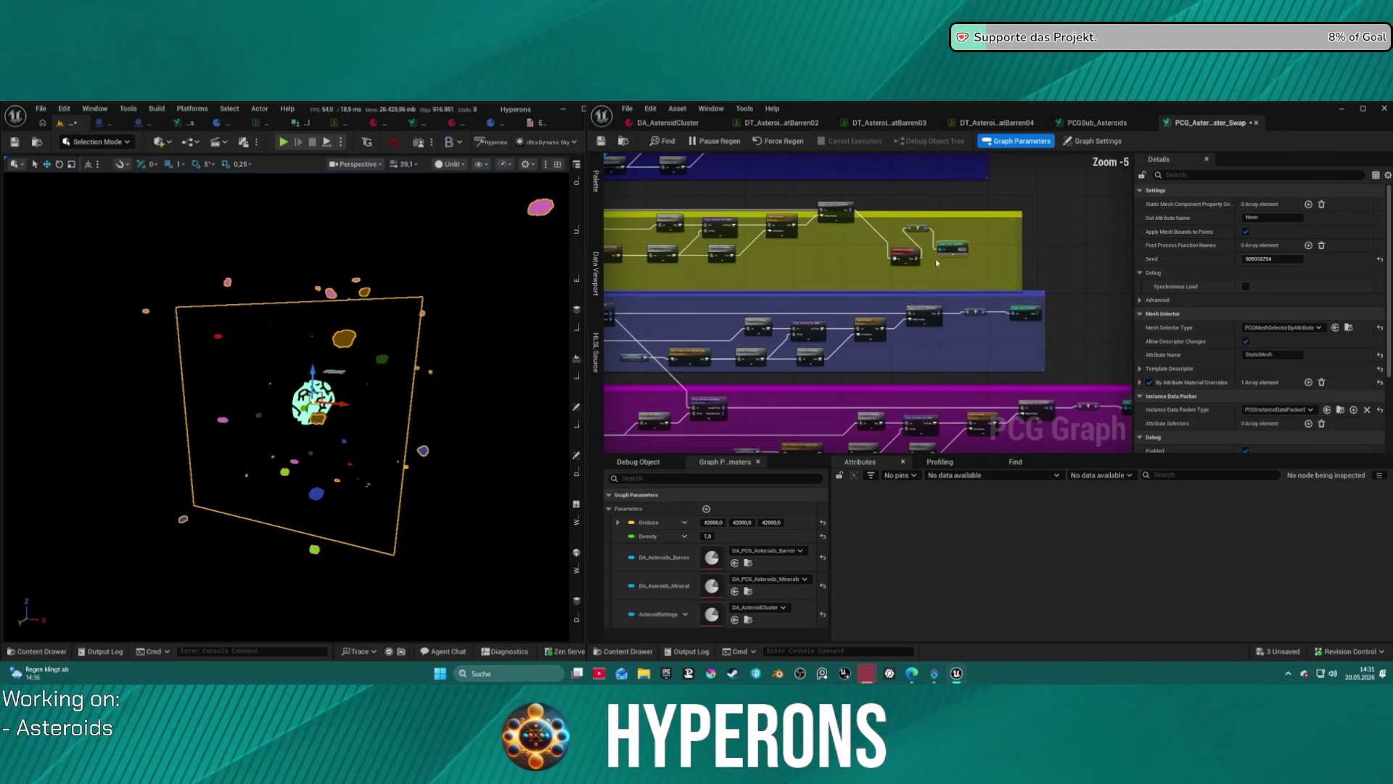
{"action": "scroll", "coordinate": [893, 258], "scroll_direction": "down", "scroll_amount": 2}
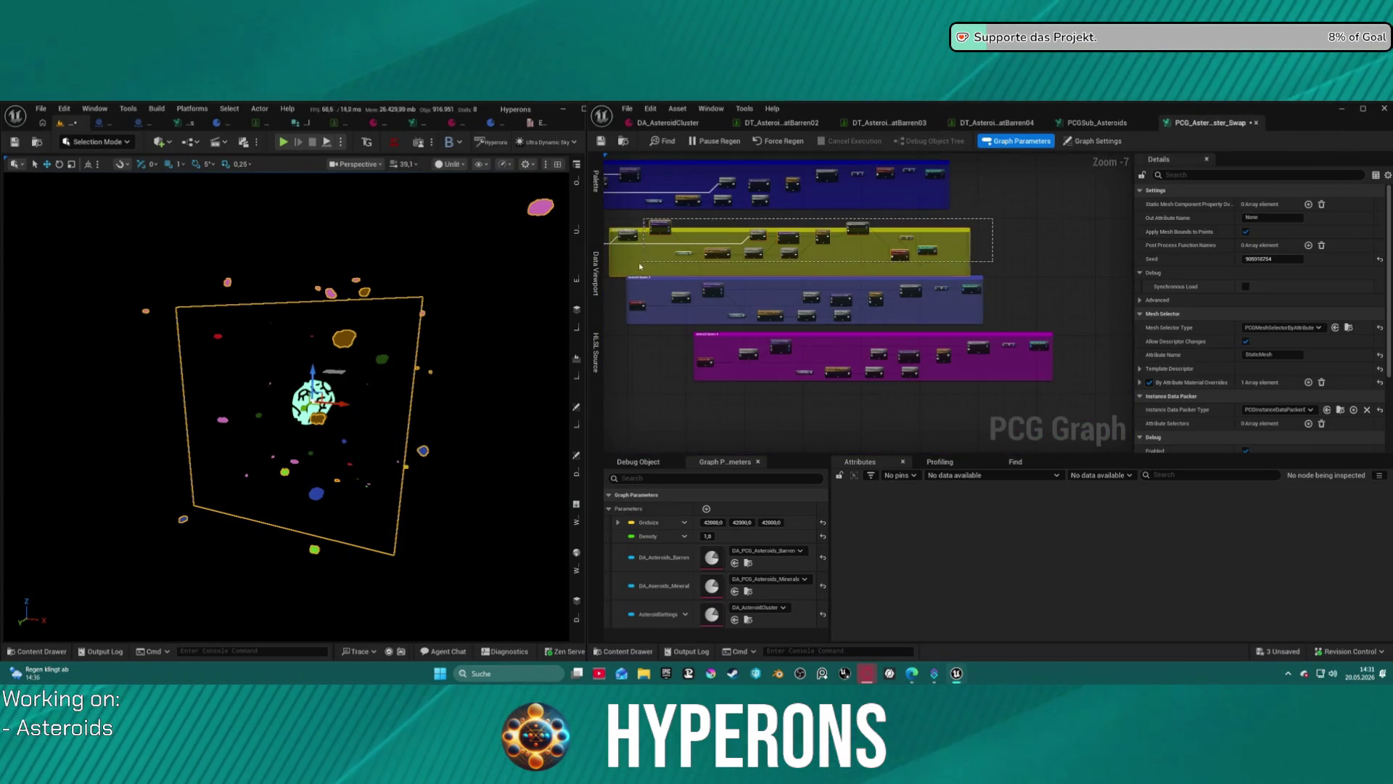
{"action": "left_click_drag", "start_coordinate": [642, 267], "coordinate": [640, 268]}
{"action": "scroll", "coordinate": [639, 270], "scroll_direction": "up", "scroll_amount": 4}
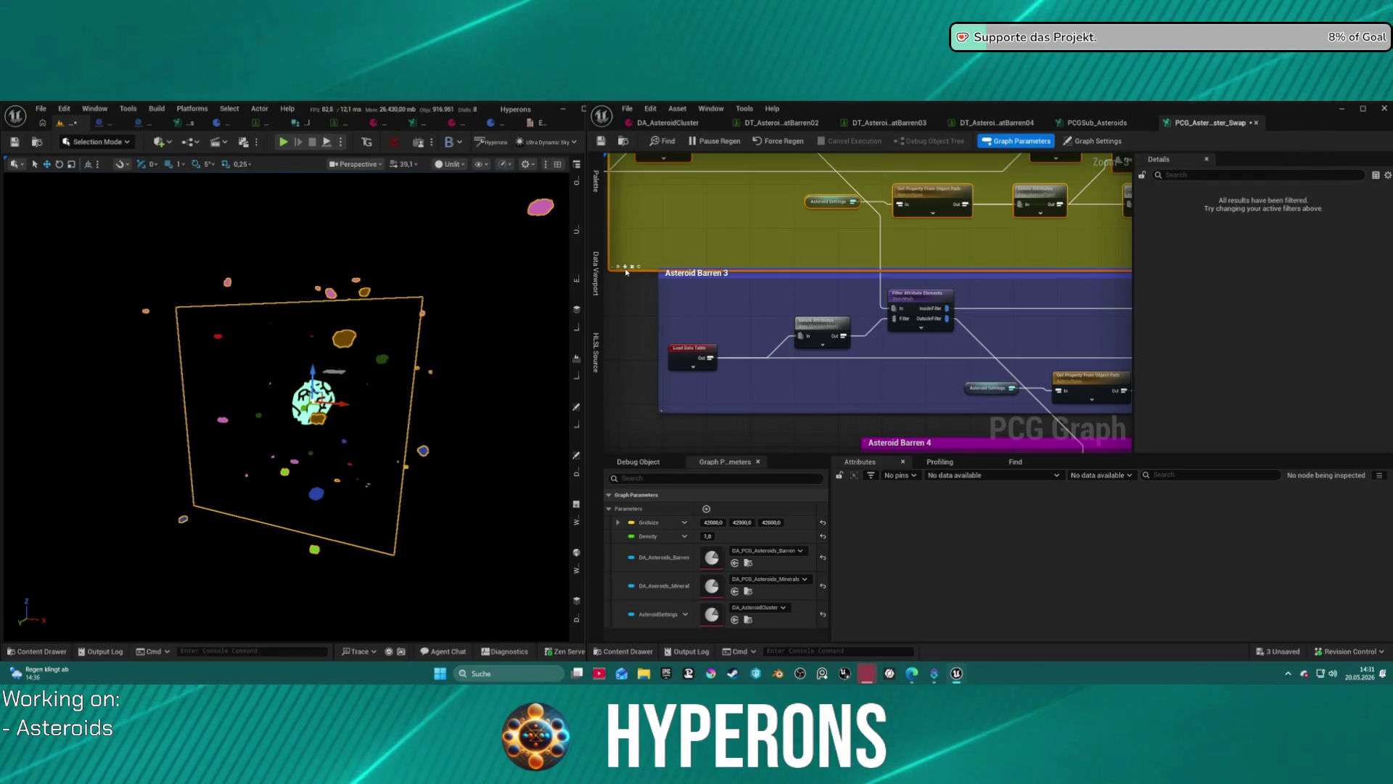
{"action": "scroll", "coordinate": [743, 242], "scroll_direction": "down", "scroll_amount": 2}
{"action": "scroll", "coordinate": [743, 242], "scroll_direction": "up", "scroll_amount": 2}
{"action": "right_click", "coordinate": [747, 251]}
{"action": "scroll", "coordinate": [798, 240], "scroll_direction": "down", "scroll_amount": 4}
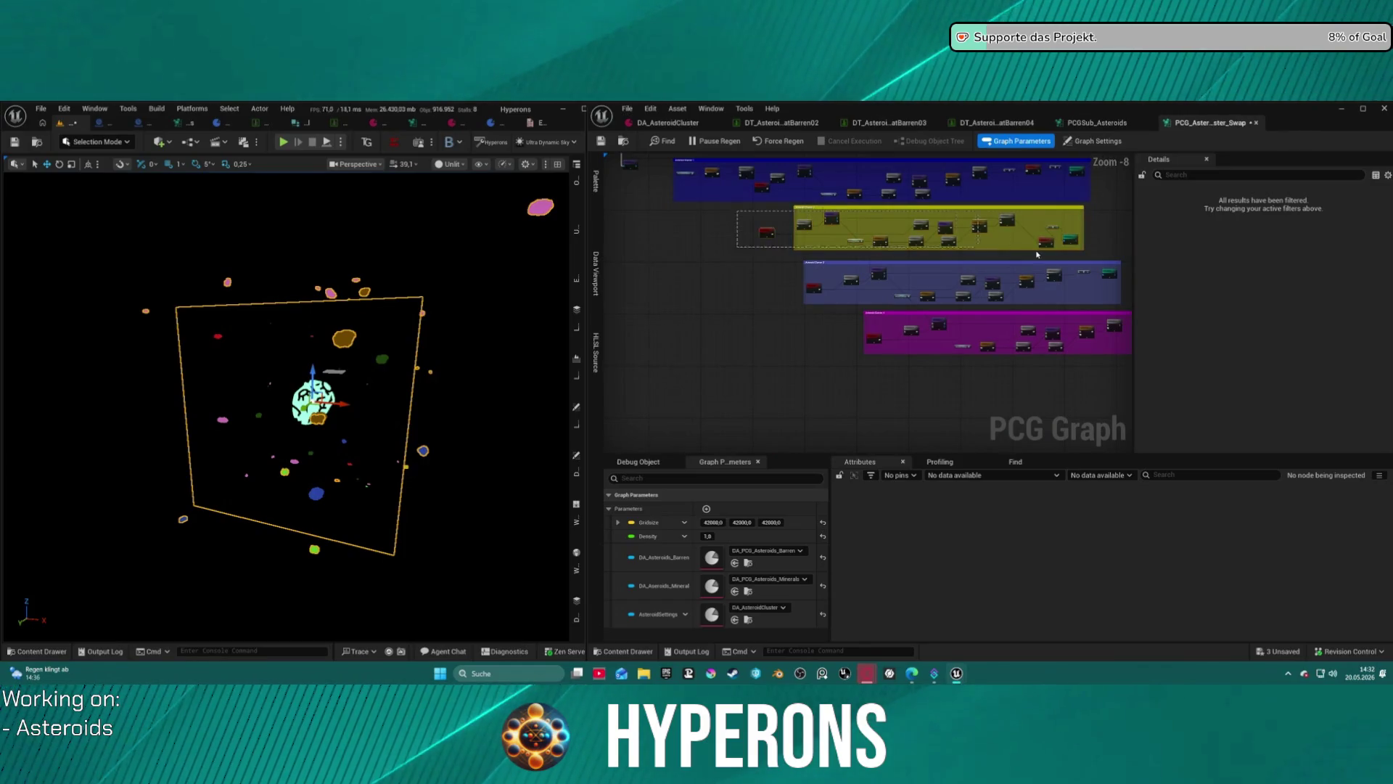
{"action": "left_click_drag", "start_coordinate": [1092, 253], "coordinate": [1091, 253]}
{"action": "scroll", "coordinate": [926, 250], "scroll_direction": "up", "scroll_amount": 6}
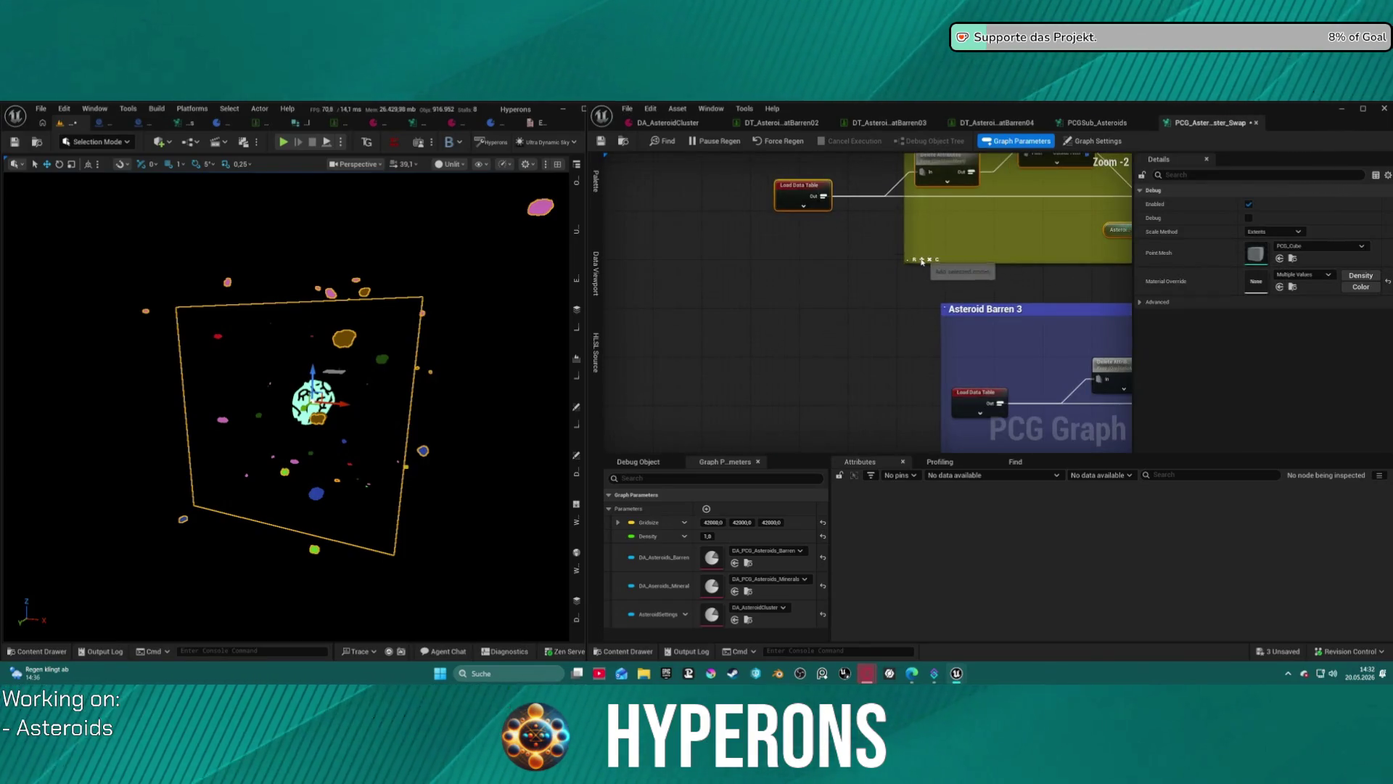
{"action": "scroll", "coordinate": [870, 259], "scroll_direction": "down", "scroll_amount": 4}
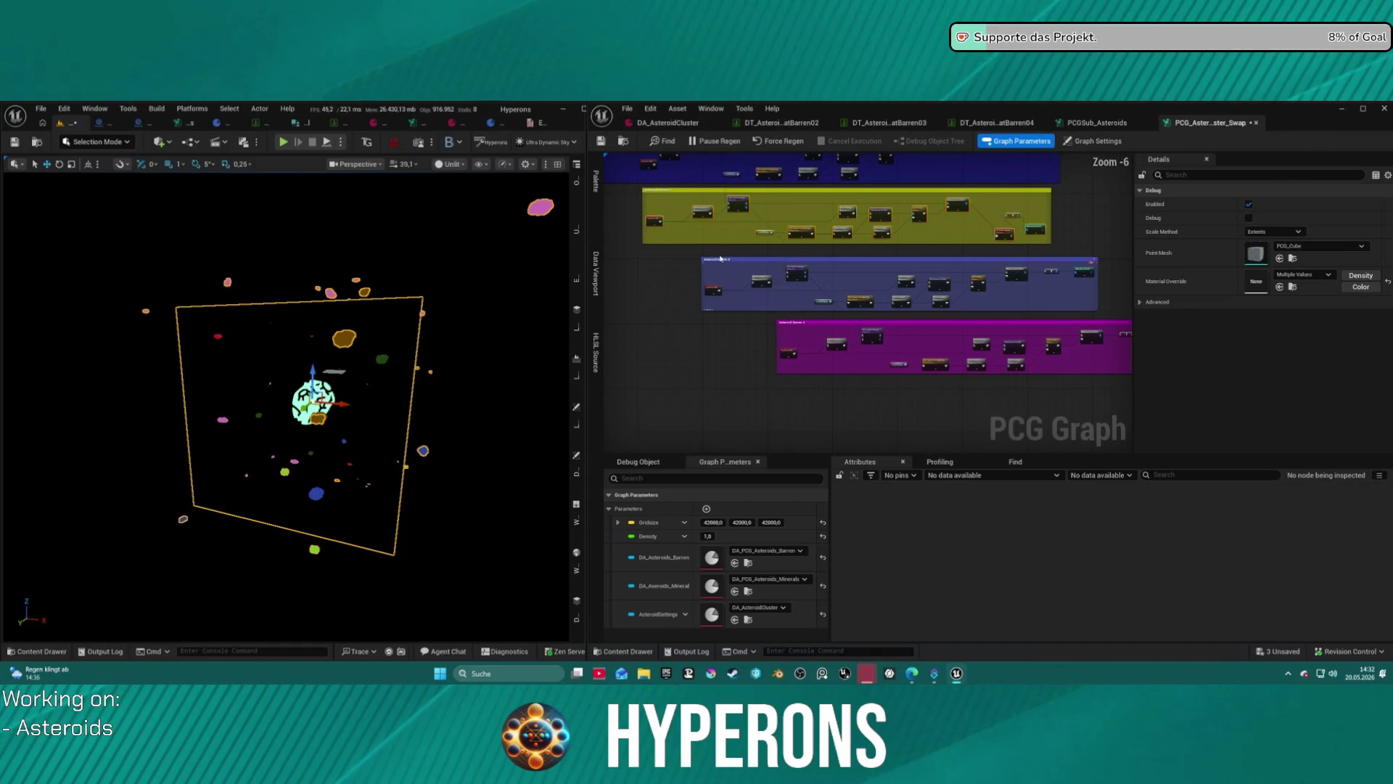
{"action": "left_click_drag", "start_coordinate": [809, 270], "coordinate": [699, 255]}
{"action": "left_click_drag", "start_coordinate": [843, 192], "coordinate": [1042, 230]}
{"action": "mouse_move", "coordinate": [886, 230]}
{"action": "left_mouse_down"}
{"action": "mouse_move", "coordinate": [930, 268]}
{"action": "mouse_move", "coordinate": [957, 233]}
{"action": "mouse_move", "coordinate": [979, 233]}
{"action": "mouse_move", "coordinate": [959, 220]}
{"action": "mouse_move", "coordinate": [997, 208]}
{"action": "left_mouse_up"}
{"action": "left_click", "coordinate": [970, 237]}
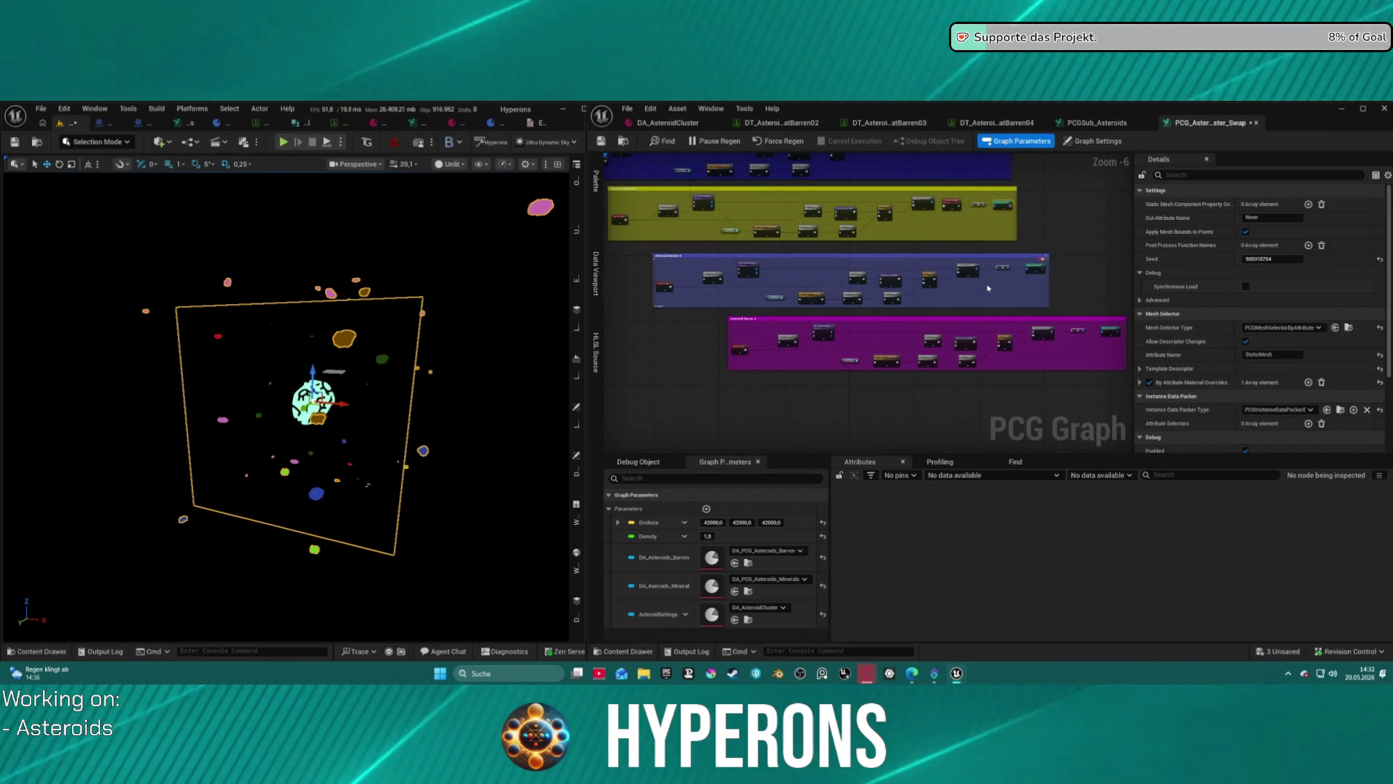
Paste a PCGSub Asteroids node into the blue group, wired between the filter and Static Mesh Spawner.
{"action": "scroll", "coordinate": [912, 260], "scroll_direction": "up", "scroll_amount": 6}
{"action": "key", "text": "ctrl+v"}
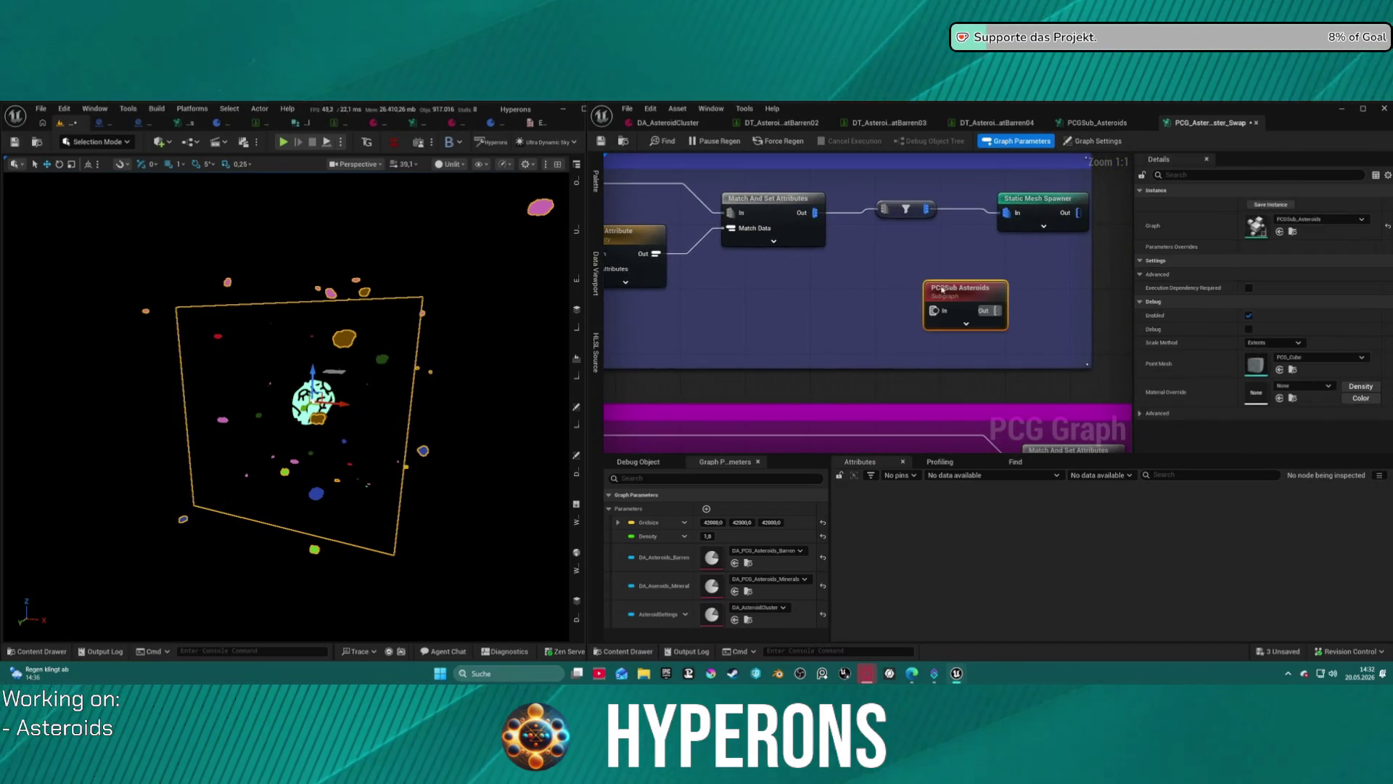
{"action": "left_click_drag", "start_coordinate": [925, 209], "coordinate": [934, 310]}
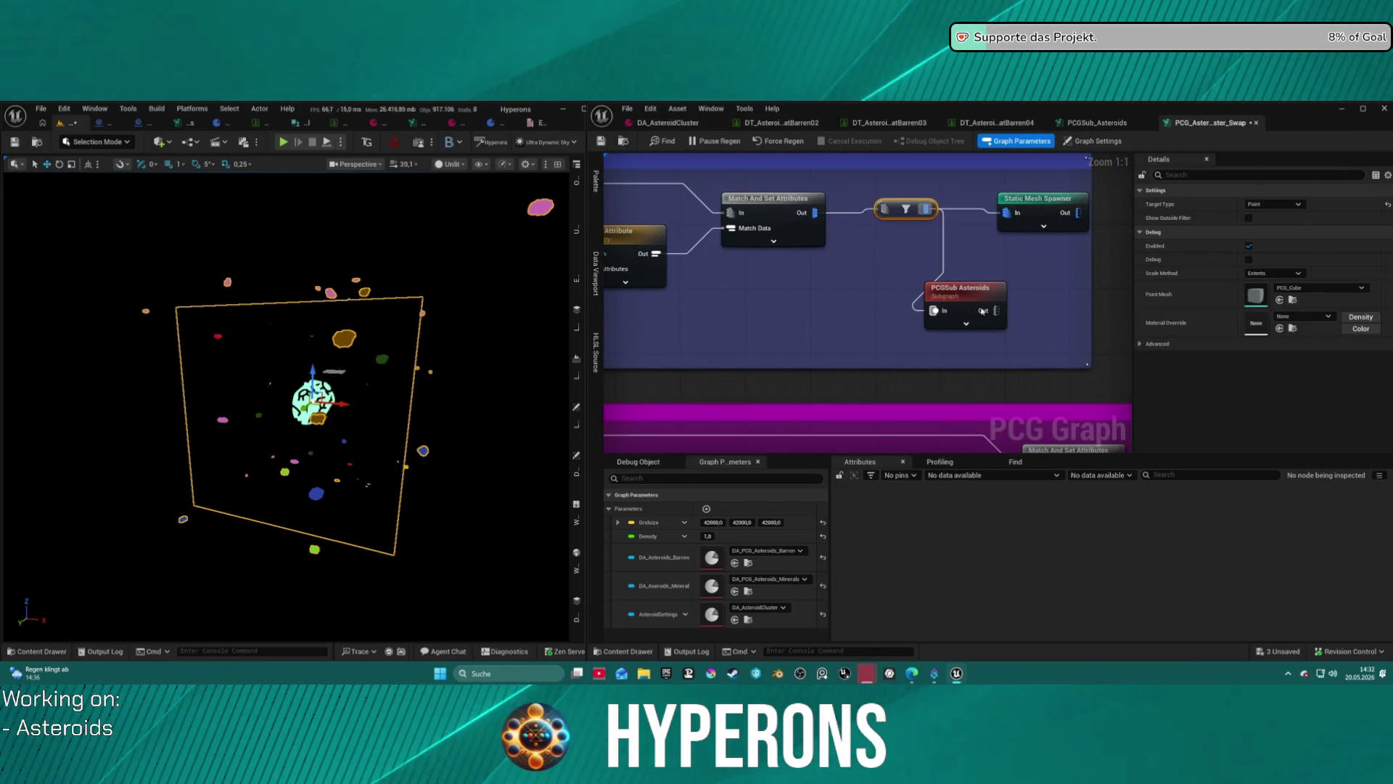
{"action": "mouse_move", "coordinate": [1005, 213]}
{"action": "left_mouse_down"}
{"action": "mouse_move", "coordinate": [1016, 276]}
{"action": "mouse_move", "coordinate": [995, 313]}
{"action": "left_mouse_up"}
Move the Asteroid Barren 3 group and its nodes to a new position.
{"action": "scroll", "coordinate": [995, 314], "scroll_direction": "down", "scroll_amount": 3}
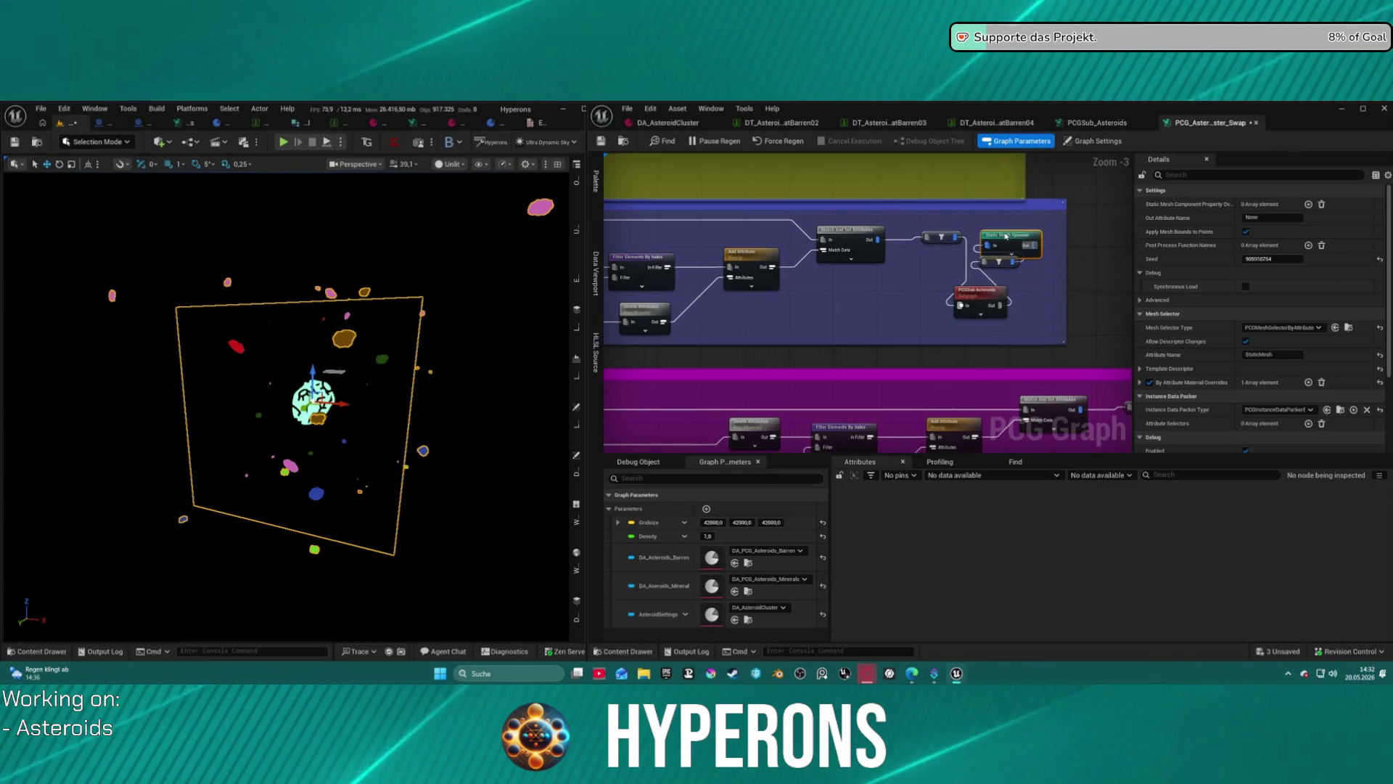
{"action": "scroll", "coordinate": [1047, 247], "scroll_direction": "down", "scroll_amount": 2}
{"action": "left_click_drag", "start_coordinate": [970, 276], "coordinate": [708, 215]}
{"action": "left_click", "coordinate": [635, 228]}
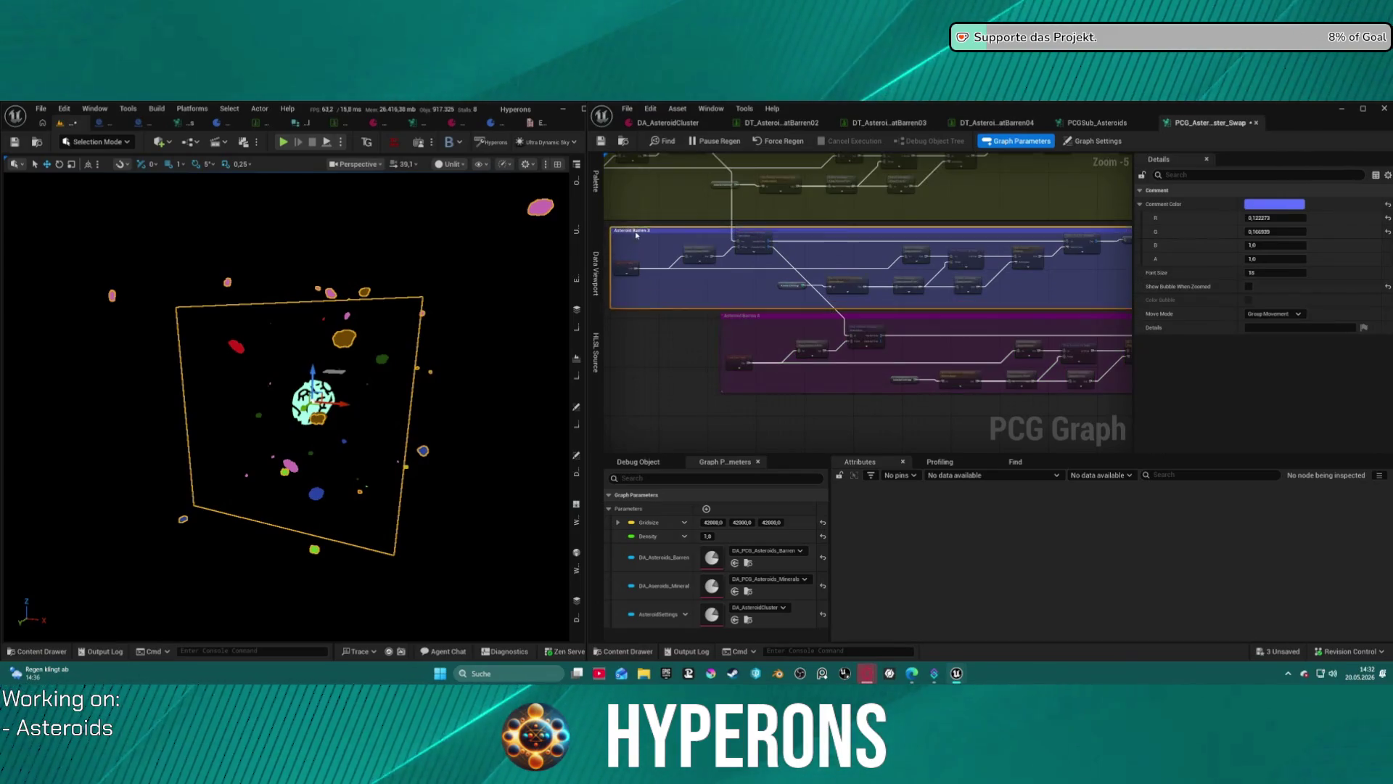
{"action": "left_click_drag", "start_coordinate": [629, 229], "coordinate": [953, 299]}
Line up Match And Set Attributes, PCGSub Asteroids, the filter and Static Mesh Spawner along one wire.
{"action": "scroll", "coordinate": [953, 298], "scroll_direction": "up", "scroll_amount": 5}
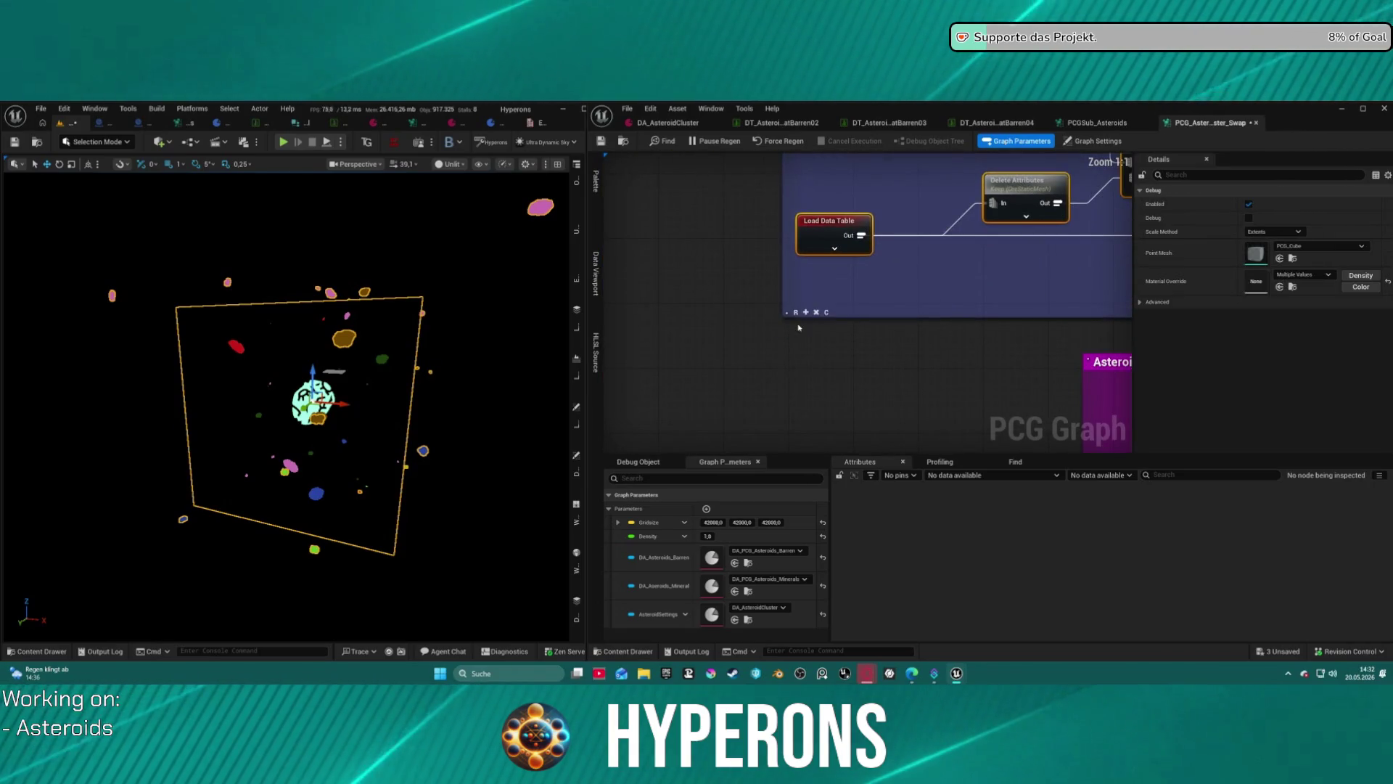
{"action": "scroll", "coordinate": [874, 245], "scroll_direction": "down", "scroll_amount": 4}
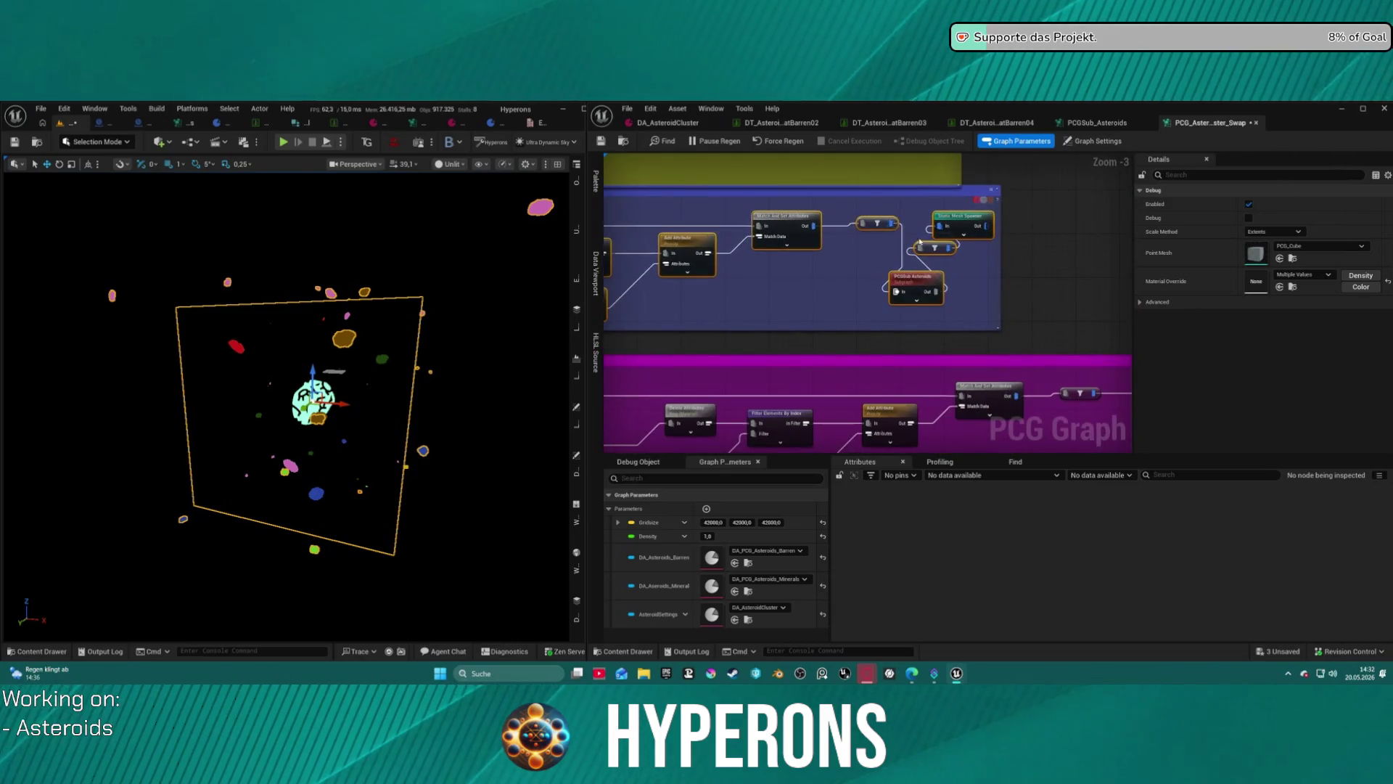
{"action": "scroll", "coordinate": [871, 228], "scroll_direction": "up", "scroll_amount": 3}
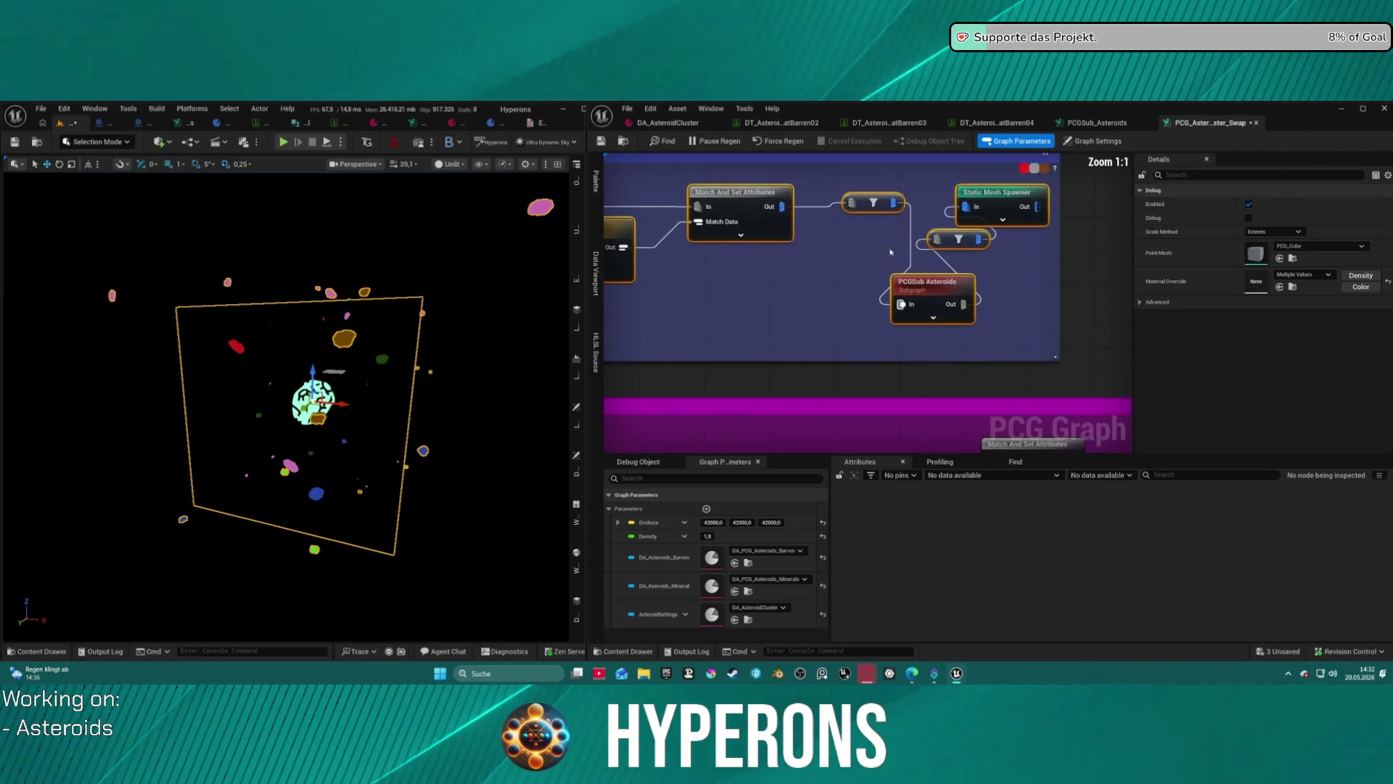
{"action": "left_click", "coordinate": [889, 207]}
{"action": "mouse_move", "coordinate": [890, 207]}
{"action": "left_mouse_down"}
{"action": "mouse_move", "coordinate": [849, 327]}
{"action": "mouse_move", "coordinate": [867, 294]}
{"action": "mouse_move", "coordinate": [833, 270]}
{"action": "left_mouse_up"}
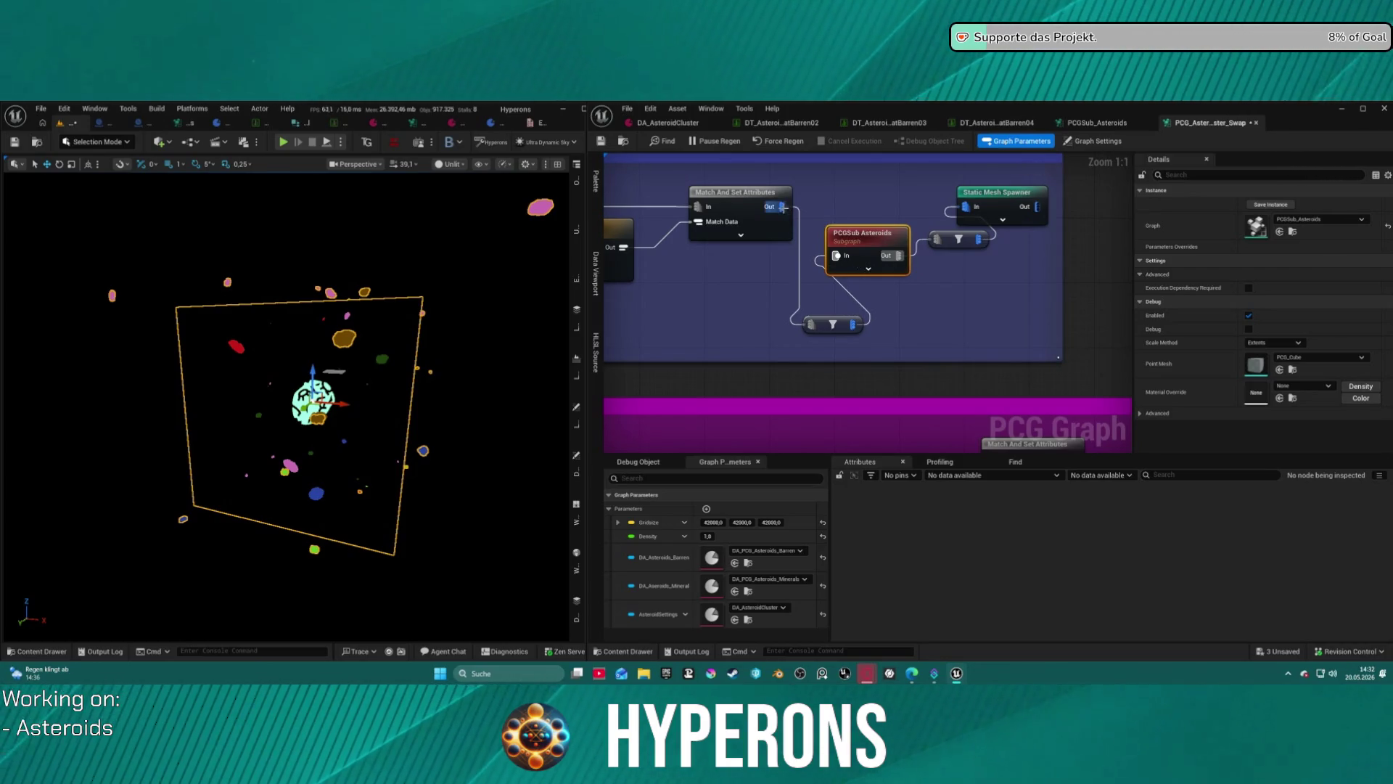
{"action": "left_click", "coordinate": [734, 193]}
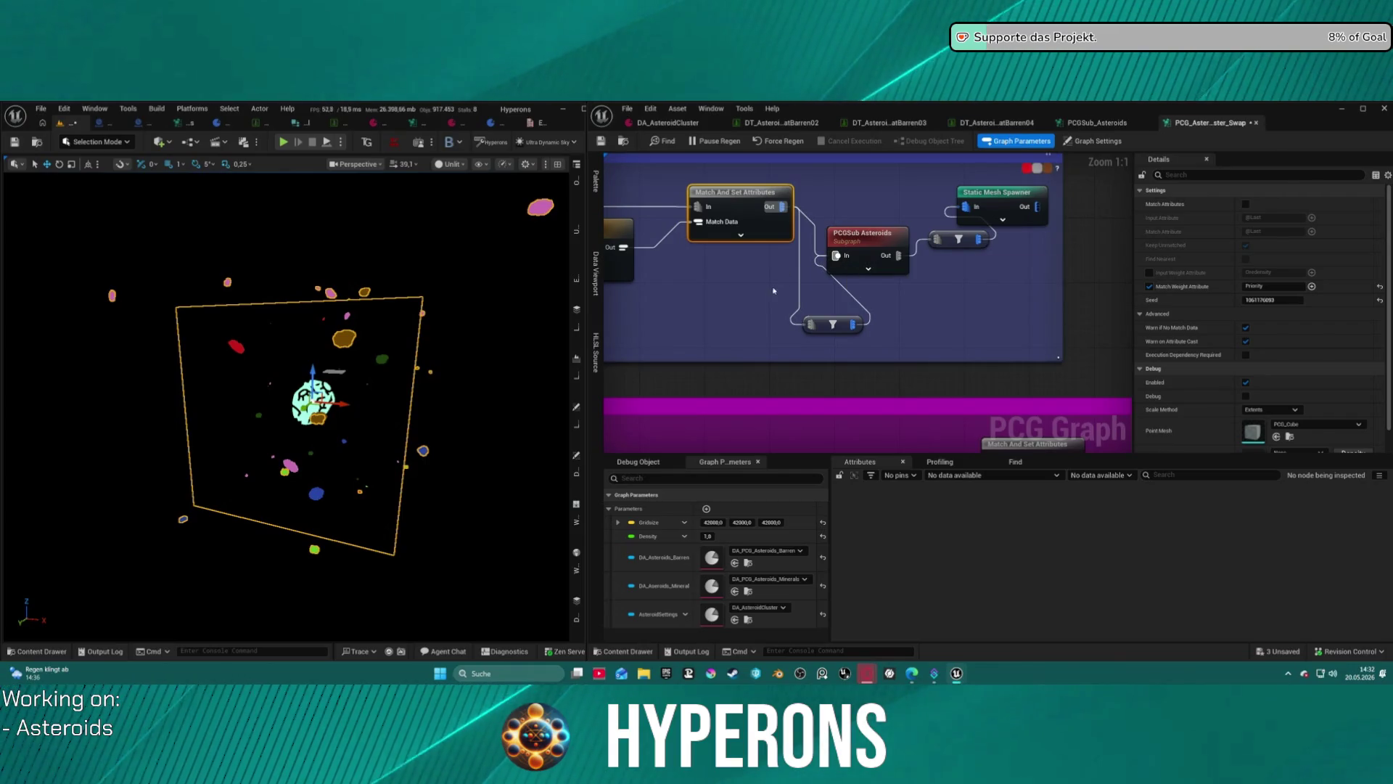
{"action": "left_click_drag", "start_coordinate": [867, 233], "coordinate": [858, 201]}
{"action": "mouse_move", "coordinate": [973, 207]}
{"action": "left_mouse_down"}
{"action": "mouse_move", "coordinate": [1110, 210]}
{"action": "mouse_move", "coordinate": [972, 222]}
{"action": "mouse_move", "coordinate": [1117, 221]}
{"action": "left_mouse_up"}
{"action": "left_click_drag", "start_coordinate": [807, 250], "coordinate": [811, 229]}
{"action": "left_click_drag", "start_coordinate": [696, 211], "coordinate": [704, 194]}
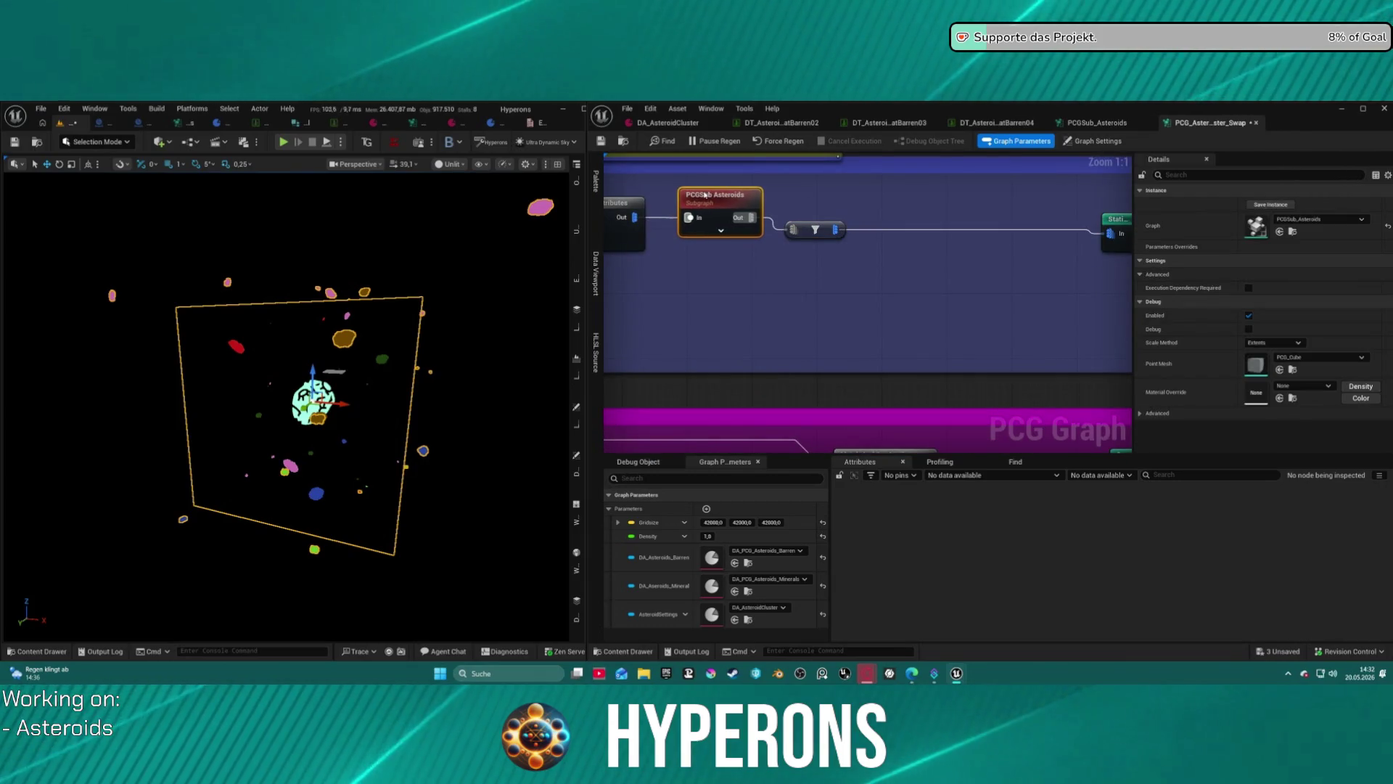
{"action": "left_click_drag", "start_coordinate": [802, 229], "coordinate": [810, 221]}
{"action": "left_click_drag", "start_coordinate": [1132, 226], "coordinate": [967, 211]}
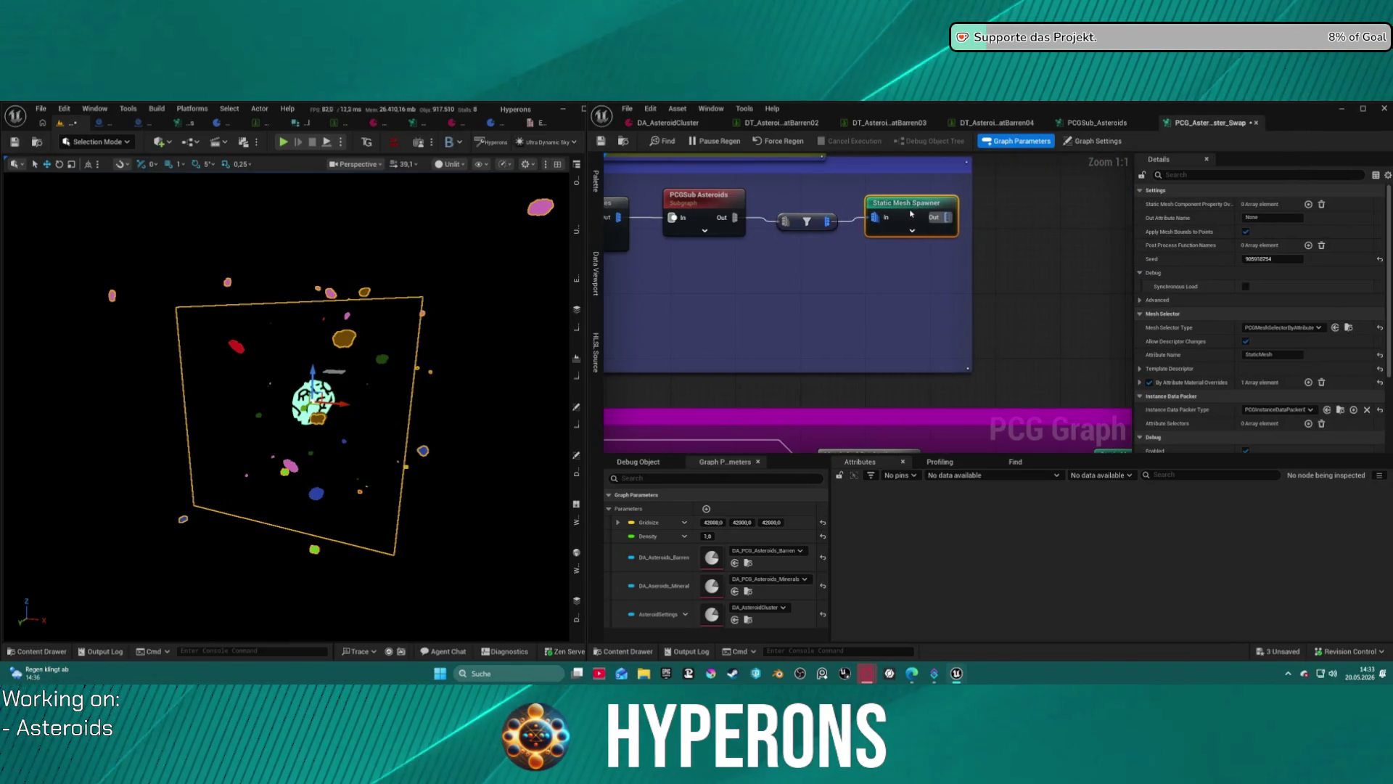
{"action": "scroll", "coordinate": [935, 247], "scroll_direction": "down", "scroll_amount": 8}
{"action": "scroll", "coordinate": [871, 240], "scroll_direction": "up", "scroll_amount": 3}
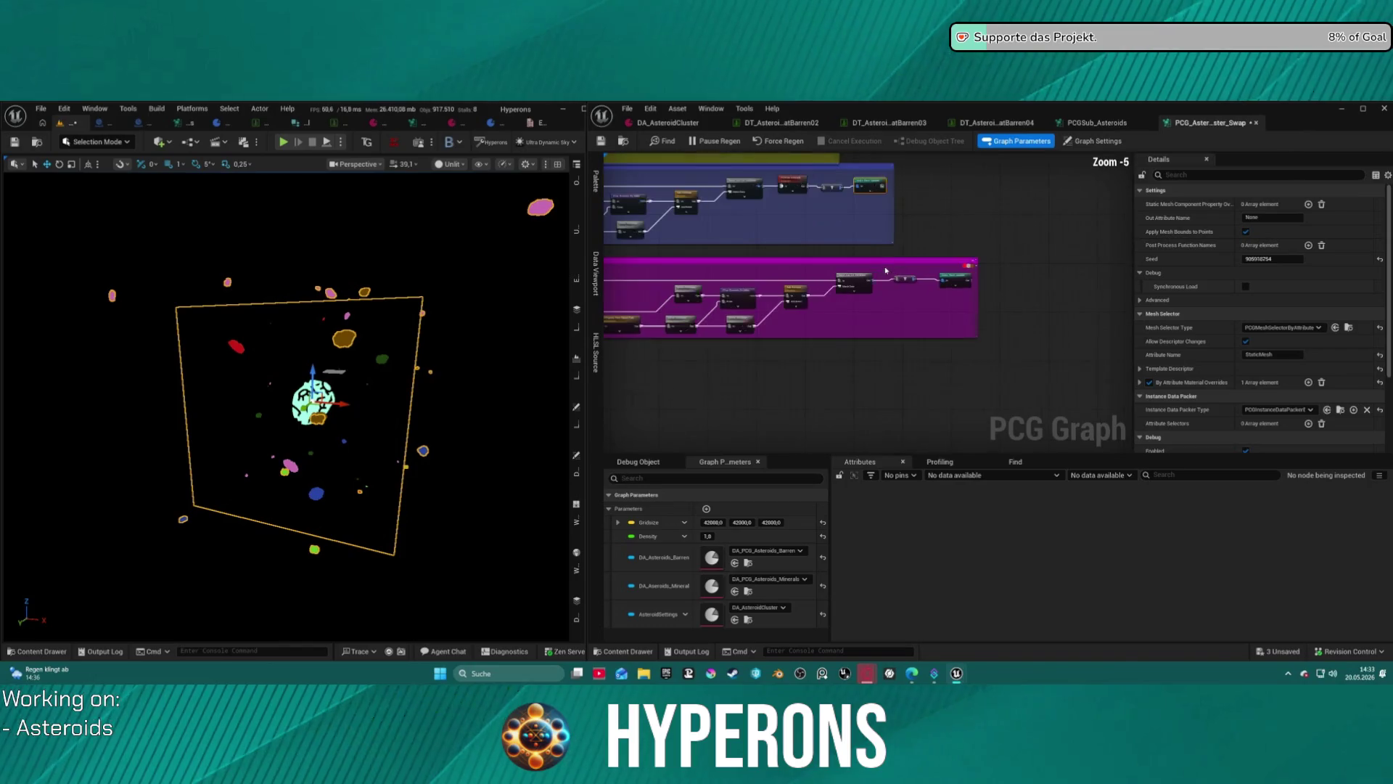
Paste the PCGSub Asteroids node into the Asteroid Barren 4 group and fit the group around it.
{"action": "left_click_drag", "start_coordinate": [783, 192], "coordinate": [778, 191]}
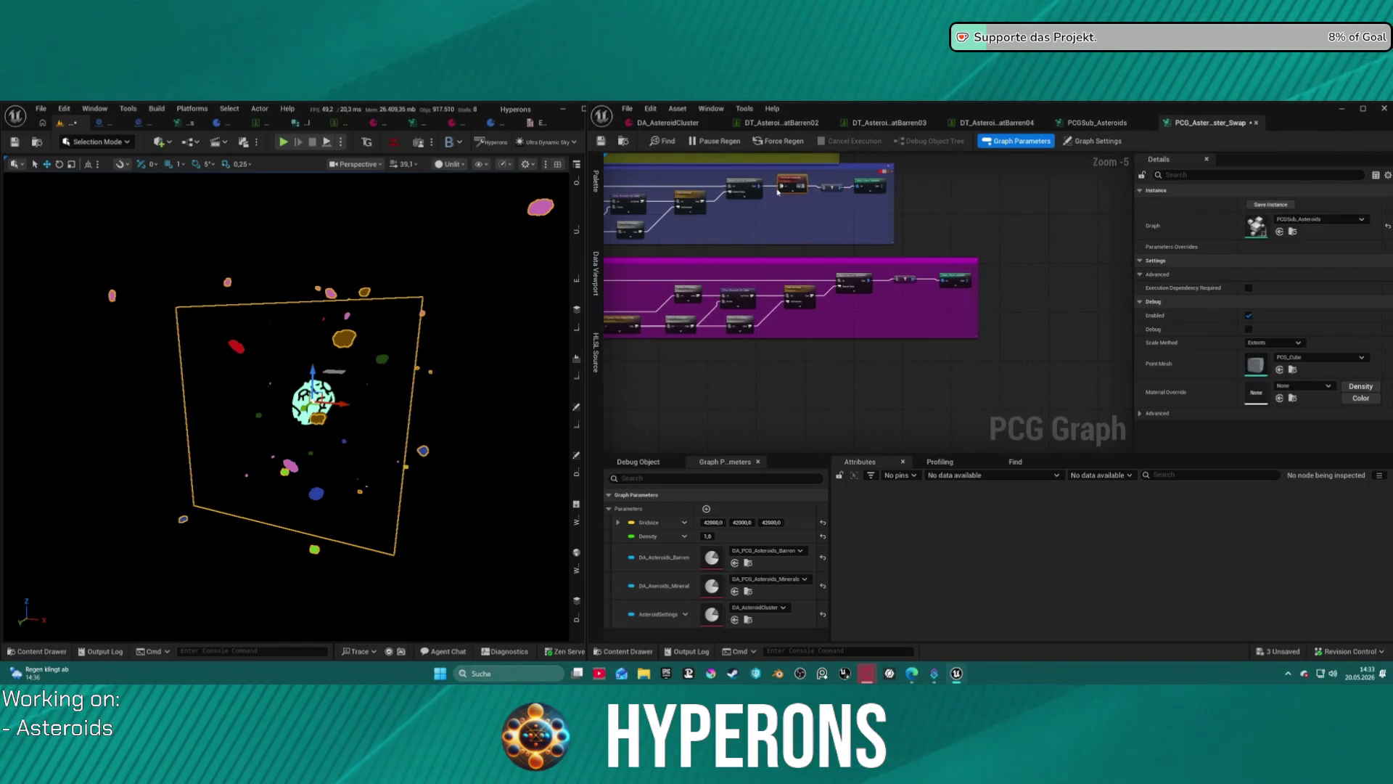
{"action": "key", "text": "ctrl+x"}
{"action": "key", "text": "ctrl+v"}
{"action": "scroll", "coordinate": [851, 249], "scroll_direction": "up", "scroll_amount": 2}
{"action": "scroll", "coordinate": [860, 298], "scroll_direction": "down", "scroll_amount": 1}
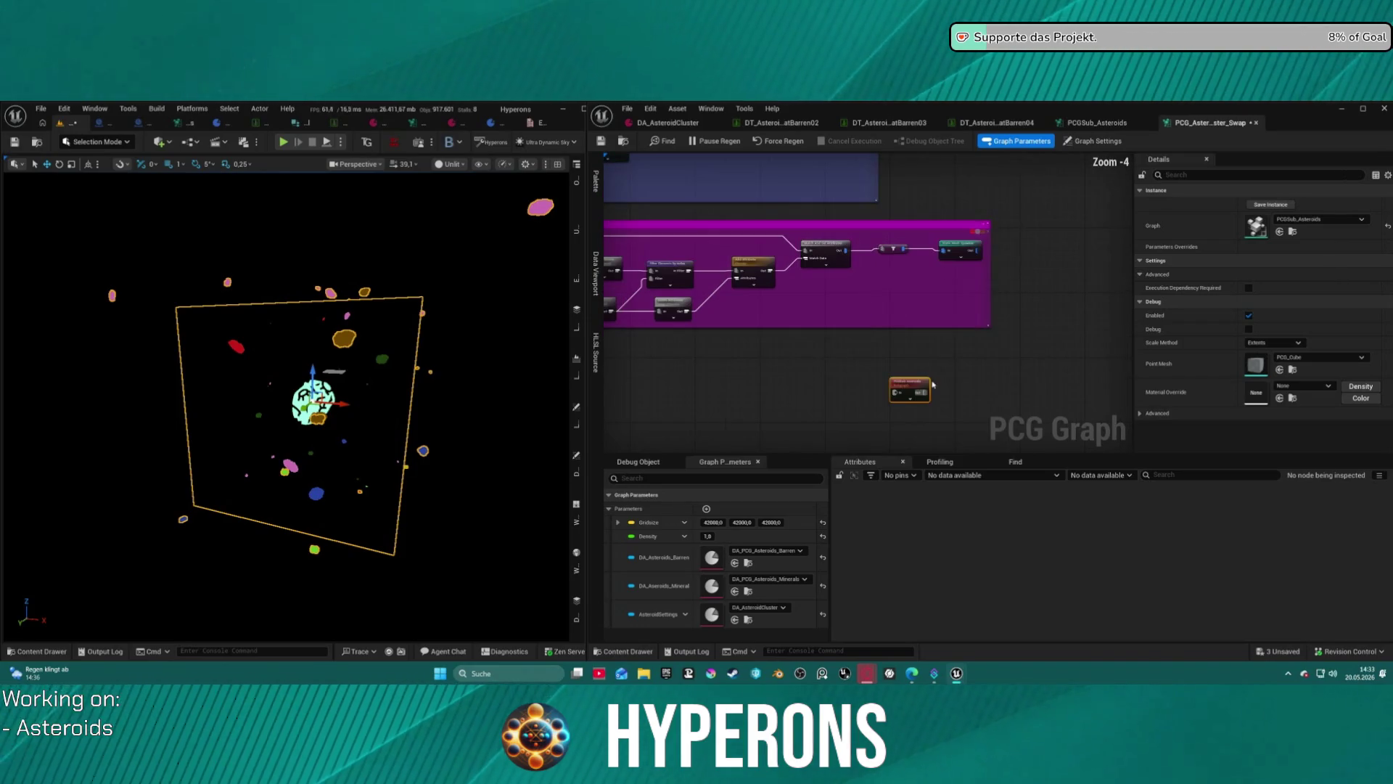
{"action": "scroll", "coordinate": [776, 306], "scroll_direction": "up", "scroll_amount": 1}
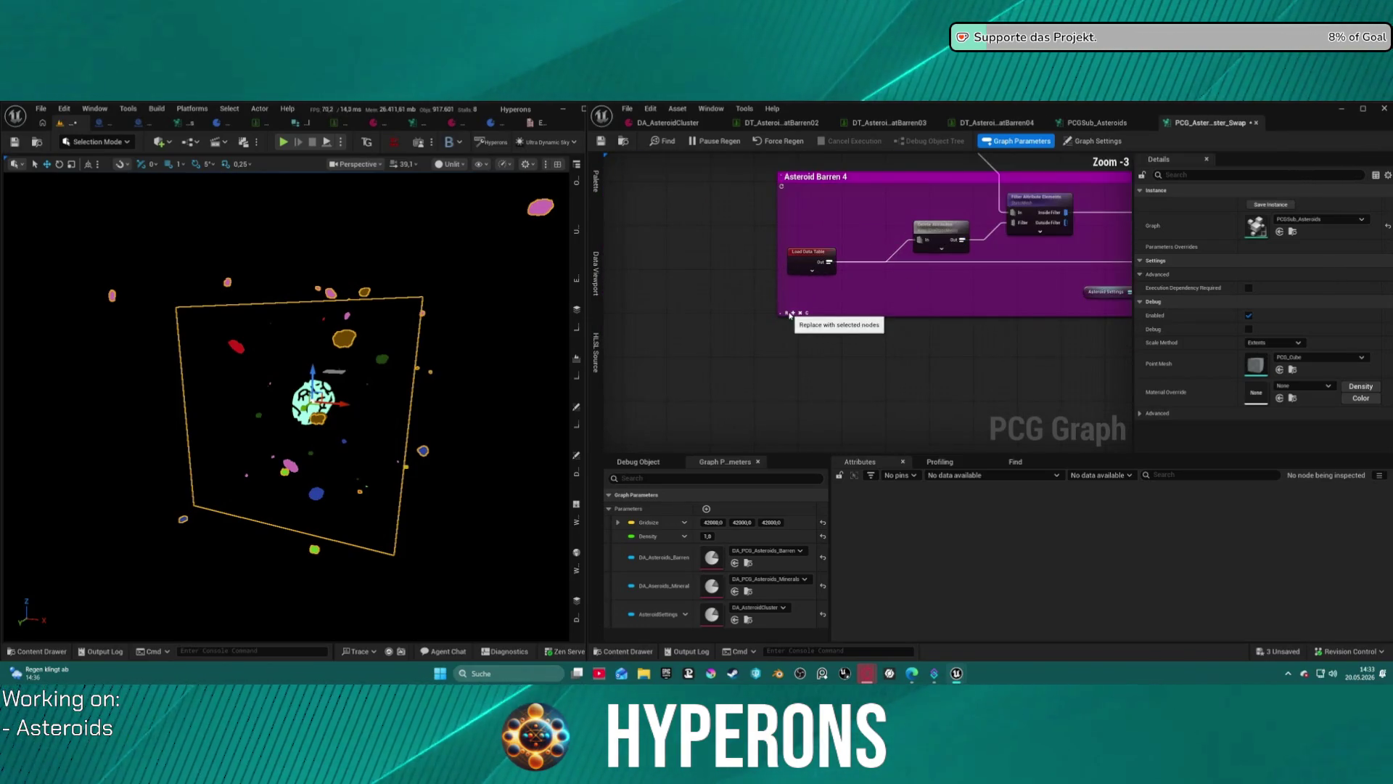
{"action": "left_click", "coordinate": [793, 313]}
{"action": "scroll", "coordinate": [678, 239], "scroll_direction": "down", "scroll_amount": 6}
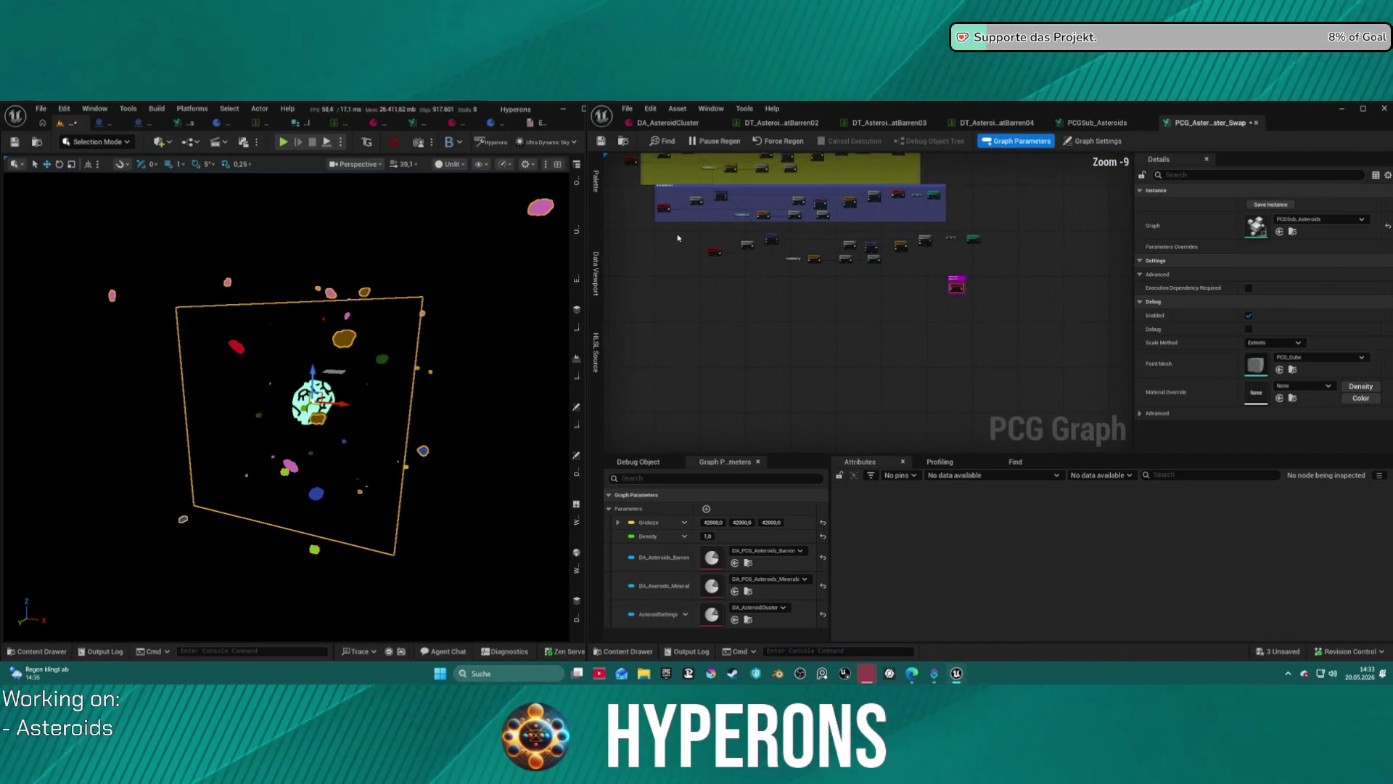
{"action": "scroll", "coordinate": [957, 285], "scroll_direction": "up", "scroll_amount": 7}
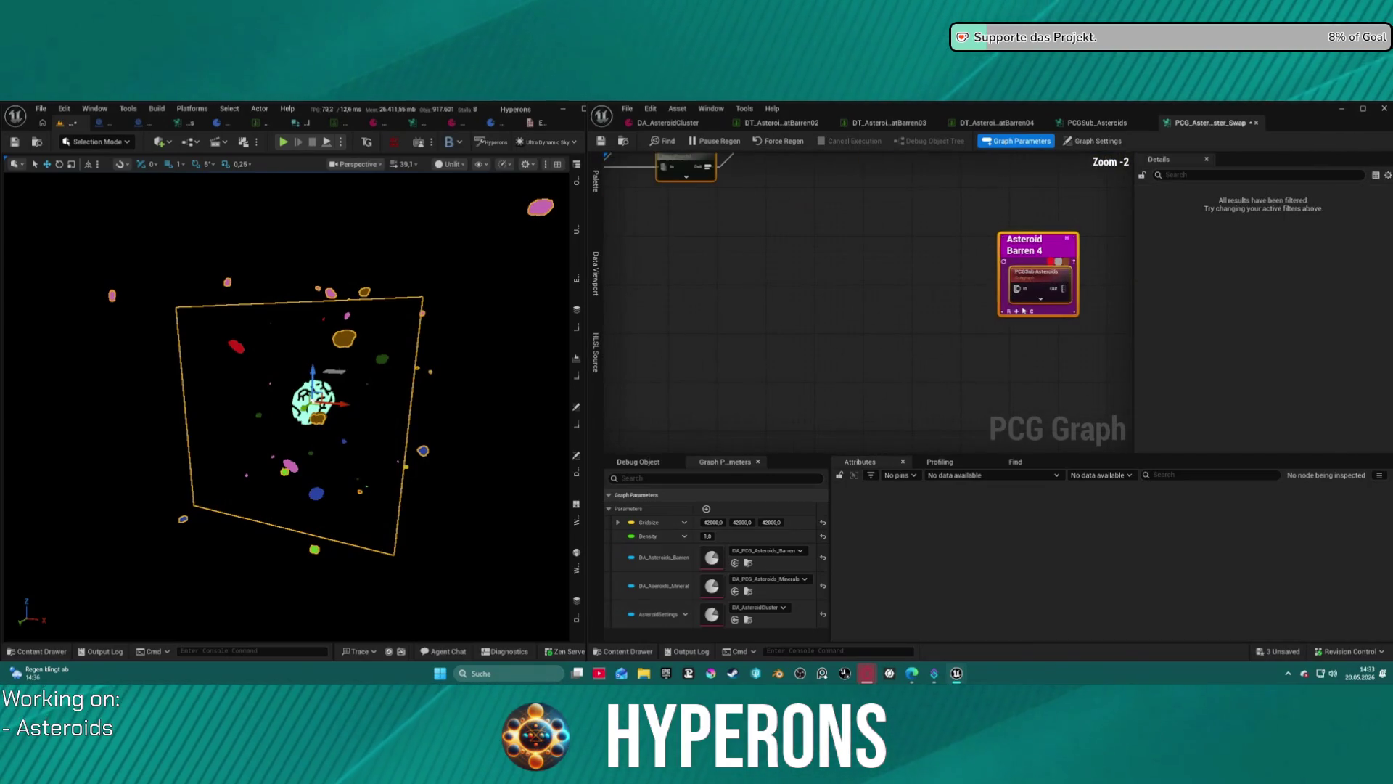
{"action": "left_click", "coordinate": [1017, 312]}
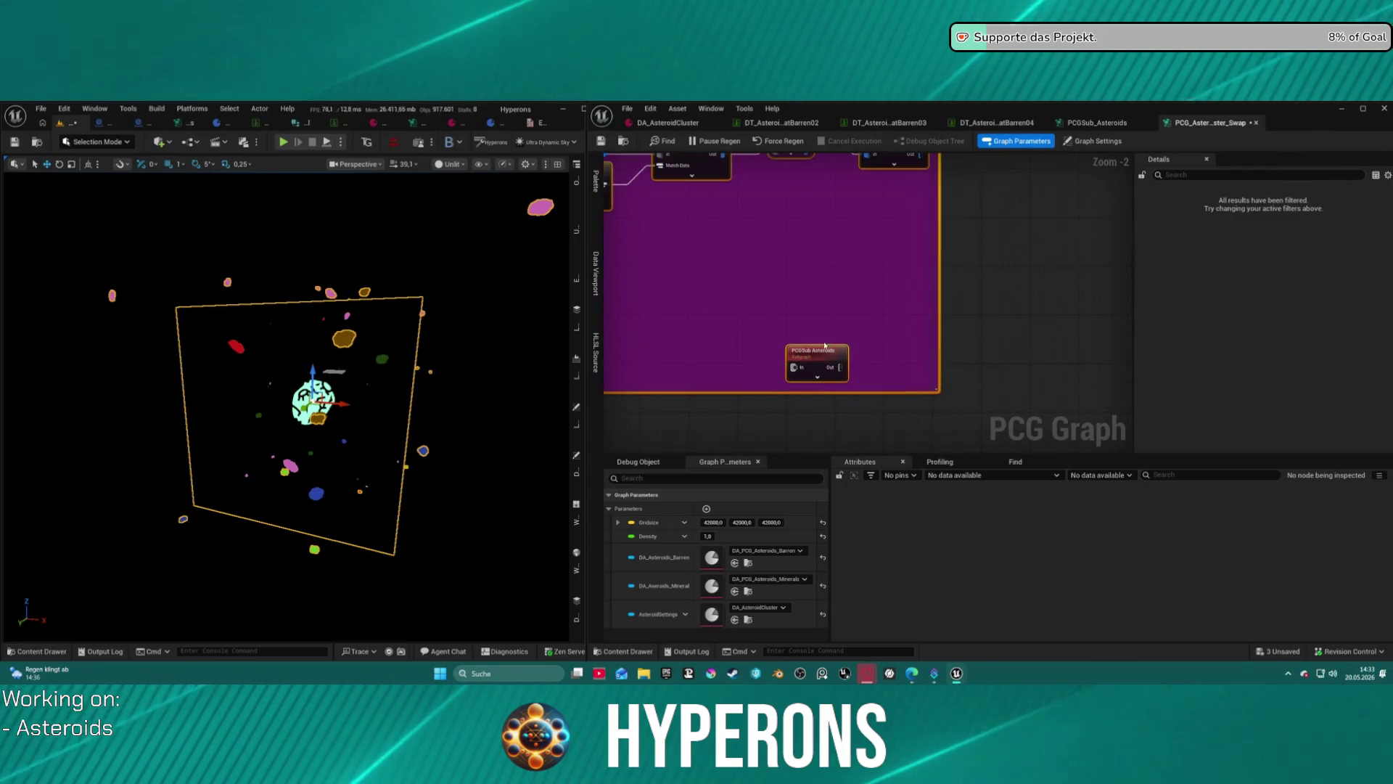
Wire PCGSub Asteroids through a filter into Static Mesh Spawner and align the Asteroid Barren 4 chain.
{"action": "left_click", "coordinate": [813, 355]}
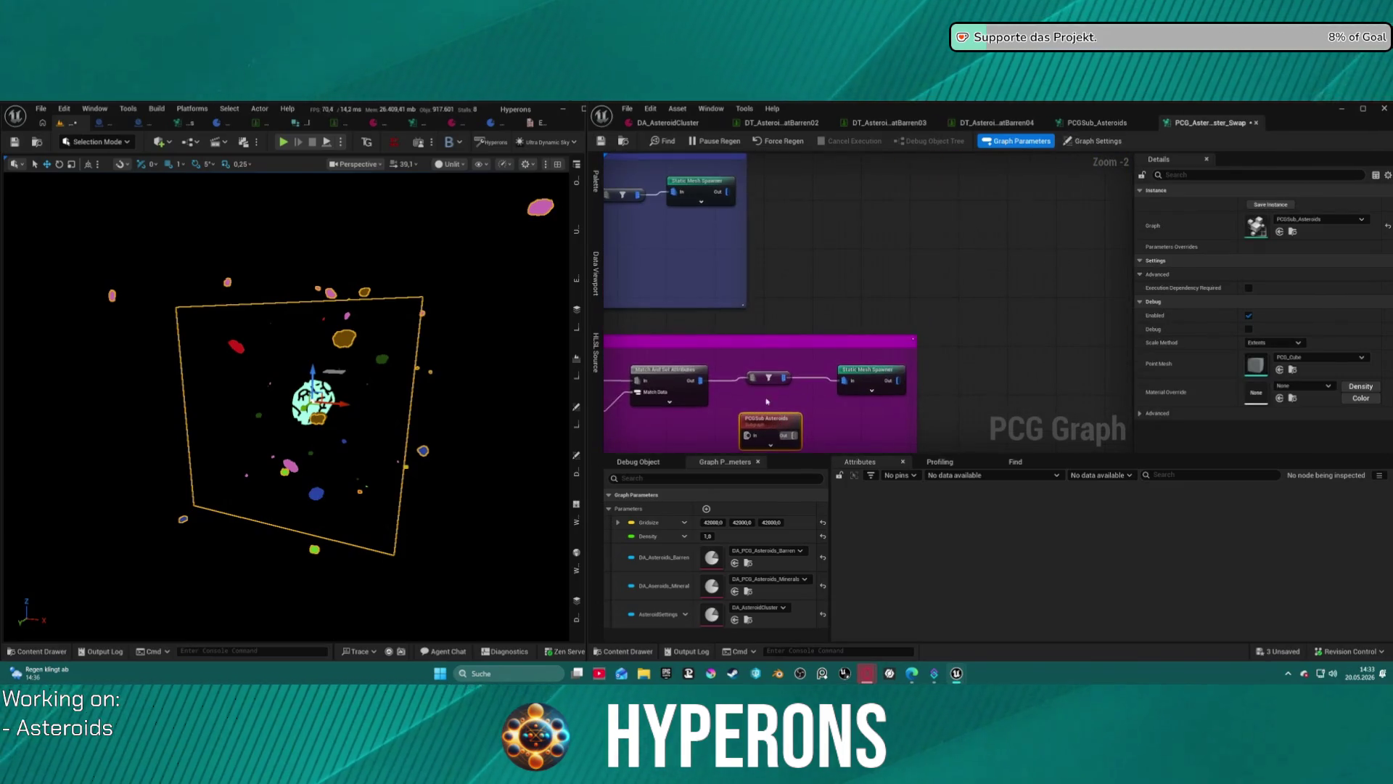
{"action": "left_click", "coordinate": [758, 359]}
{"action": "left_click_drag", "start_coordinate": [701, 385], "coordinate": [720, 391]}
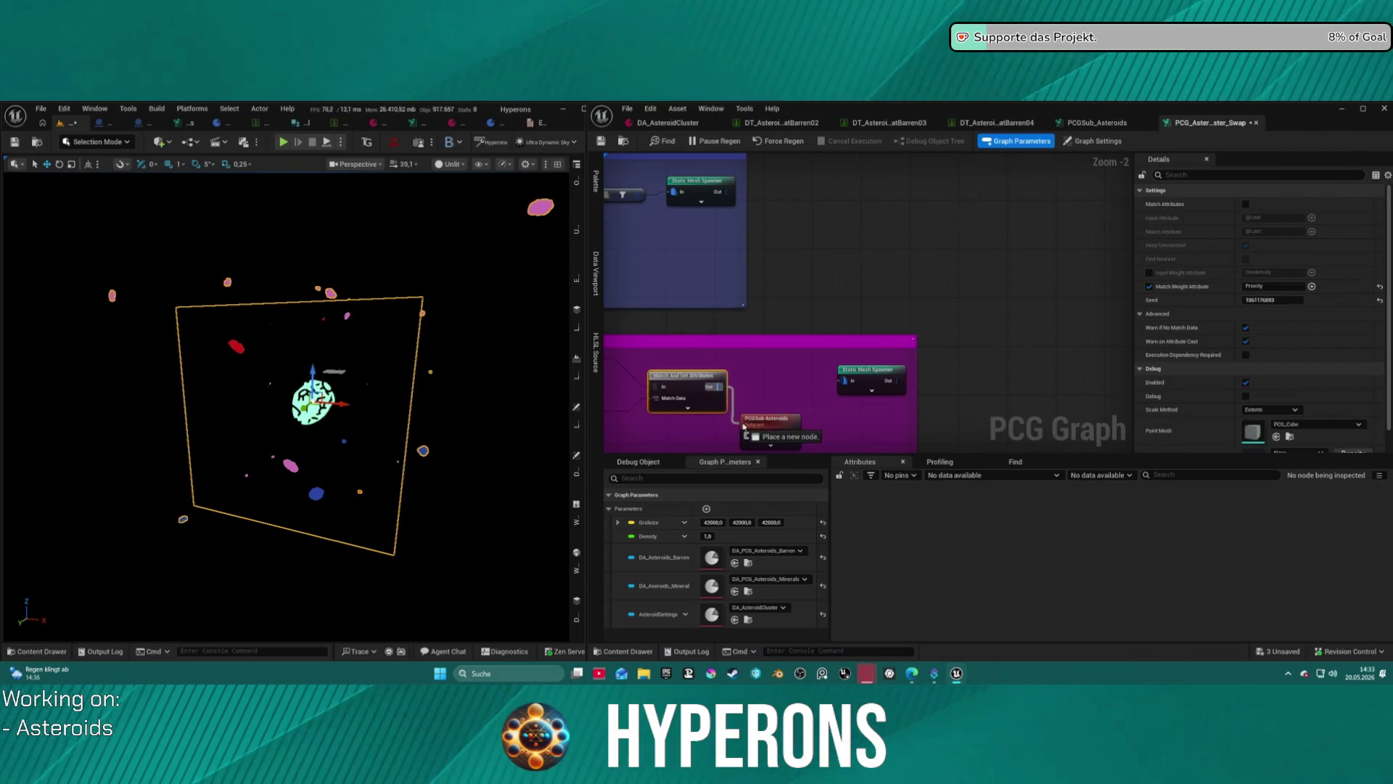
{"action": "left_click_drag", "start_coordinate": [795, 439], "coordinate": [844, 380]}
{"action": "left_click_drag", "start_coordinate": [764, 415], "coordinate": [764, 372]}
{"action": "left_click_drag", "start_coordinate": [867, 370], "coordinate": [947, 376]}
{"action": "mouse_move", "coordinate": [819, 396]}
{"action": "left_mouse_down"}
{"action": "mouse_move", "coordinate": [887, 397]}
{"action": "mouse_move", "coordinate": [914, 370]}
{"action": "mouse_move", "coordinate": [878, 366]}
{"action": "mouse_move", "coordinate": [828, 389]}
{"action": "mouse_move", "coordinate": [922, 398]}
{"action": "mouse_move", "coordinate": [946, 382]}
{"action": "left_mouse_up"}
{"action": "left_click", "coordinate": [950, 376]}
{"action": "right_click", "coordinate": [951, 376]}
{"action": "key", "text": "Escape"}
{"action": "scroll", "coordinate": [951, 387], "scroll_direction": "down", "scroll_amount": 7}
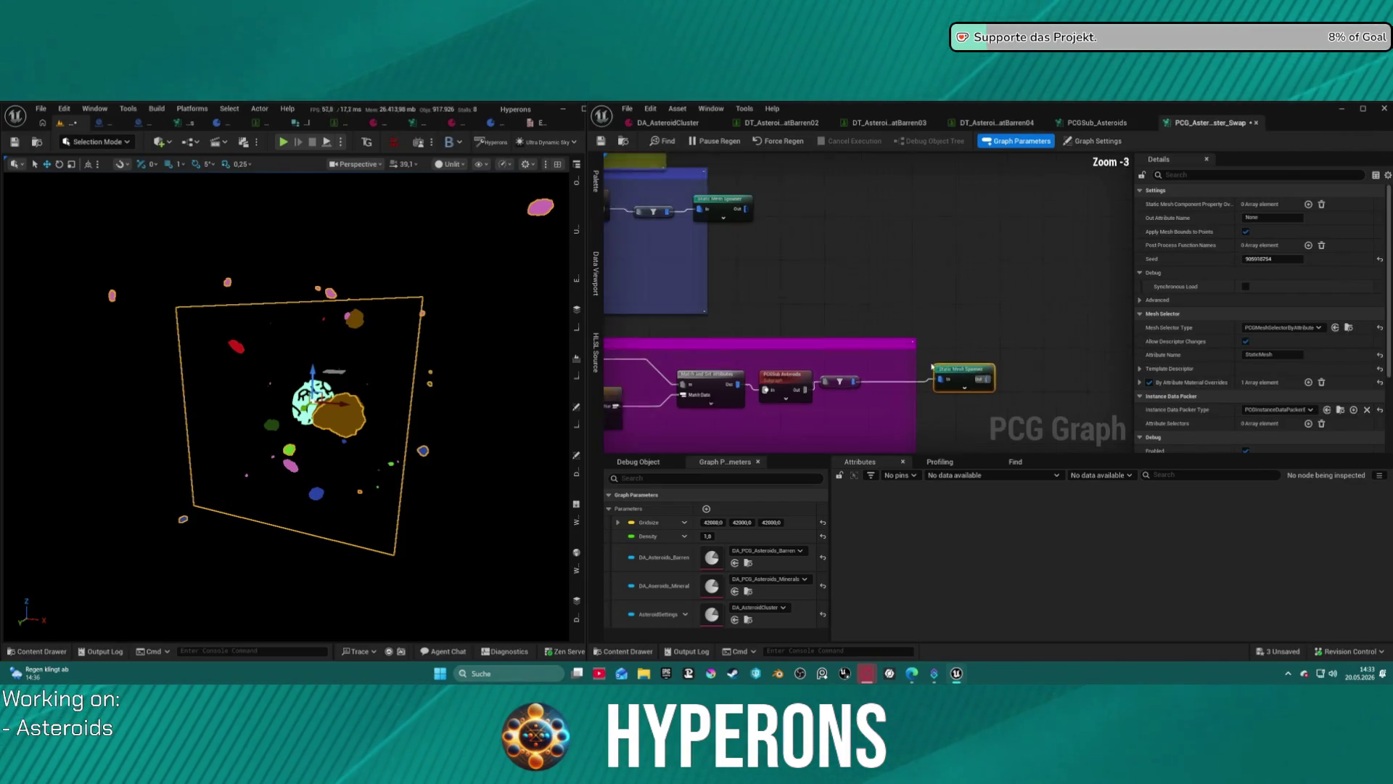
{"action": "left_click_drag", "start_coordinate": [648, 365], "coordinate": [648, 365]}
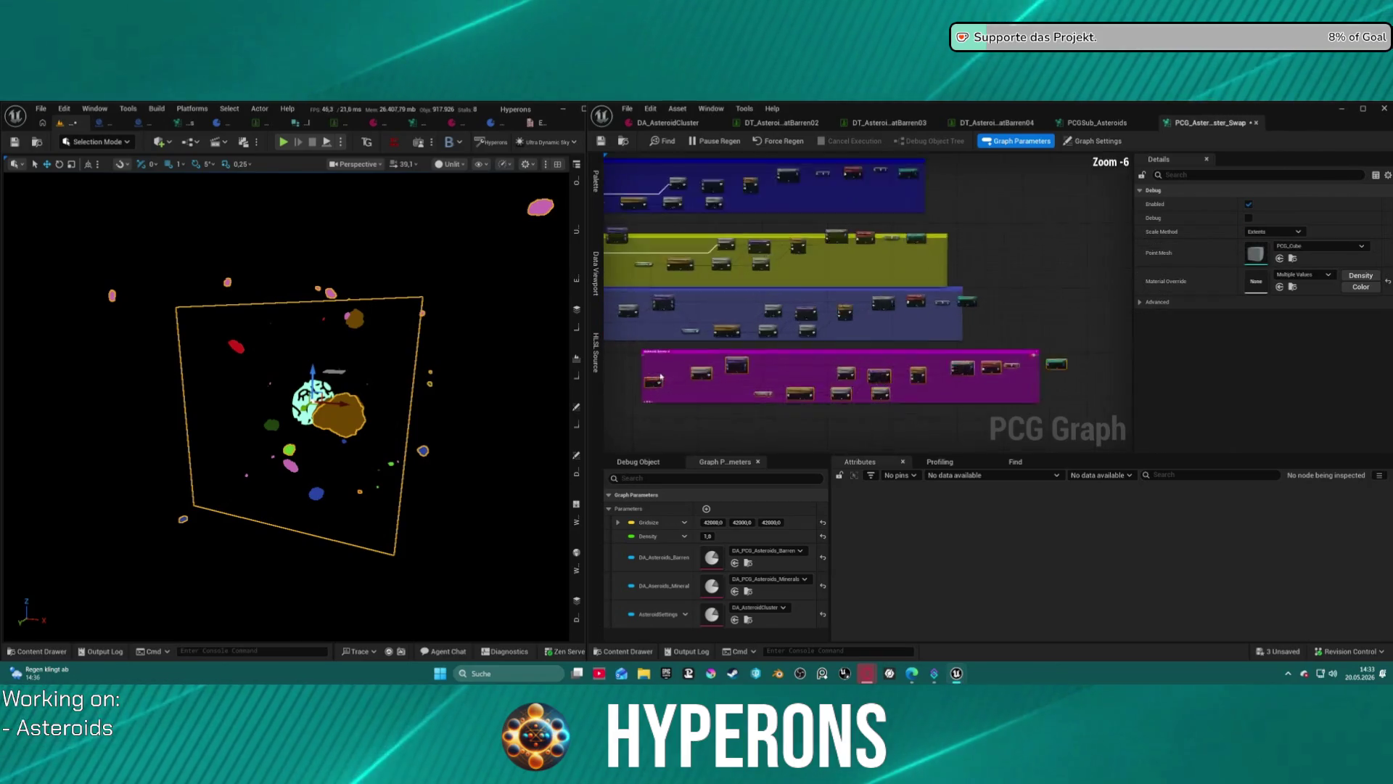
Frame the Asteroid Barren 4 group, then select Asteroid Barren 3 and adjust its left edge.
{"action": "key", "text": "f"}
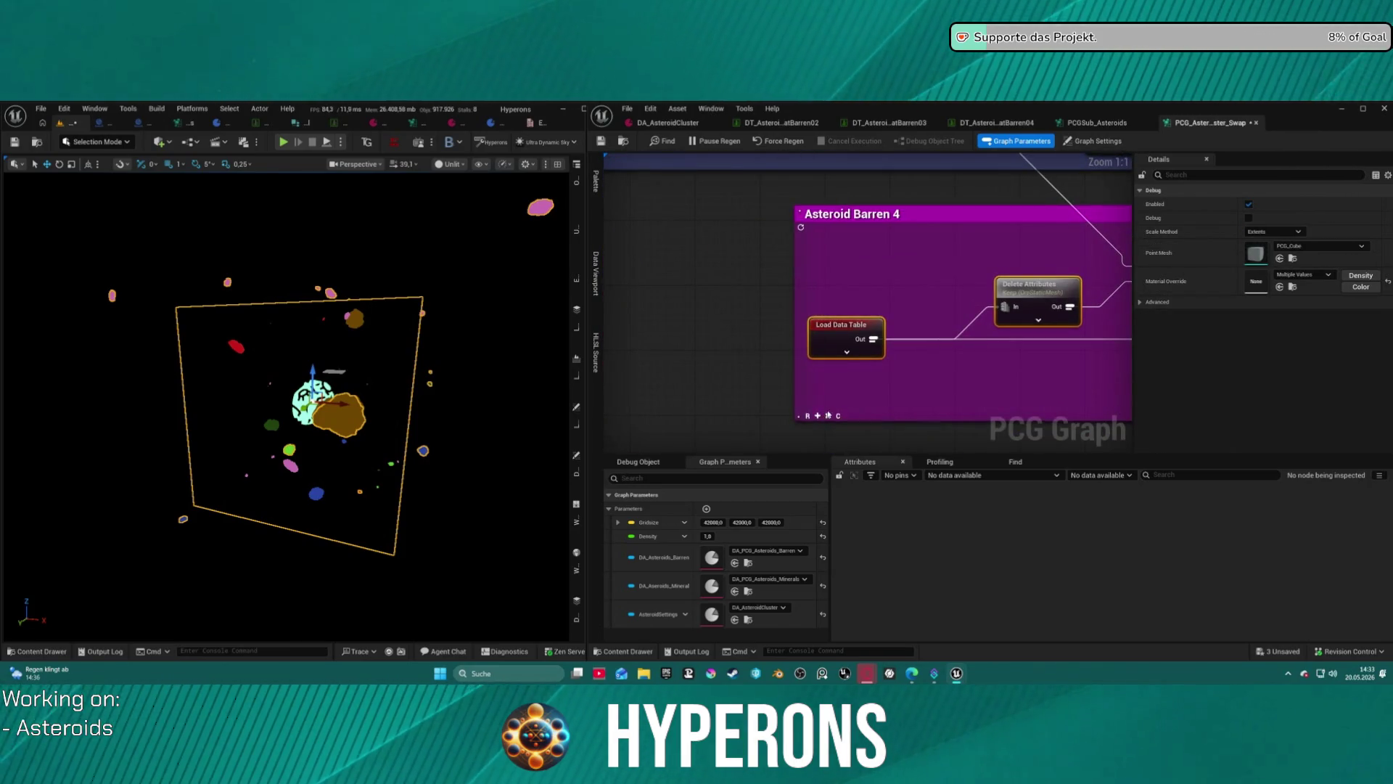
{"action": "scroll", "coordinate": [907, 357], "scroll_direction": "down", "scroll_amount": 12}
{"action": "scroll", "coordinate": [716, 283], "scroll_direction": "up", "scroll_amount": 8}
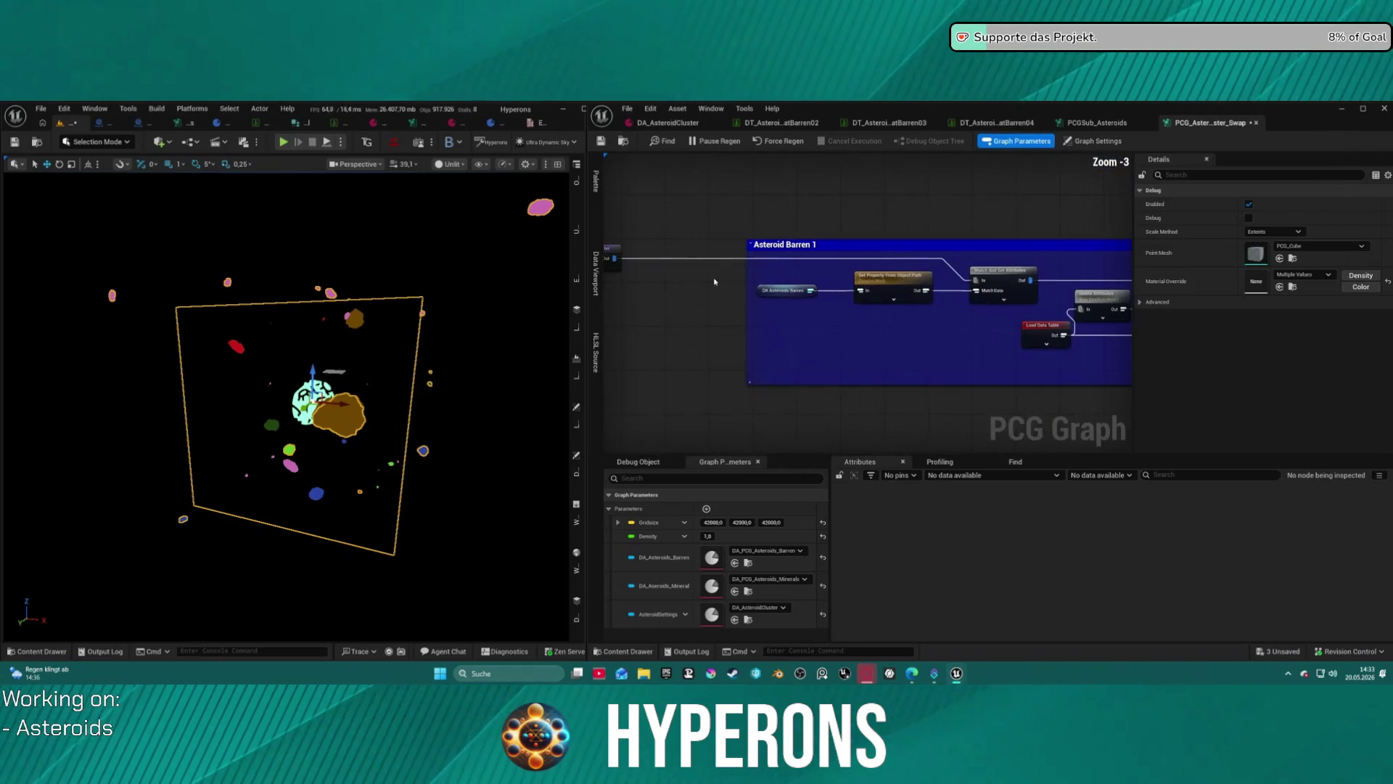
{"action": "scroll", "coordinate": [785, 272], "scroll_direction": "down", "scroll_amount": 3}
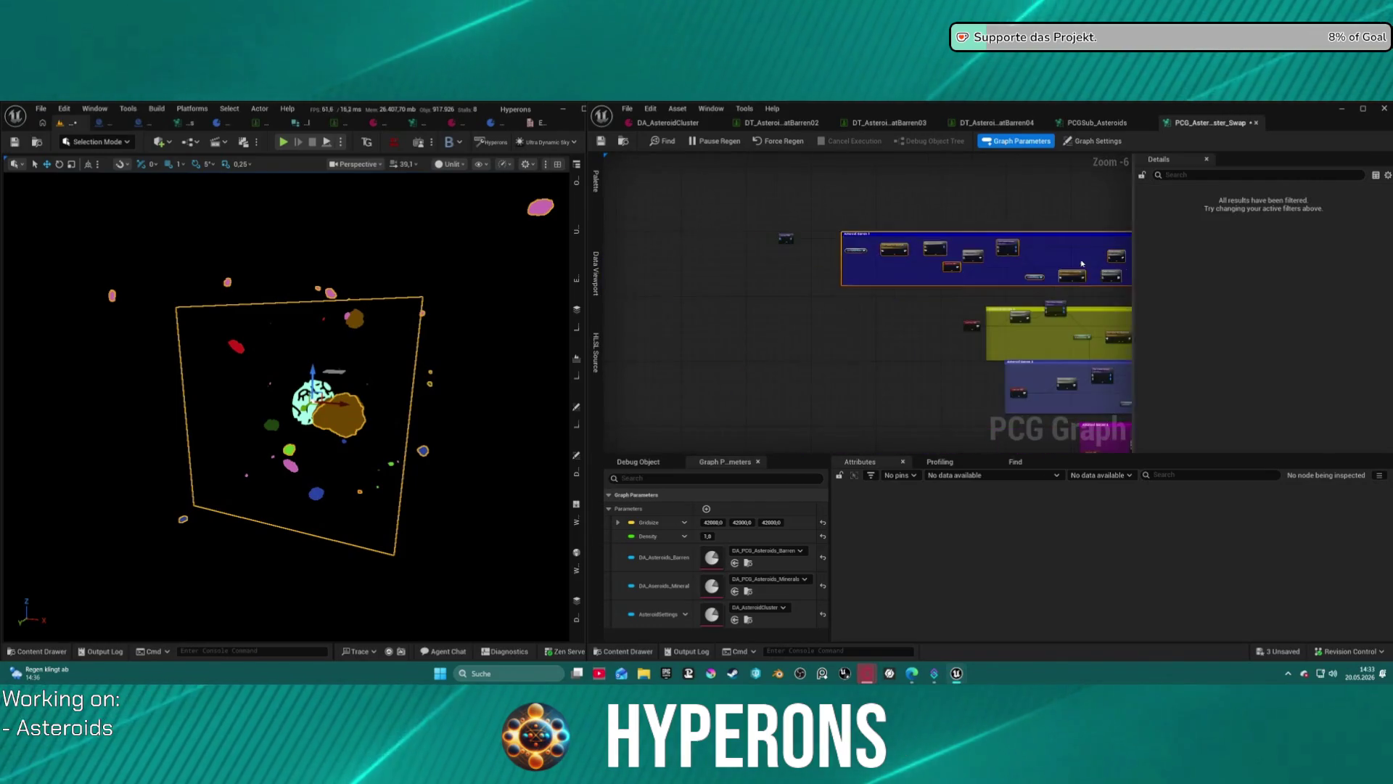
{"action": "scroll", "coordinate": [816, 274], "scroll_direction": "up", "scroll_amount": 4}
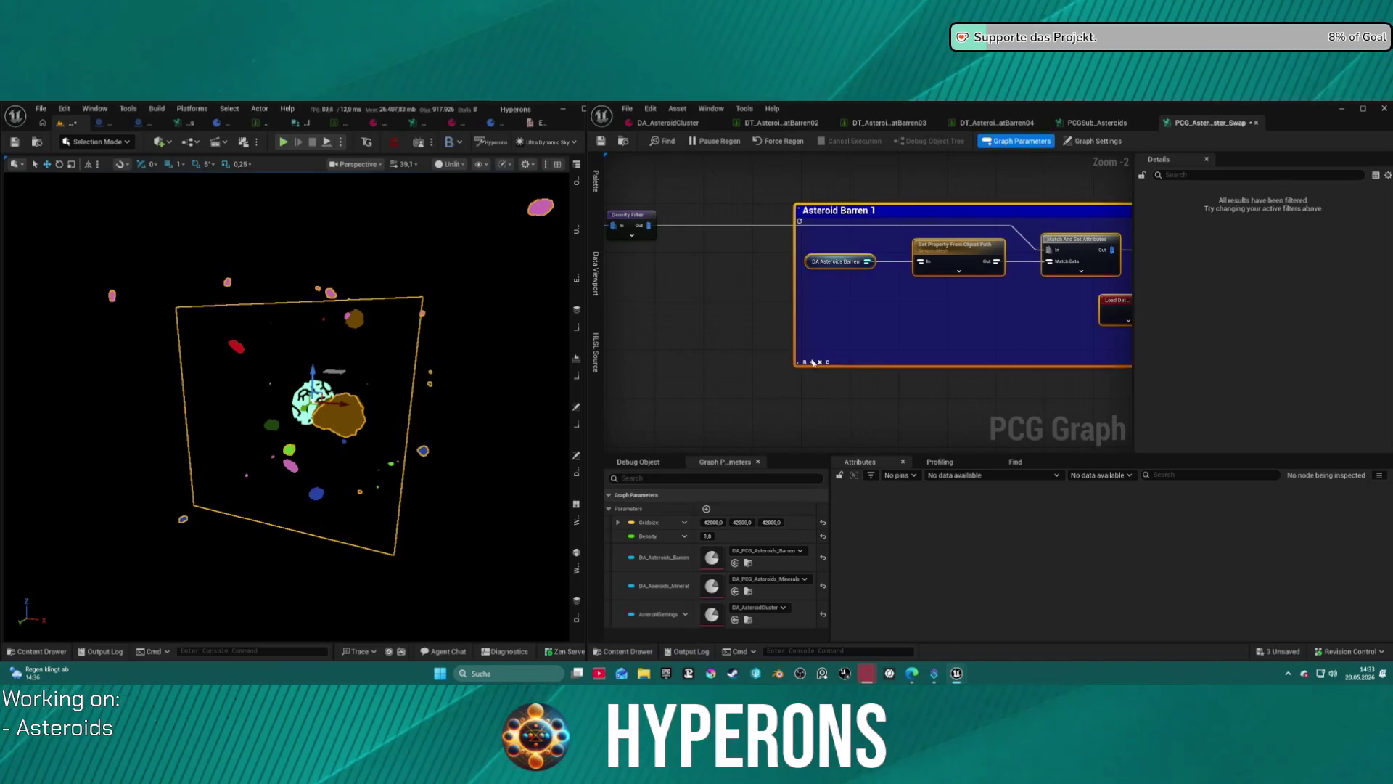
{"action": "scroll", "coordinate": [813, 363], "scroll_direction": "down", "scroll_amount": 8}
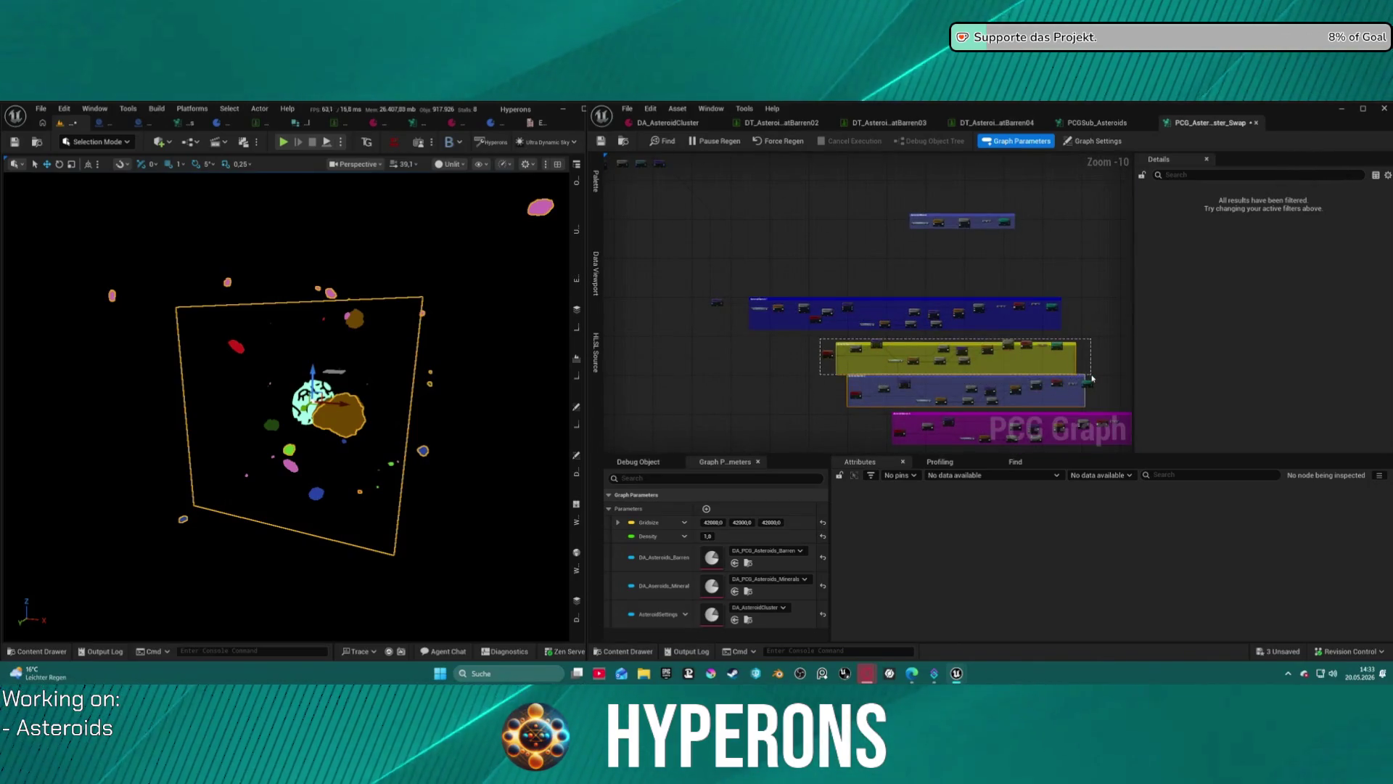
{"action": "scroll", "coordinate": [820, 384], "scroll_direction": "up", "scroll_amount": 8}
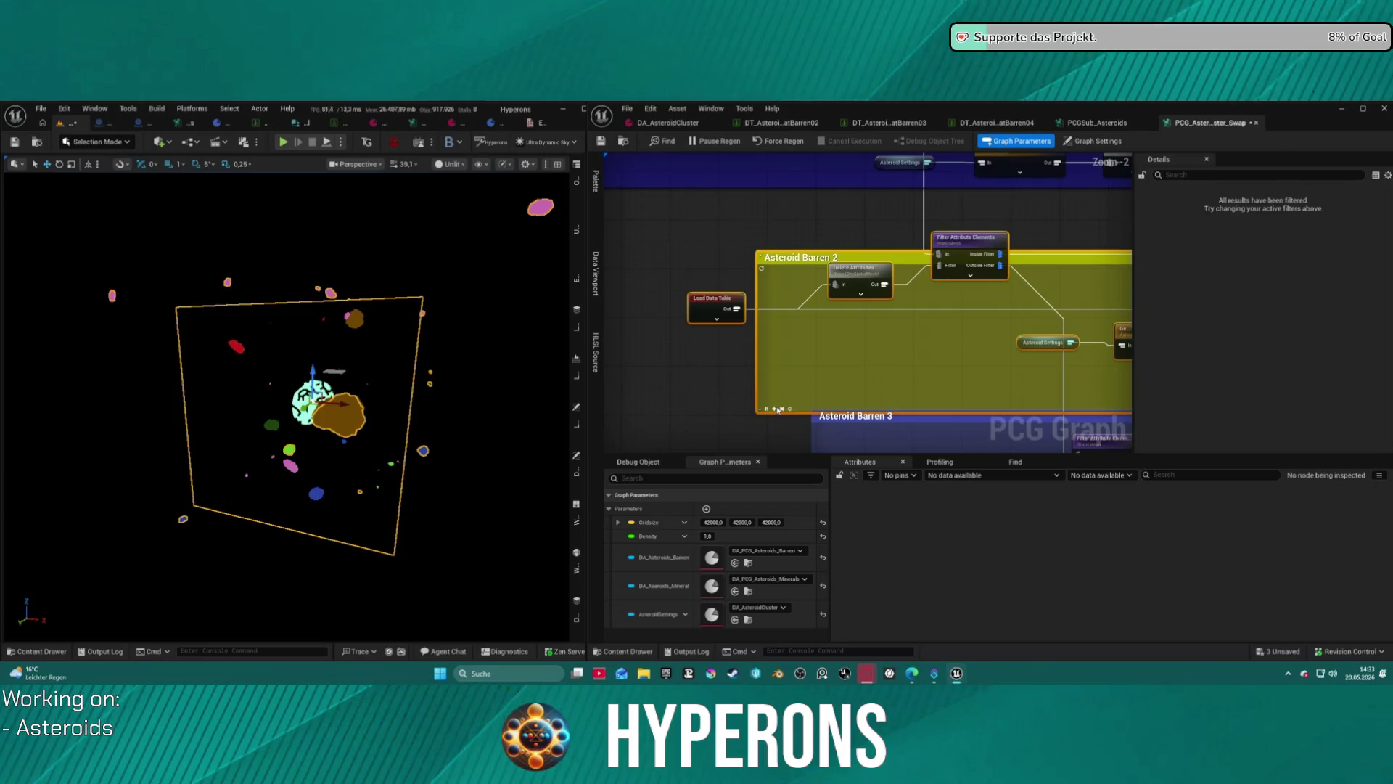
{"action": "scroll", "coordinate": [778, 410], "scroll_direction": "down", "scroll_amount": 7}
{"action": "left_click_drag", "start_coordinate": [739, 347], "coordinate": [1108, 393]}
{"action": "scroll", "coordinate": [806, 386], "scroll_direction": "up", "scroll_amount": 7}
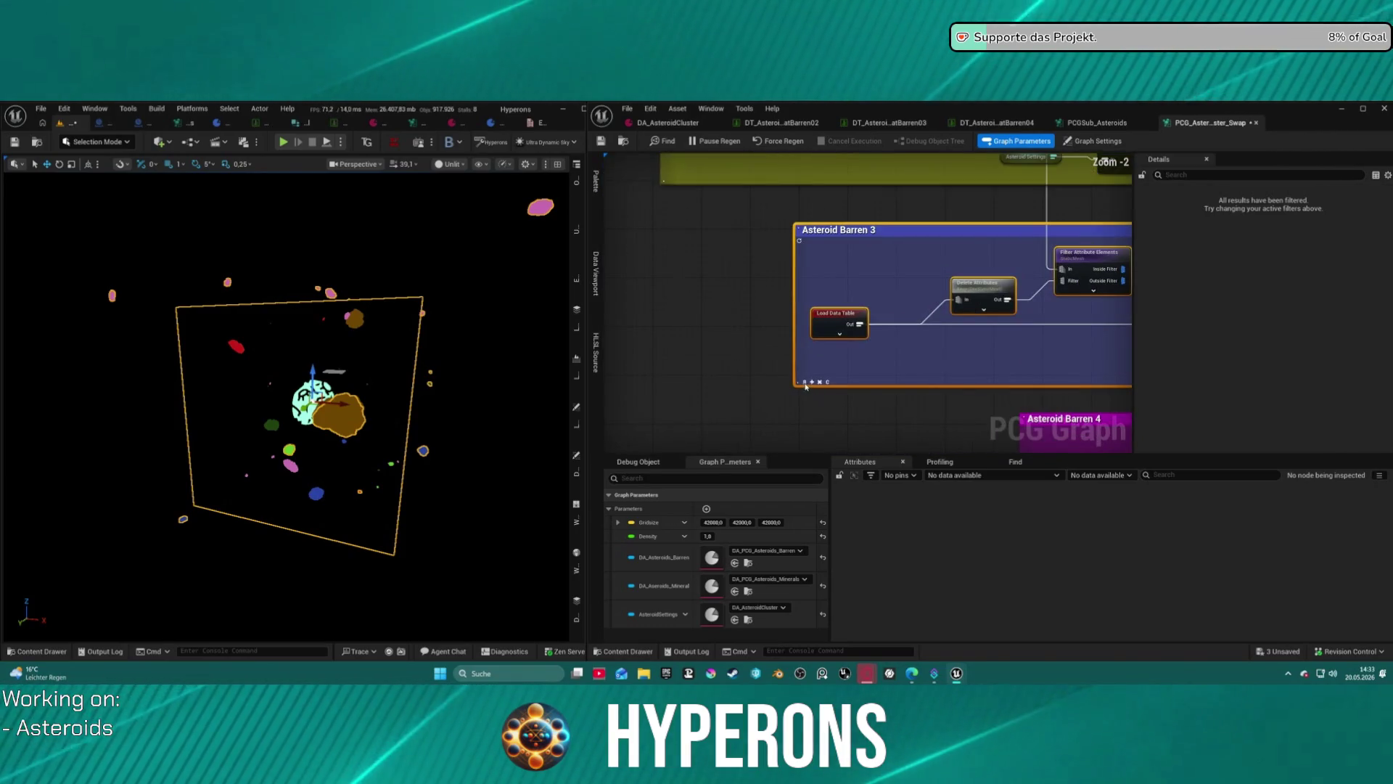
{"action": "left_click_drag", "start_coordinate": [805, 386], "coordinate": [815, 383]}
Open Project Settings from the level editor's Edit menu.
{"action": "right_click", "coordinate": [856, 296]}
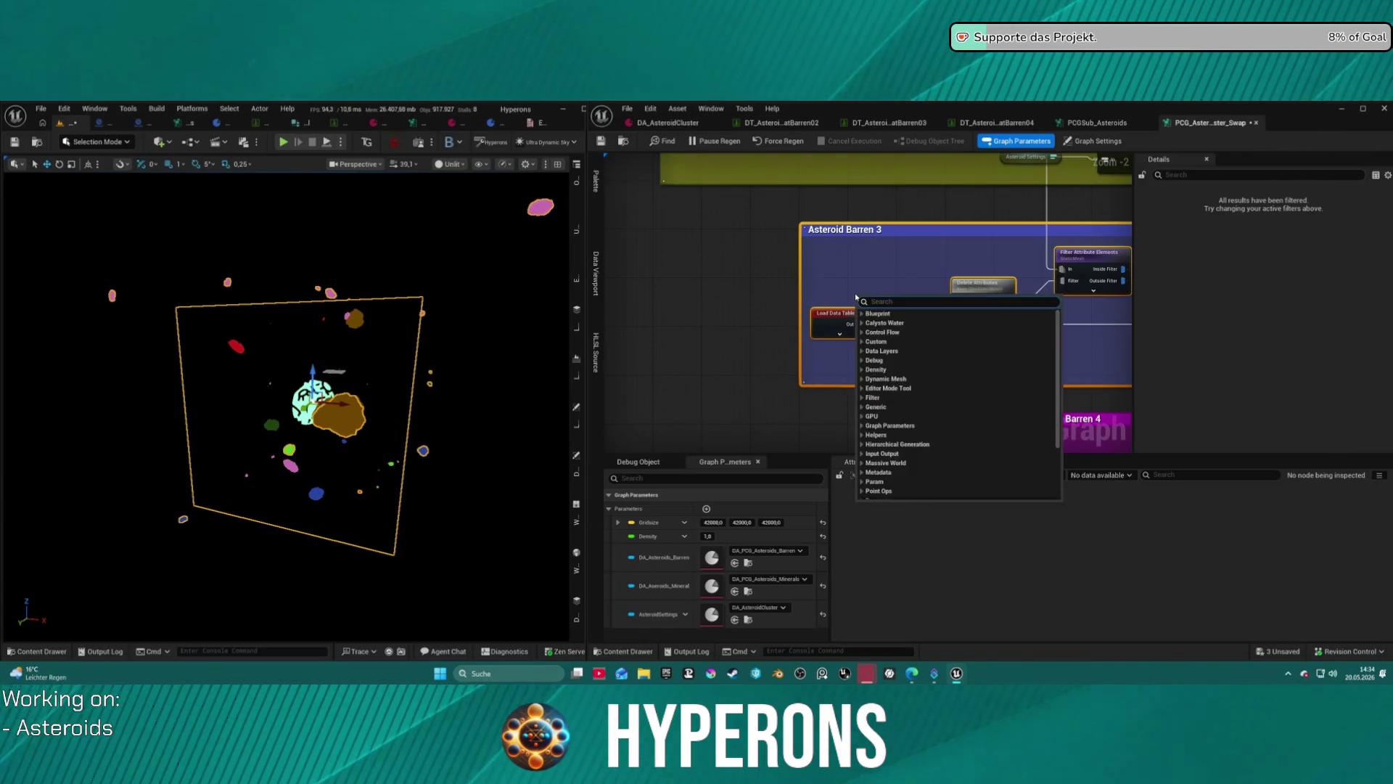
{"action": "left_click", "coordinate": [64, 108]}
{"action": "left_click", "coordinate": [64, 108]}
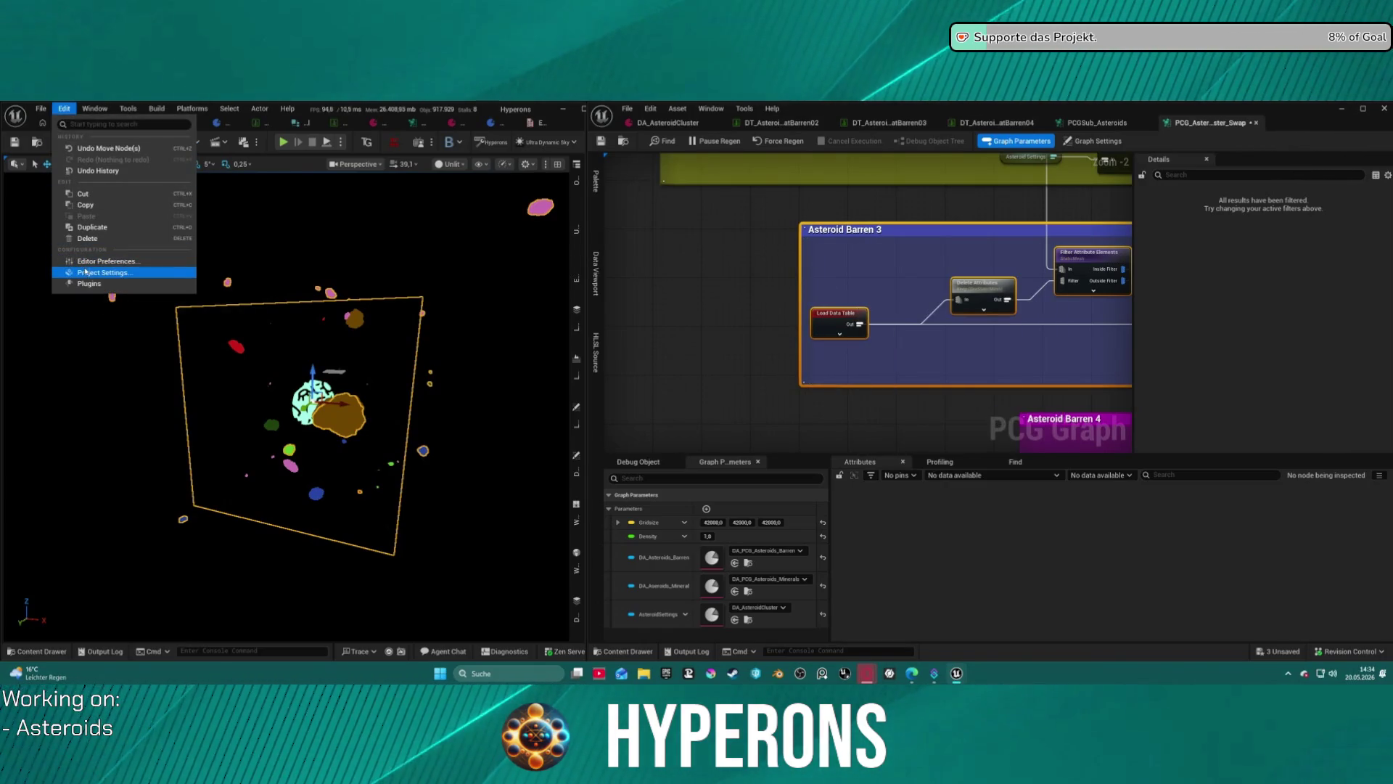
{"action": "left_click", "coordinate": [106, 260]}
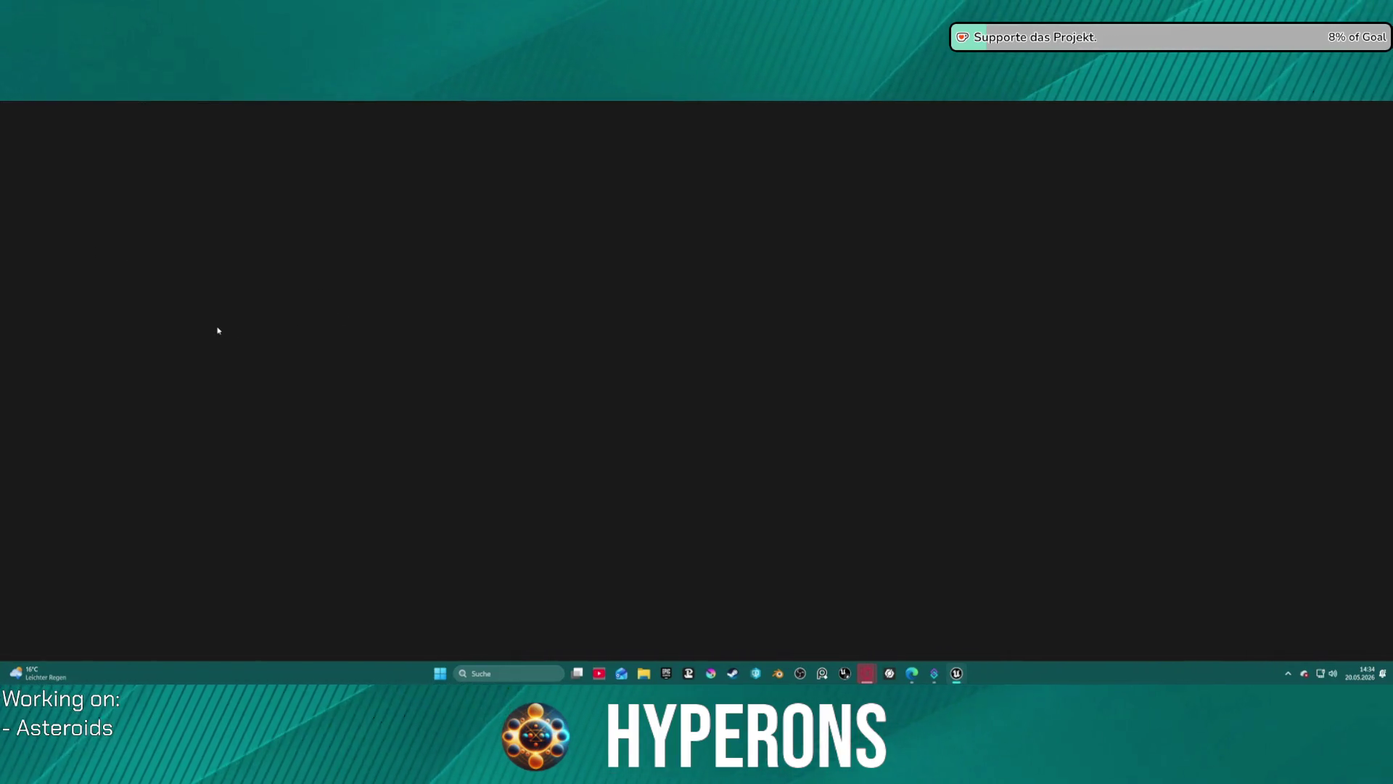